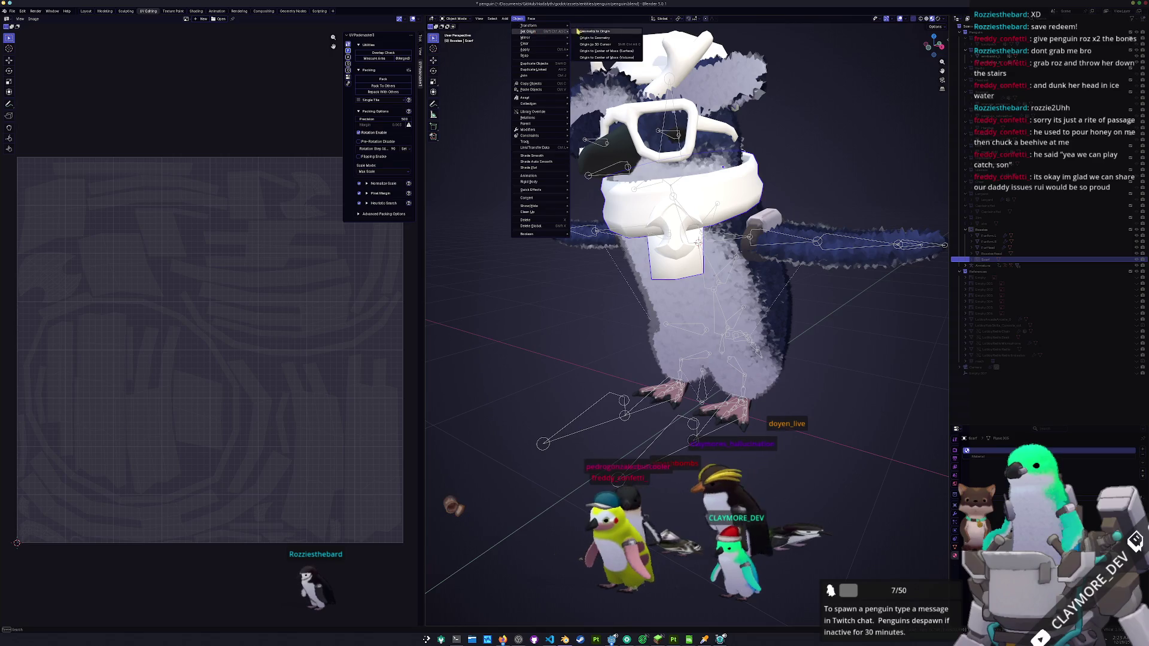
- Set the Scarf's origin to the 3D cursor and save penguin.blend
click(597, 44)
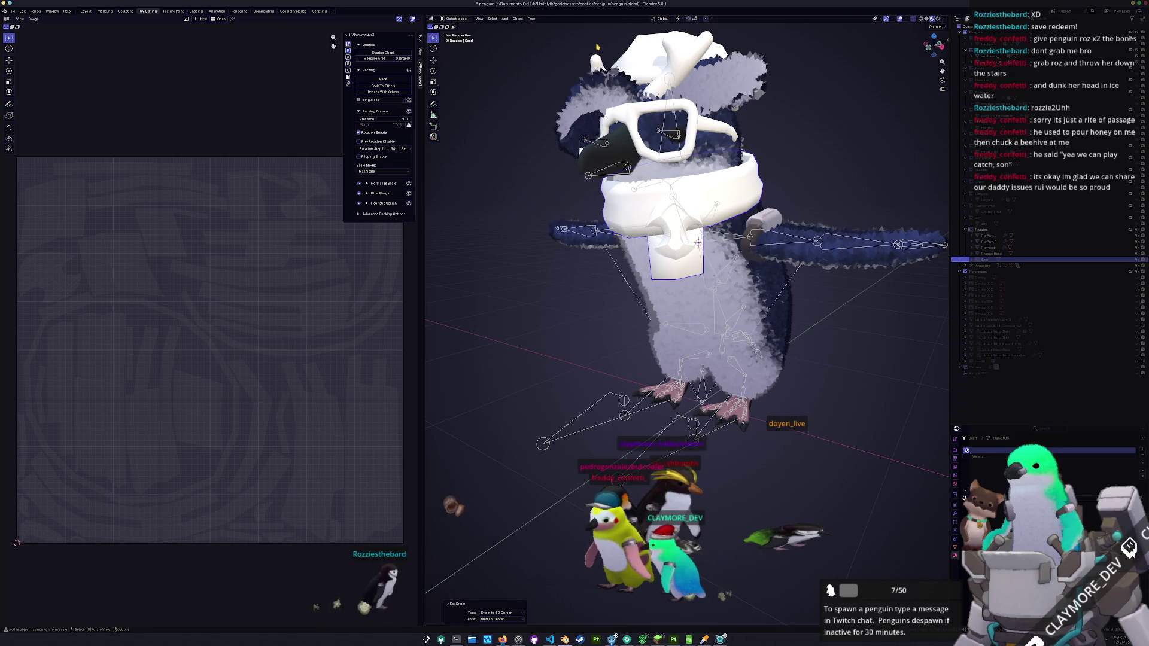
click(538, 325)
scroll(538, 325, down, 1)
key(ctrl+s)
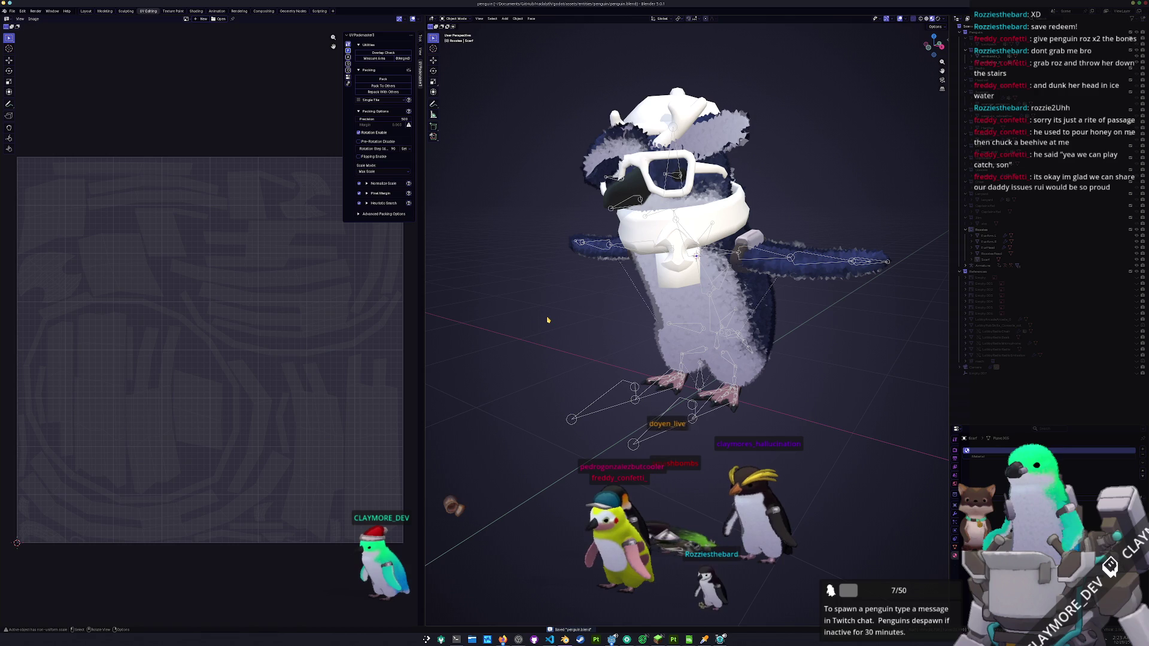
- Check the UVs of the Scarf, ForArm.L, ForHead, ForArm.R and RozziesHead in edit mode
key(Tab)
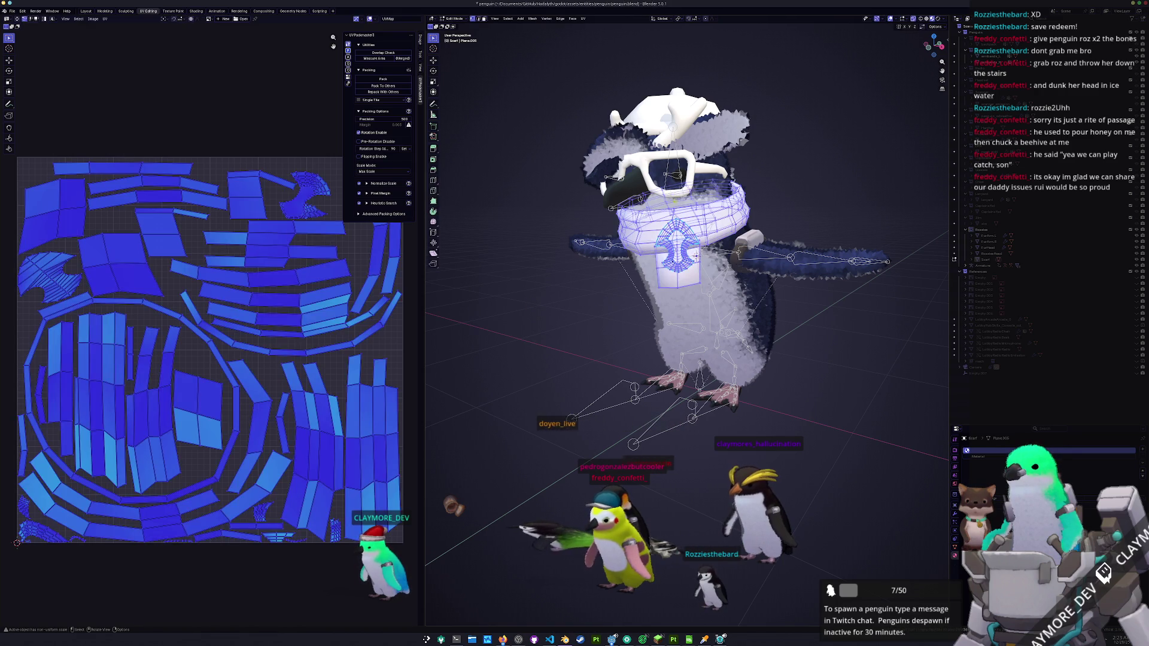
key(Tab)
click(797, 240)
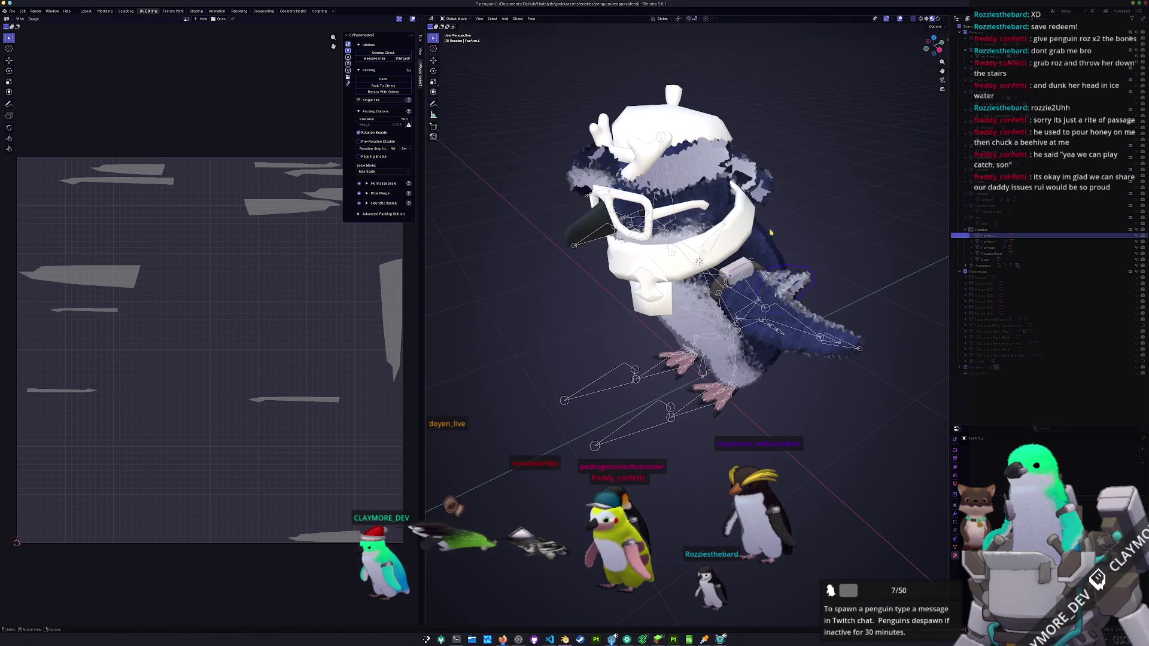
click(710, 164)
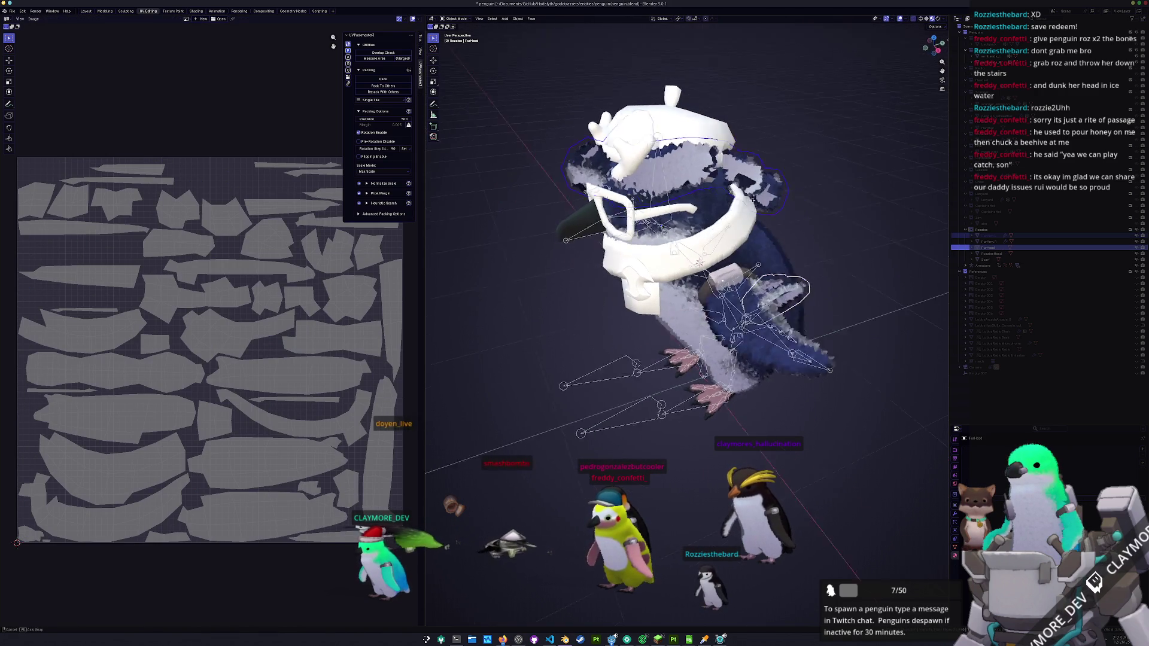
shift+click(799, 258)
key(Tab)
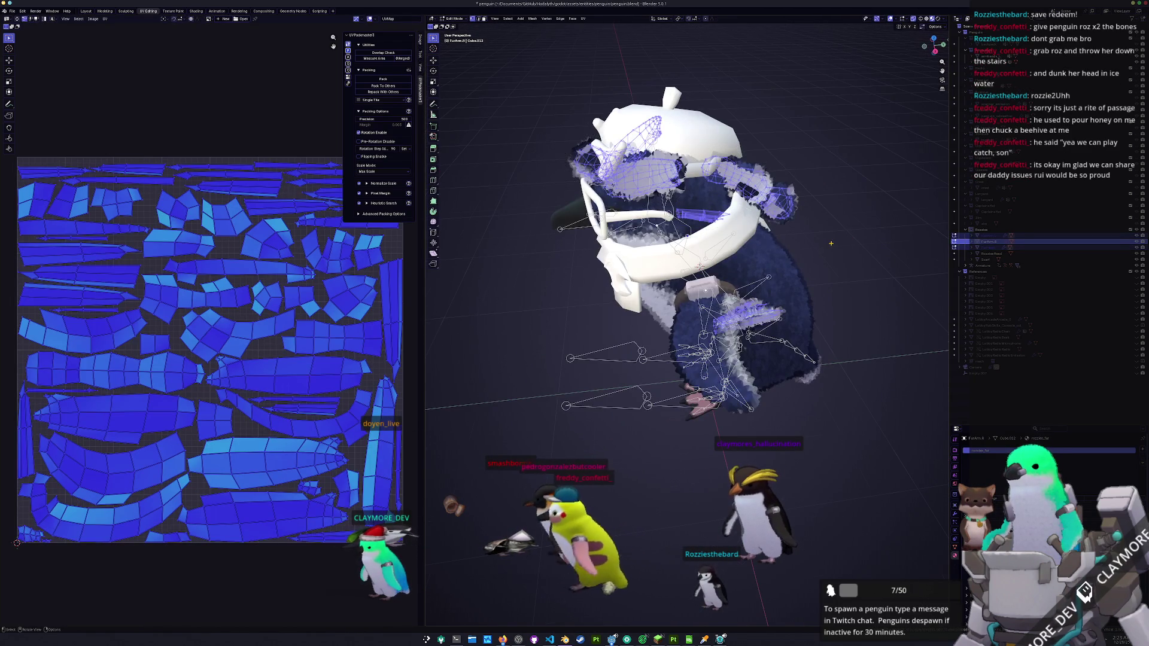
key(Tab)
click(697, 186)
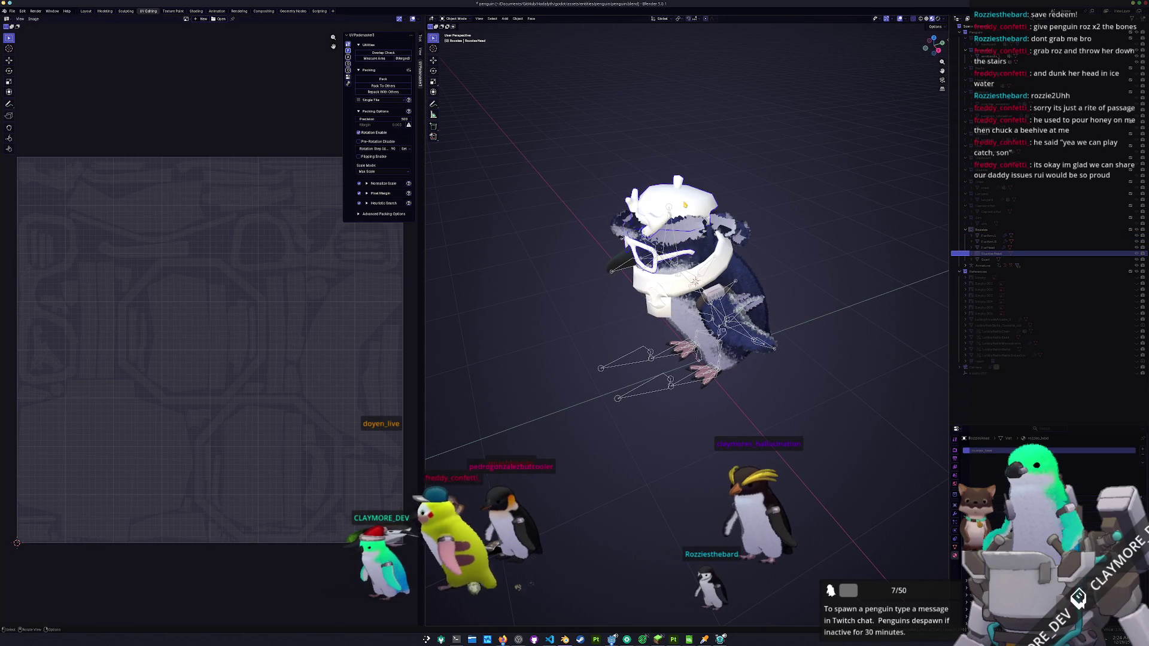
key(Tab)
key(Tab)
click(761, 253)
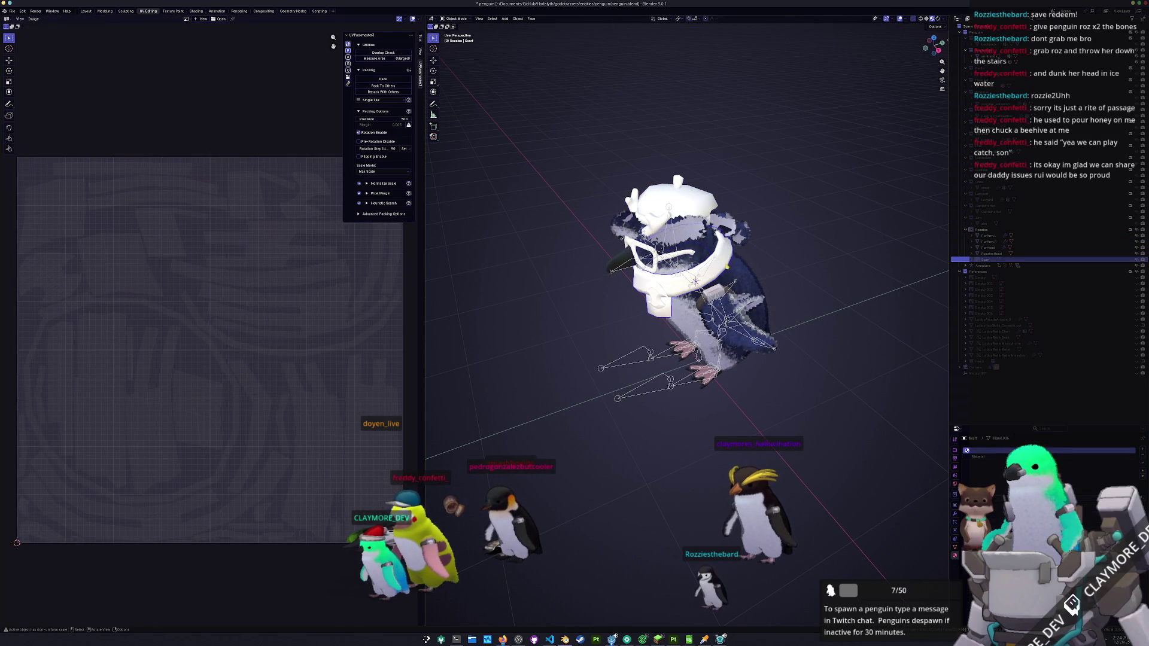
key(Tab)
key(Tab)
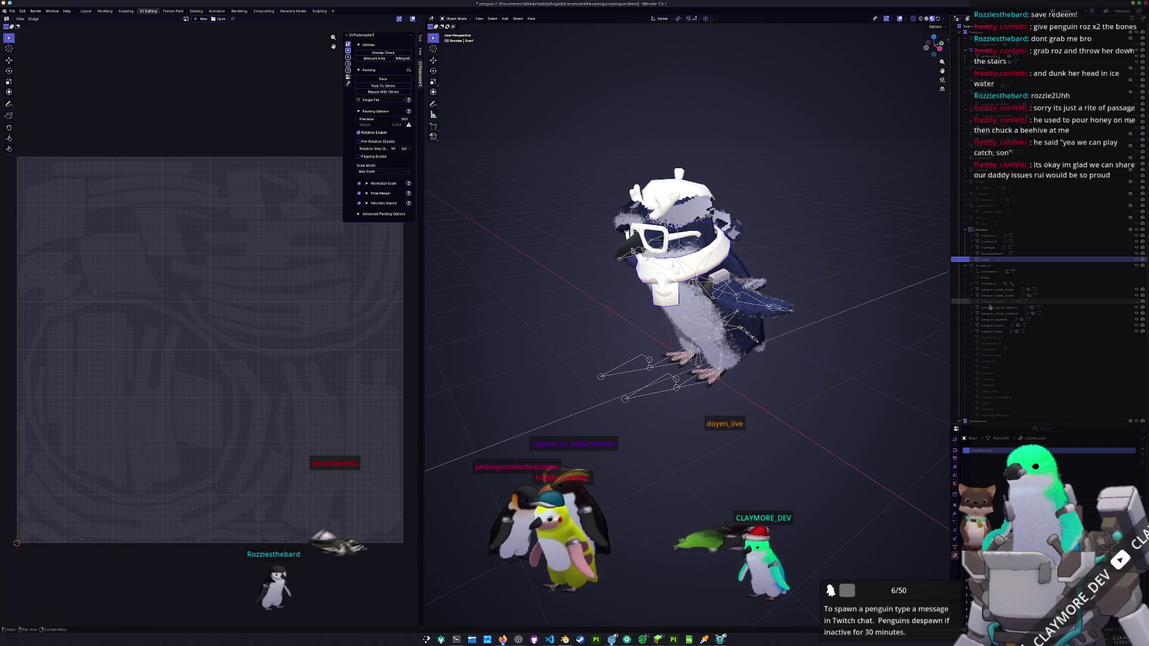
- Toggle the GeometryNodes modifier's viewport display on penguin_body_backup
click(1000, 308)
click(956, 514)
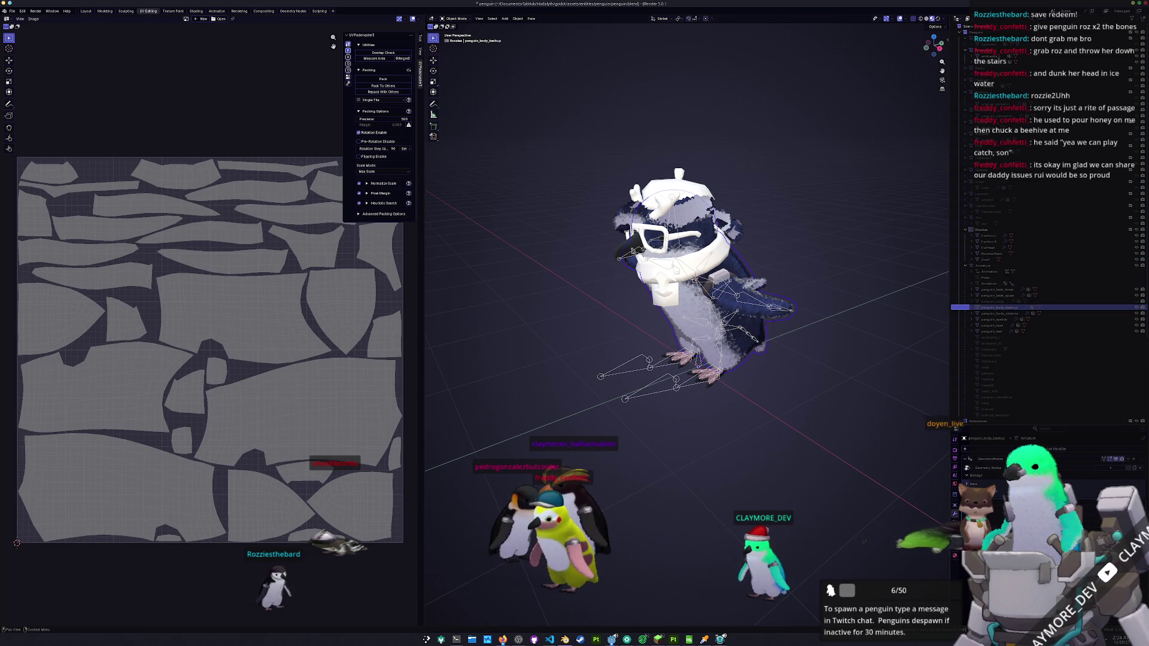
click(1118, 459)
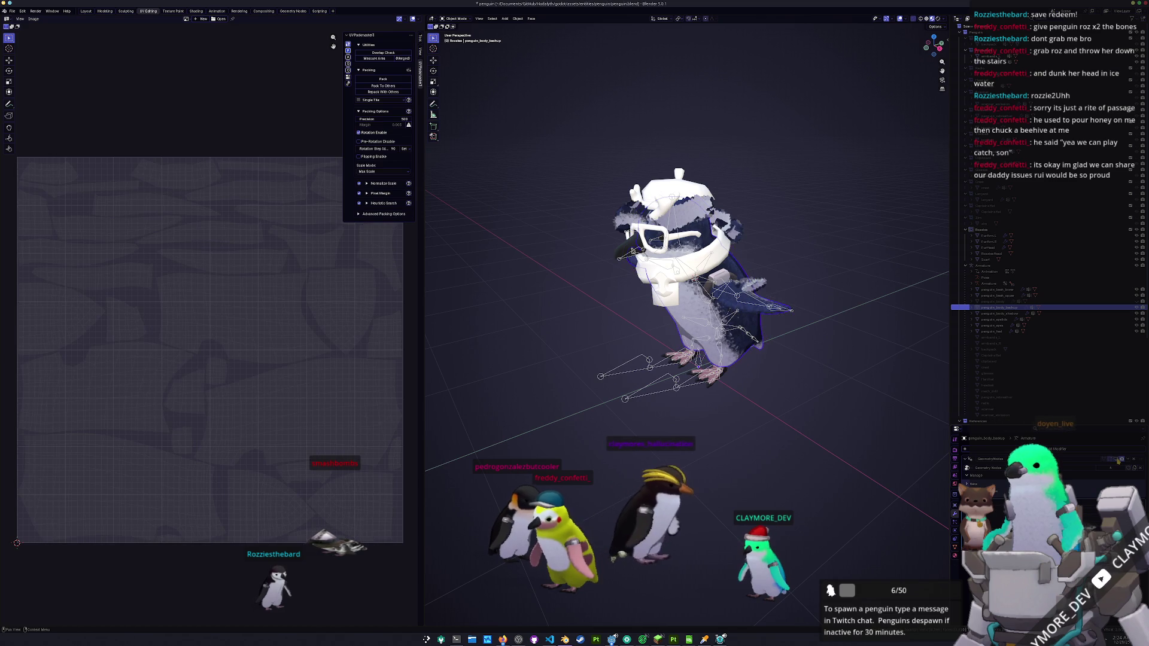
scroll(837, 325, up, 2)
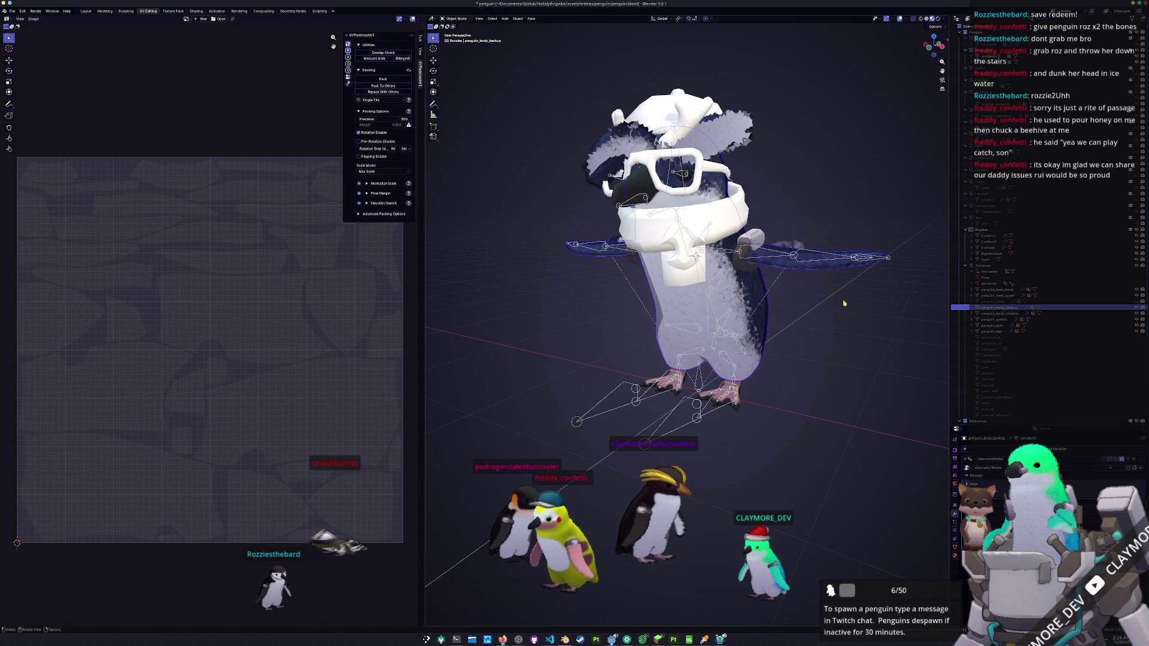
drag(844, 303, 836, 303)
- Inspect the Scarf, FurHead and fur arms, cancel a trial FurHead move, and save penguin.blend
click(725, 219)
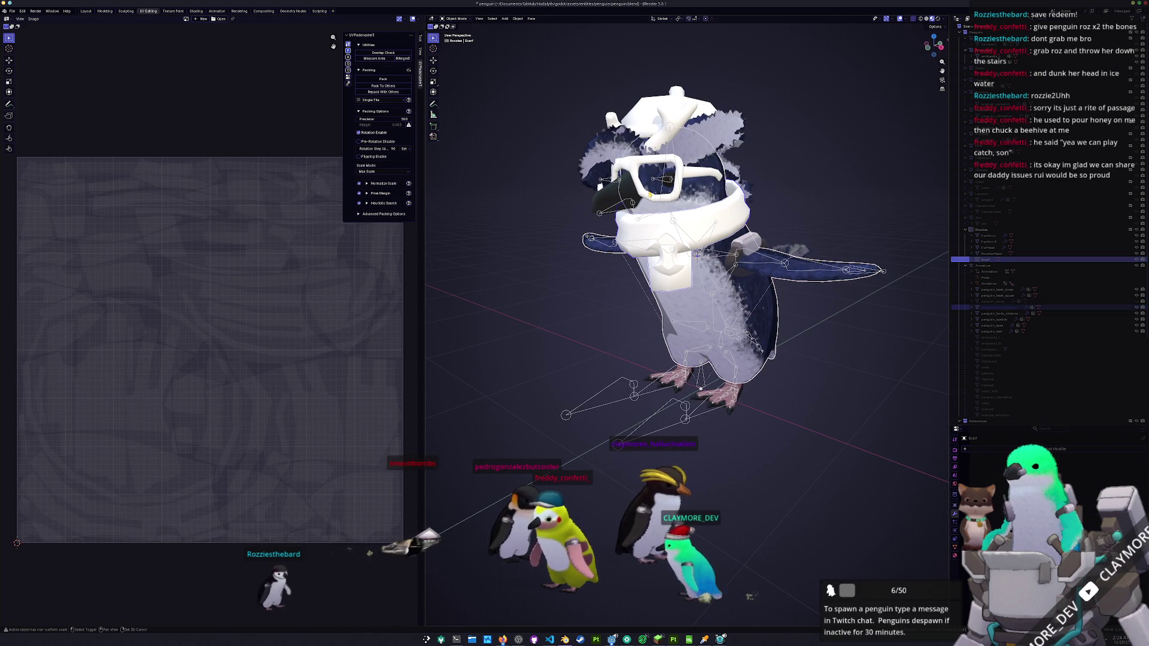
click(729, 146)
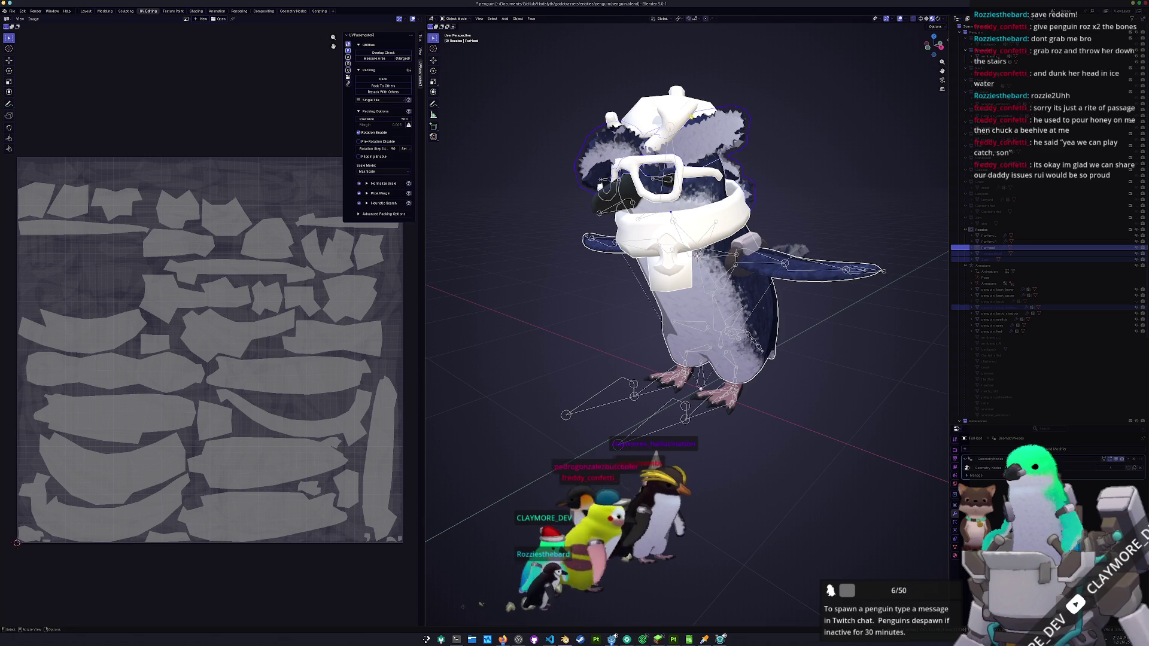
key(g)
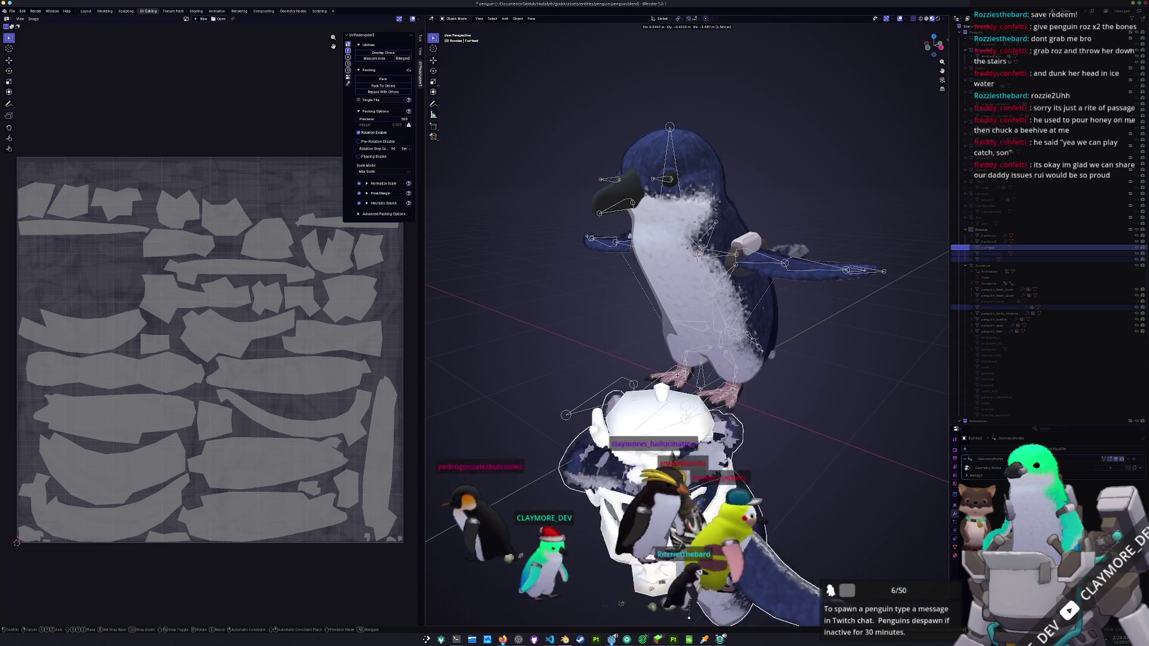
key(Escape)
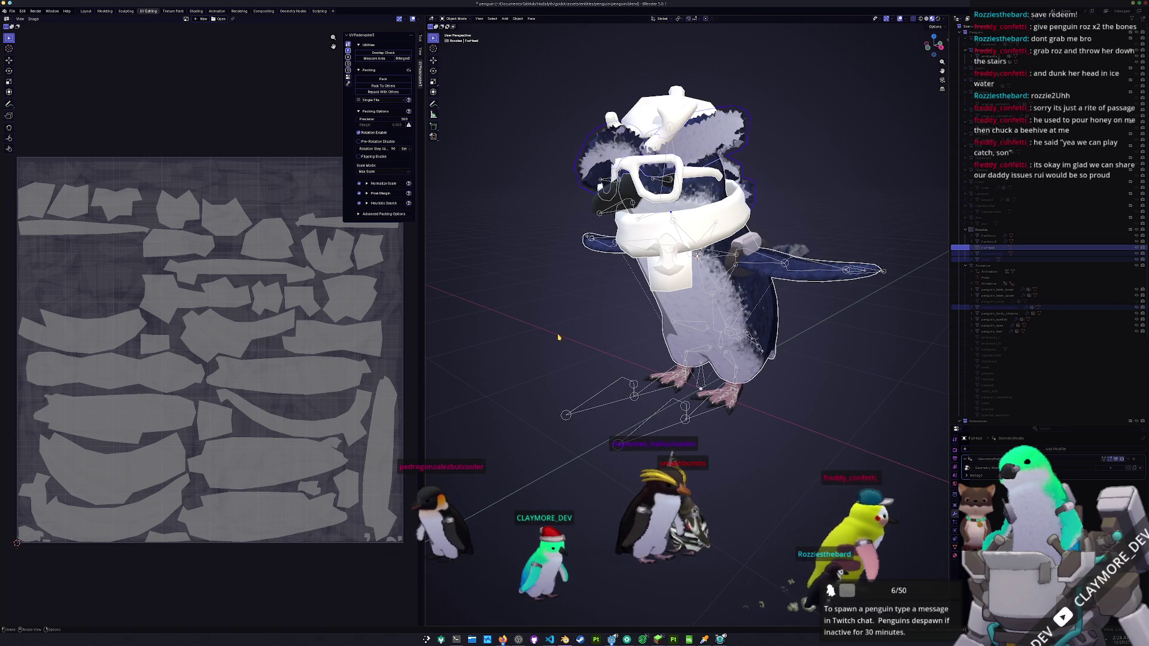
scroll(653, 389, down, 3)
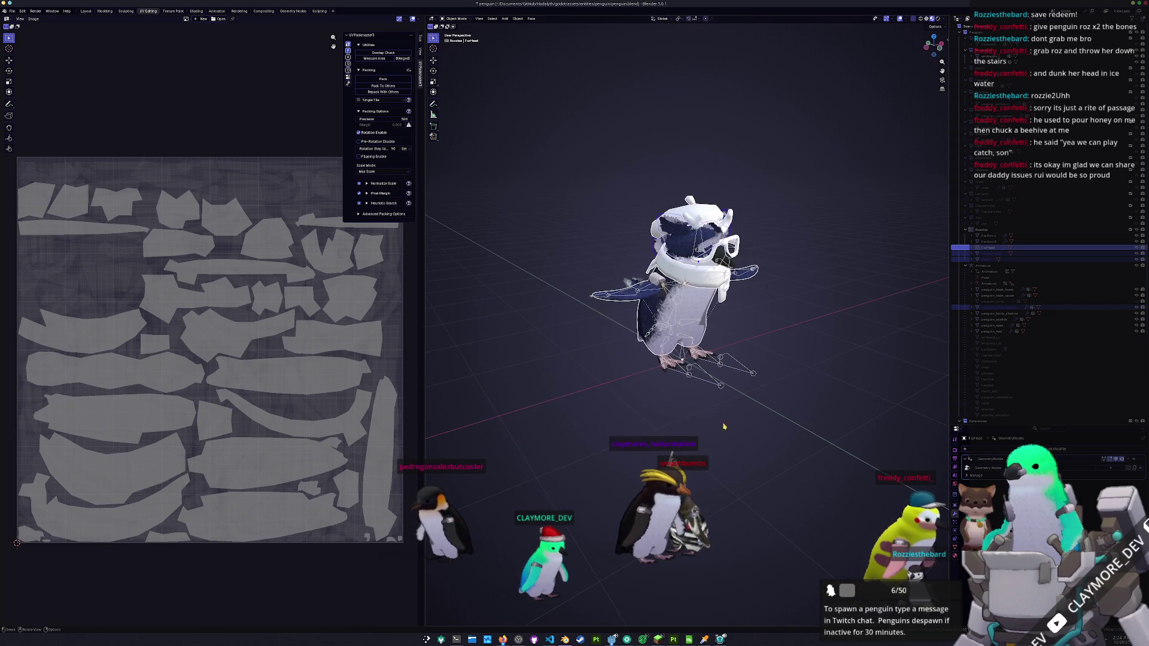
scroll(746, 441, down, 3)
shift+click(622, 311)
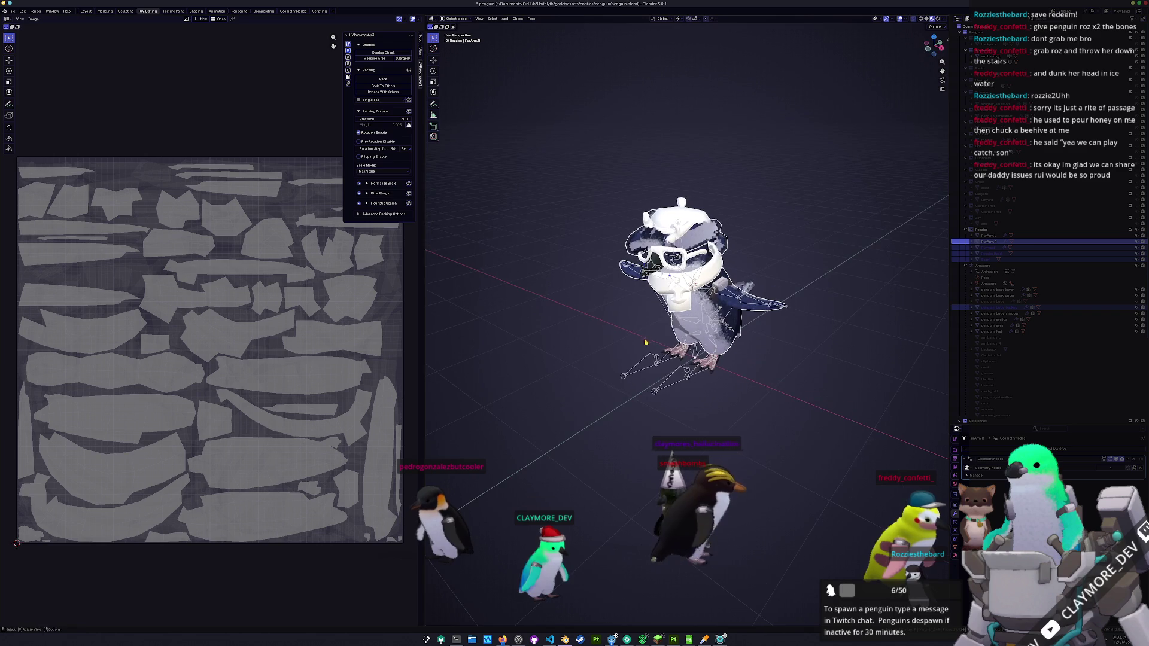
shift+click(753, 288)
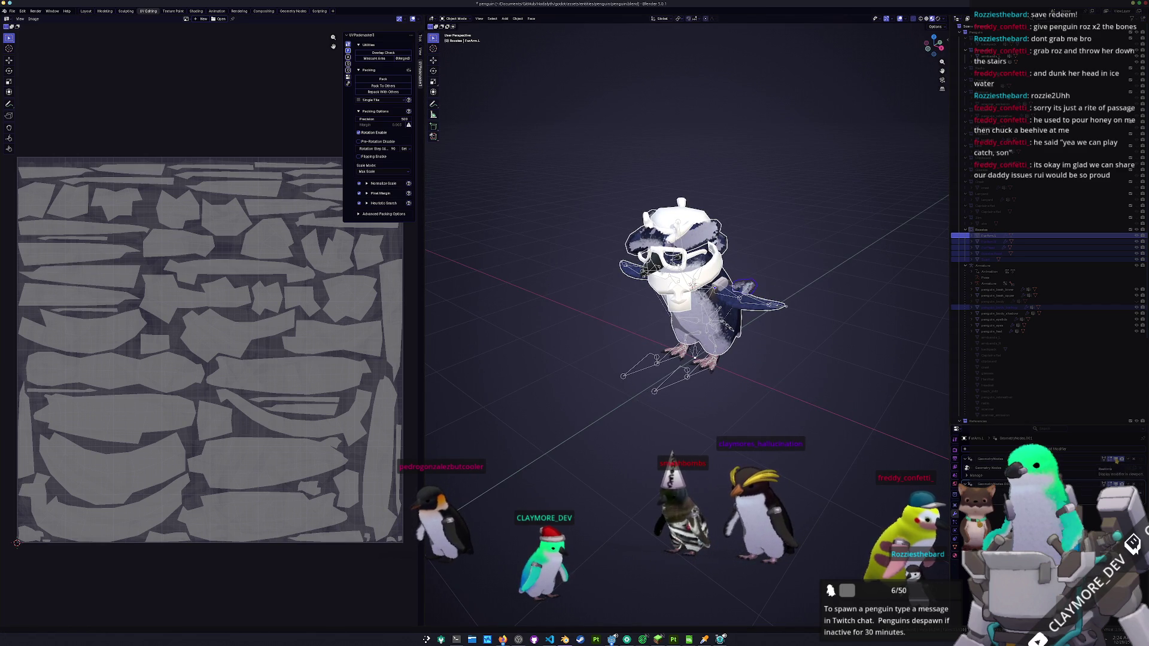
shift+click(747, 287)
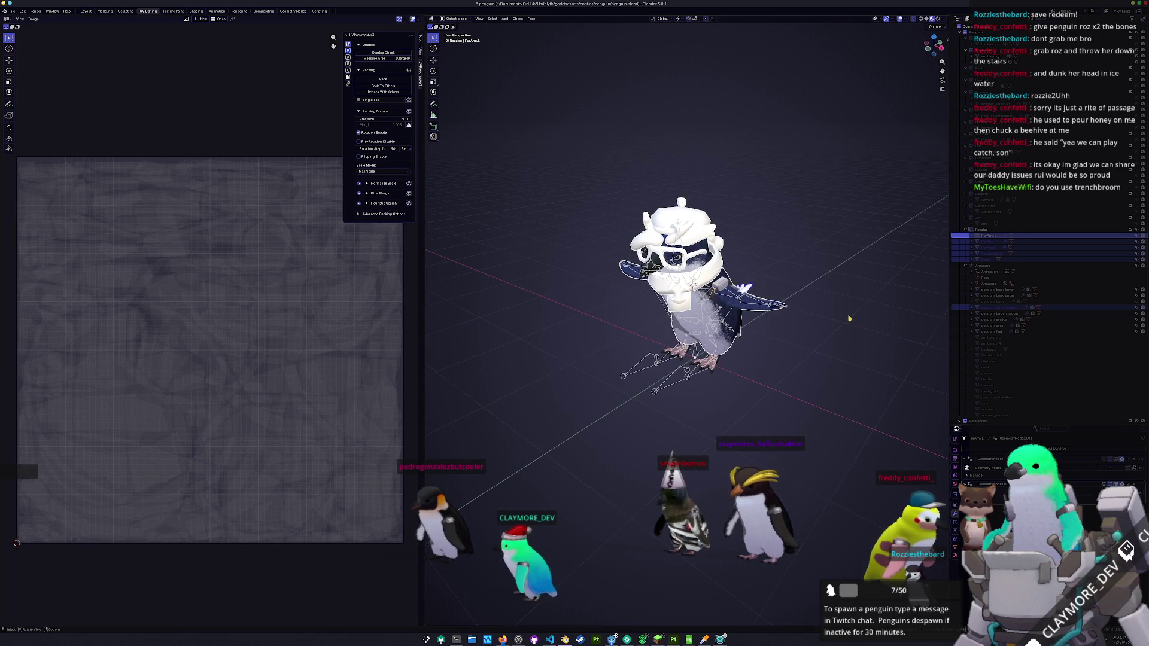
scroll(858, 328, up, 3)
key(ctrl+s)
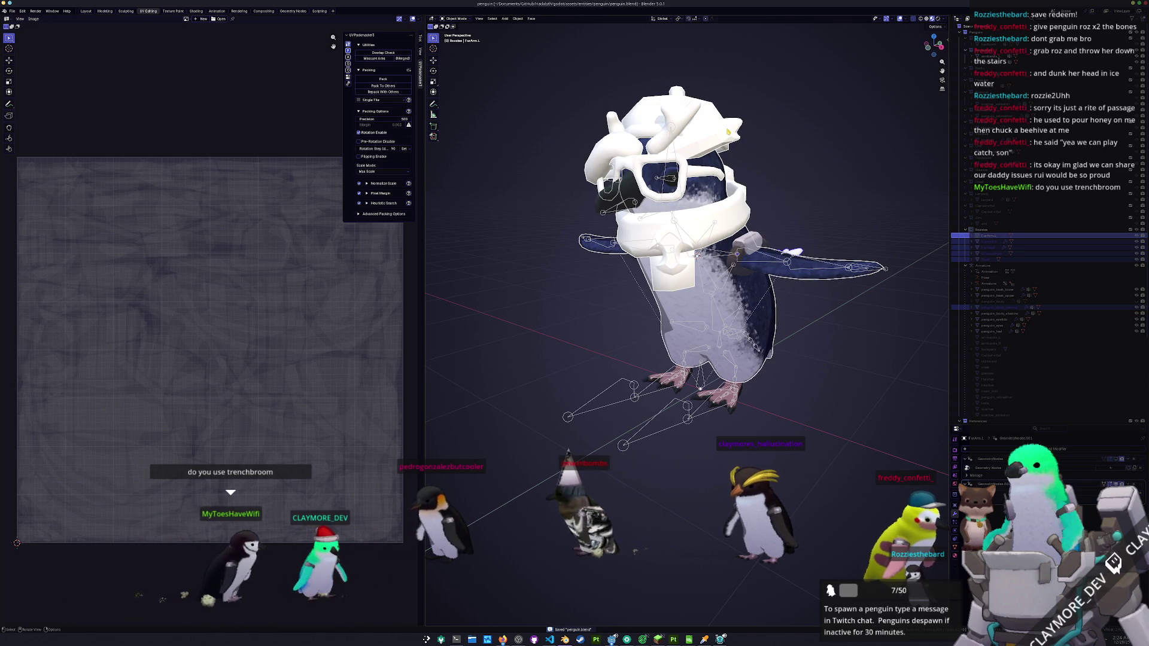
- Apply Shade Smooth to the FurHead hat
click(728, 132)
right_click(725, 120)
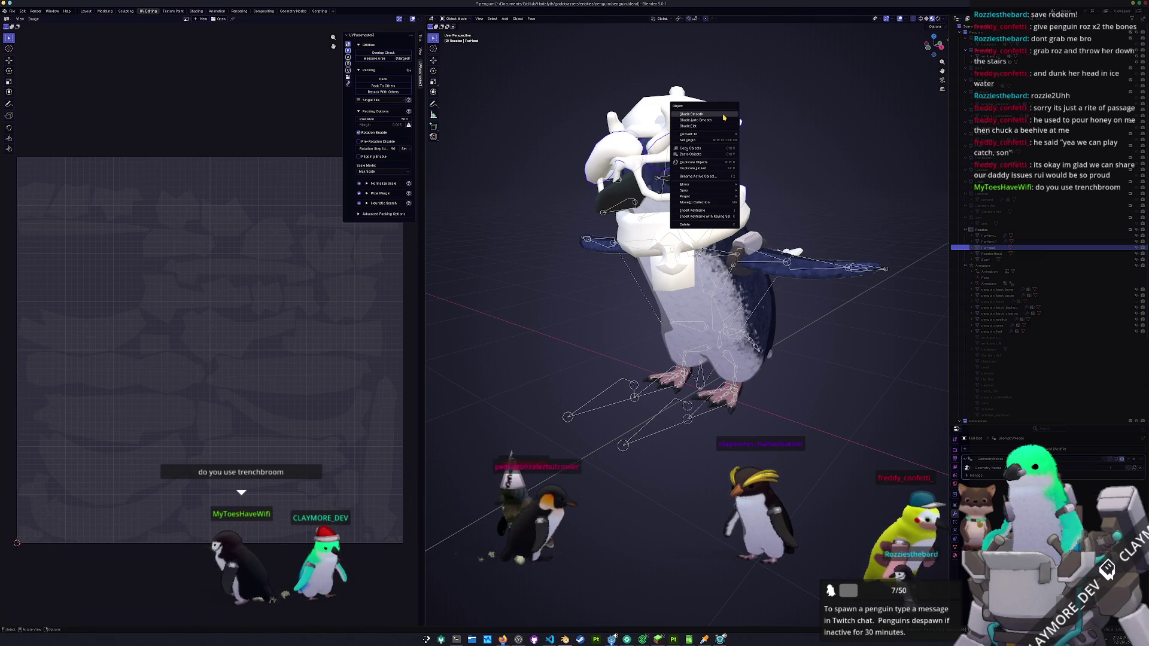
click(724, 115)
scroll(724, 117, up, 4)
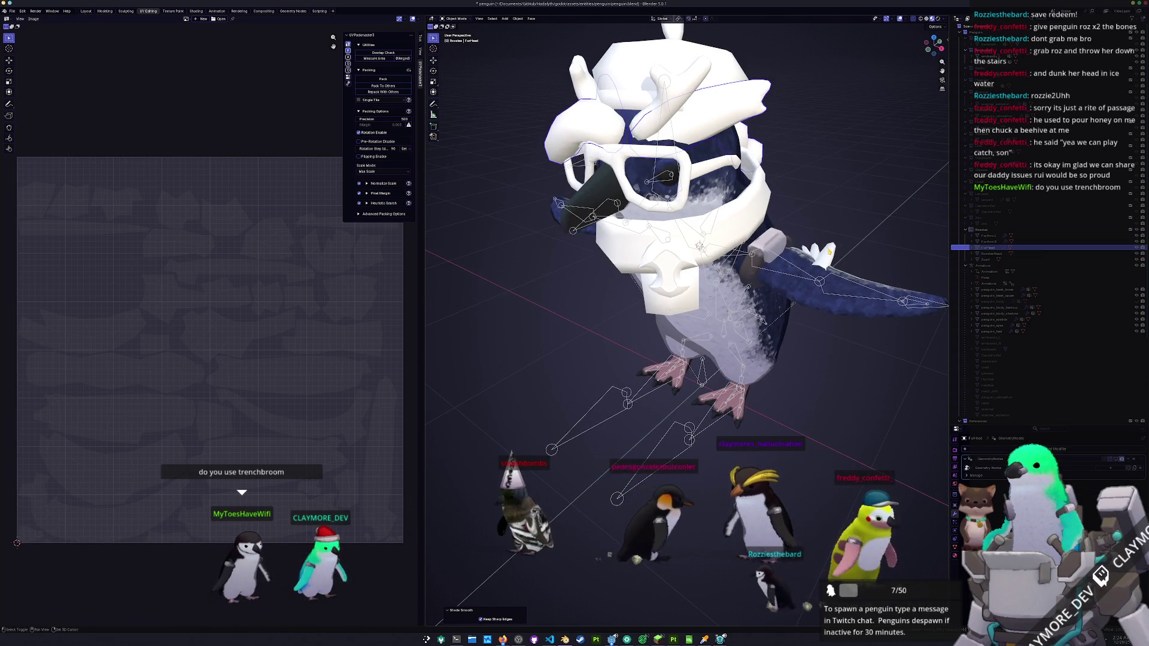
- In front view, move RozziesHead down onto the penguin's body
click(677, 237)
key(KP_1)
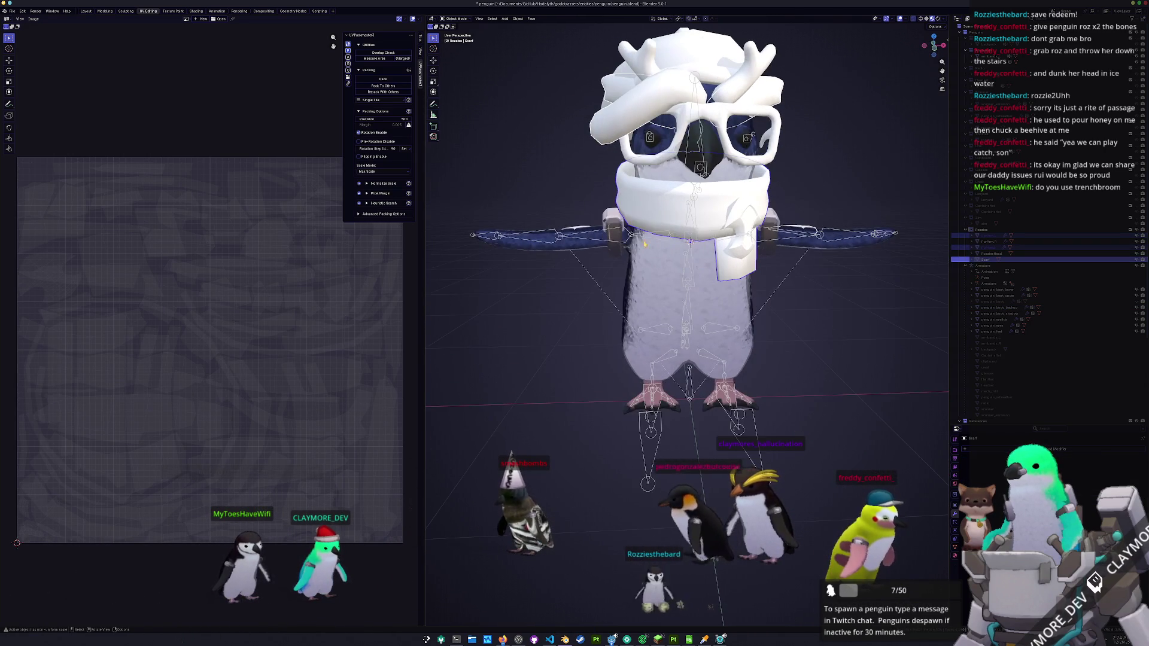
click(585, 229)
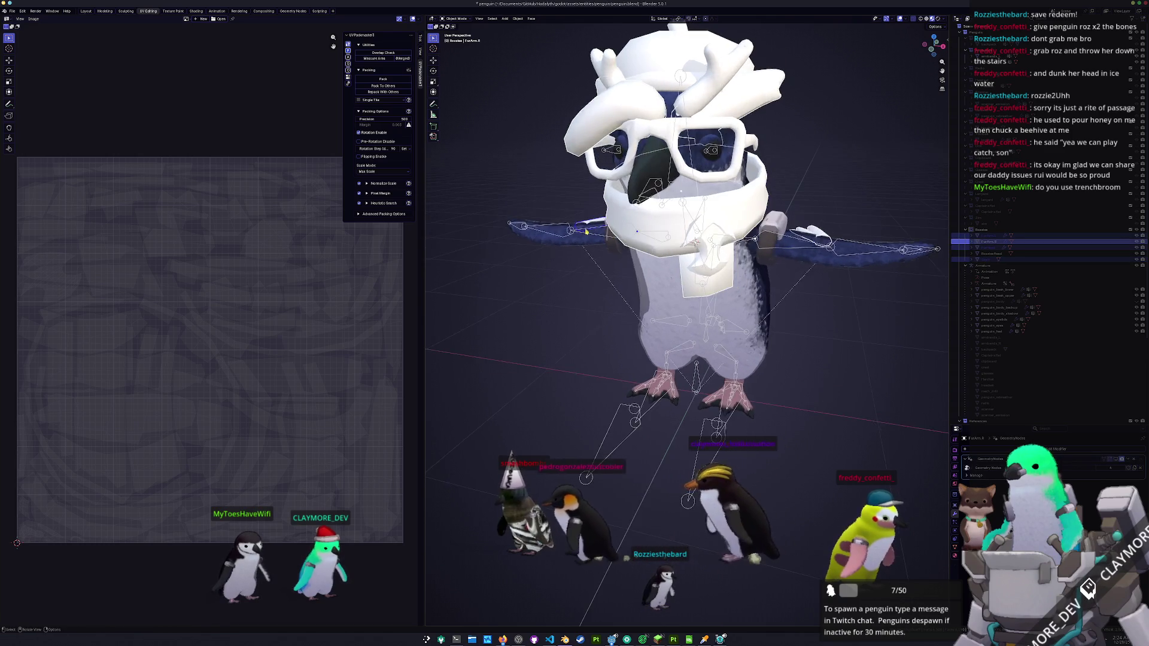
click(707, 186)
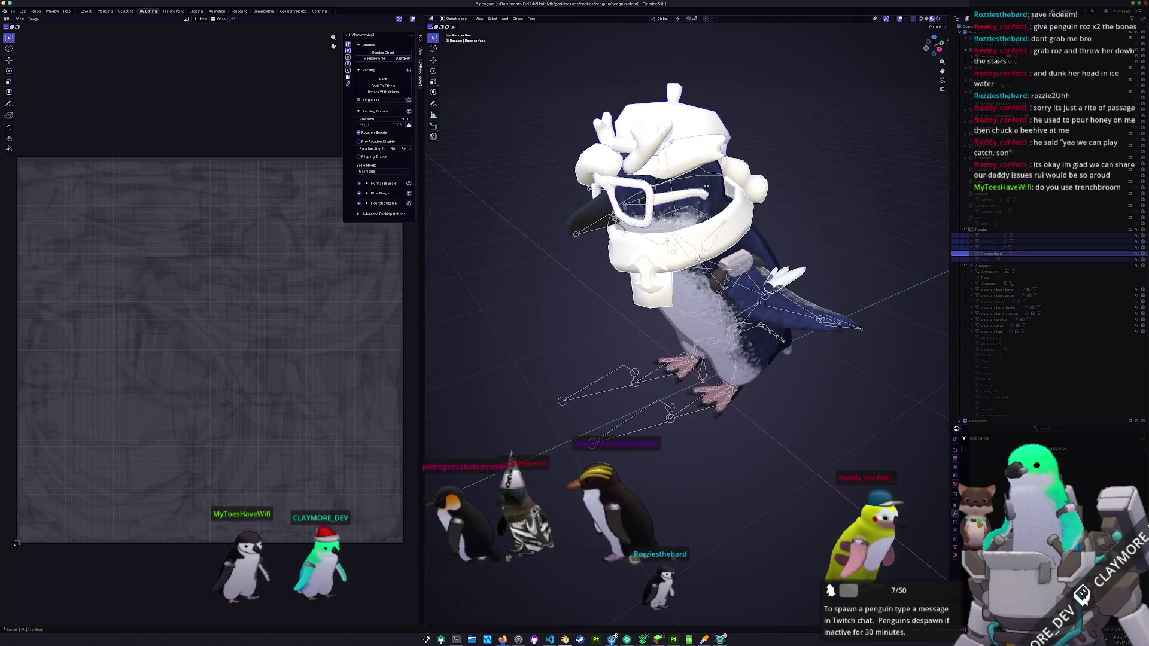
key(g)
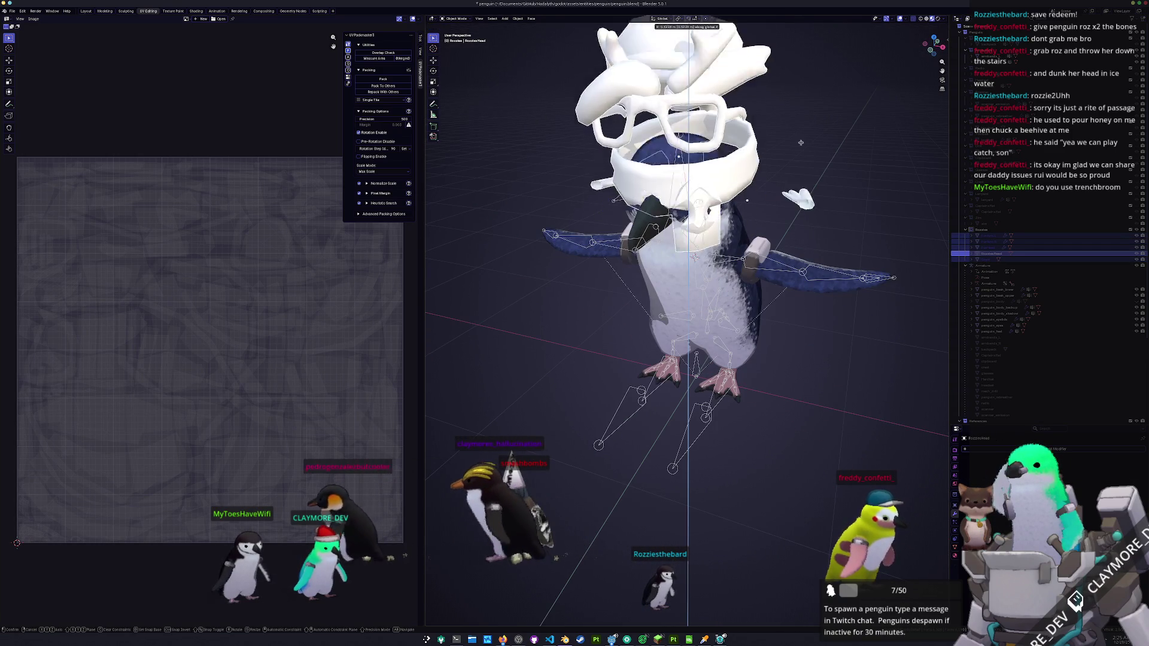
click(808, 195)
drag(813, 197, 811, 199)
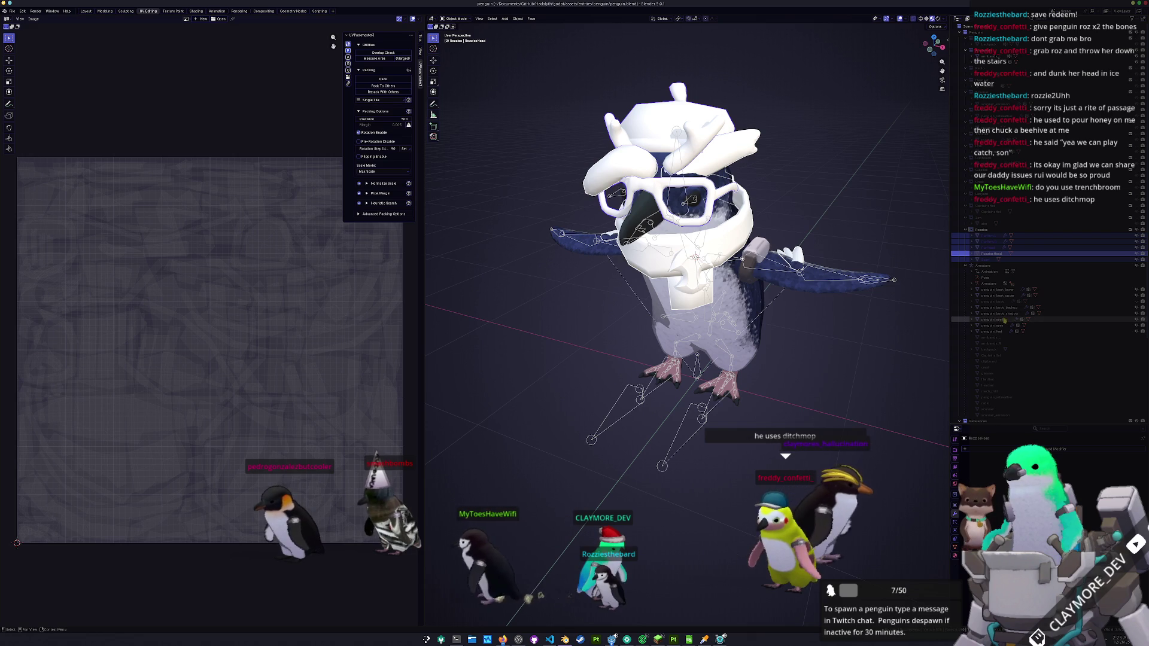
- Click through the body, feet, upper beak, eyes and eyelids while orbiting the penguin
click(1002, 307)
drag(820, 363, 737, 398)
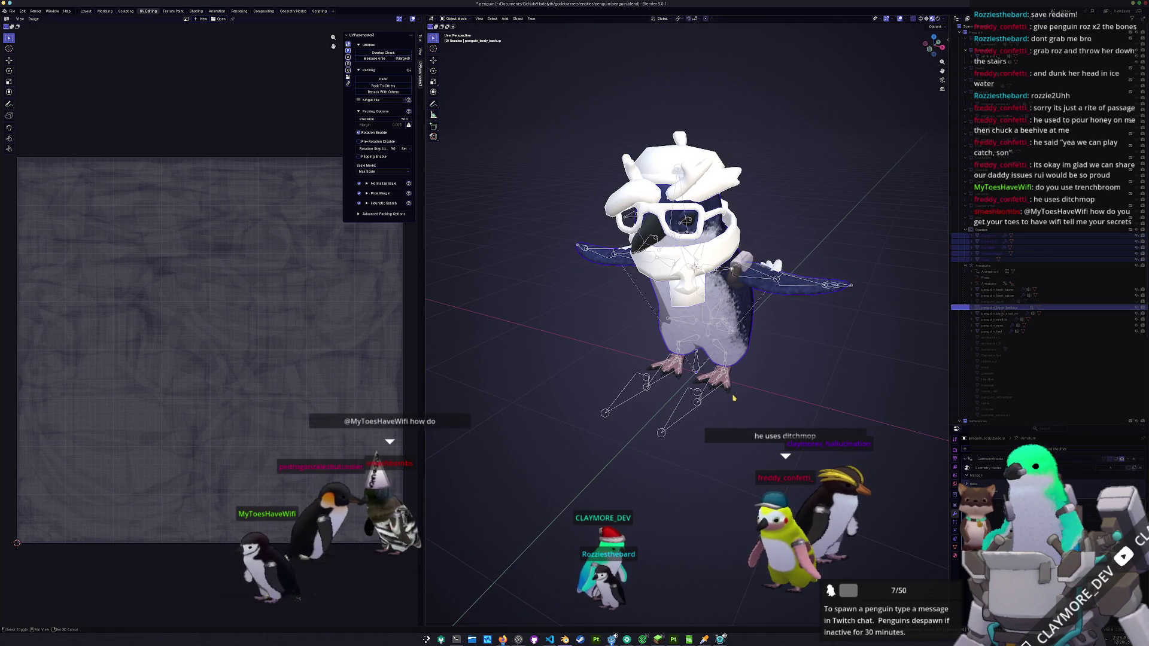
click(729, 397)
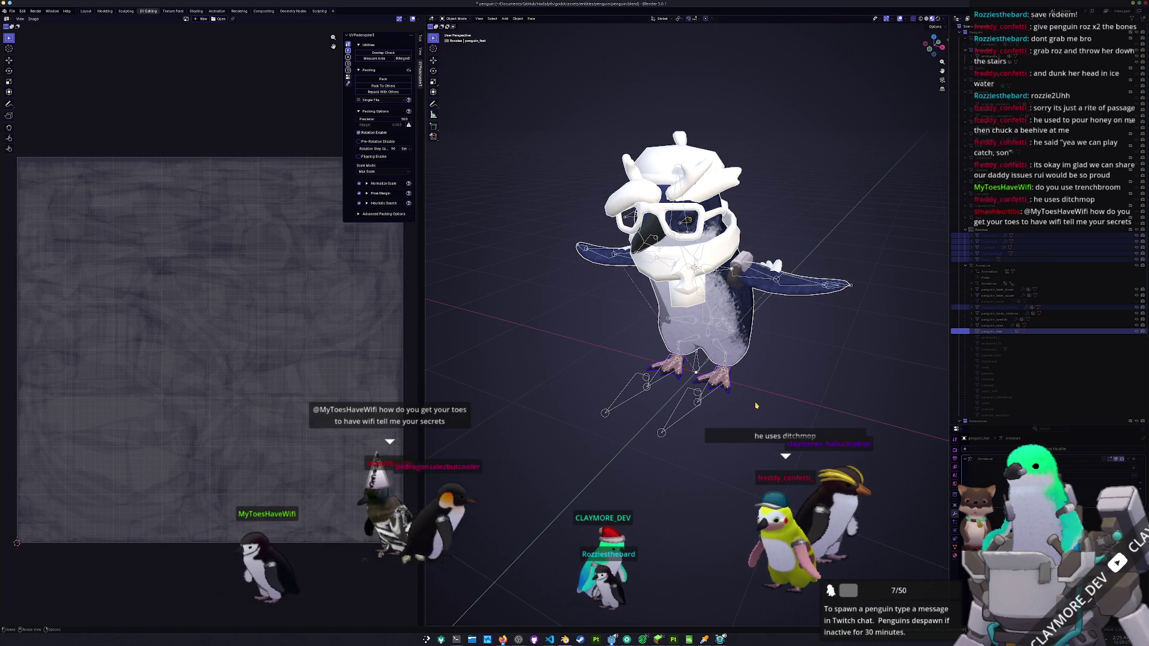
scroll(755, 406, up, 2)
drag(611, 275, 572, 260)
click(642, 252)
scroll(705, 200, up, 2)
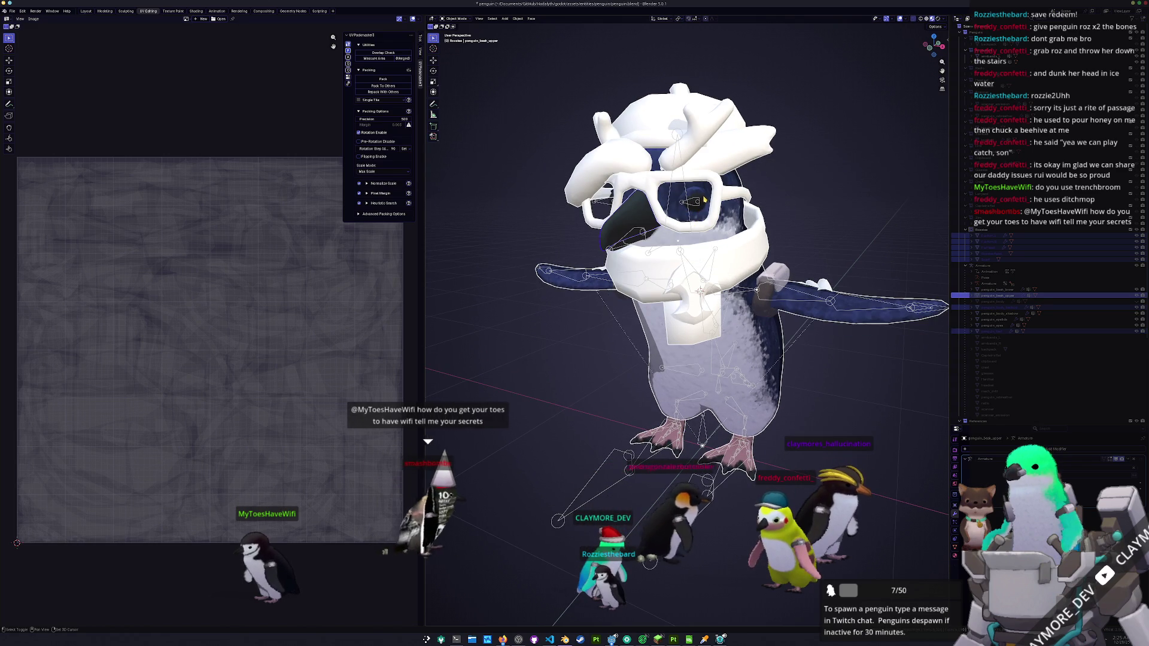
click(707, 204)
click(710, 212)
mouse_move(710, 213)
mouse_down()
mouse_move(636, 191)
mouse_move(719, 197)
mouse_move(742, 48)
mouse_move(729, 593)
mouse_move(676, 380)
mouse_move(715, 384)
mouse_move(585, 241)
mouse_up()
- Move penguin_beak_lower along Z to about -2.1464 m
click(636, 192)
key(g)
key(z)
click(729, 593)
click(12, 11)
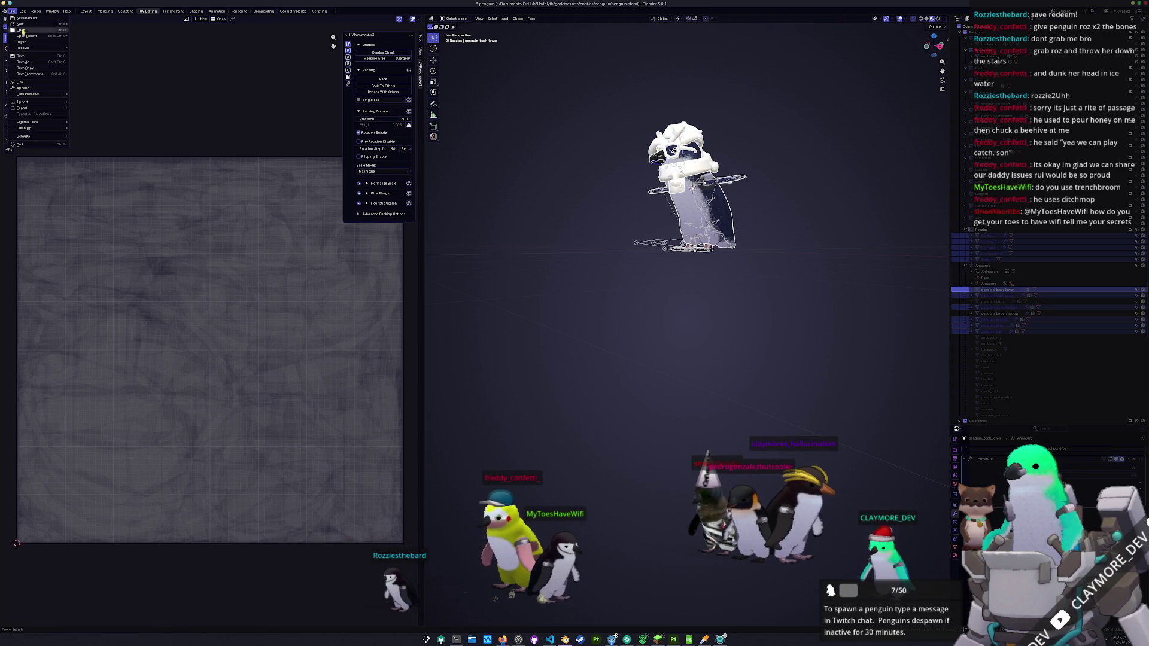
- Export the penguin as an FBX file into the penguin/exports folder
mouse_move(22, 110)
click(90, 156)
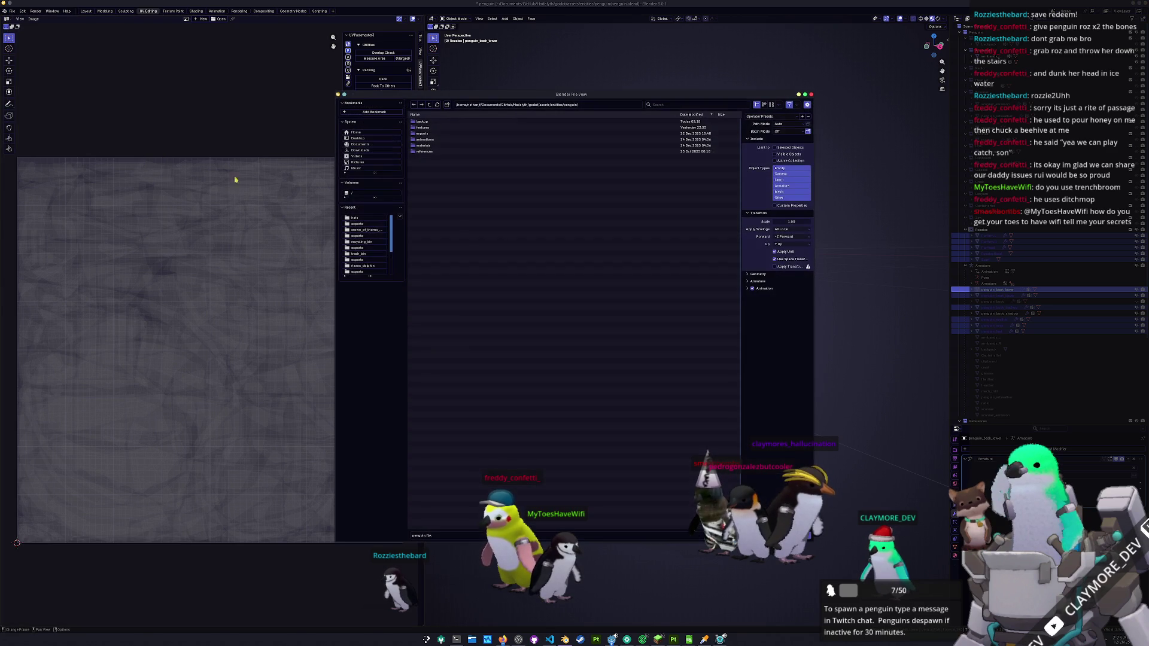
double_click(426, 133)
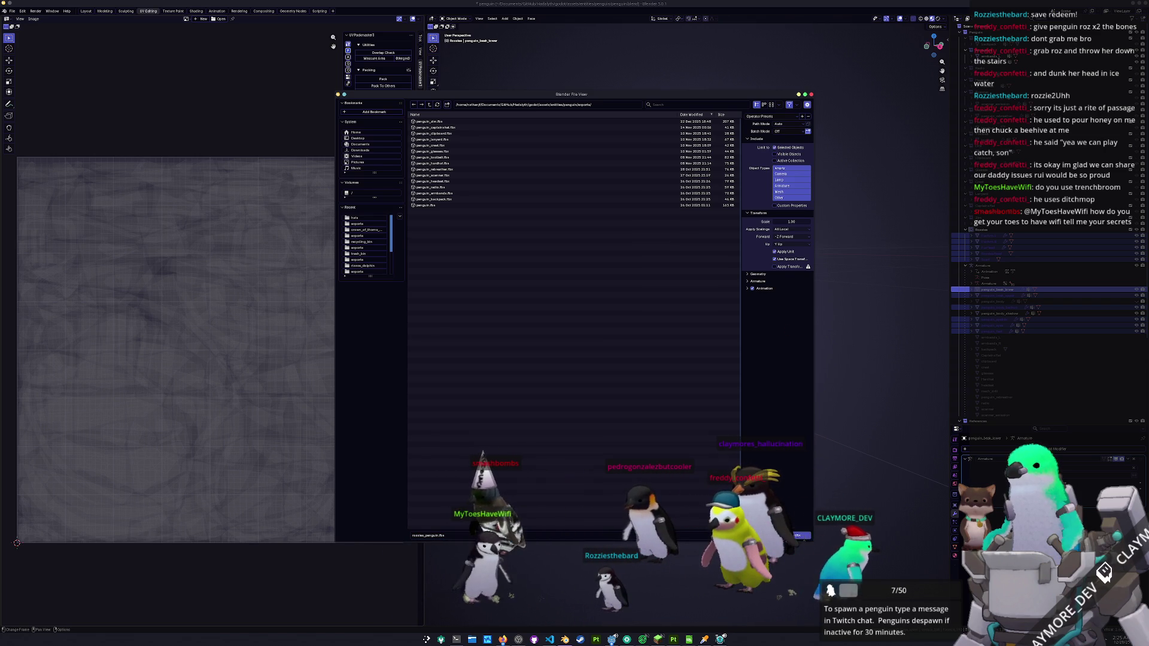
key(Return)
- Start a new project using rozzies_penguin.fbx from penguin/exports as the mesh
click(673, 639)
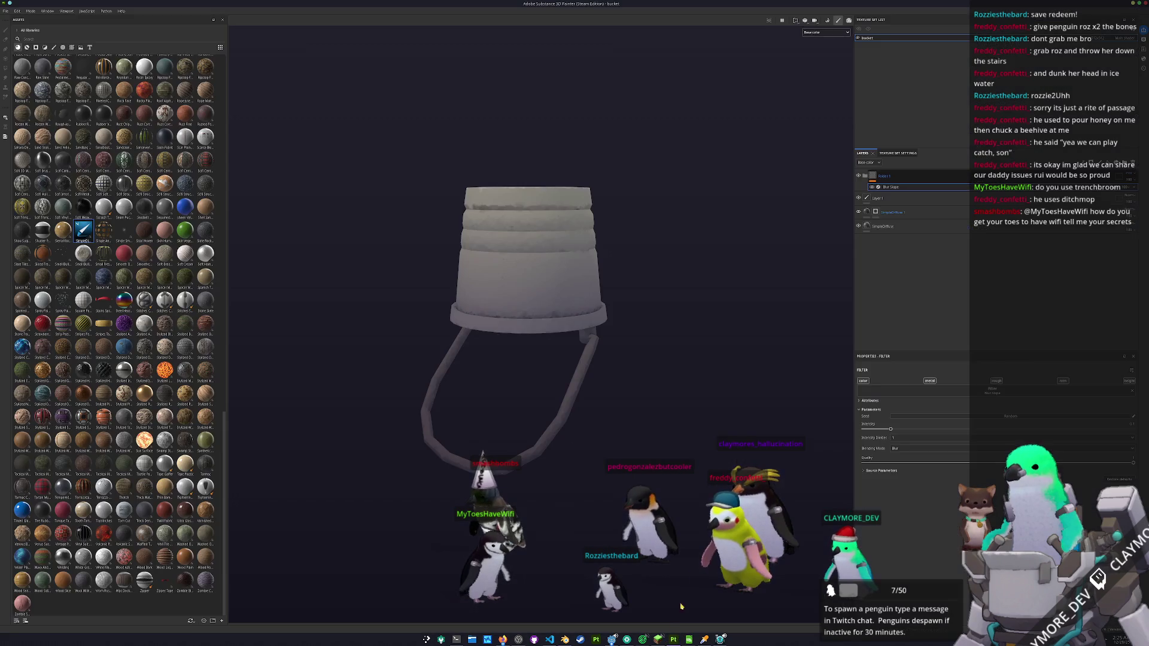
click(7, 11)
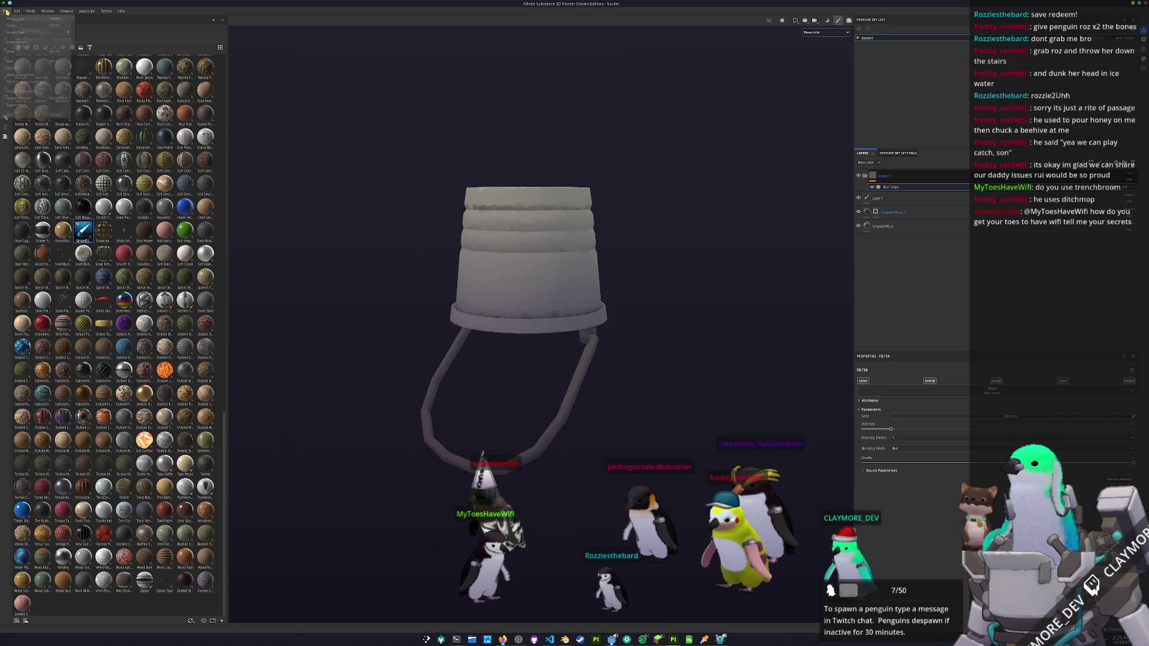
click(511, 272)
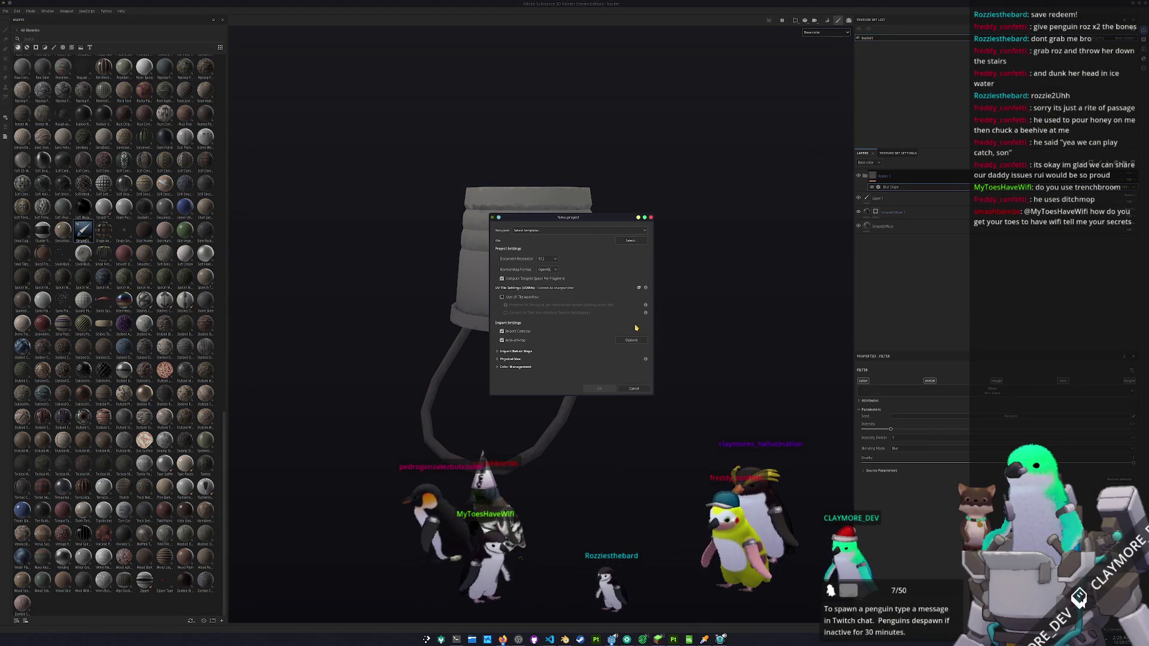
click(631, 240)
scroll(592, 270, down, 2)
click(634, 241)
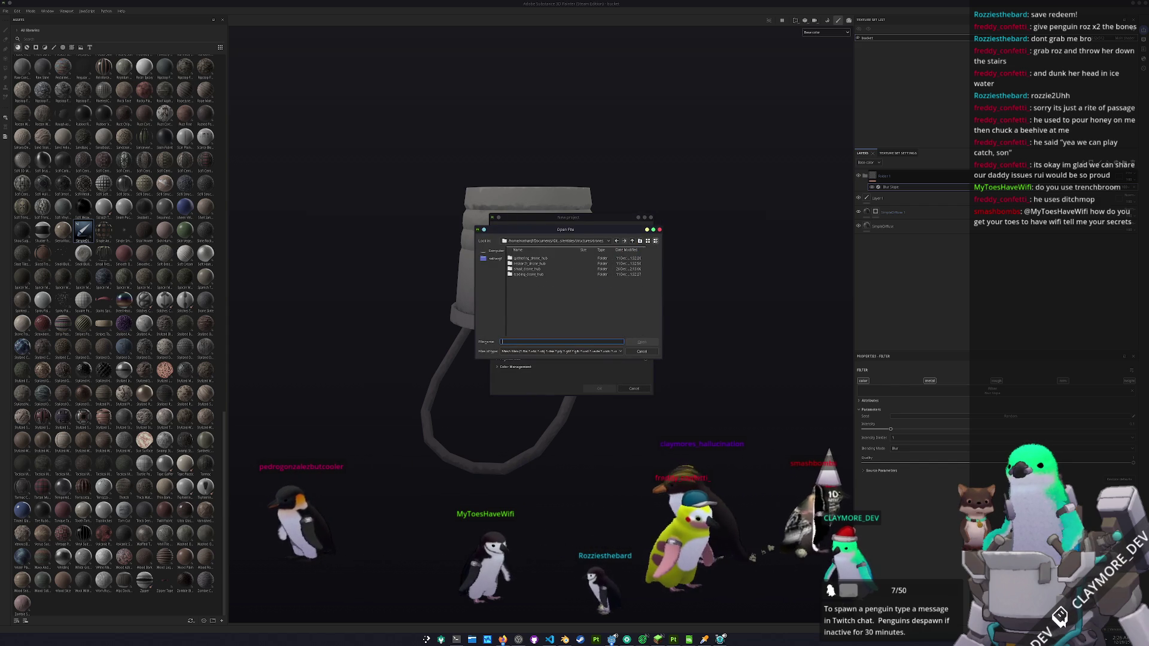
click(632, 242)
click(632, 242)
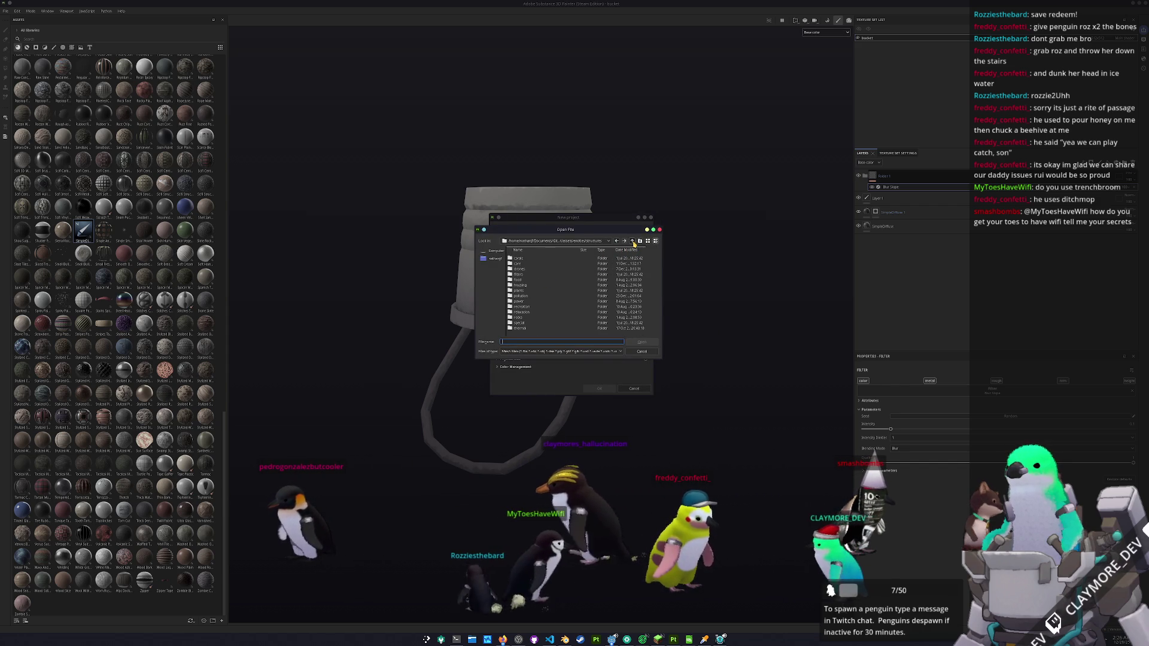
drag(608, 234, 765, 278)
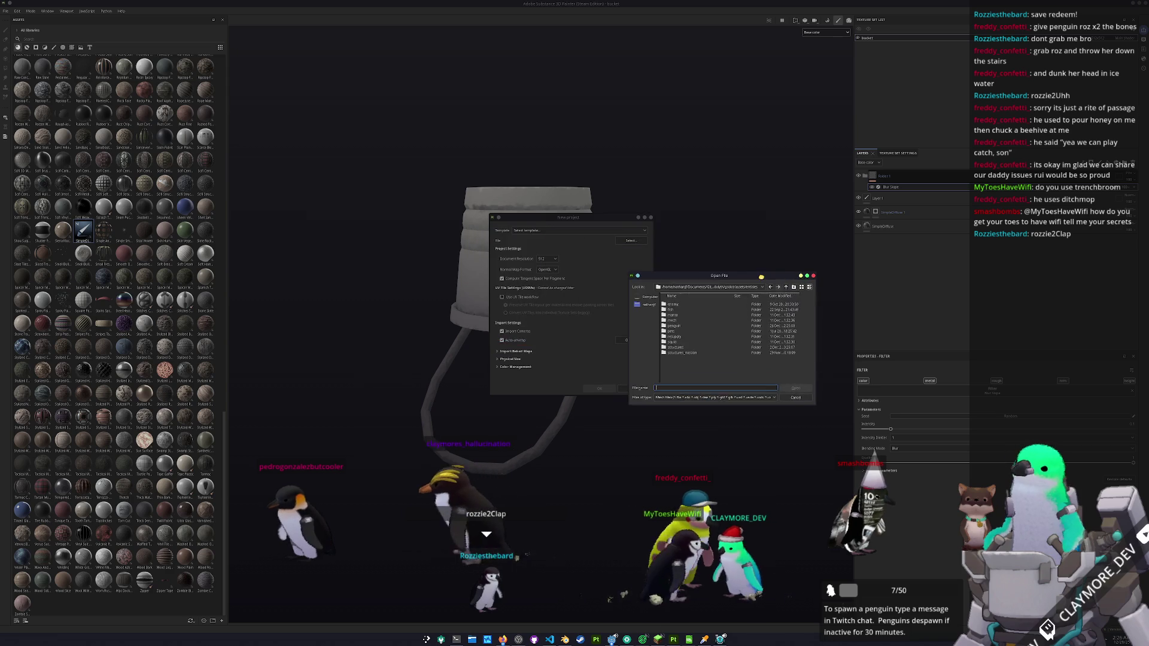
double_click(676, 323)
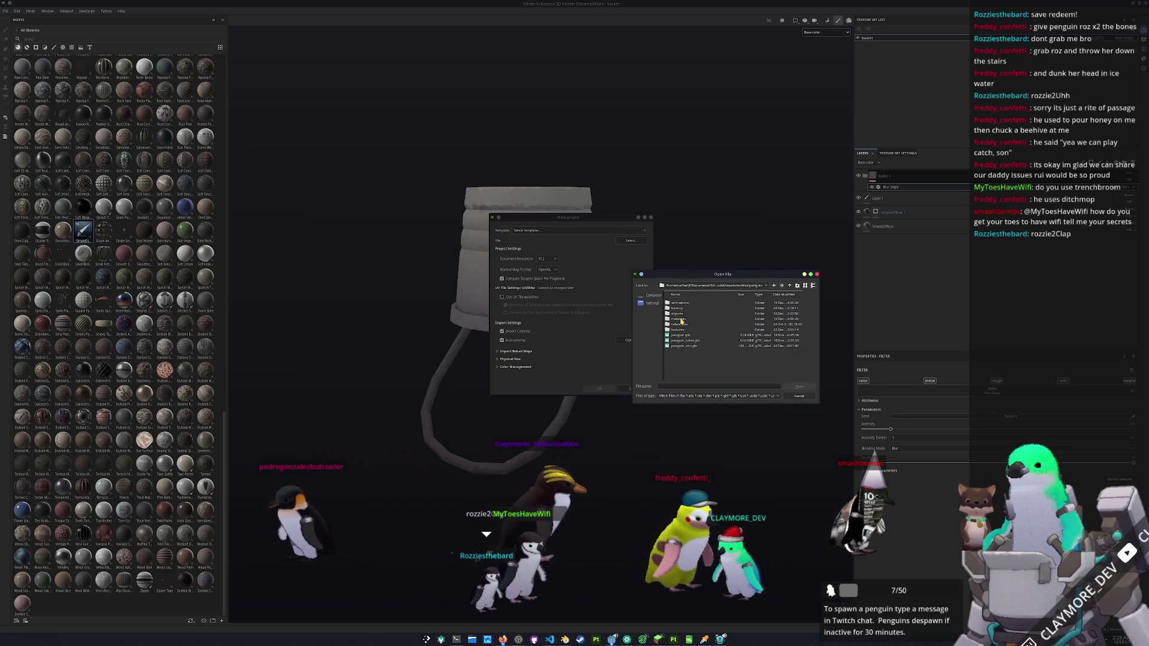
double_click(681, 314)
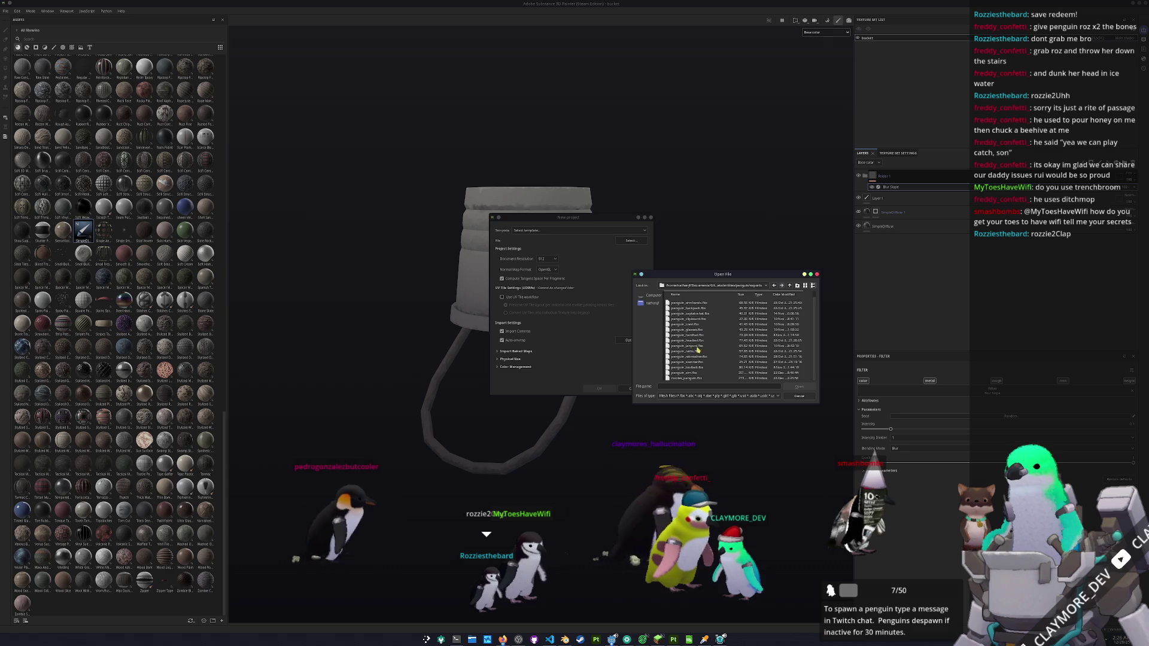
click(693, 381)
double_click(693, 381)
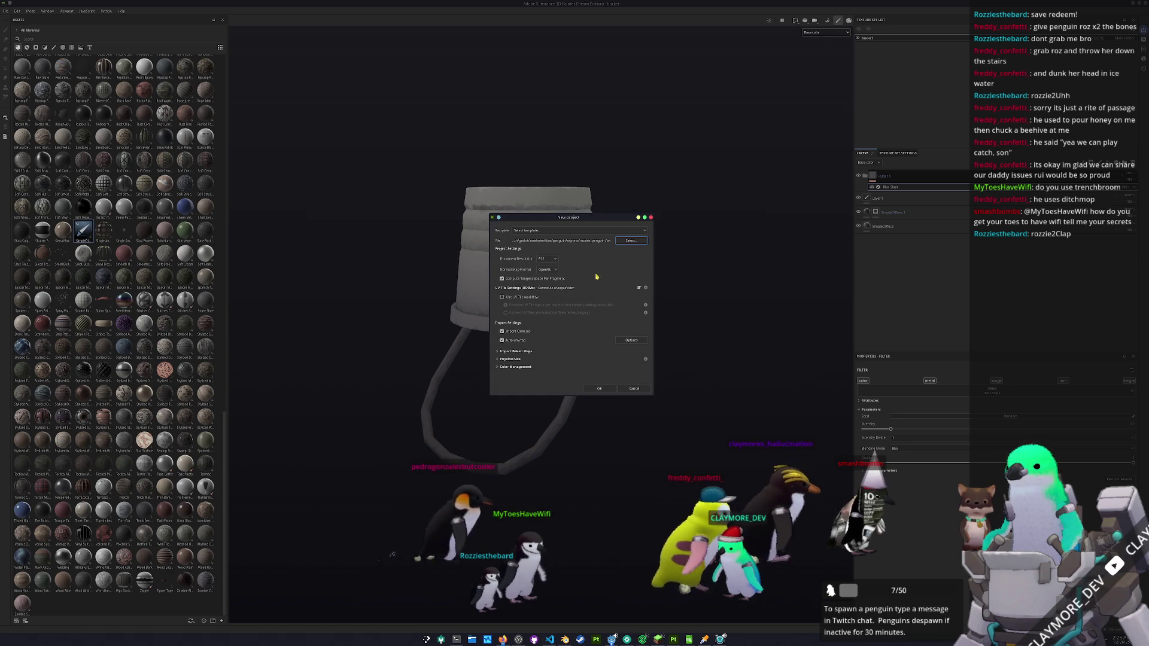
- Set the document resolution to 2048 and create the project
click(547, 259)
click(545, 290)
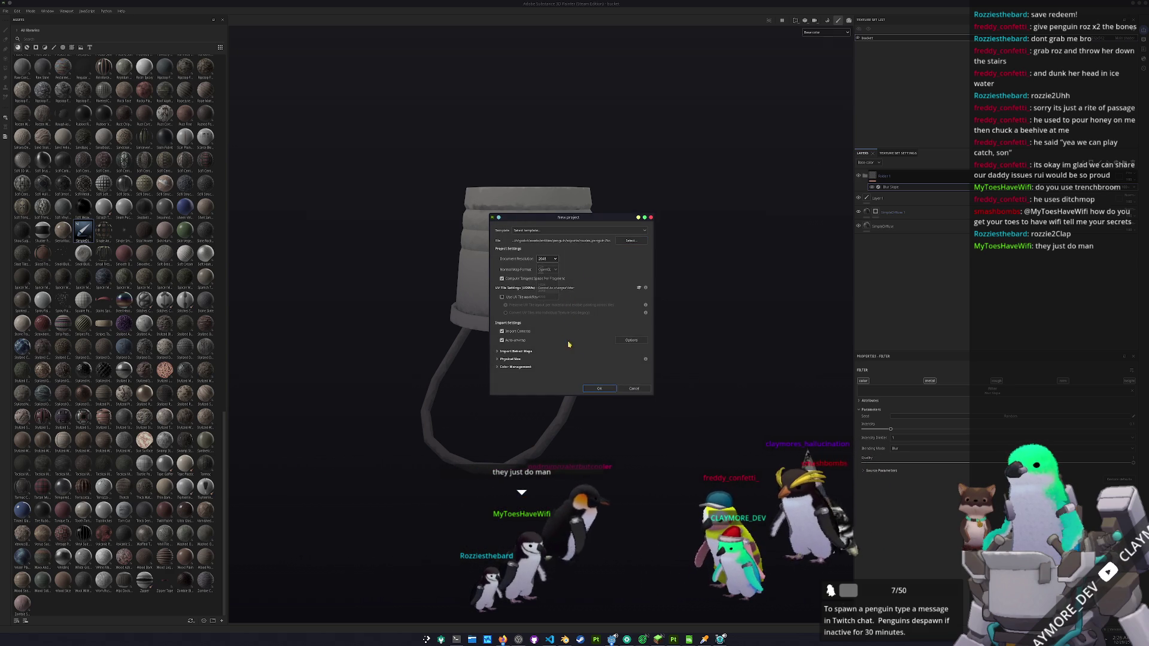
click(599, 389)
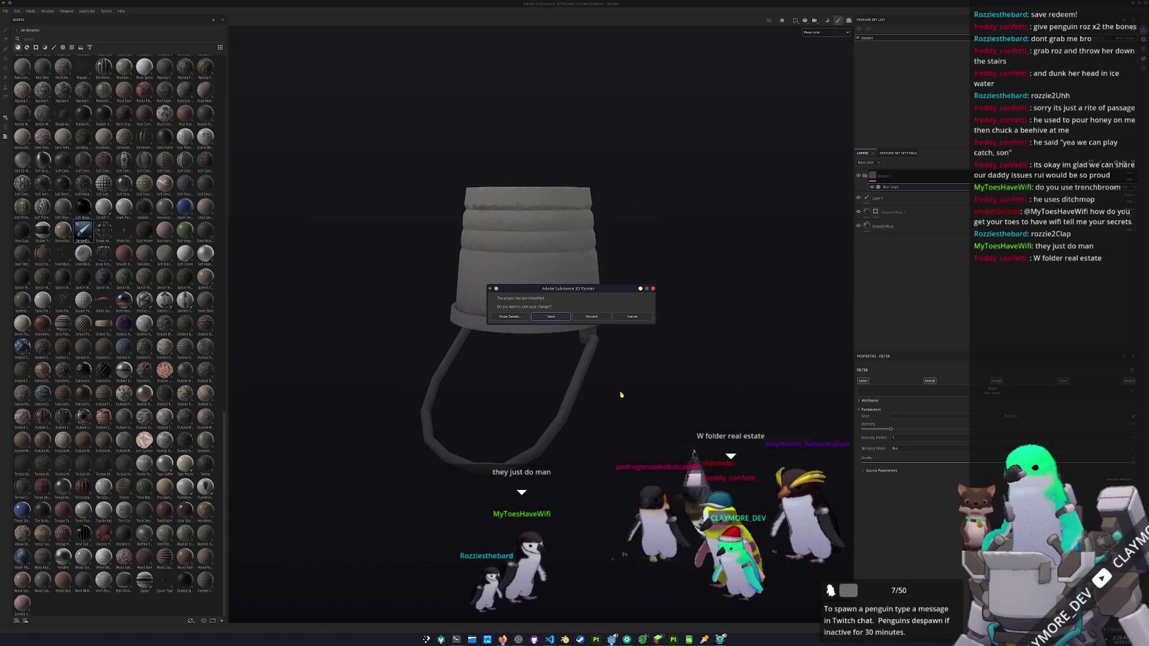
mouse_move(620, 330)
mouse_down()
mouse_move(623, 299)
mouse_move(601, 309)
mouse_up()
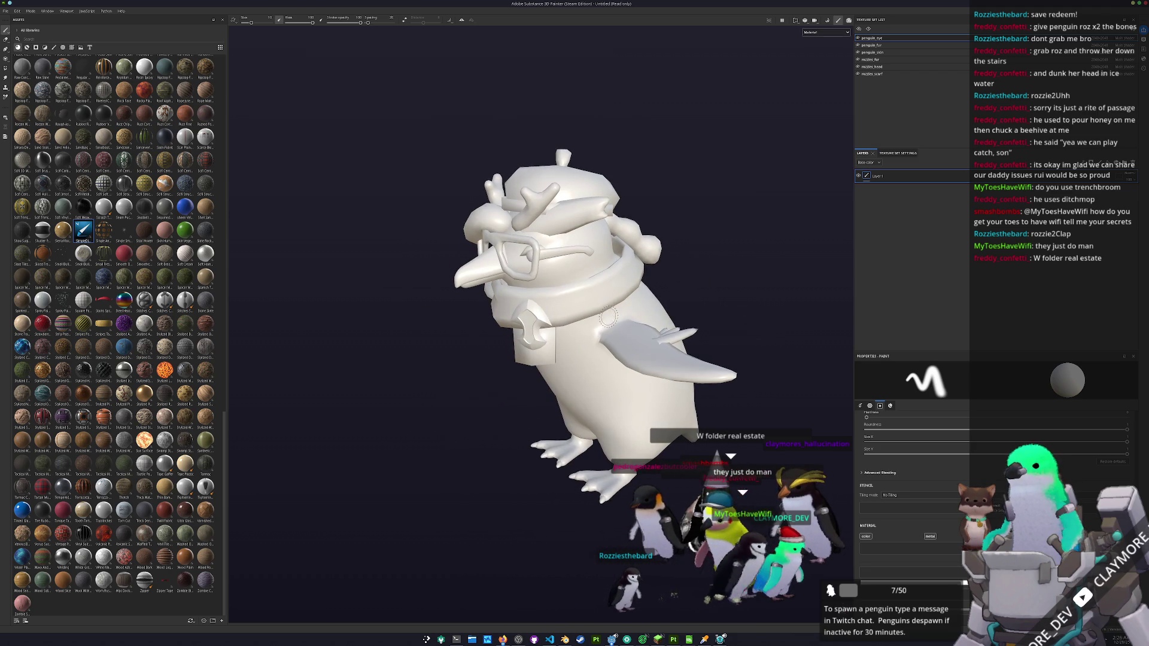
- Switch to Baking mode with Ctrl+B and bake the selected textures' mesh maps
key(ctrl+b)
click(707, 611)
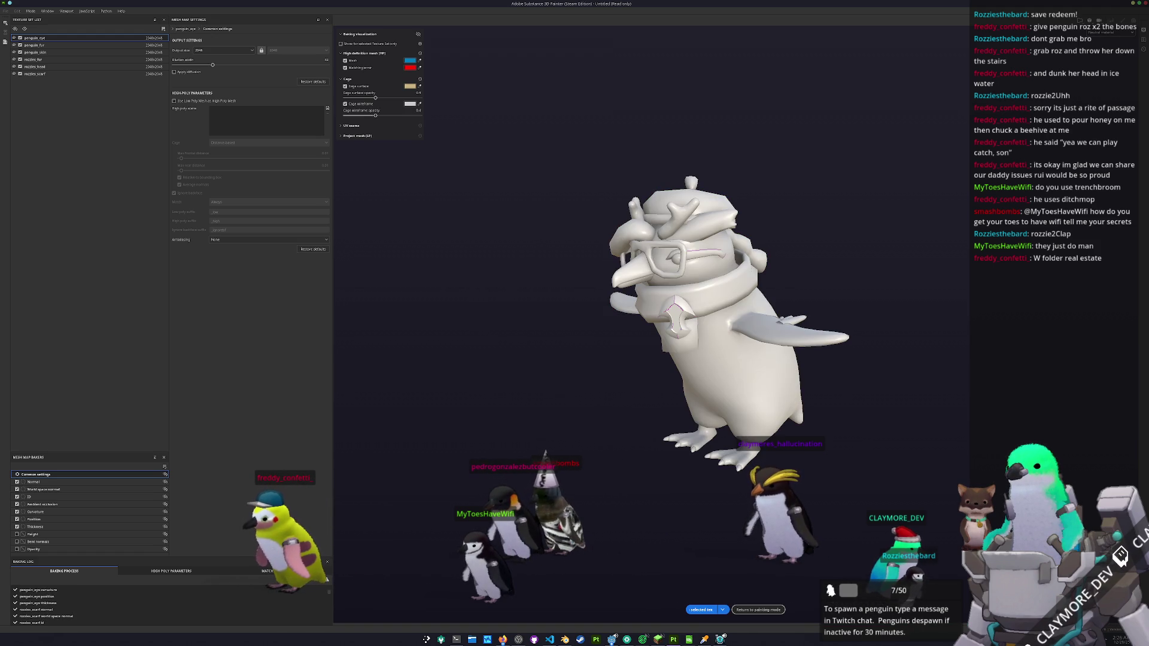
- Go back to painting mode and select the rozzies_fur texture set, orbiting around the penguin
click(764, 611)
mouse_move(695, 515)
mouse_down()
mouse_move(600, 487)
mouse_move(731, 475)
mouse_move(598, 487)
mouse_move(685, 507)
mouse_move(605, 506)
mouse_up()
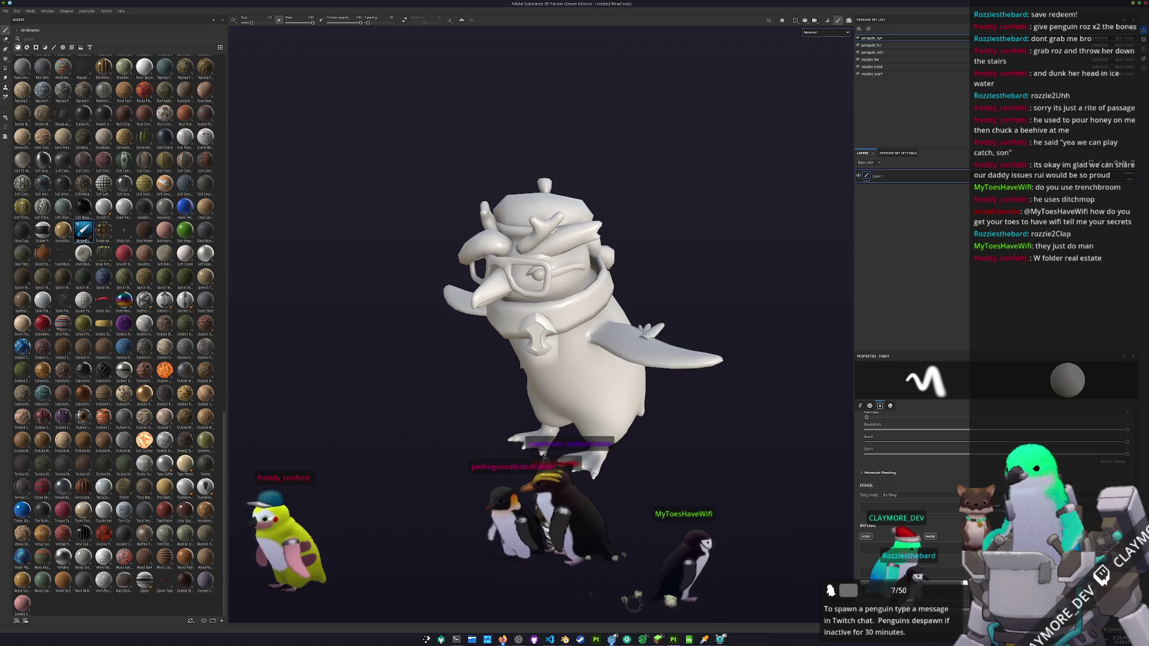
mouse_move(683, 595)
mouse_down()
mouse_move(690, 521)
mouse_move(634, 539)
mouse_move(597, 580)
mouse_move(574, 556)
mouse_up()
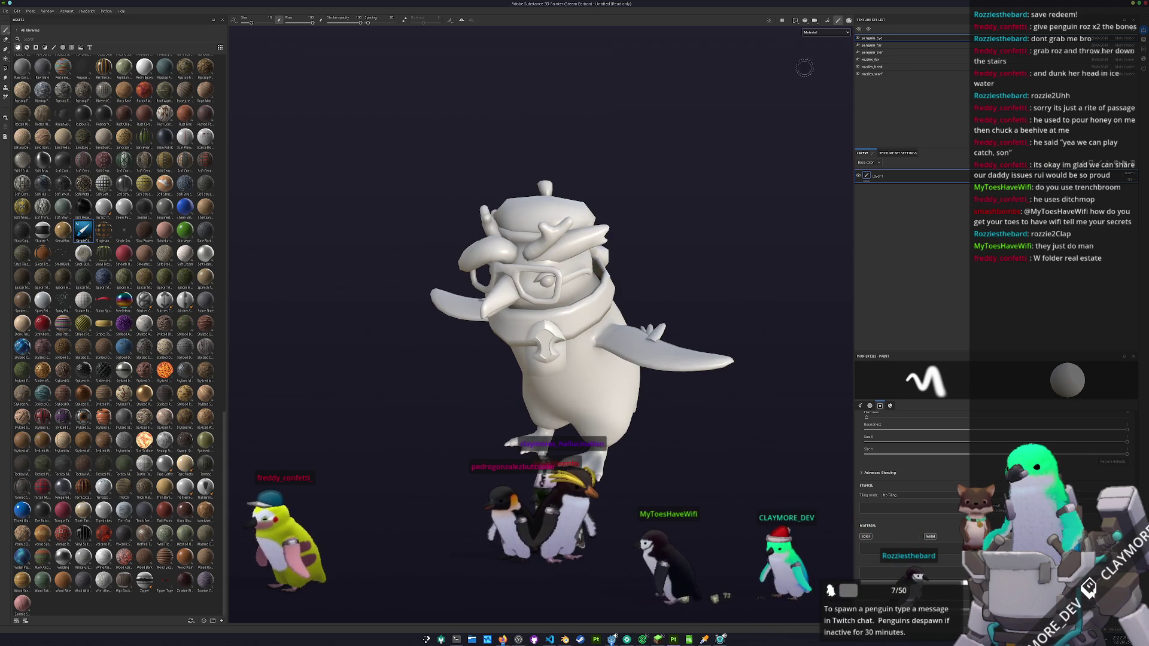
click(879, 59)
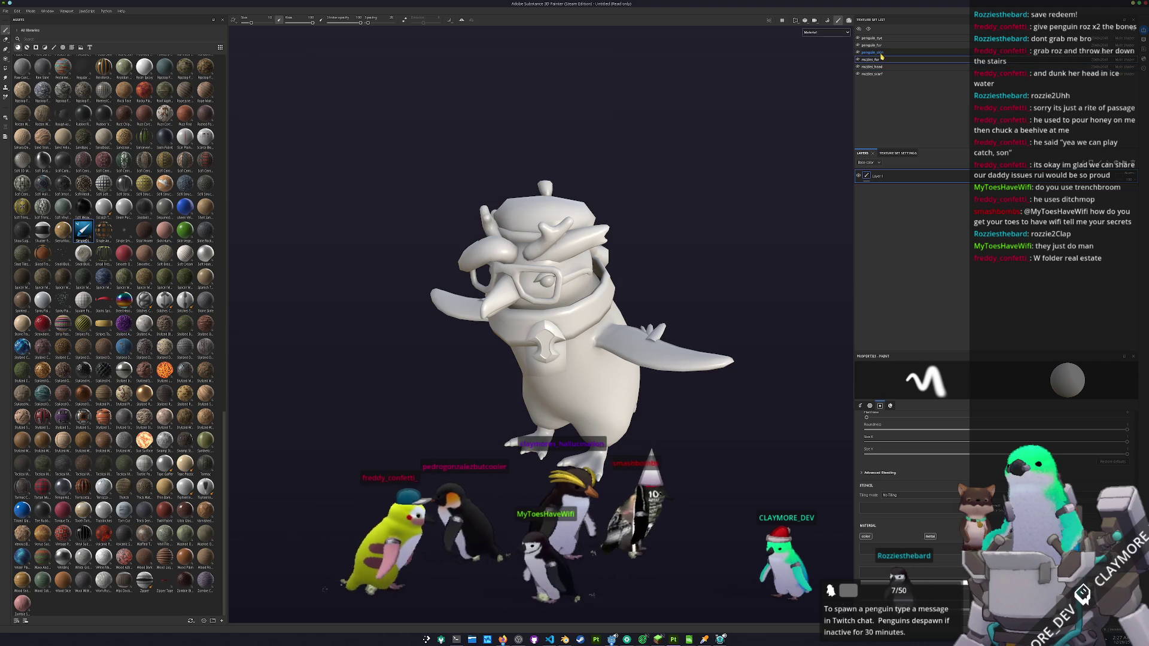
drag(832, 88, 786, 115)
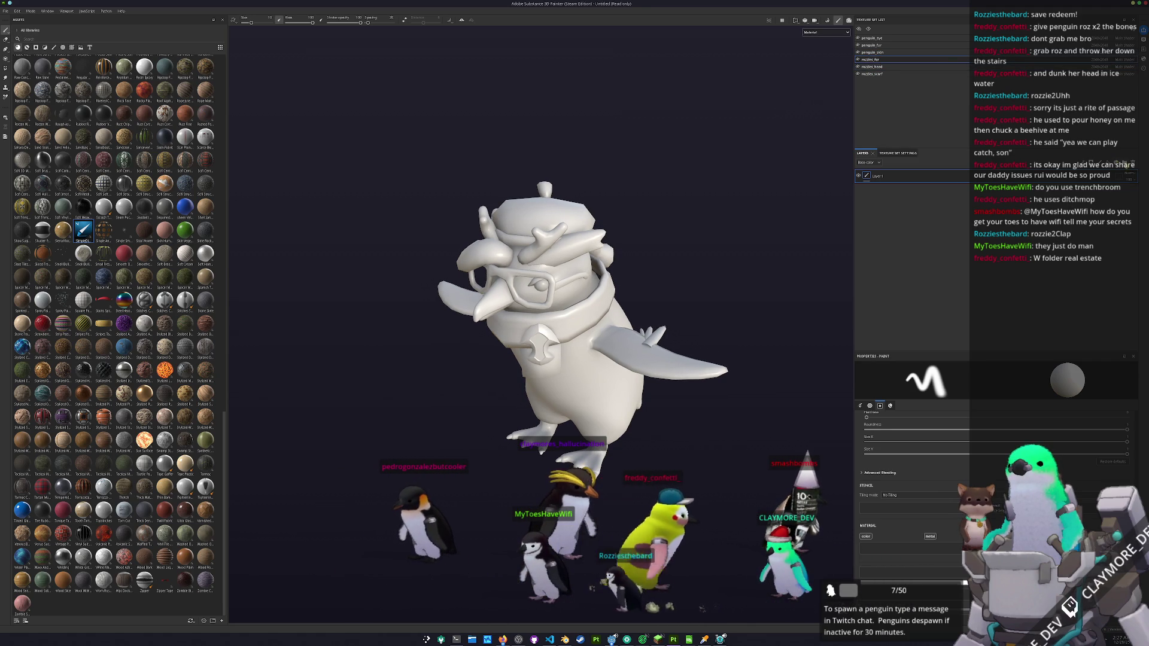
mouse_move(718, 287)
mouse_down()
mouse_move(658, 291)
mouse_move(741, 485)
mouse_up()
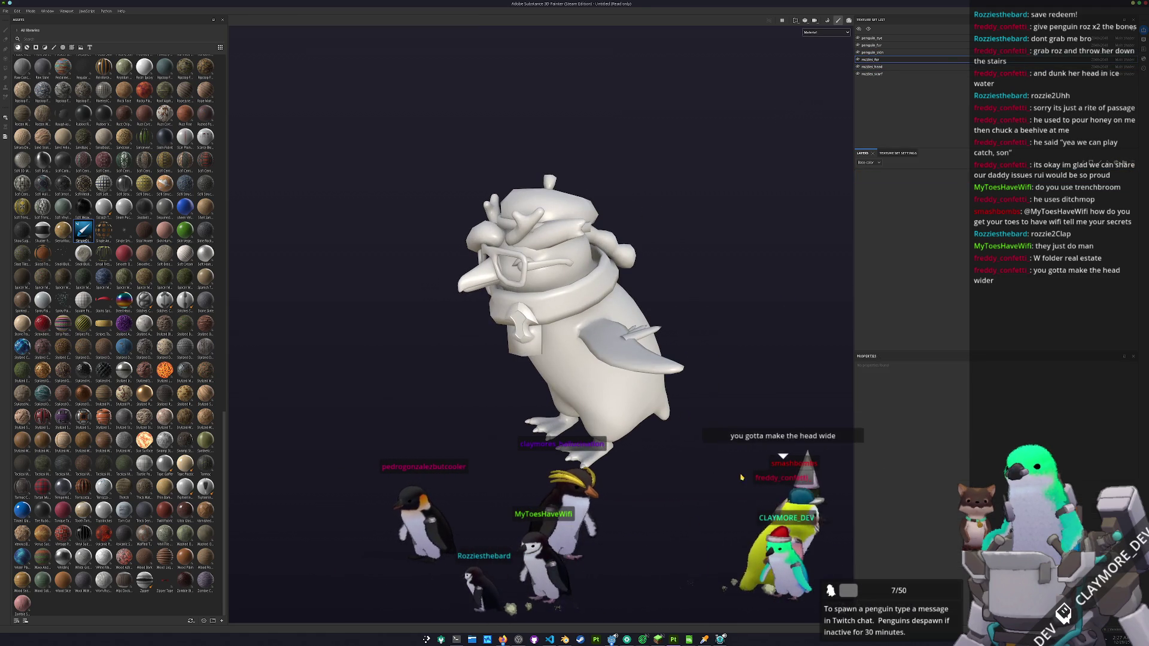
mouse_move(658, 573)
mouse_down()
mouse_move(655, 524)
mouse_move(591, 578)
mouse_up()
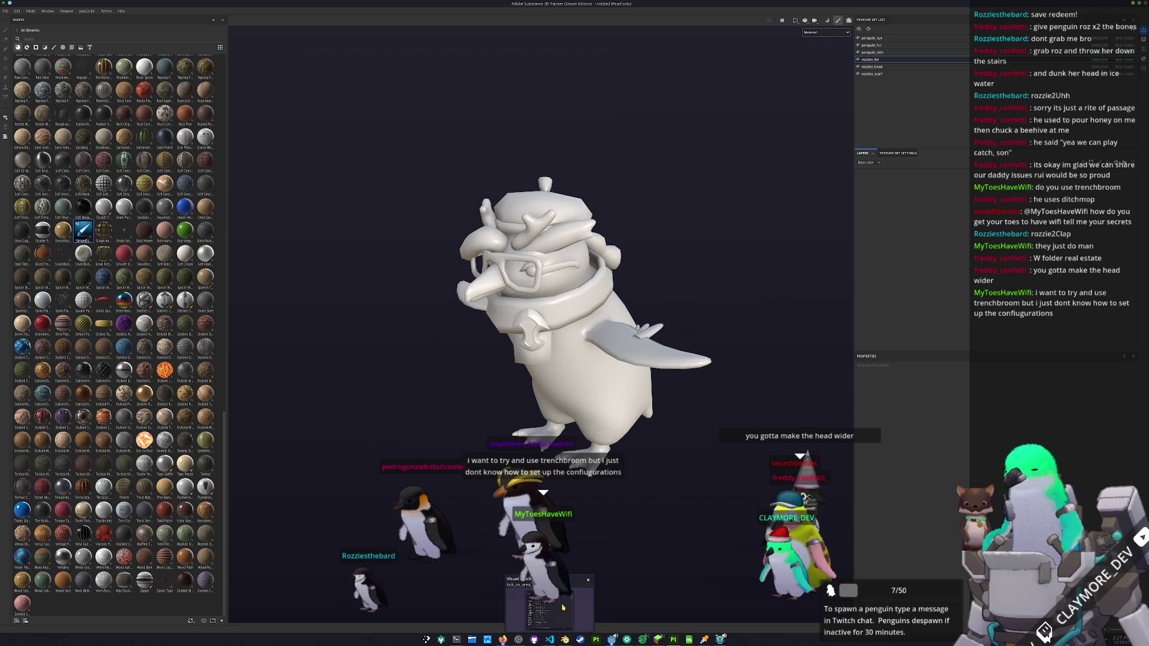
click(565, 639)
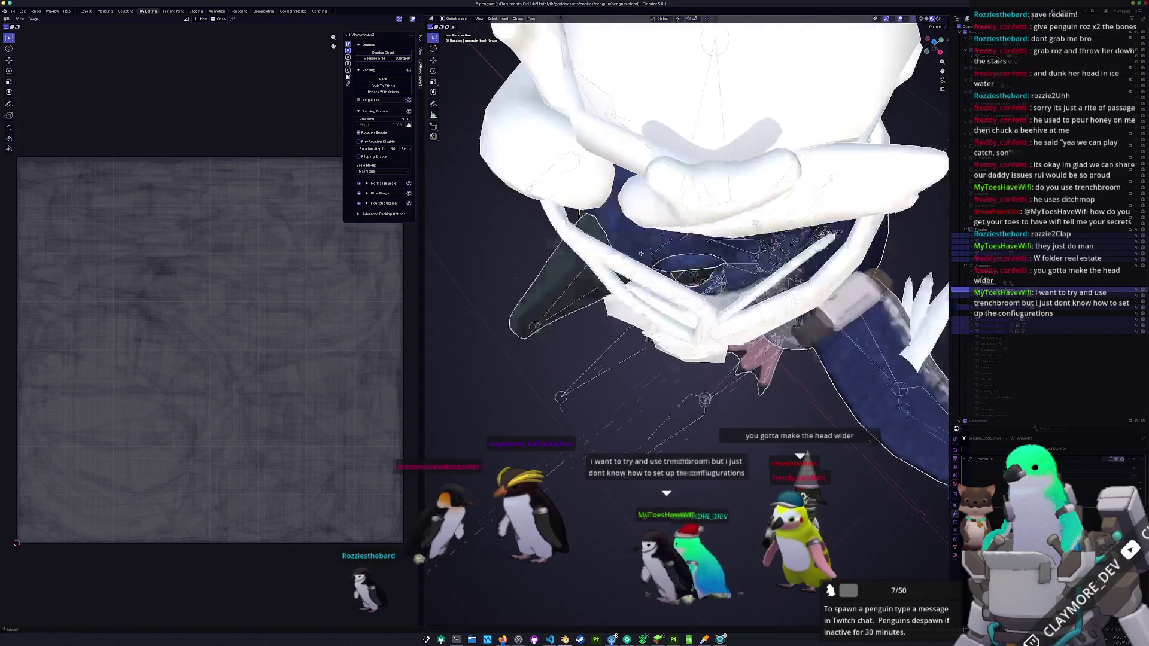
key(alt+Tab)
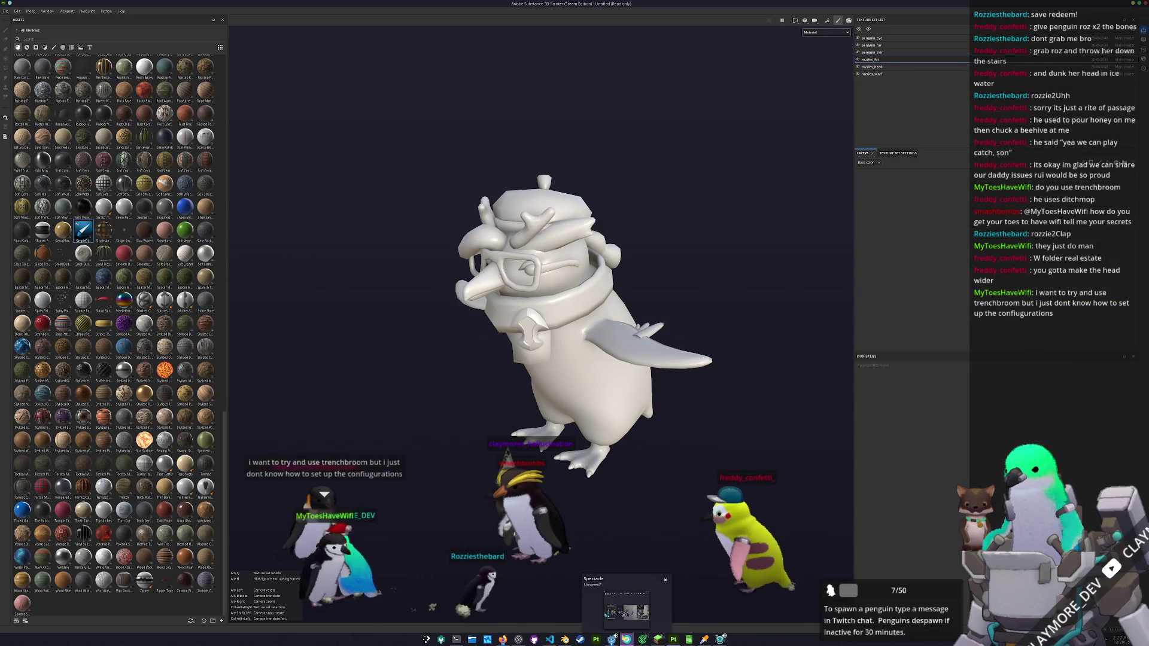
click(666, 581)
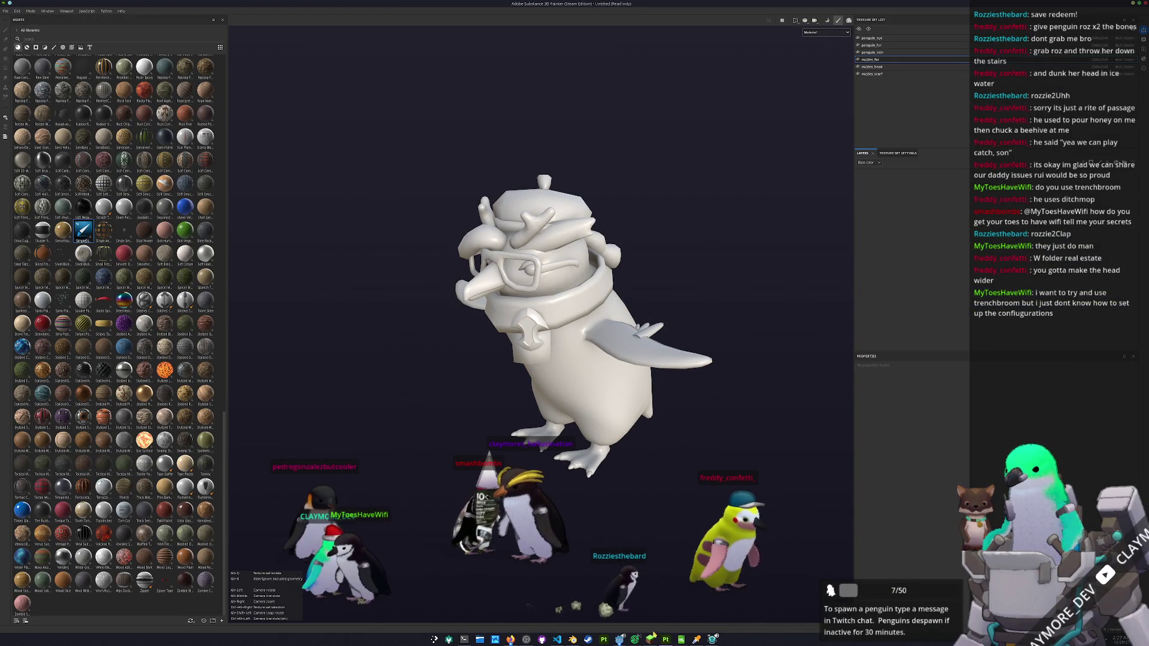
click(651, 640)
- Resume Minecraft and attack the chicken at the wall opening
key(Escape)
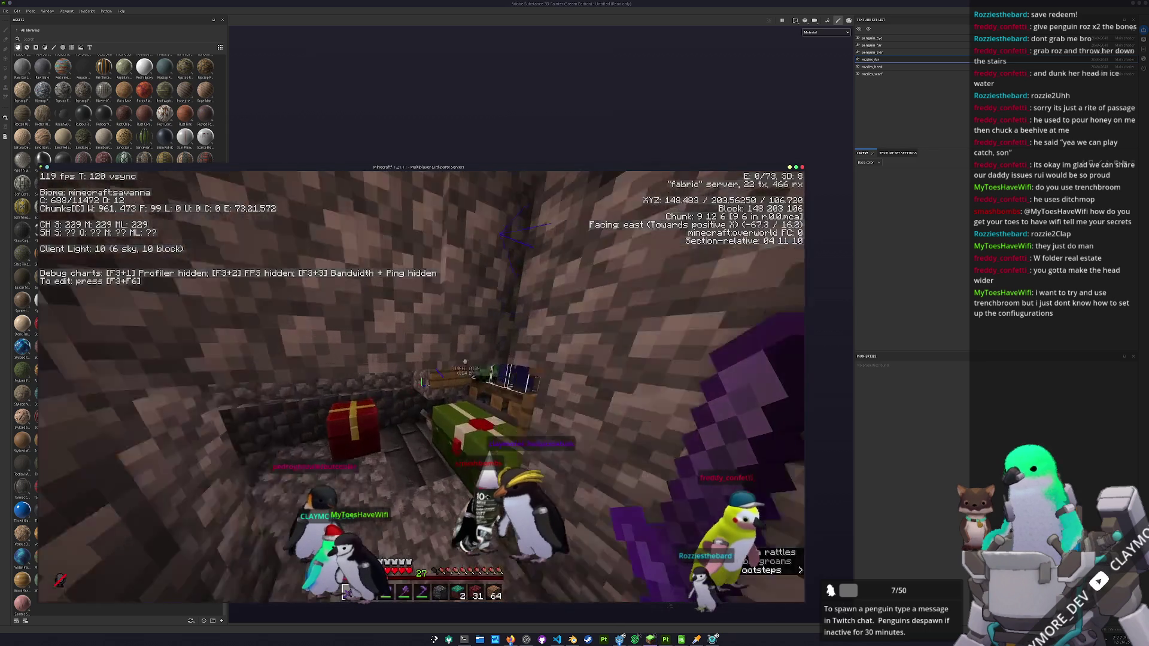
click(421, 383)
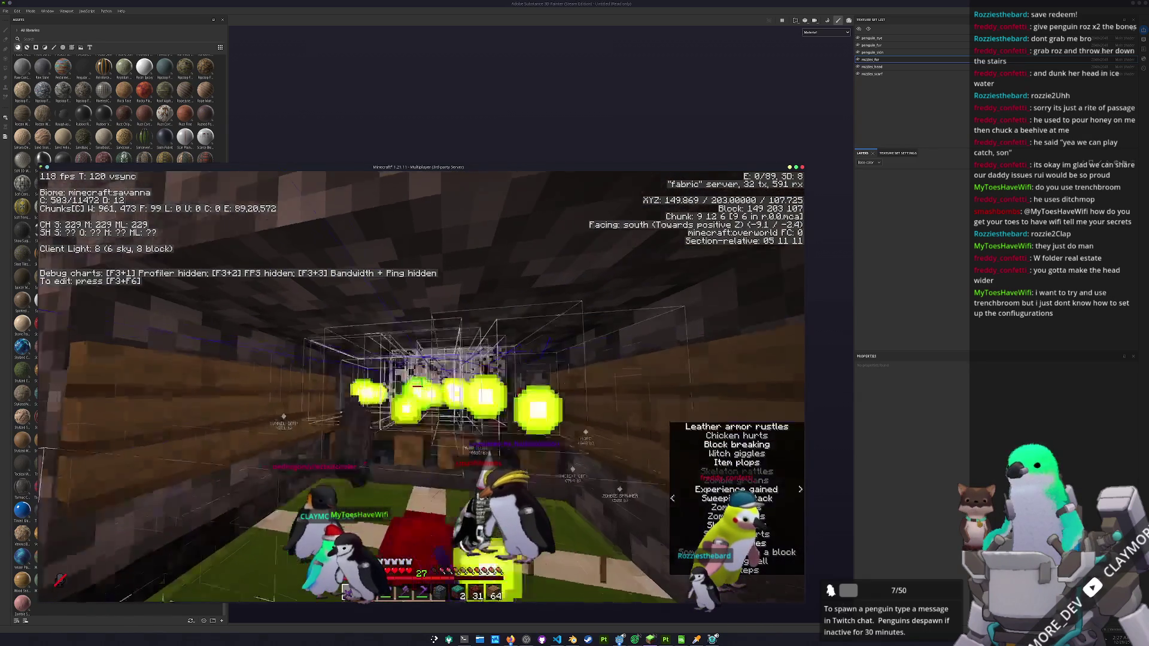
click(422, 386)
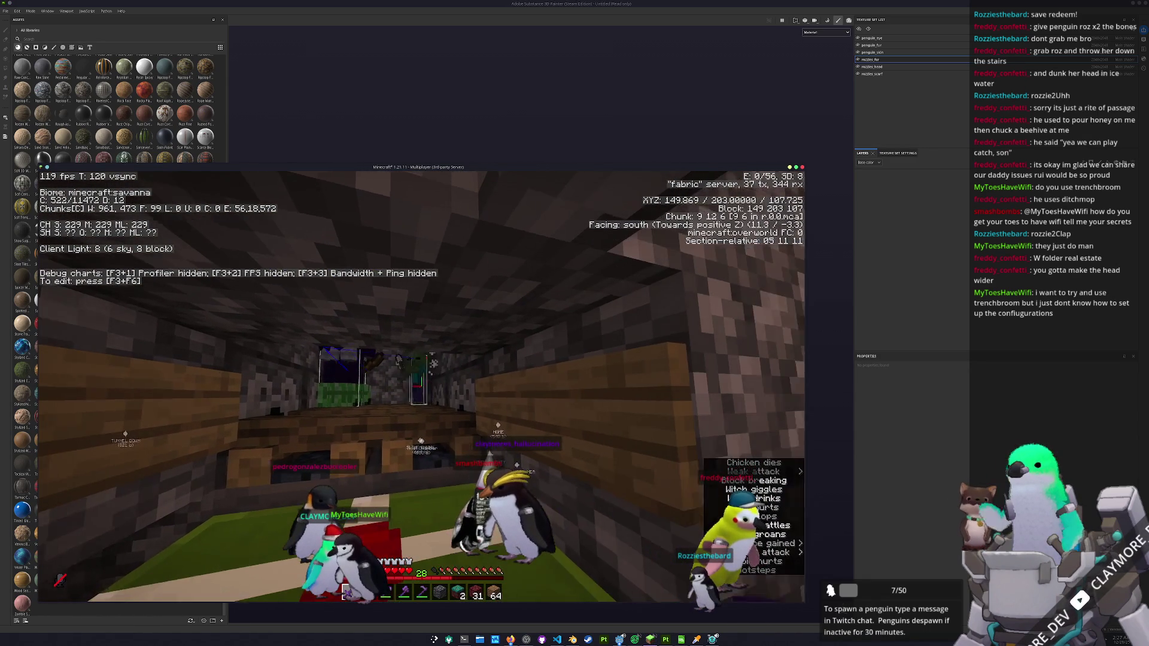
- Walk through the tunnel, pause the game, and bring Substance Painter to the front
key(a)
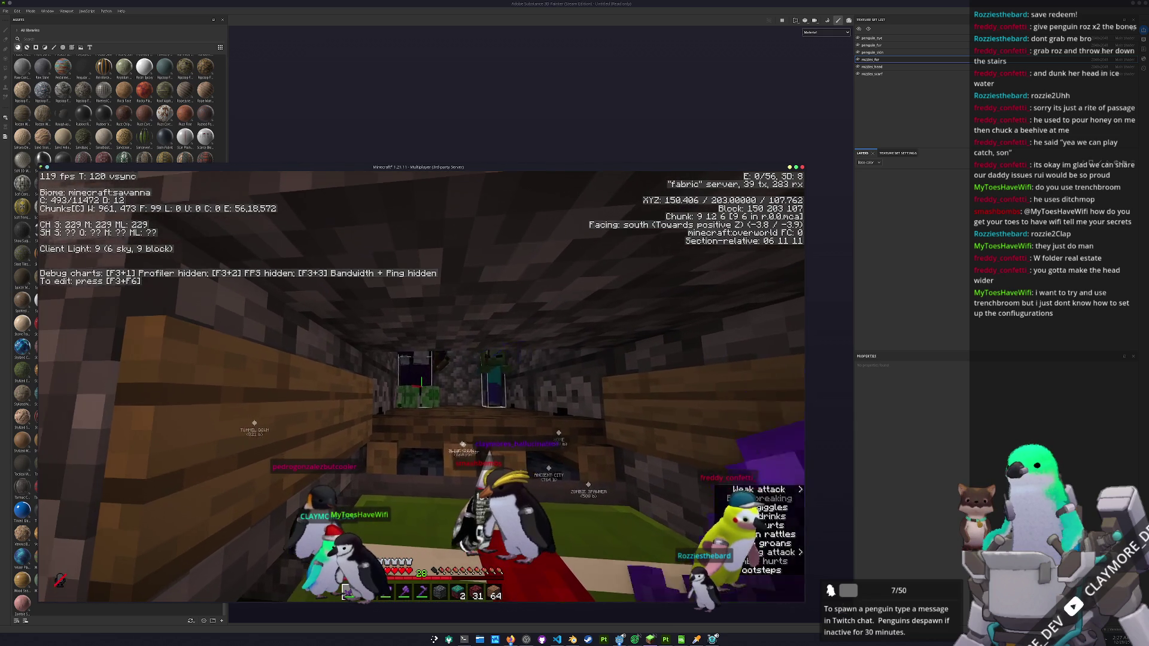
key(d)
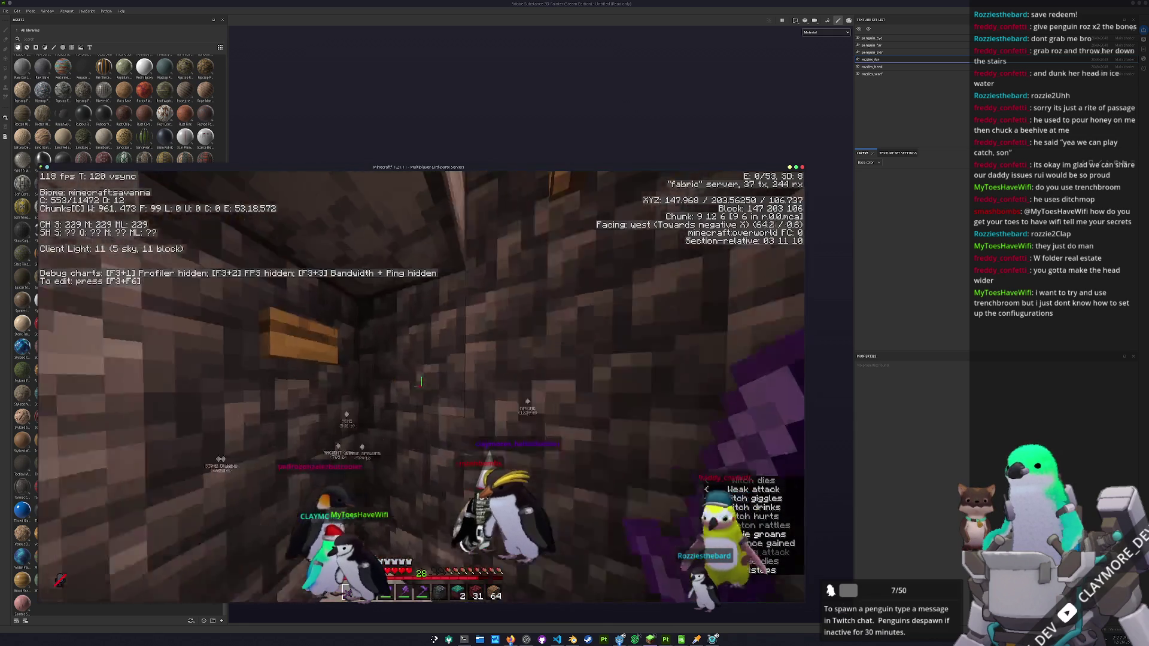
key(Escape)
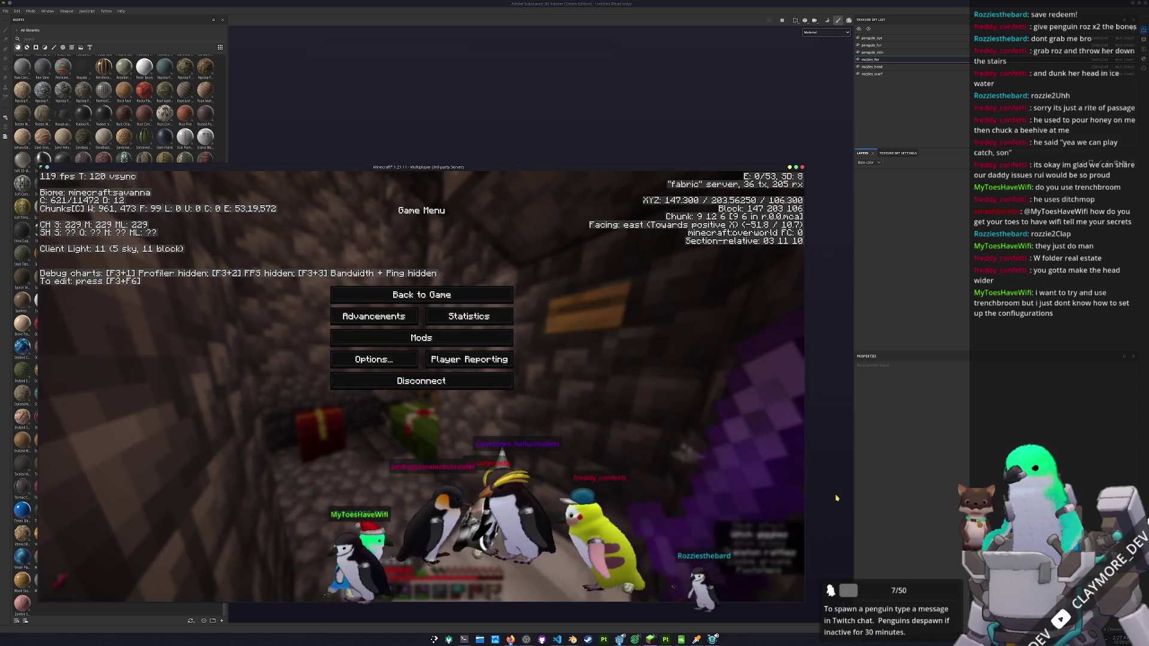
click(837, 498)
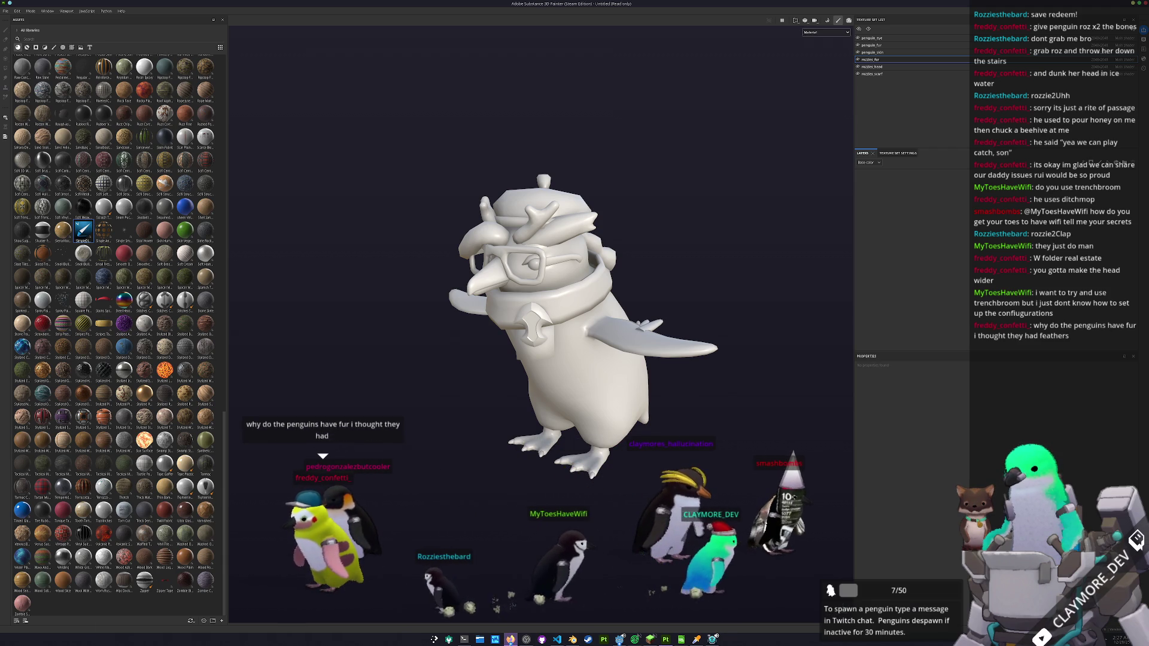
- Bring up the Firefox window showing the purple penguin reference image
mouse_move(510, 639)
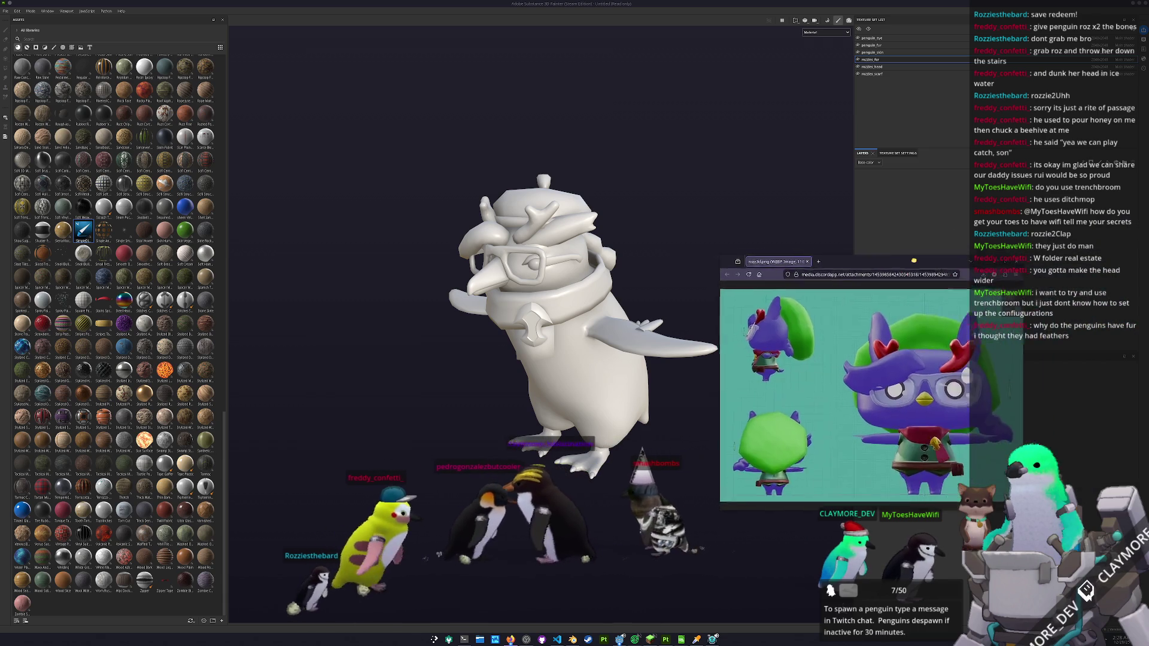
- Move the Firefox reference image to the upper left of the screen
mouse_move(973, 297)
mouse_down()
mouse_move(565, 271)
mouse_move(276, 86)
mouse_up()
key(super)
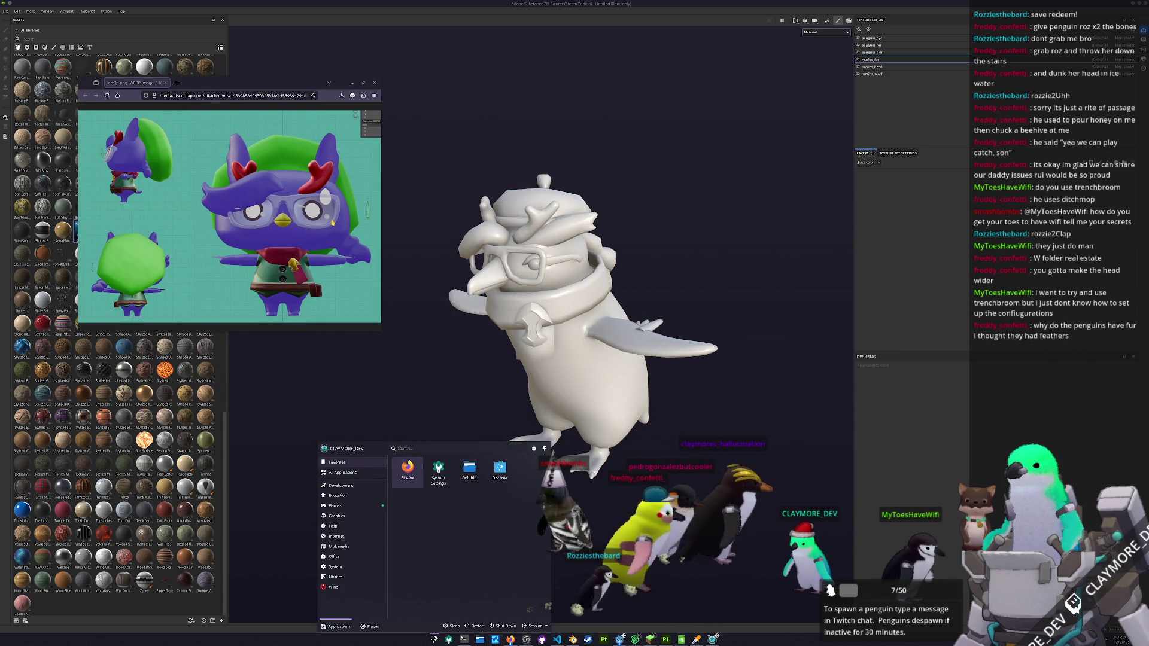
key(Escape)
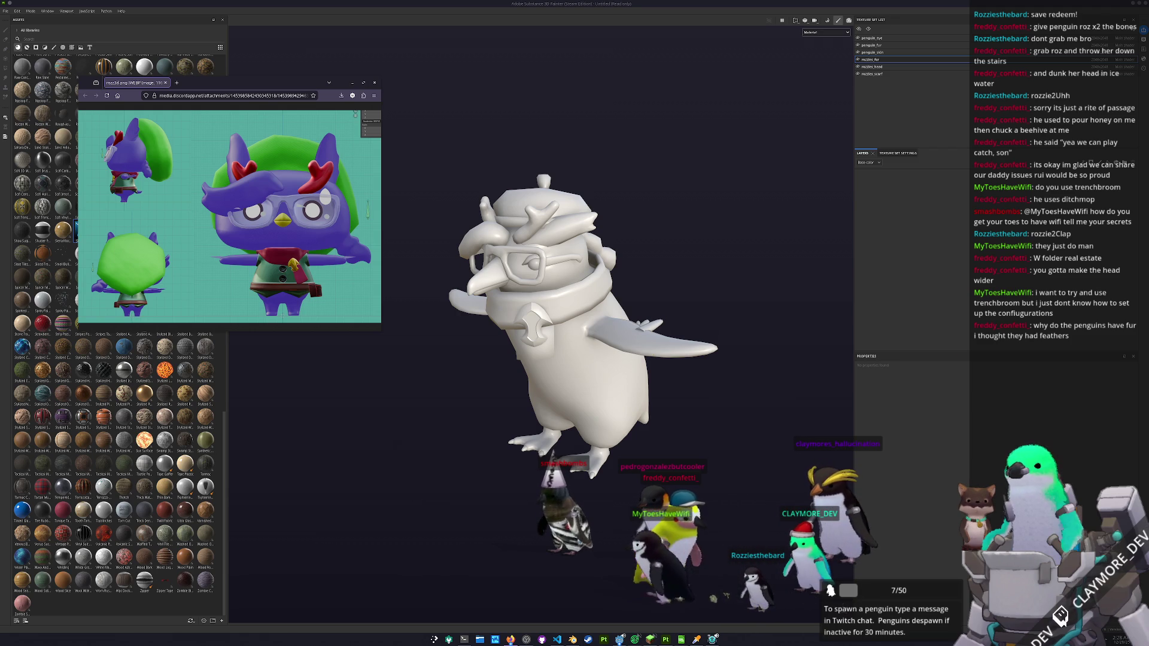
- Orbit the penguin to face forward and shift the Select Color dialog further left
mouse_move(664, 399)
mouse_down()
mouse_move(578, 388)
mouse_move(607, 404)
mouse_up()
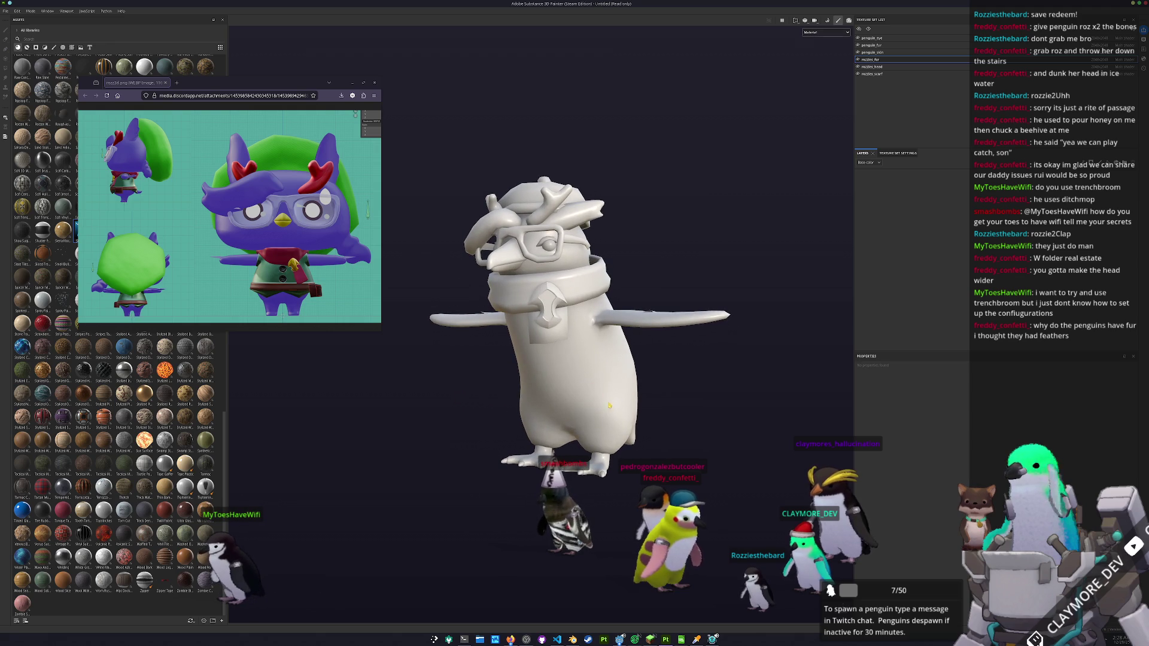
mouse_move(596, 339)
mouse_down()
mouse_move(564, 394)
mouse_move(593, 302)
mouse_up()
drag(622, 384, 655, 403)
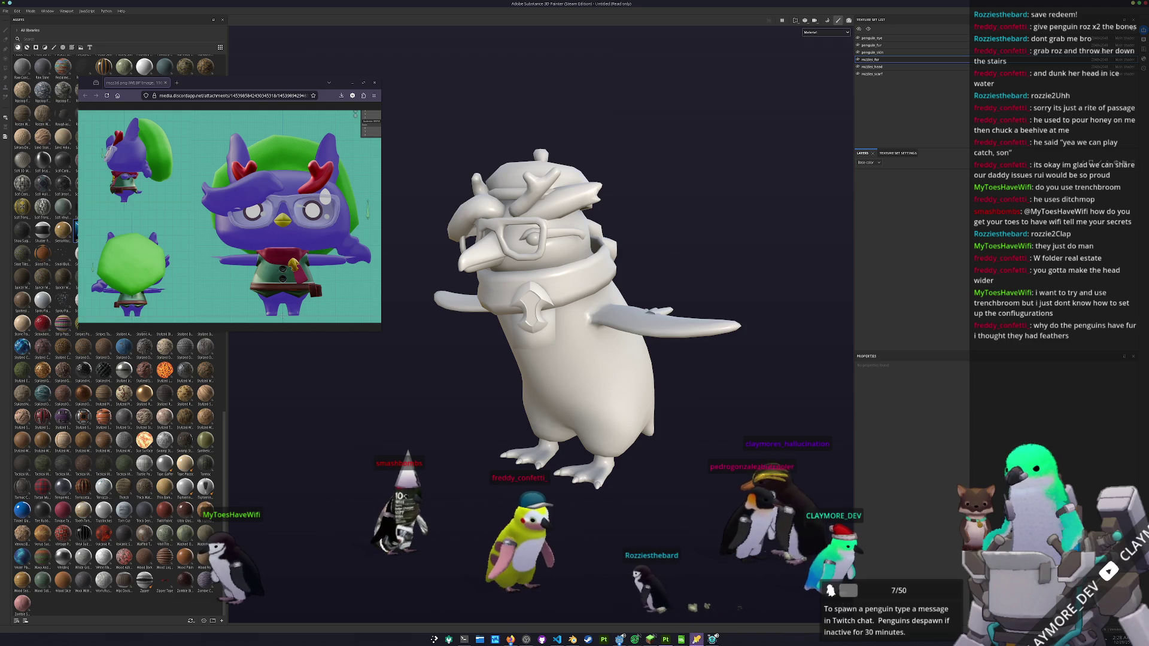
drag(503, 28, 474, 28)
drag(604, 259, 556, 267)
- Sample the hat green #379831 from the reference image with Pick Screen Color
click(417, 89)
click(332, 150)
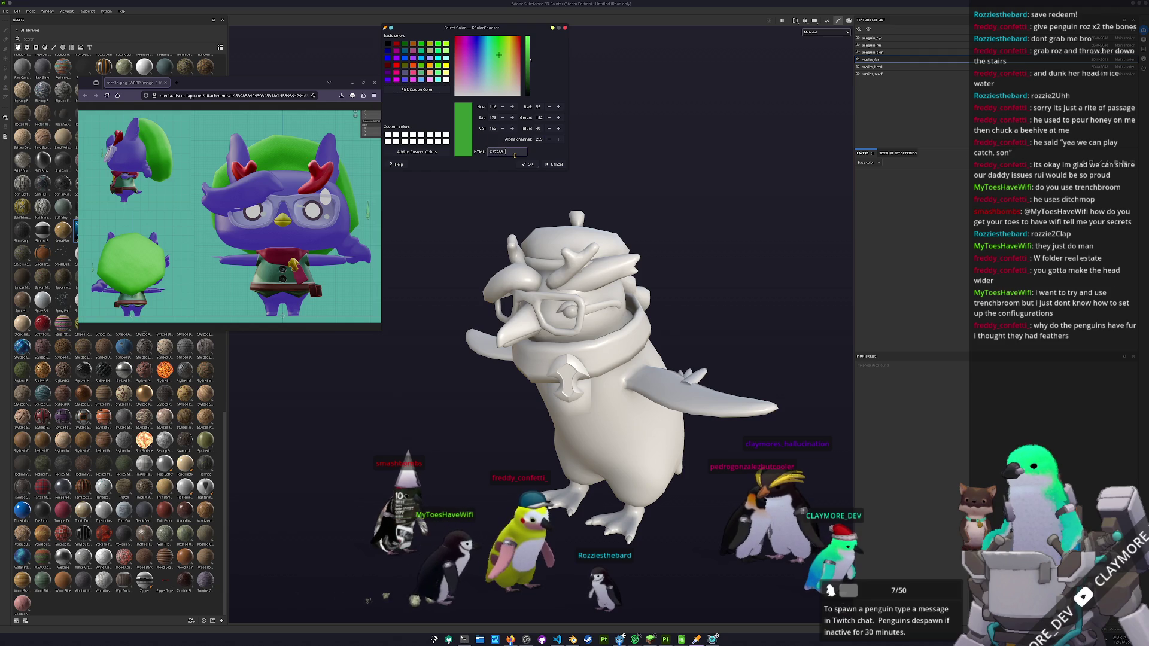
click(724, 211)
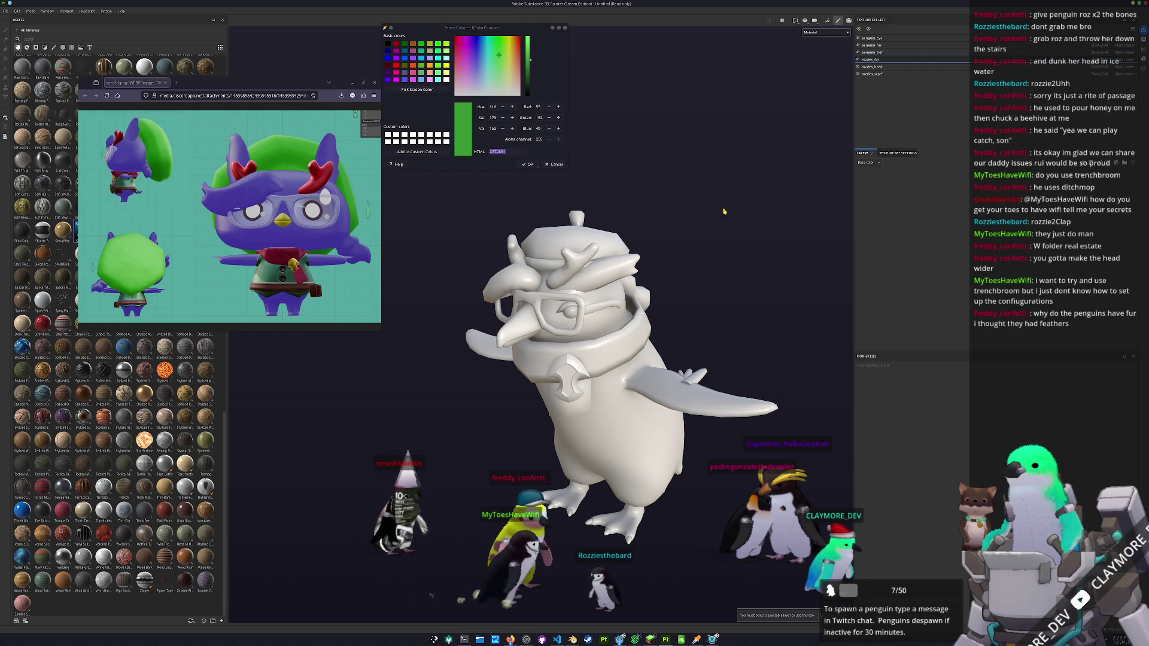
- Add a fill layer to the penguin_fur texture set and check its base colour
click(879, 45)
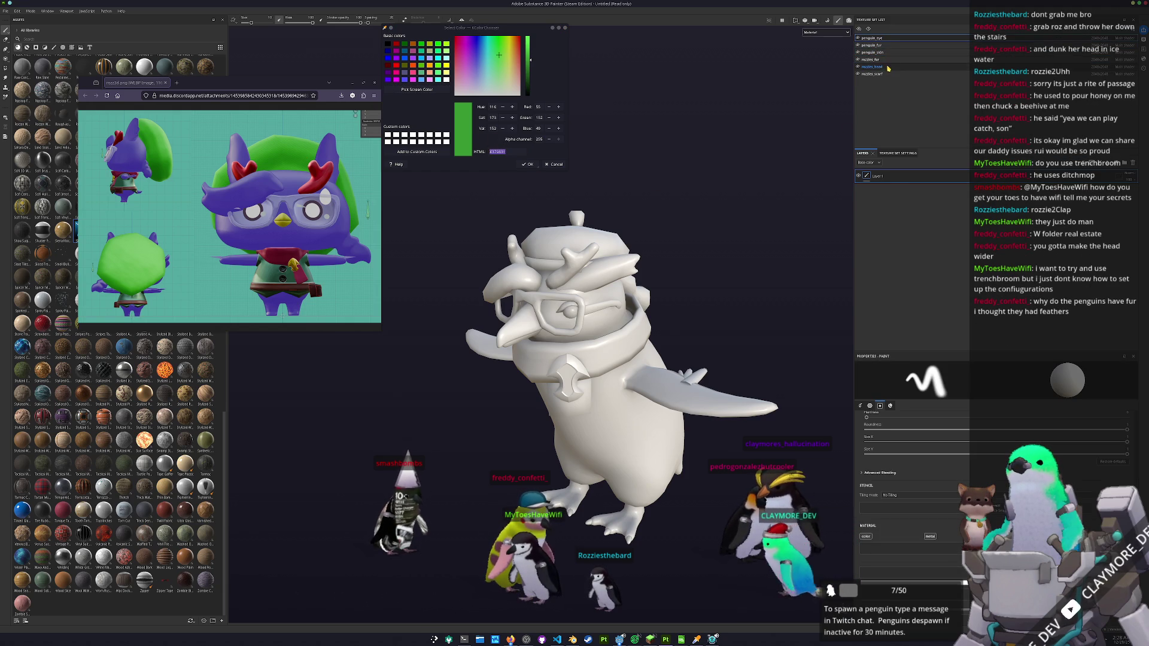
click(1125, 162)
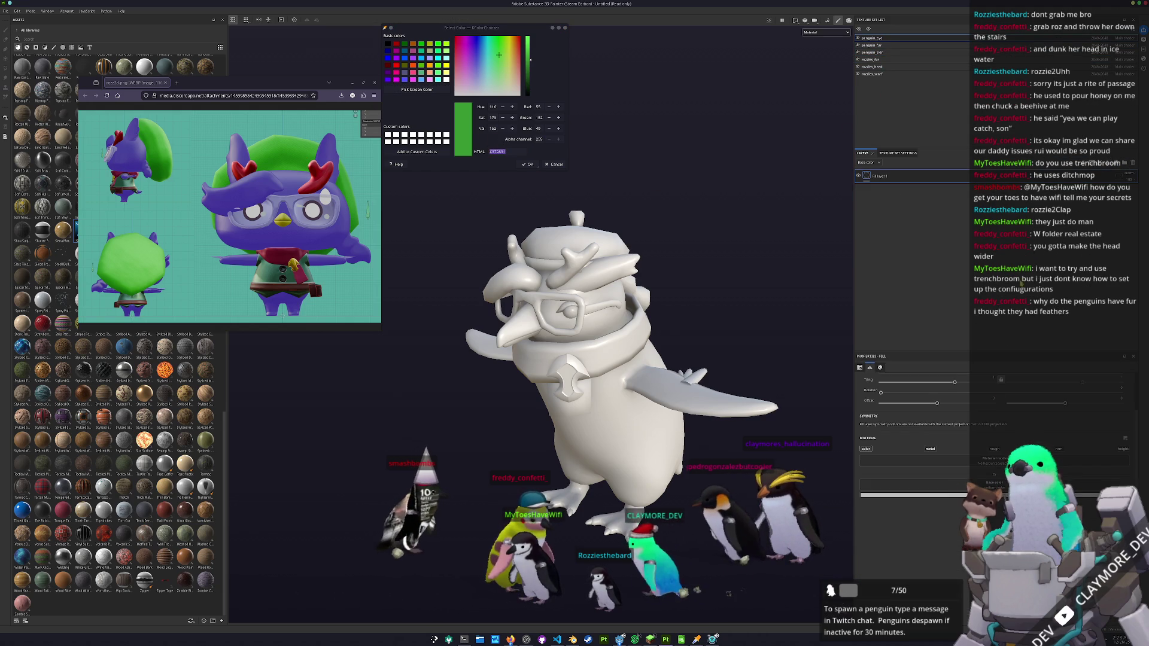
click(879, 495)
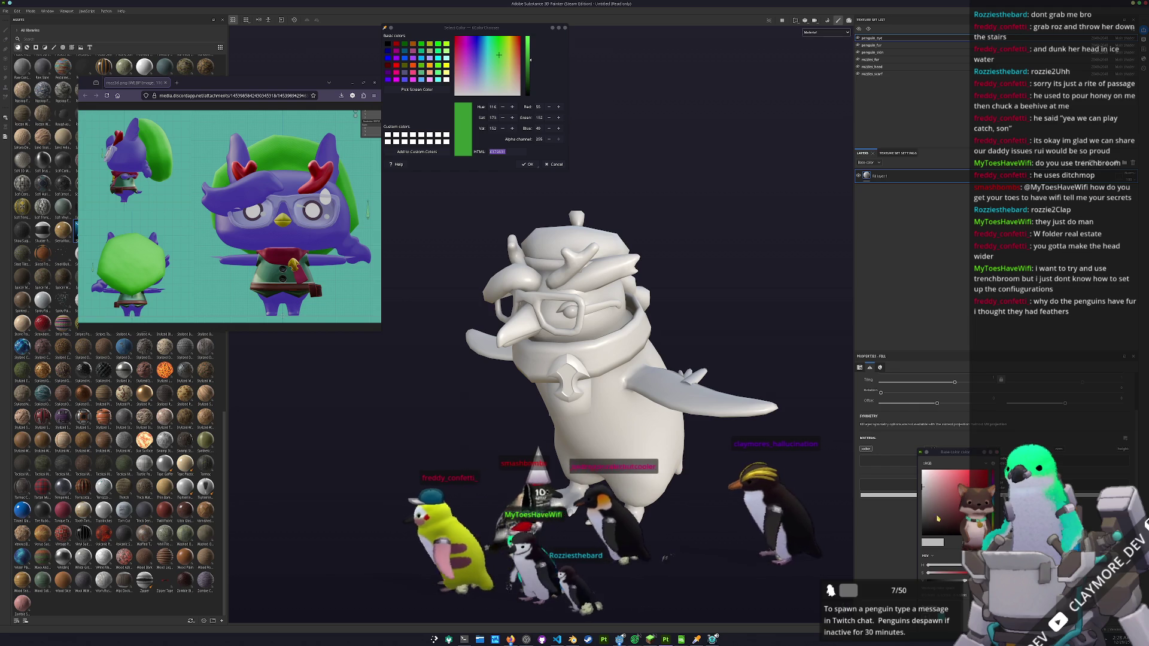
click(897, 289)
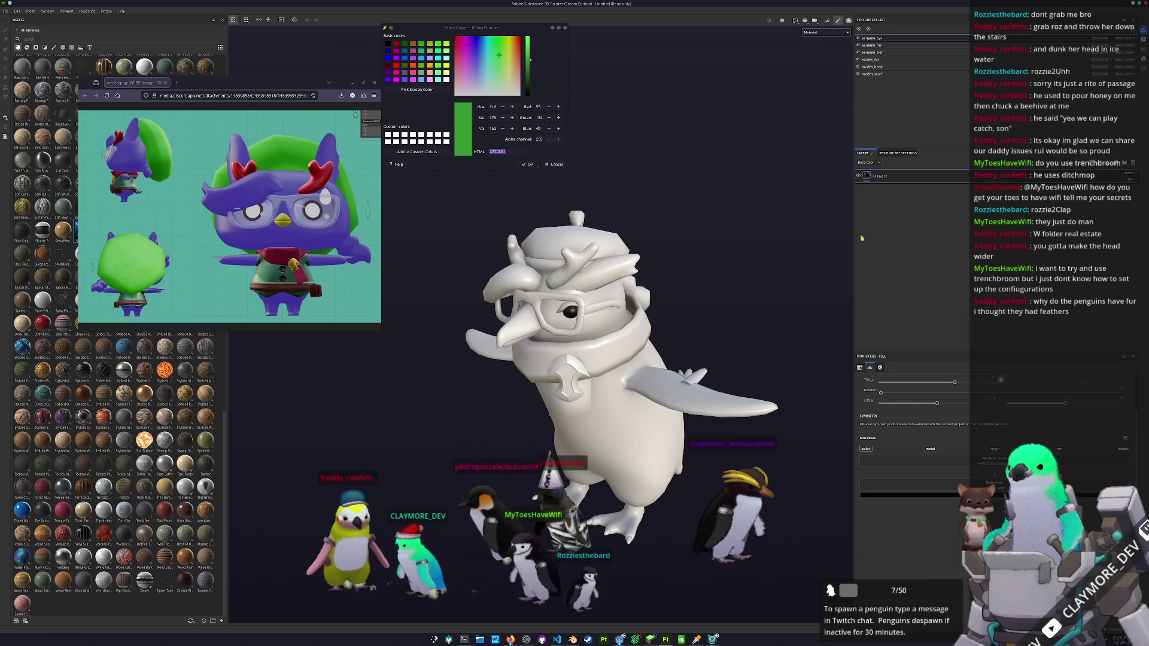
- Switch the viewport to the Base color channel and shift the view right
click(815, 58)
scroll(668, 264, up, 2)
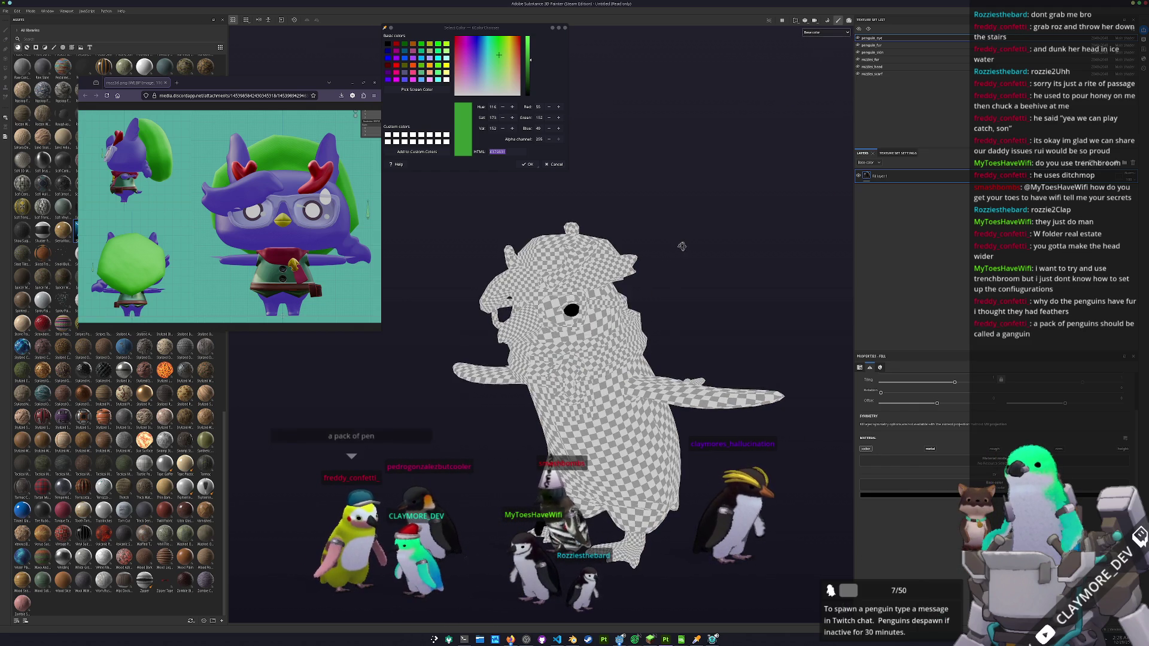
drag(668, 264, 699, 262)
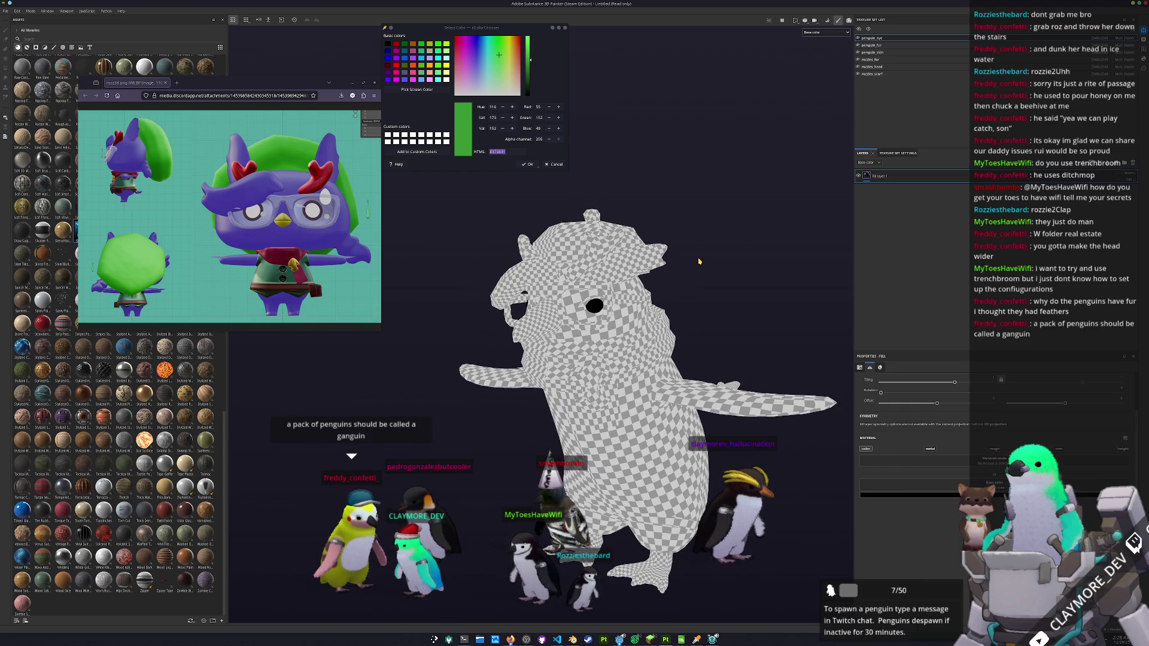
- Delete the empty Layer 1 from penguin_skin, another texture set, and rozzies_head
click(873, 52)
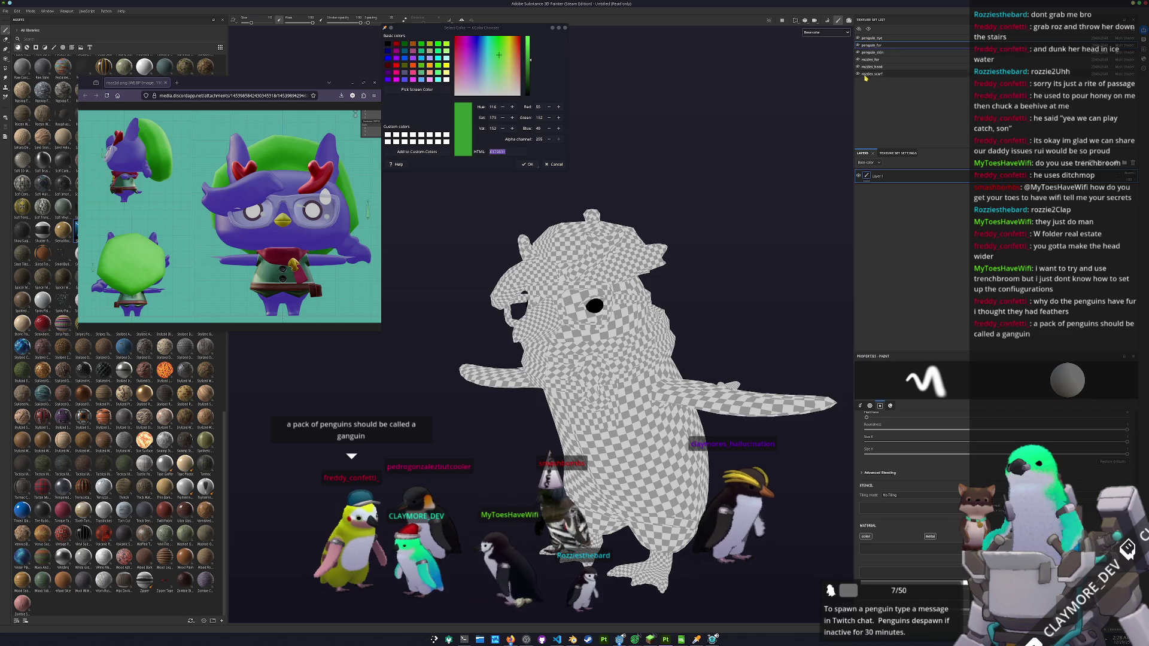
click(1133, 163)
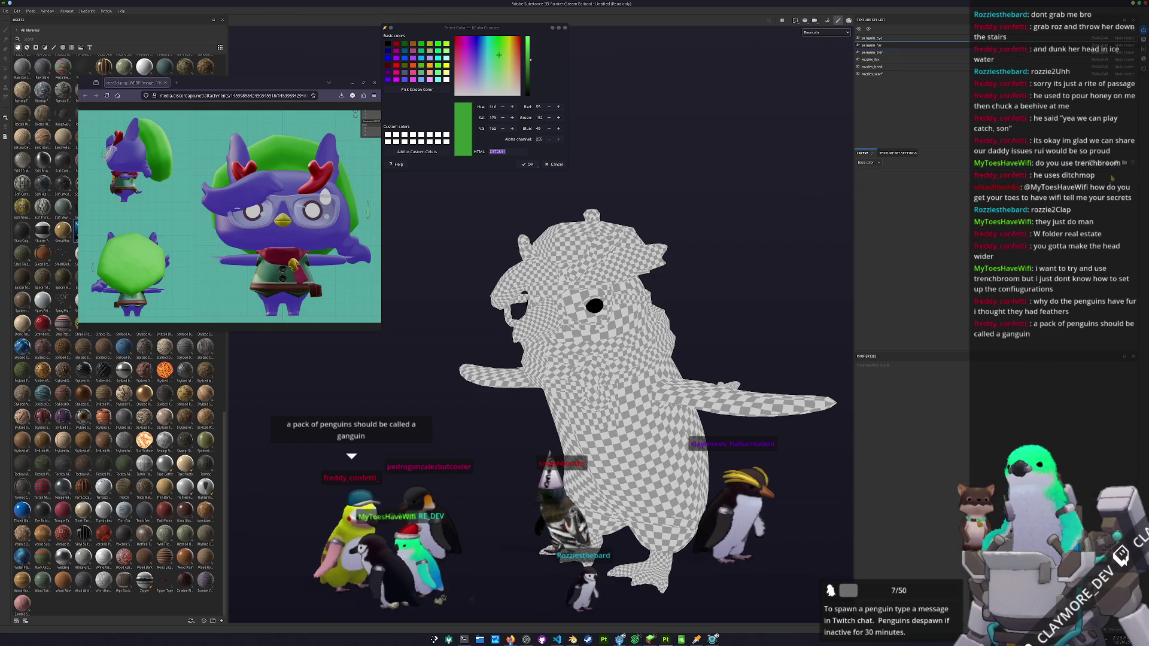
click(928, 52)
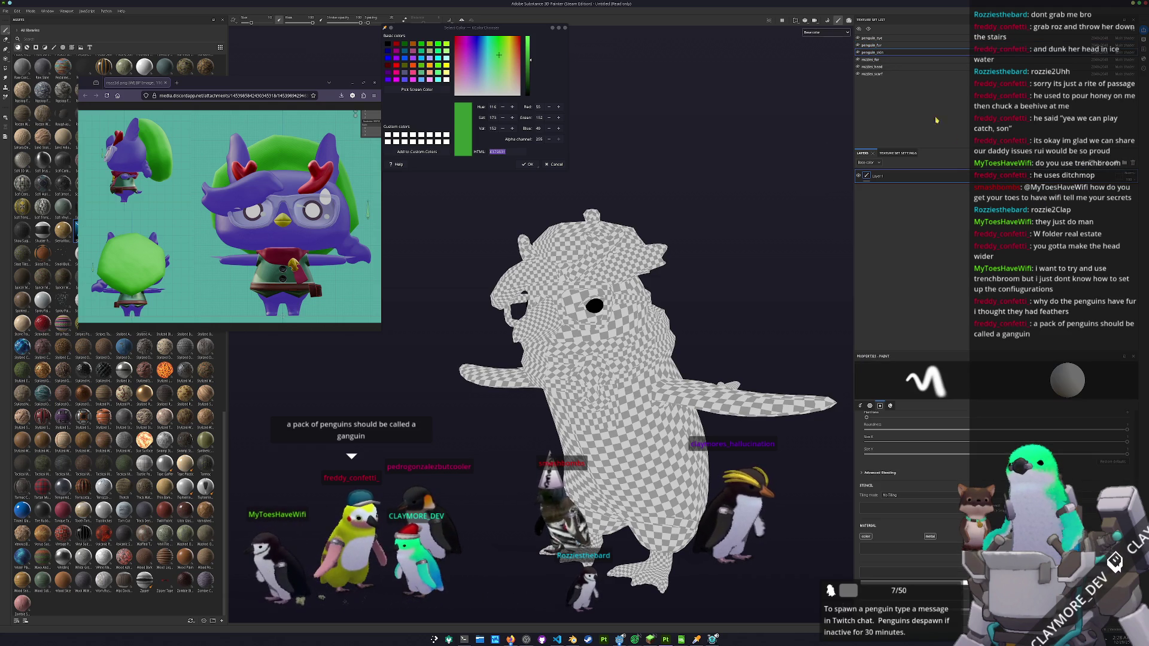
click(1132, 162)
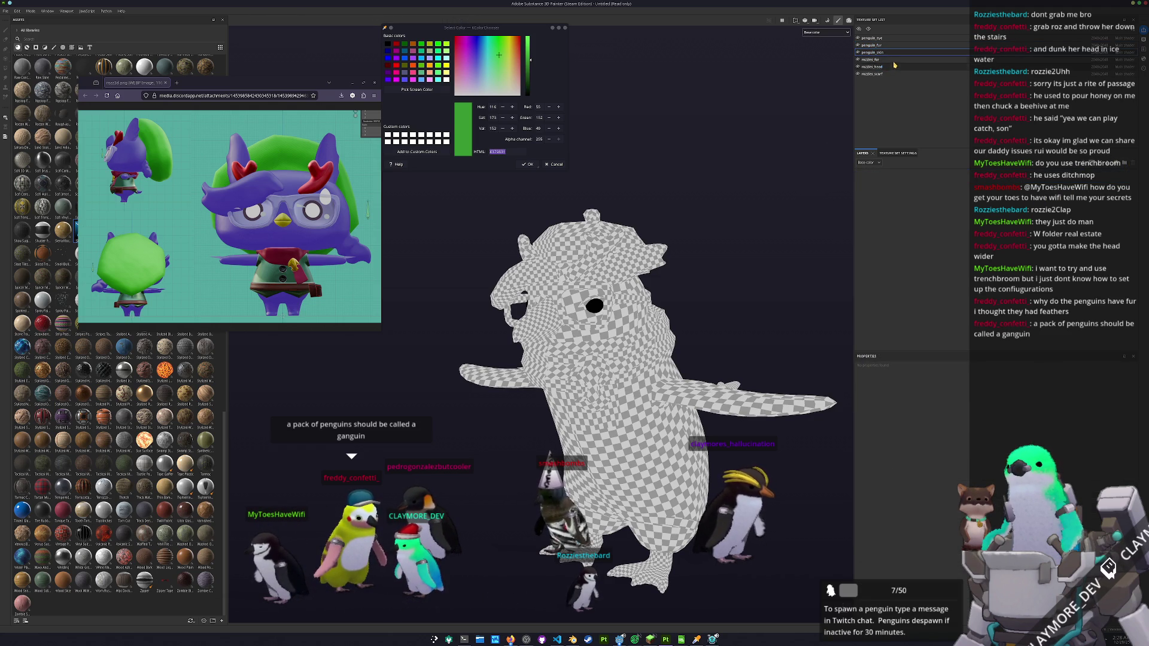
click(893, 66)
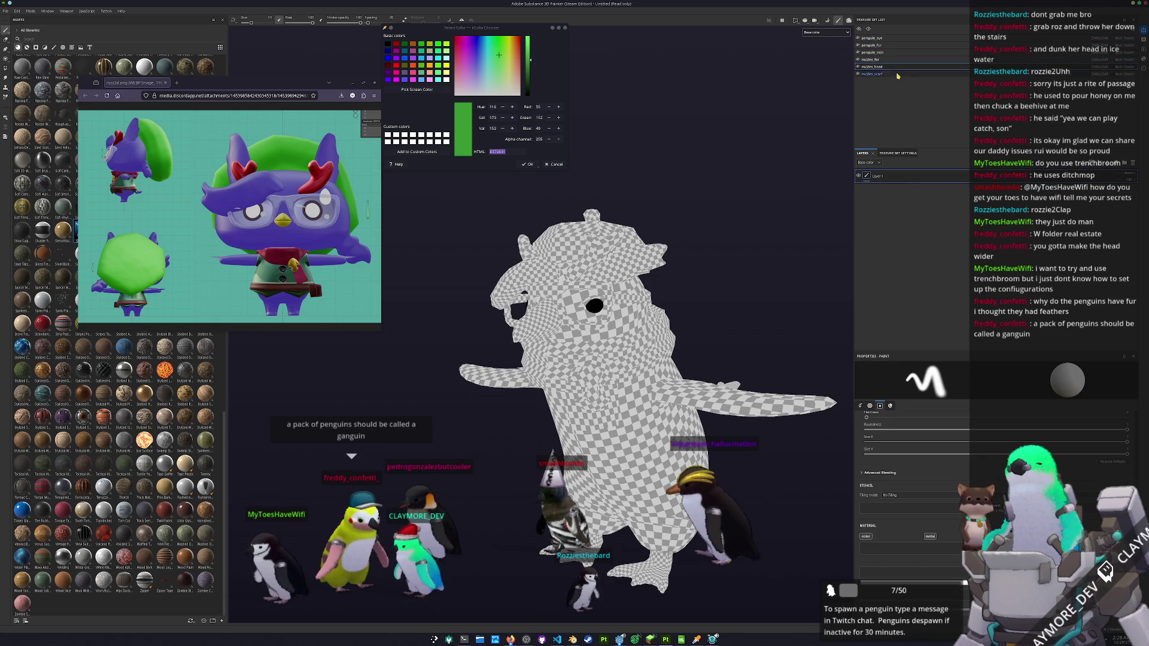
click(1131, 163)
scroll(43, 471, up, 5)
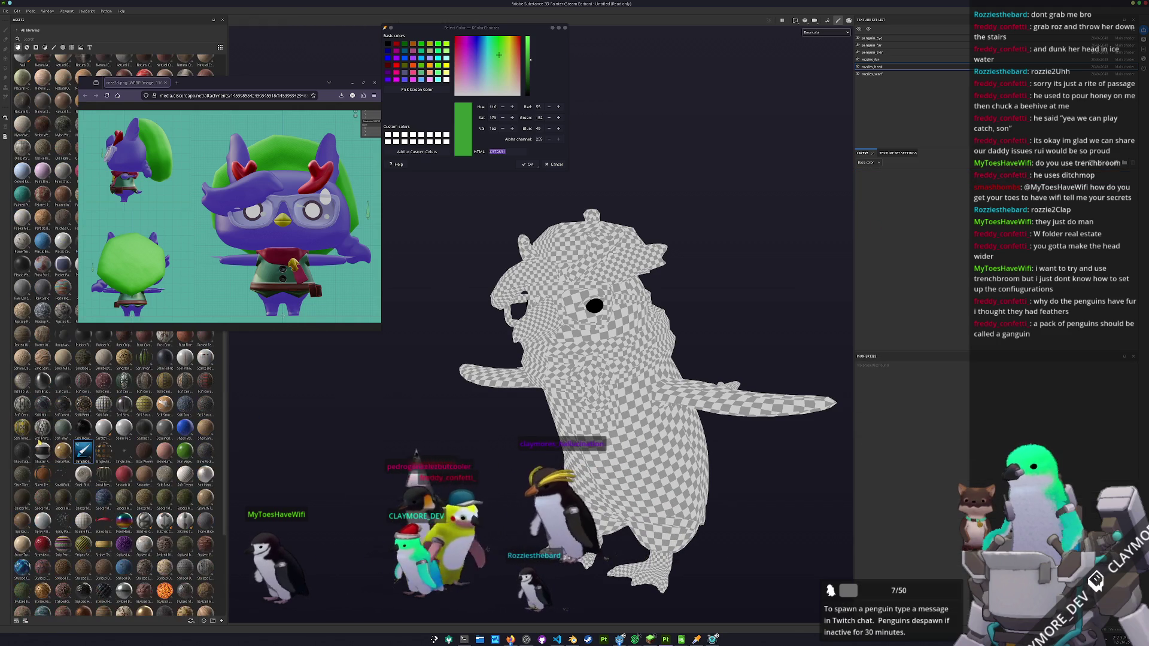
- Drag the SimpleDiffuse material into the head's layer stack
drag(806, 319, 876, 276)
mouse_move(762, 287)
mouse_down()
mouse_move(757, 302)
mouse_move(729, 282)
mouse_up()
scroll(898, 467, down, 1)
- Paste green into the Diffuse Base Color, Shadow and AO, then duplicate the layer
click(868, 493)
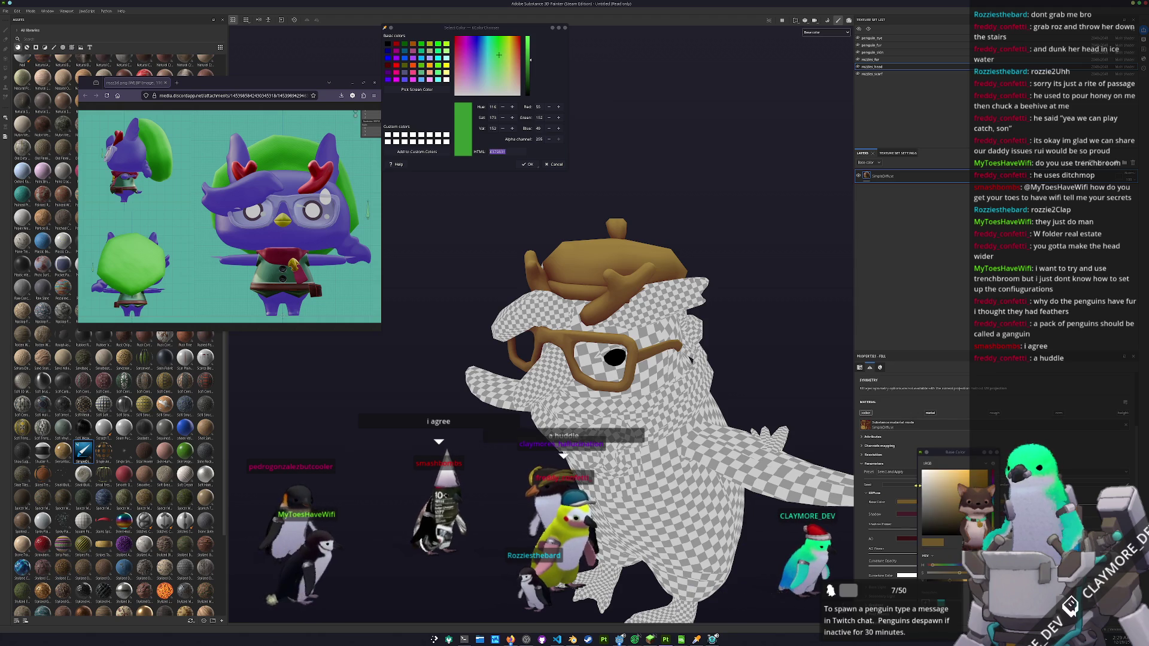
key(ctrl+v)
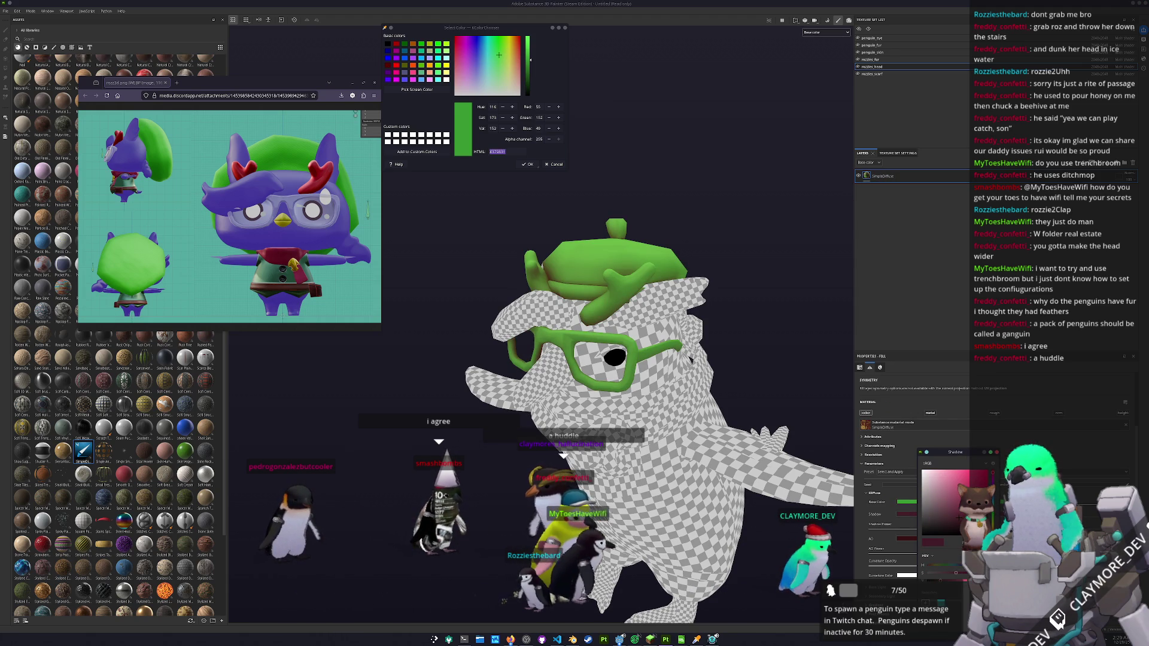
key(ctrl+v)
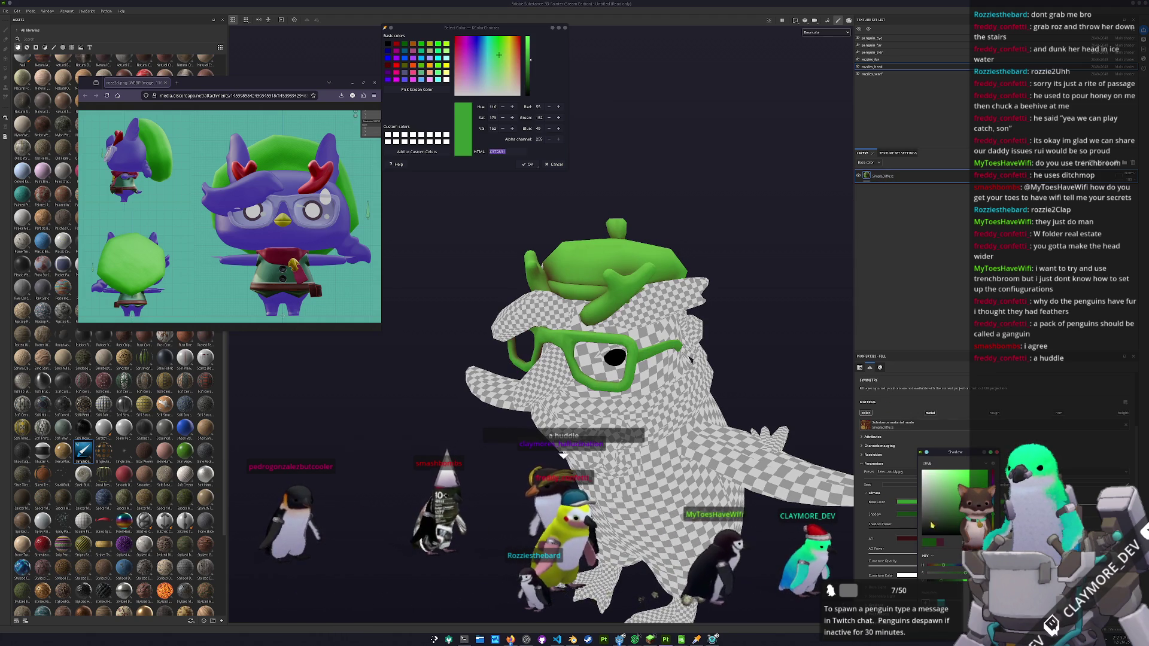
key(ctrl+v)
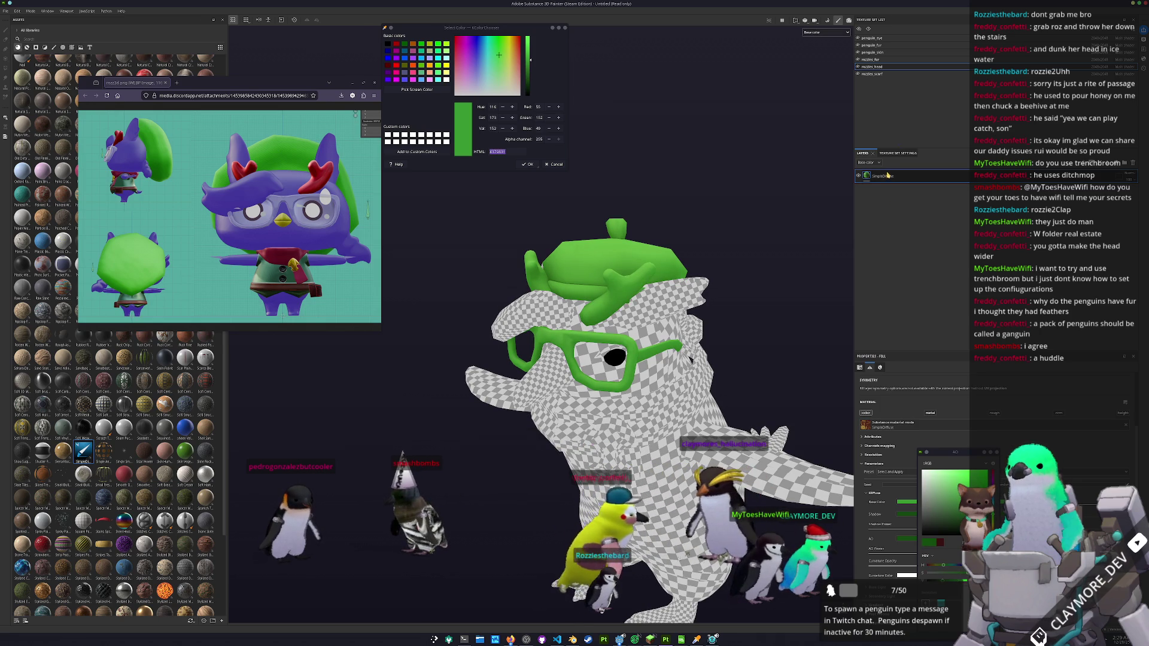
key(ctrl+d)
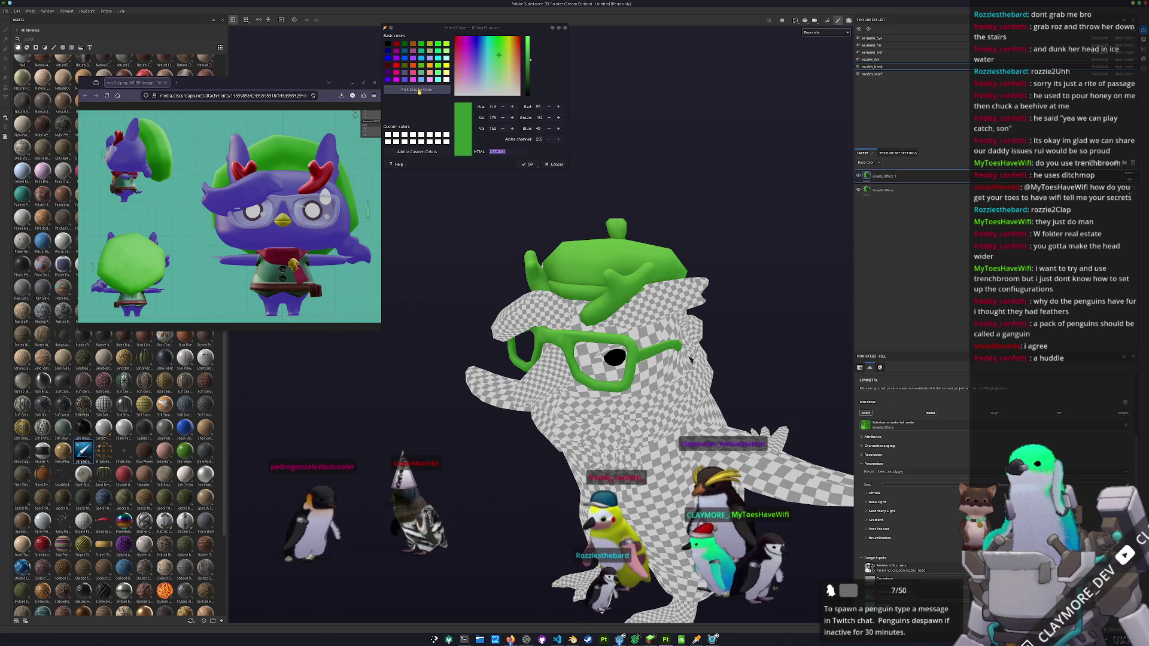
- Add a mask with a paint effect to the duplicated SimpleDiffuse layer
click(880, 493)
click(941, 502)
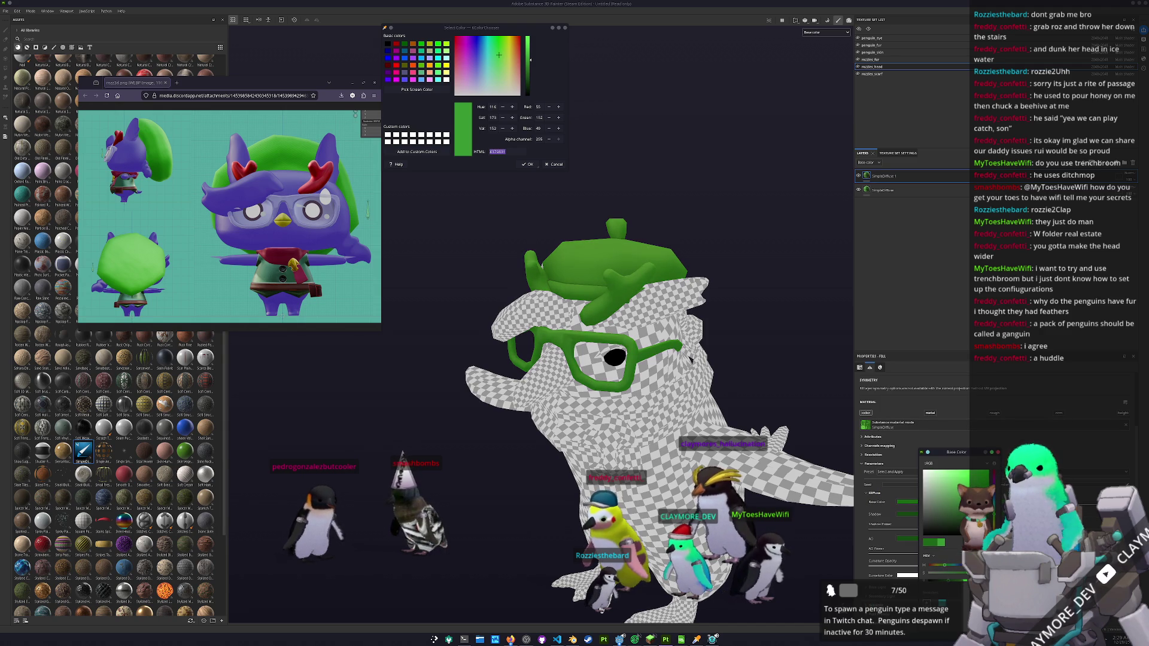
right_click(873, 173)
click(897, 185)
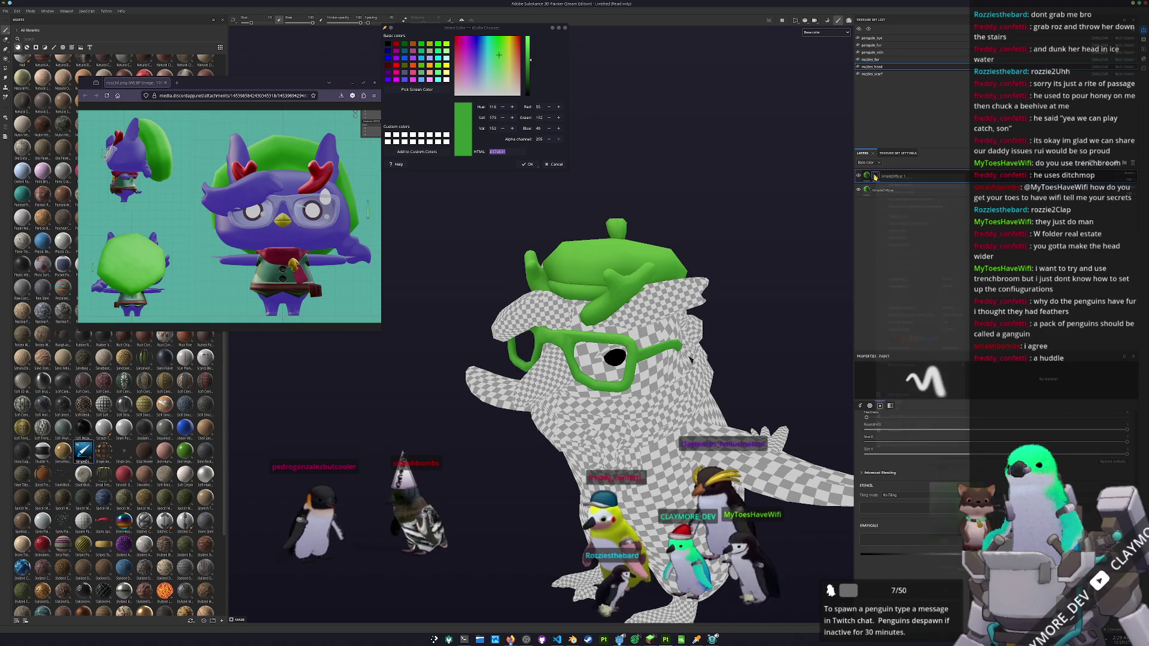
right_click(875, 175)
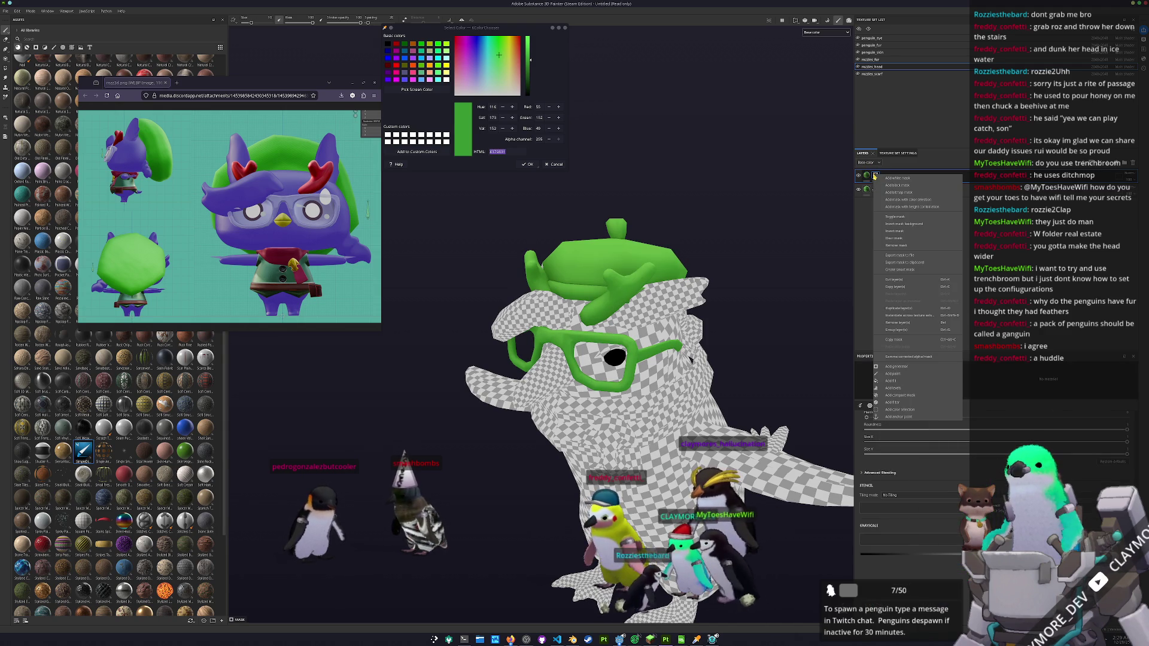
click(890, 375)
click(6, 60)
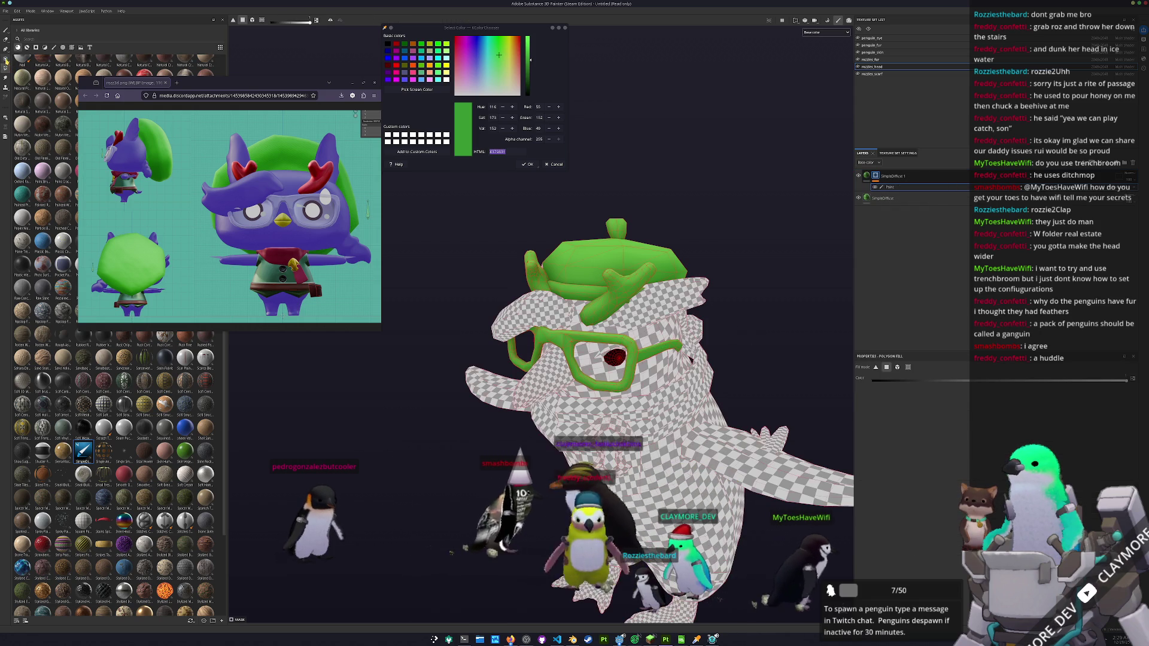
- Polygon-fill additional hat faces green, orbiting around the hat to check coverage
scroll(621, 219, up, 2)
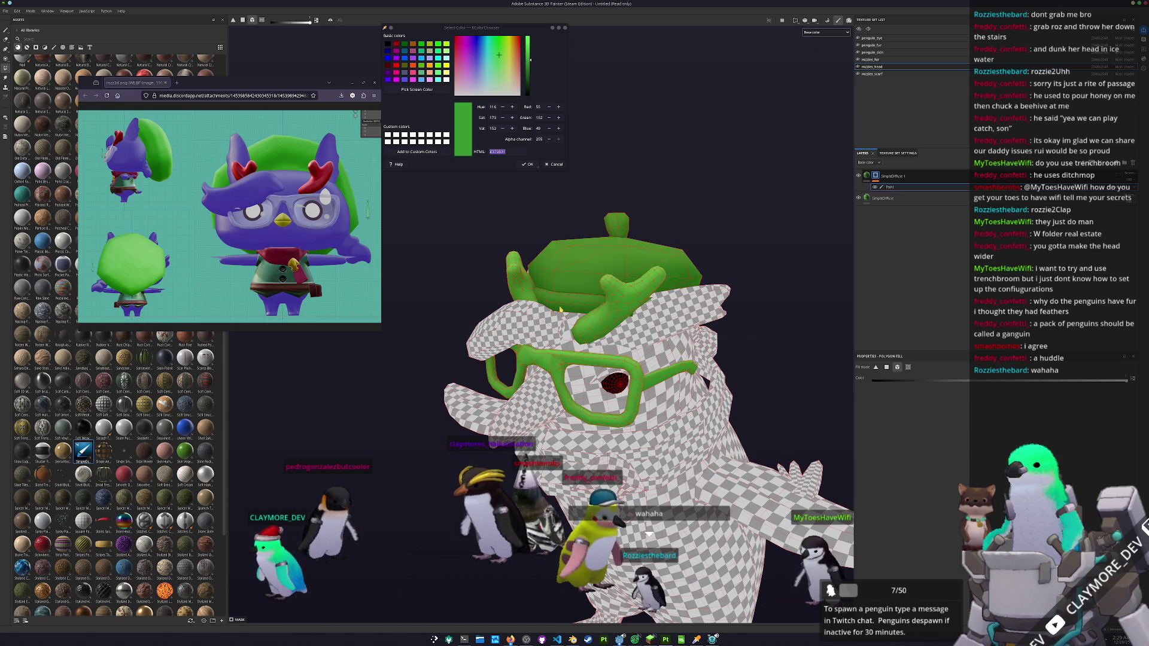
mouse_move(560, 309)
mouse_down()
mouse_move(571, 297)
mouse_move(541, 339)
mouse_up()
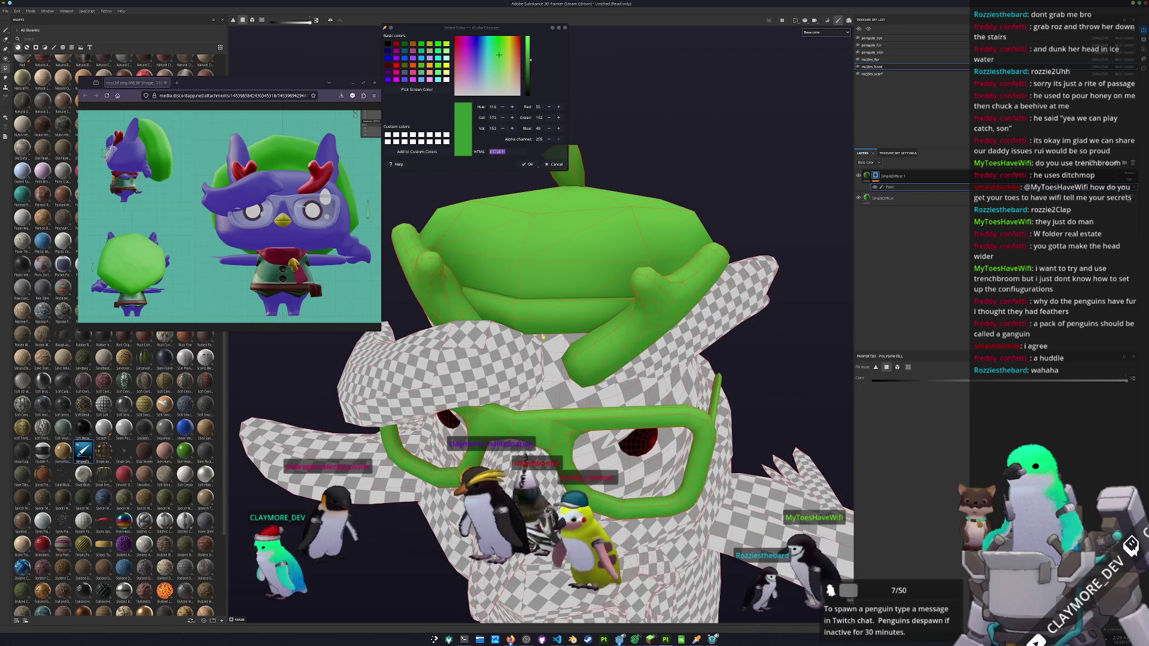
click(537, 302)
mouse_move(537, 302)
mouse_down()
mouse_move(511, 351)
mouse_move(622, 360)
mouse_up()
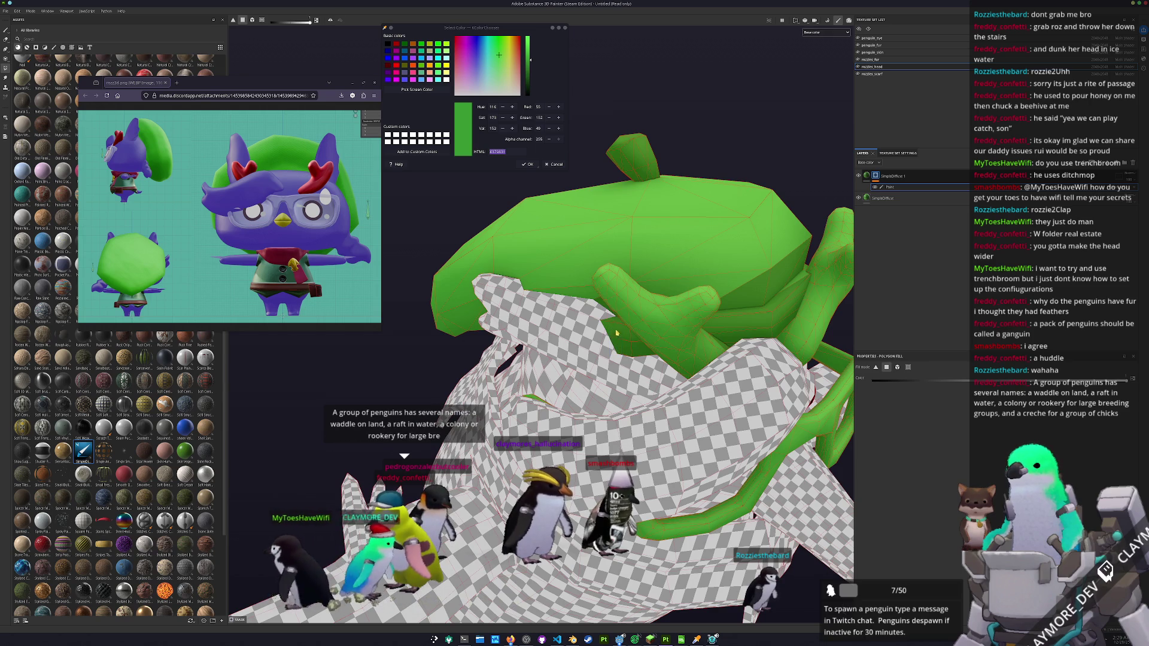
drag(706, 355, 499, 368)
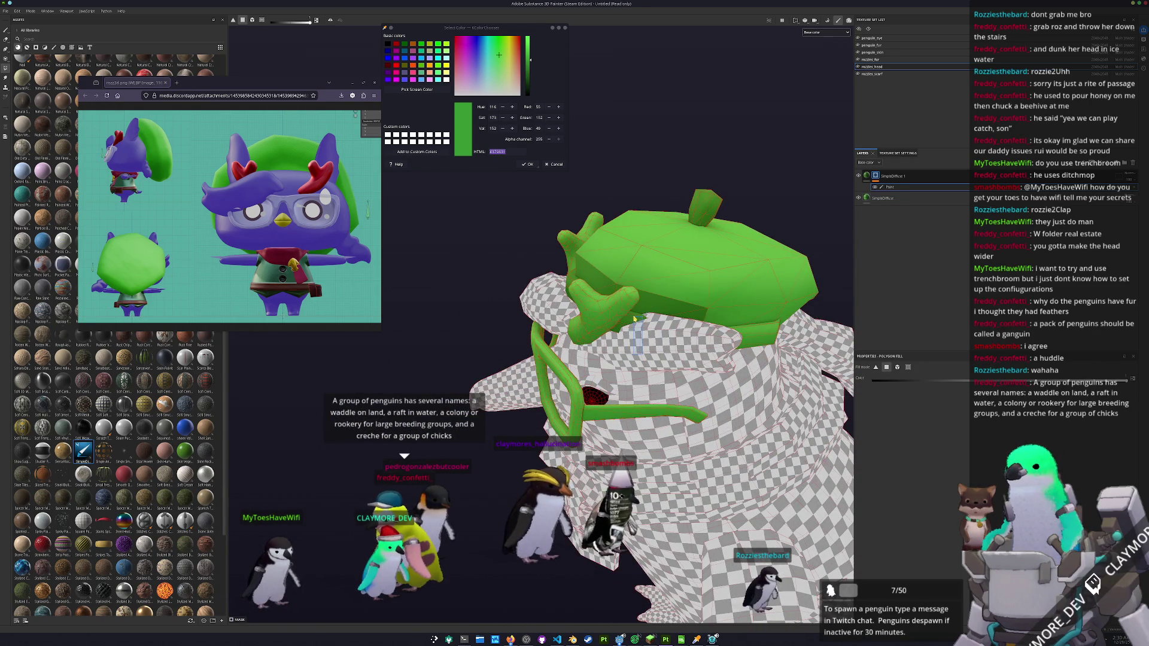
drag(732, 346, 626, 381)
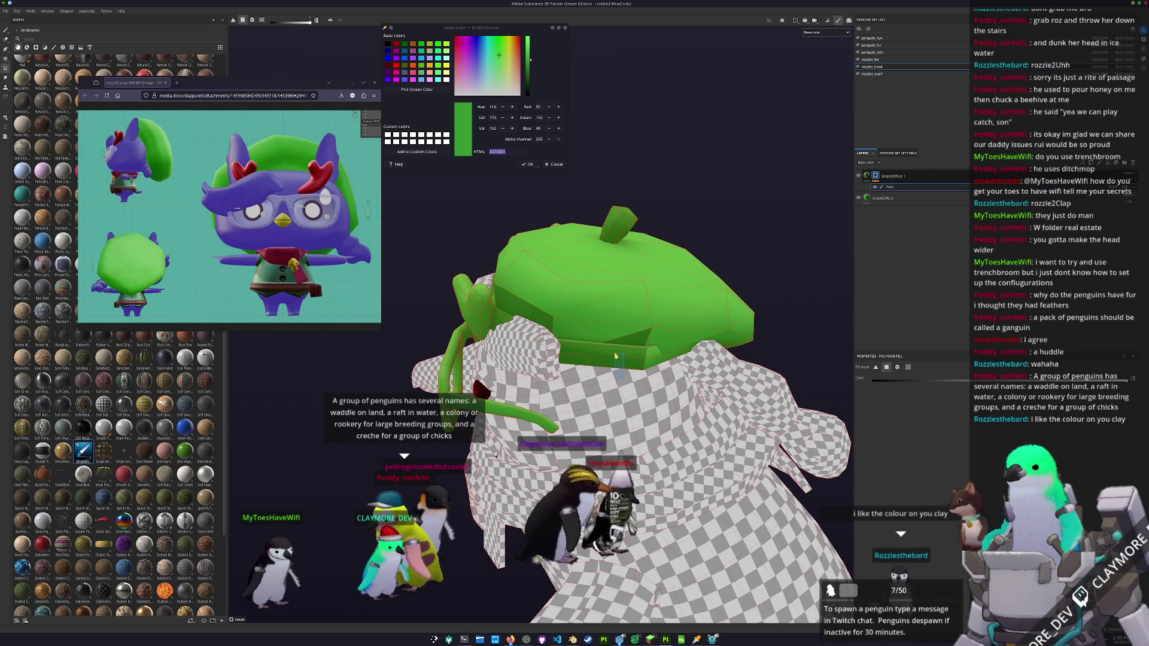
scroll(634, 369, up, 5)
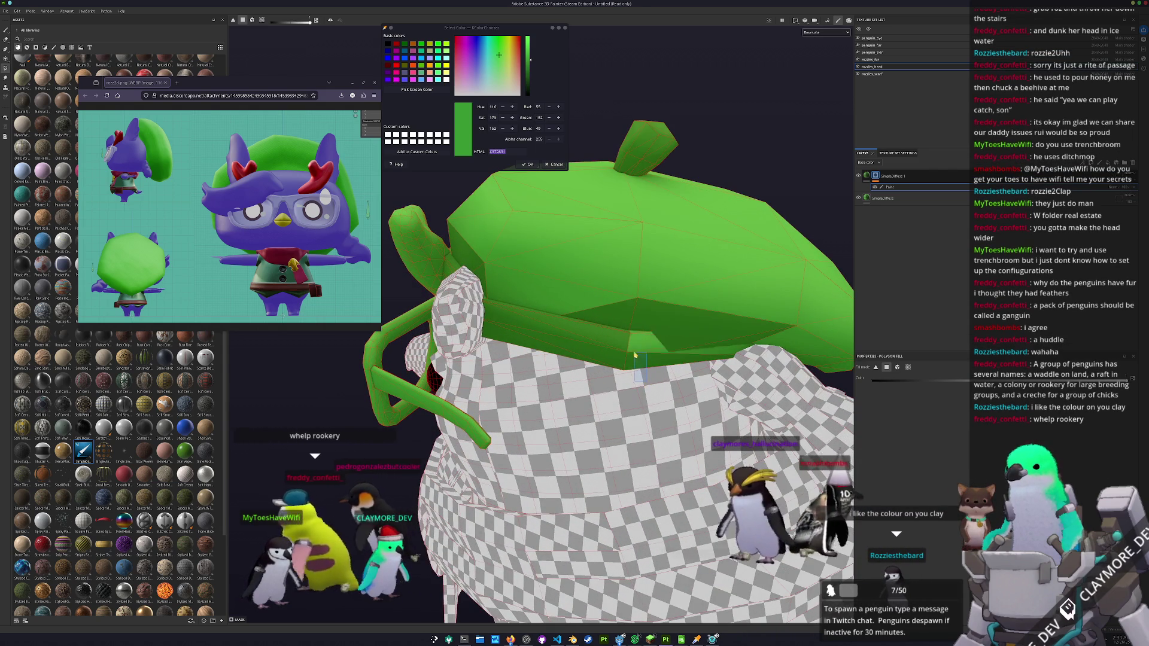
drag(637, 340, 775, 314)
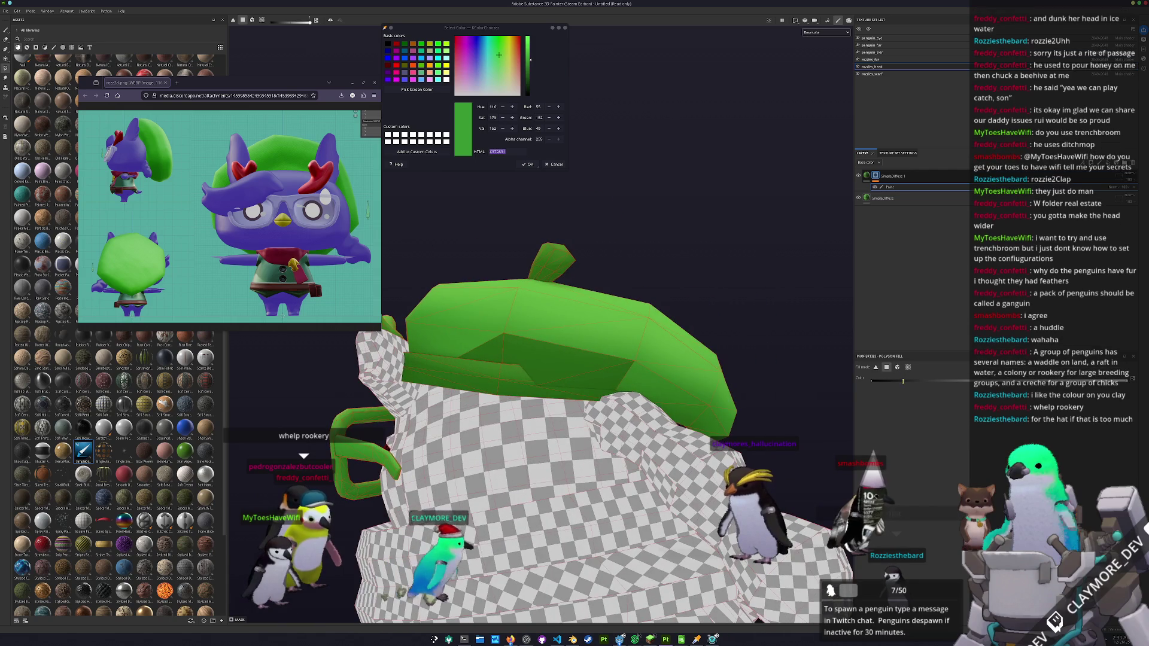
drag(736, 379, 543, 339)
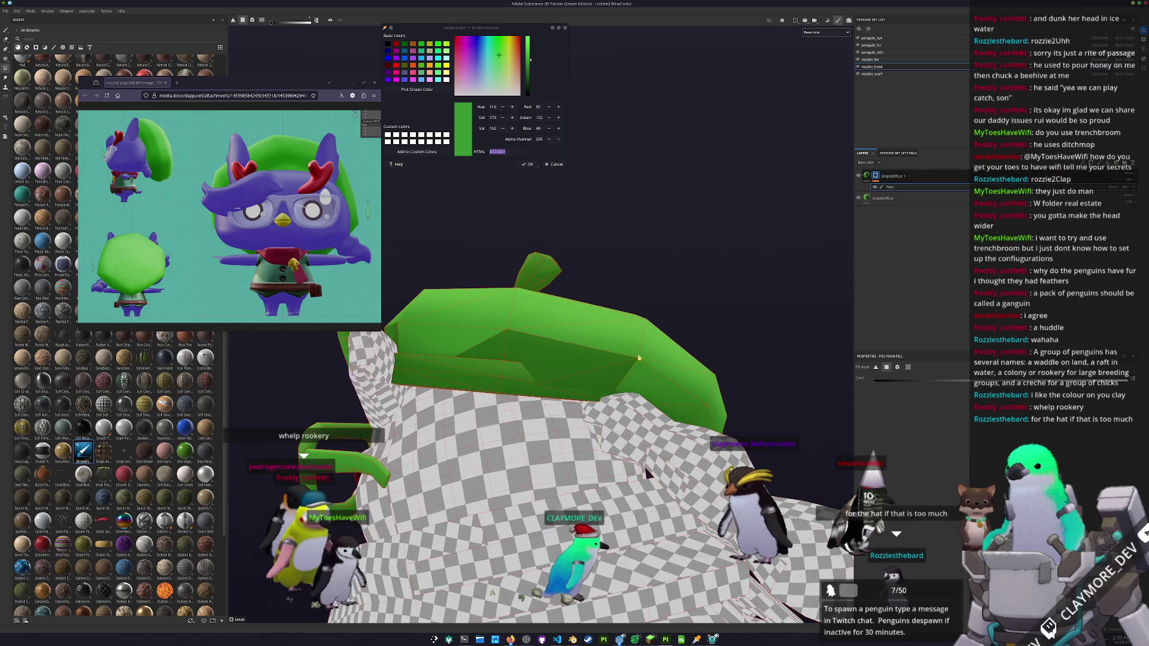
drag(628, 369, 836, 411)
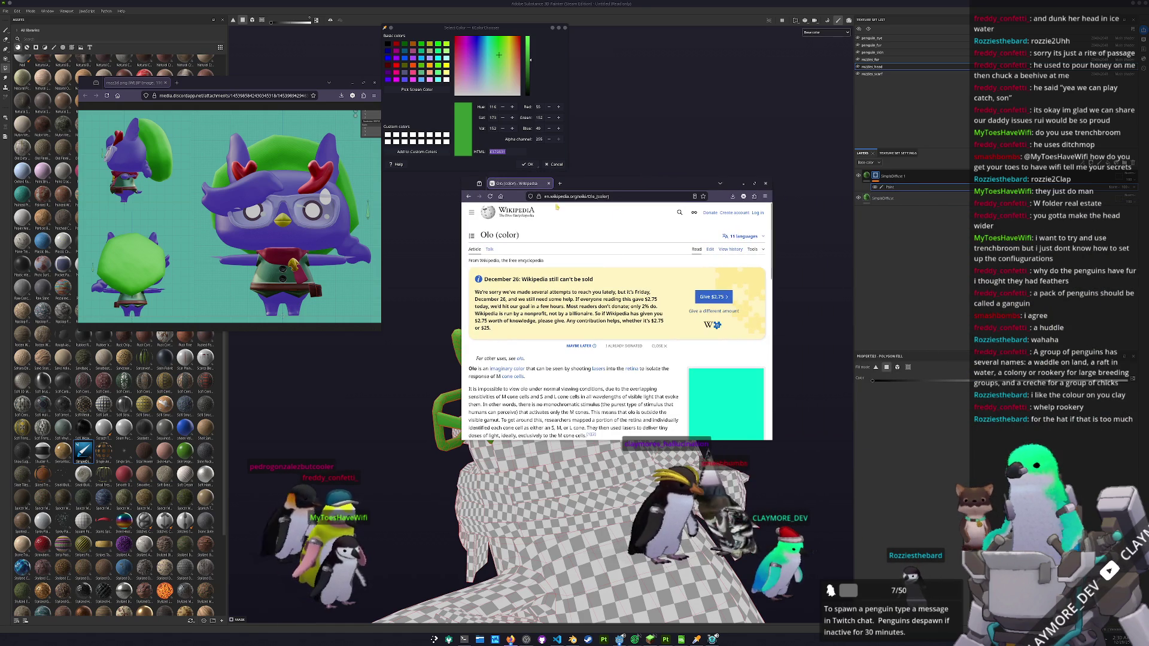
- Sample teal #00ffcd from the Olo swatch and set SimpleDiffuse 1's Base Color to it
click(409, 91)
click(736, 402)
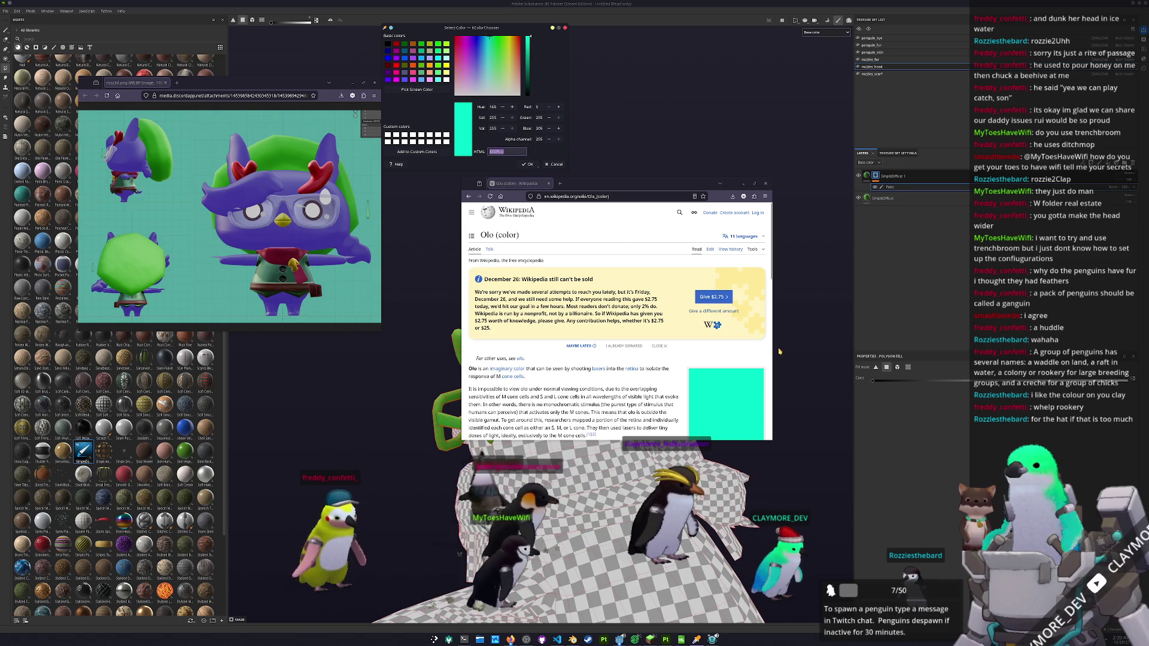
click(824, 372)
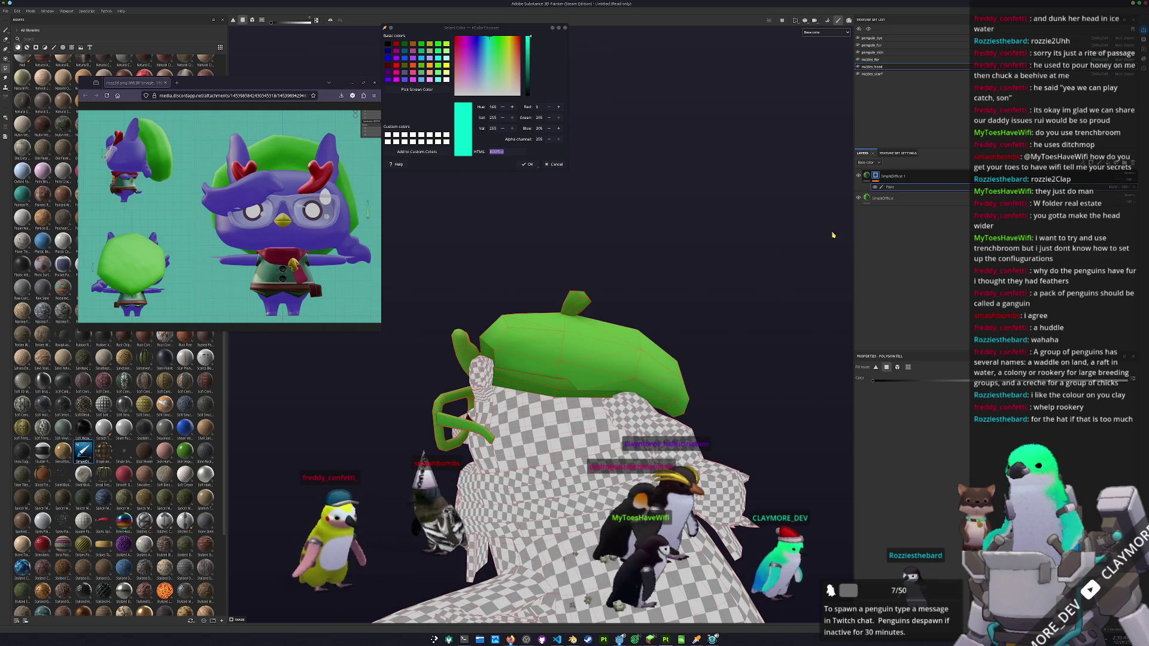
click(883, 198)
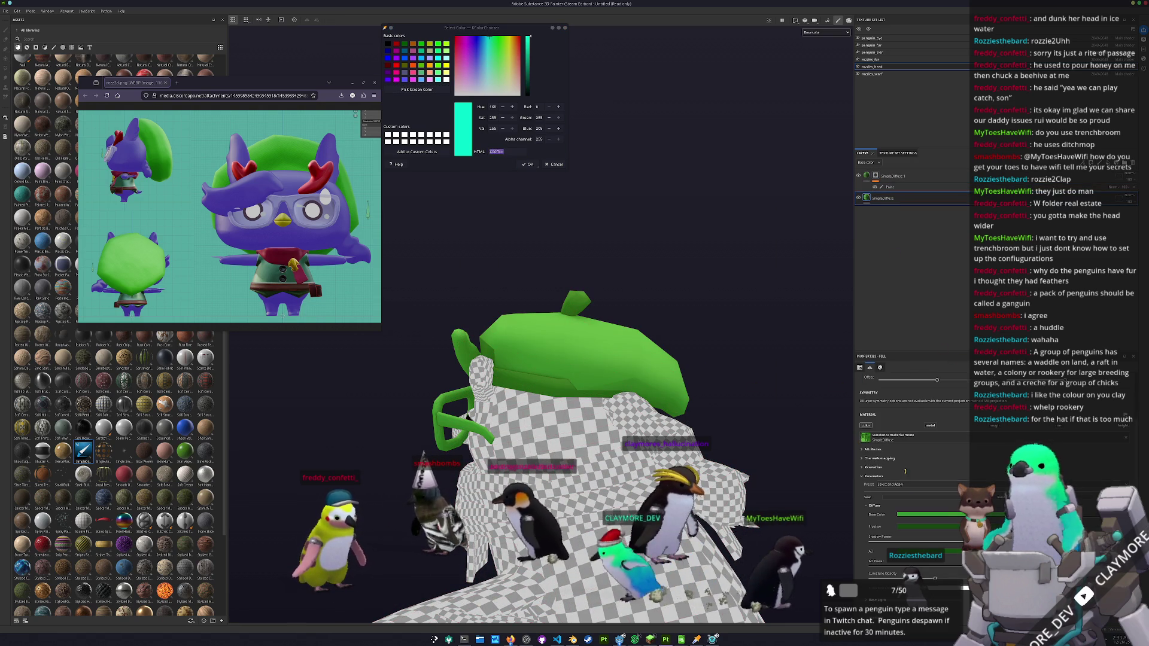
click(910, 514)
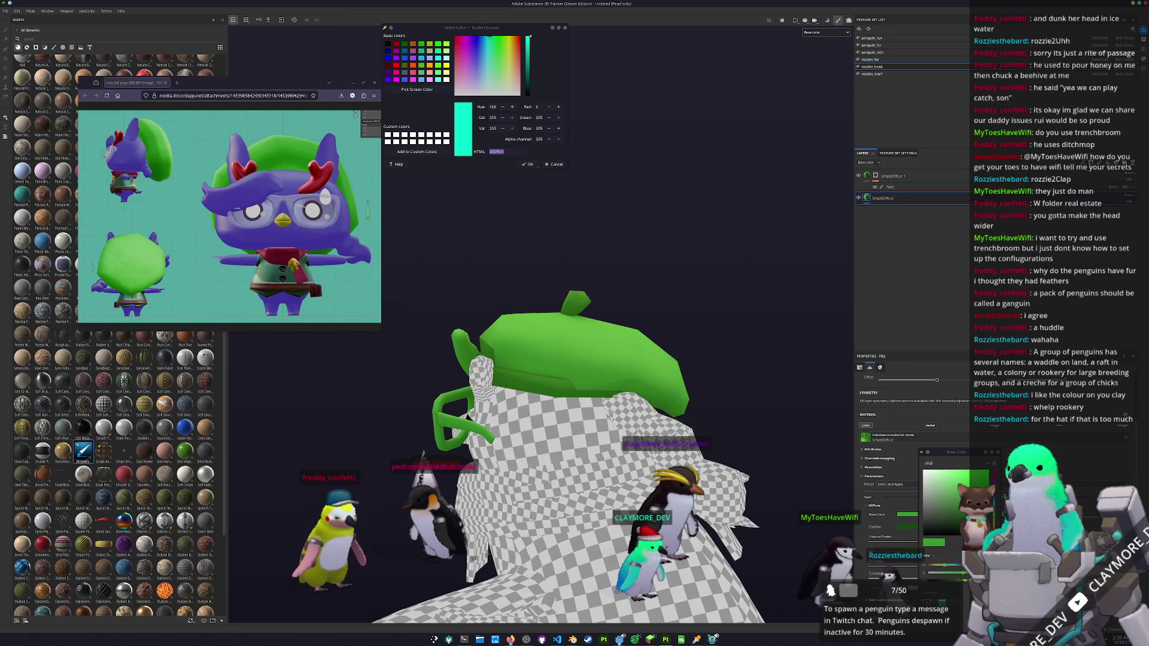
key(ctrl+v)
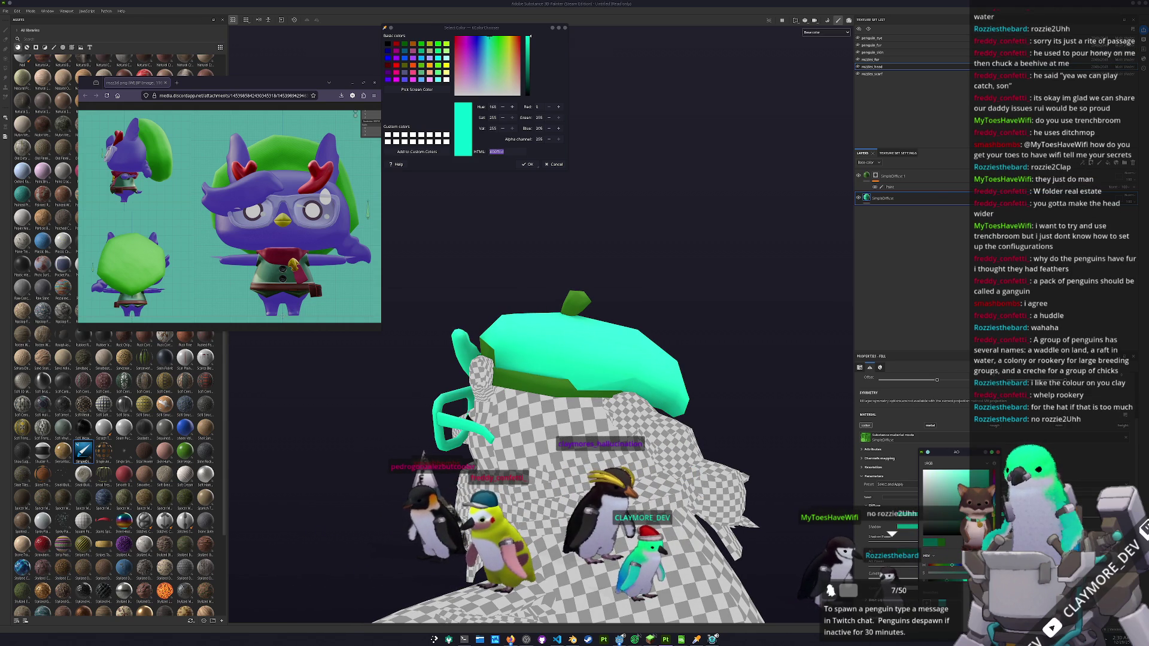
drag(640, 406, 760, 287)
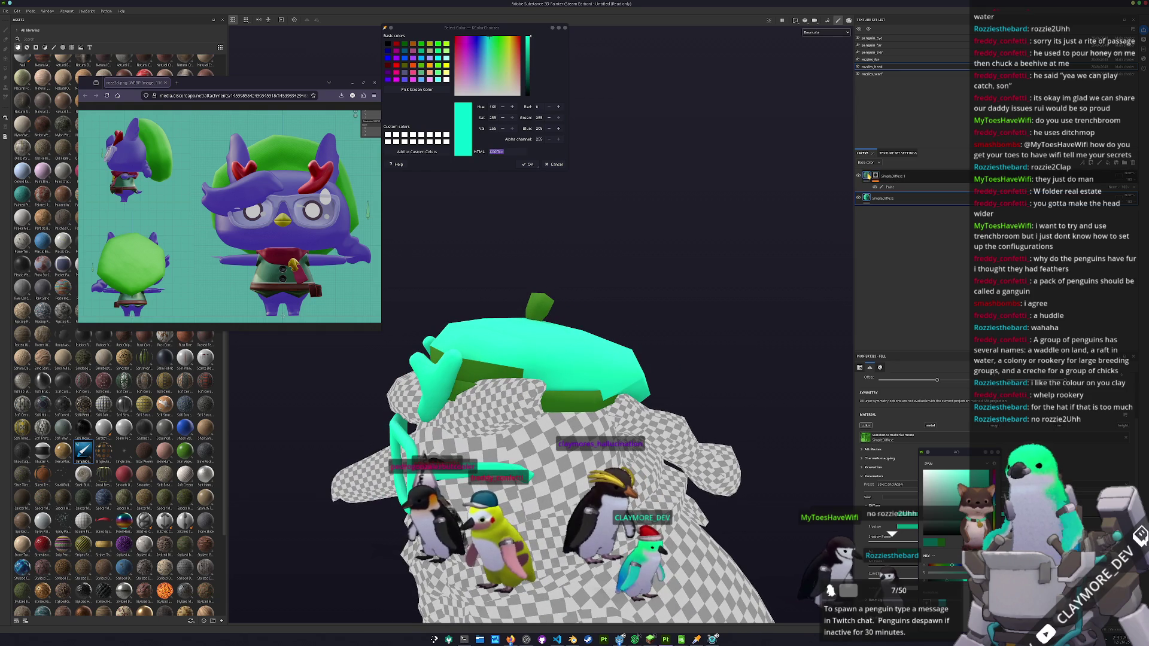
- Undo the Paint effect on SimpleDiffuse 1, select its Polygon Fill mask, and inspect the teal parts
key(ctrl+z)
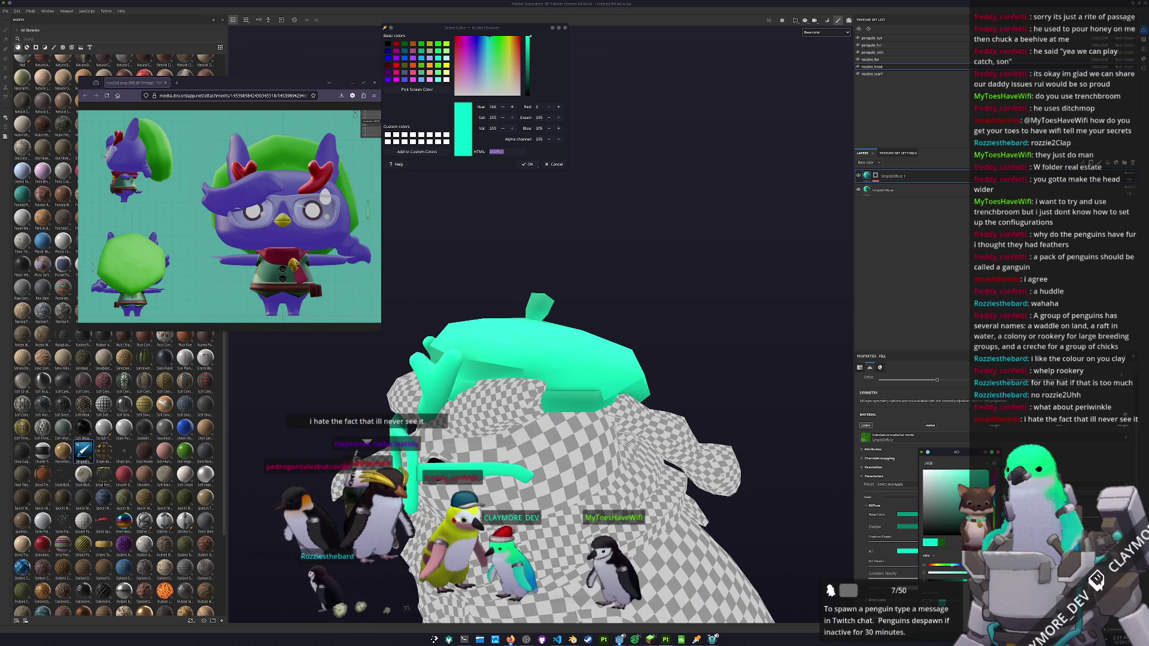
click(876, 178)
drag(844, 262, 688, 444)
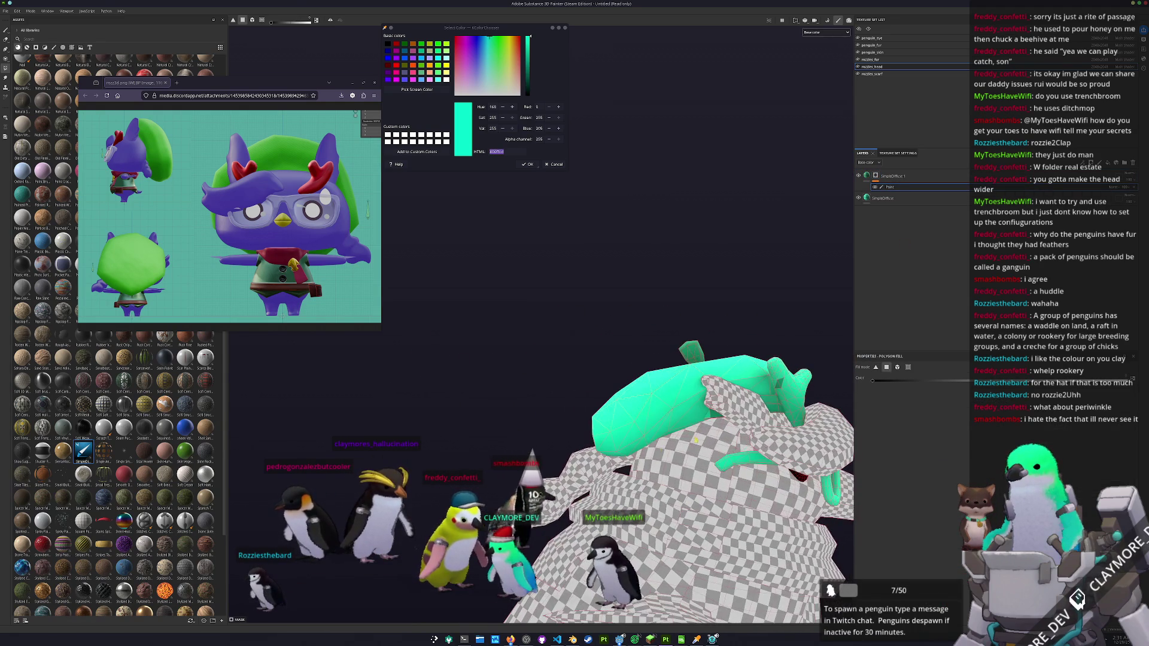
scroll(712, 423, up, 3)
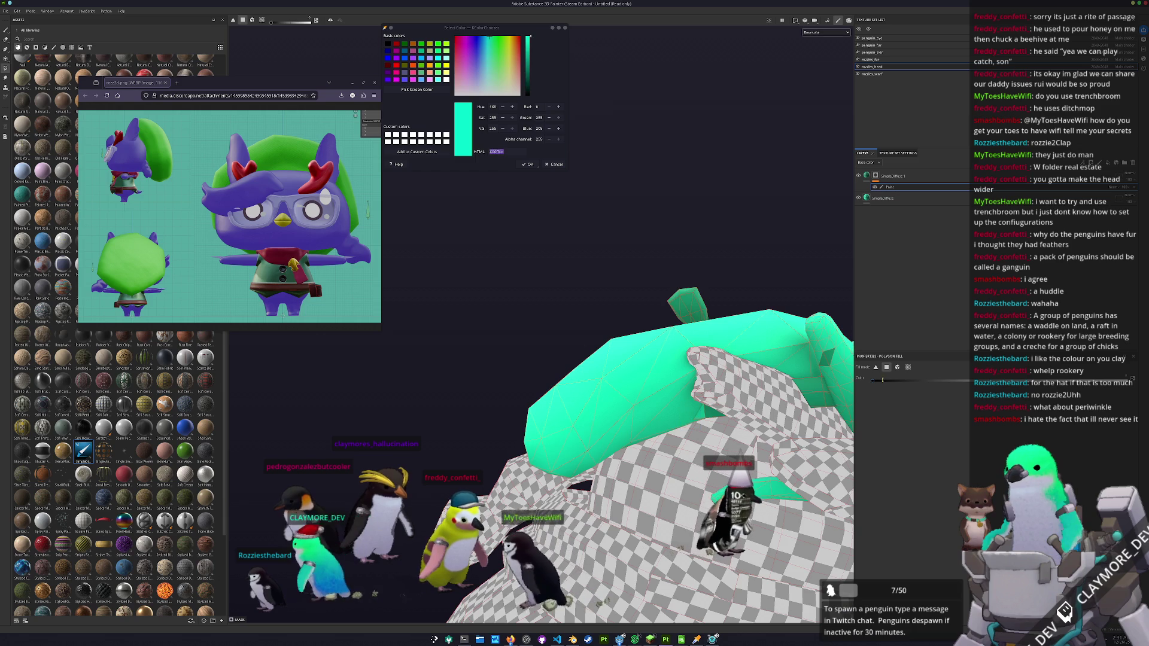
mouse_move(848, 406)
mouse_down()
mouse_move(675, 429)
mouse_move(622, 497)
mouse_move(651, 486)
mouse_up()
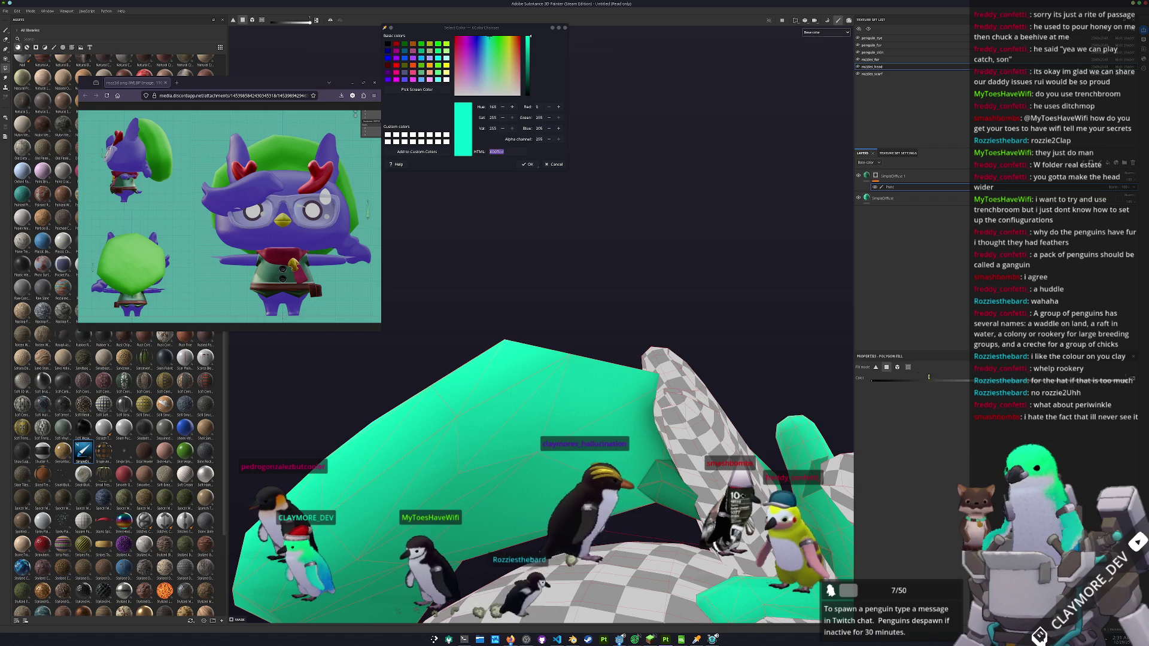
mouse_move(673, 486)
mouse_down()
mouse_move(687, 503)
mouse_move(712, 473)
mouse_up()
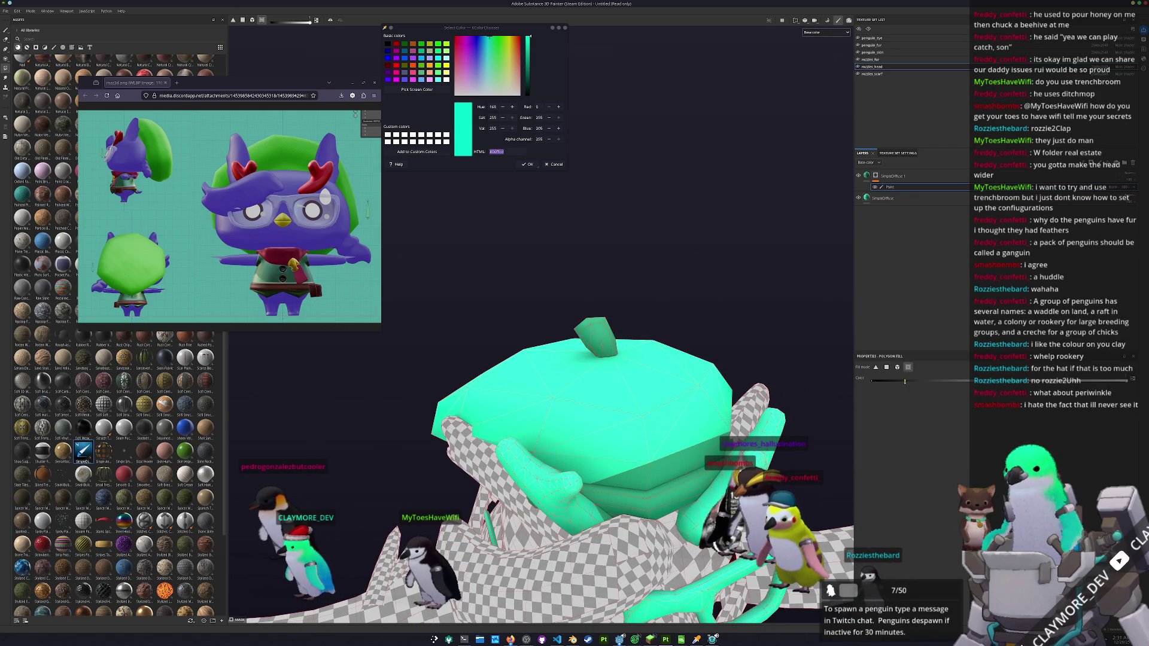
mouse_move(712, 473)
mouse_down()
mouse_move(682, 485)
mouse_move(678, 446)
mouse_move(536, 430)
mouse_move(762, 350)
mouse_move(990, 326)
mouse_up()
drag(778, 446, 615, 414)
scroll(615, 414, up, 3)
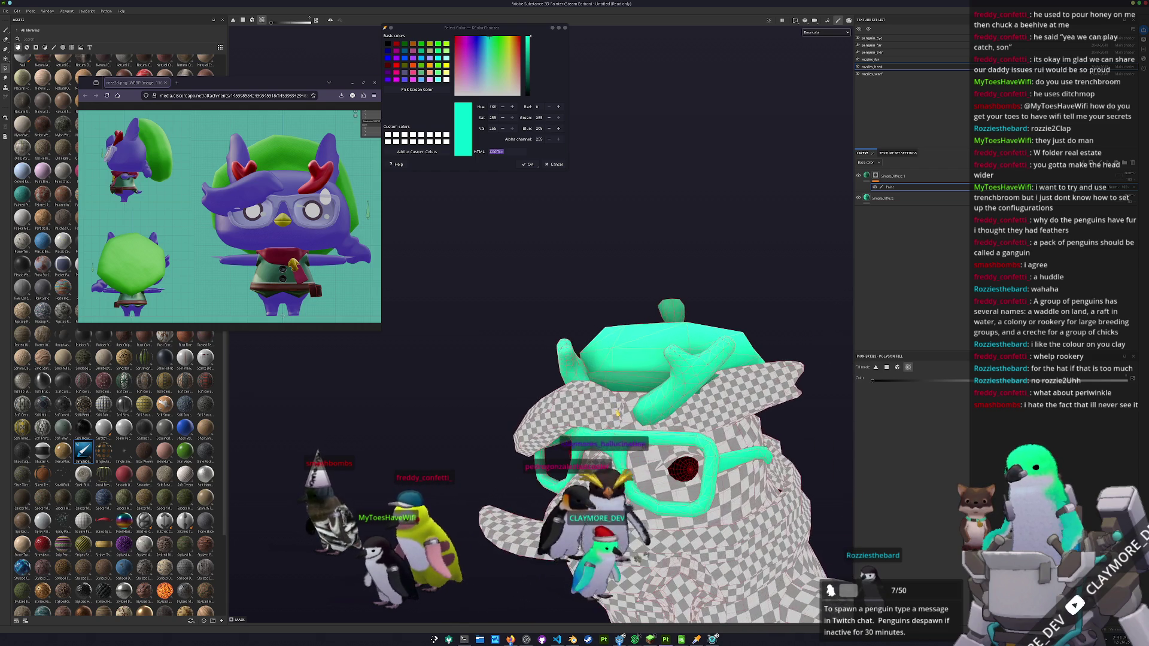
- Sample dark red #8c222b from the reference antlers and add SimpleDiffuse 2 with that Base Color and AO
click(428, 91)
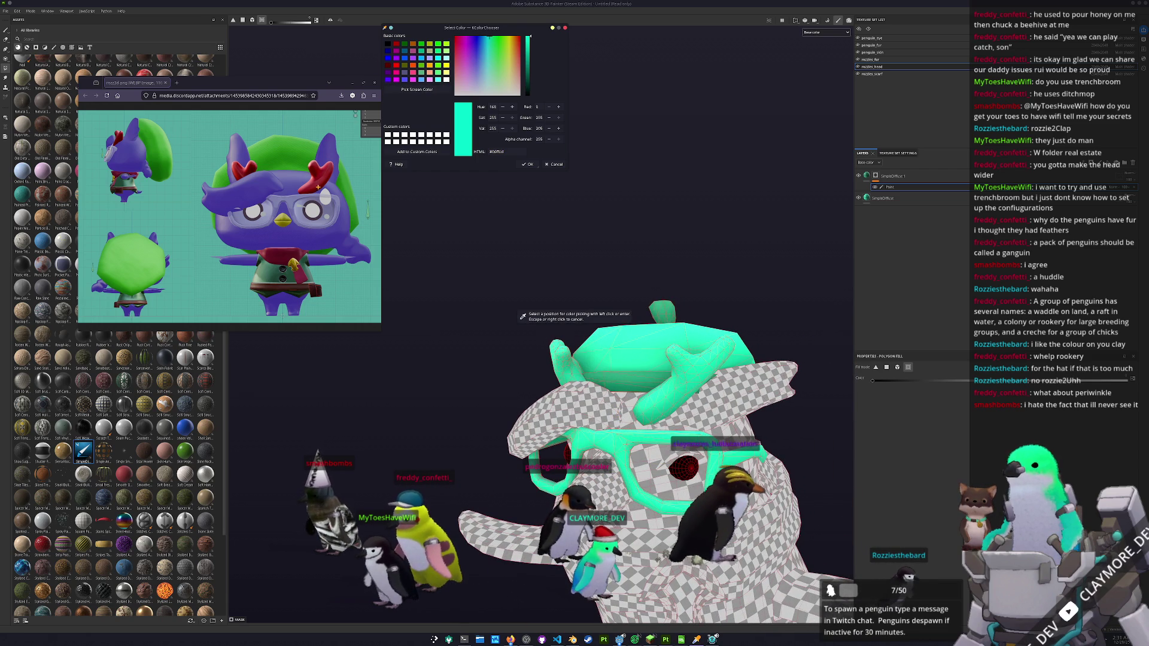
click(287, 263)
mouse_move(815, 164)
mouse_down()
mouse_move(890, 192)
mouse_move(894, 177)
mouse_up()
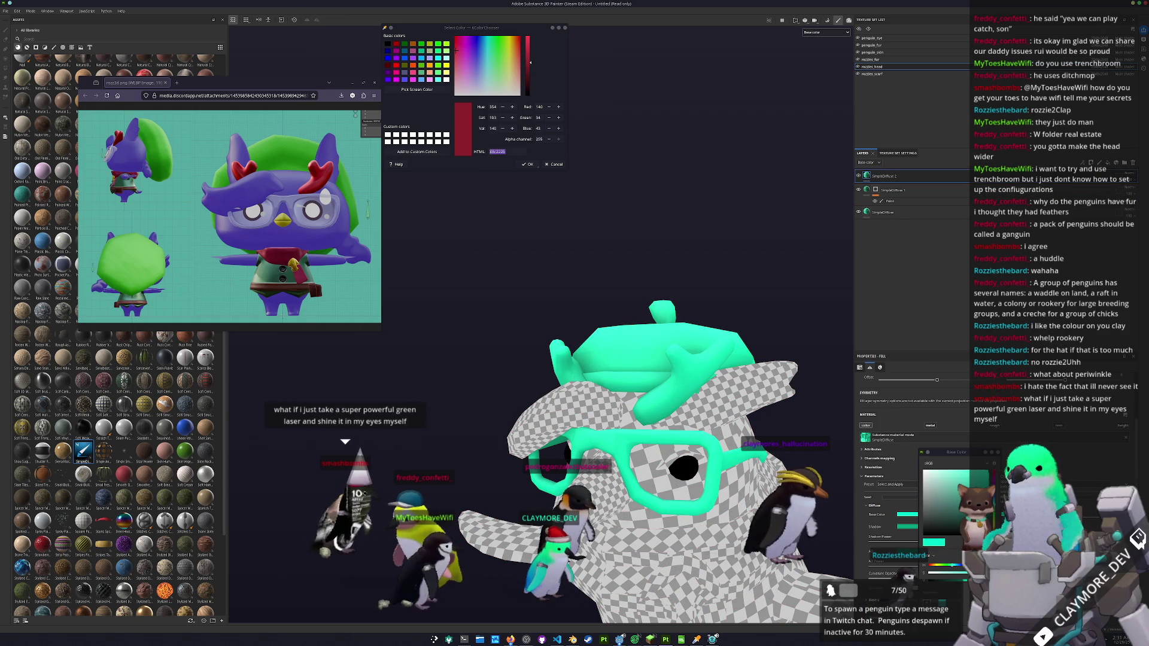
click(907, 515)
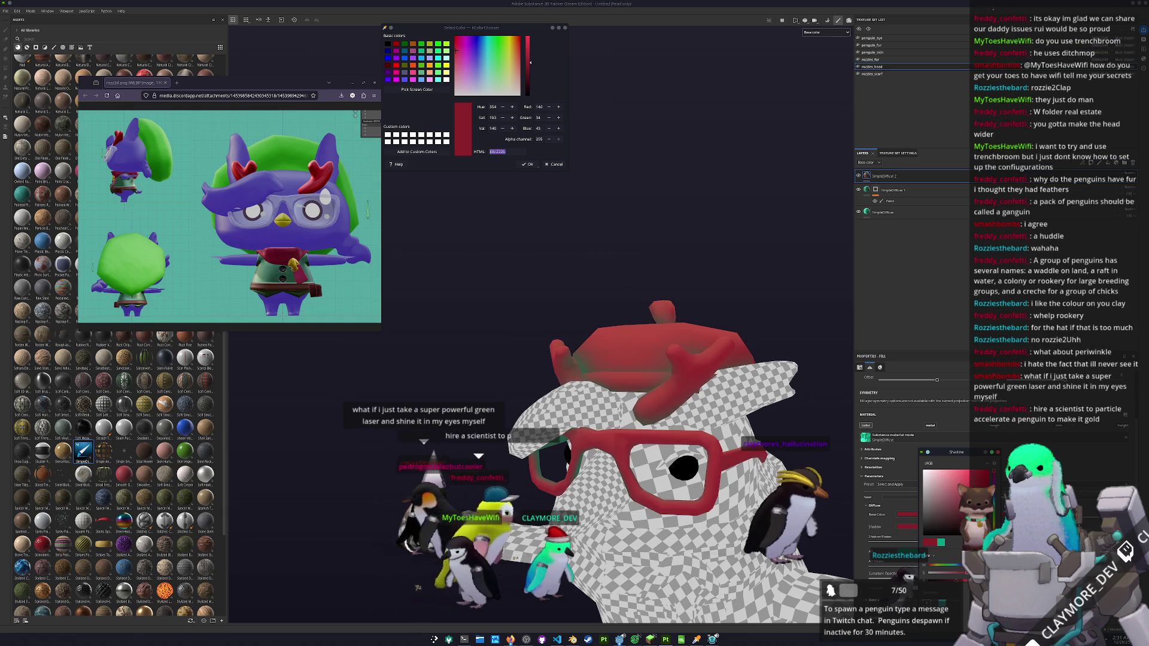
click(907, 550)
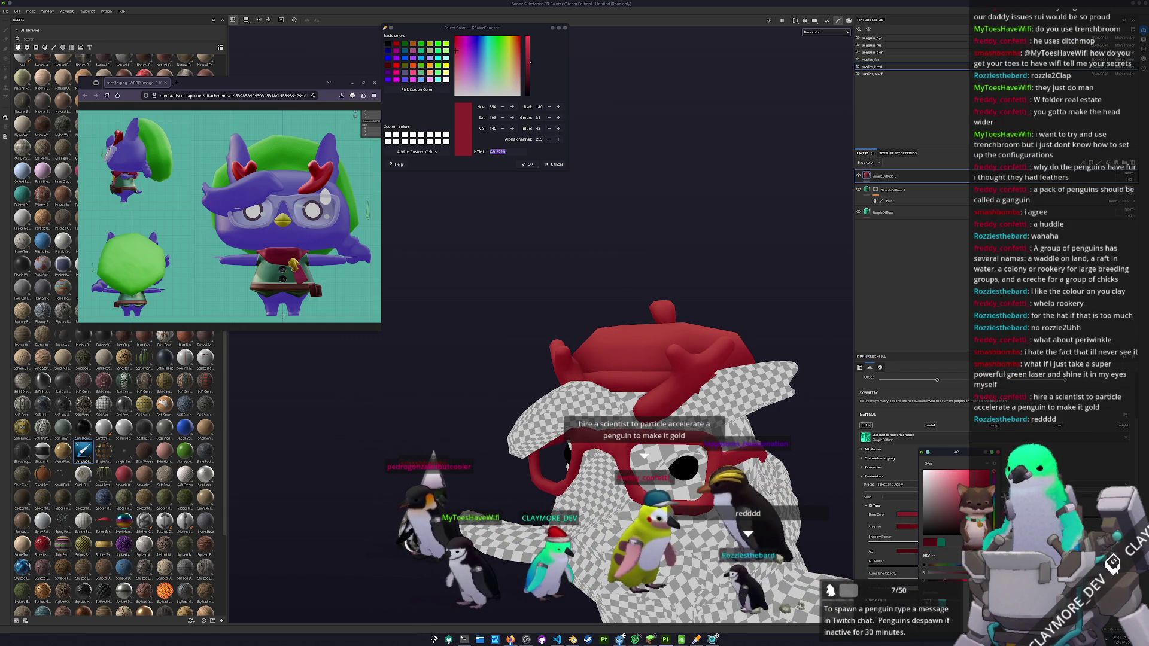
drag(908, 515, 907, 551)
right_click(889, 177)
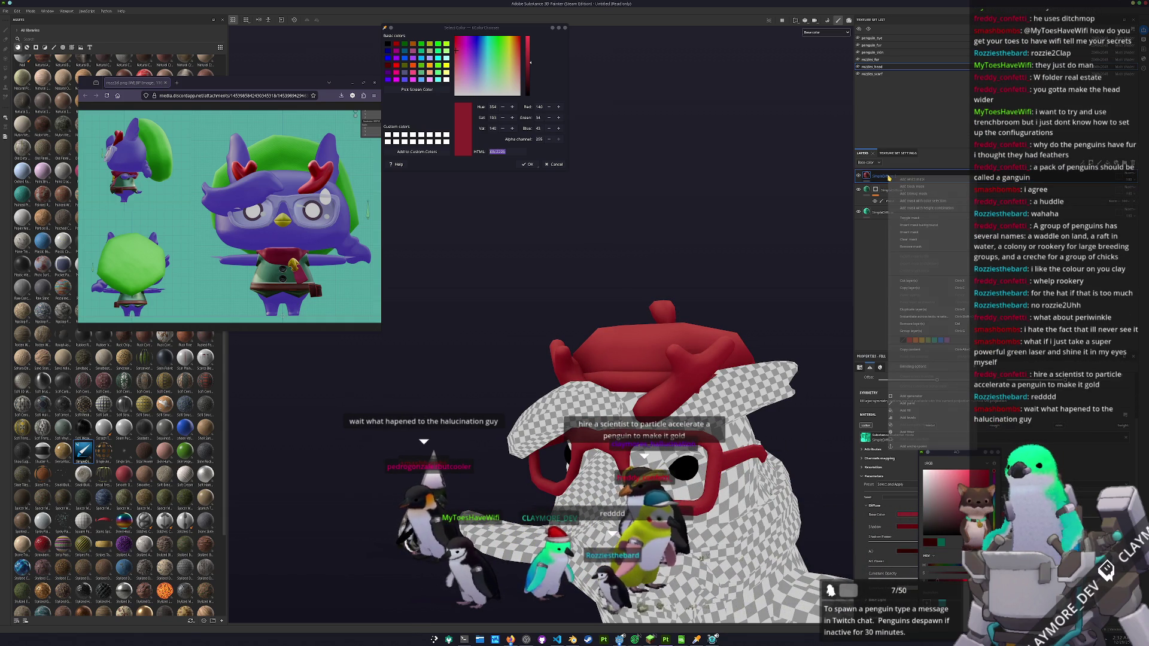
- Give SimpleDiffuse 2 a Polygon Fill mask covering only the antlers, deleting the extra Paint effect
click(892, 182)
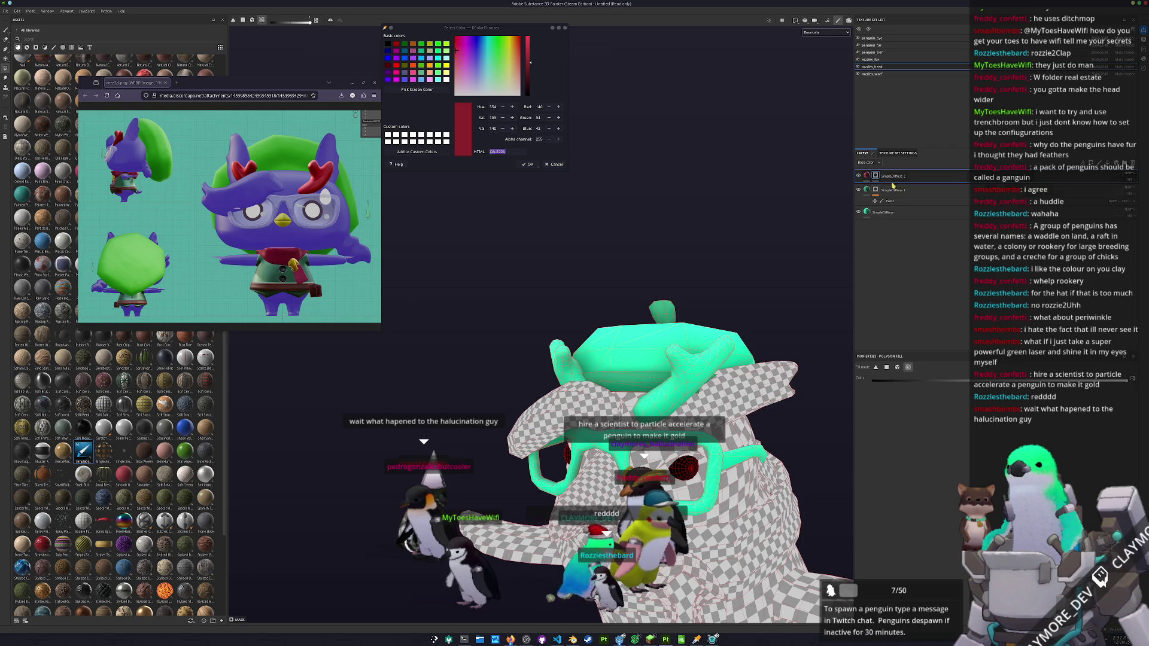
right_click(875, 176)
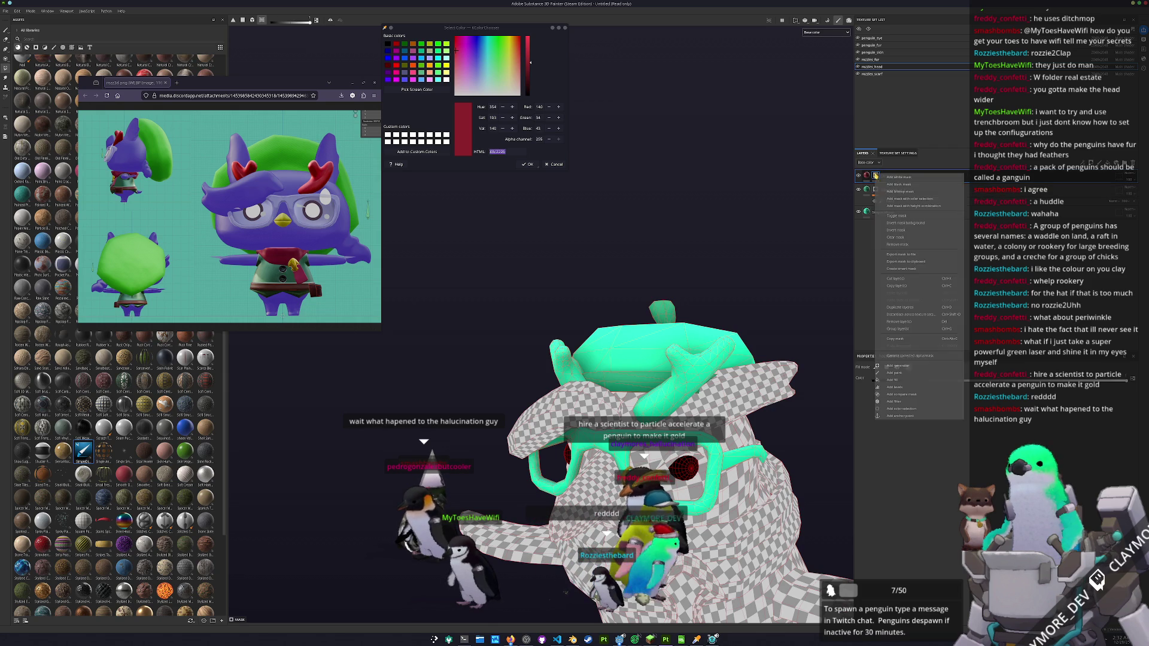
click(906, 186)
right_click(875, 176)
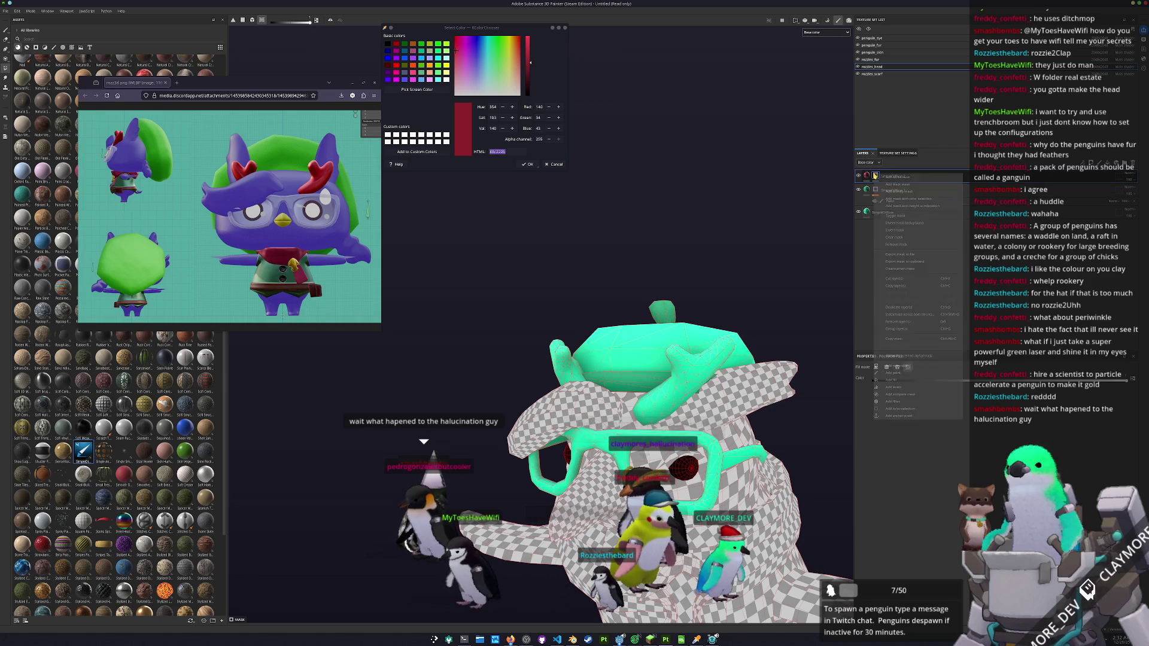
click(898, 373)
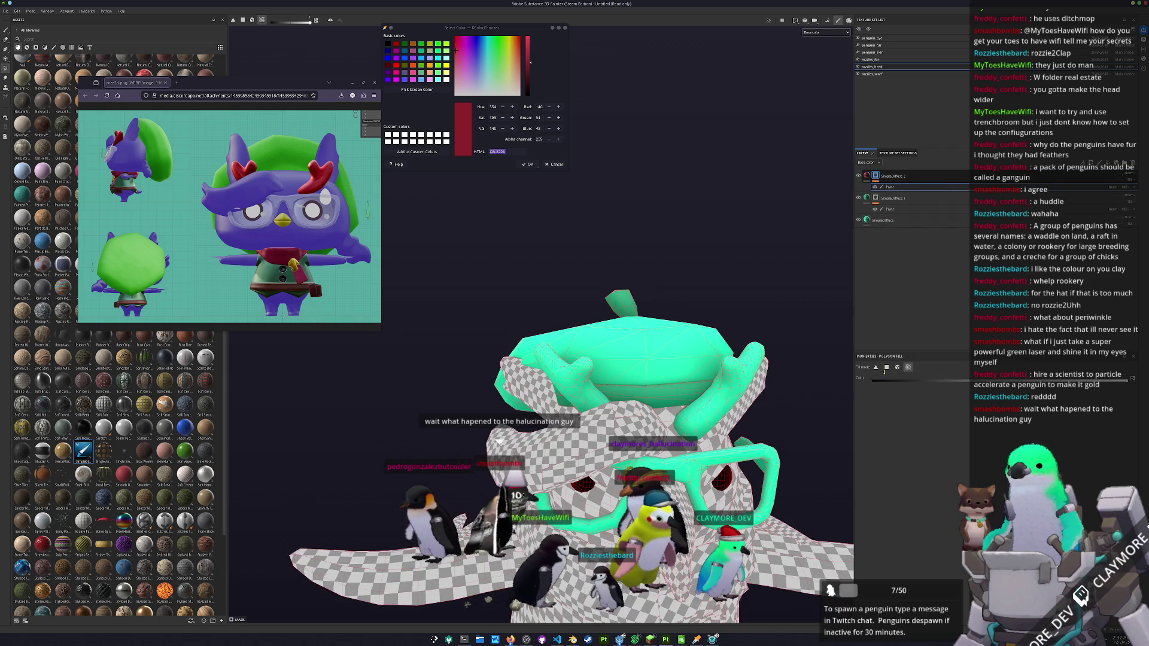
mouse_move(719, 413)
mouse_down()
mouse_move(640, 428)
mouse_move(831, 205)
mouse_up()
key(Delete)
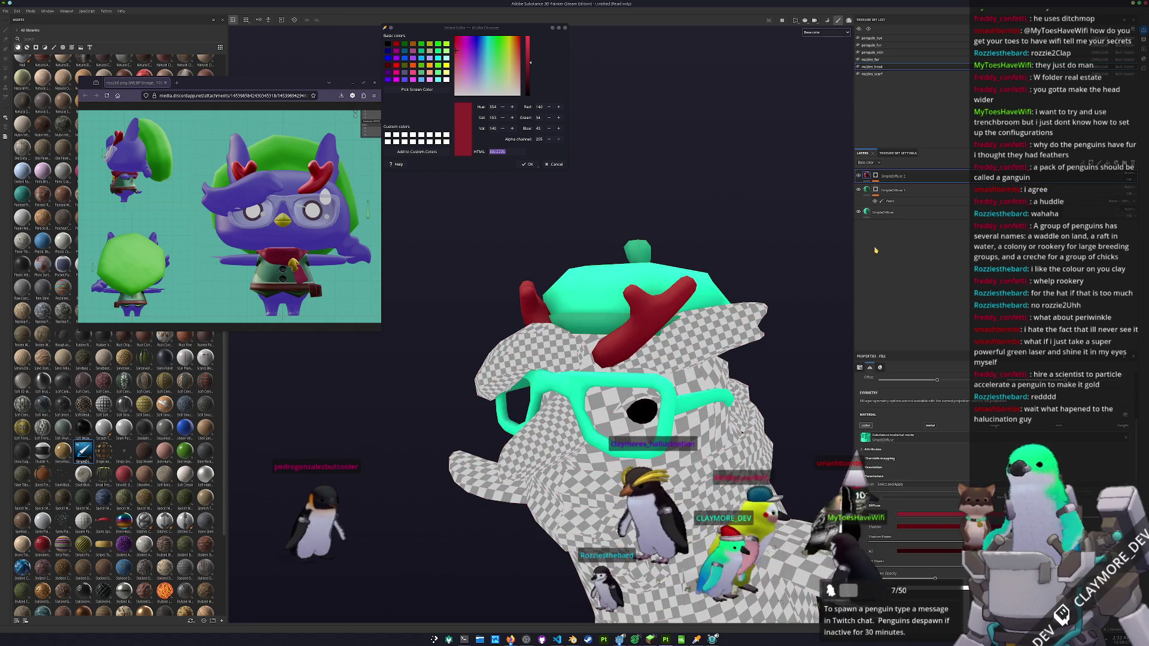
click(929, 514)
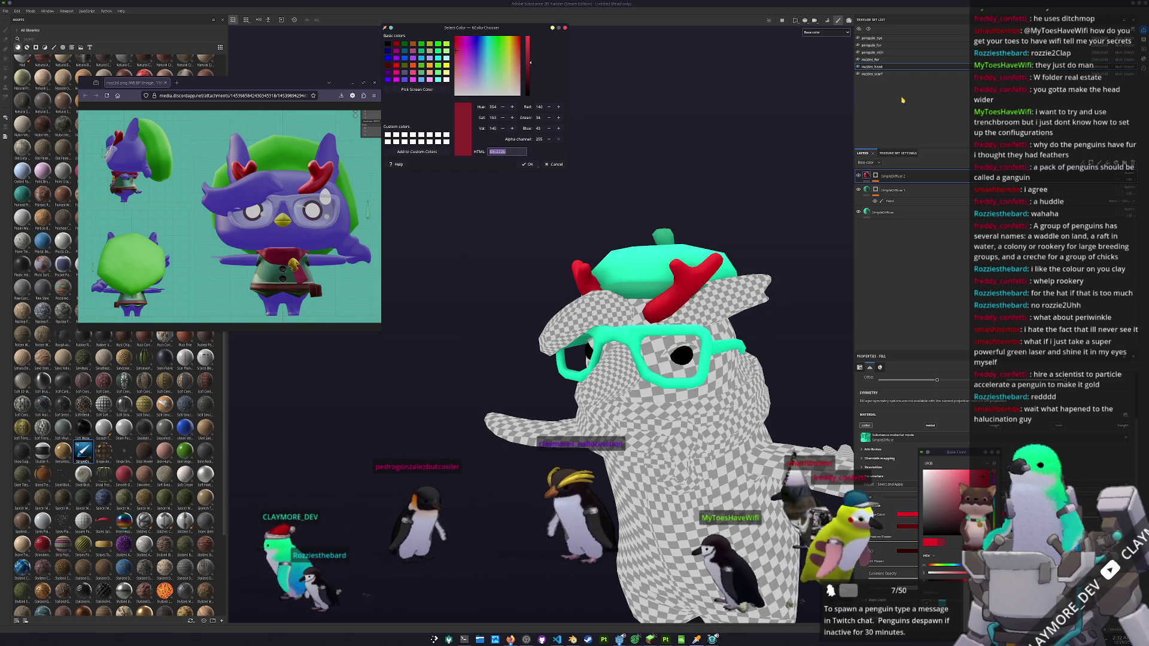
- Select the rozzies_head texture set and sample periwinkle #7174a6 from the reference image
click(880, 74)
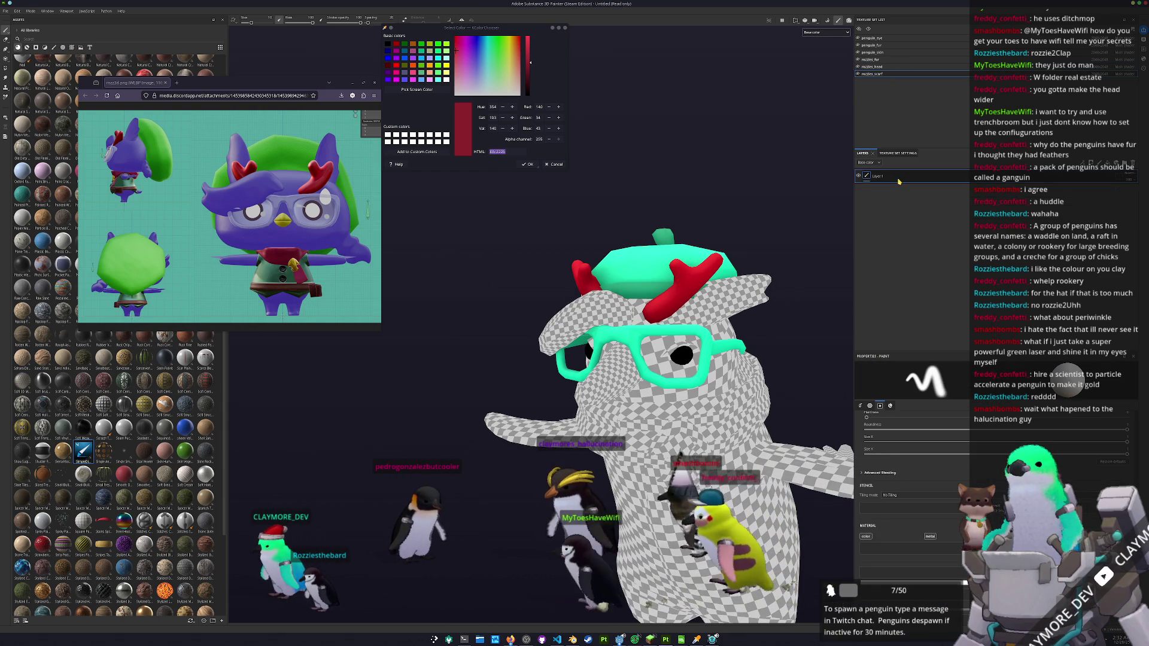
click(873, 67)
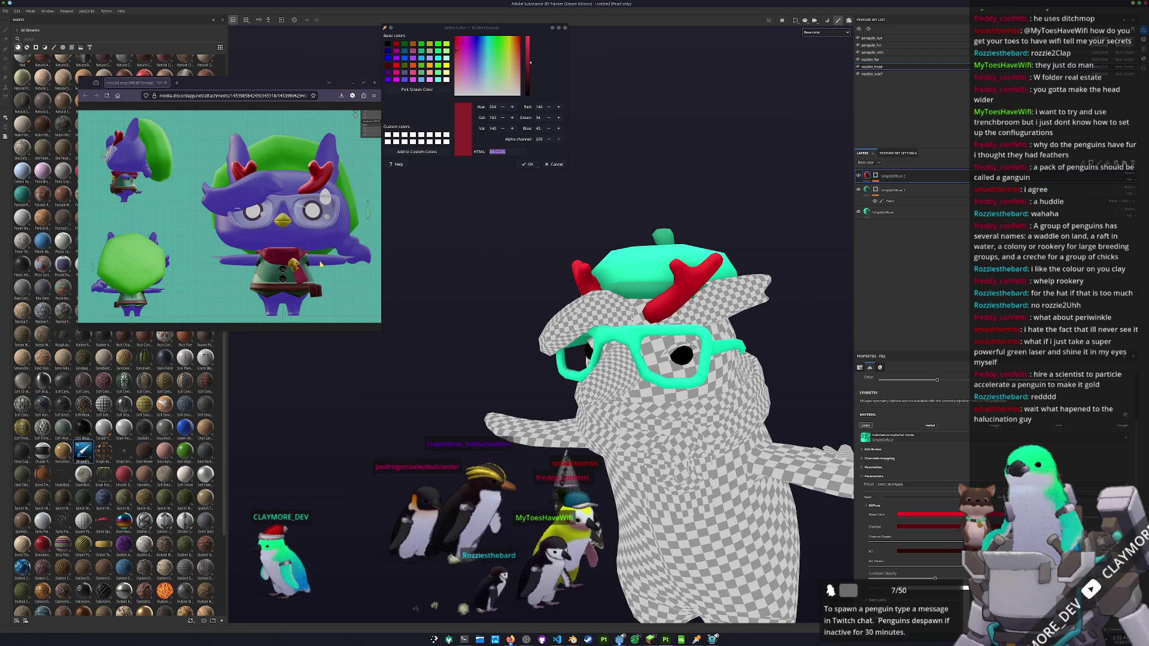
click(429, 91)
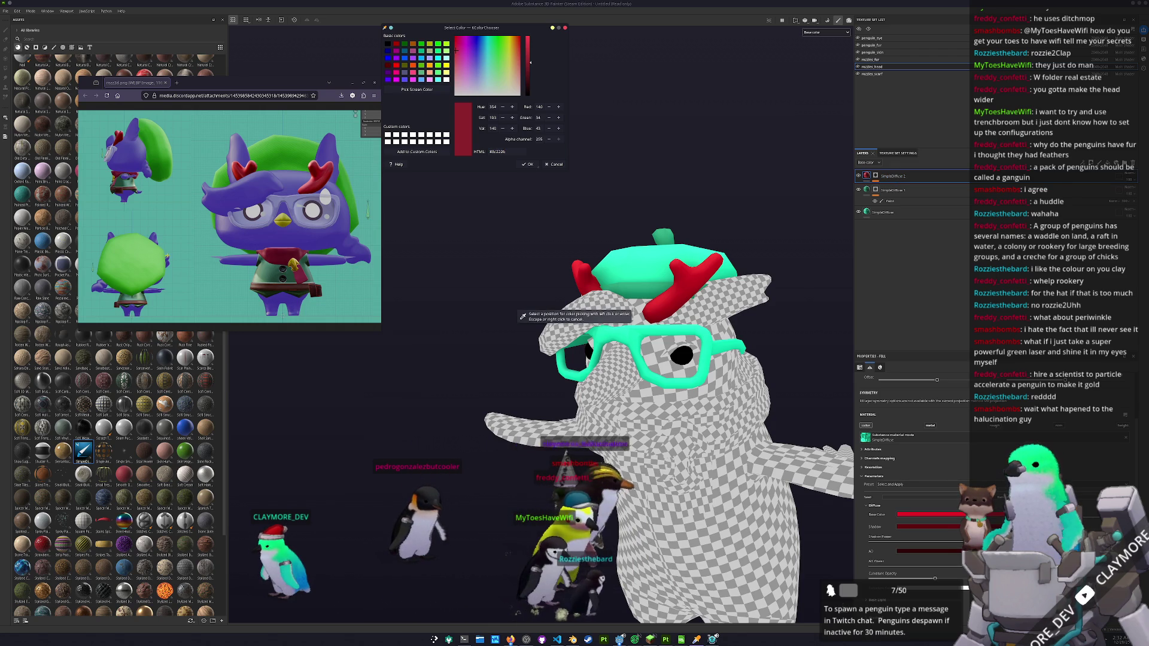
click(264, 222)
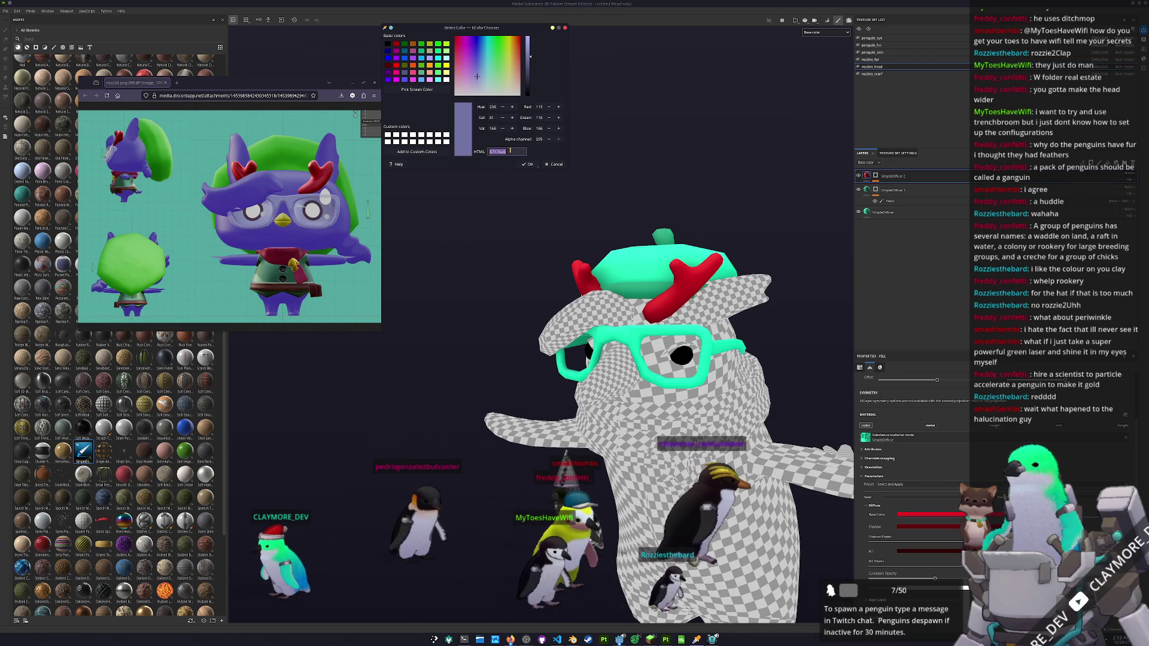
- Duplicate SimpleDiffuse 2 as SimpleDiffuse 3 with a periwinkle Base Color, ready for polygon-fill masking
click(901, 176)
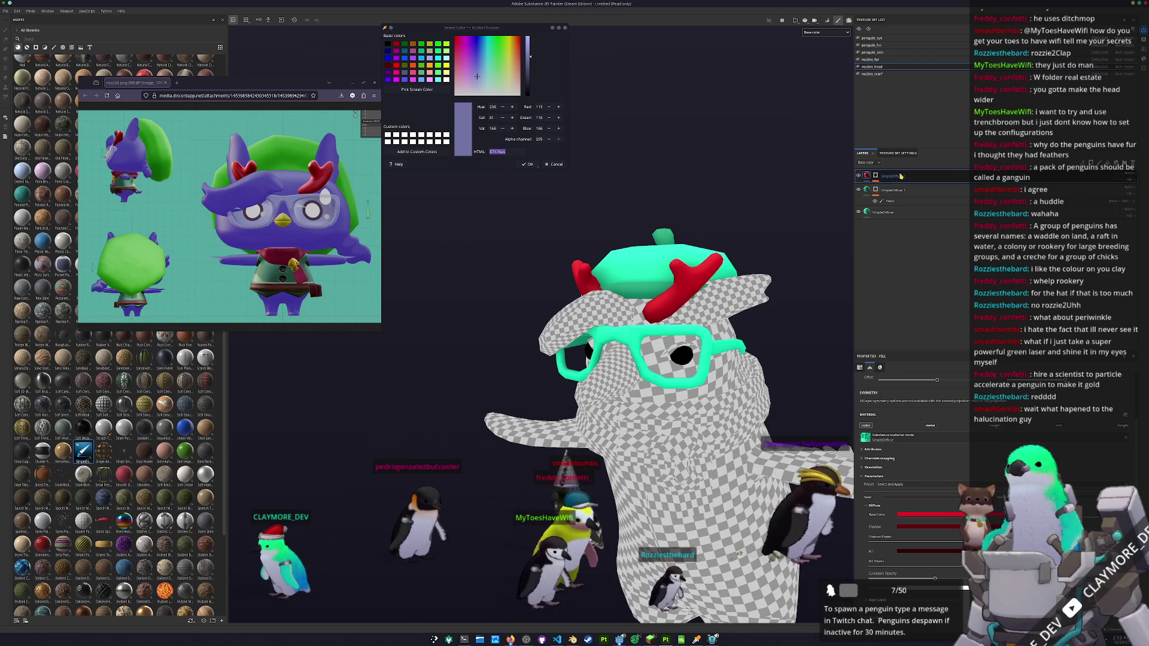
key(ctrl+d)
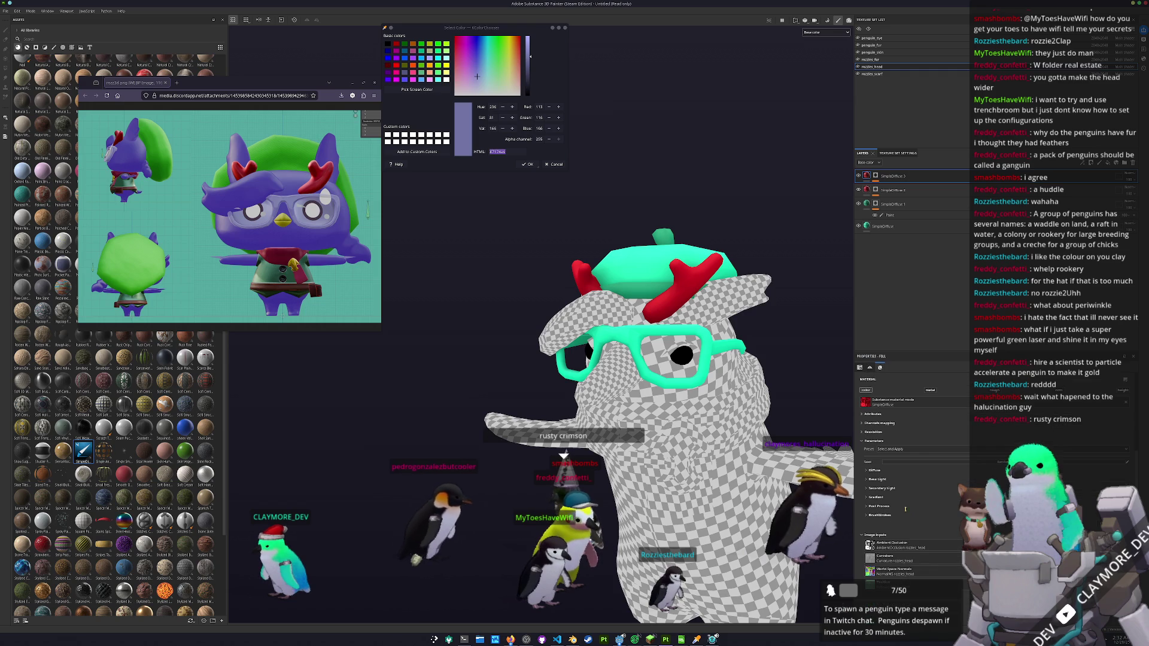
click(941, 468)
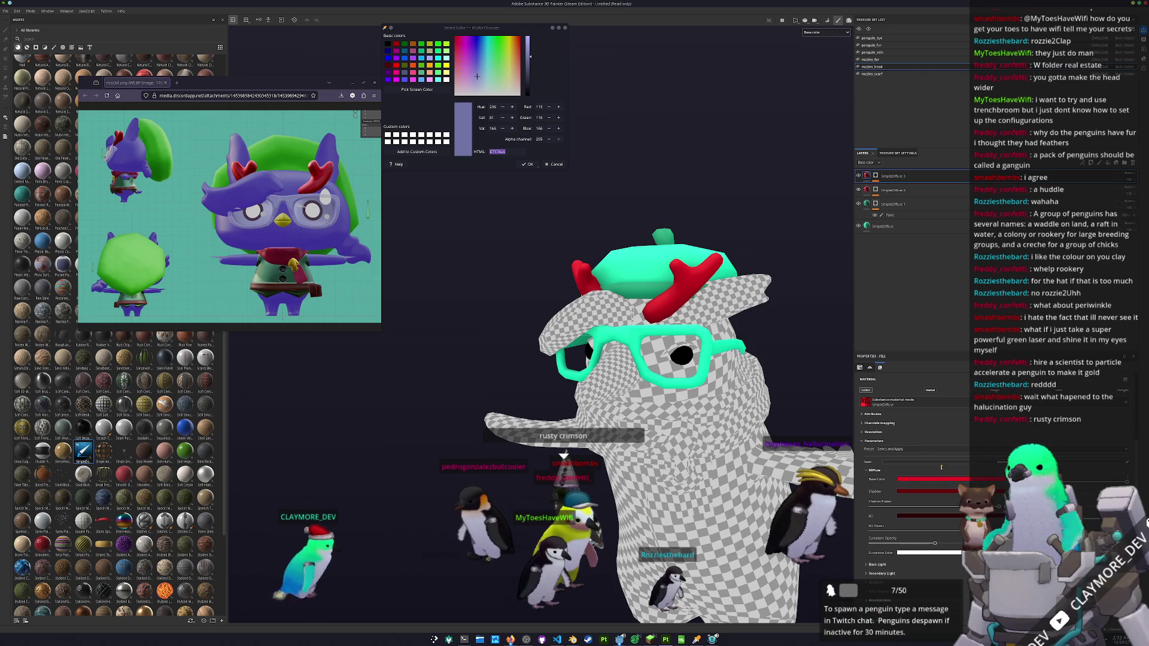
click(942, 479)
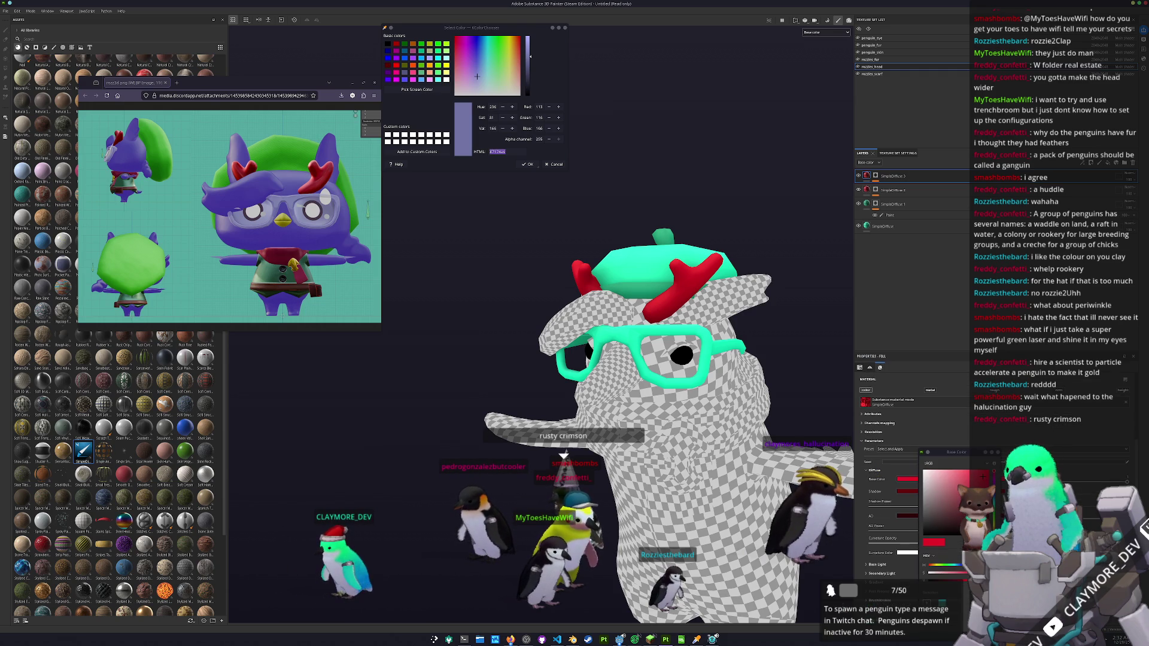
key(ctrl+v)
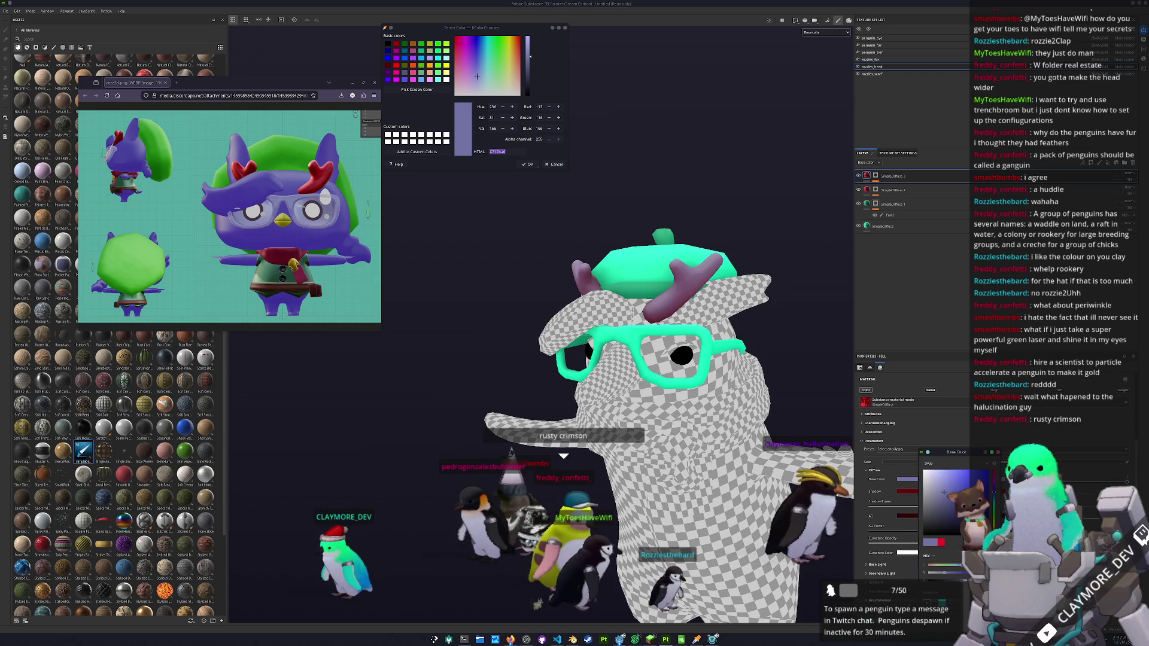
key(4)
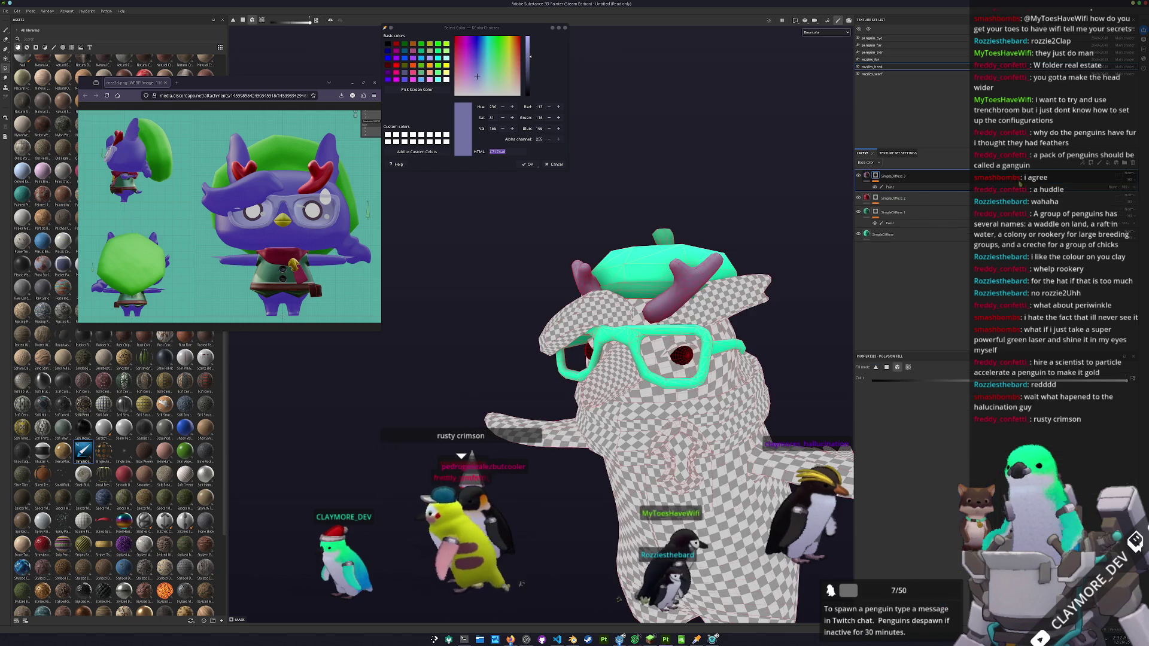
- Add a paint effect to the SimpleDiffuse 3 mask and polygon-fill the glasses periwinkle
right_click(876, 175)
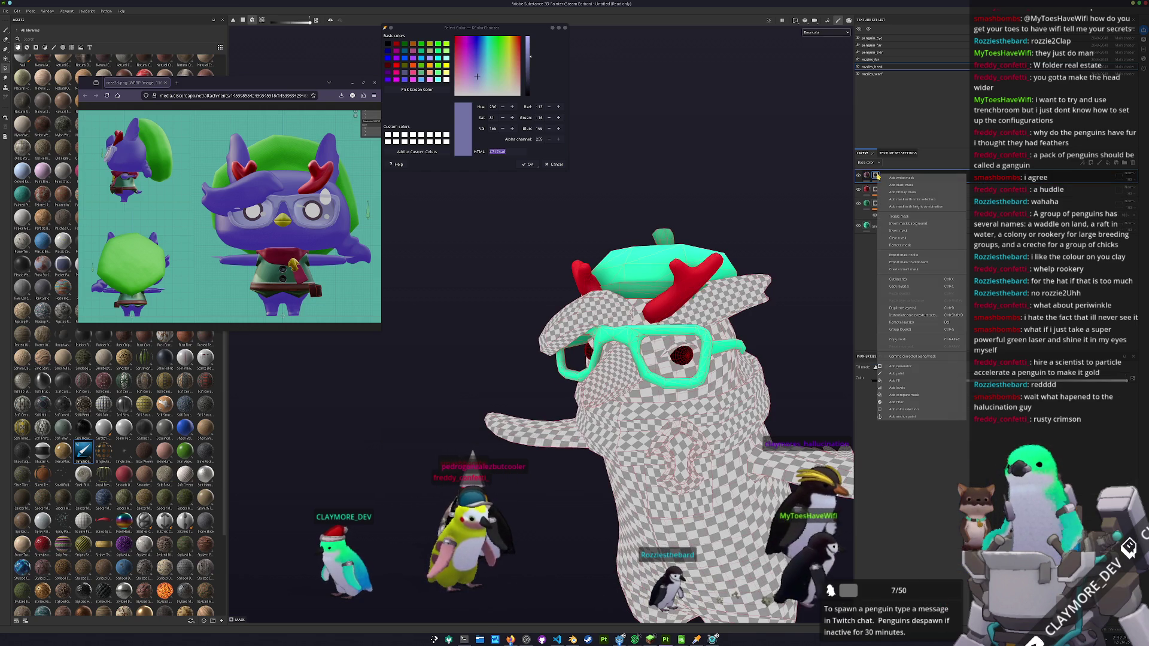
click(897, 373)
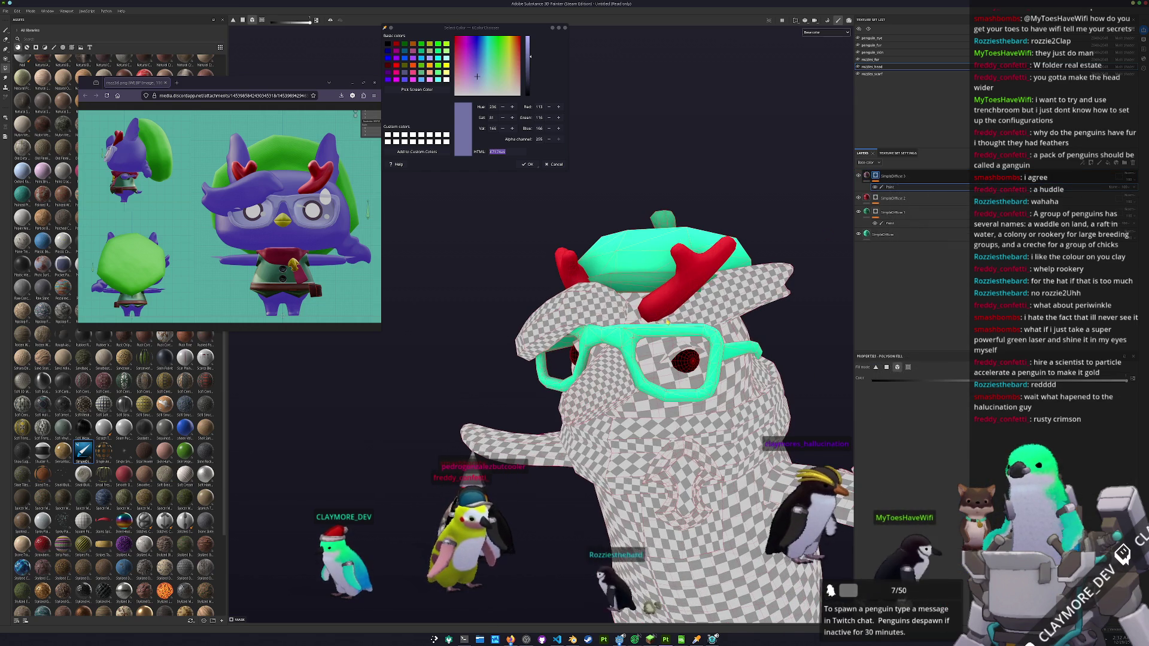
click(649, 334)
mouse_move(734, 355)
mouse_down()
mouse_move(457, 361)
mouse_move(539, 372)
mouse_up()
key(f)
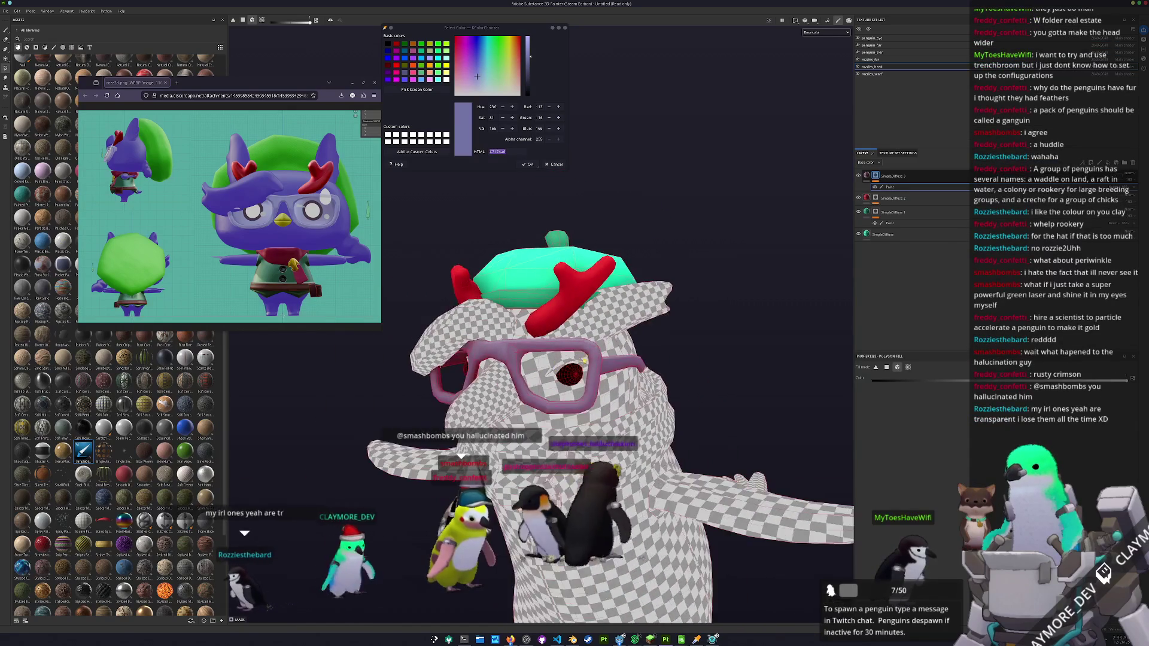
click(867, 176)
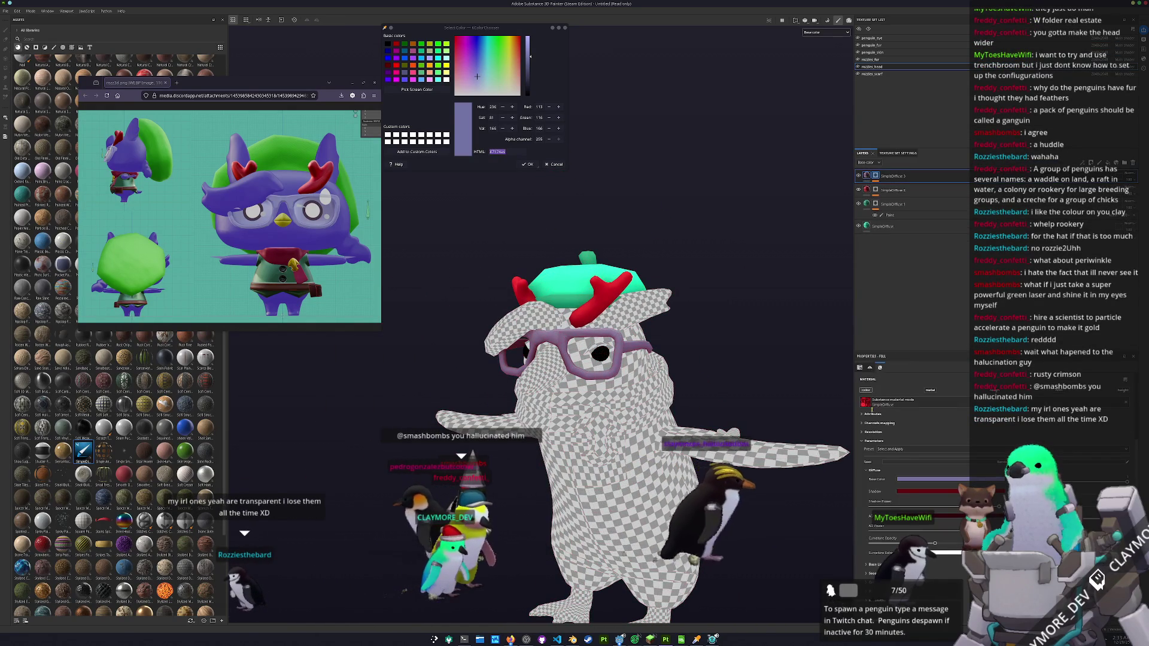
- Tint the glasses' shadow colour blue and AO dark blue, then adjust the purple base colour
drag(948, 578, 958, 573)
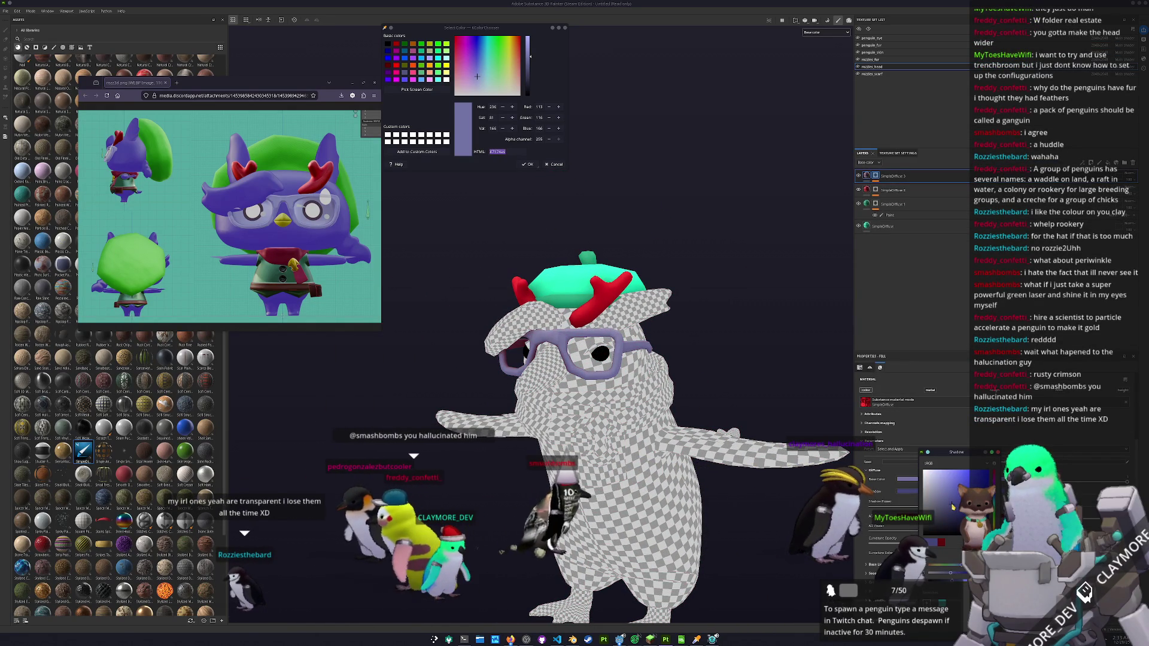
click(938, 542)
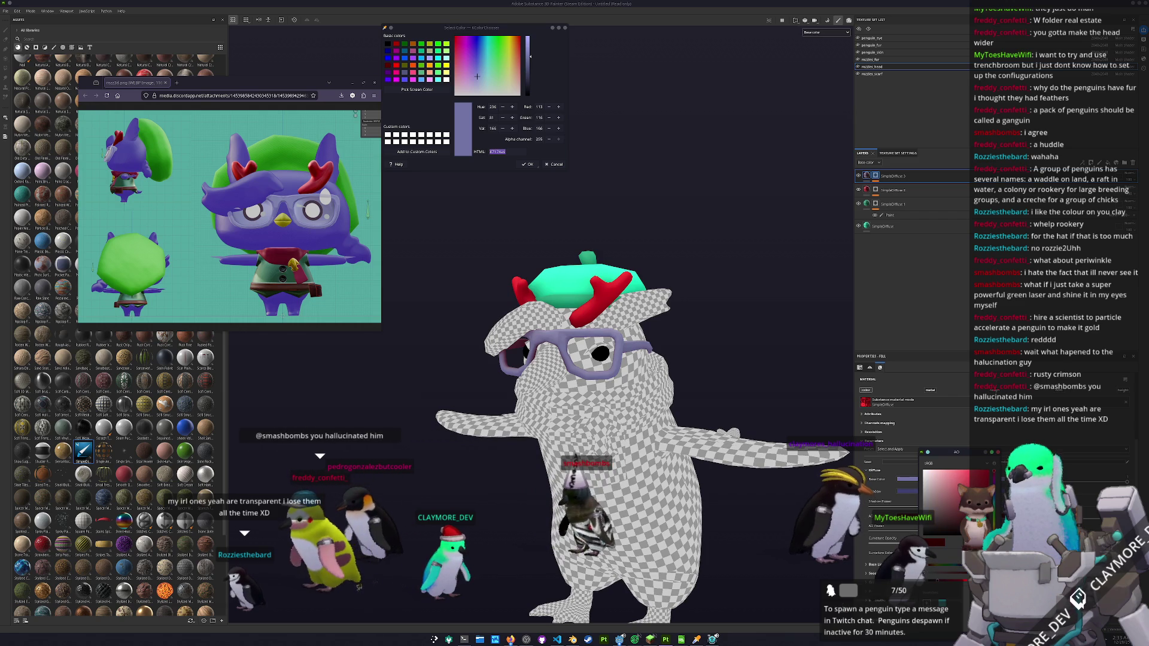
click(954, 522)
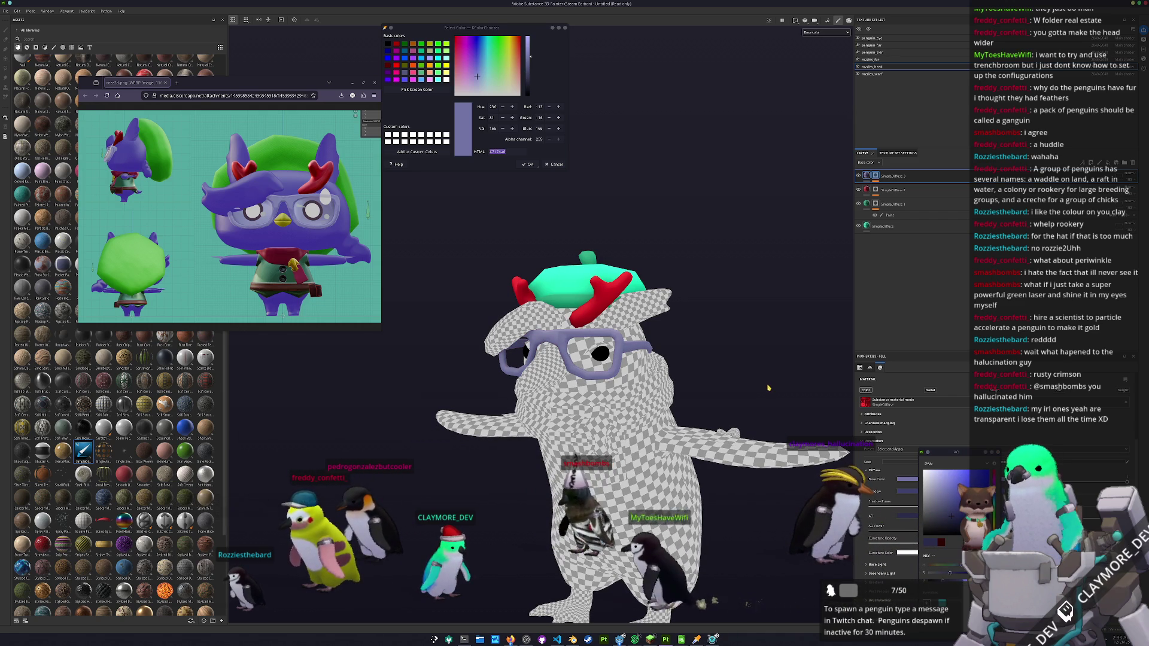
scroll(757, 369, up, 2)
scroll(757, 368, up, 1)
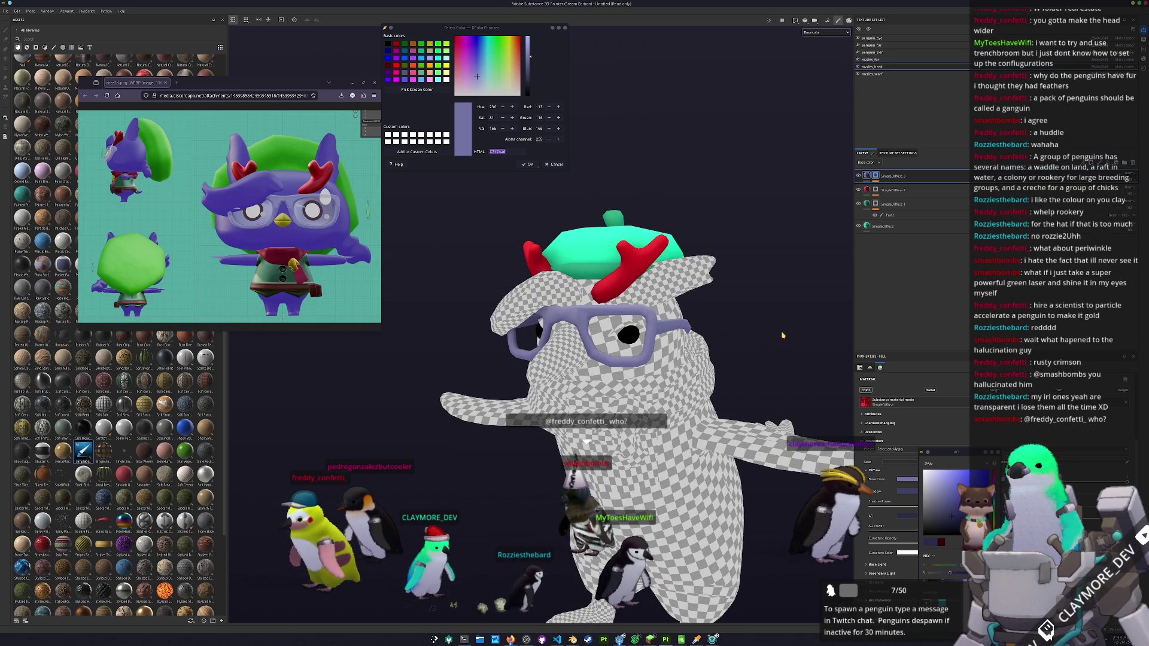
click(907, 480)
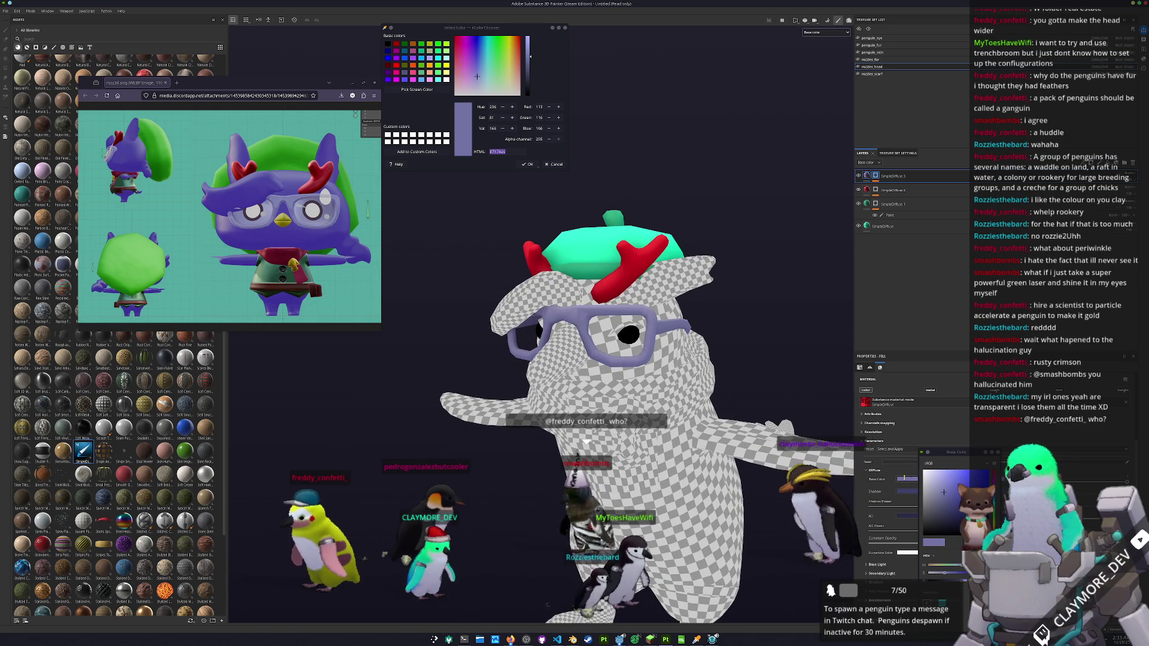
click(944, 485)
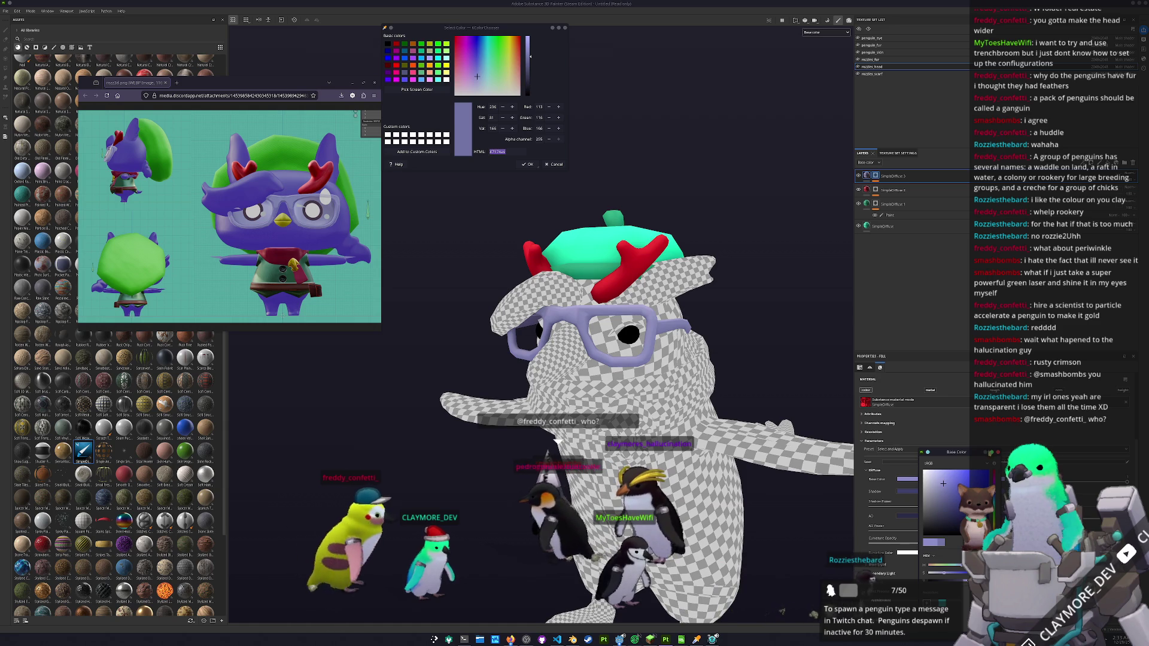
mouse_move(782, 393)
mouse_down()
mouse_move(765, 379)
mouse_move(695, 413)
mouse_up()
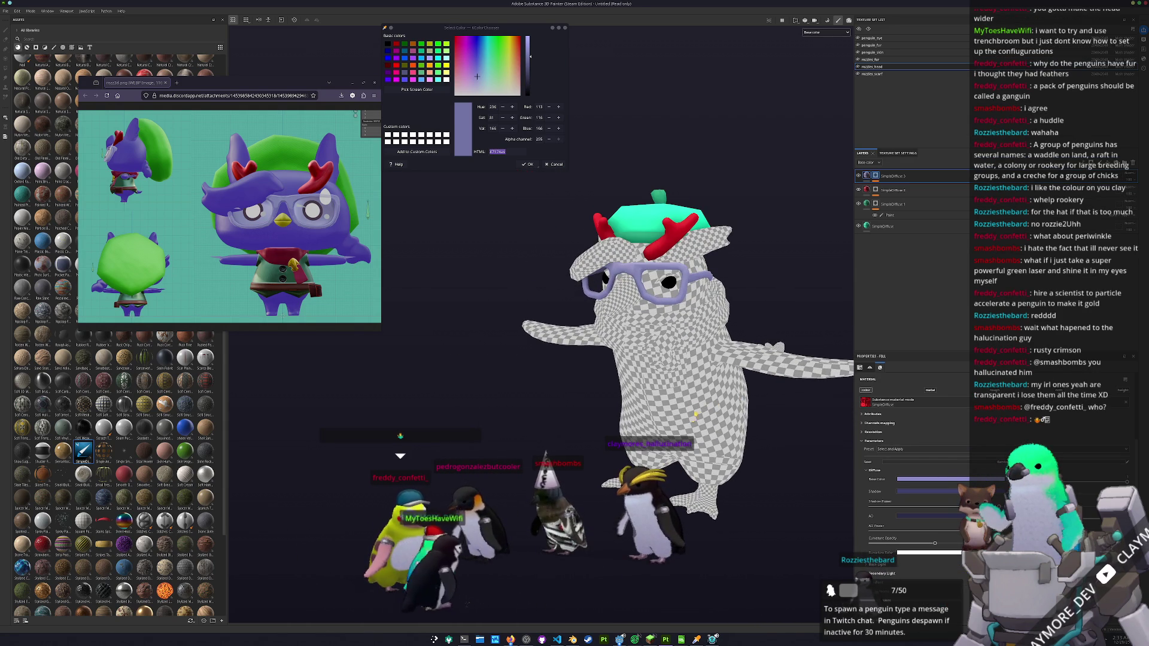
- Paste the red SimpleDiffuse 2 fill onto rozzies_scarf and remove its mask so it's fully red
click(896, 192)
click(878, 75)
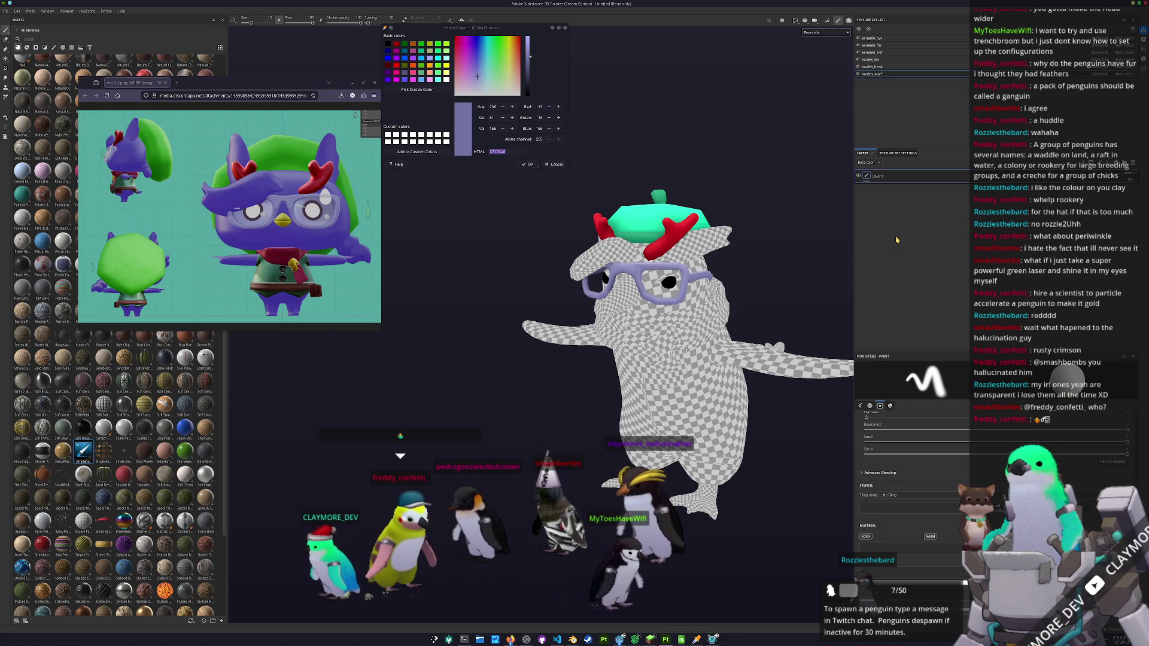
key(ctrl+v)
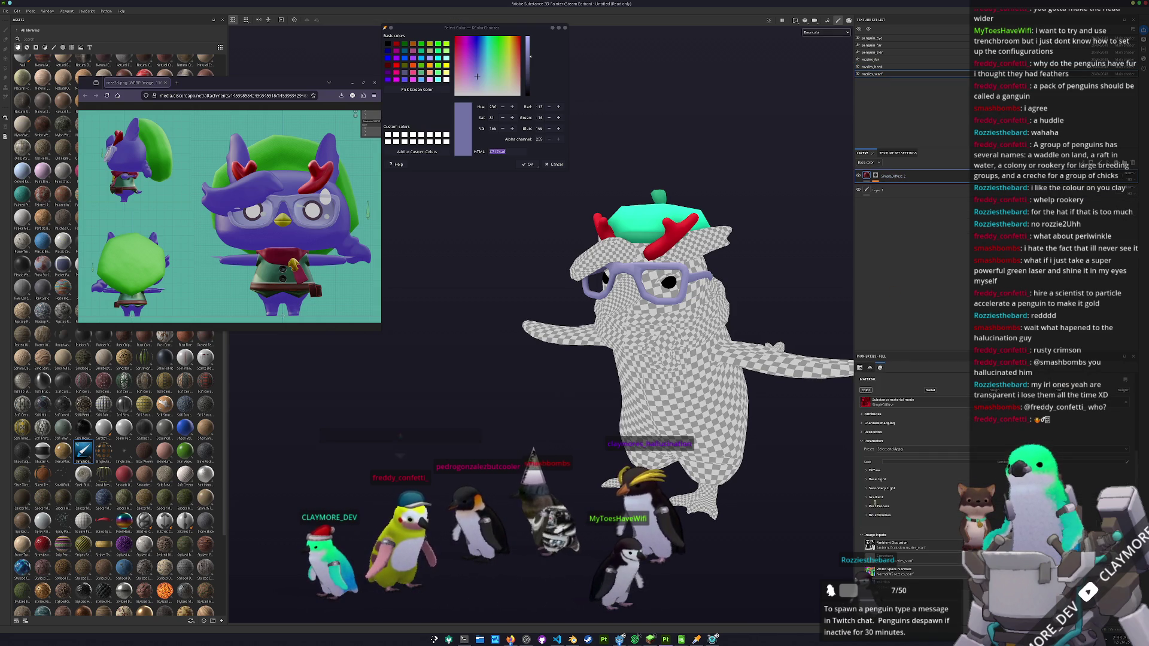
click(873, 470)
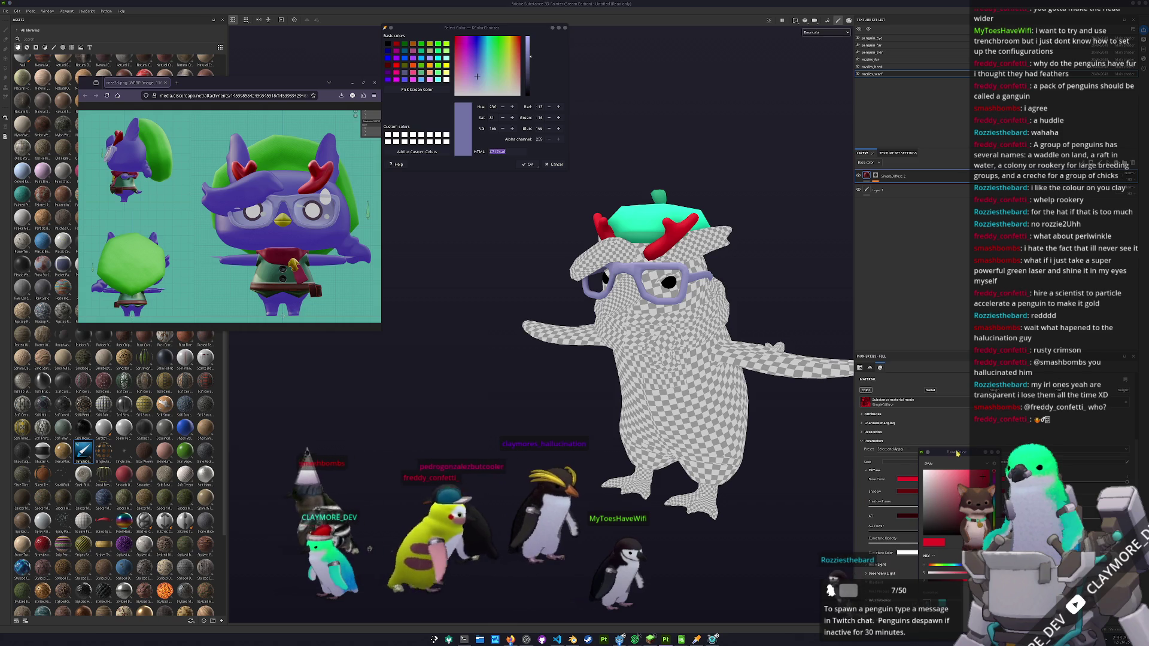
drag(957, 453, 801, 403)
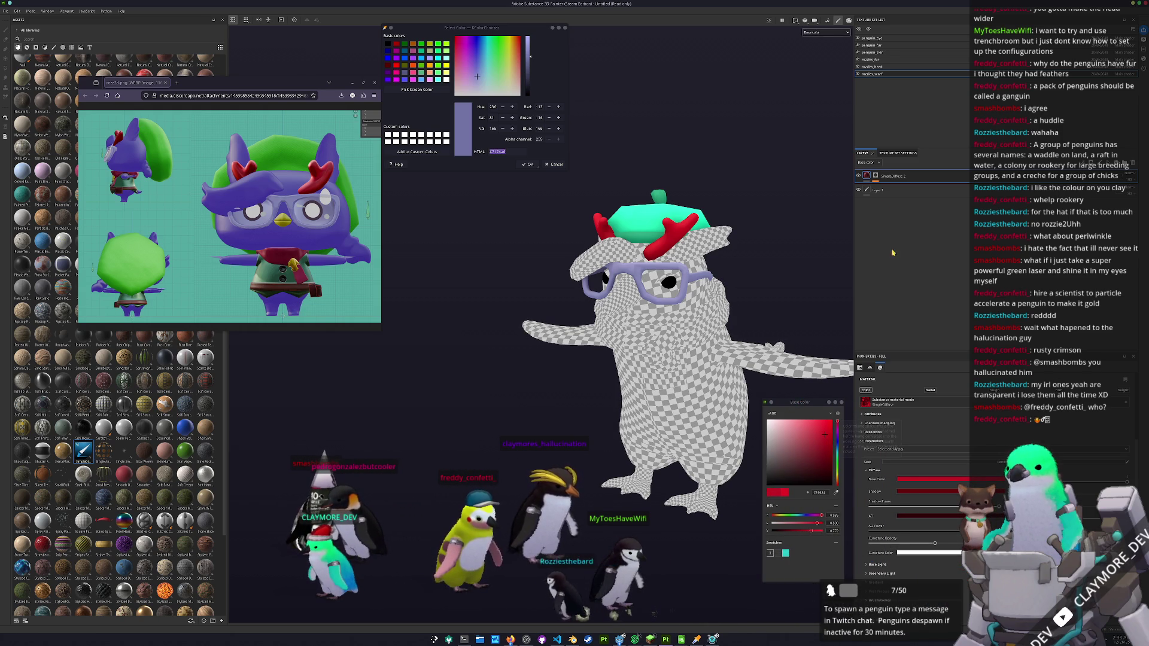
right_click(876, 175)
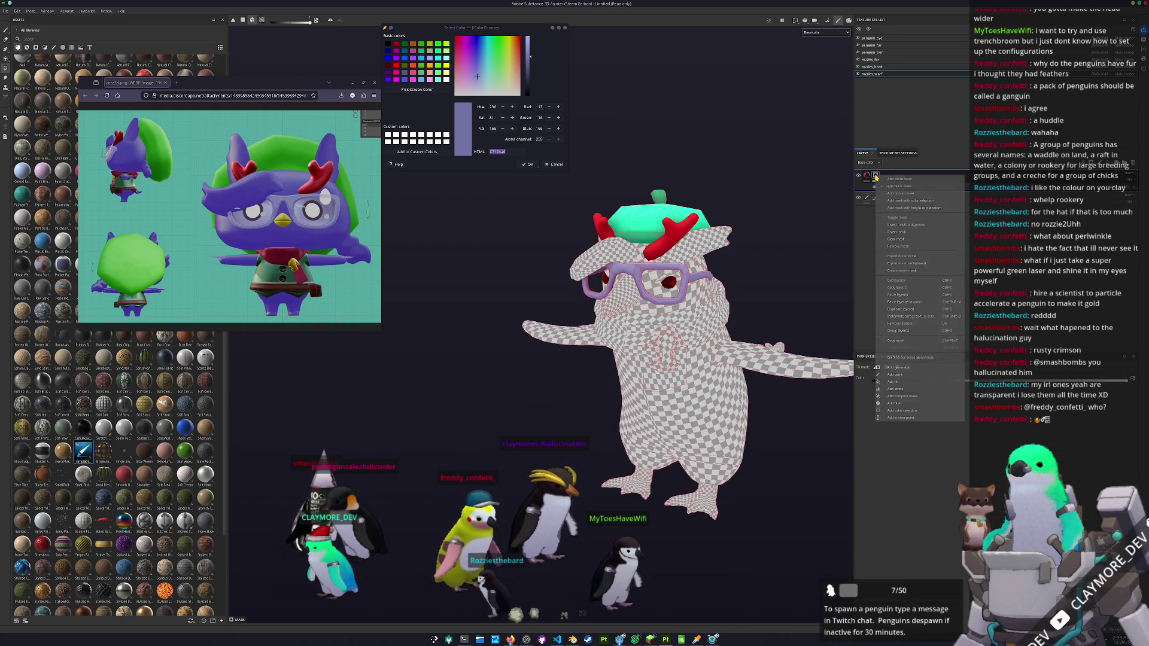
click(895, 247)
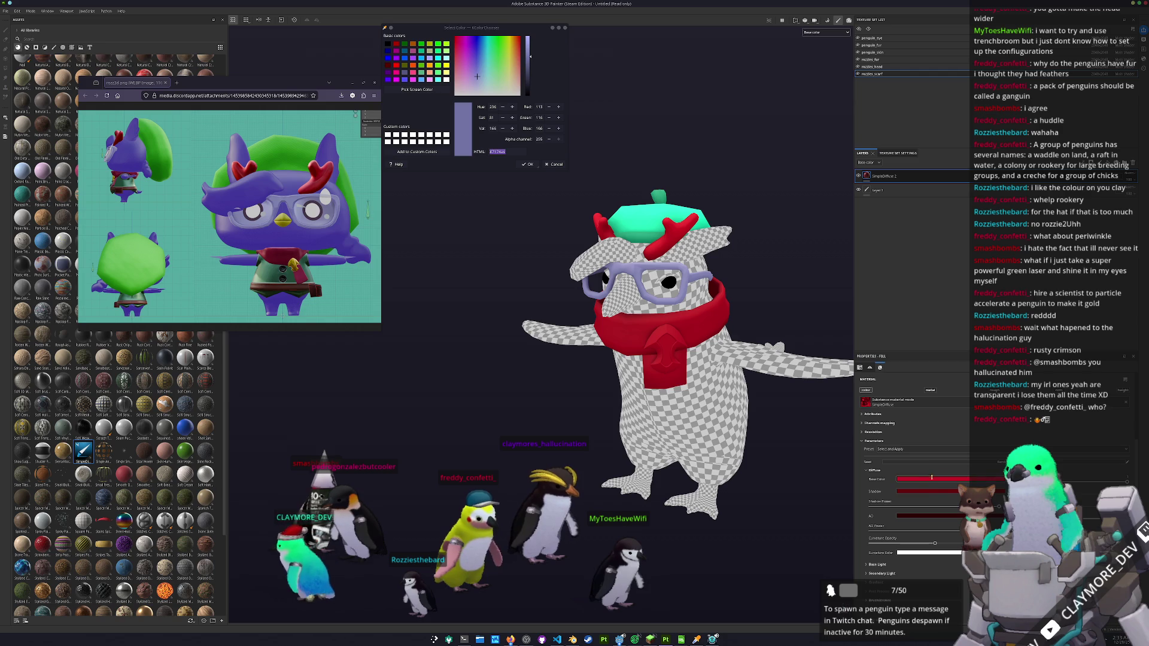
click(928, 479)
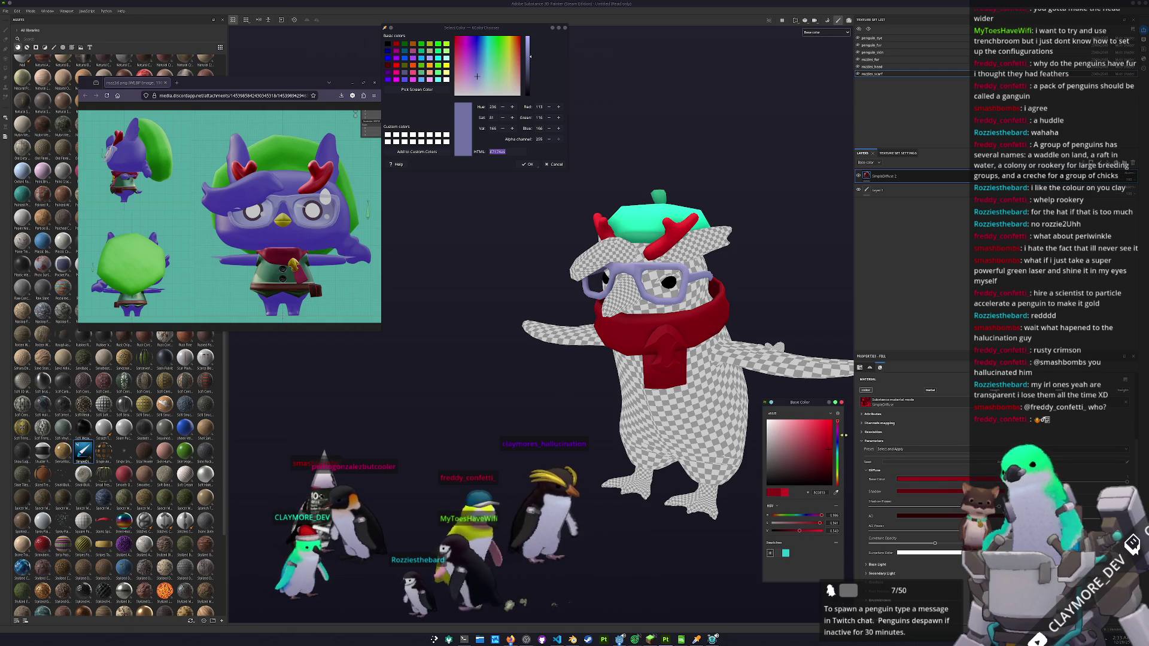
- Delete the empty starting Layer 1
click(876, 189)
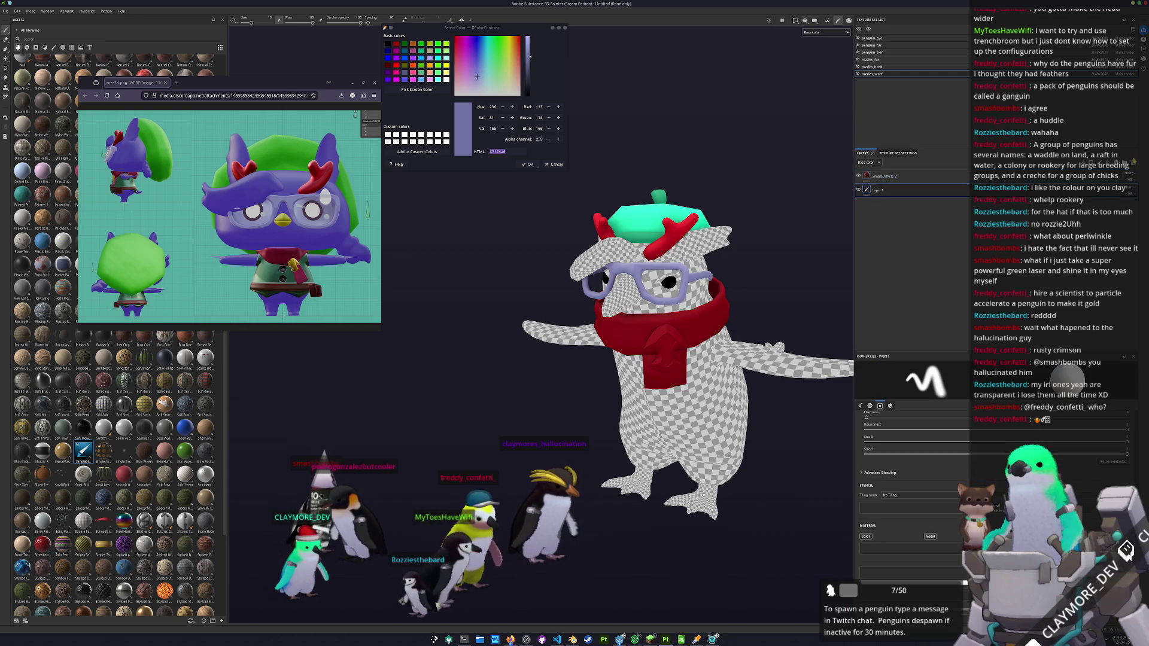
key(Delete)
drag(736, 335, 756, 336)
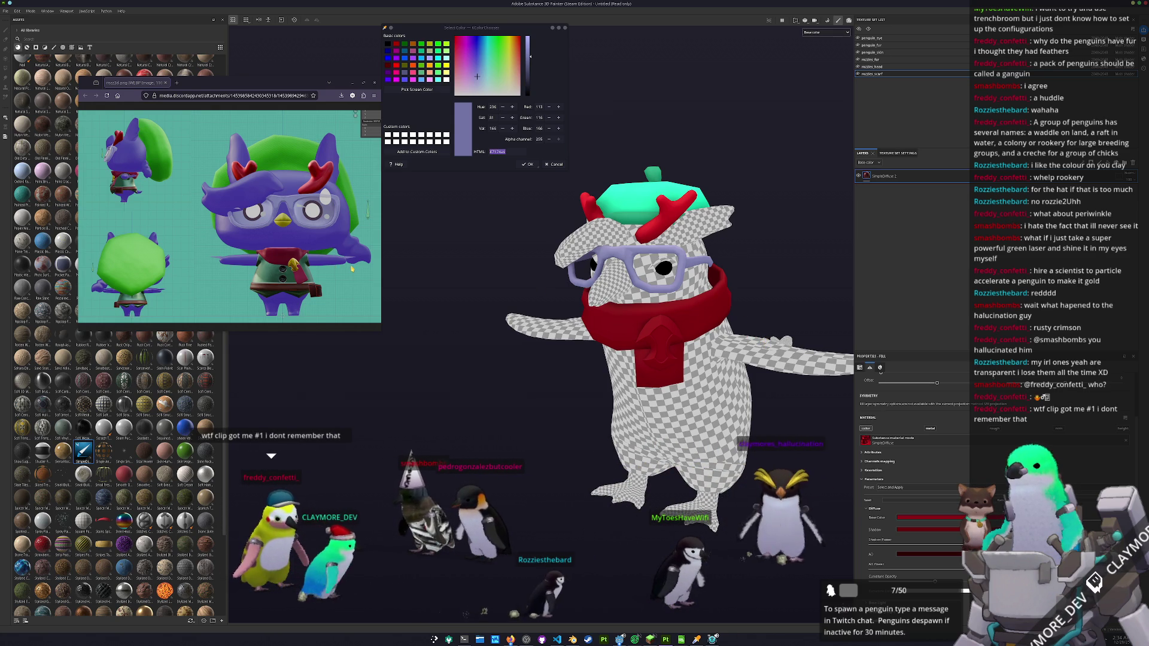
- Sample the tan colour from the reference image and add a new SimpleDiffuse fill layer
scroll(352, 269, up, 4)
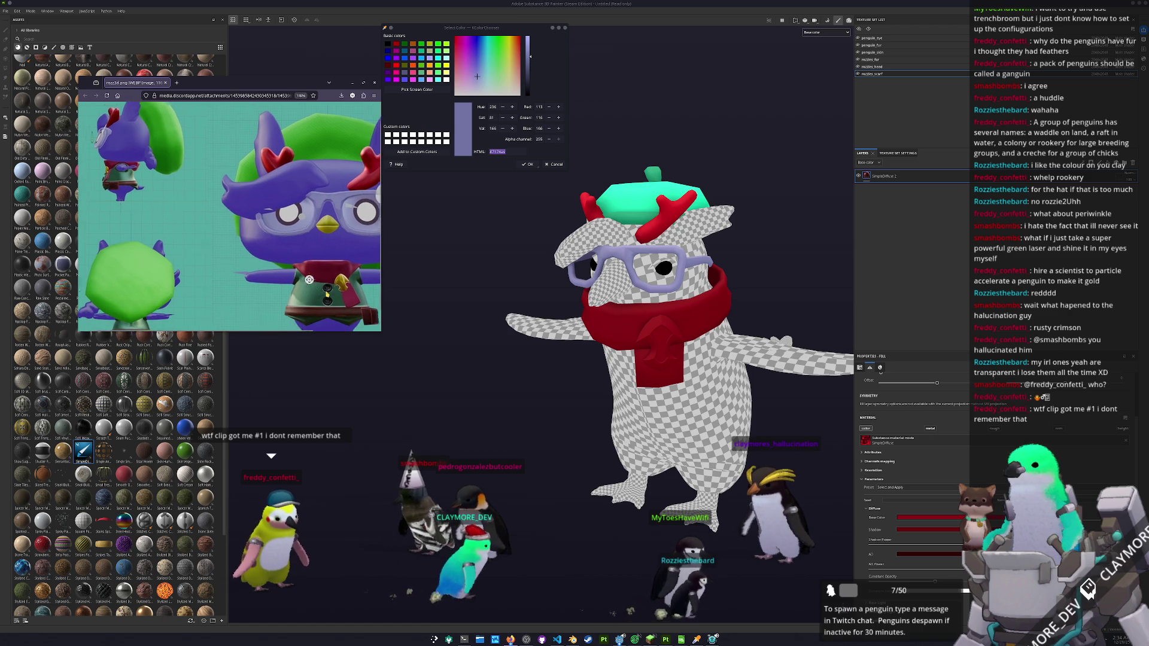
click(418, 89)
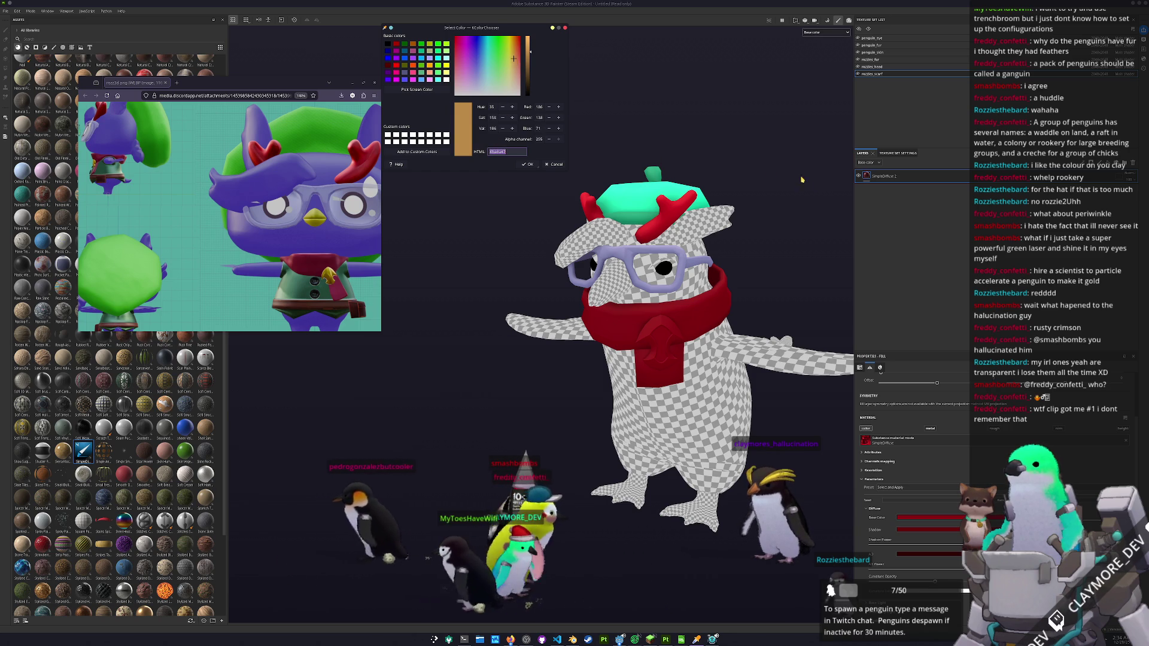
key(ctrl+d)
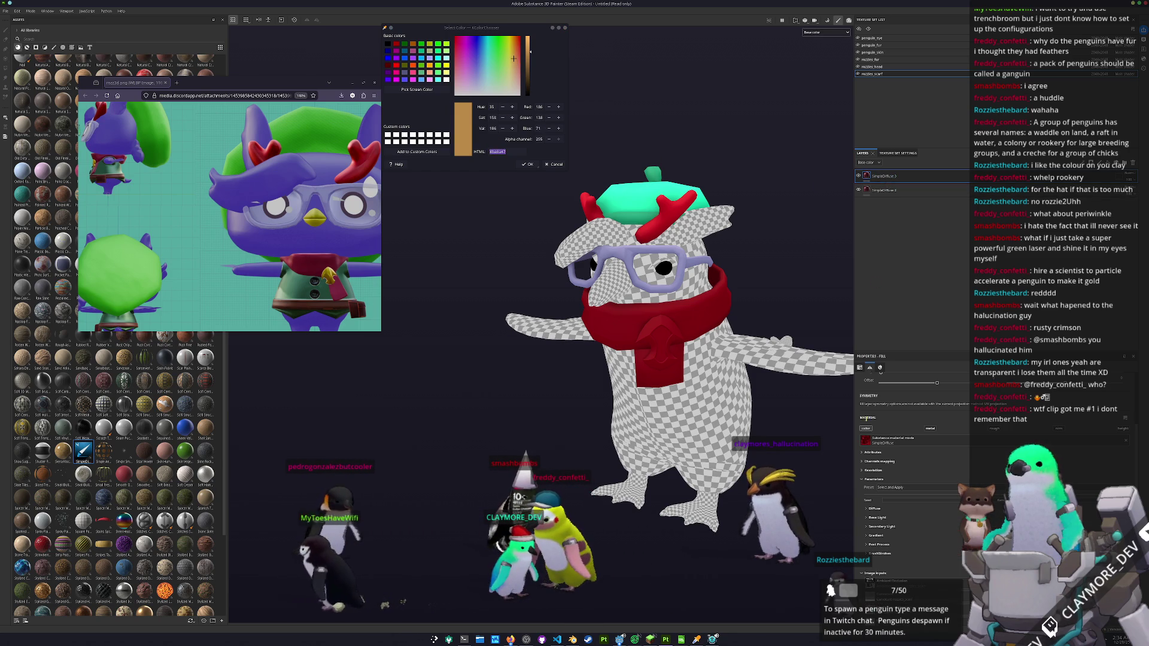
scroll(892, 509, down, 1)
click(874, 490)
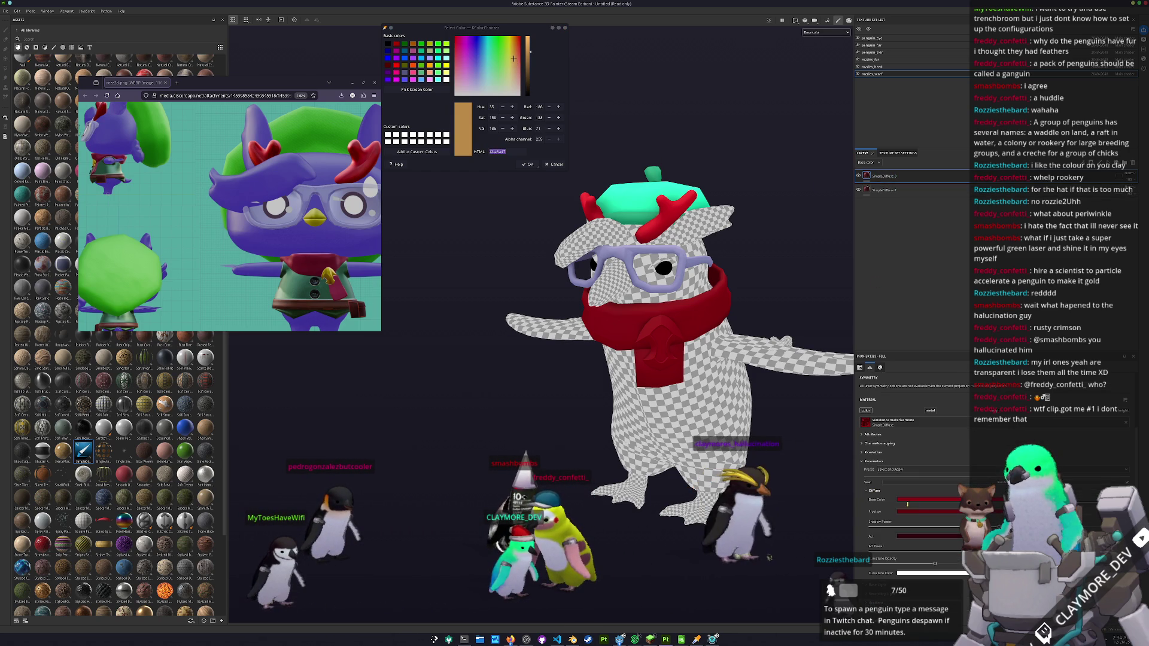
- Set the new layer's base, shadow and AO colours to #ba8a47, then darken the AO slightly
click(916, 500)
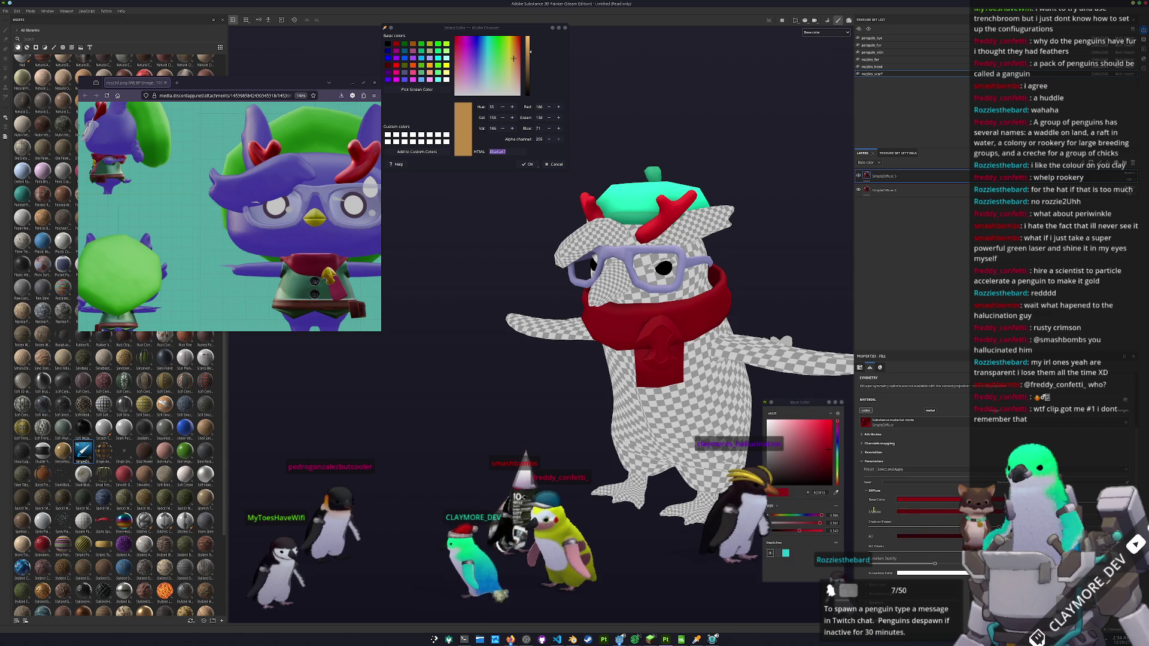
text(#ba8a47)
key(Return)
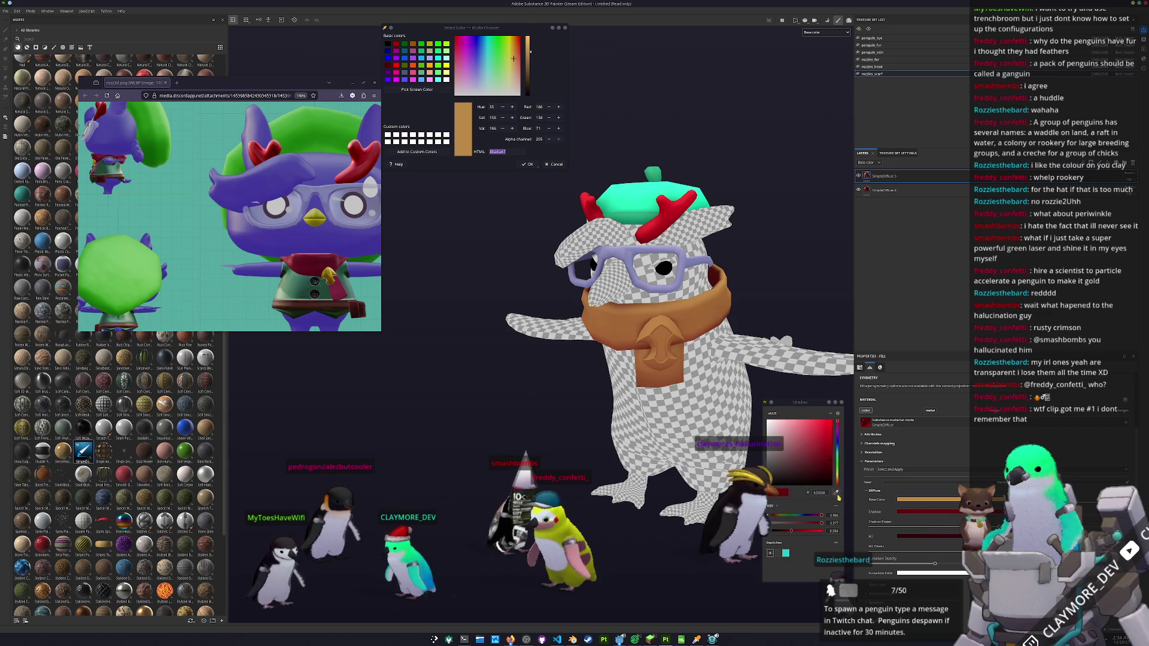
text(#ba8a47)
key(Return)
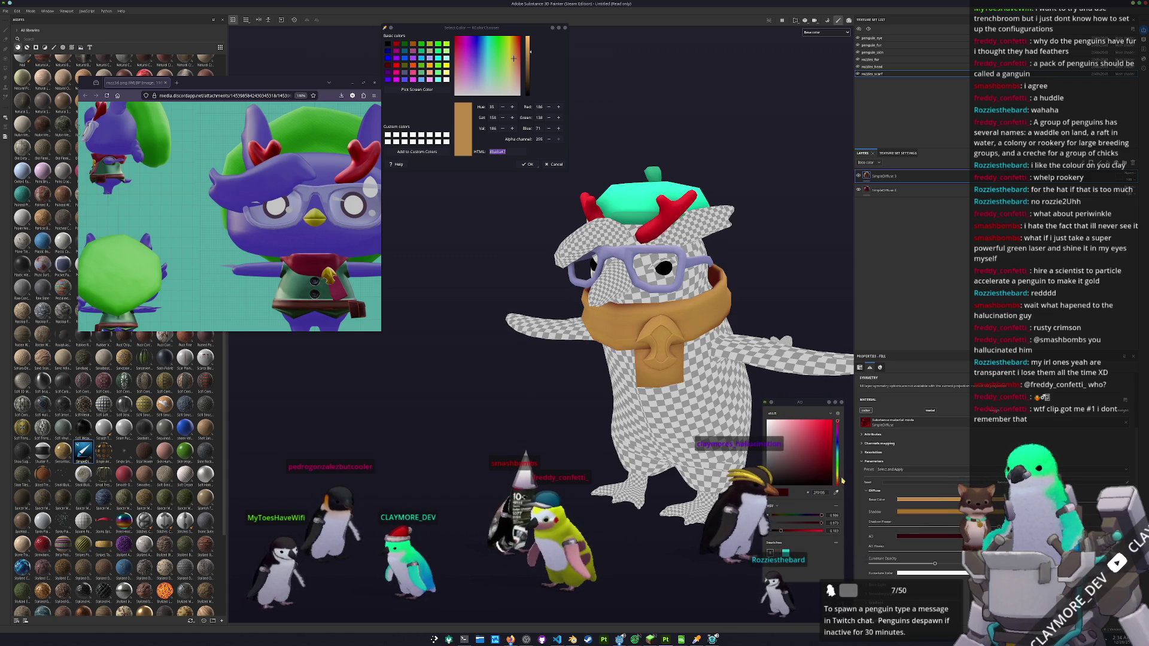
key(ctrl+v)
key(Return)
drag(817, 455, 823, 462)
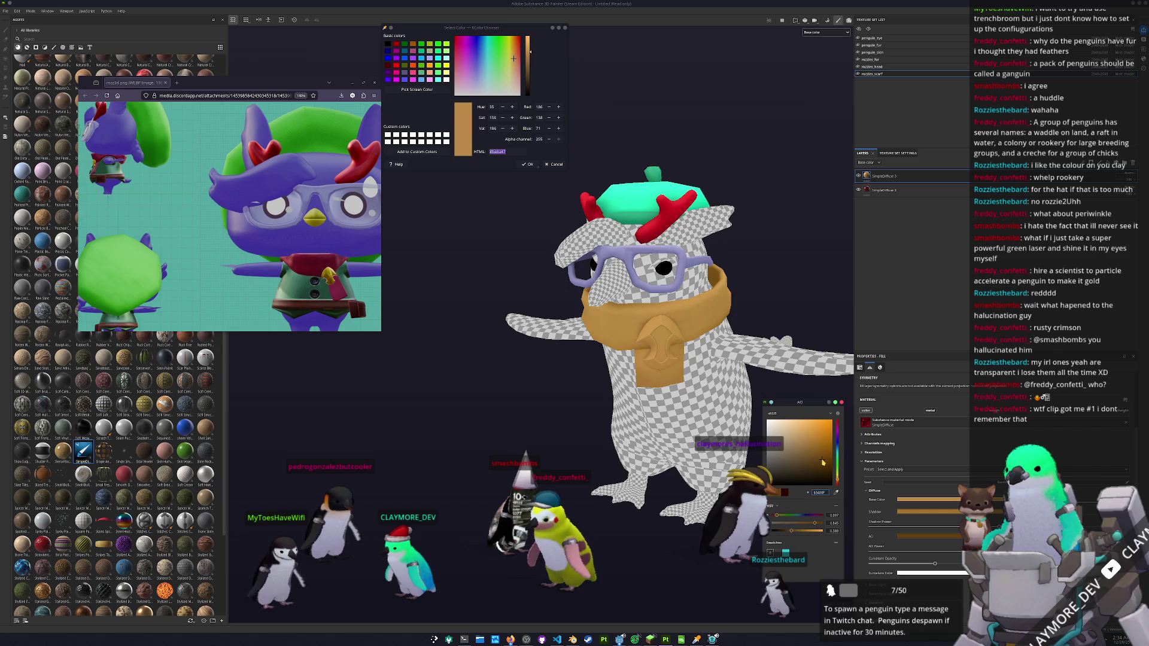
- Give the tan SimpleDiffuse 3 layer a black mask with a paint effect on it
right_click(875, 175)
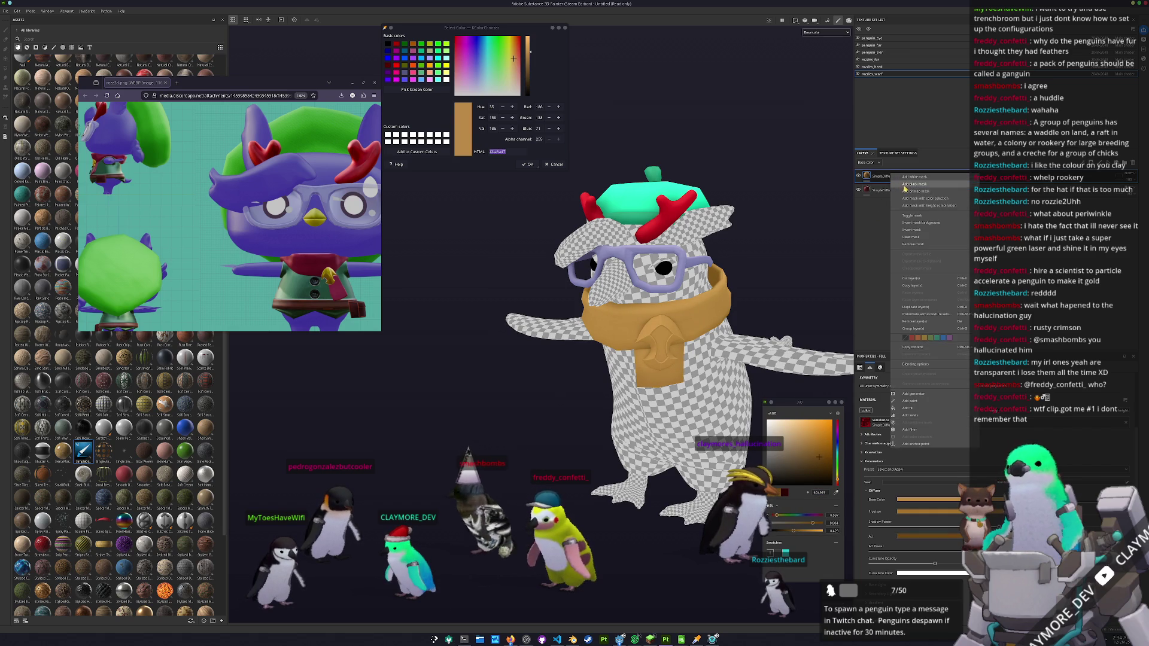
click(898, 188)
right_click(876, 176)
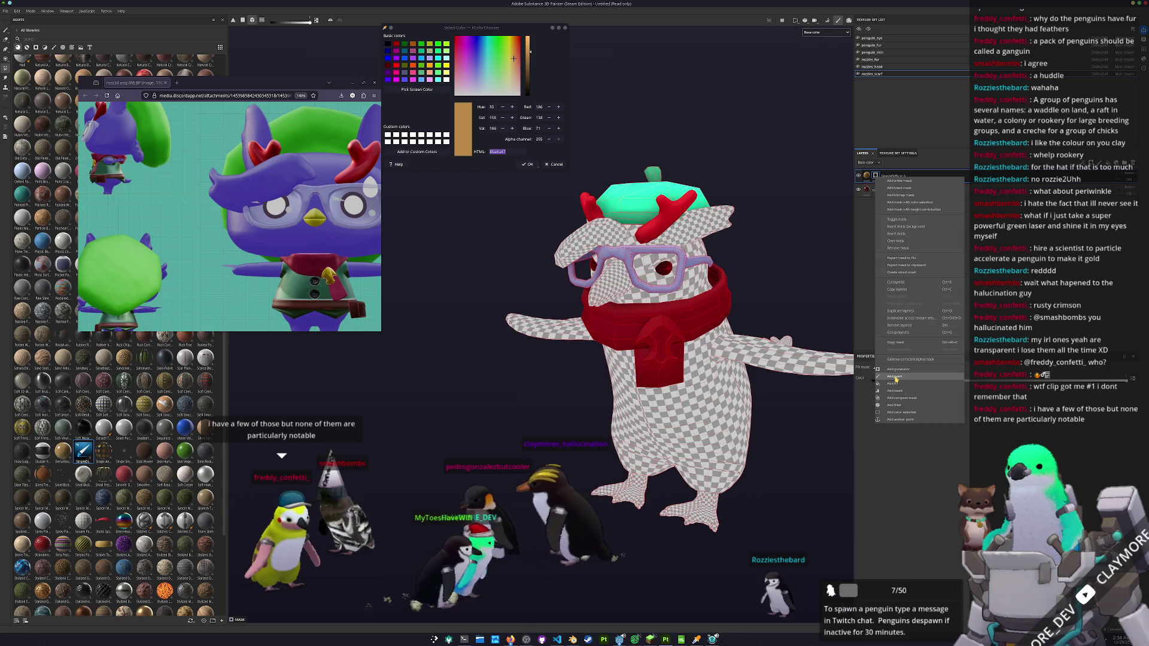
click(896, 377)
scroll(662, 327, up, 2)
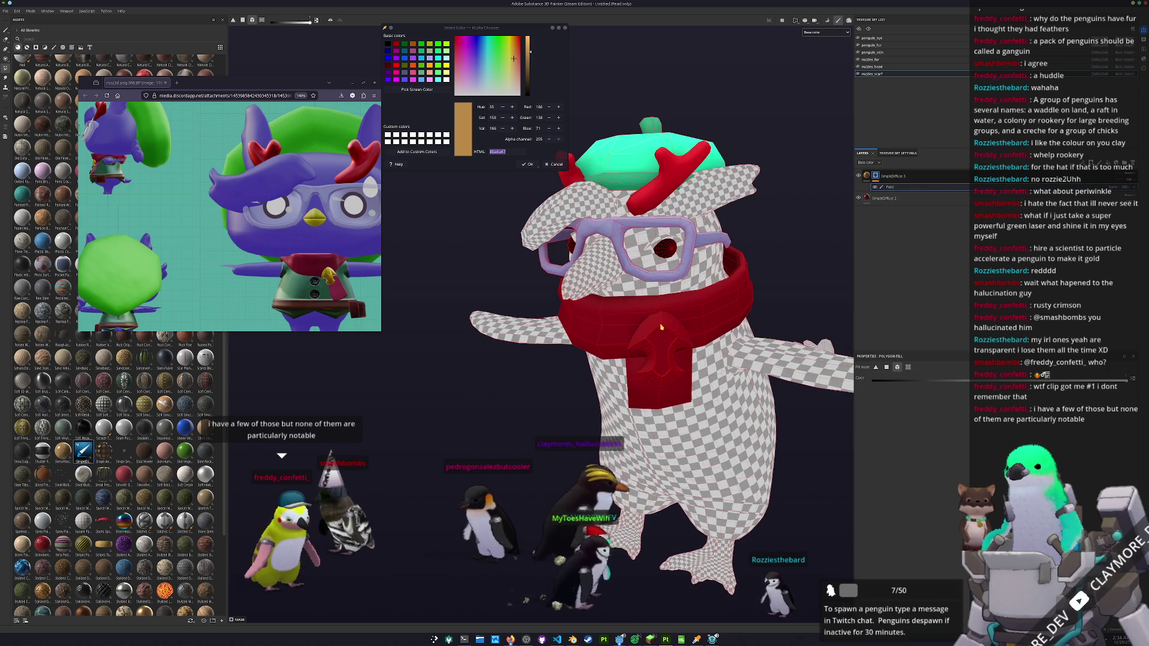
- Polygon-fill the scarf emblem with the tan, then brighten its base gold and darken its AO
click(661, 338)
scroll(661, 337, down, 1)
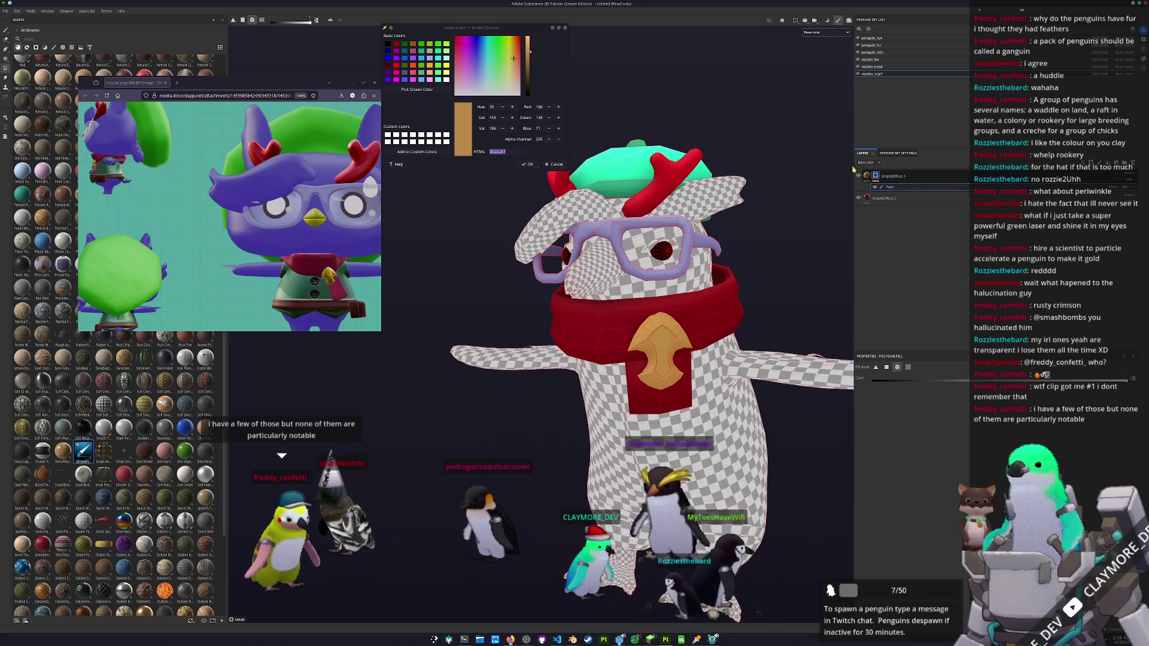
click(866, 176)
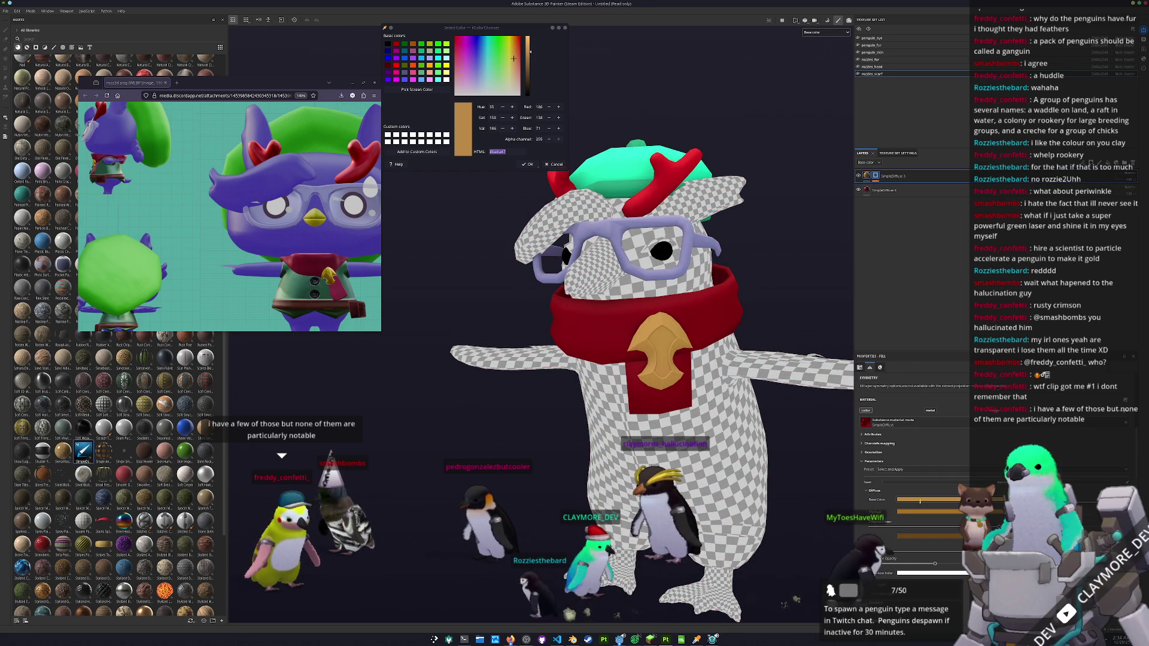
click(919, 498)
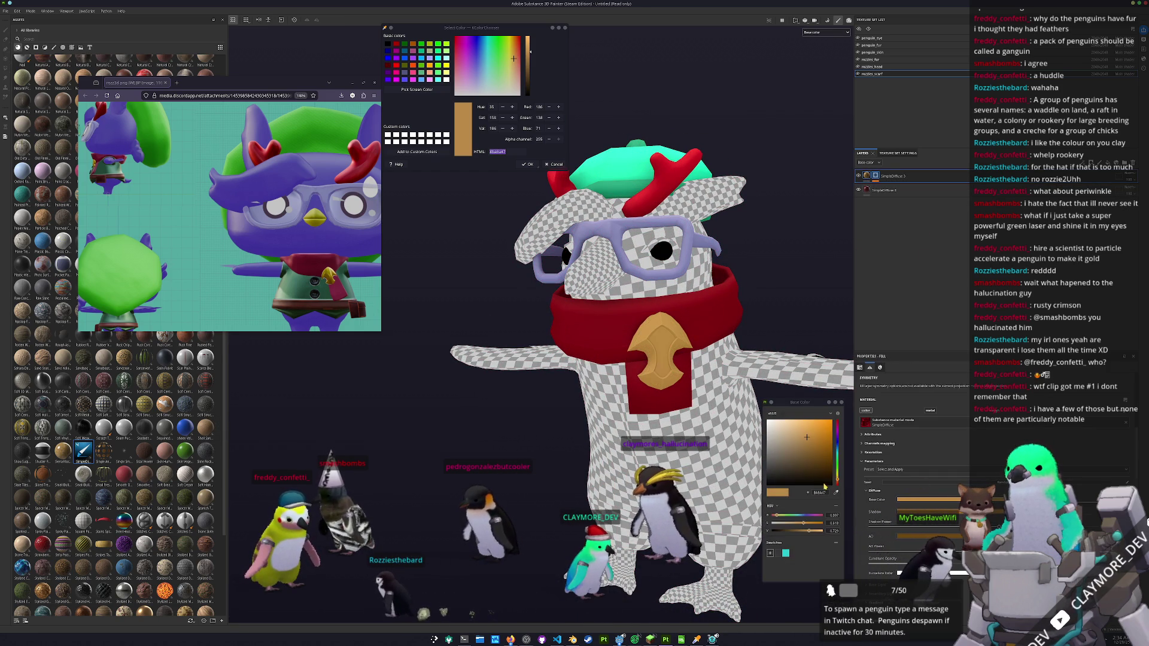
drag(812, 449, 821, 431)
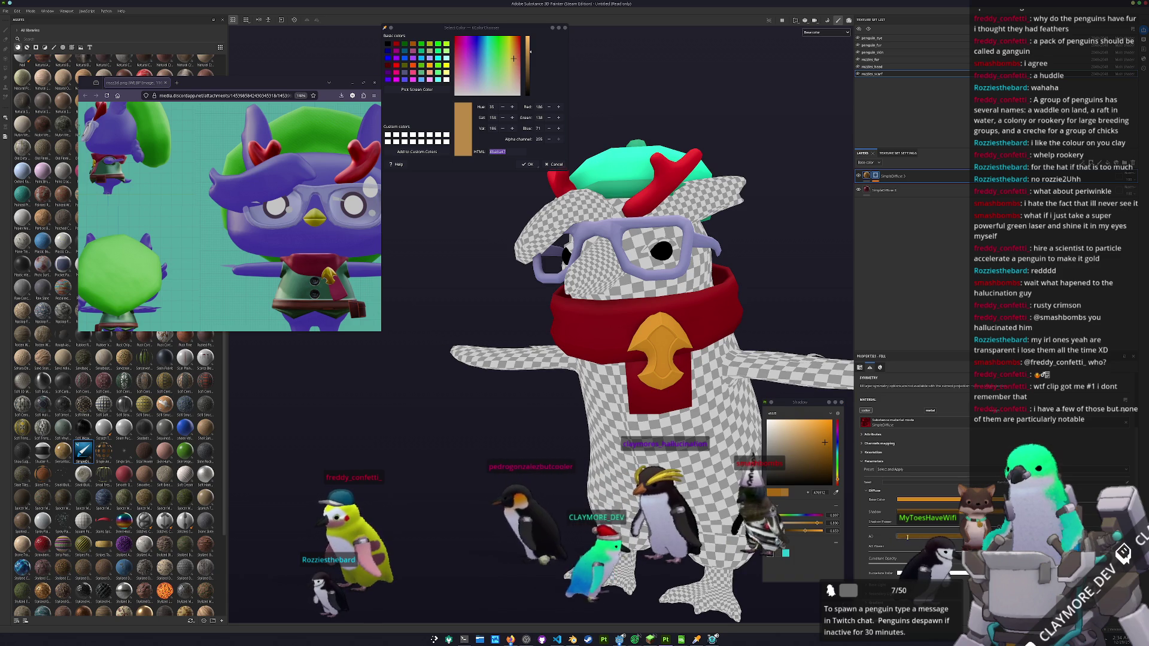
drag(824, 442, 825, 458)
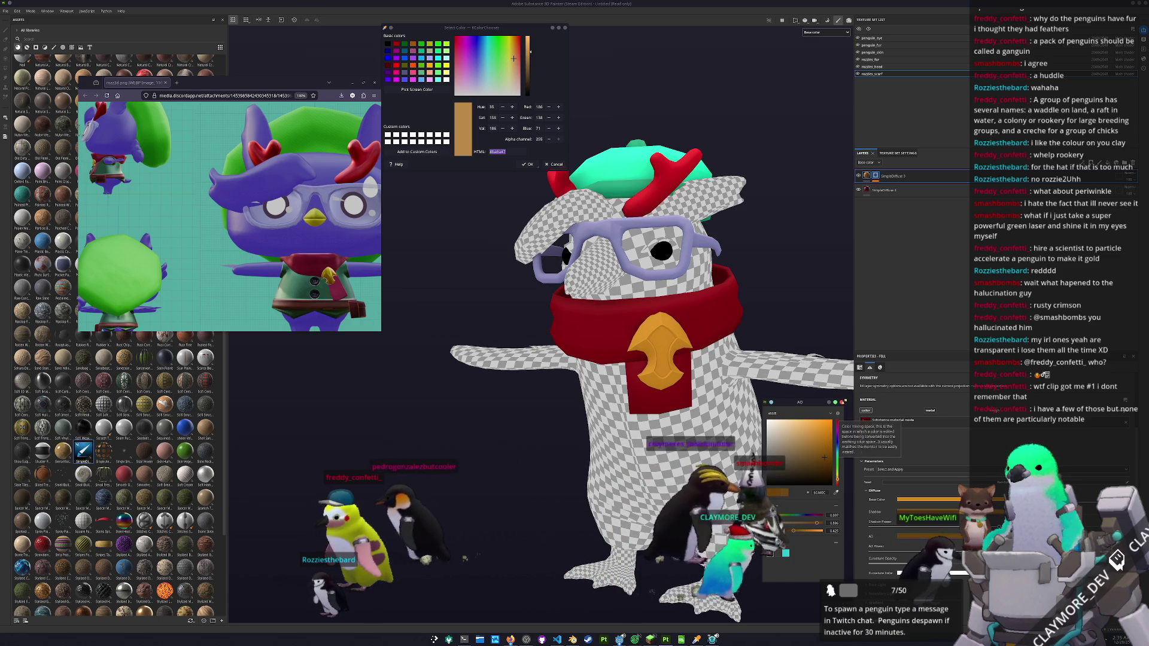
scroll(761, 400, down, 5)
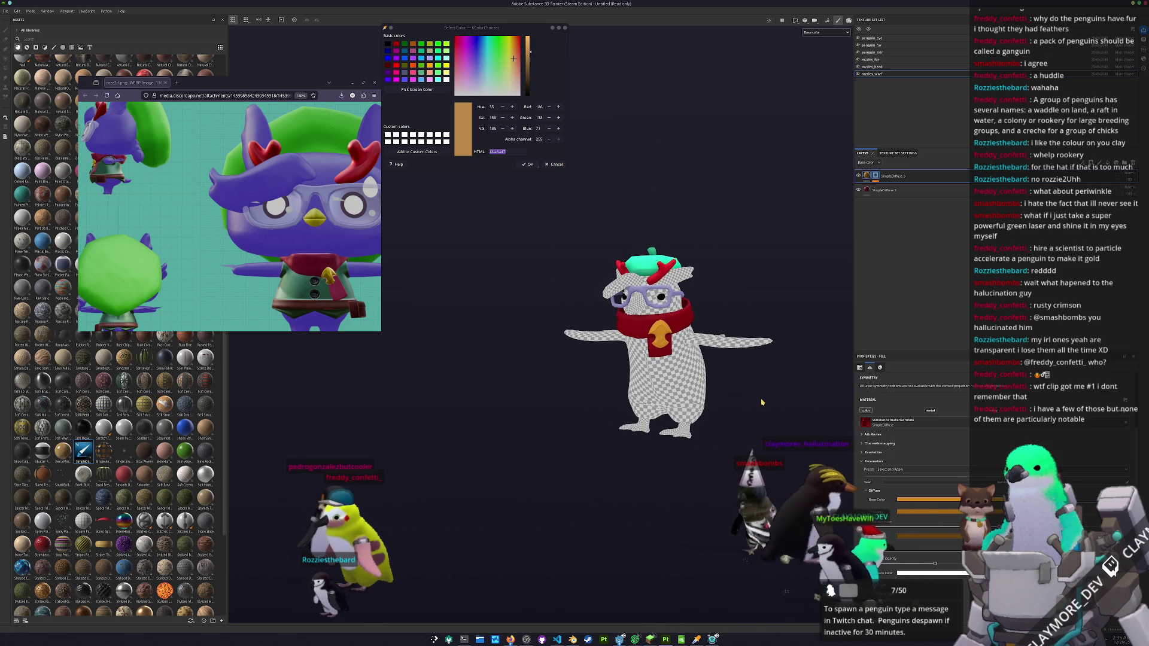
- Orbit the penguin to several angles to compare it with the reference
scroll(737, 395, up, 2)
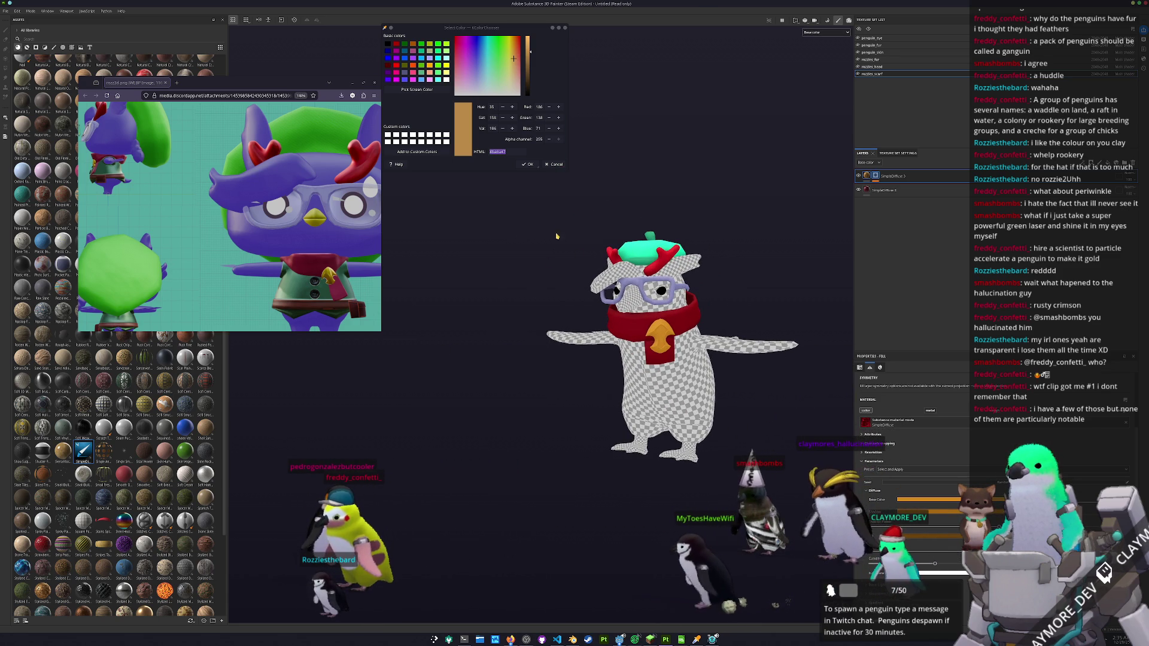
drag(535, 283, 231, 272)
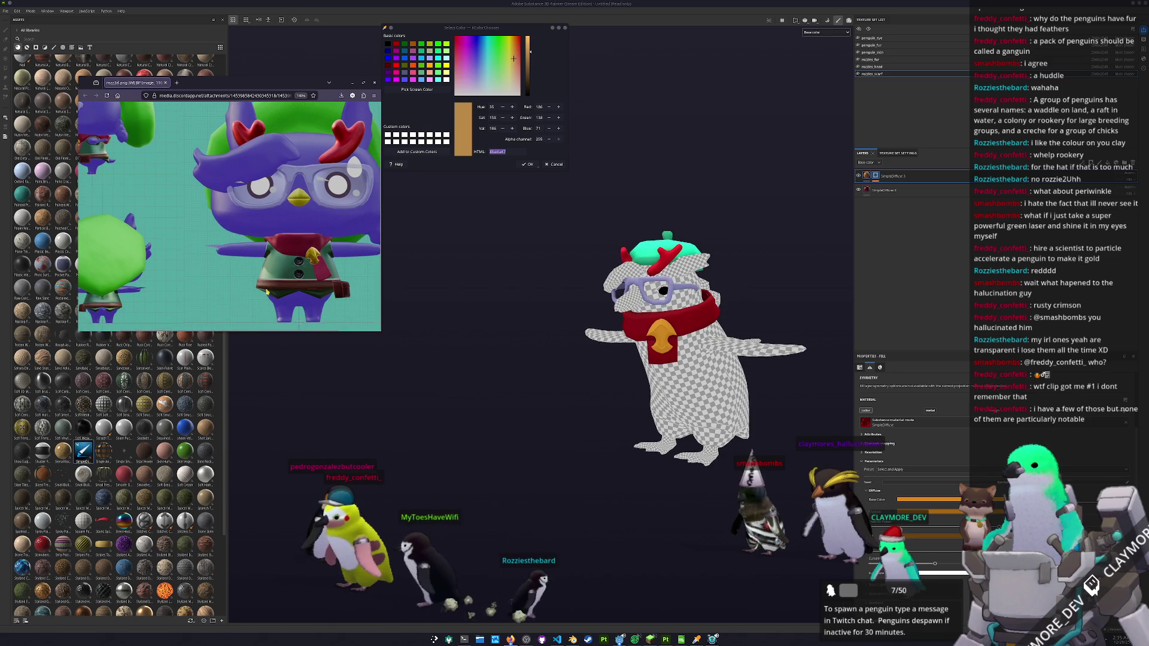
mouse_move(561, 296)
mouse_down()
mouse_move(601, 335)
mouse_move(601, 325)
mouse_up()
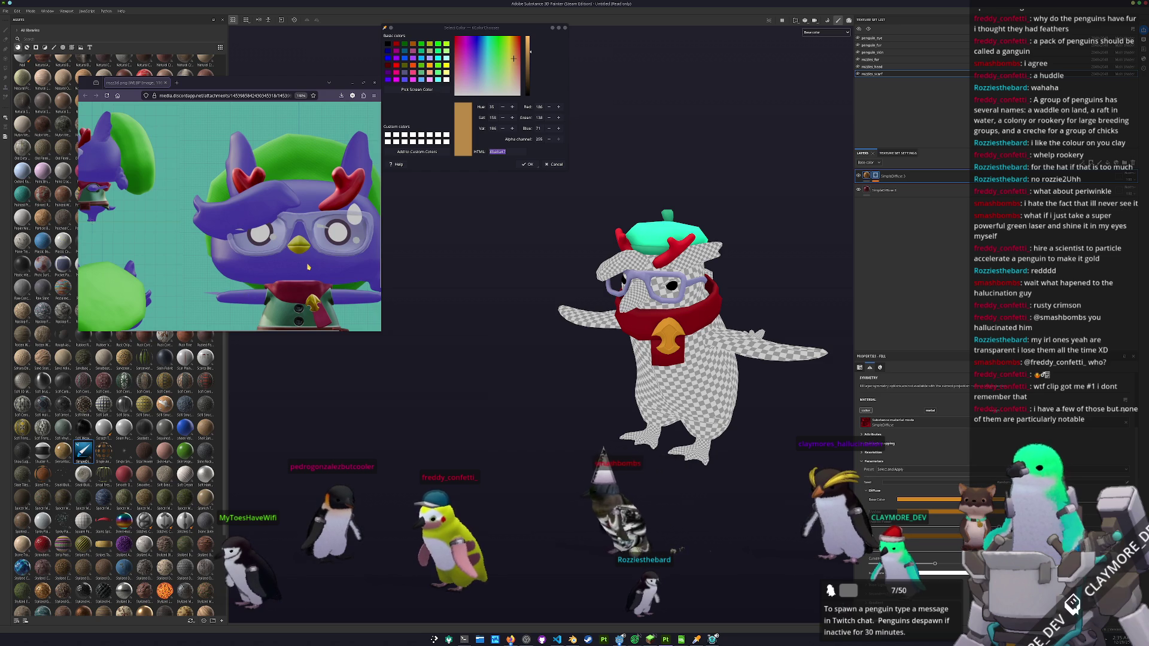
drag(514, 329, 510, 331)
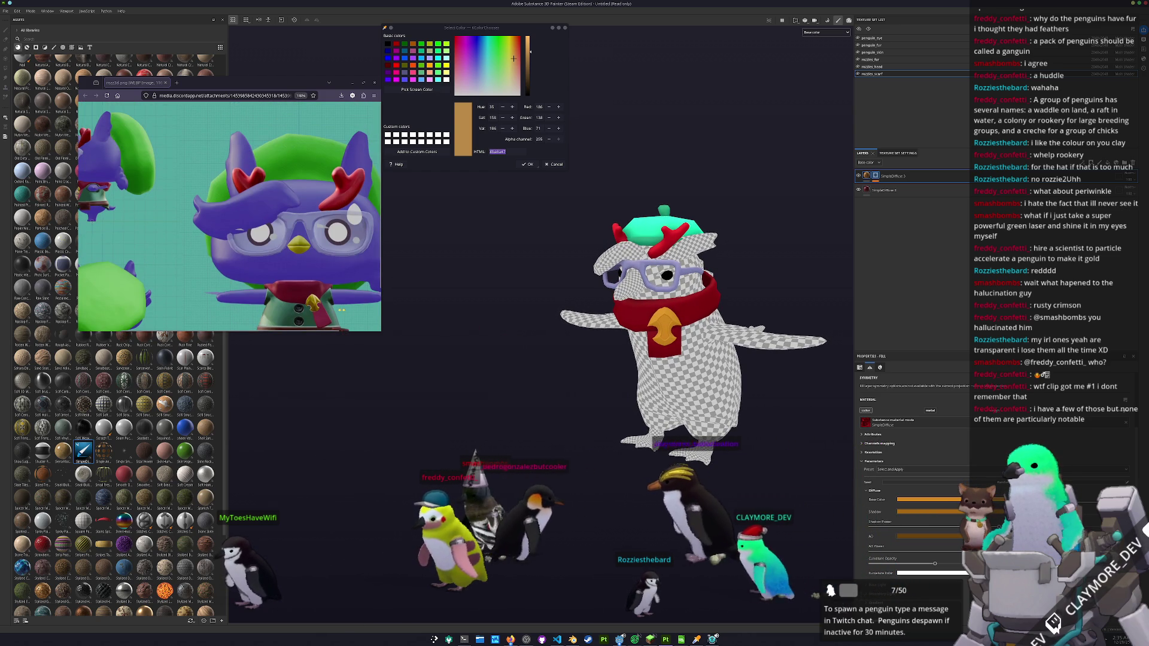
drag(574, 326, 578, 325)
- Switch to the penguin_skin texture set and bring the Twitch Clips Manager window into view
ctrl+alt+right_click(577, 325)
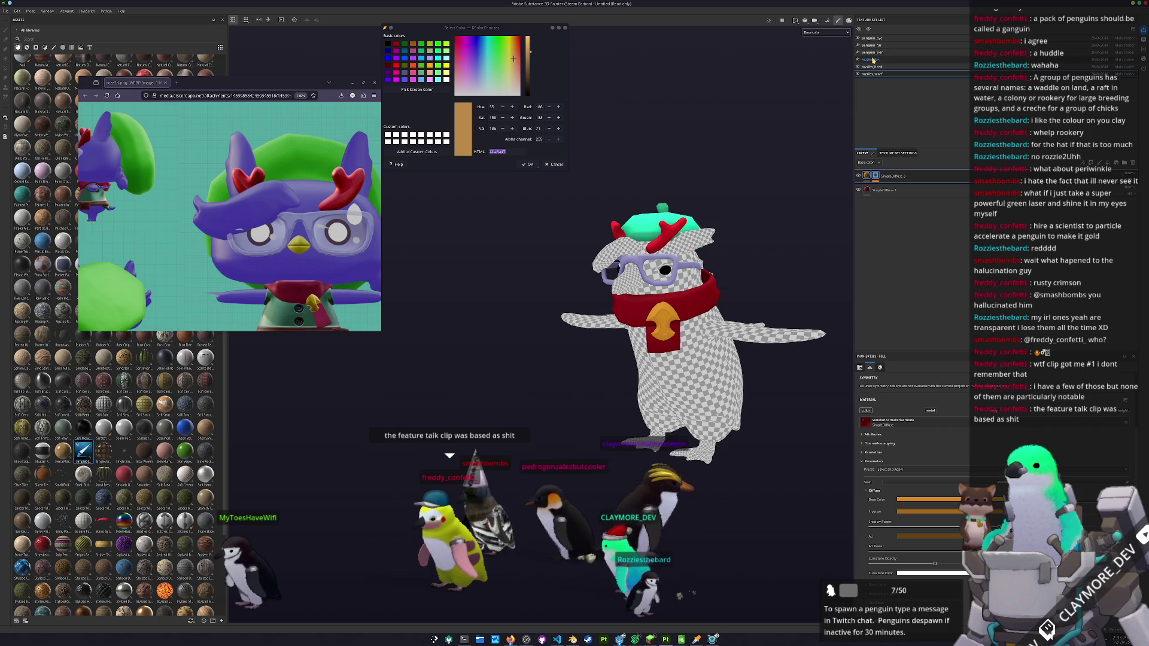
scroll(768, 236, up, 3)
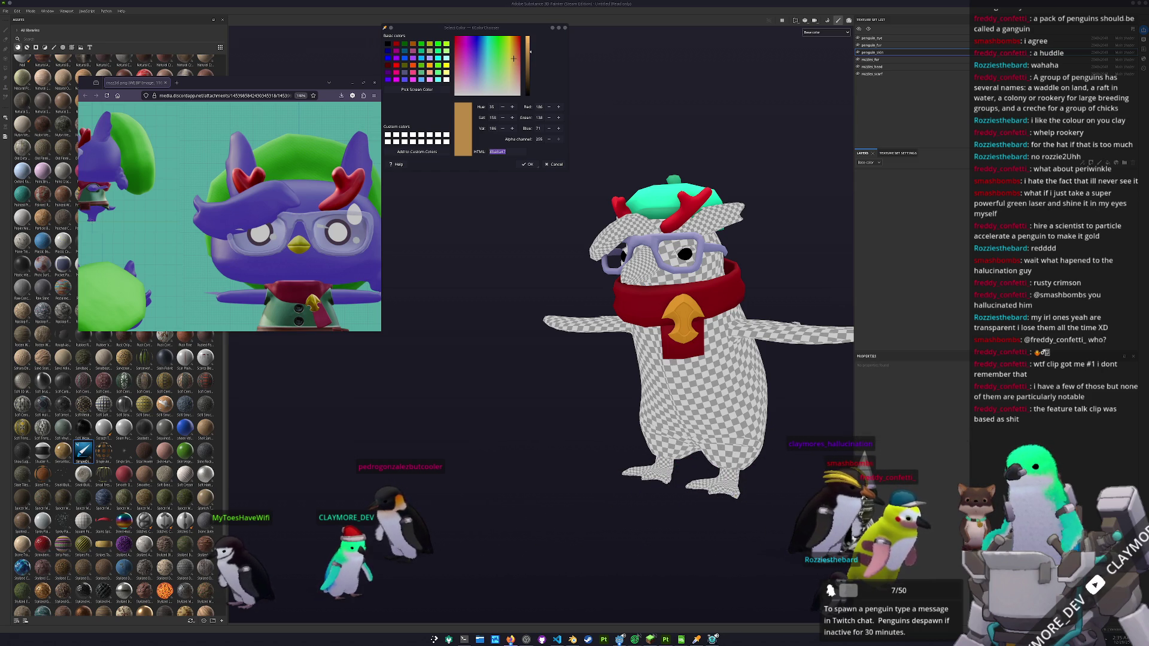
mouse_move(1148, 179)
mouse_down()
mouse_move(851, 175)
mouse_move(854, 249)
mouse_up()
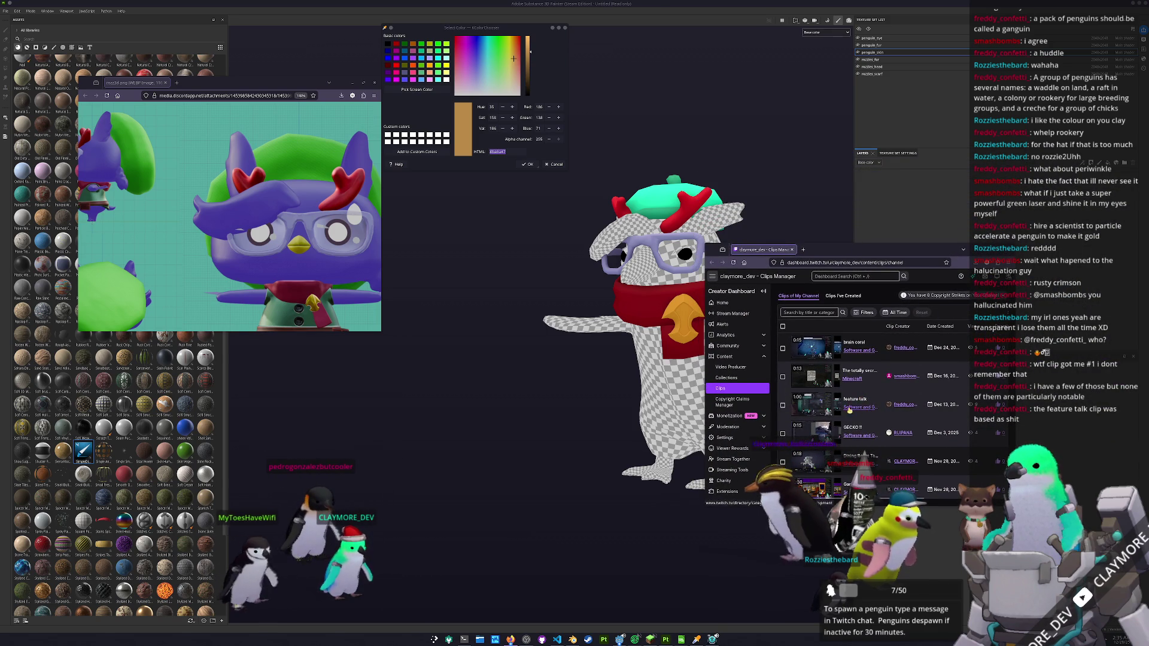
- Play the feature talk clip at 30% volume, then move the clips window behind Substance Painter
click(871, 412)
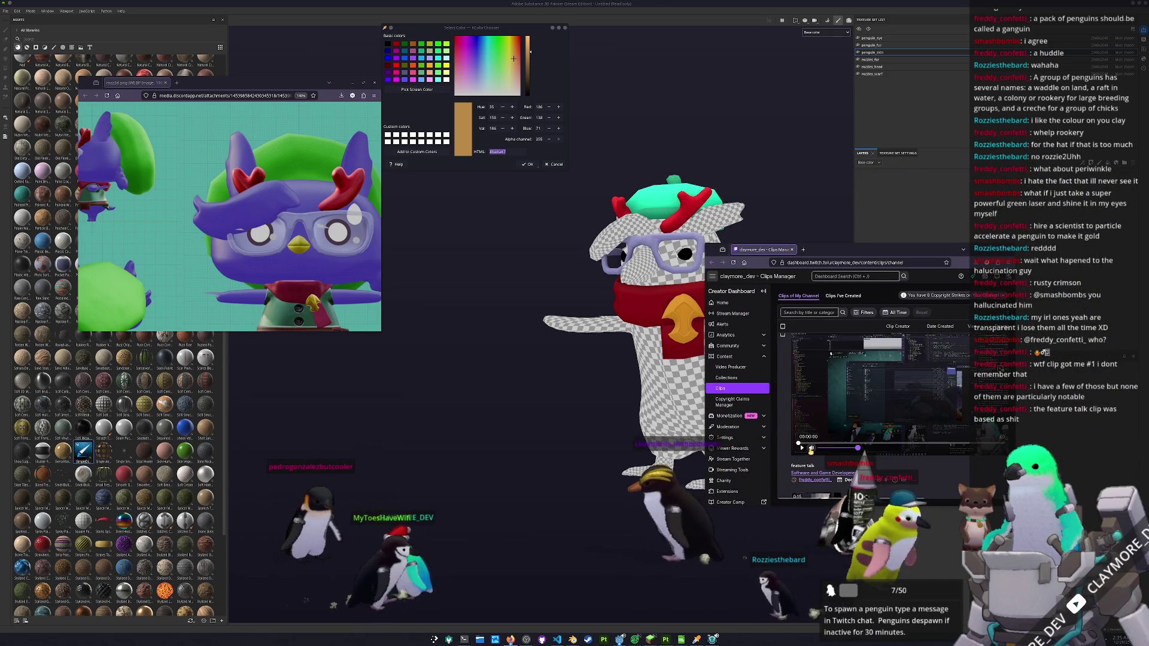
click(836, 448)
drag(836, 448, 832, 449)
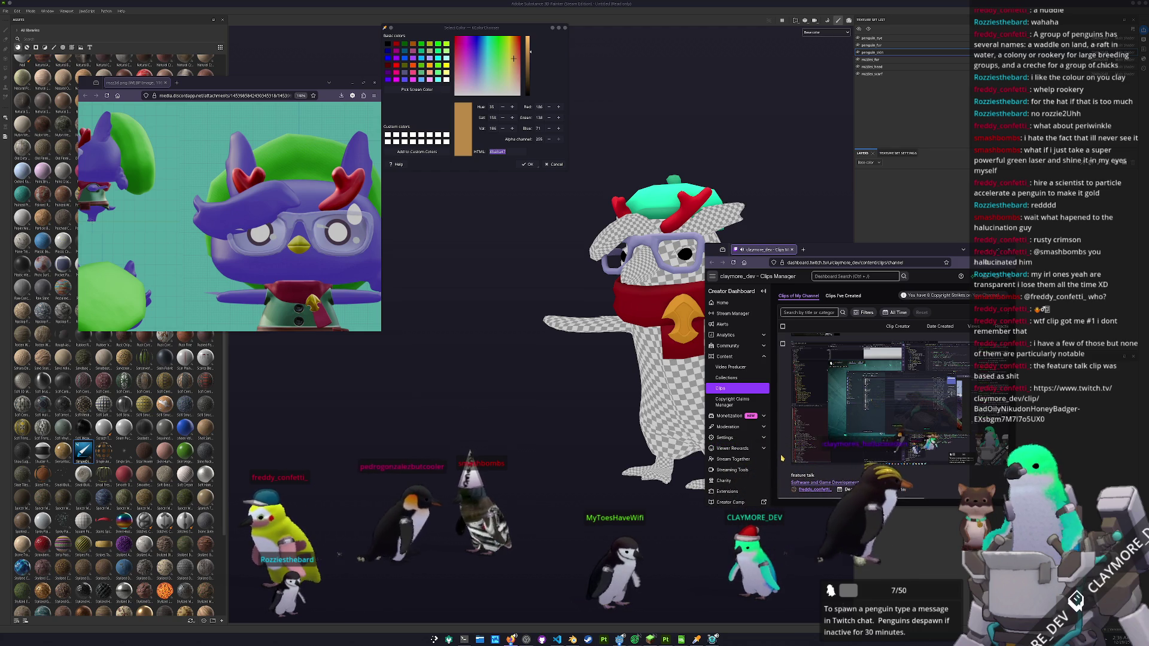
click(800, 459)
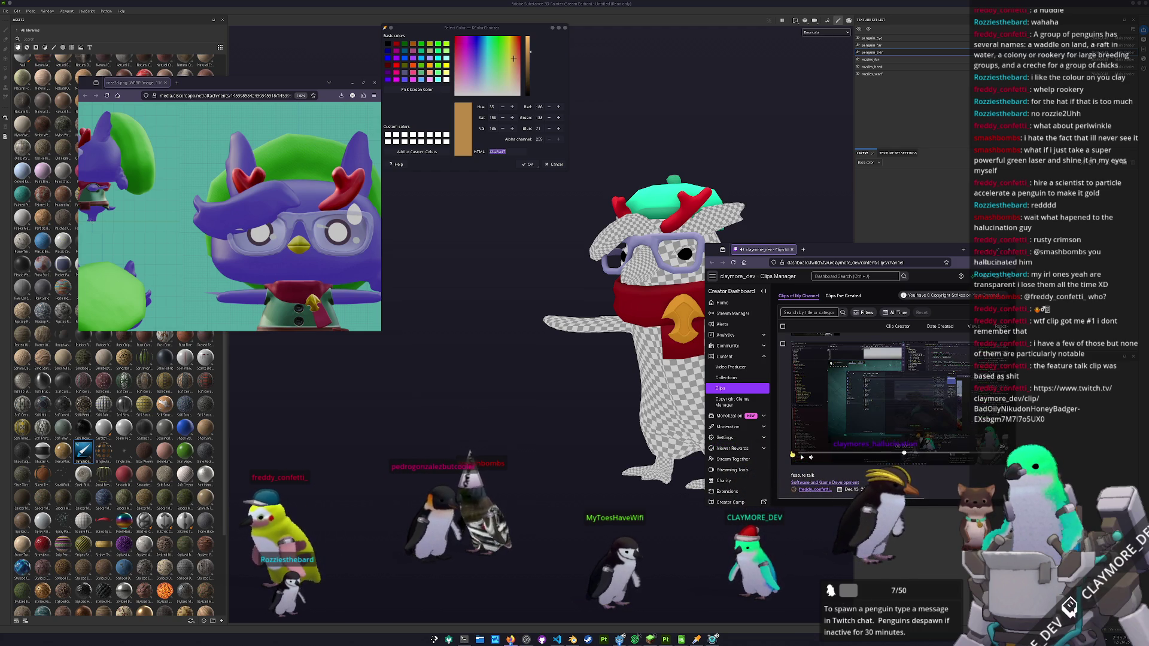
mouse_move(700, 359)
mouse_down()
mouse_move(775, 308)
mouse_move(757, 303)
mouse_up()
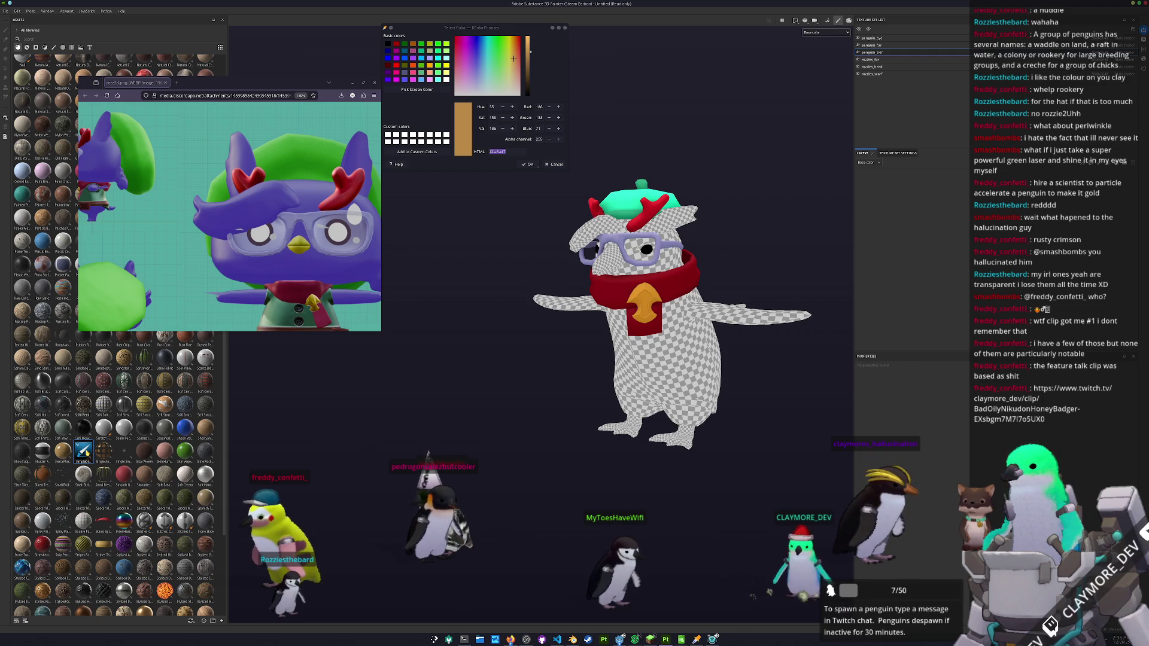
- Add a SimpleDiffuse fill colouring the beak and feet orange, then add another fill layer above it
drag(936, 274, 808, 325)
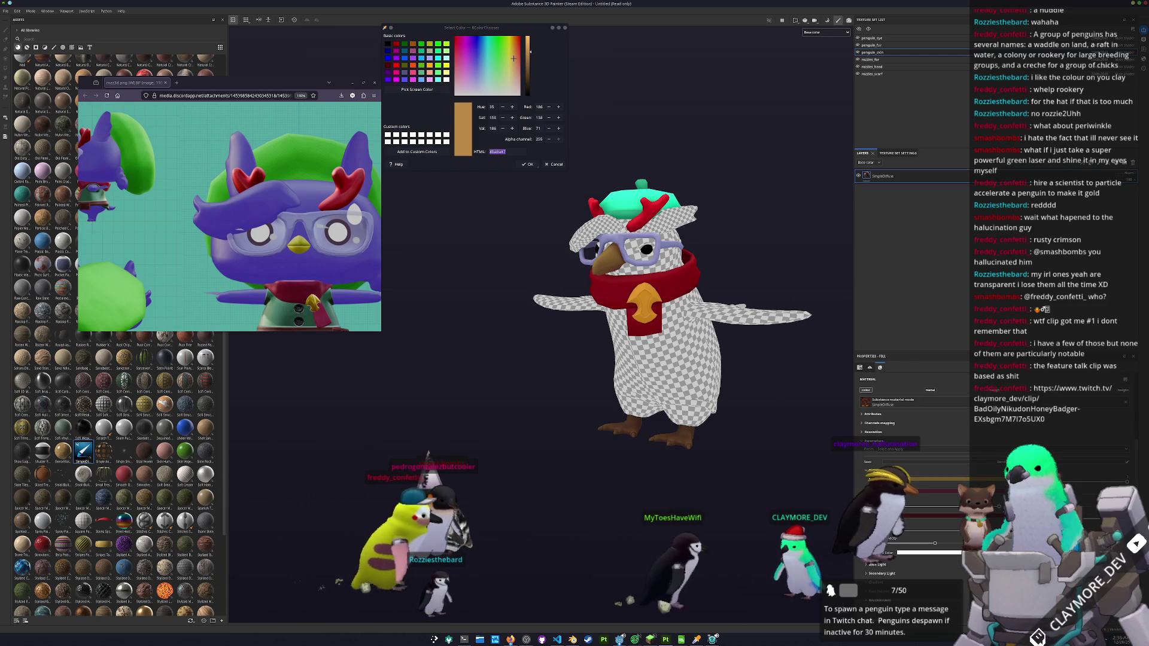
click(938, 479)
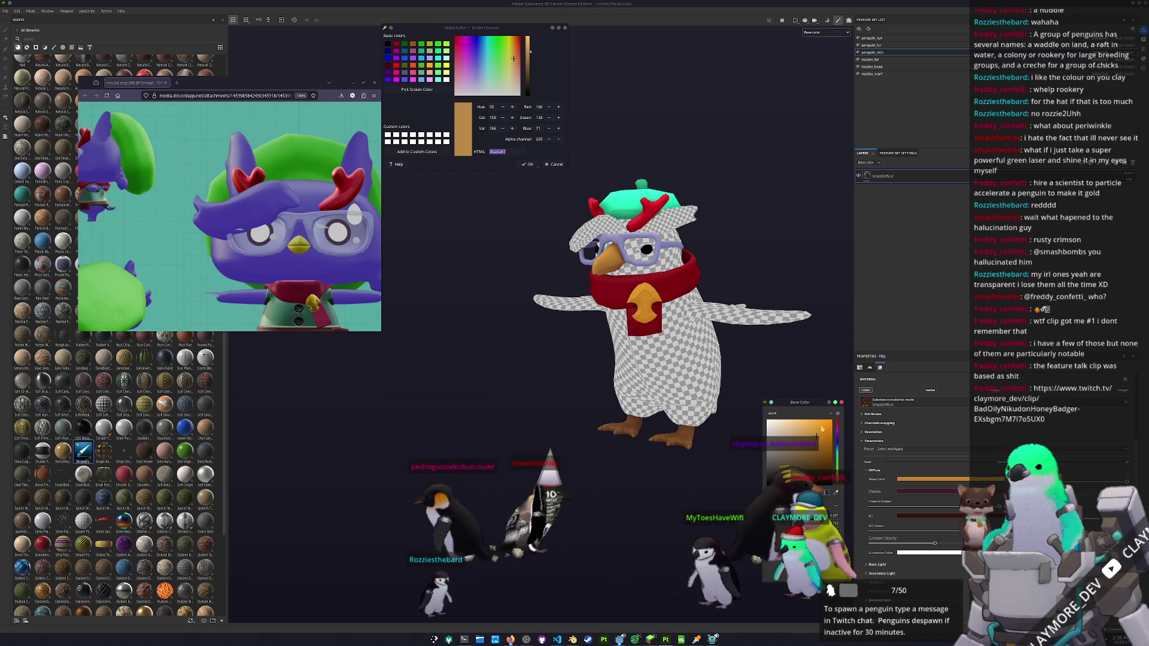
alt+drag(737, 227, 763, 221)
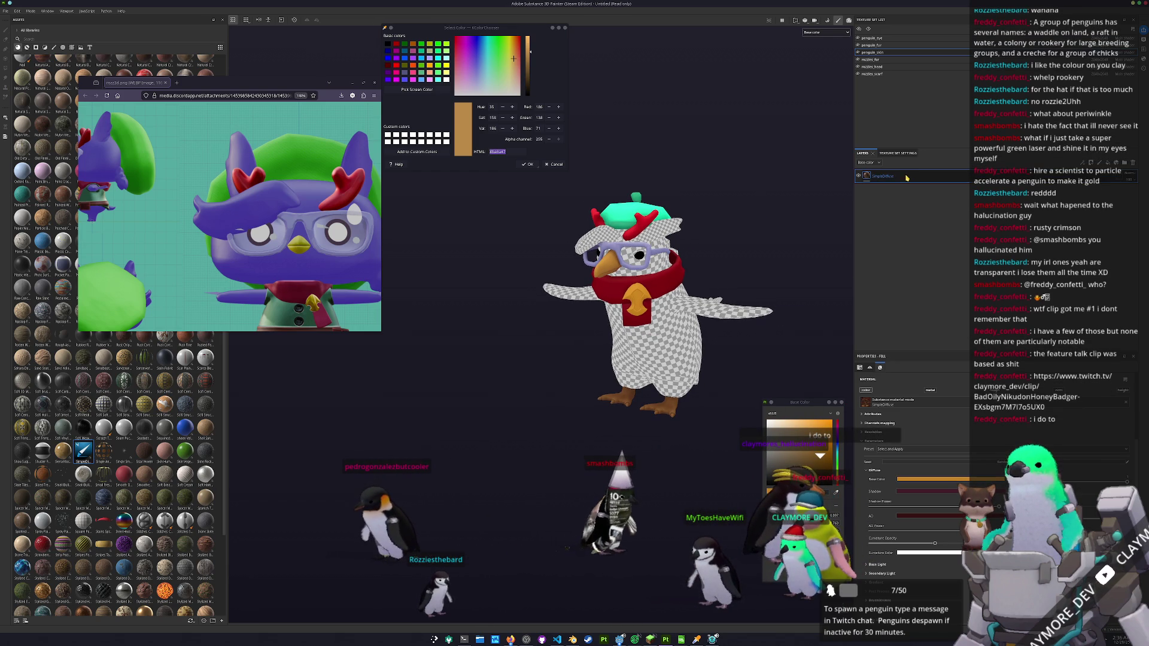
key(ctrl+d)
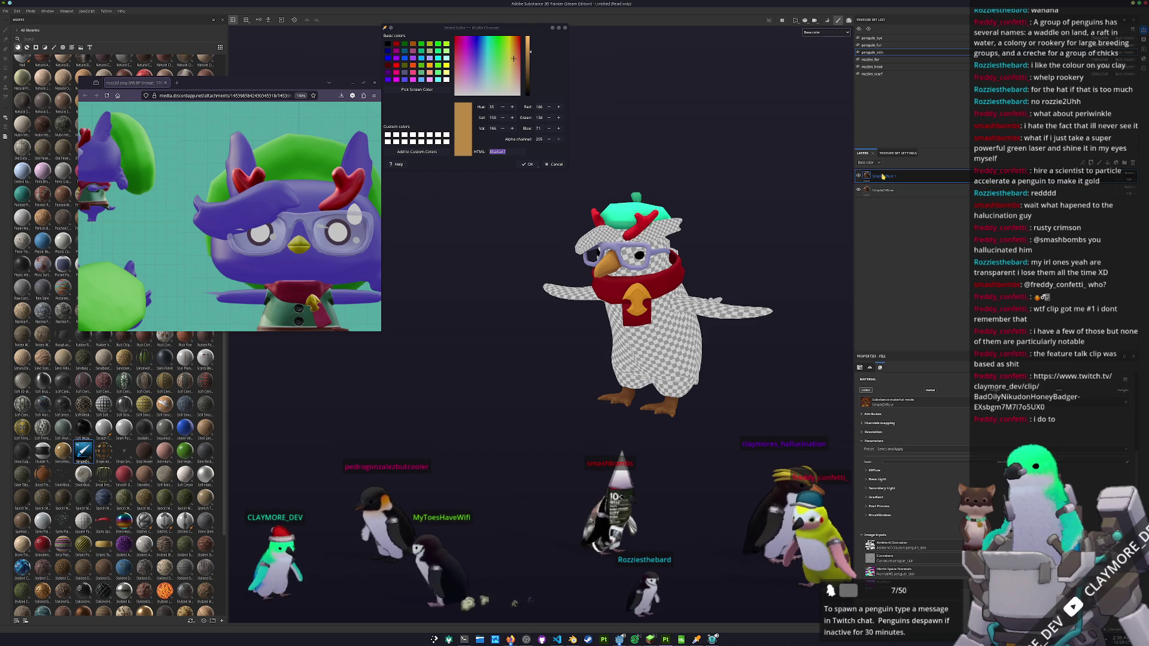
right_click(895, 179)
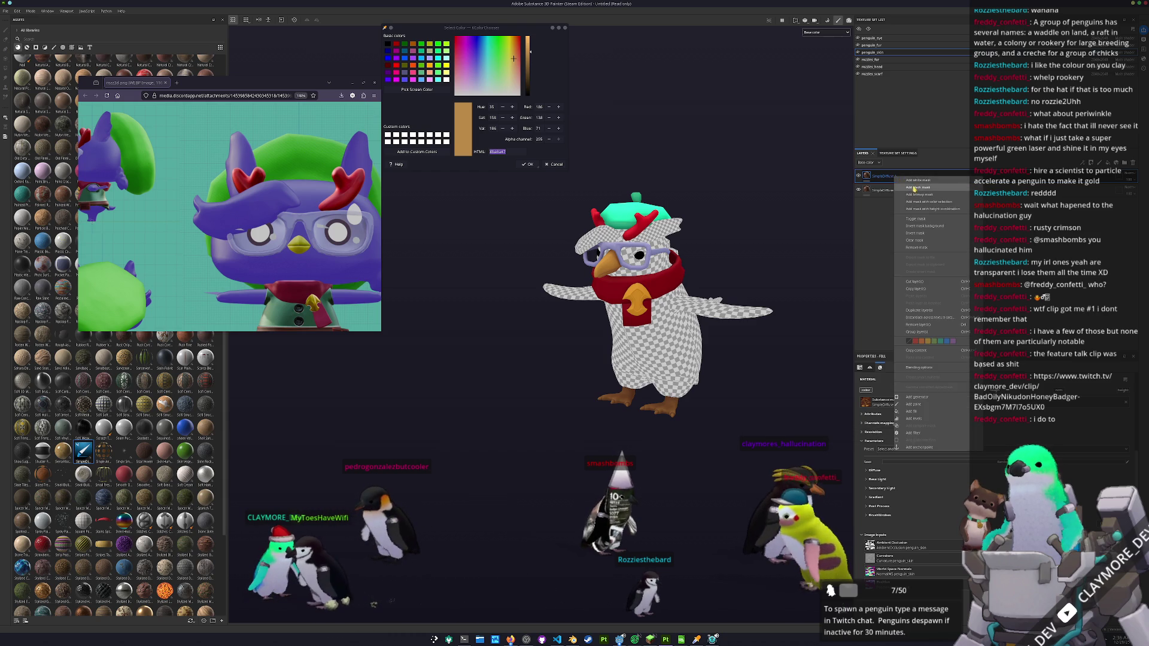
- Add a mask to the SimpleDiffuse layer and inspect the orange beak and feet from above
click(915, 190)
scroll(645, 459, up, 4)
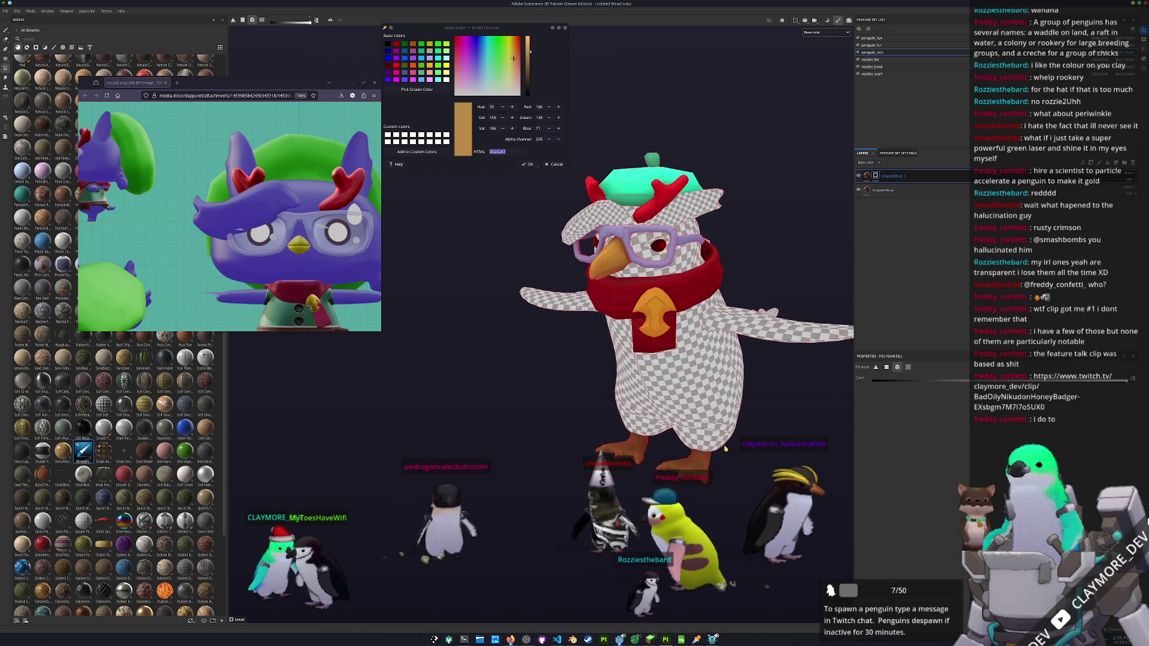
scroll(313, 288, down, 2)
scroll(624, 363, up, 6)
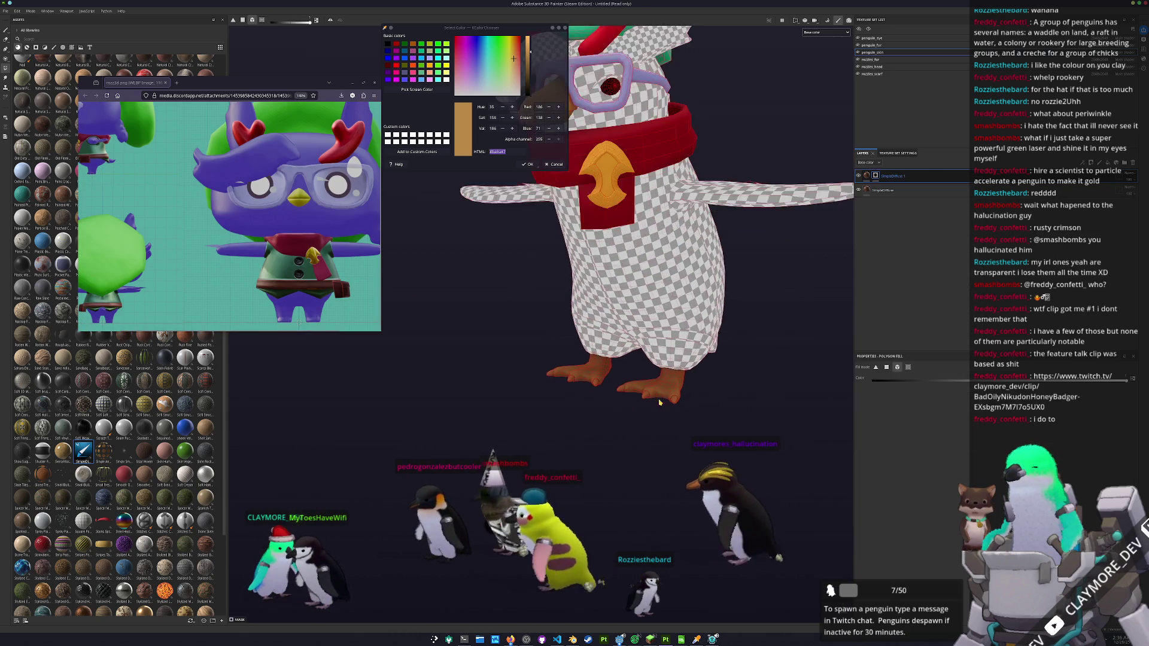
scroll(624, 363, up, 2)
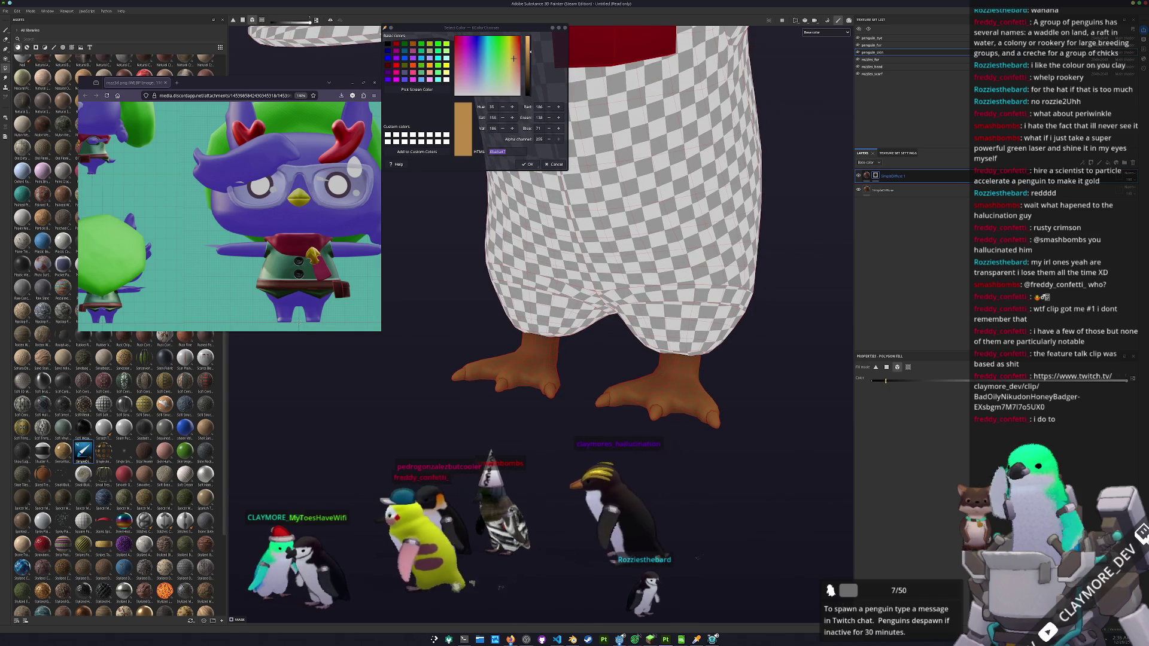
drag(819, 383, 738, 424)
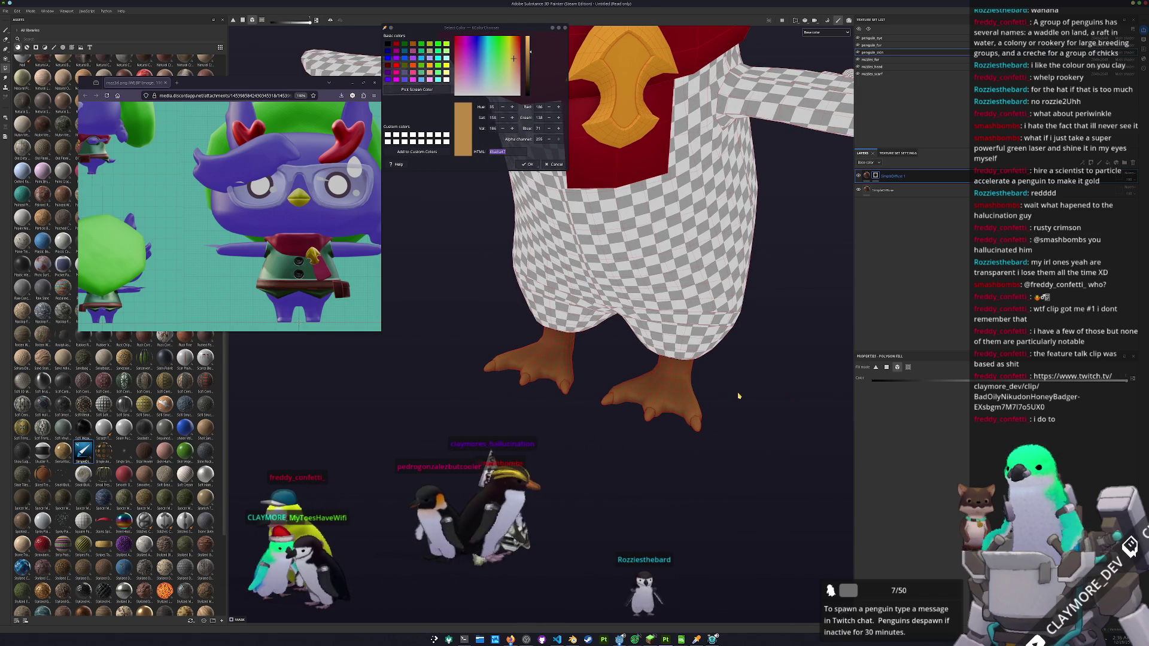
scroll(747, 398, down, 3)
scroll(747, 401, down, 3)
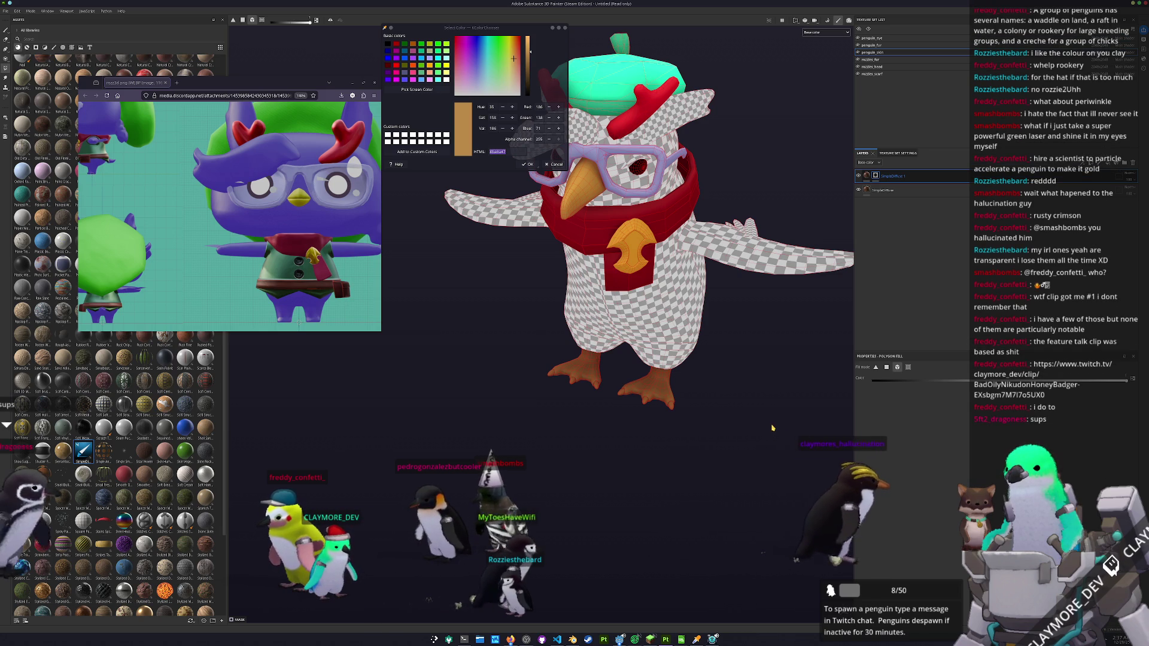
mouse_move(774, 419)
mouse_down()
mouse_move(752, 348)
mouse_move(764, 402)
mouse_move(720, 382)
mouse_move(737, 400)
mouse_up()
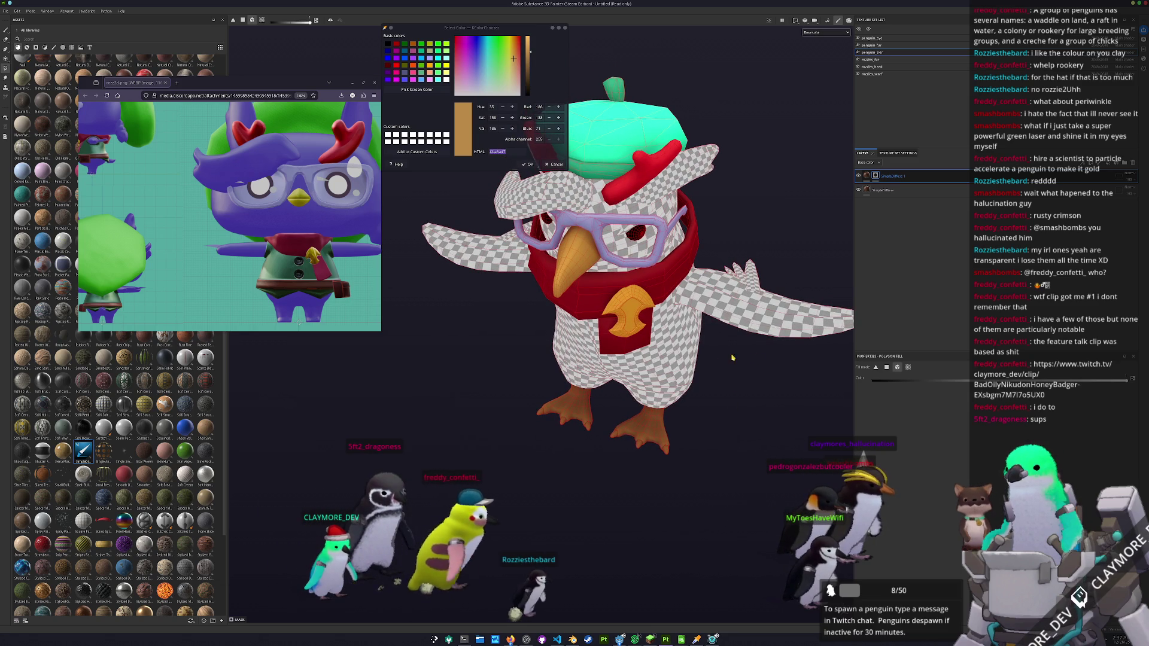
drag(737, 400, 734, 356)
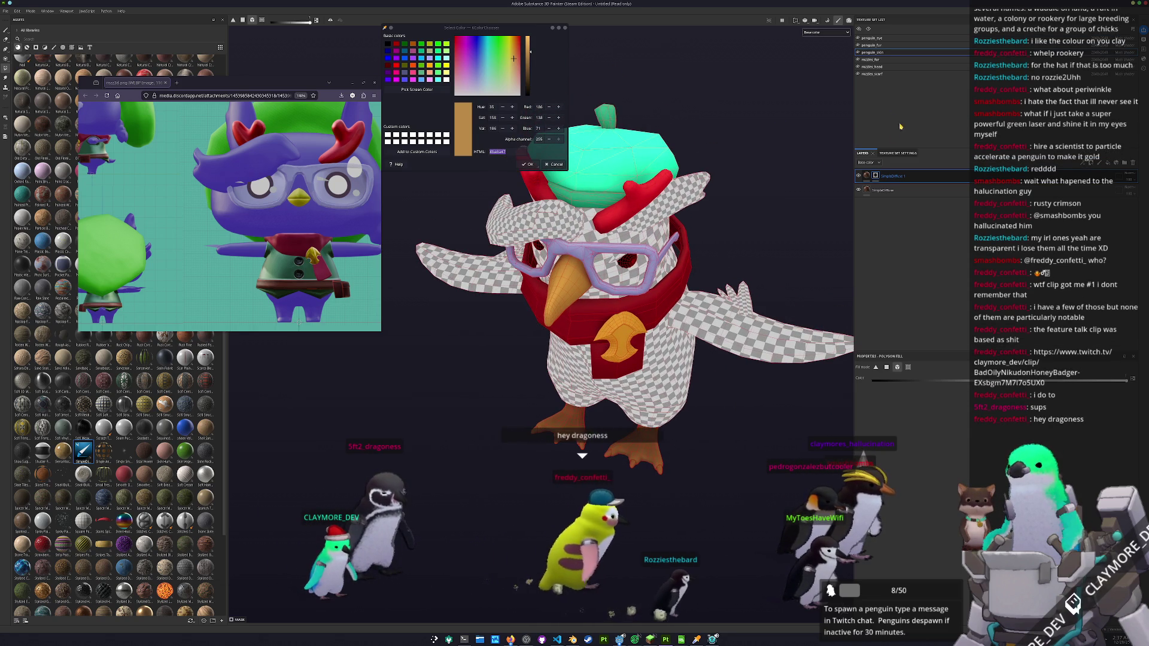
click(867, 175)
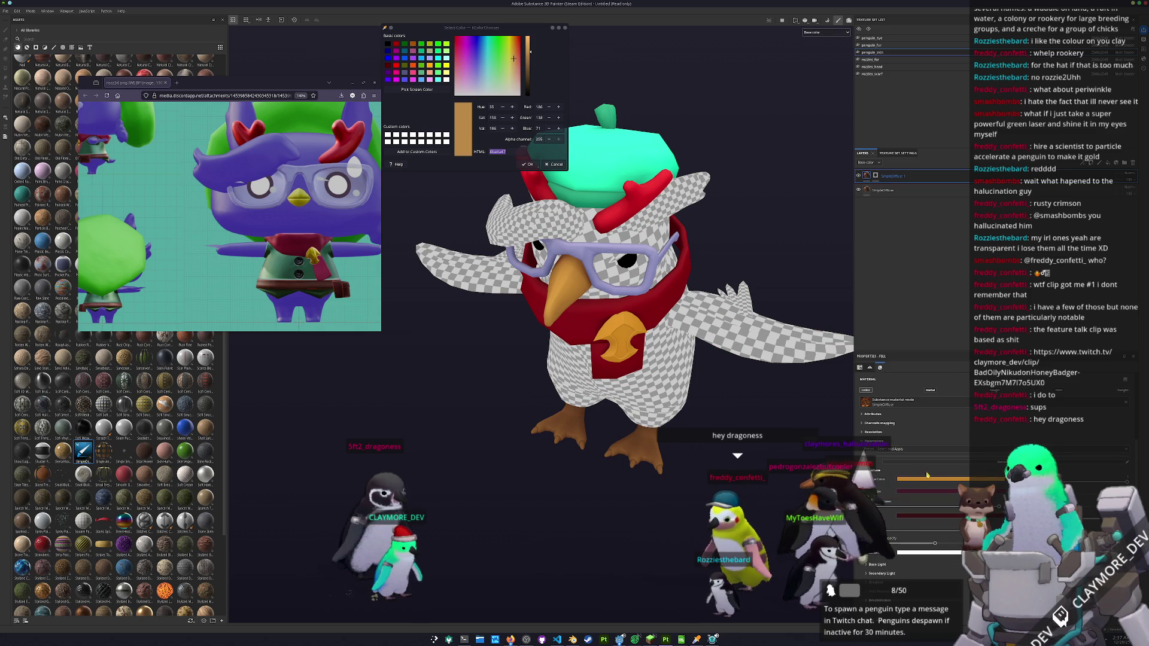
click(933, 479)
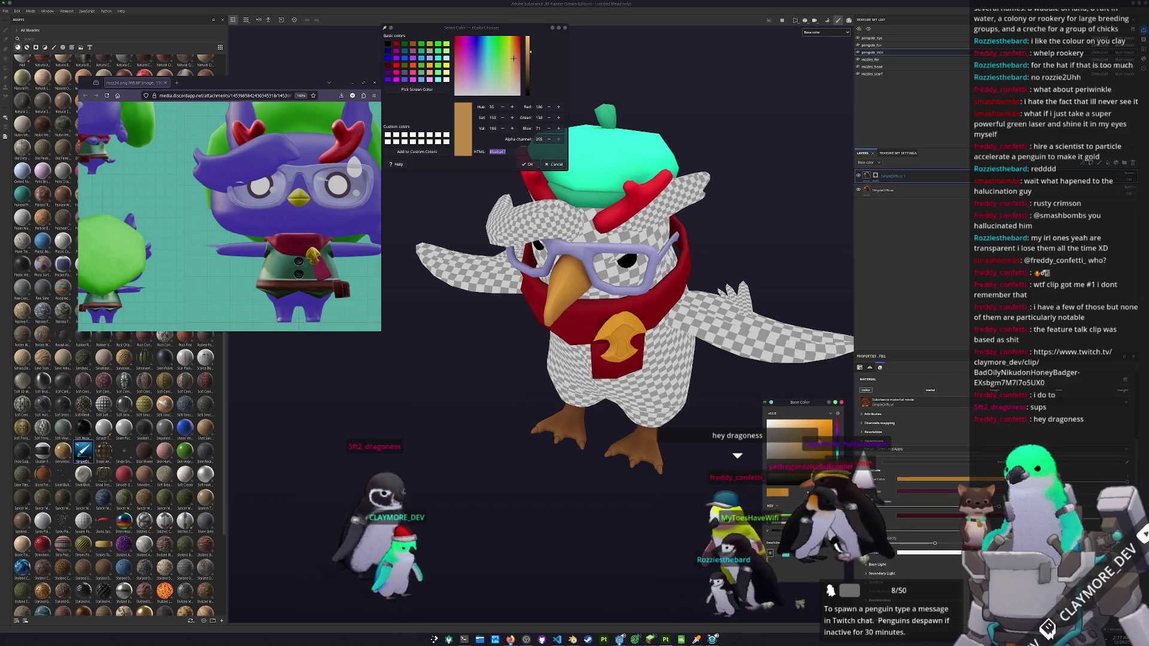
key(Escape)
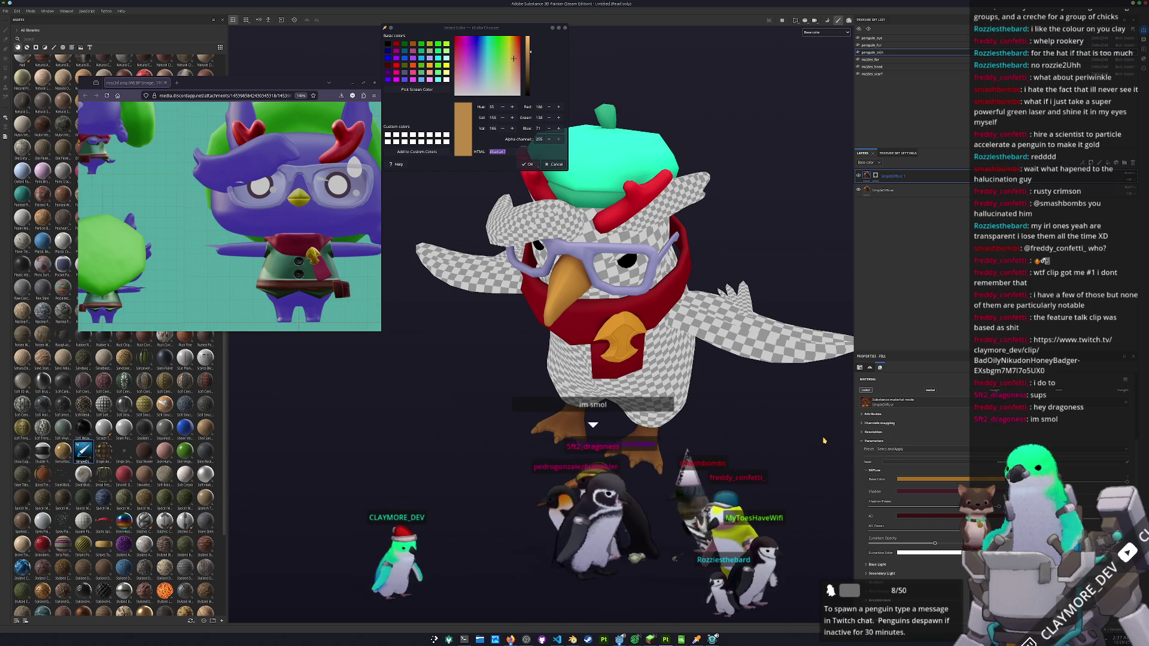
key(4)
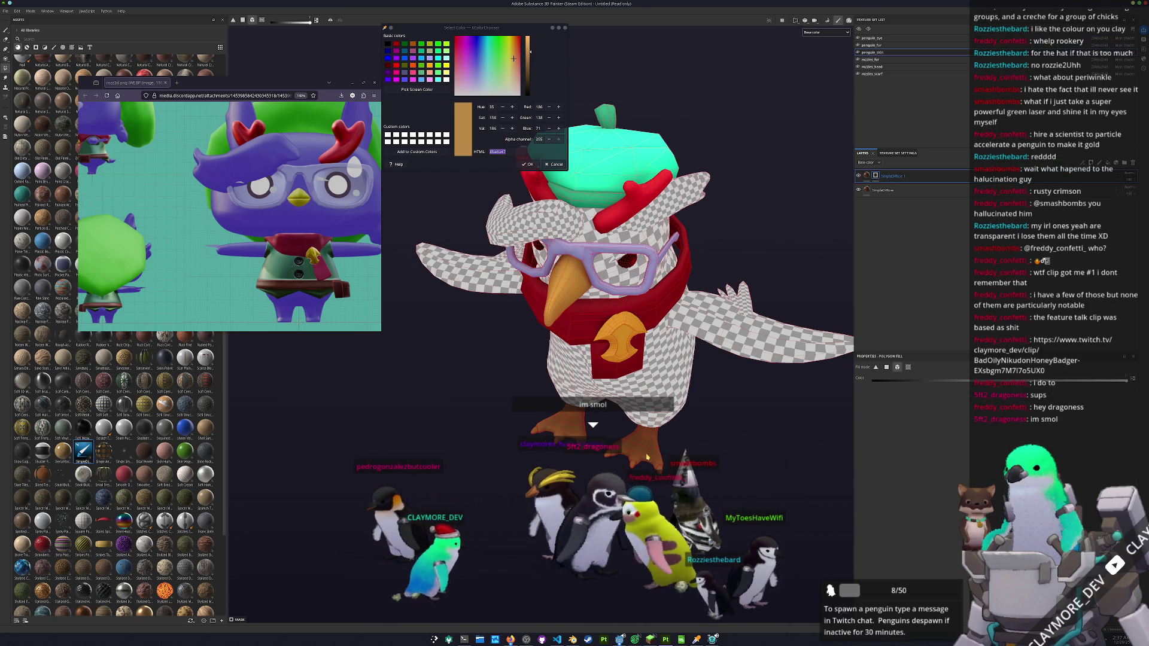
scroll(649, 455, up, 2)
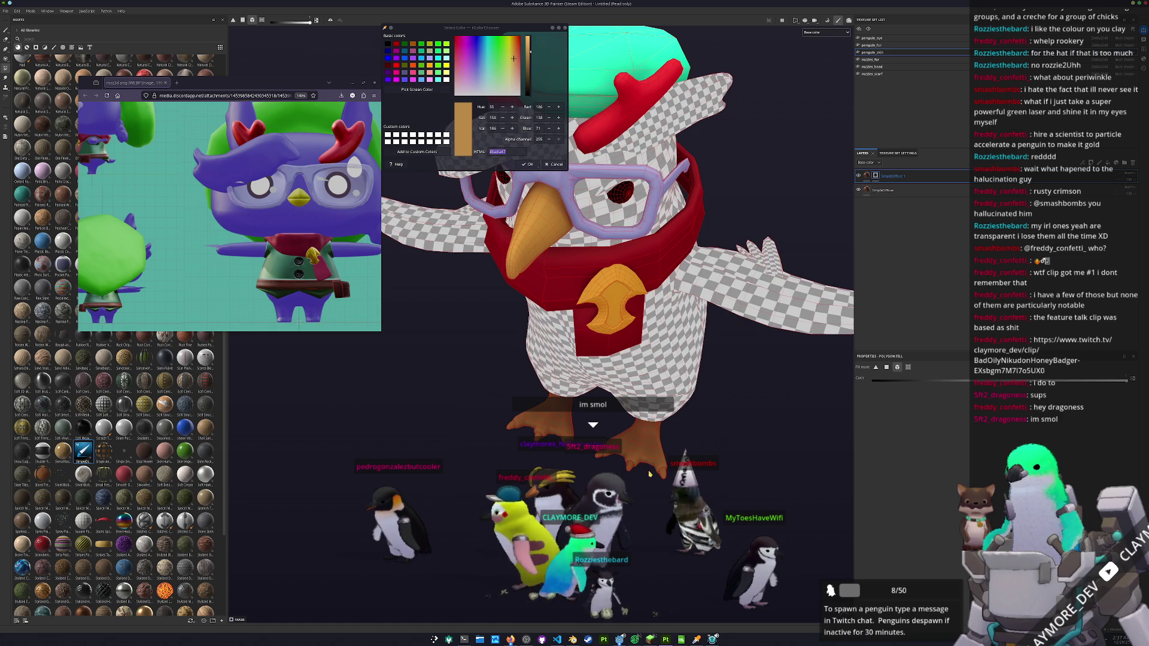
alt+drag(663, 477, 624, 472)
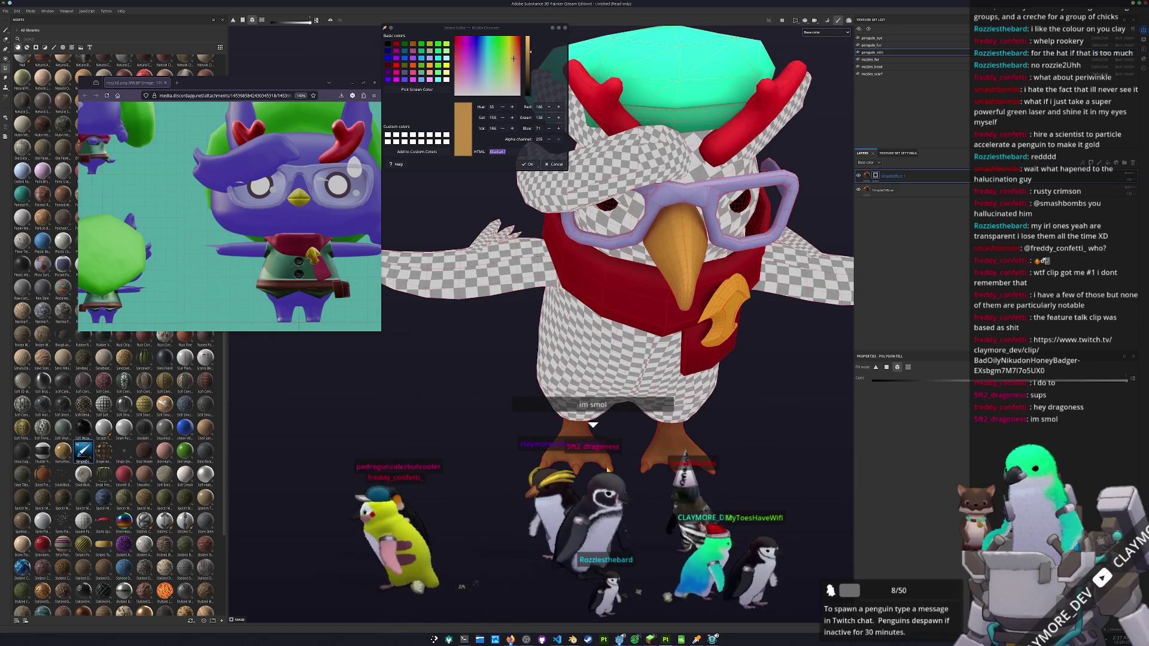
mouse_move(623, 472)
alt+mouse_down()
mouse_move(657, 473)
mouse_move(637, 438)
alt+mouse_up()
alt+drag(729, 413, 745, 282)
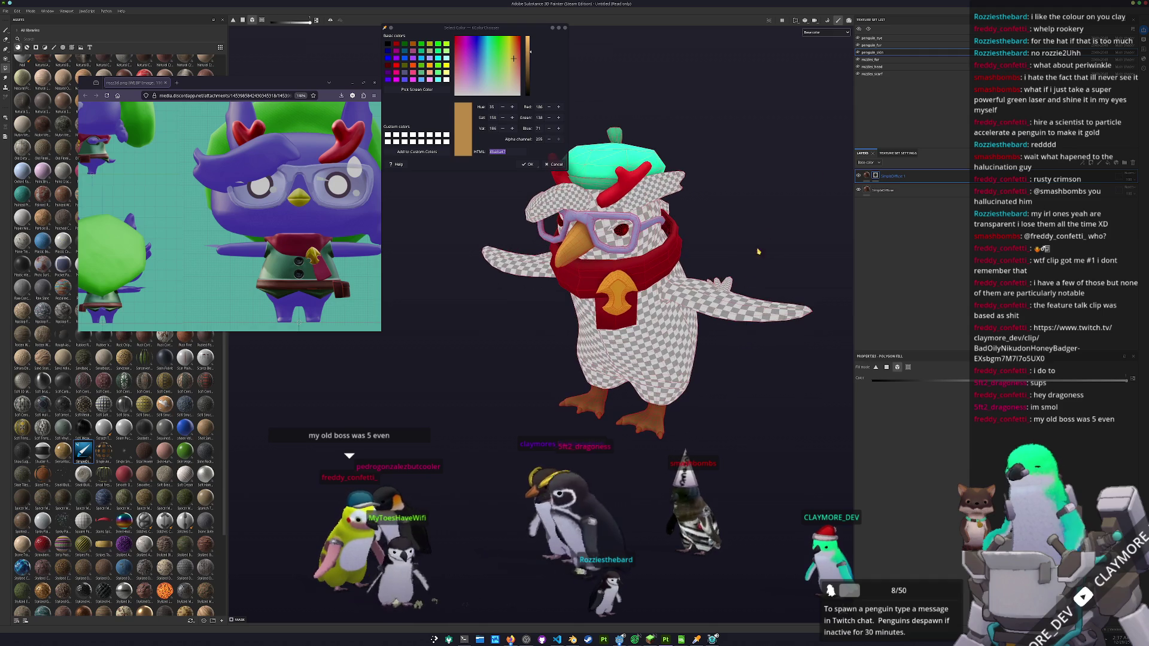
key(ctrl+minus)
key(ctrl+minus)
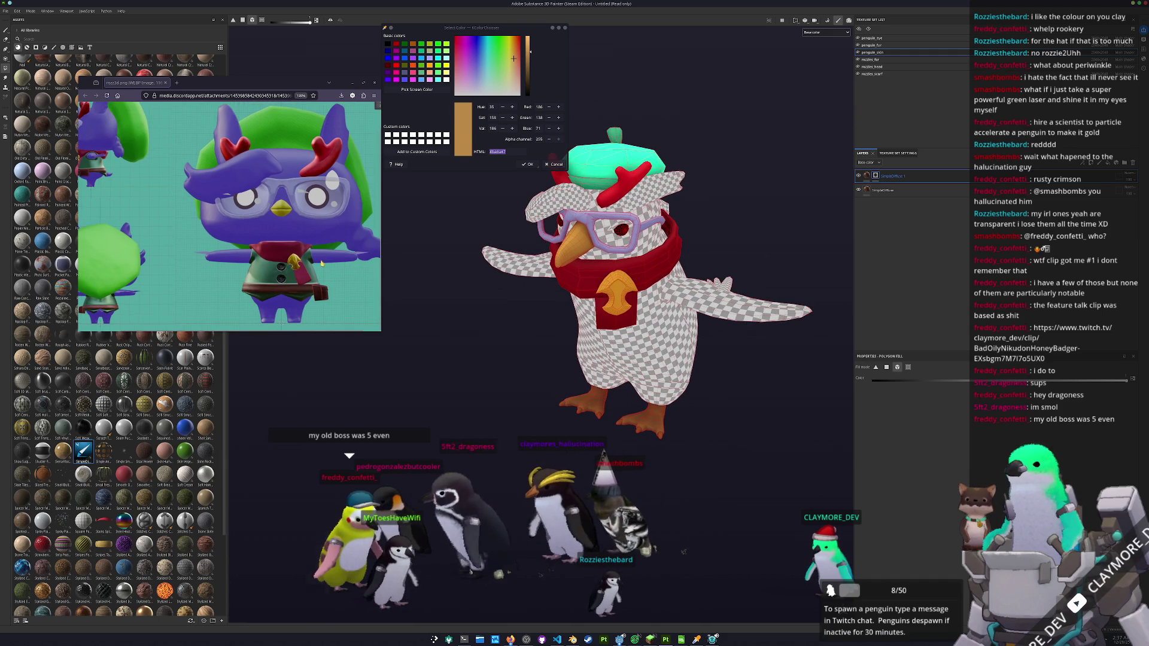
click(887, 61)
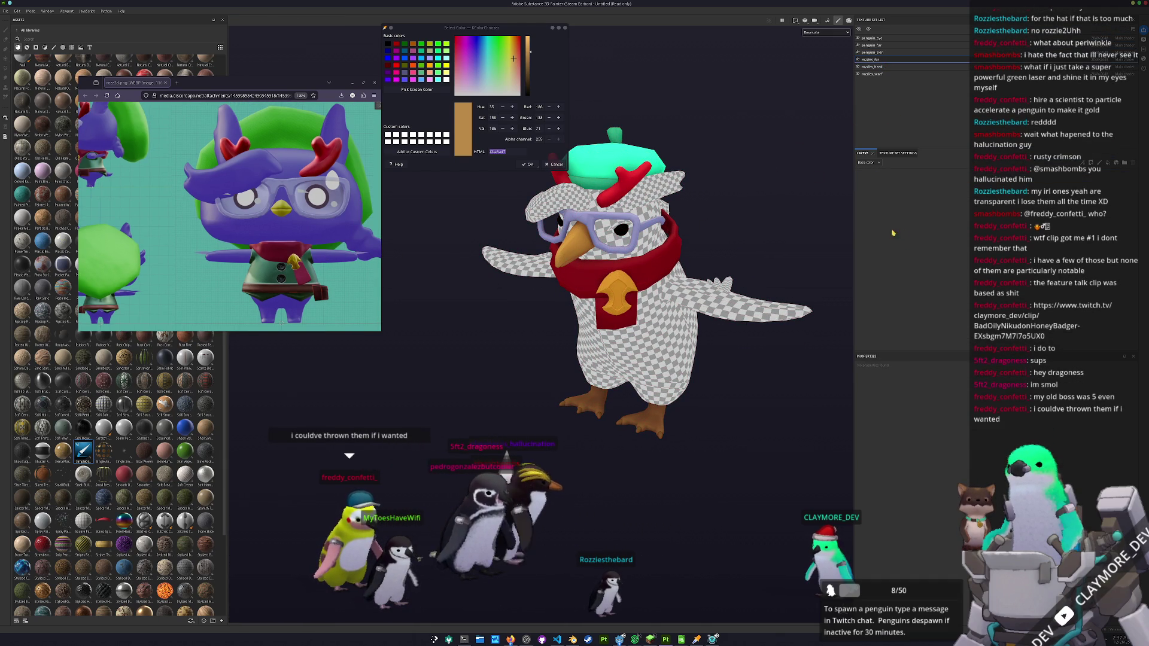
- Drop a SimpleDiffuse fill onto the rozzies_fur mesh and sample the purple from the reference image
mouse_move(83, 450)
mouse_down()
mouse_move(658, 311)
mouse_move(910, 277)
mouse_up()
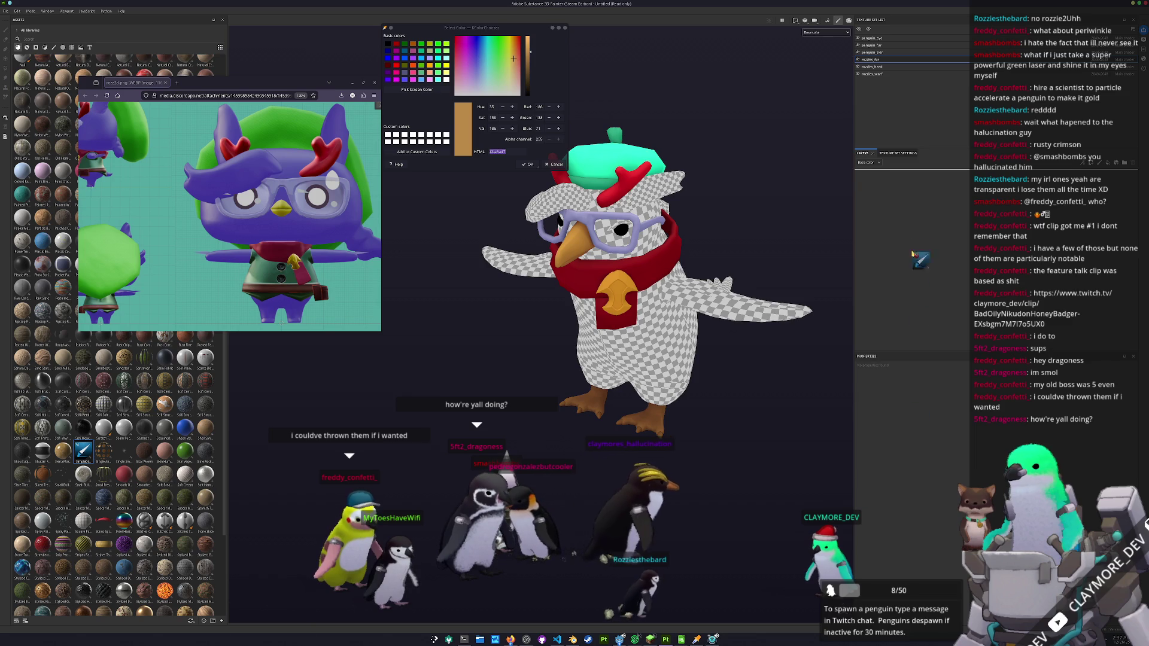
mouse_move(741, 327)
mouse_down()
mouse_move(712, 347)
mouse_move(634, 299)
mouse_up()
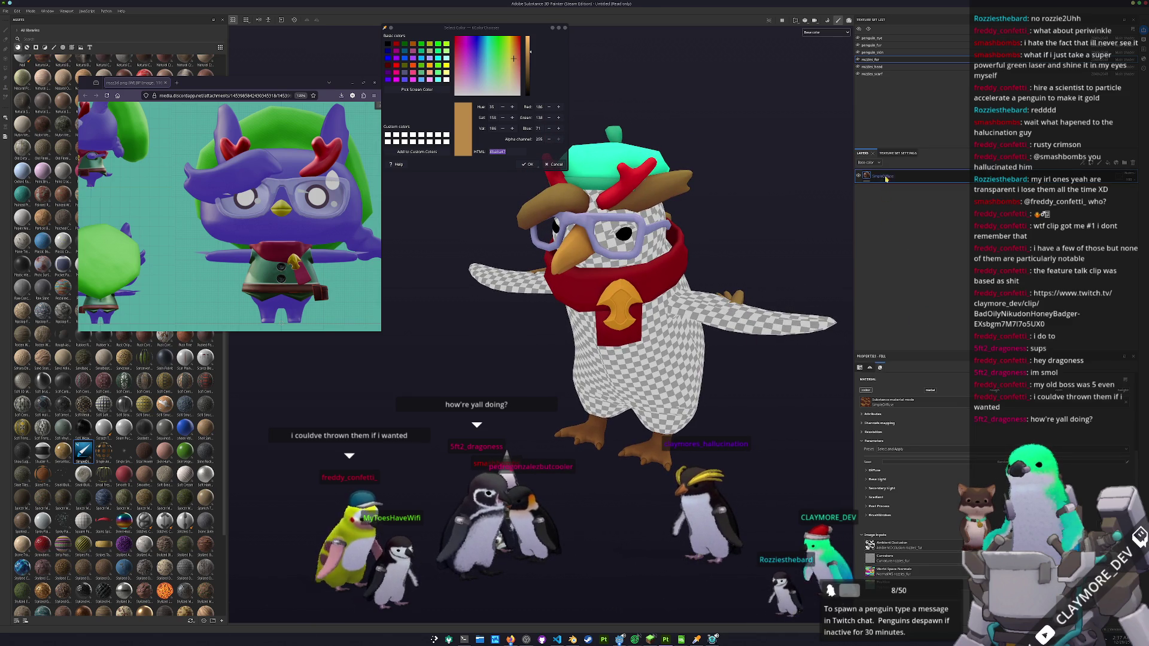
click(417, 90)
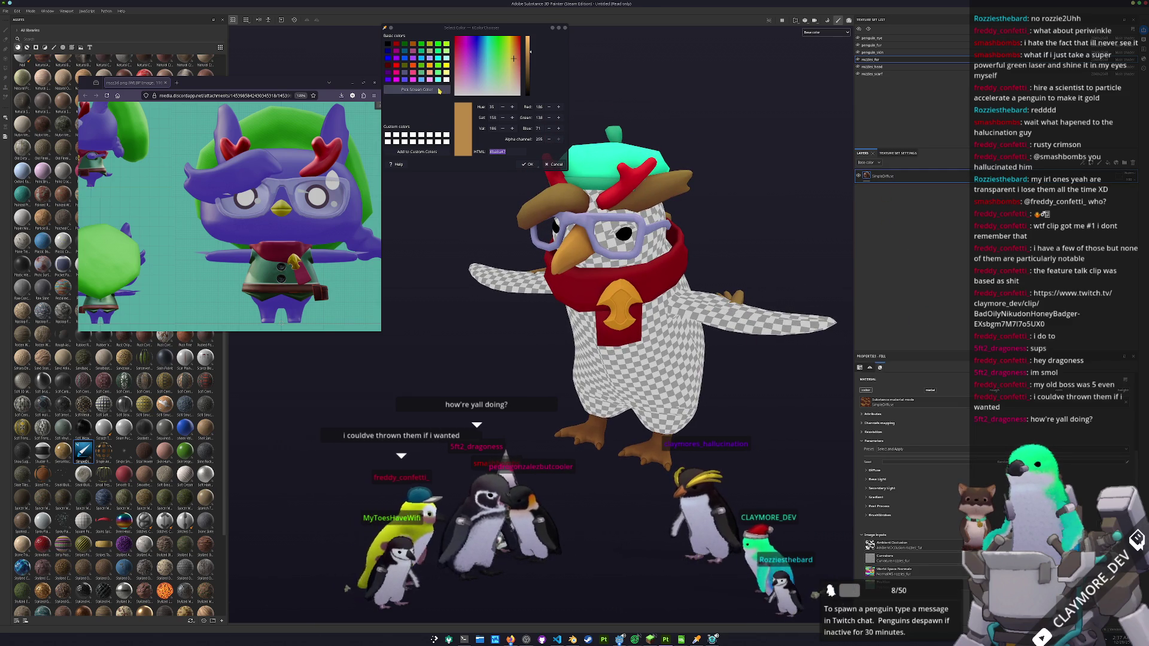
click(356, 211)
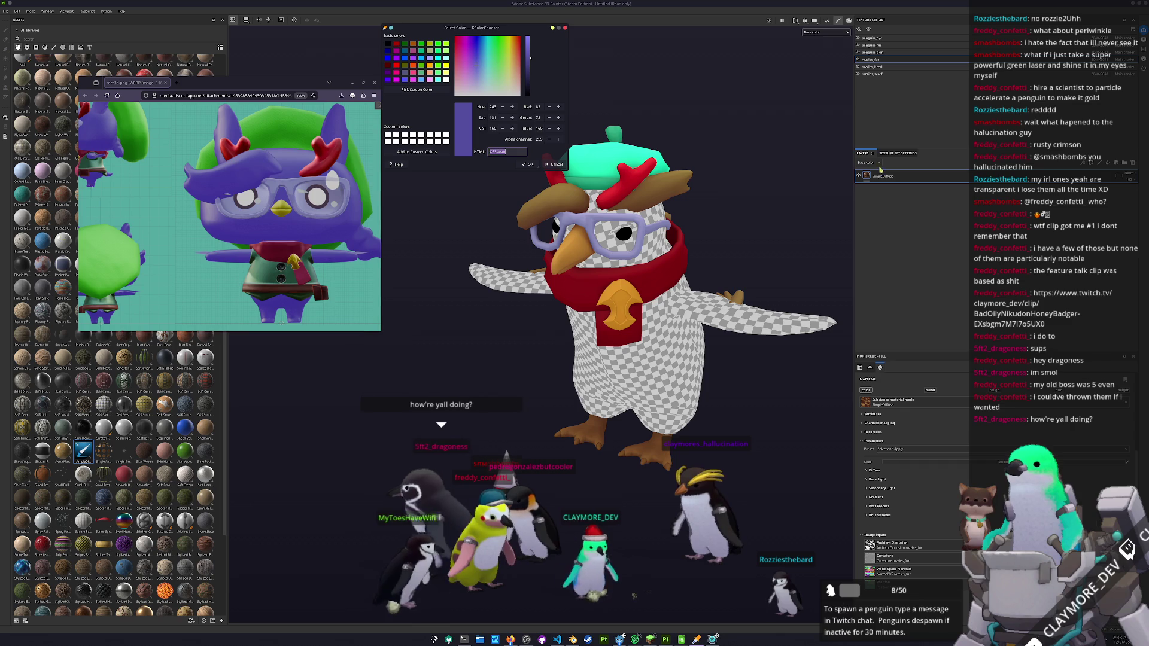
click(898, 416)
- Set the fill's base colour to #534aa0 with dark purple shadow and AO, then select penguin_fur
click(872, 471)
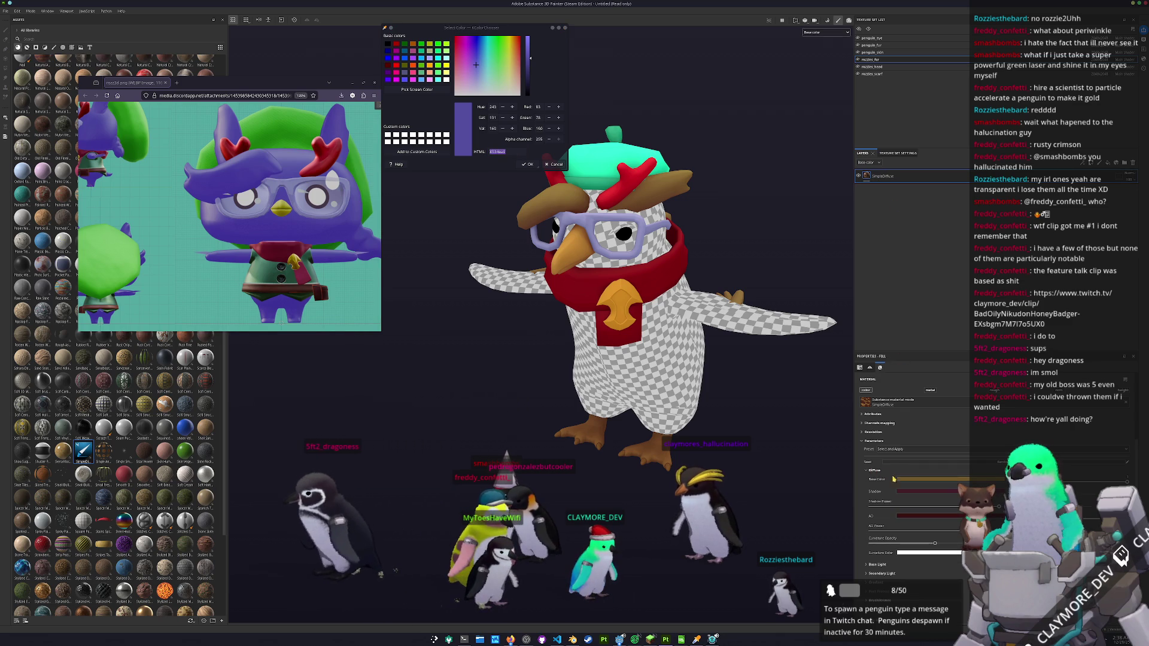
click(953, 481)
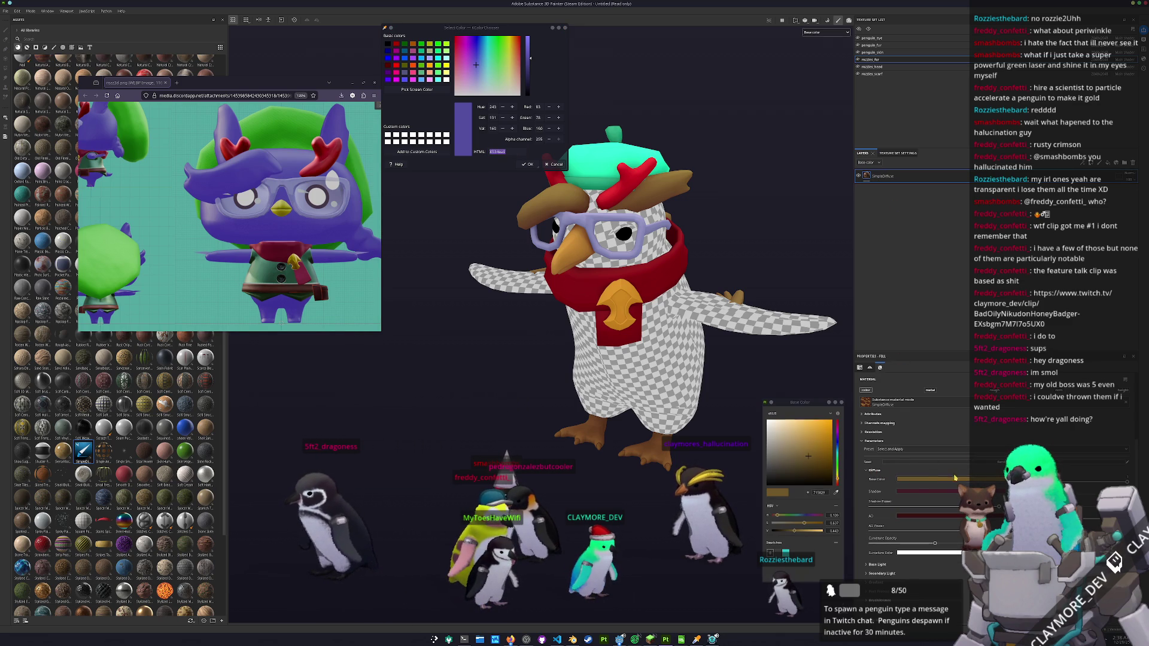
text(#534aa0)
click(926, 490)
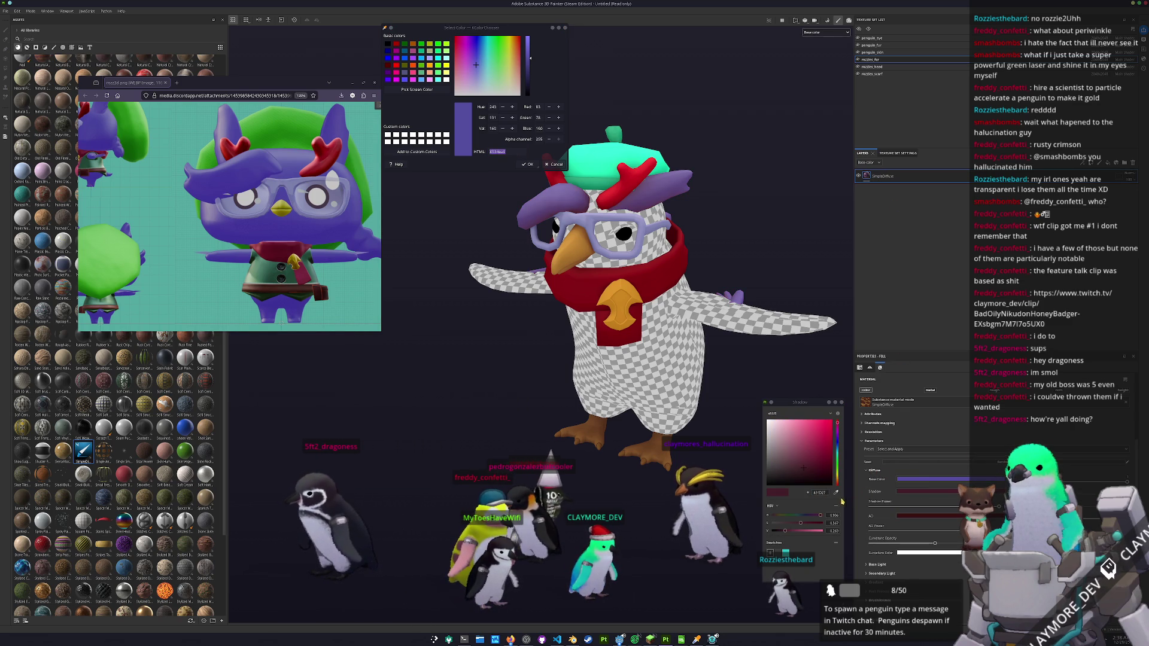
click(837, 441)
click(810, 462)
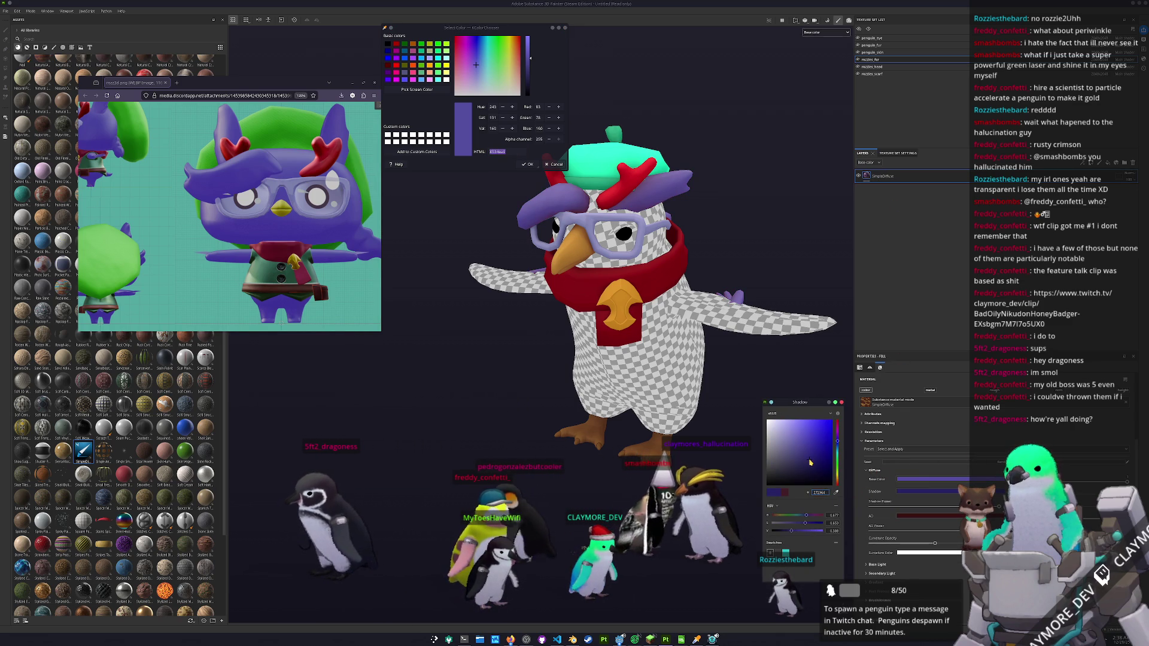
click(922, 516)
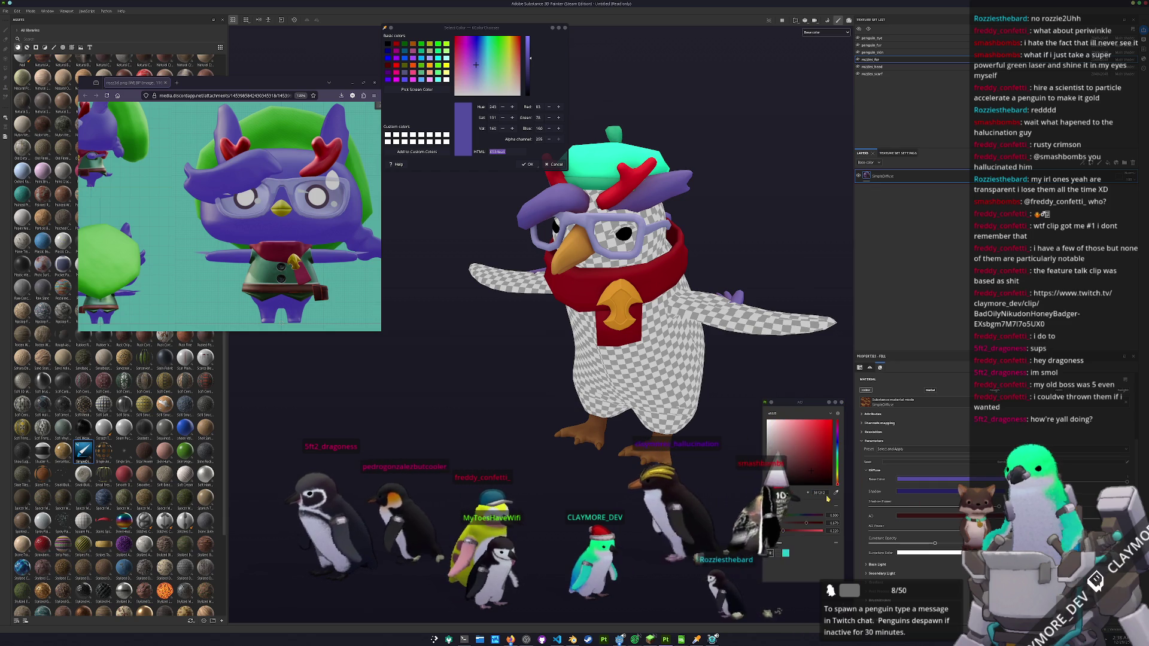
click(837, 442)
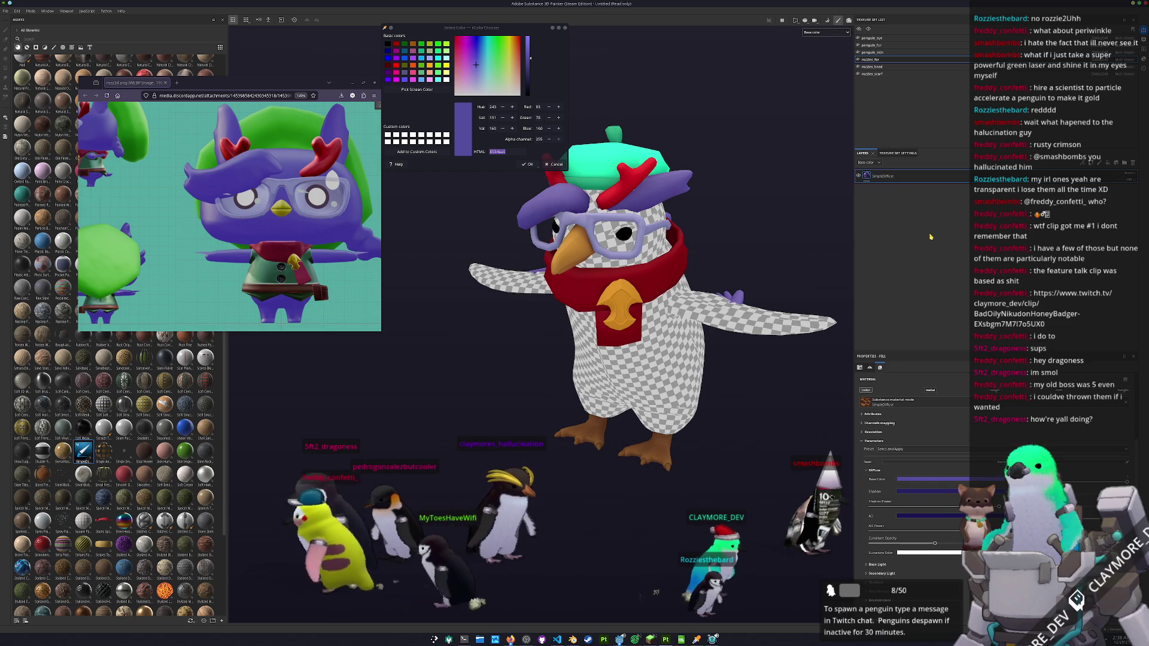
click(880, 46)
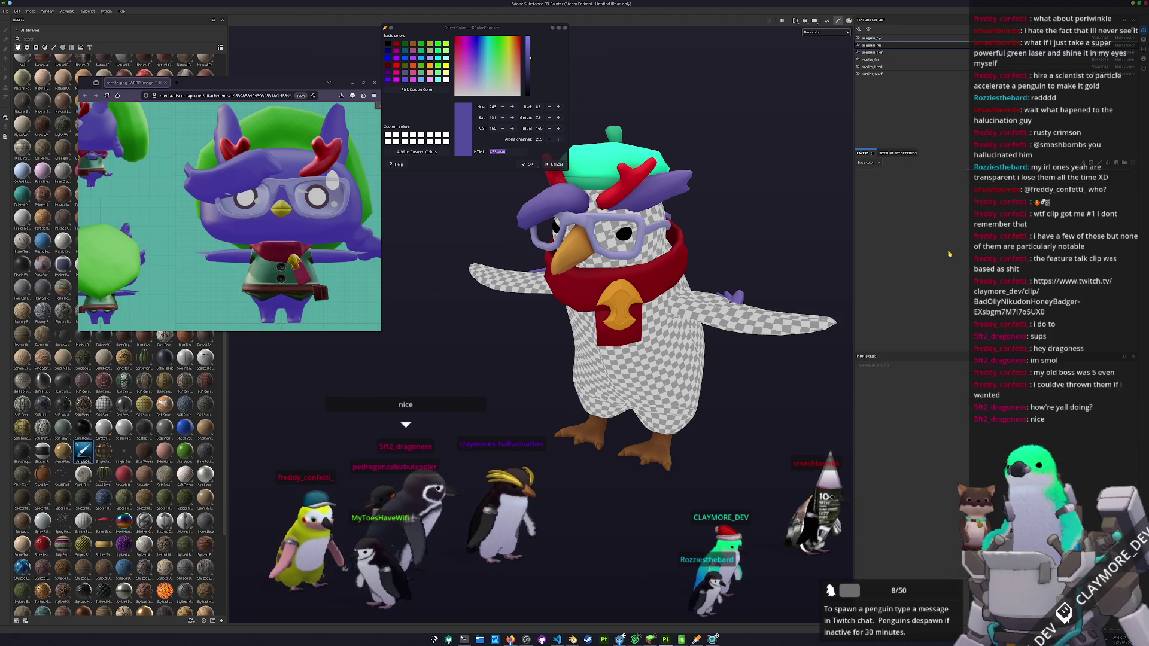
- Add a SimpleDiffuse fill layer to penguin_fur and edit the SimpleDiffuse 1 layer name
drag(951, 256, 952, 257)
mouse_move(748, 251)
mouse_down()
mouse_move(611, 255)
mouse_move(706, 255)
mouse_up()
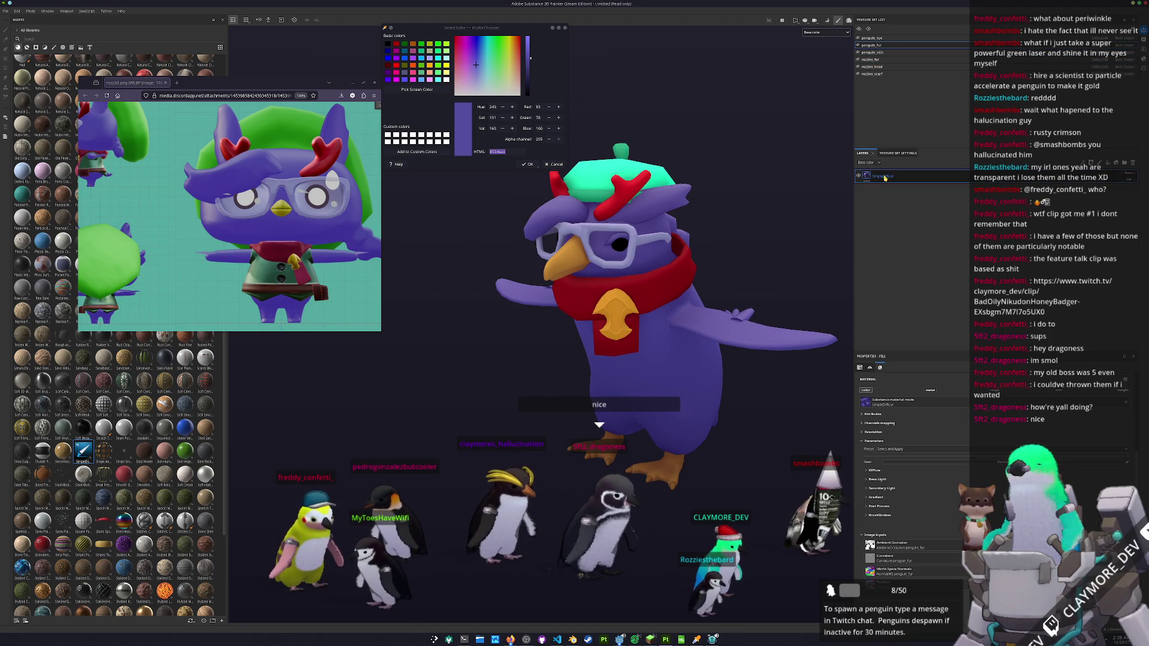
double_click(885, 177)
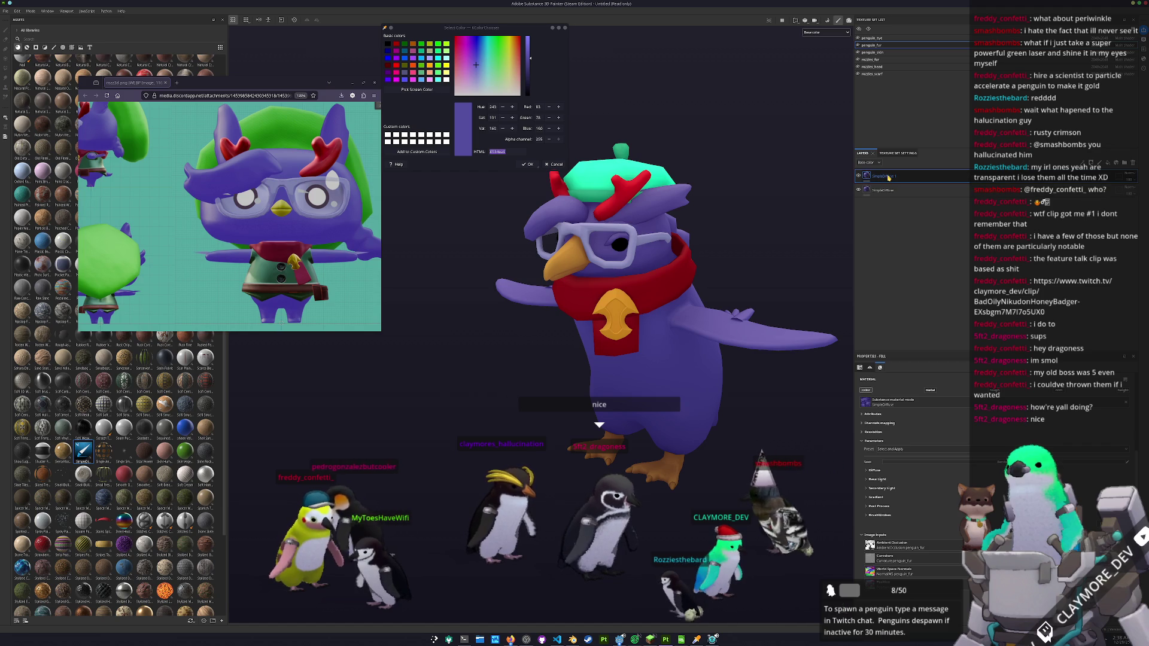
click(886, 346)
- Set the SimpleDiffuse 1 base colour to near-white (S 0.009, V 0.796)
click(867, 470)
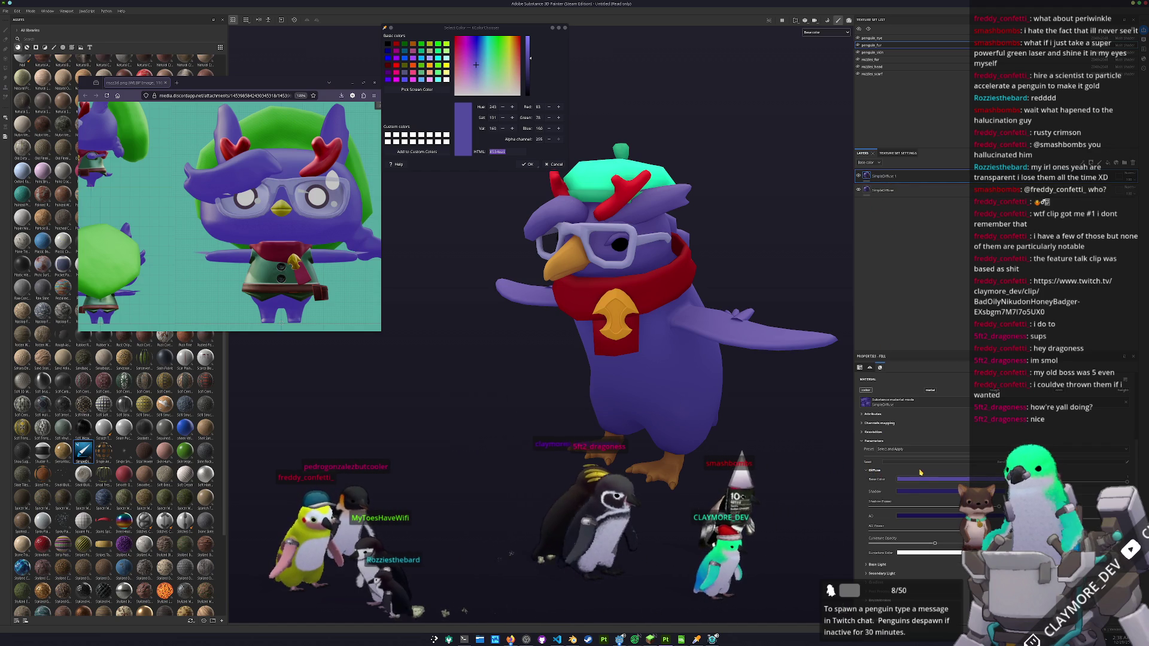
click(909, 481)
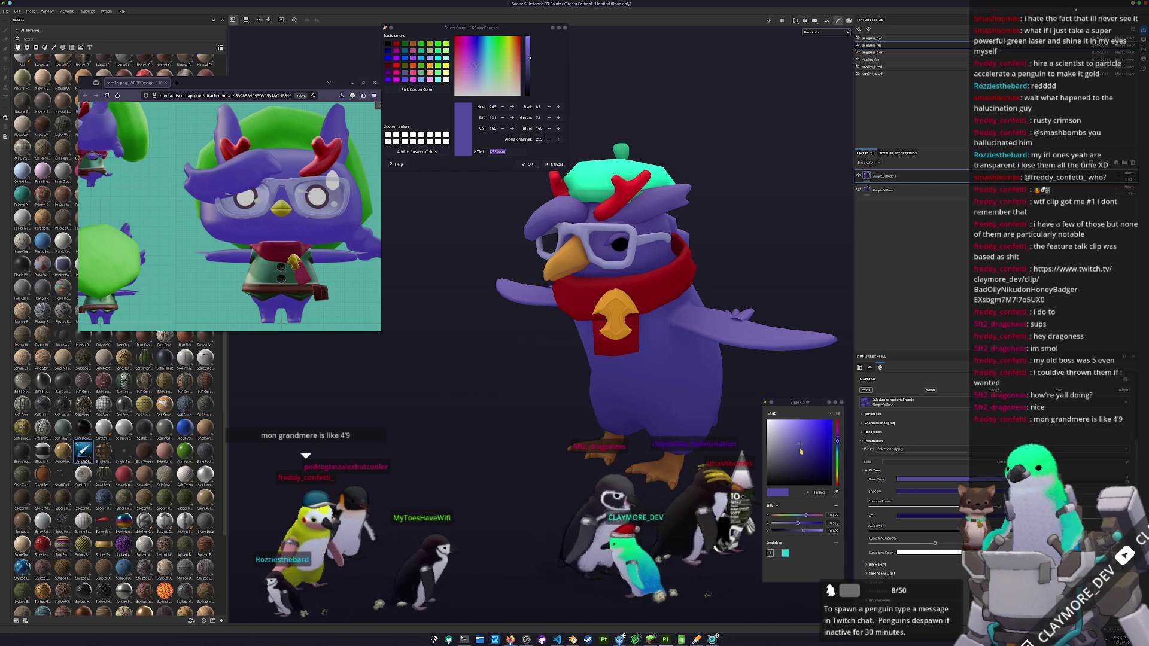
drag(801, 451, 769, 434)
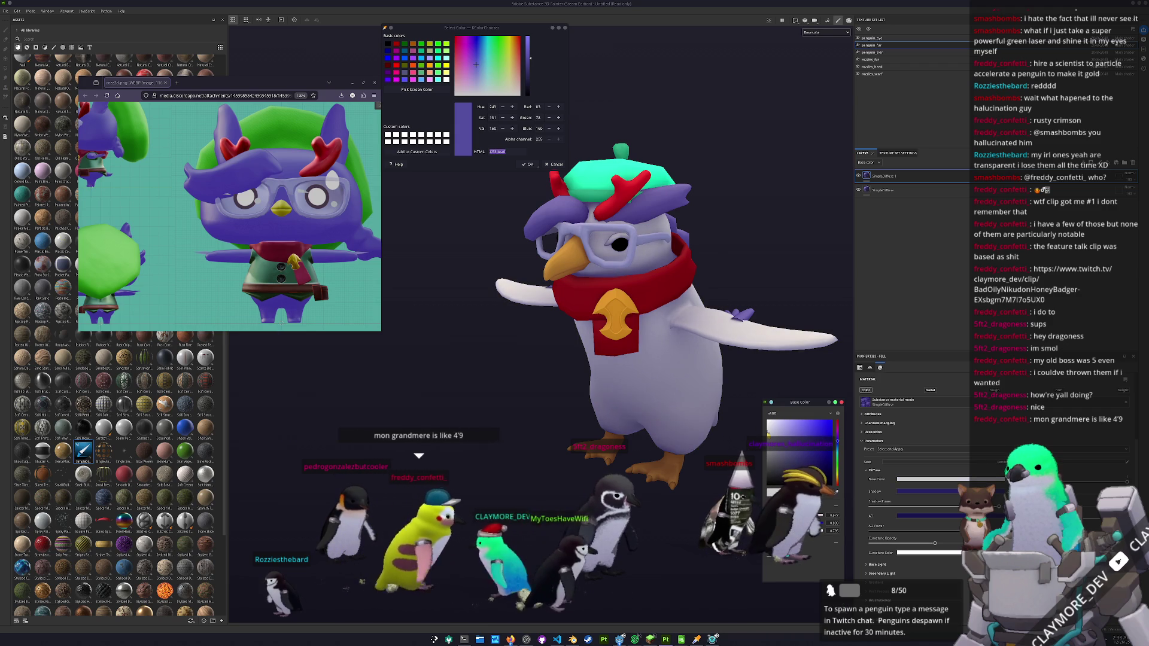
right_click(890, 177)
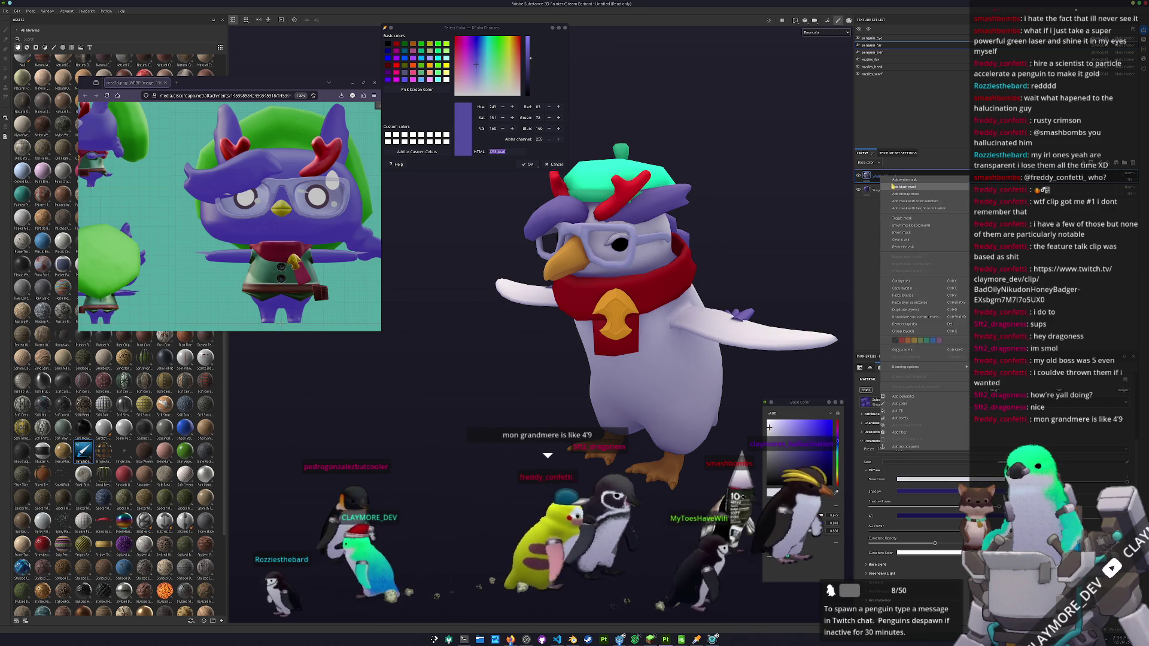
- Add a black mask to the white SimpleDiffuse 1 layer, switch to a brush, and zoom in on the body
click(891, 187)
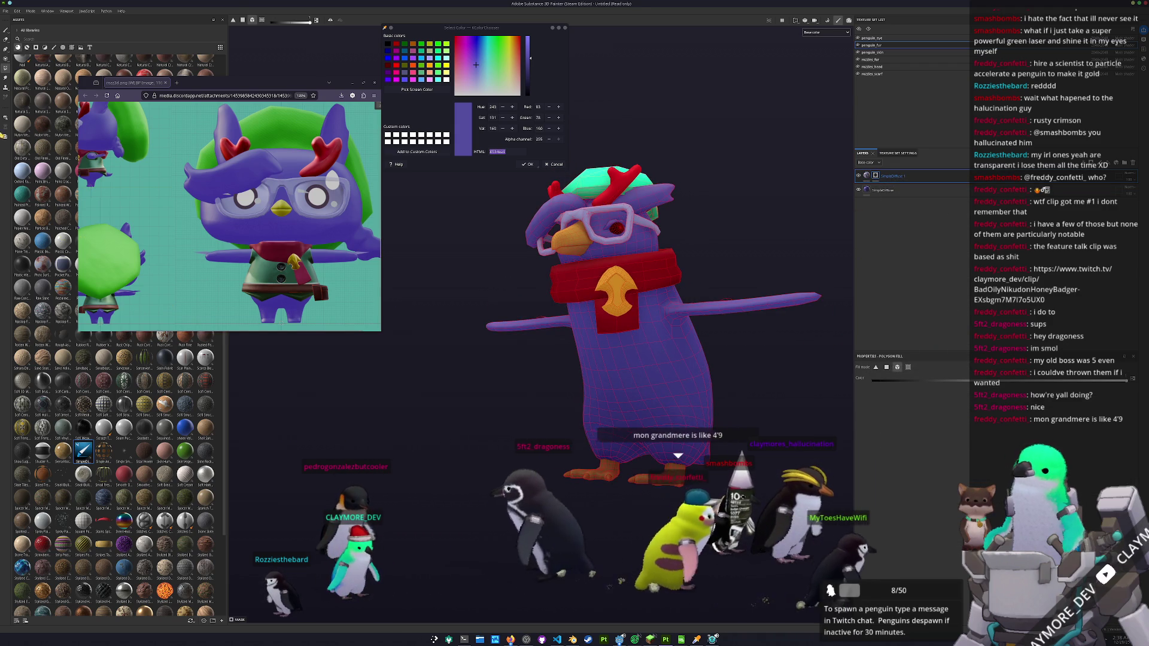
key(1)
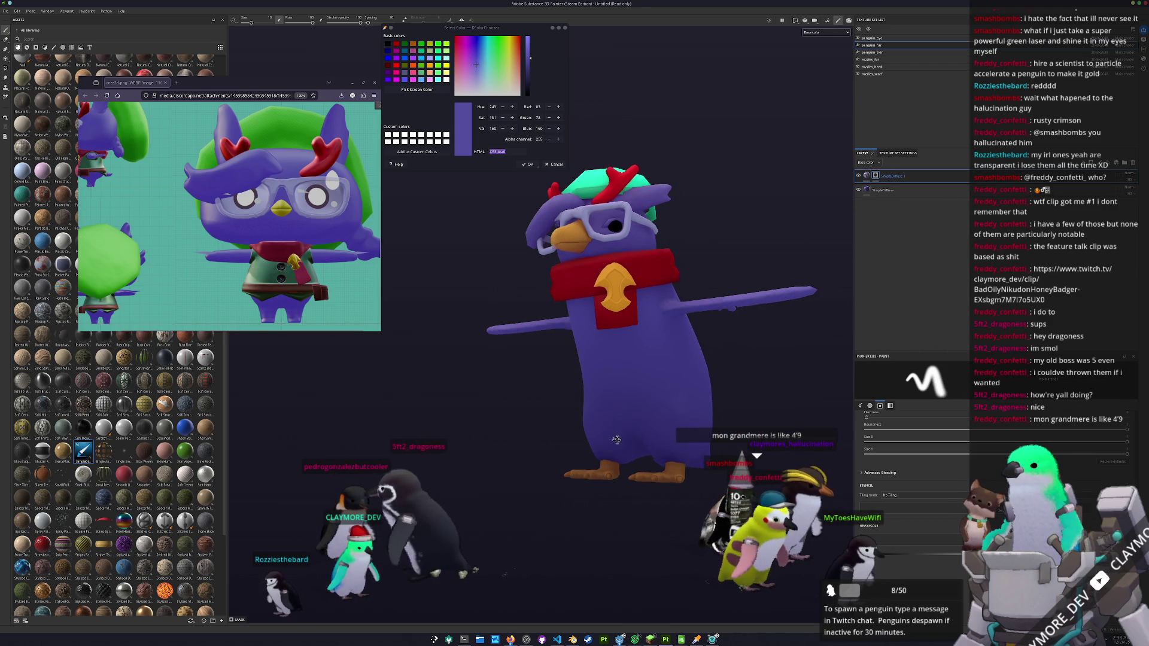
scroll(616, 447, up, 5)
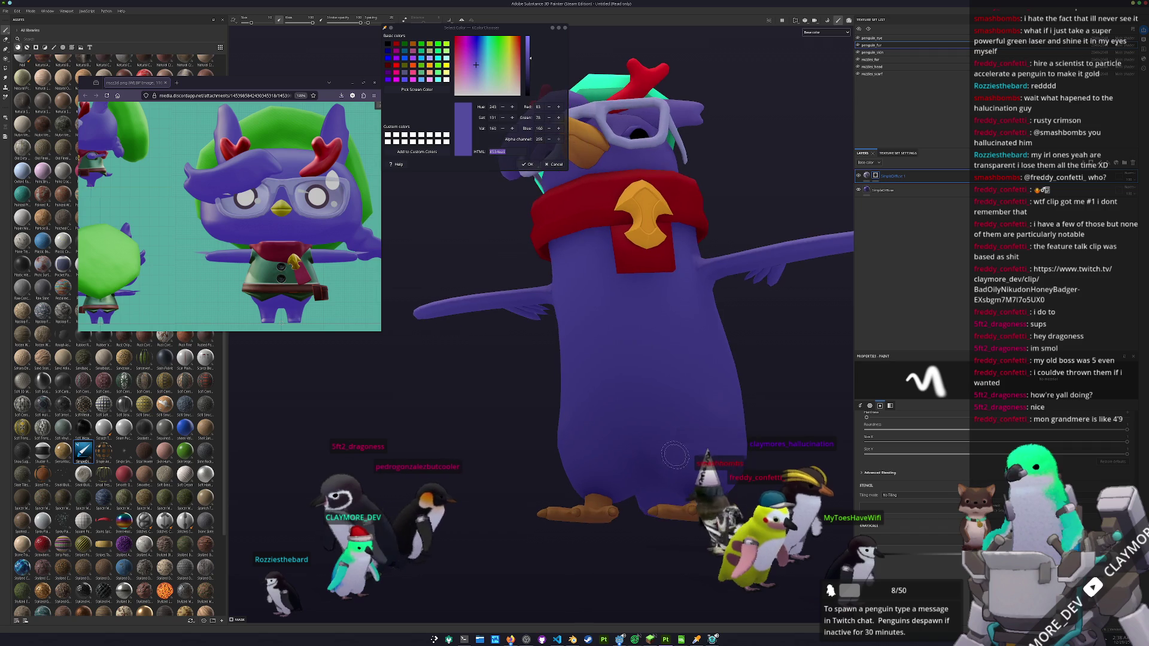
scroll(675, 456, up, 3)
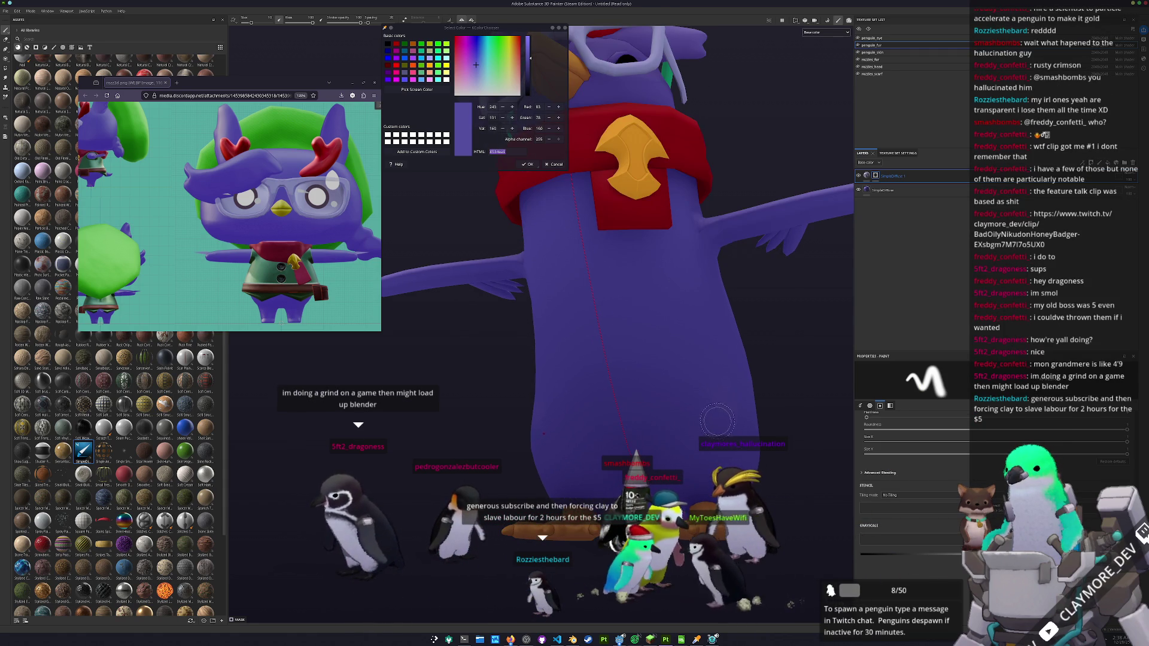
drag(719, 422, 634, 446)
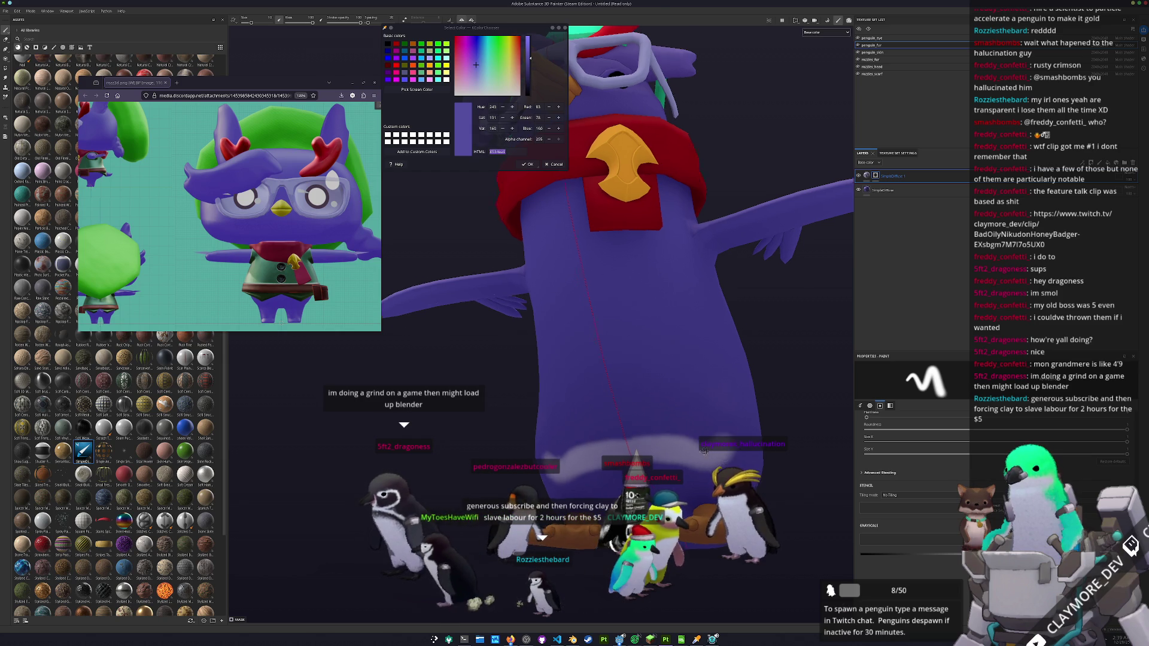
- Paint white into the black mask down the penguin's front, orbiting and reframing to reach the belly
drag(718, 444, 720, 443)
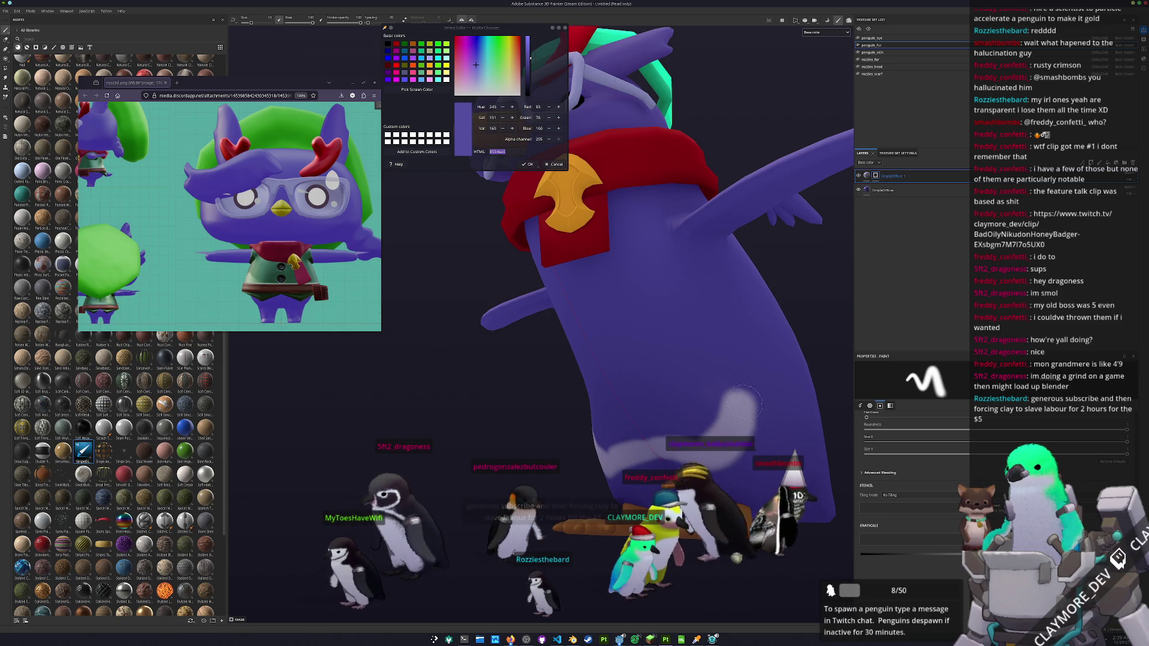
drag(698, 276, 681, 258)
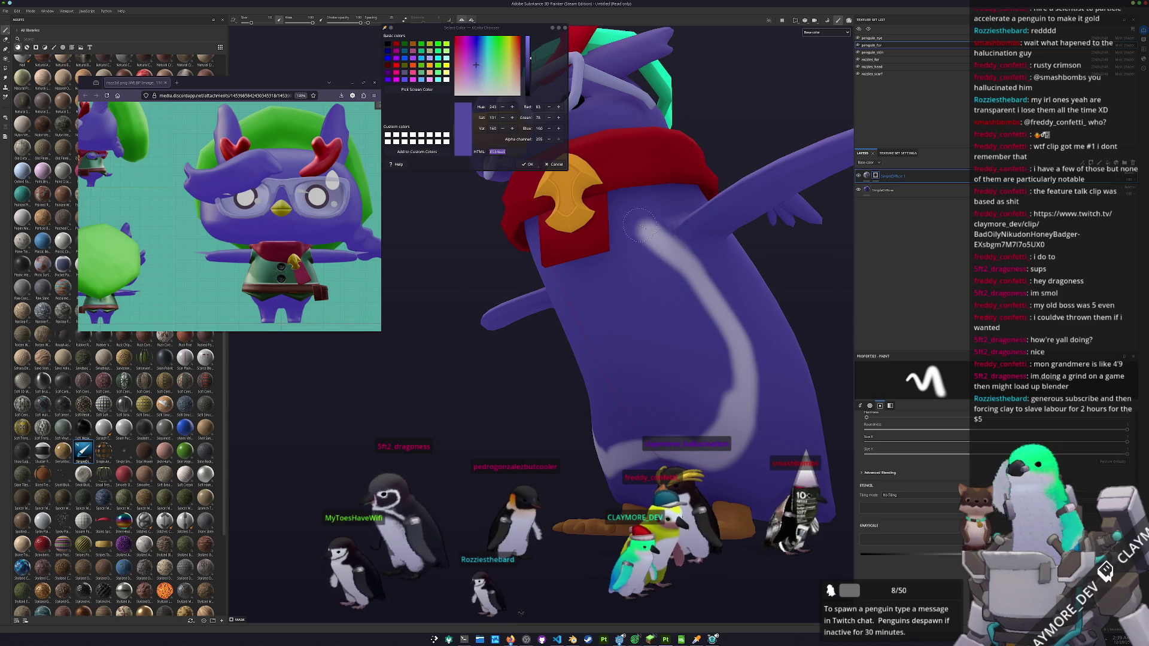
mouse_move(630, 222)
mouse_down()
mouse_move(646, 306)
mouse_move(636, 302)
mouse_up()
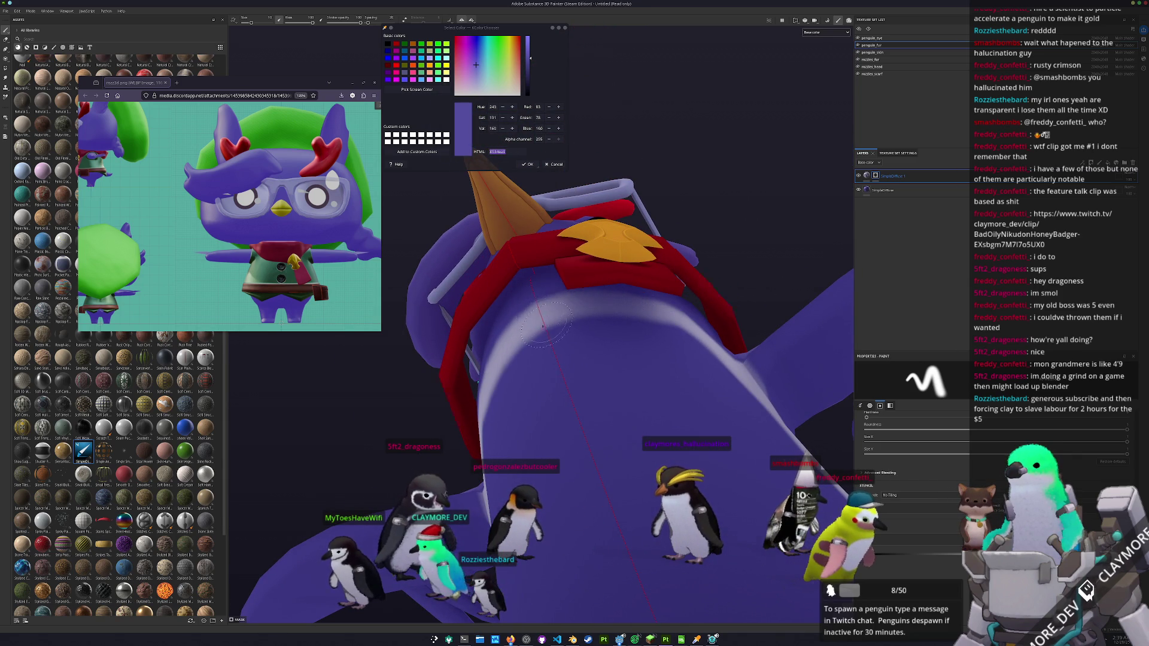
scroll(603, 387, down, 3)
drag(603, 386, 609, 469)
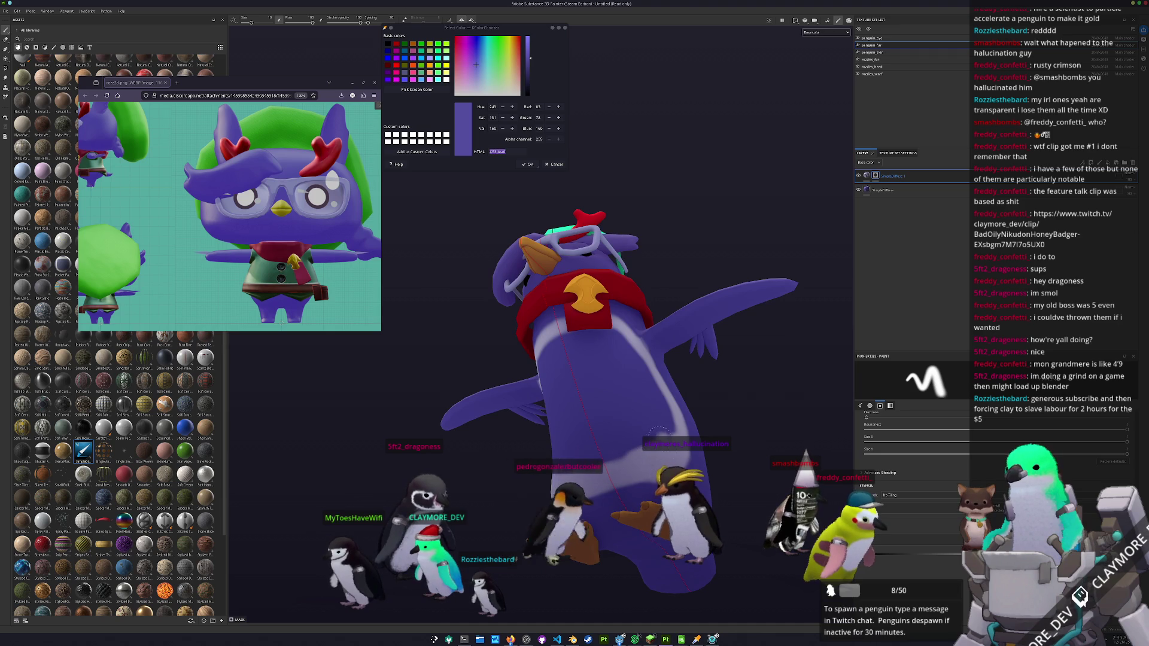
drag(665, 431, 555, 405)
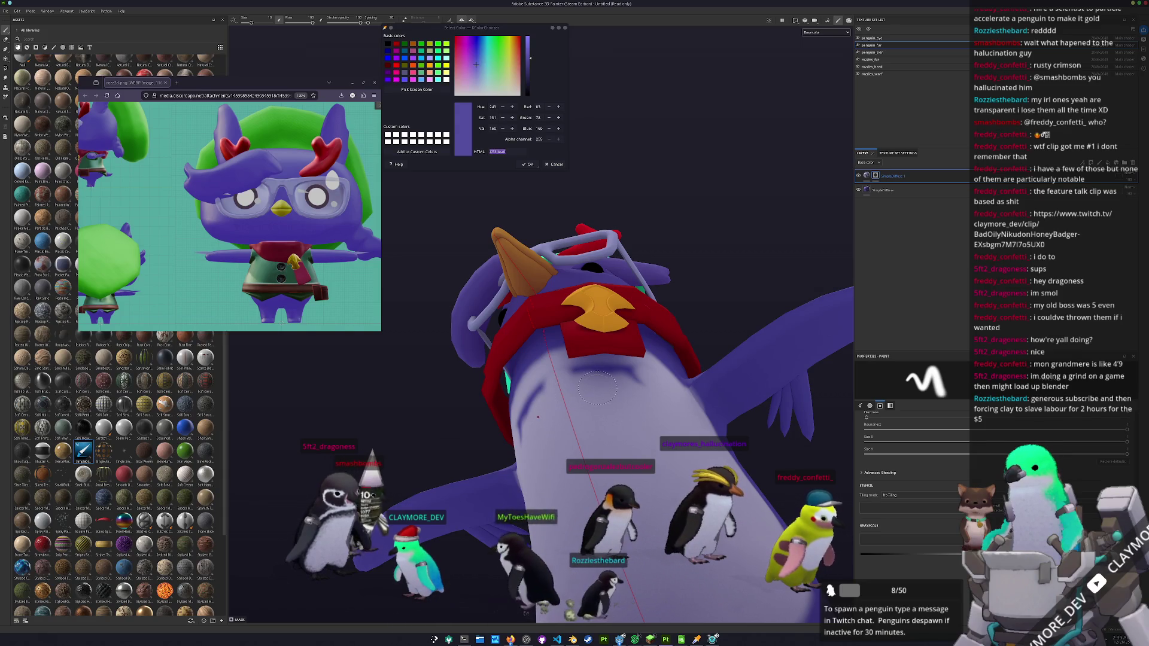
drag(628, 374, 649, 371)
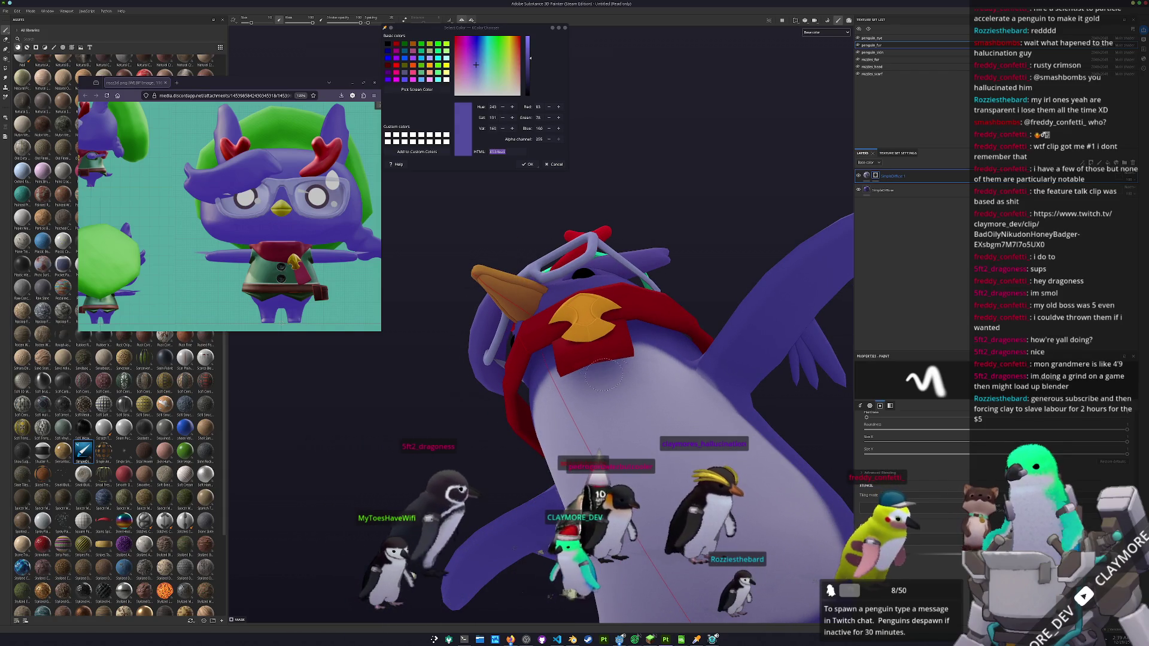
drag(680, 401, 506, 569)
drag(828, 555, 637, 371)
key(f)
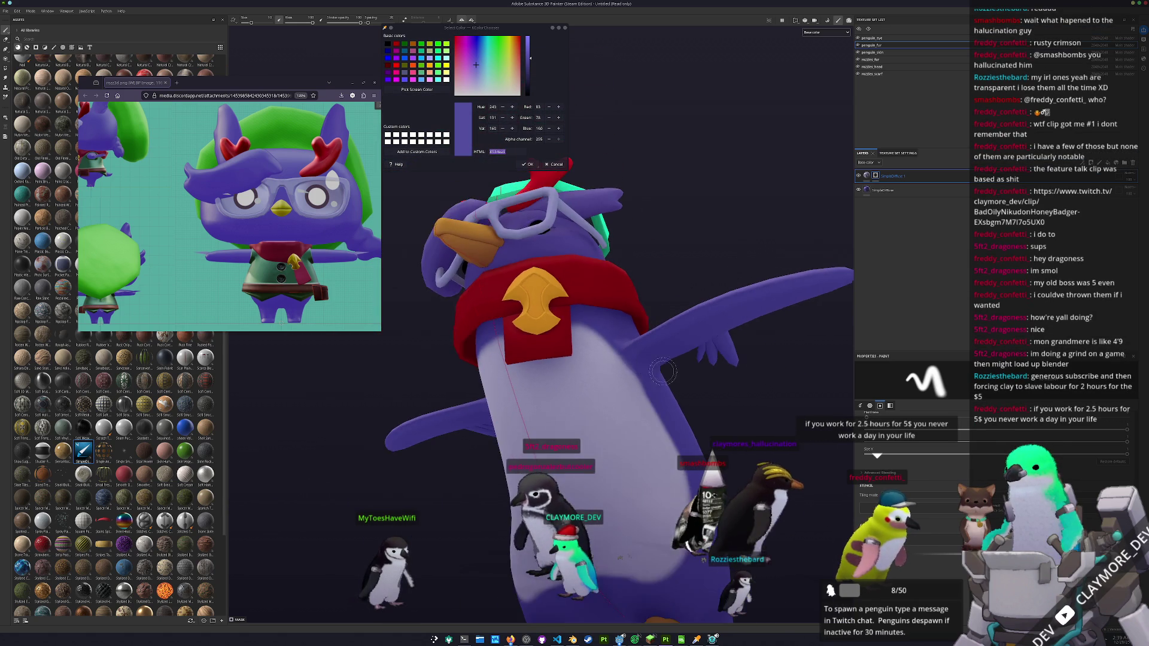
mouse_move(664, 456)
mouse_down()
mouse_move(645, 479)
mouse_move(636, 458)
mouse_up()
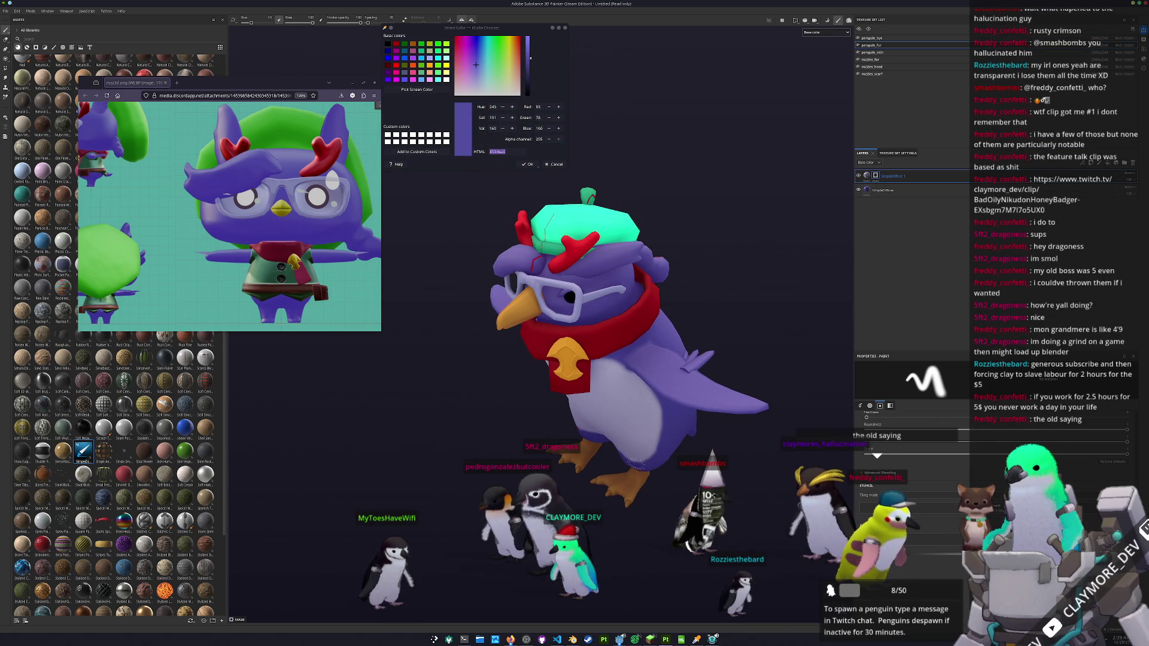
mouse_move(732, 424)
mouse_down()
mouse_move(686, 366)
mouse_move(662, 407)
mouse_up()
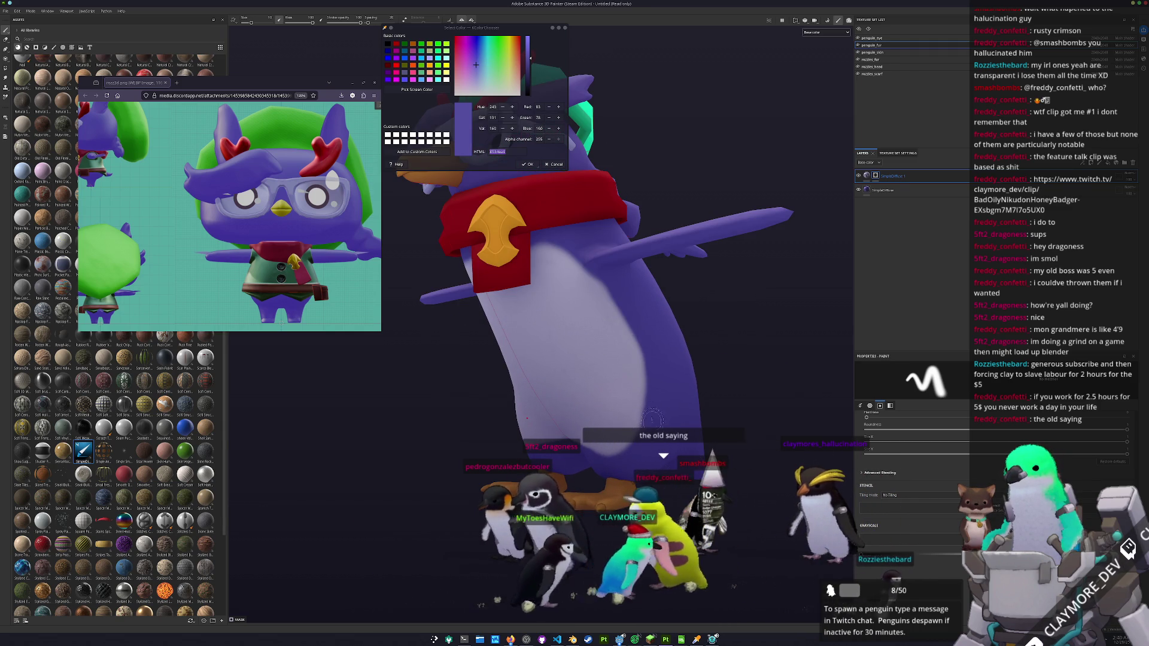
scroll(639, 455, down, 5)
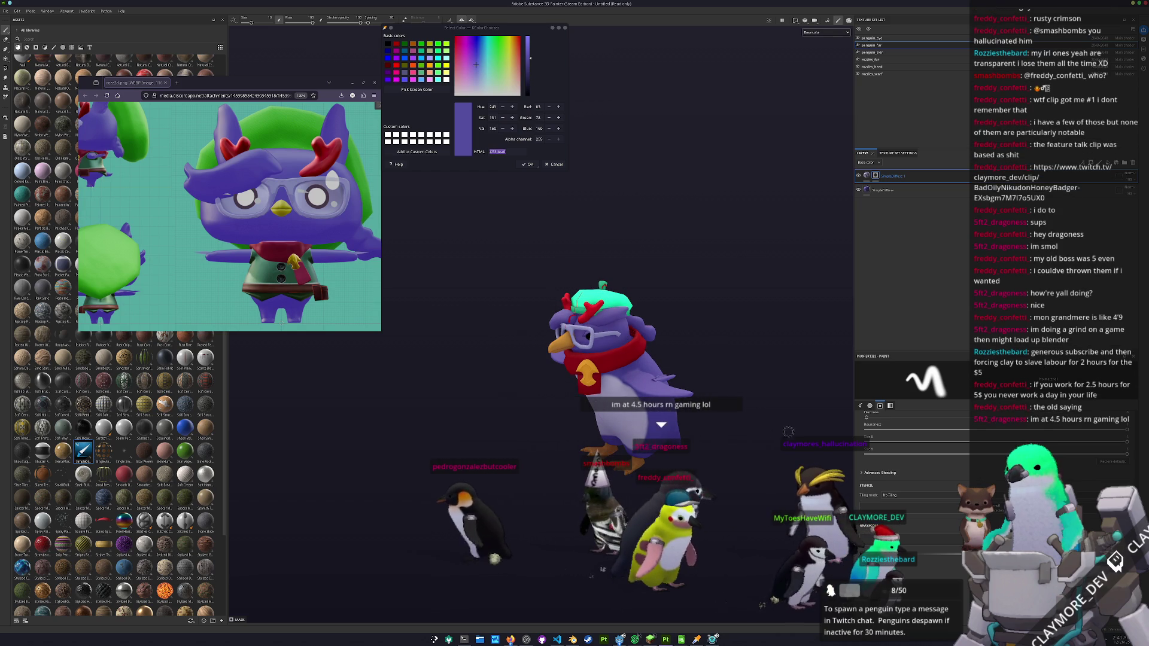
- Create Folder 1 in the layer stack and add an empty filter inside it
click(1125, 163)
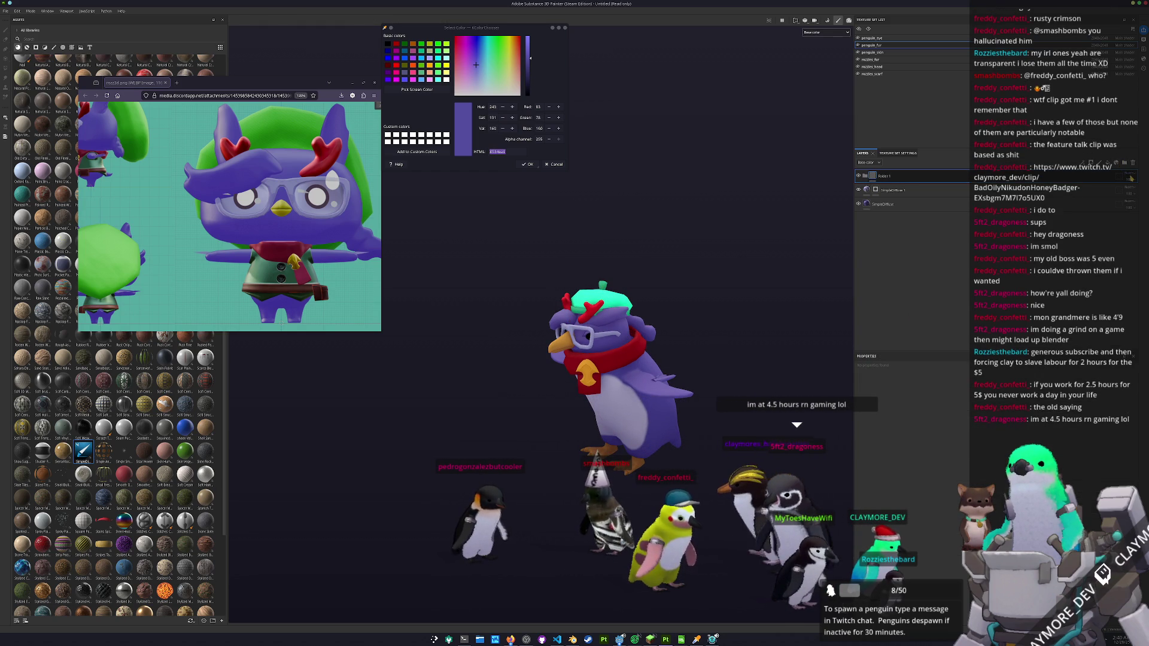
click(1130, 177)
click(1121, 186)
right_click(1005, 178)
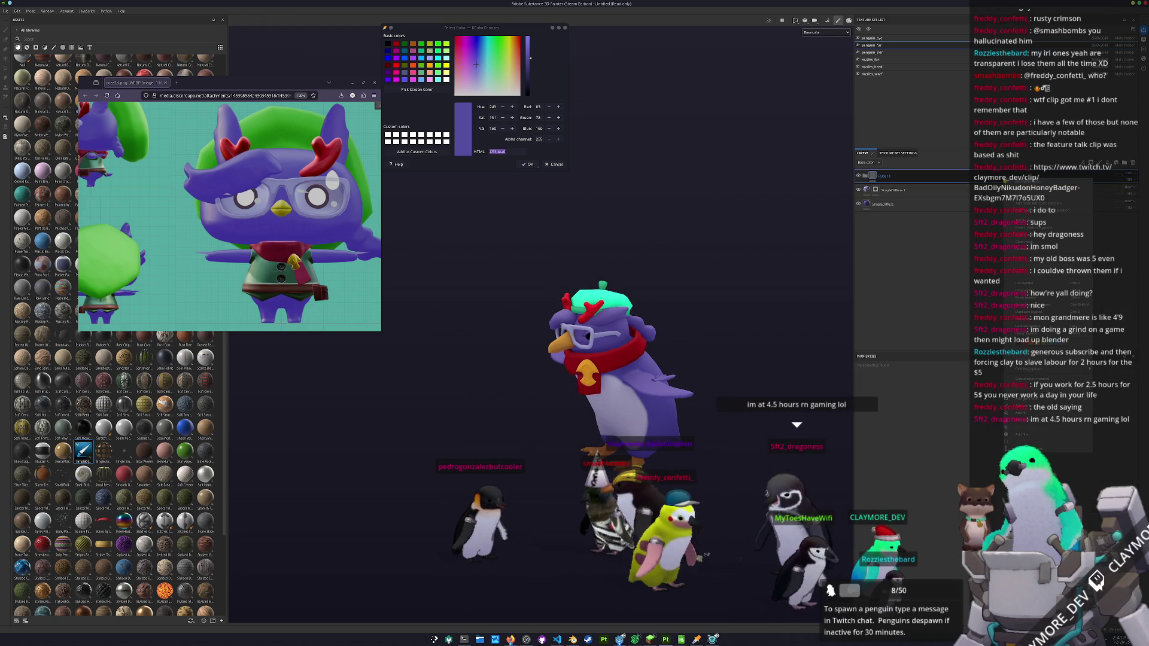
click(1024, 429)
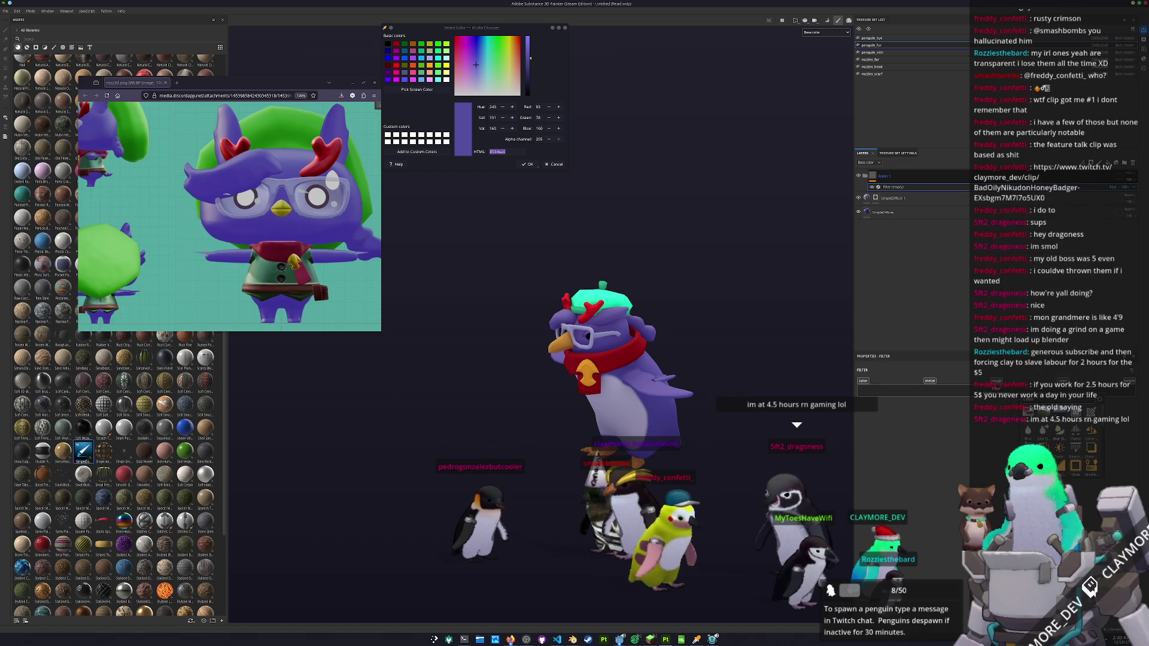
- Instantiate Folder 1 across the penguin's other texture sets
right_click(1081, 178)
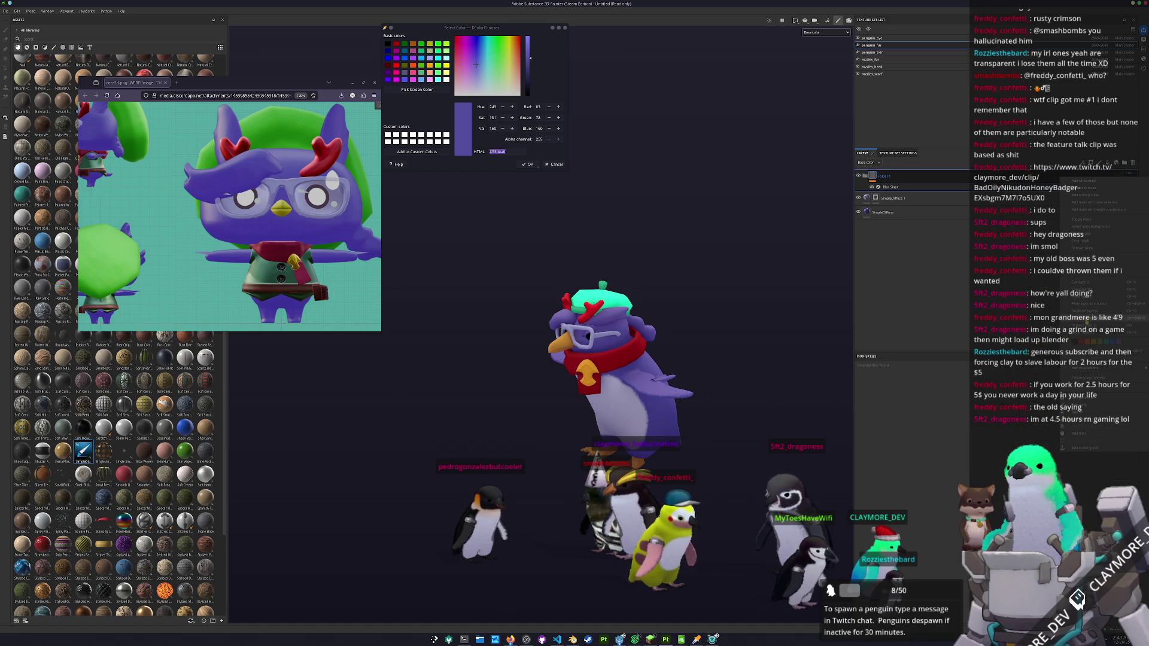
click(1088, 322)
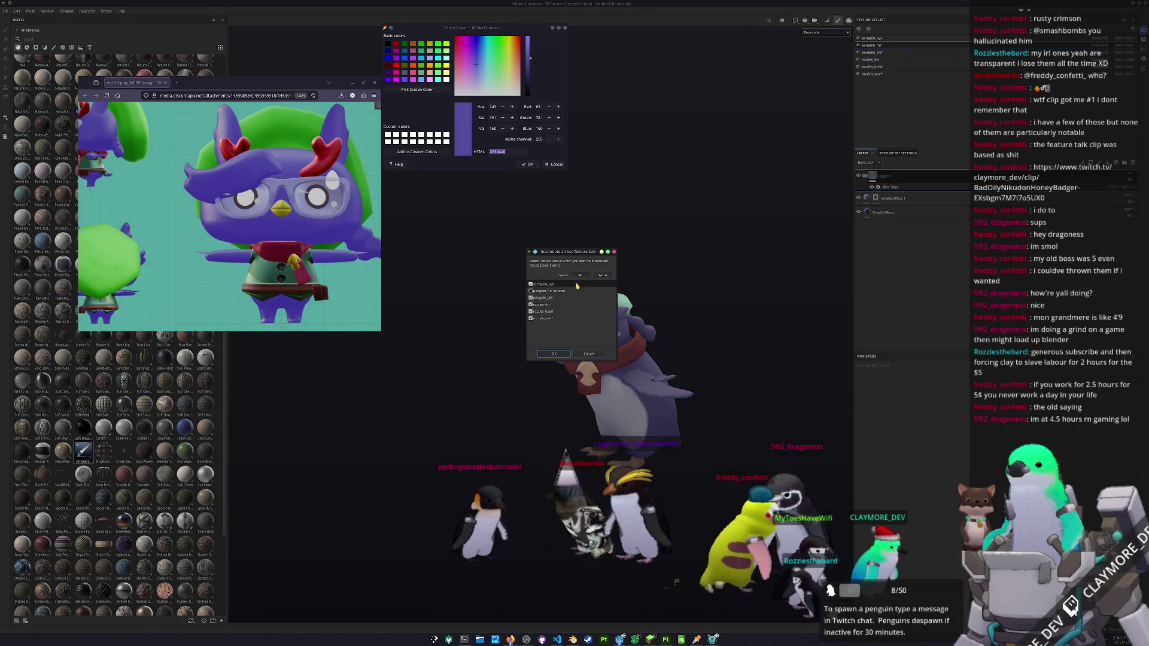
click(531, 291)
click(554, 354)
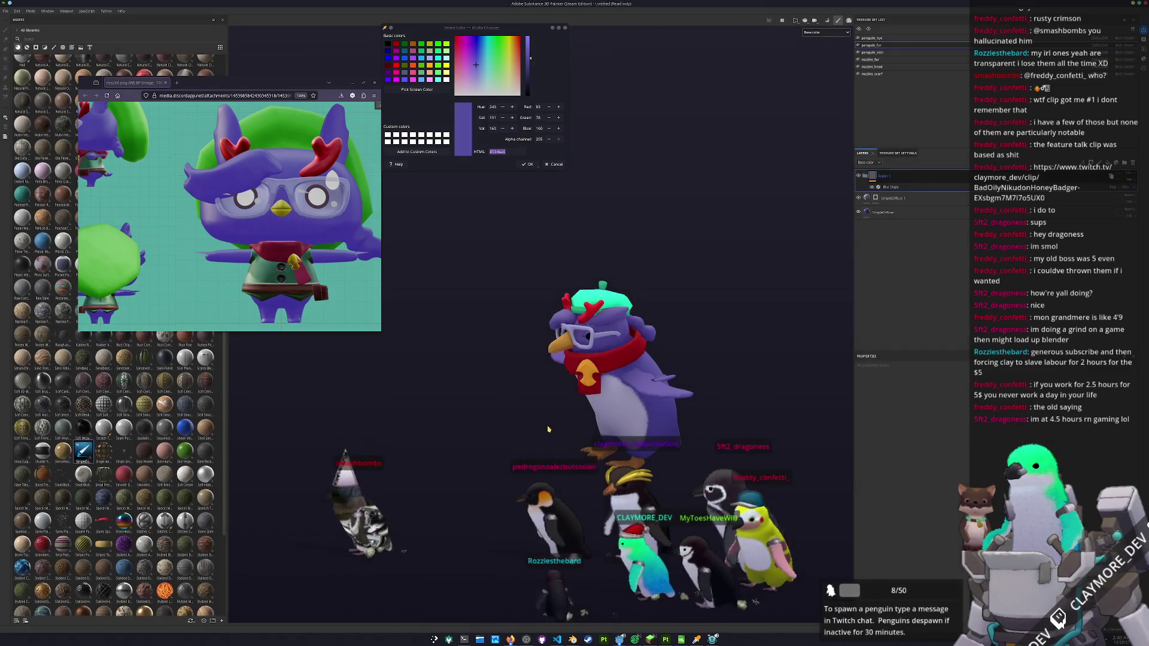
mouse_move(506, 381)
mouse_down()
mouse_move(322, 409)
mouse_move(532, 398)
mouse_move(528, 344)
mouse_up()
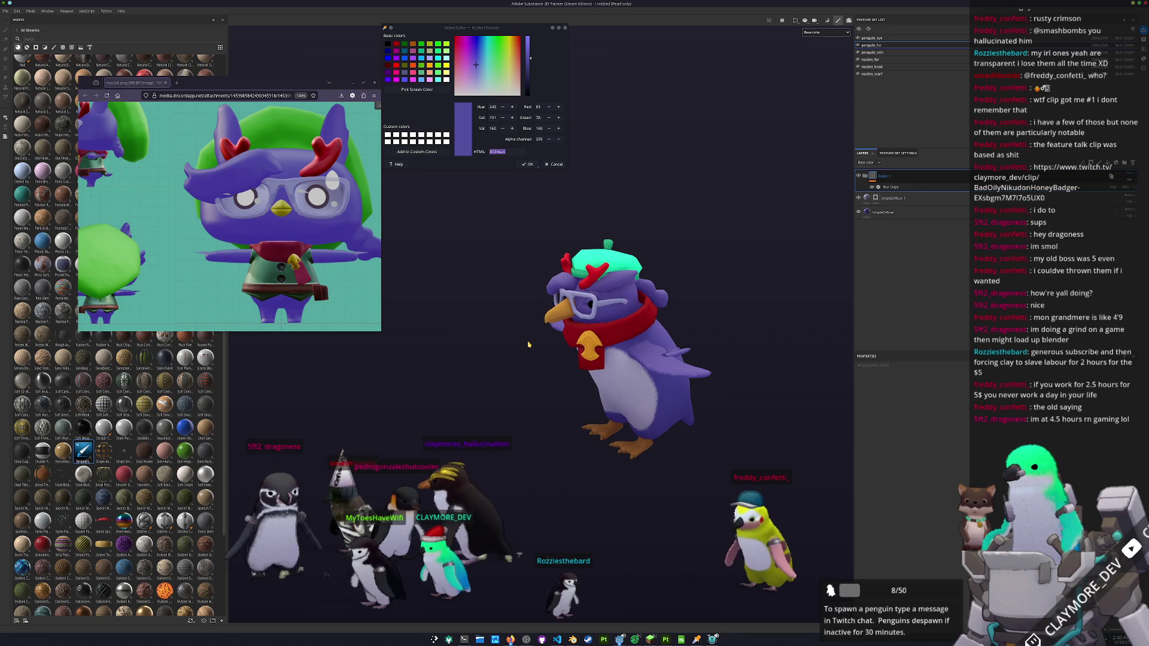
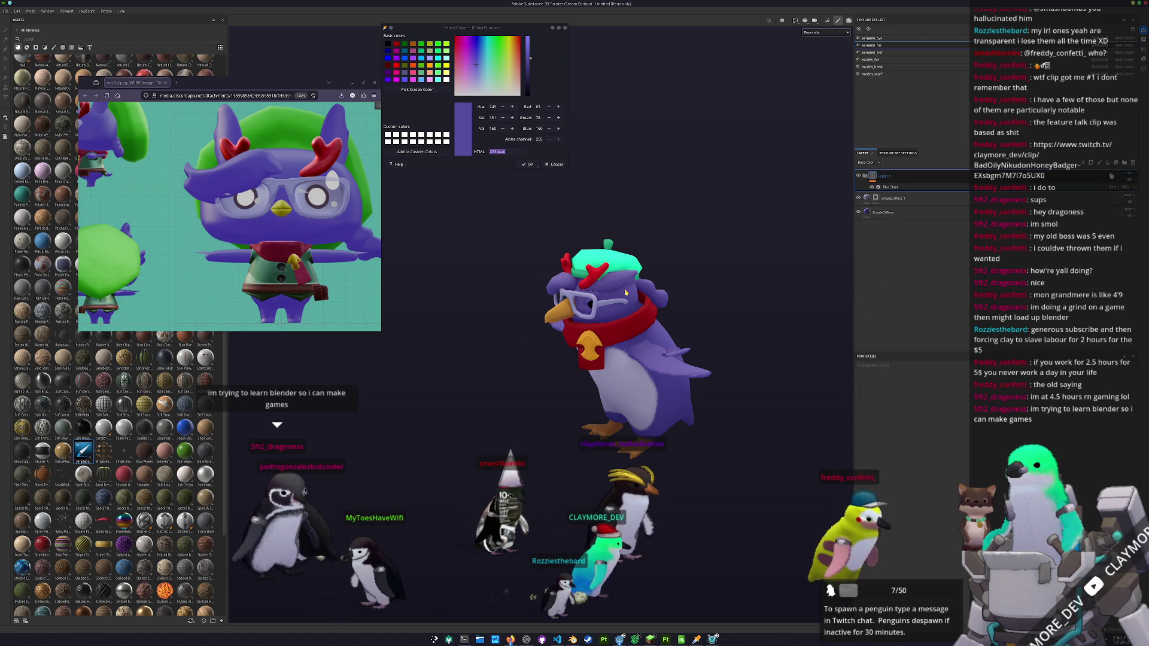
- Save the penguin project as rozzies_penguin_fur in the parent penguin folder
drag(626, 292, 705, 331)
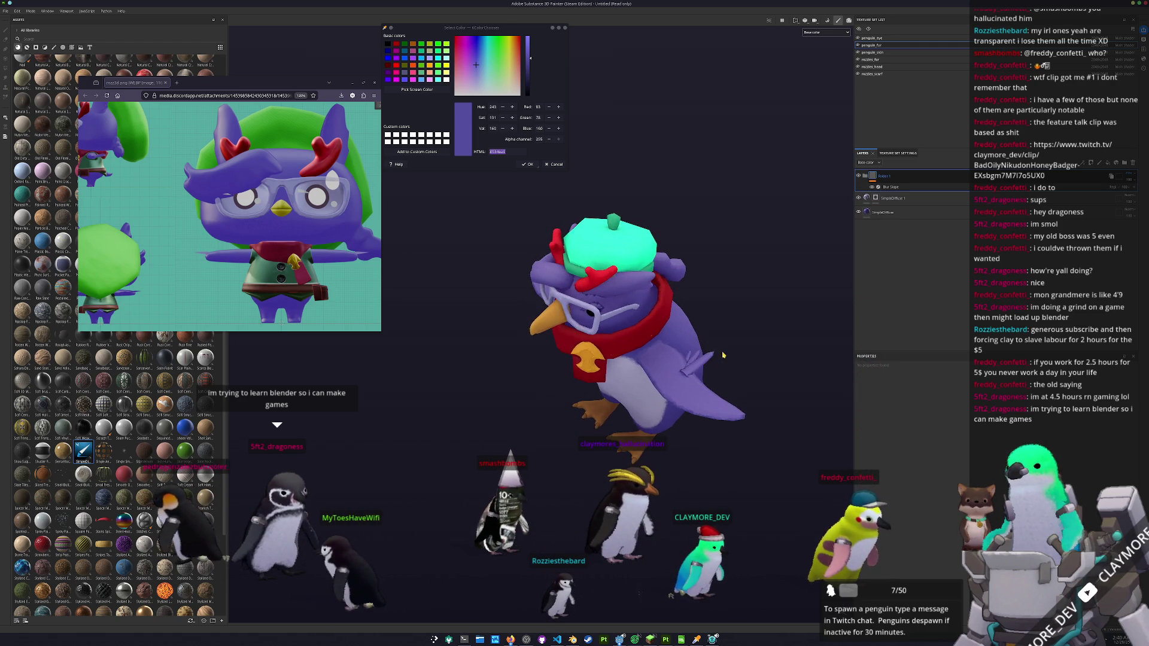
key(ctrl+s)
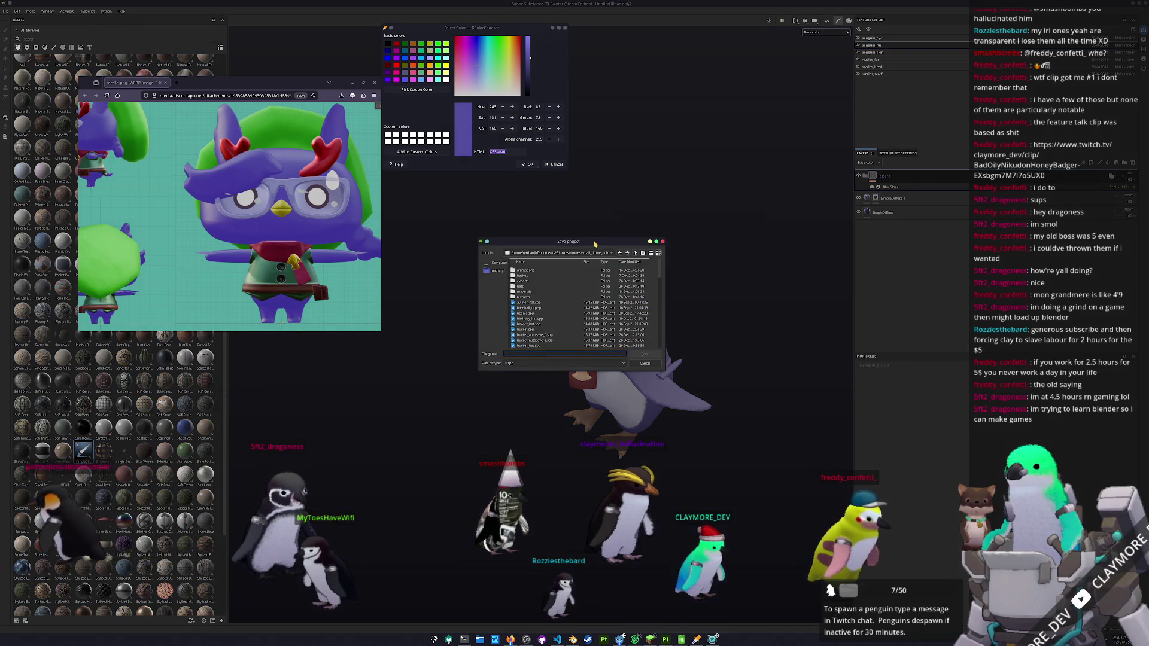
click(796, 317)
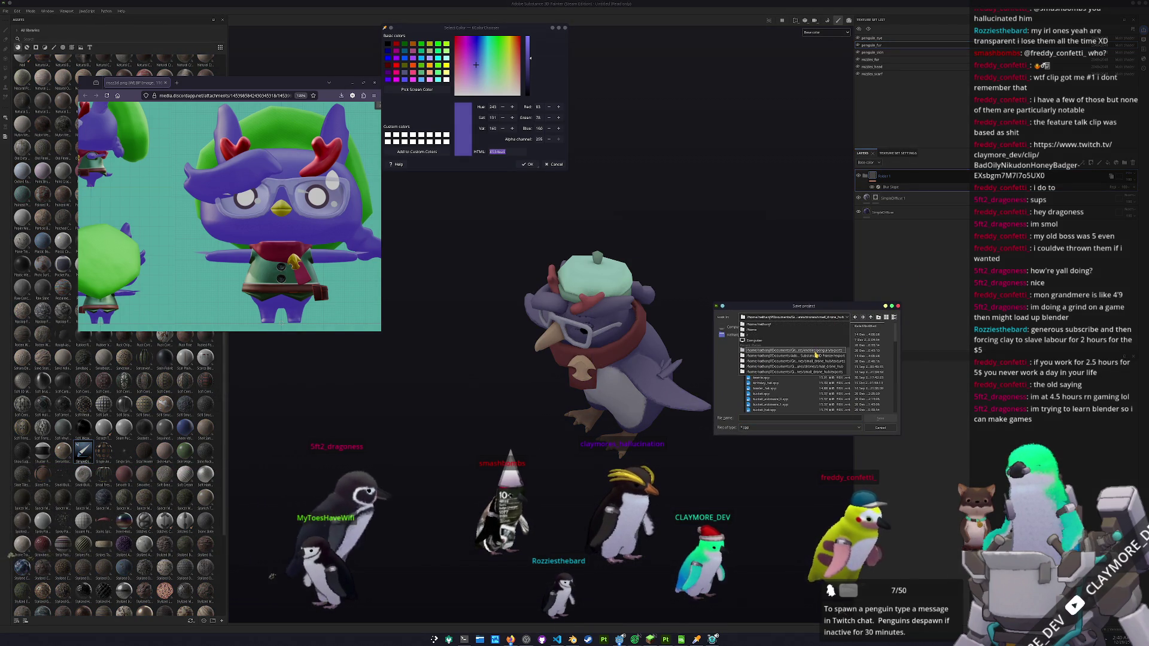
click(817, 317)
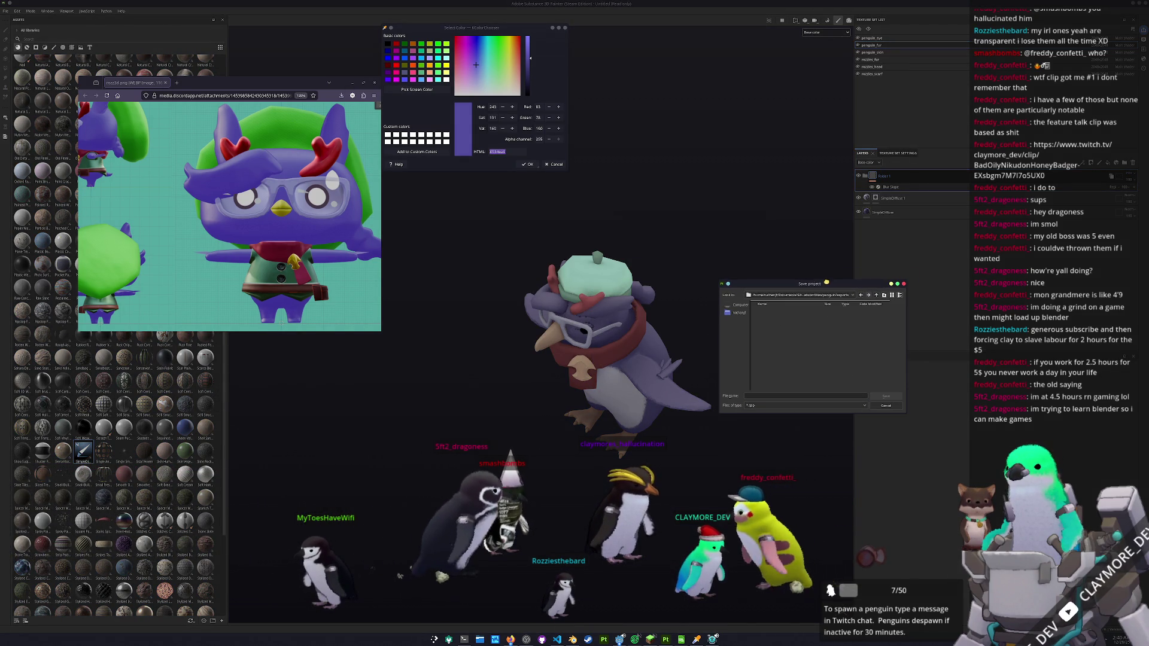
click(876, 295)
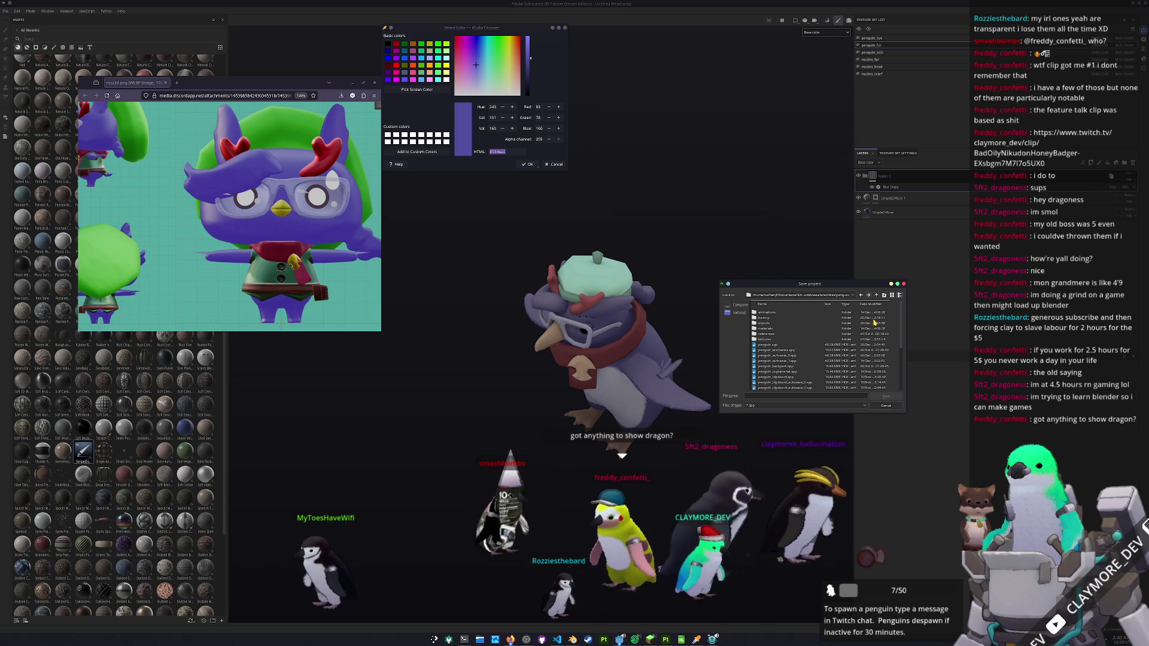
scroll(829, 344, down, 3)
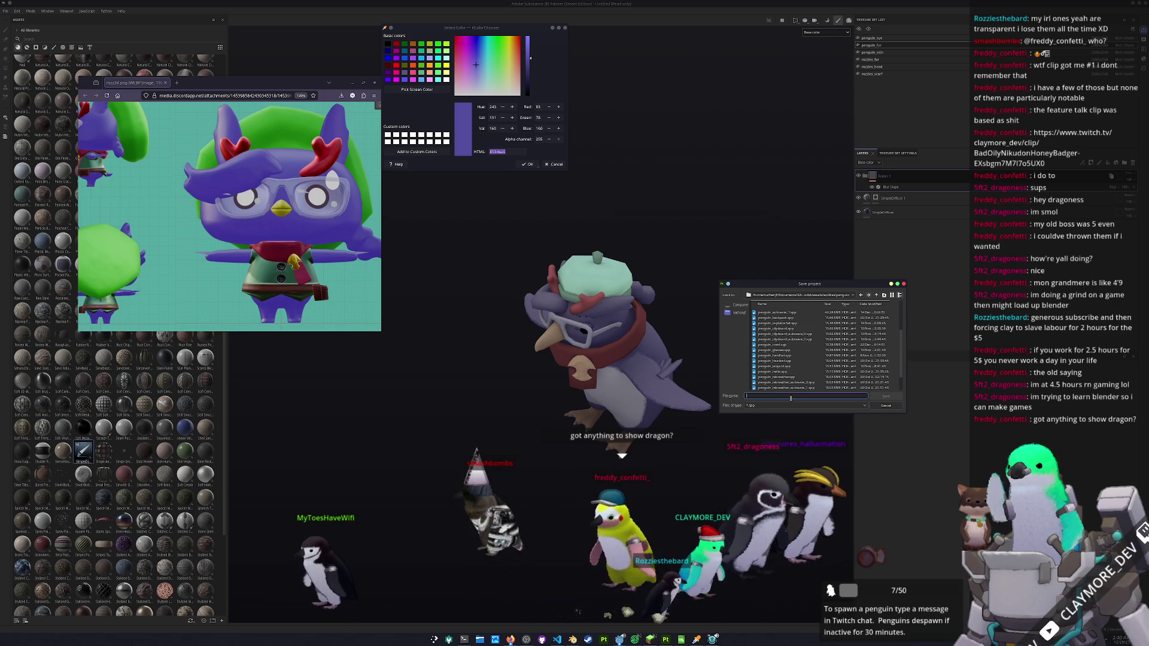
text(penguin)
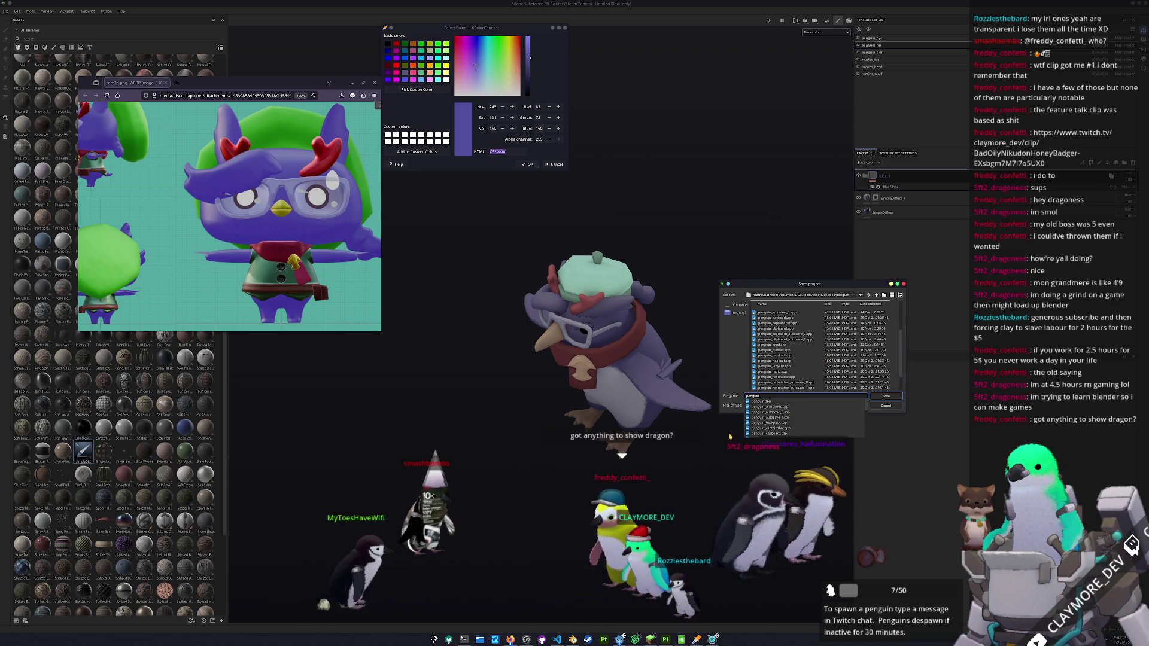
text(_fur)
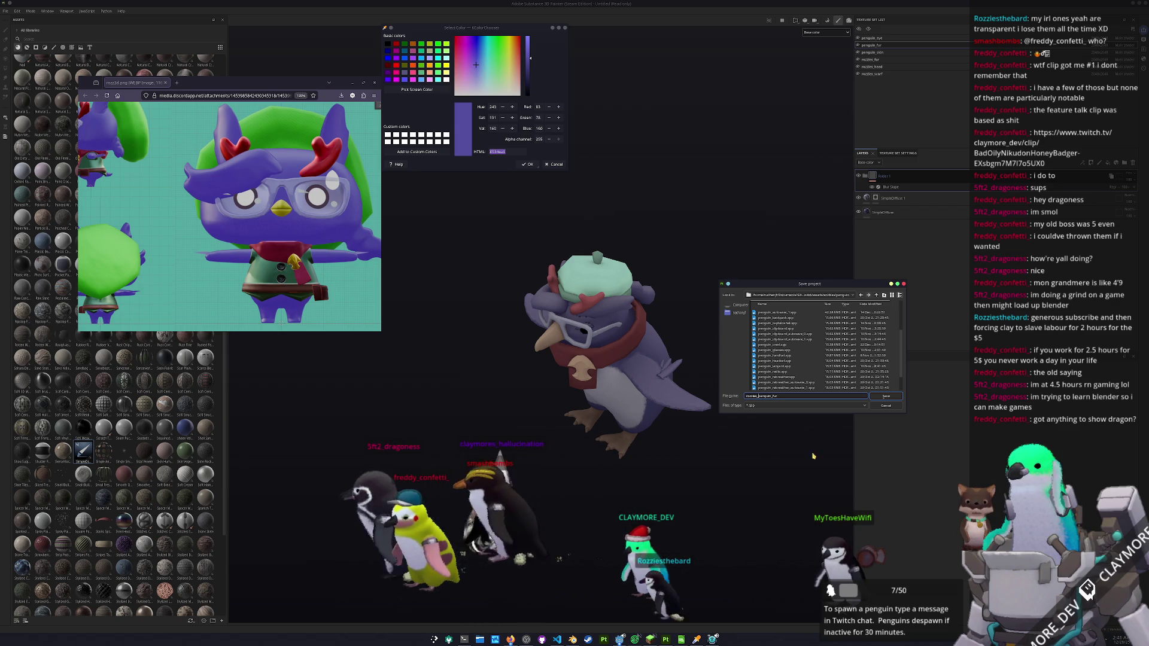
click(878, 398)
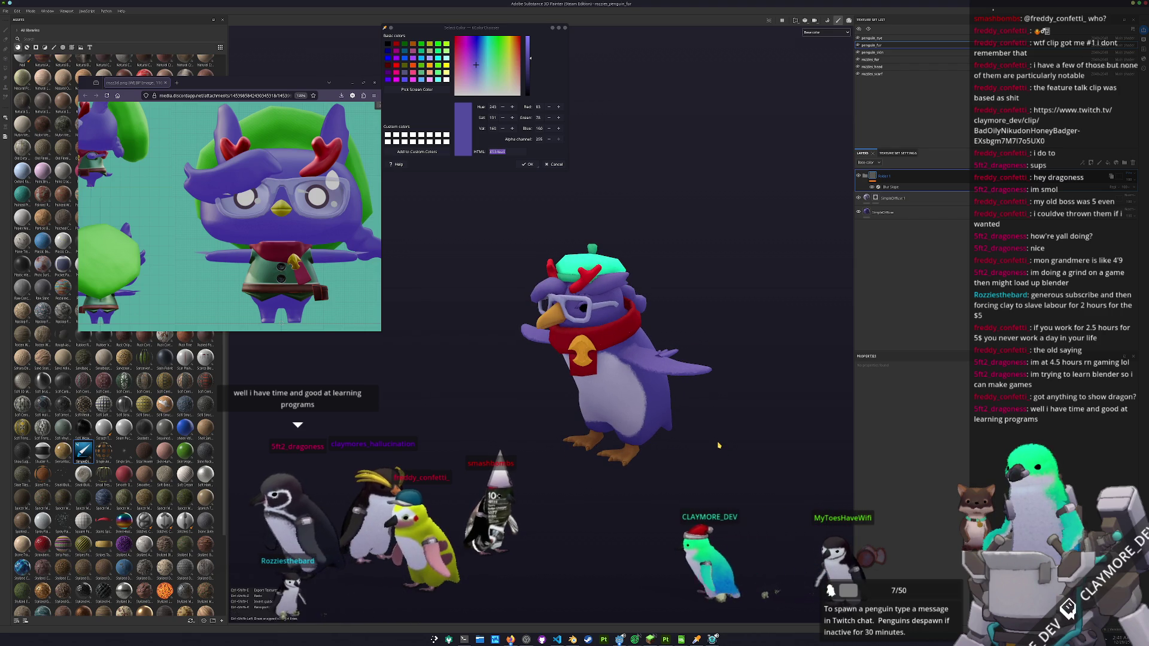
- Open the Export Textures settings and check the project folders in the file manager
key(ctrl+shift+e)
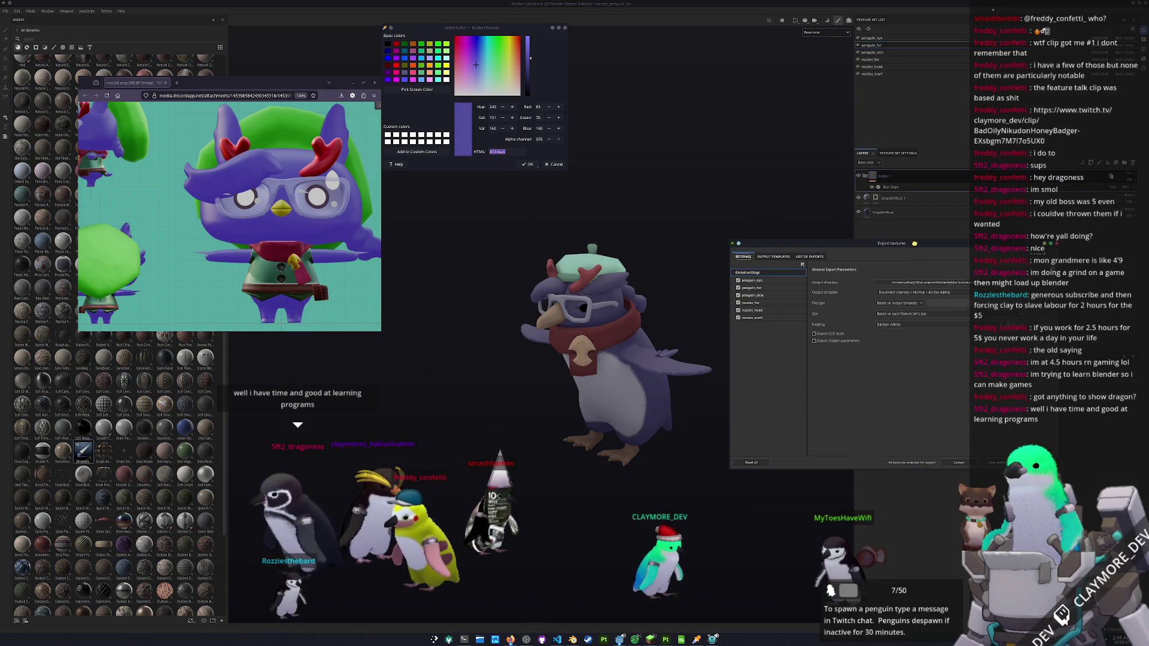
click(480, 640)
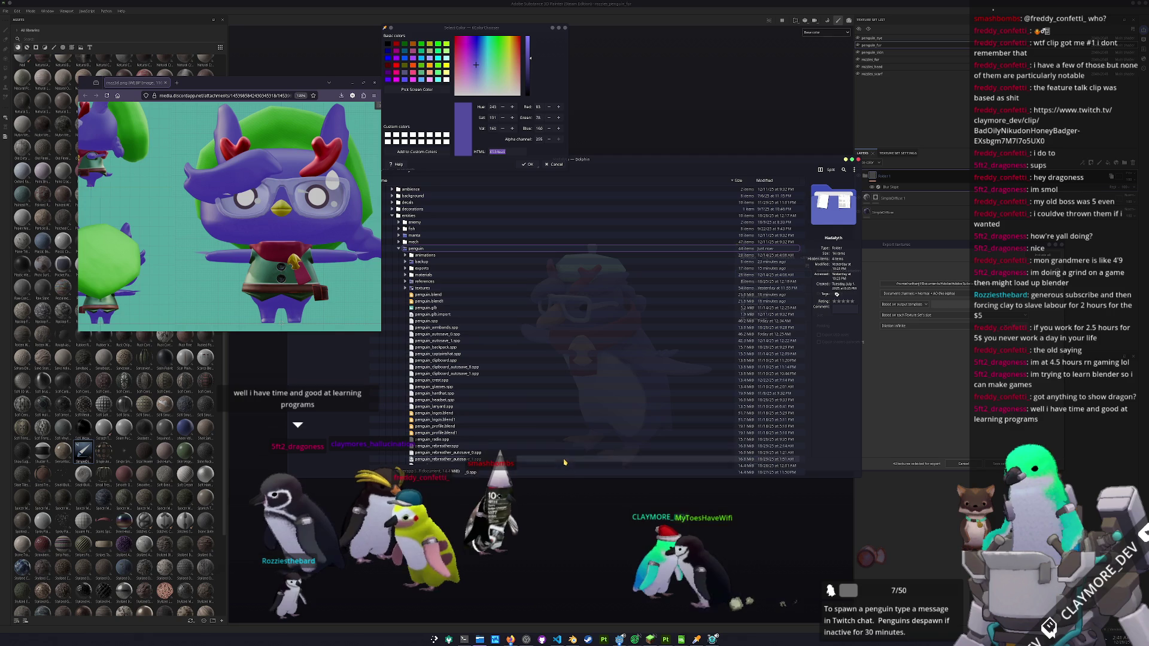
mouse_move(604, 160)
mouse_down()
mouse_move(746, 197)
mouse_move(756, 213)
mouse_up()
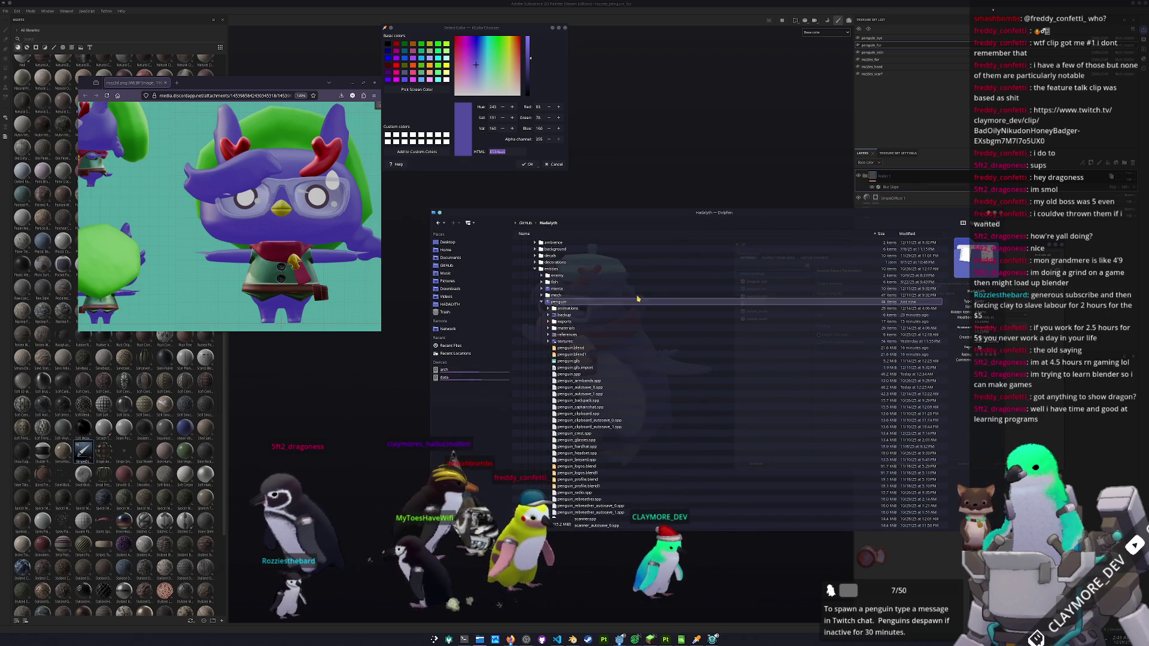
key(ctrl+q)
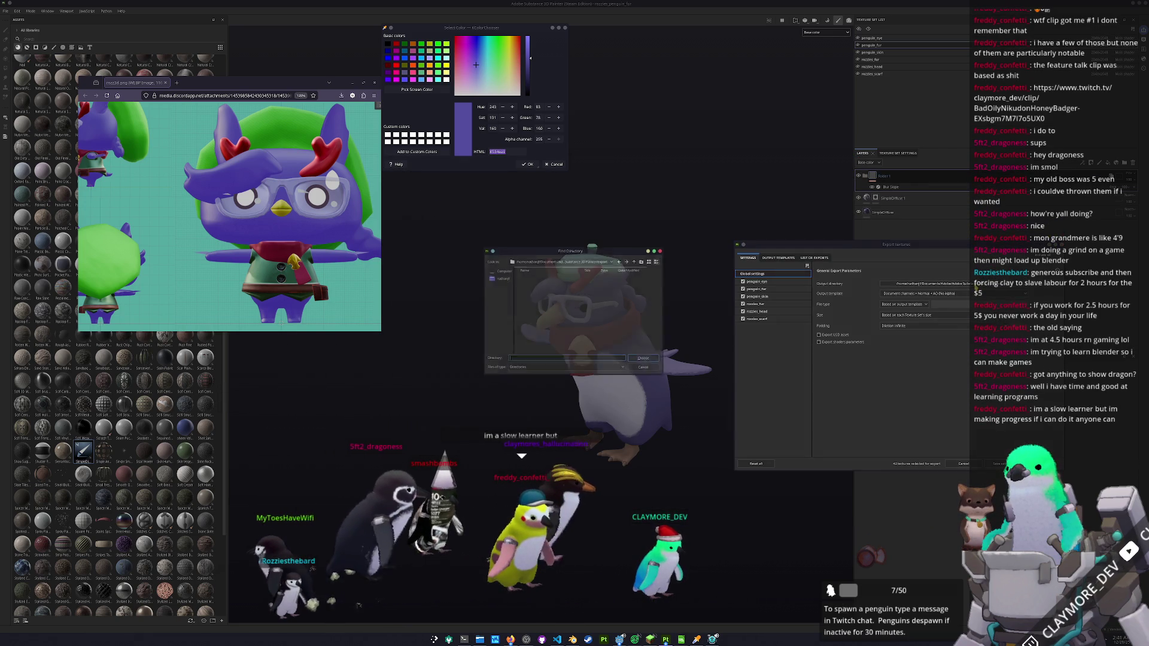
- Create a new folder inside penguin/textures and choose it as the export destination
click(598, 259)
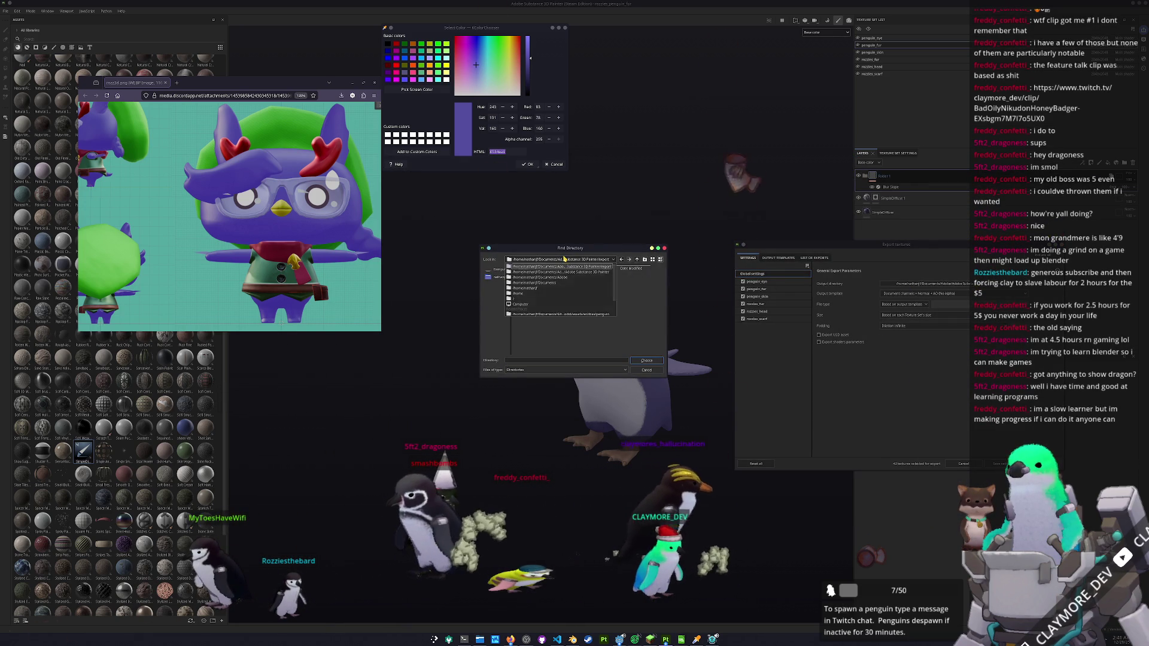
click(584, 298)
double_click(527, 304)
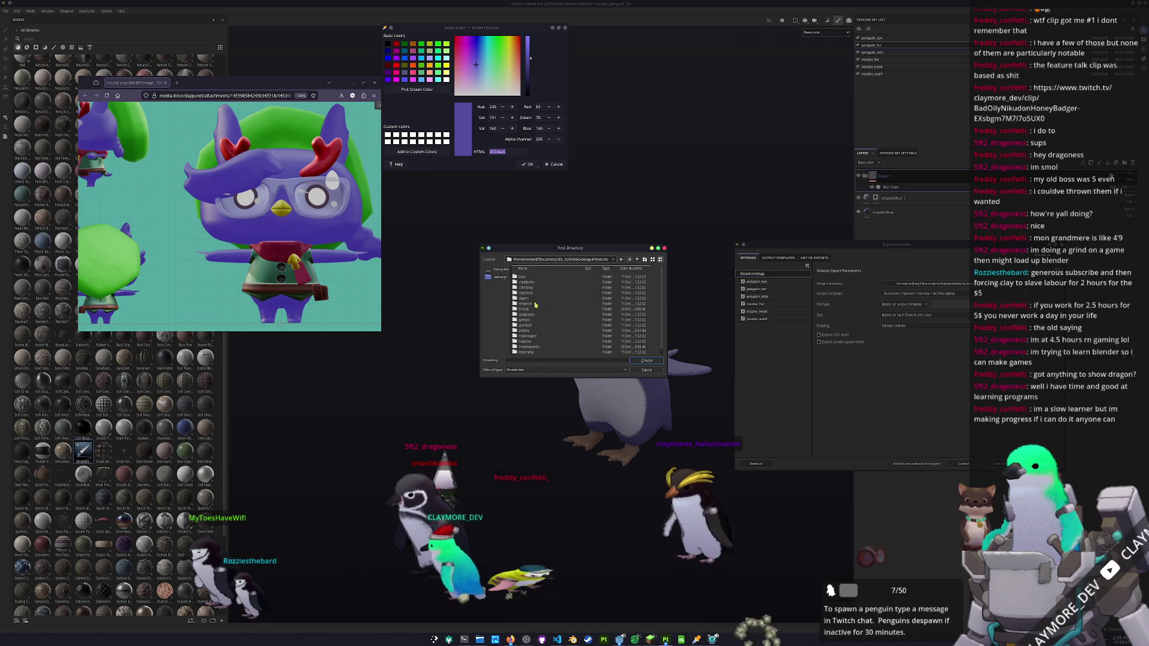
click(644, 260)
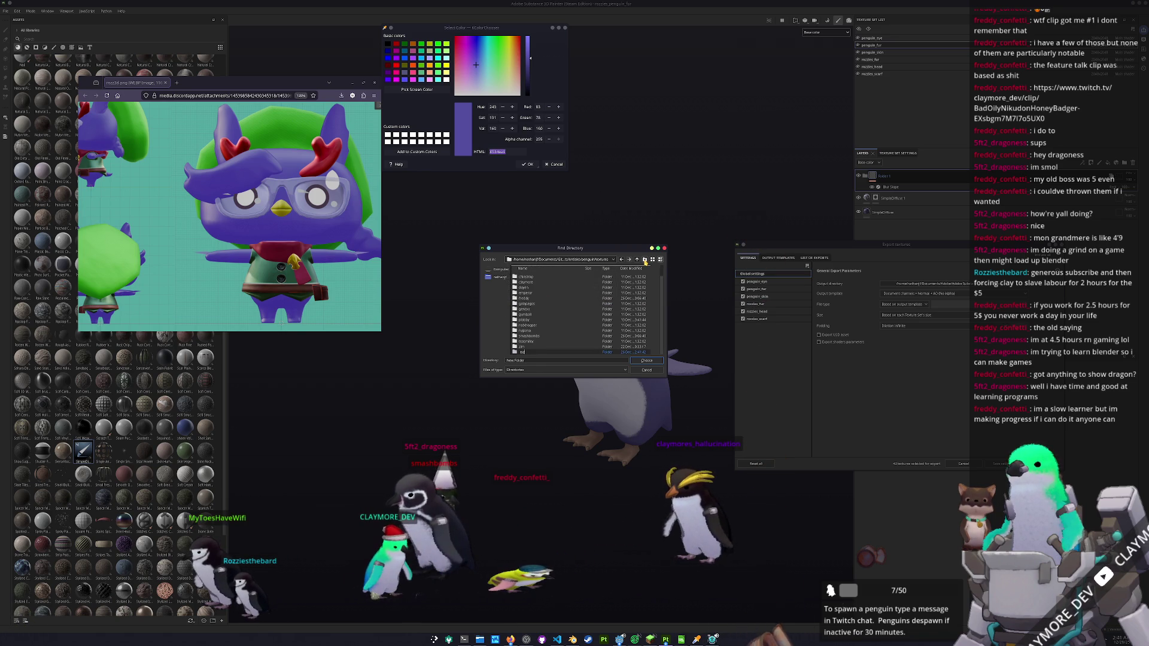
double_click(540, 353)
click(647, 361)
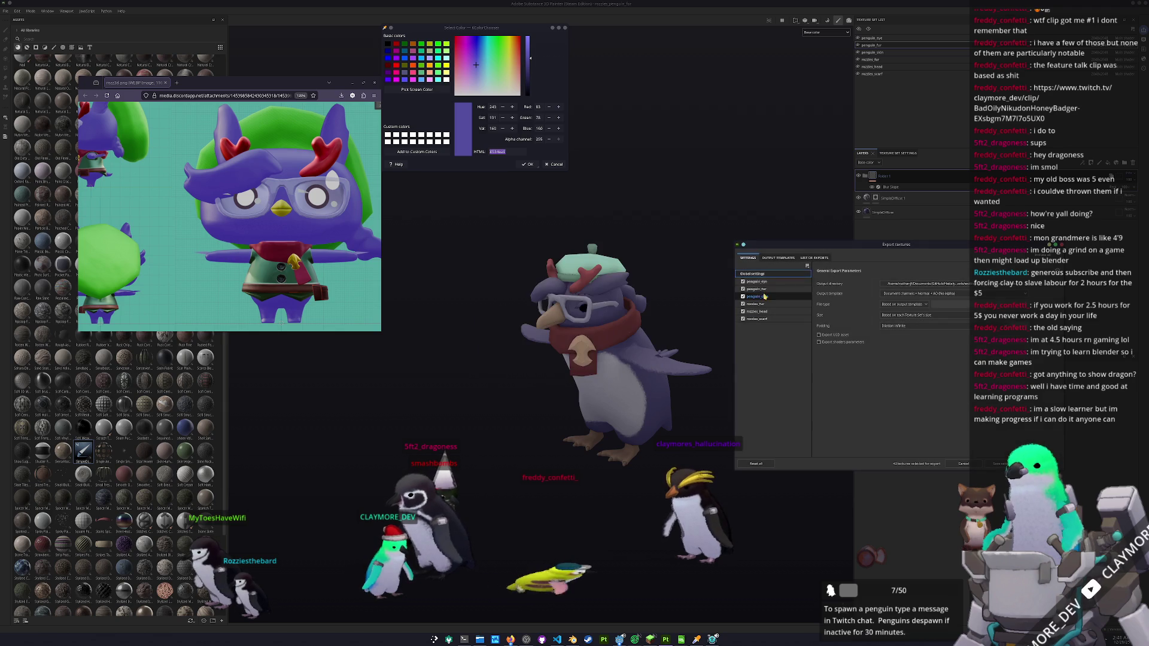
- Untick Roughness, Normal, Height, Normal_OpenGL and Mixed_AO for the penguin_eye texture set
click(768, 284)
click(819, 369)
click(819, 379)
click(819, 389)
click(820, 400)
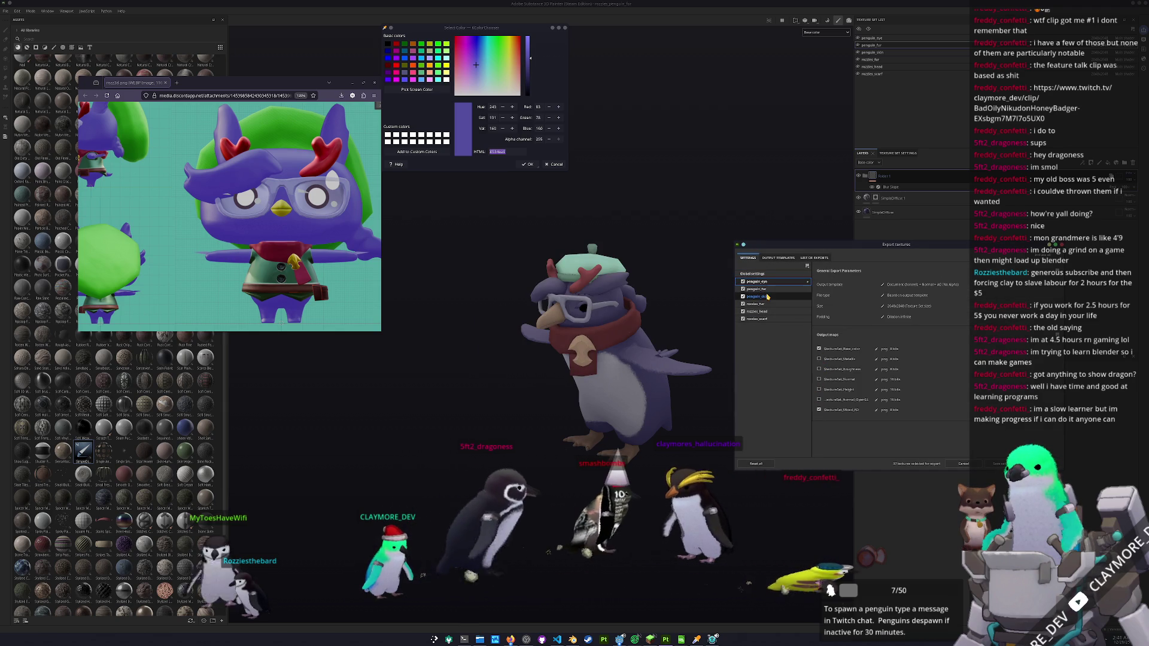
click(820, 410)
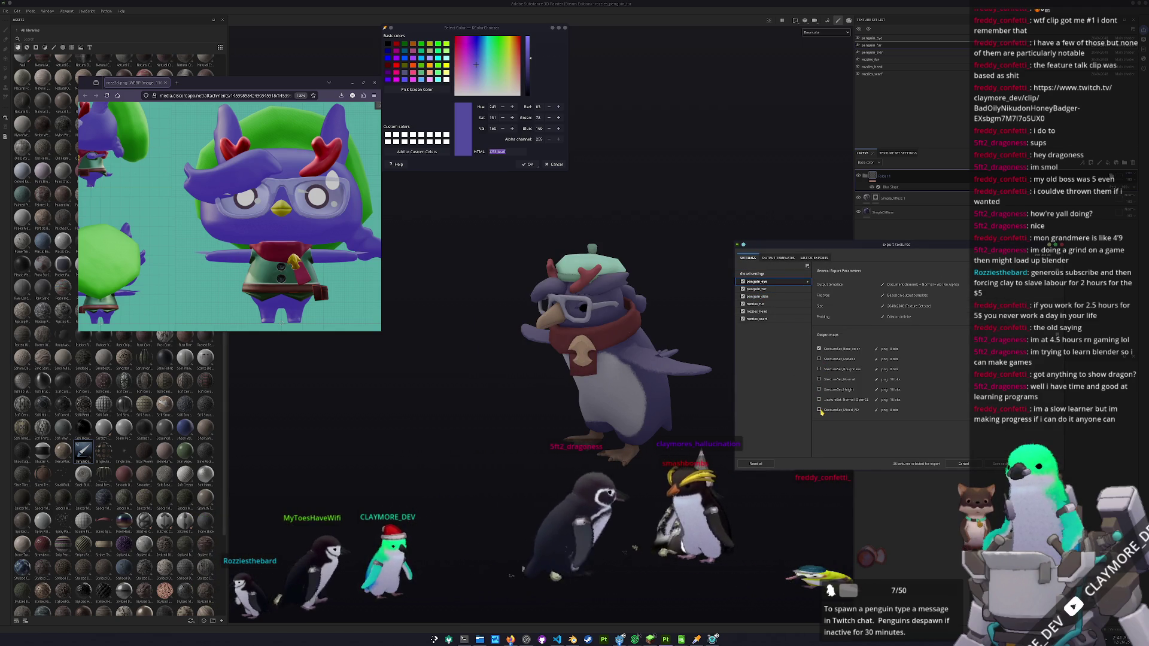
- Review the penguin_fur and penguin_skin export settings, then close the dialog
click(764, 290)
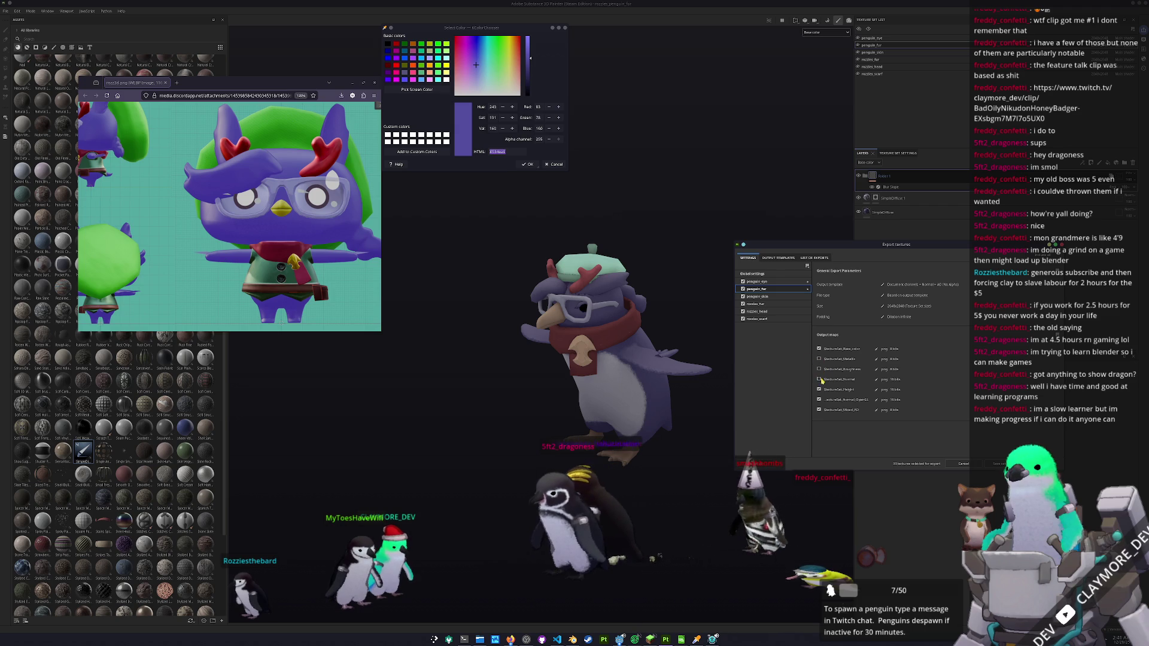
click(796, 296)
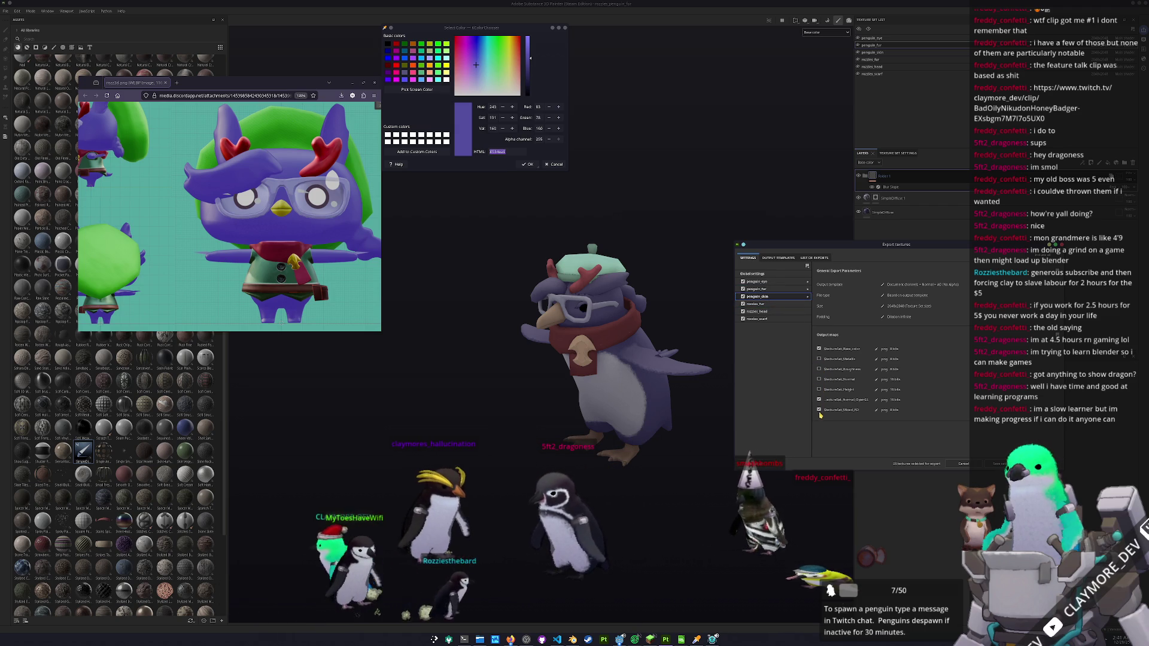
key(Down)
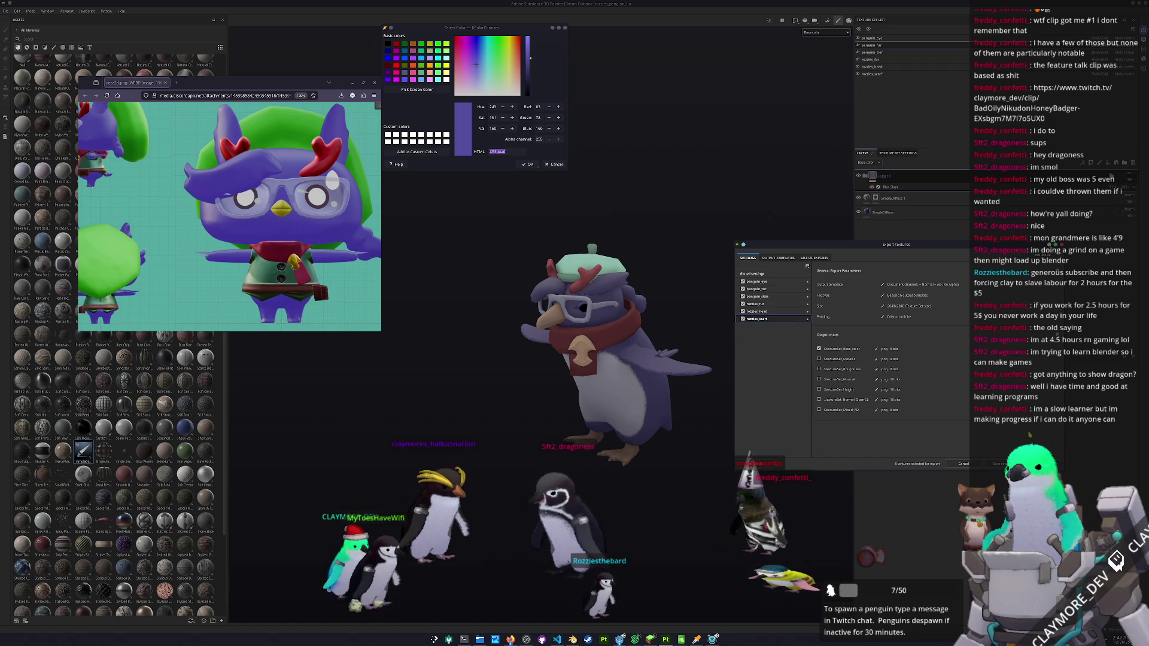
key(Escape)
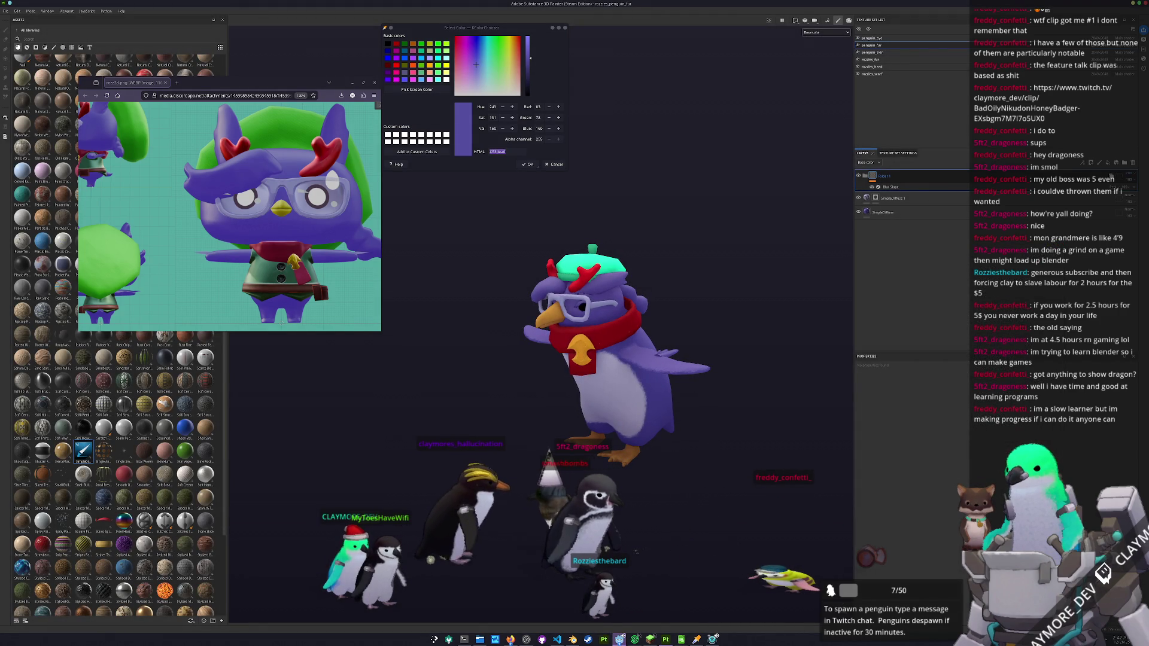
- In Blender, frame the rigged penguin from the front and select its body and head meshes
click(541, 605)
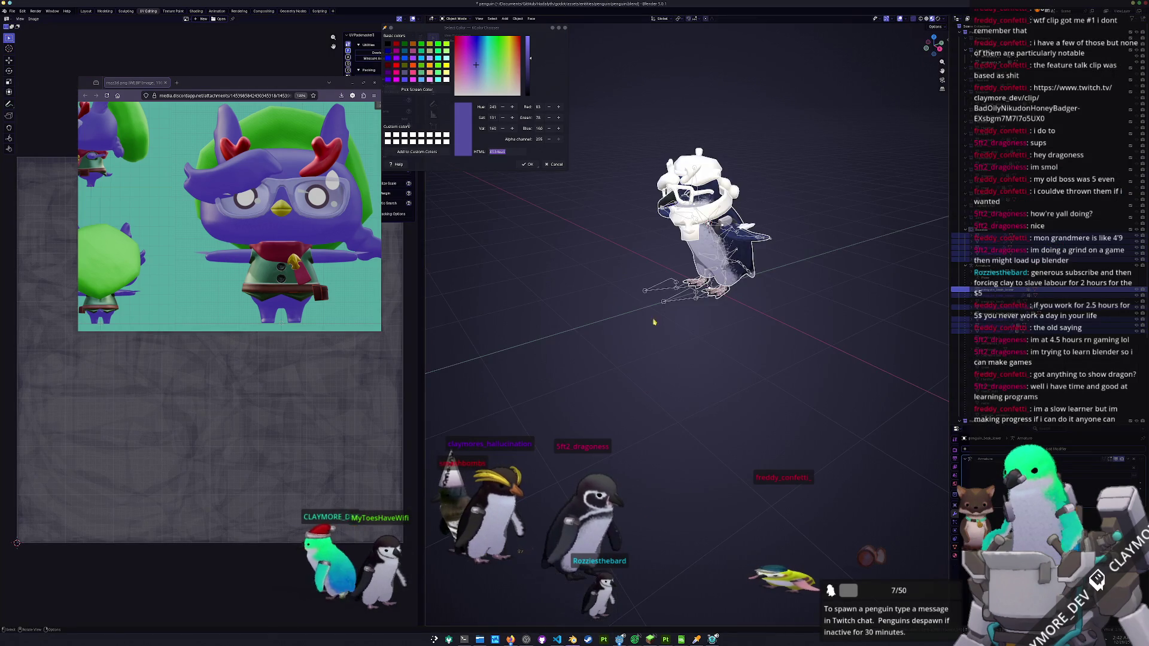
key(KP_Decimal)
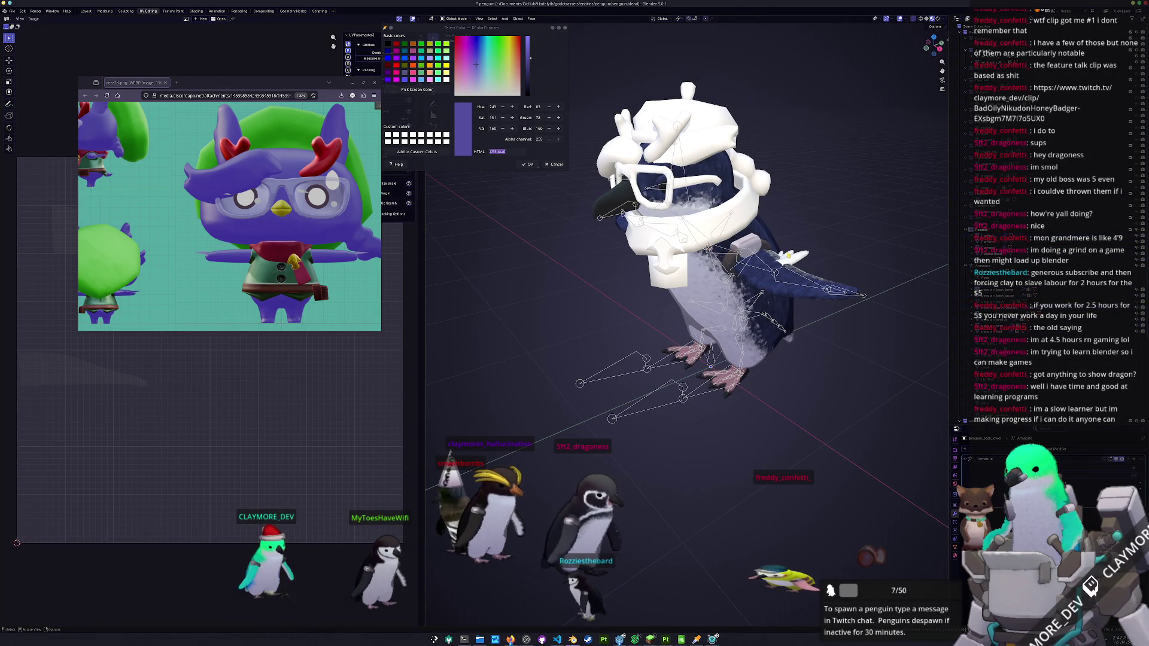
key(KP_6)
key(KP_6)
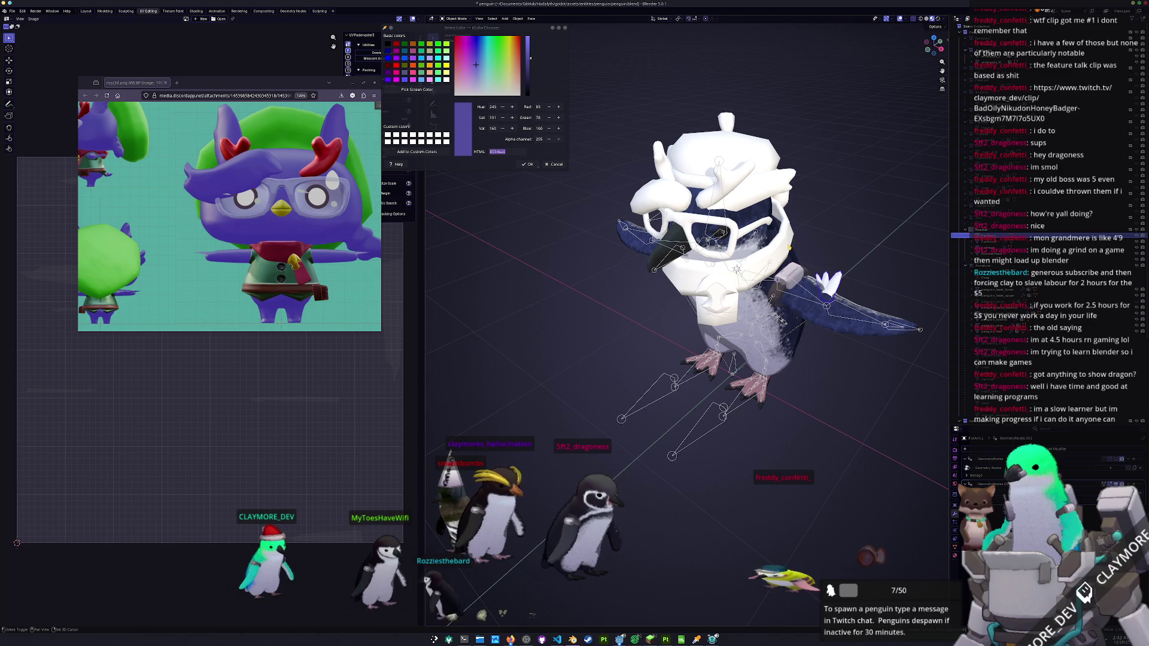
click(988, 259)
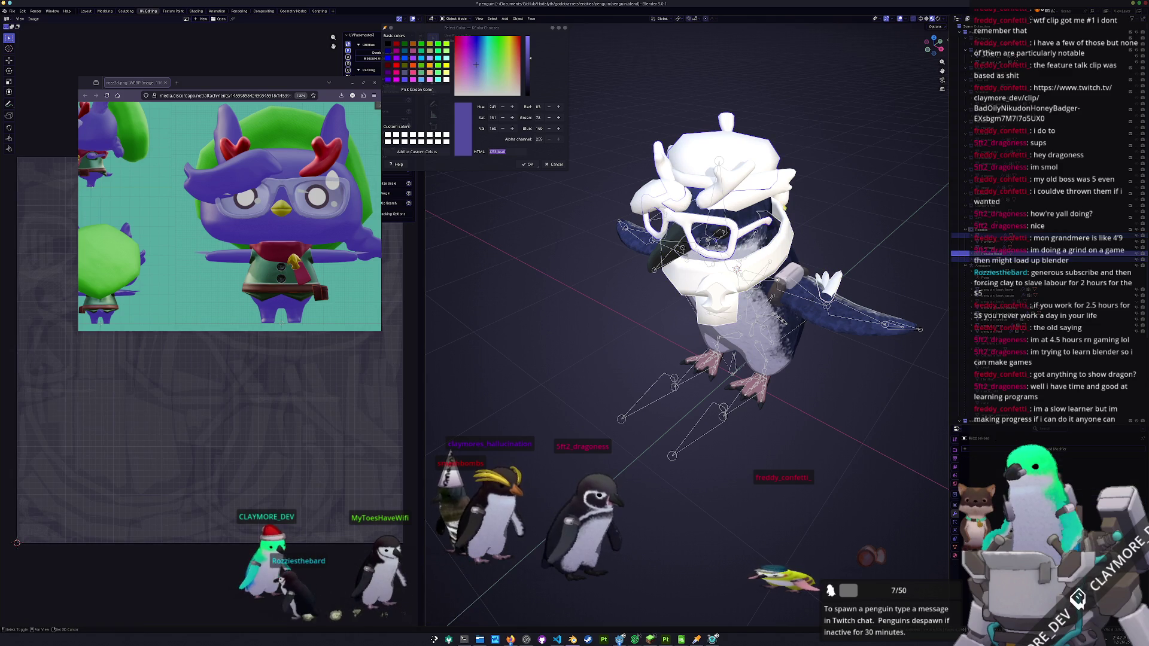
click(988, 248)
key(KP_4)
key(KP_4)
key(KP_4)
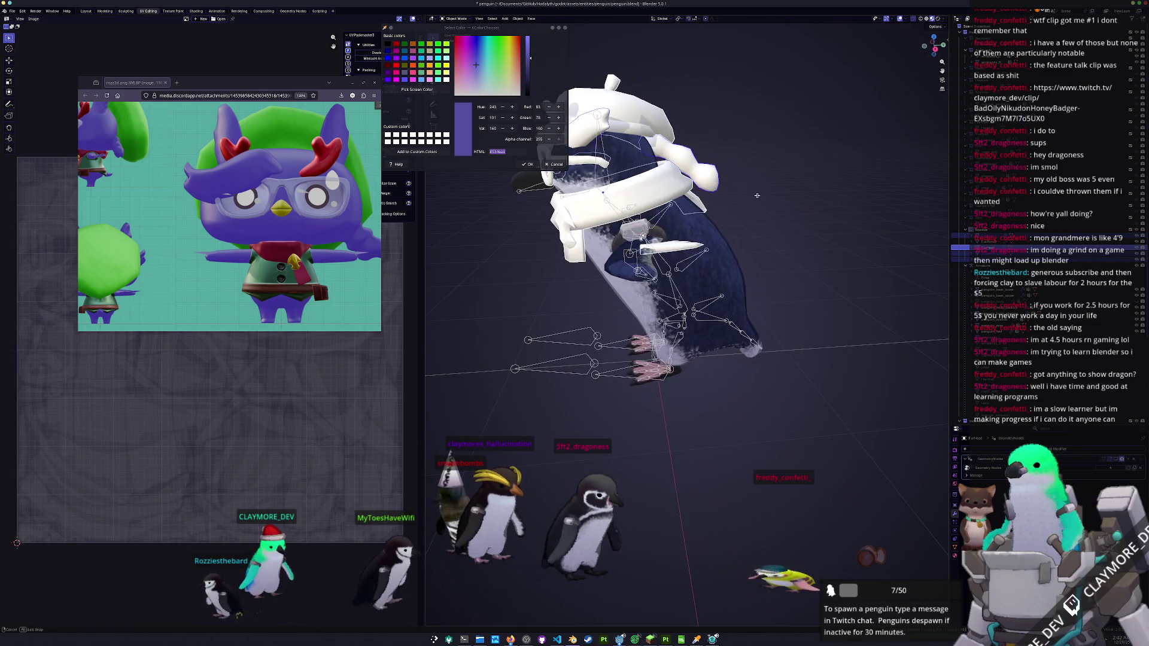
click(780, 236)
scroll(780, 236, down, 3)
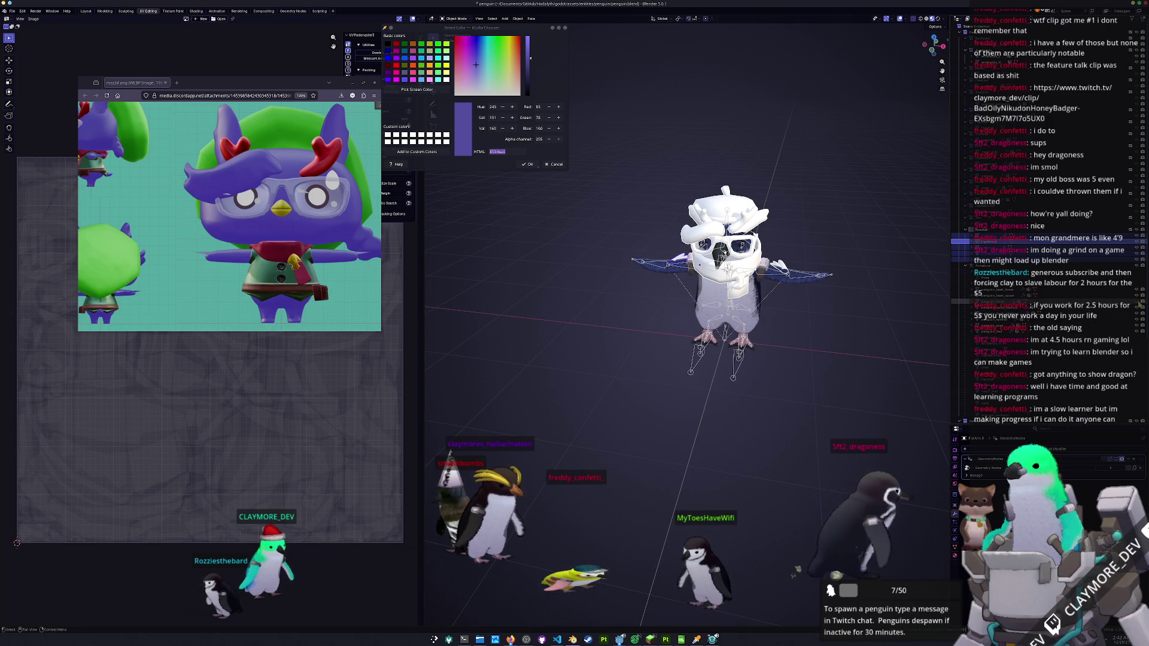
scroll(789, 265, up, 3)
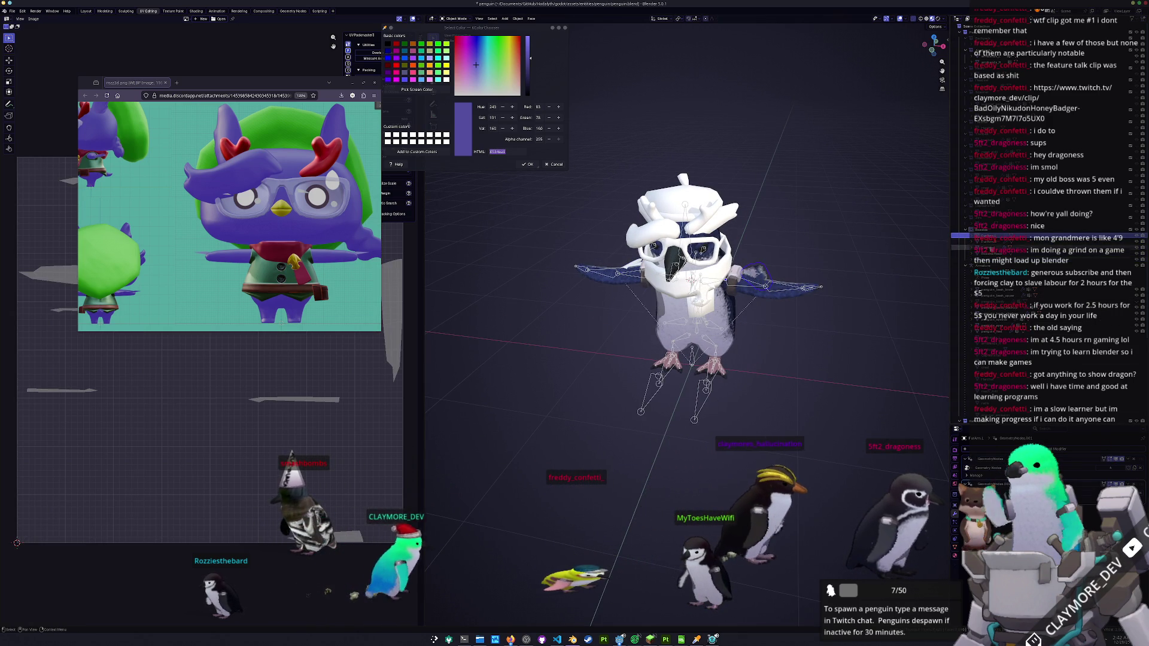
- Select FatArm.R, FatHead and the next part, applying each one's GeometryNodes modifier
click(988, 247)
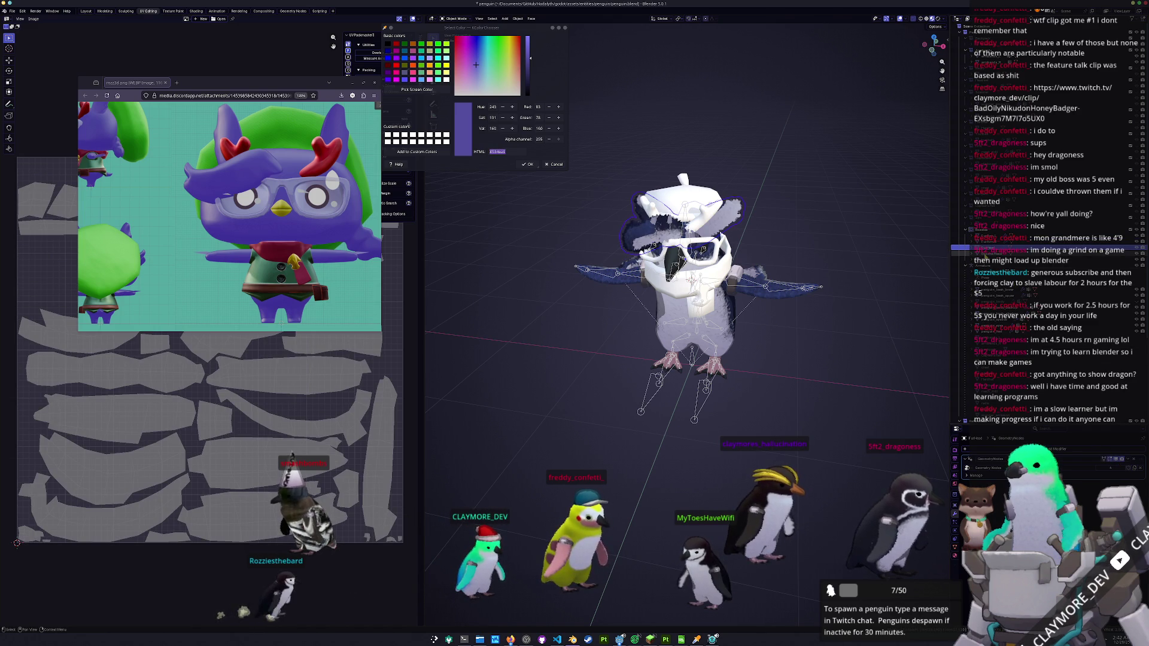
click(987, 241)
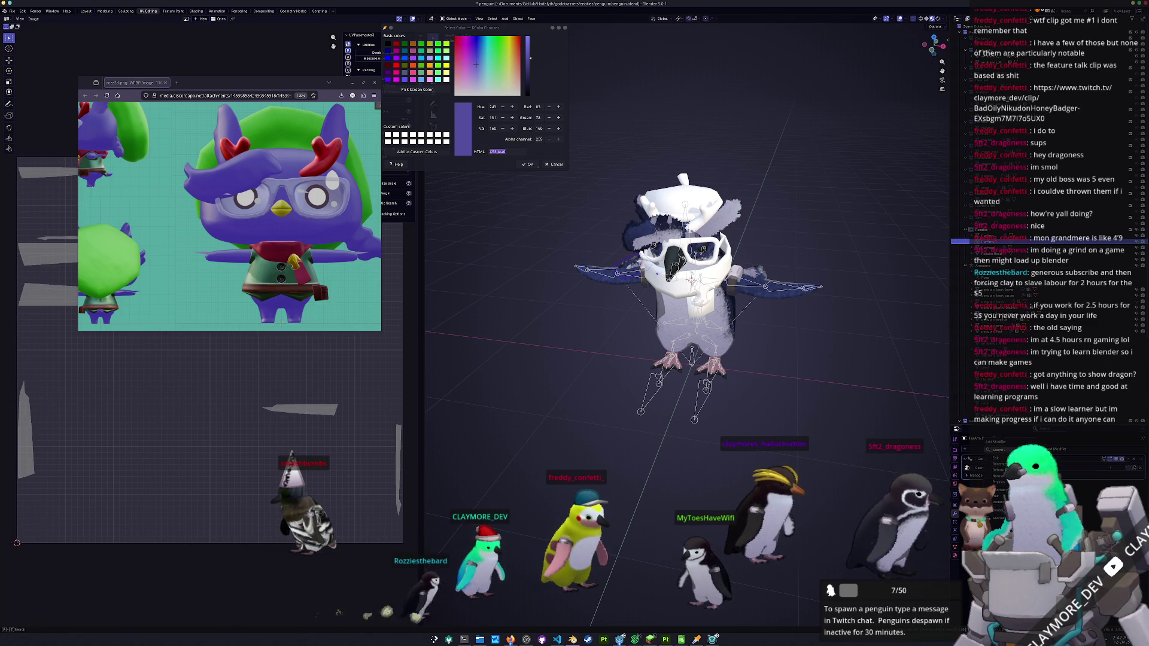
key(Escape)
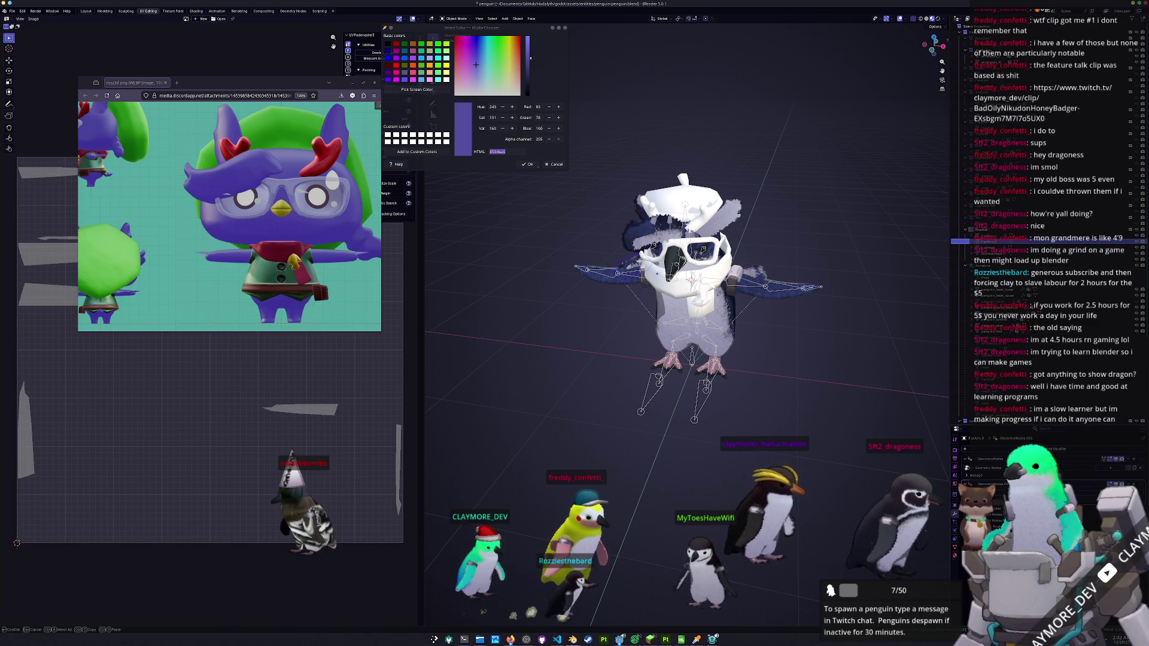
click(987, 246)
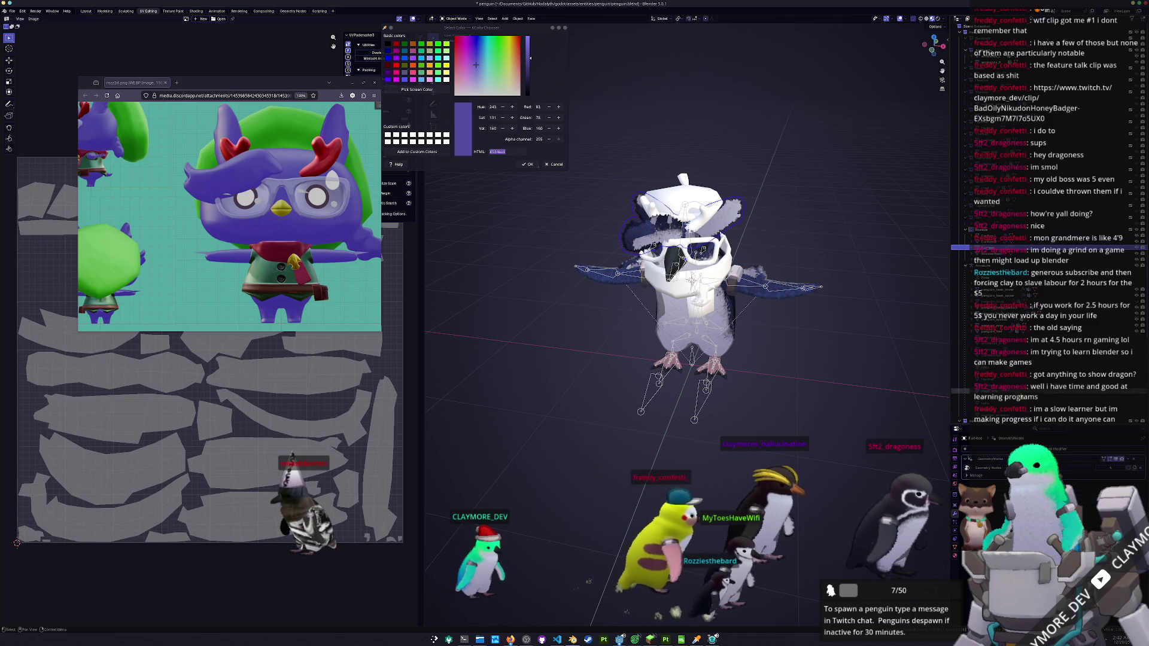
key(Escape)
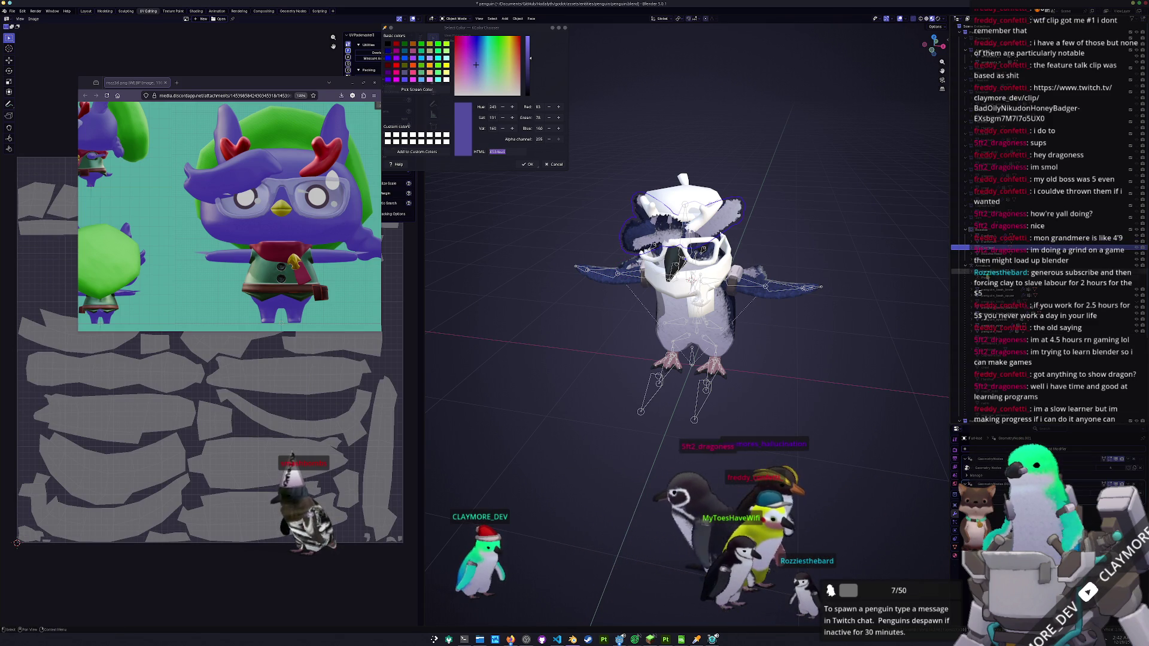
click(987, 253)
click(987, 236)
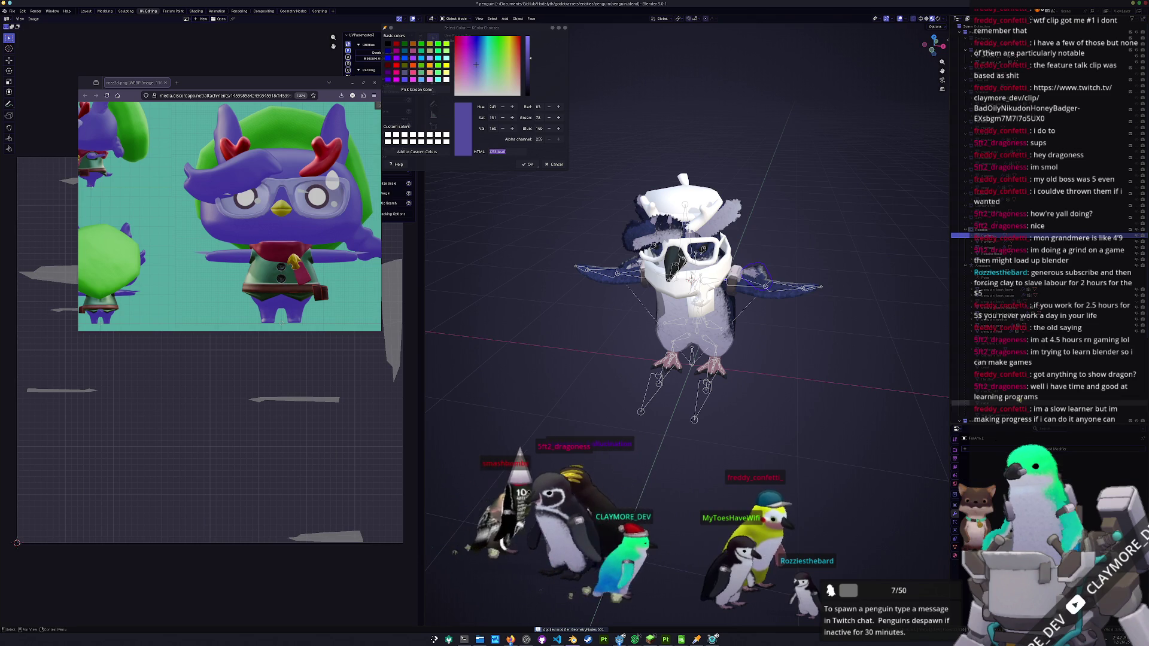
- Select the hat, glasses, body, wings and penguin_feet meshes in turn to check them
click(991, 242)
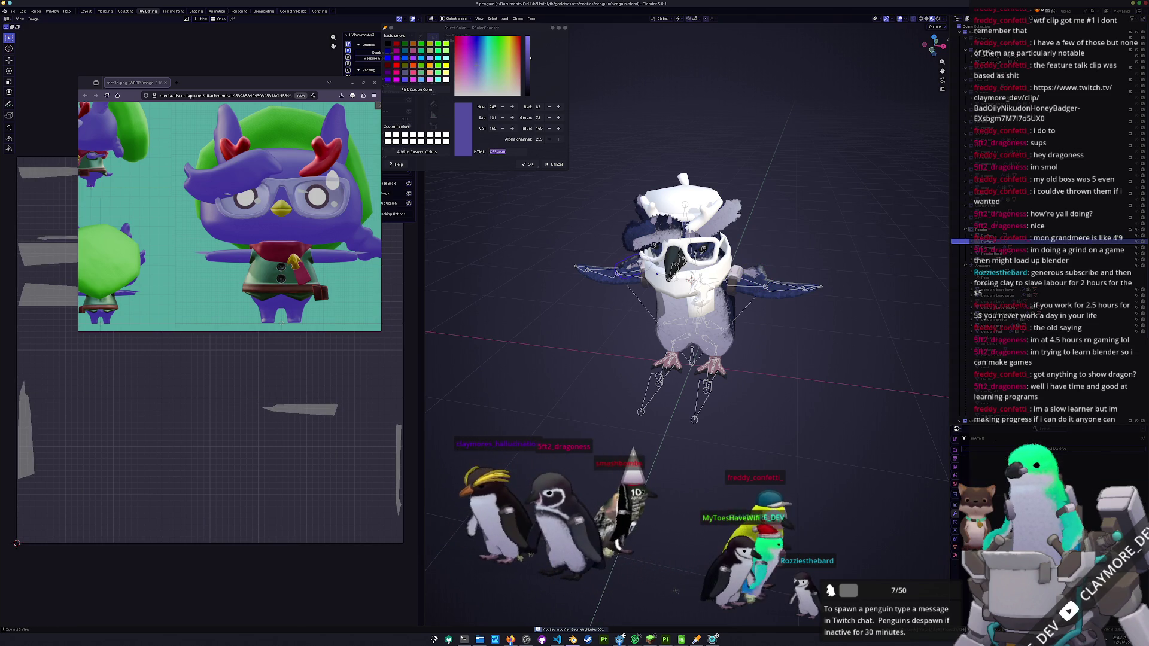
click(988, 247)
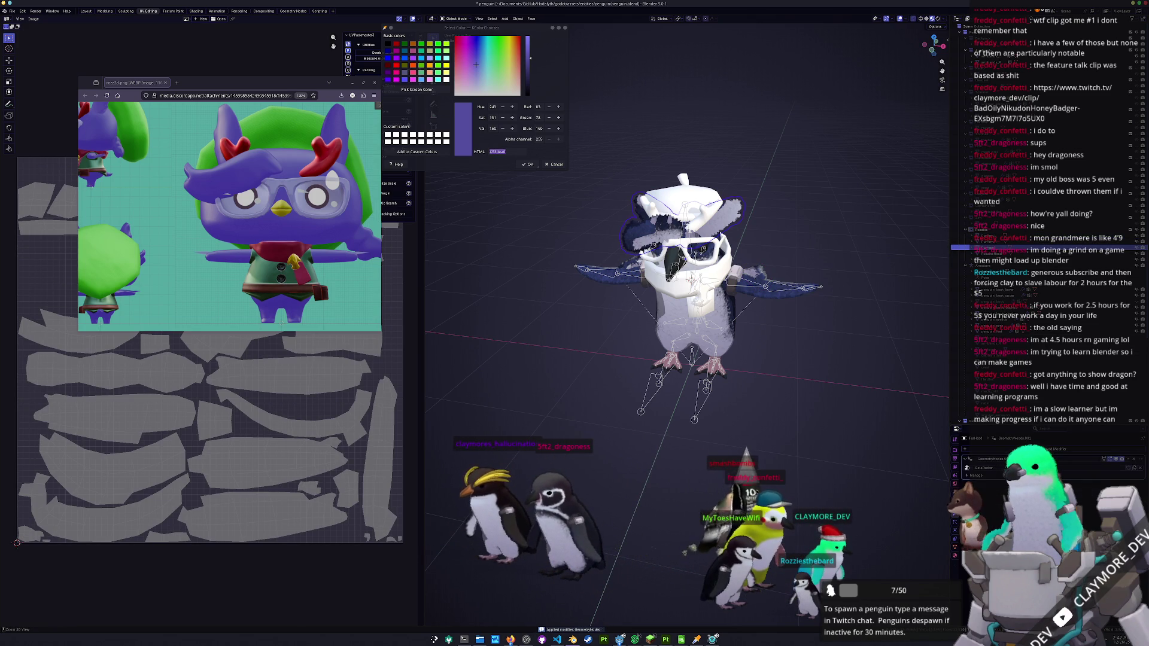
click(987, 253)
click(987, 259)
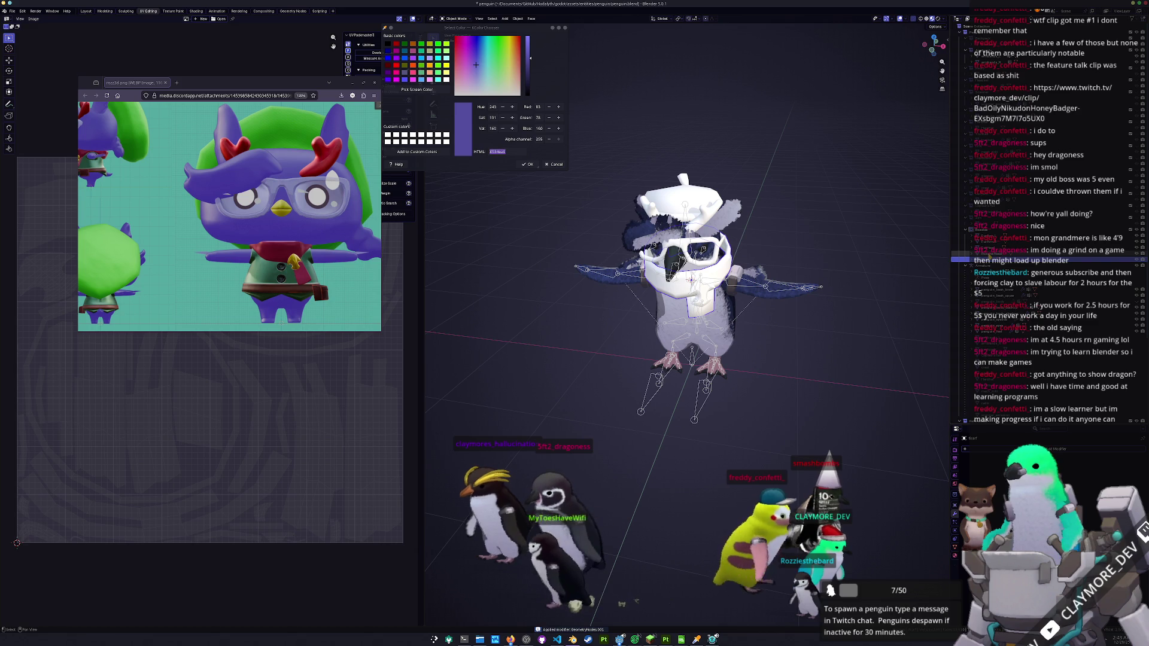
click(990, 250)
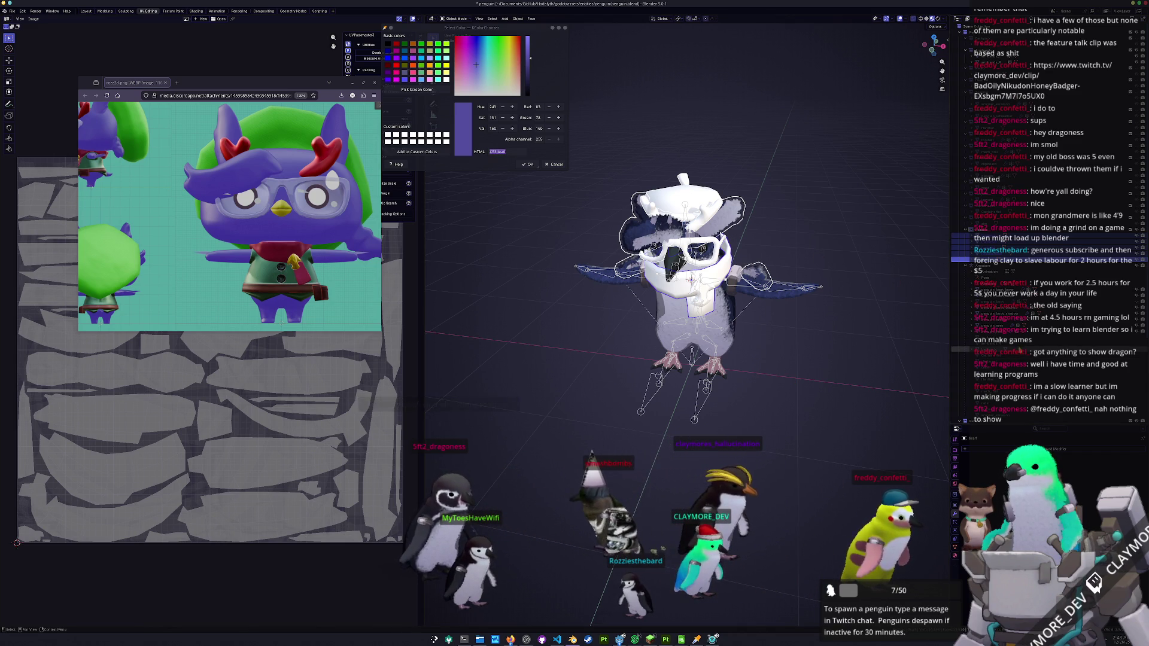
click(993, 301)
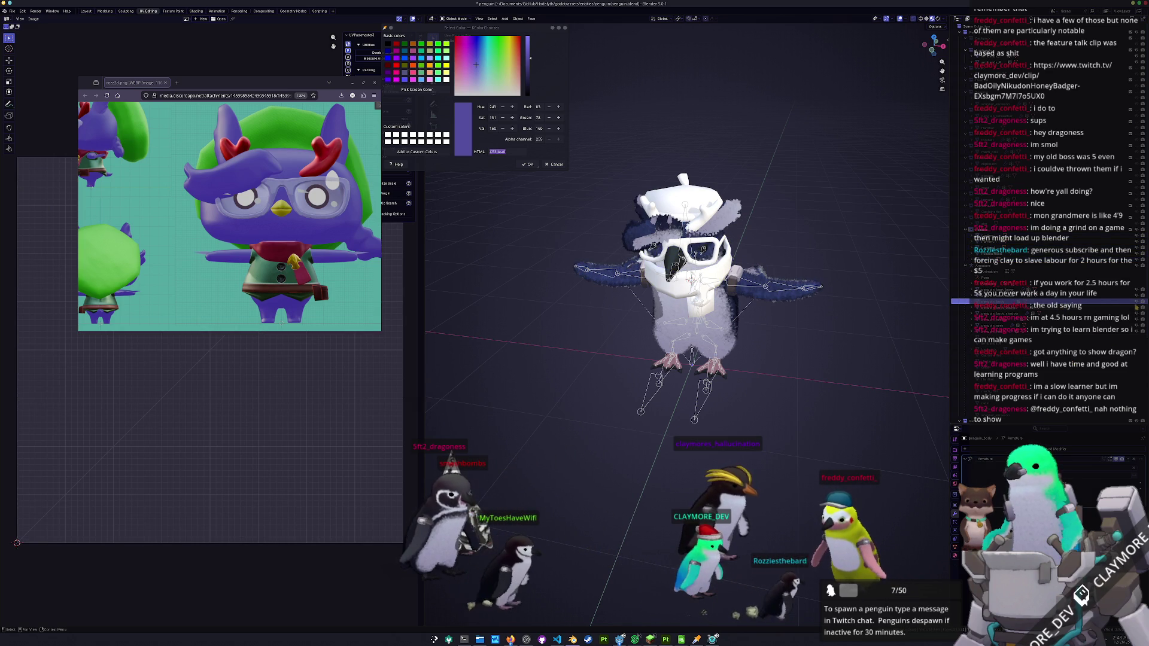
click(993, 331)
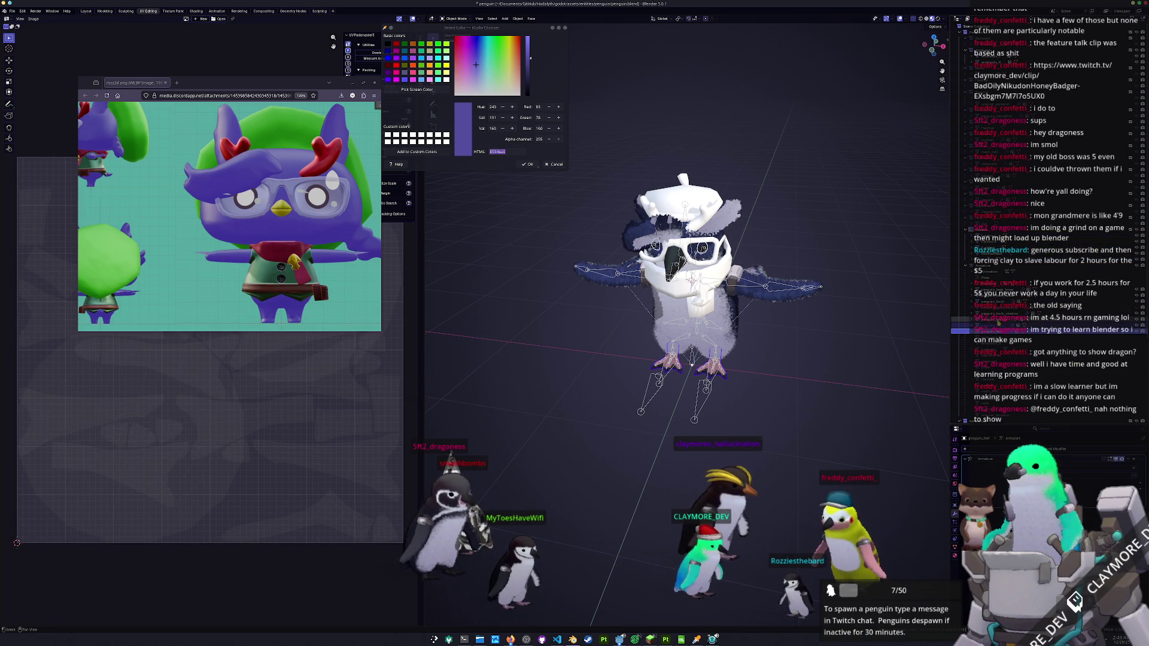
click(987, 295)
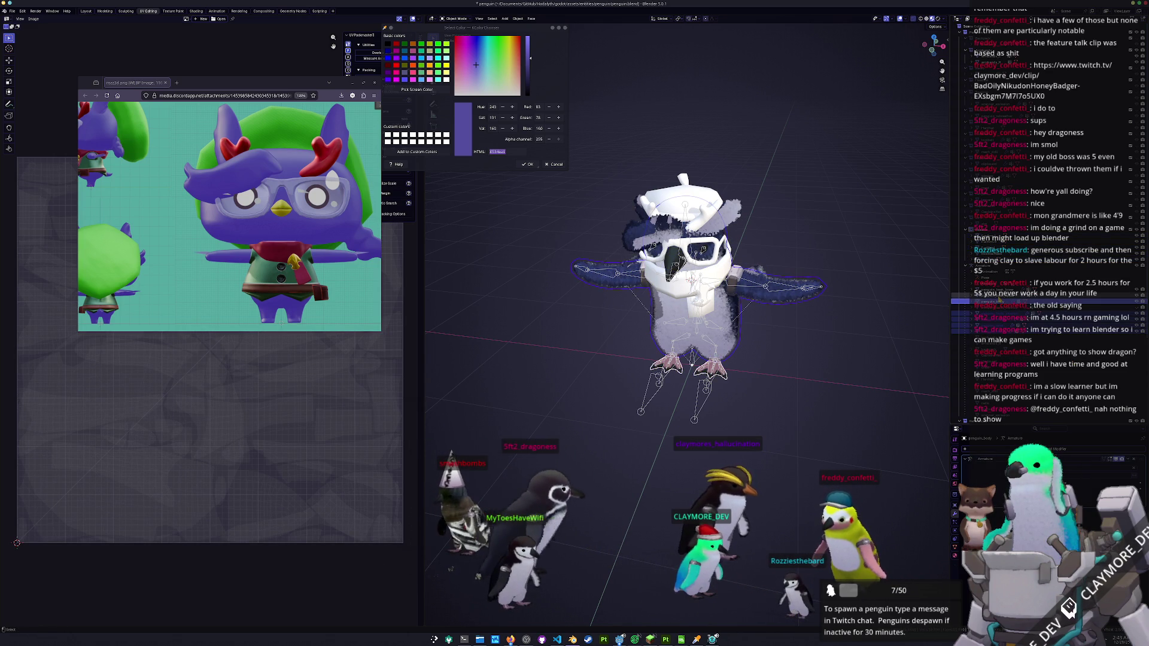
click(991, 259)
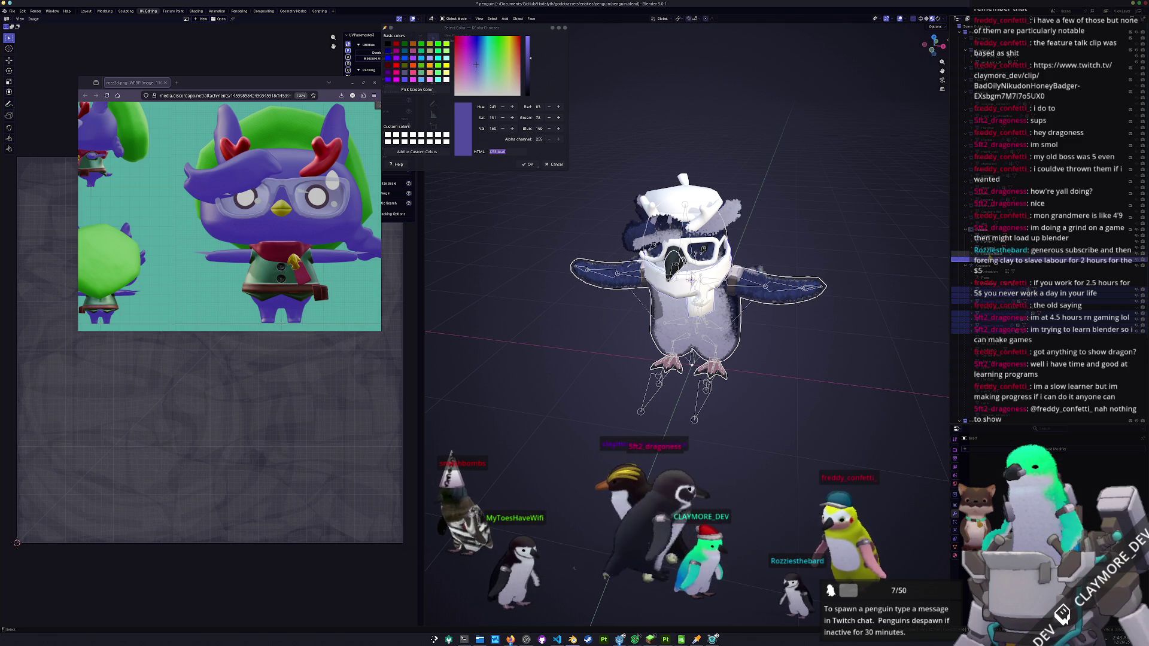
click(991, 242)
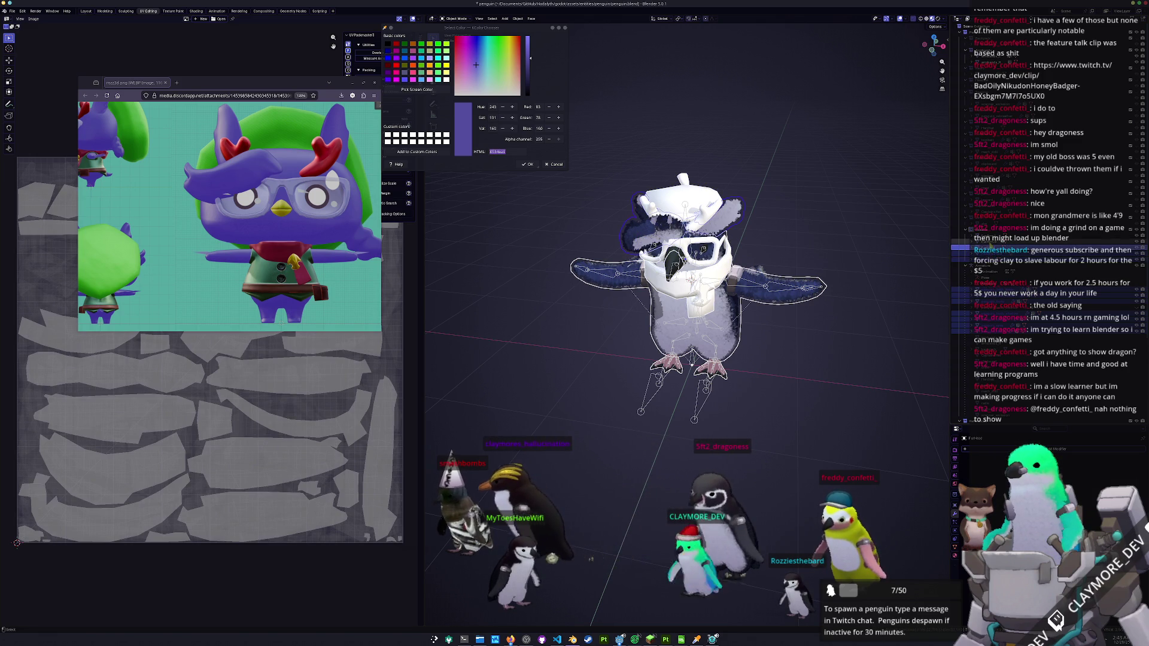
- Try rotating and moving the penguin rig, cancel the moves, and save penguin.blend
key(r)
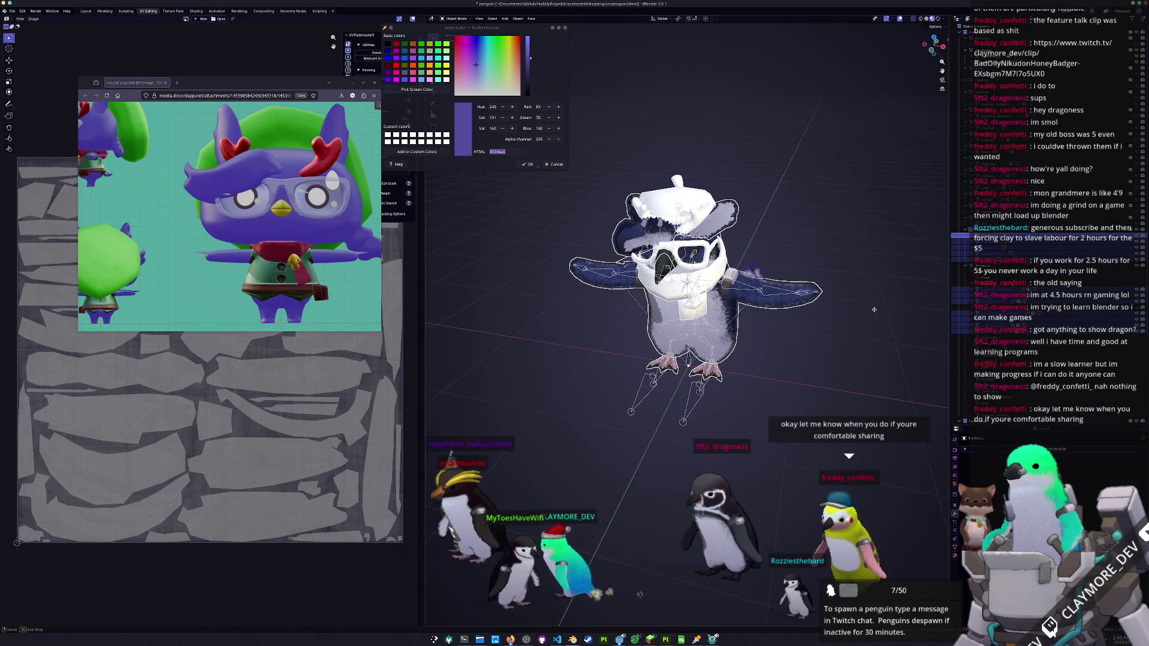
drag(874, 326, 878, 315)
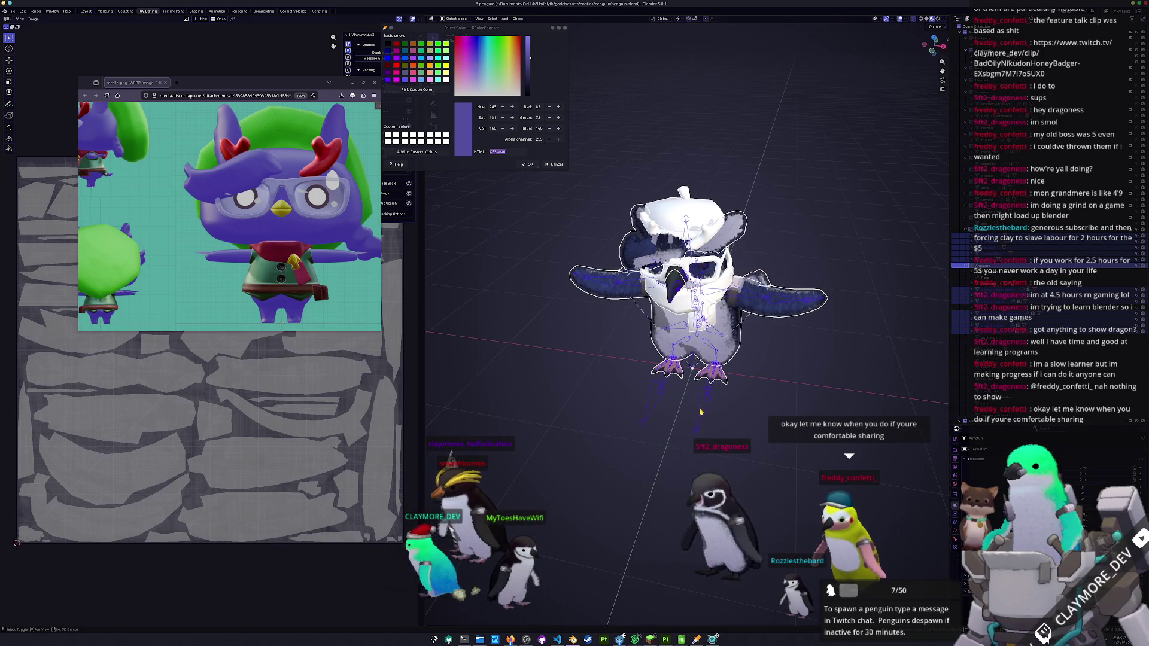
key(g)
key(x)
key(Escape)
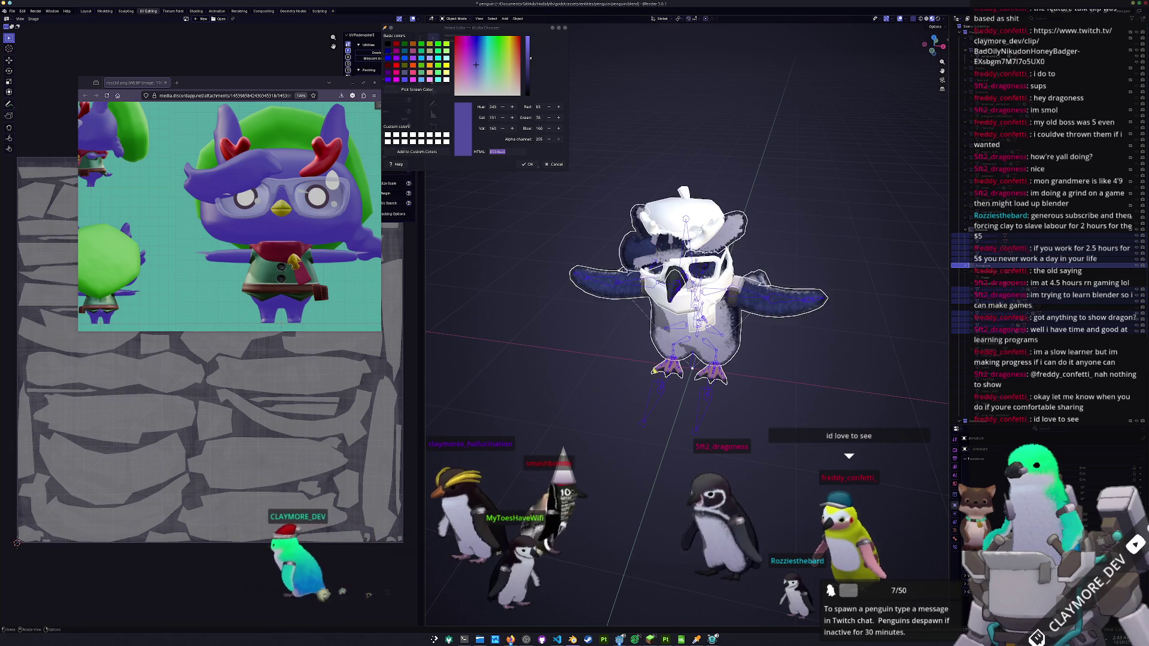
scroll(645, 331, up, 3)
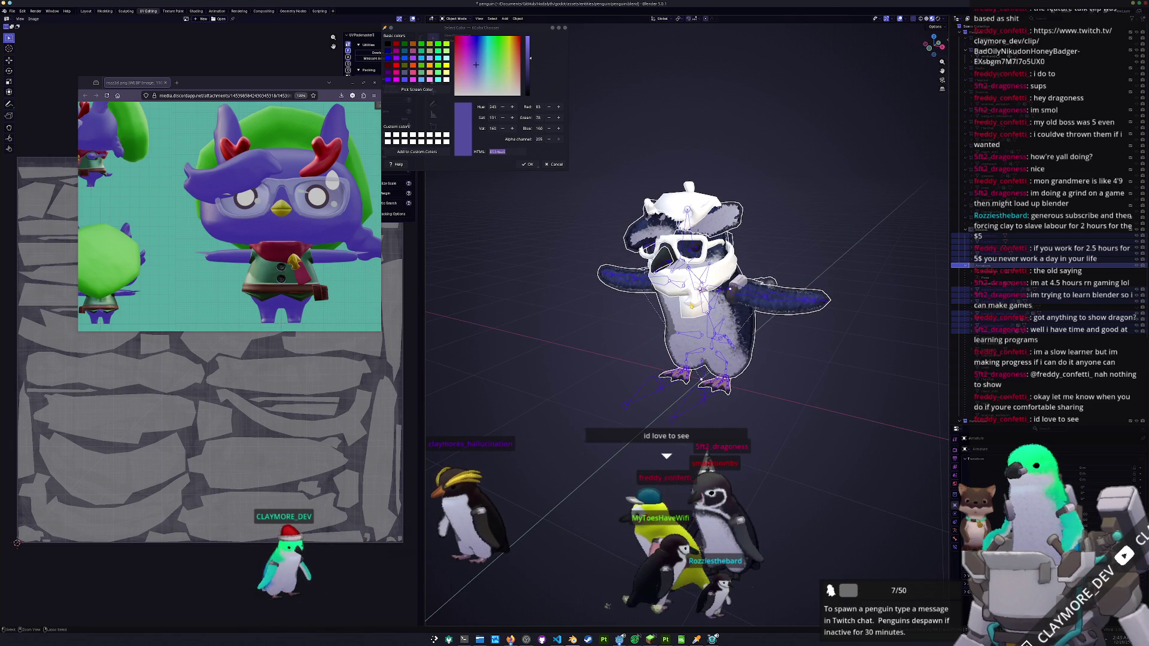
scroll(620, 383, up, 3)
key(ctrl+s)
scroll(622, 391, down, 5)
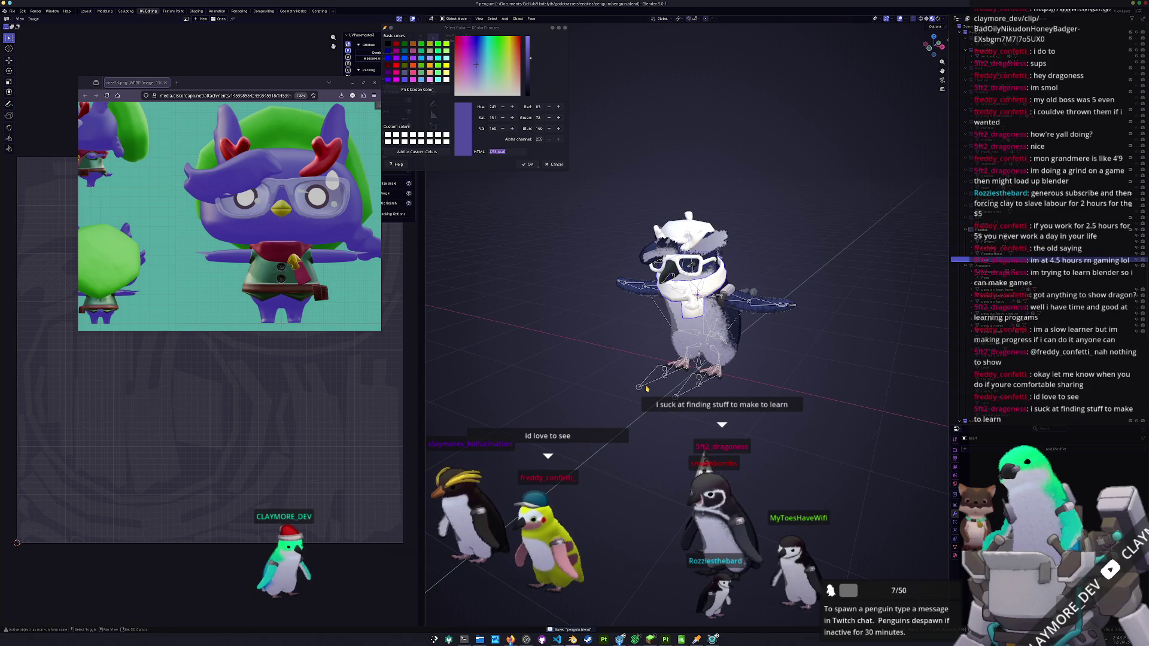
- Select the penguin's armature, put it in Pose Mode, and bring up the parenting options
click(639, 388)
key(ctrl+Tab)
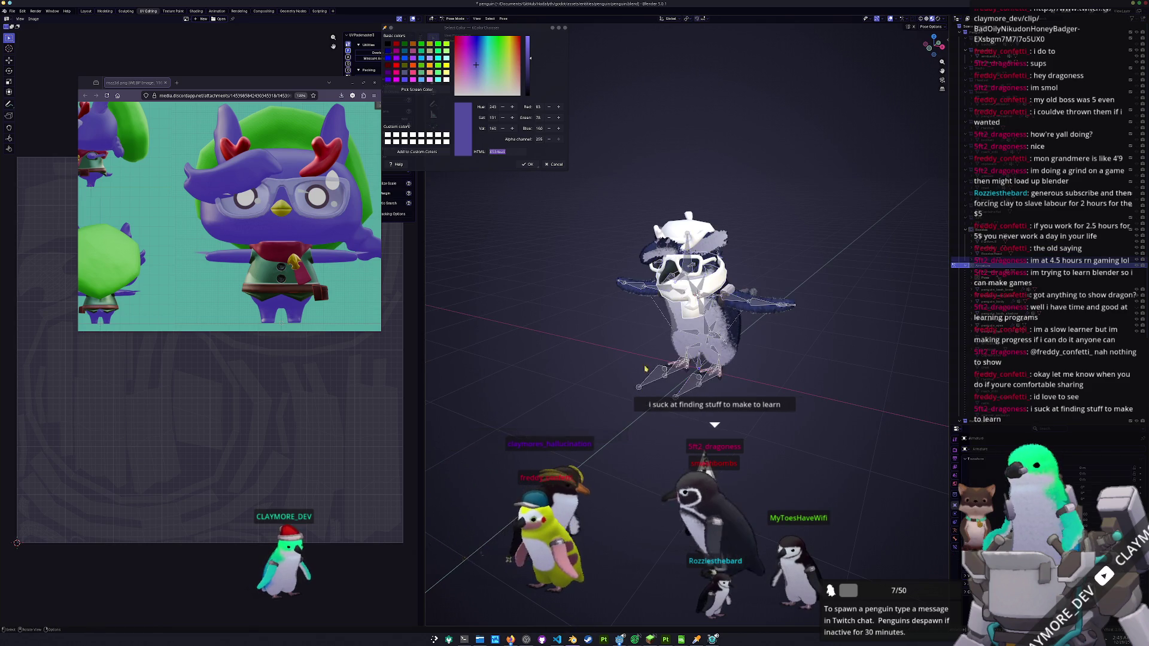
scroll(700, 291, up, 4)
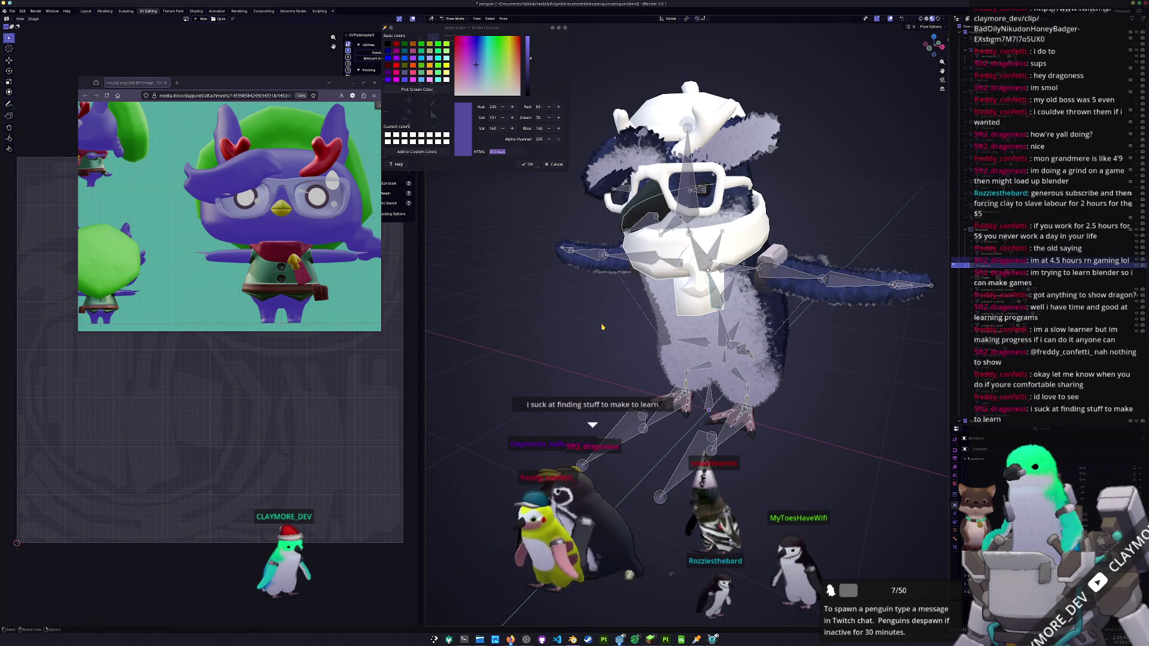
key(ctrl+p)
- Parent the selected penguin mesh to the armature's active bone with Ctrl+P > Bone
key(Down)
key(Down)
key(Down)
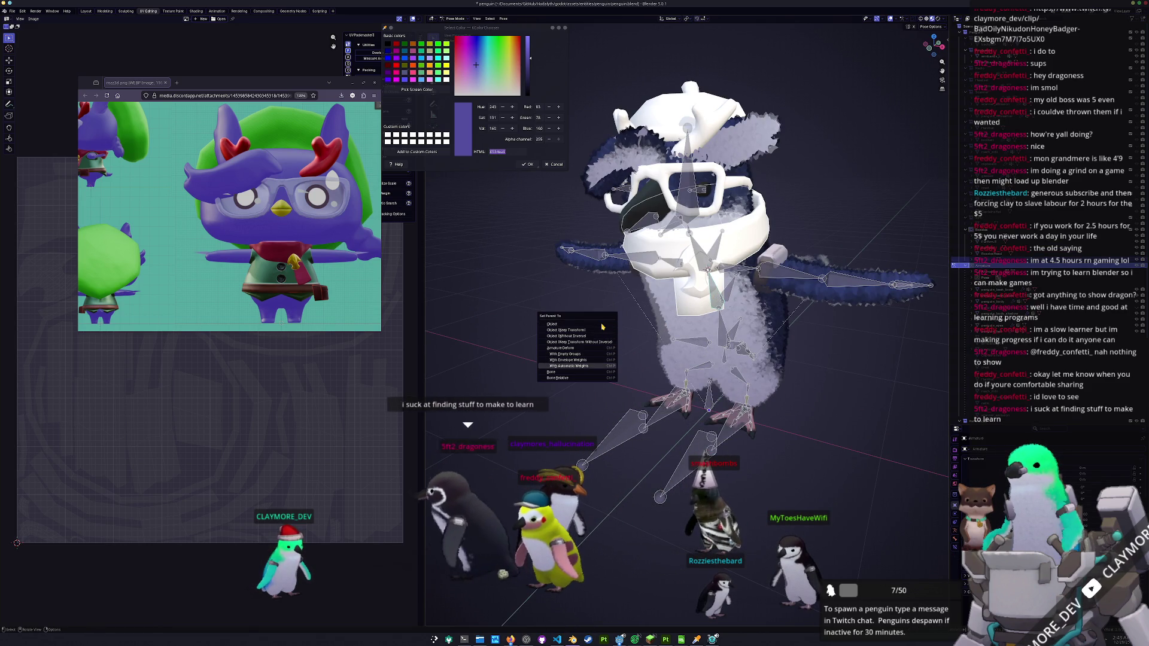
key(Return)
key(ctrl+Tab)
shift+click(808, 282)
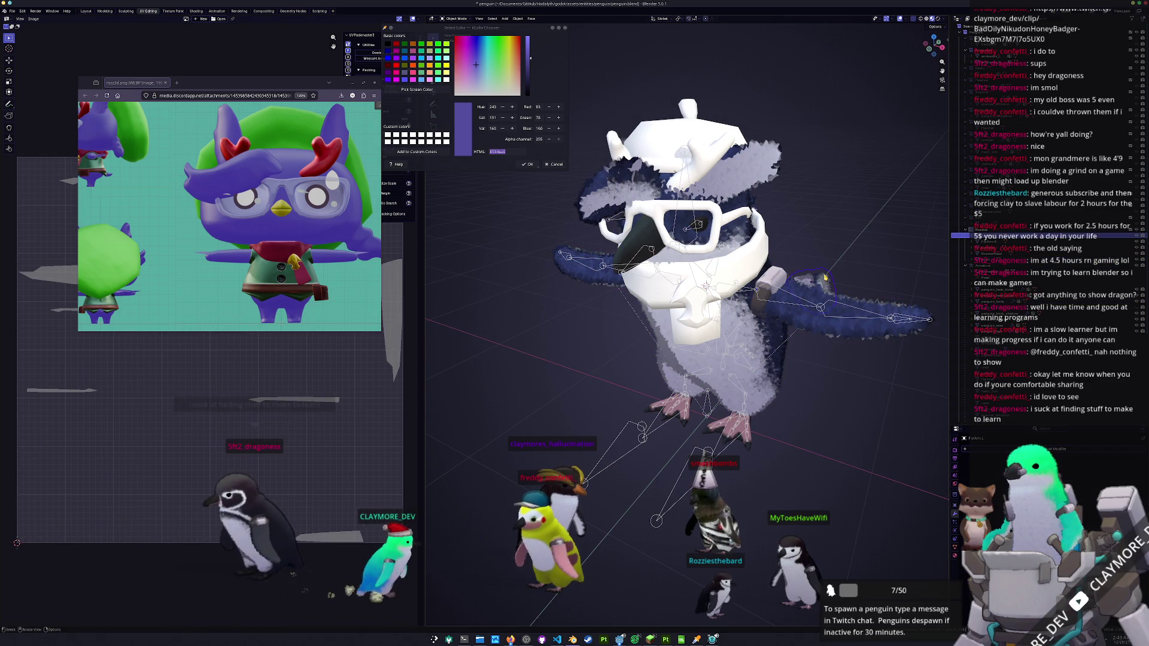
shift+click(805, 303)
key(ctrl+Tab)
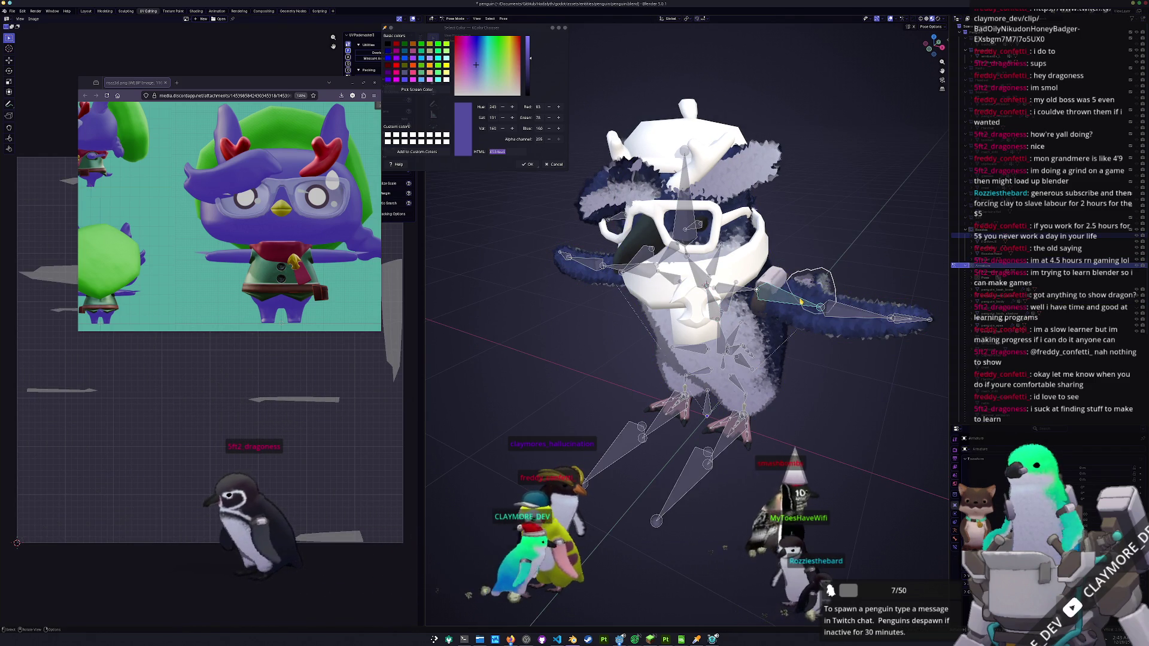
key(ctrl+p)
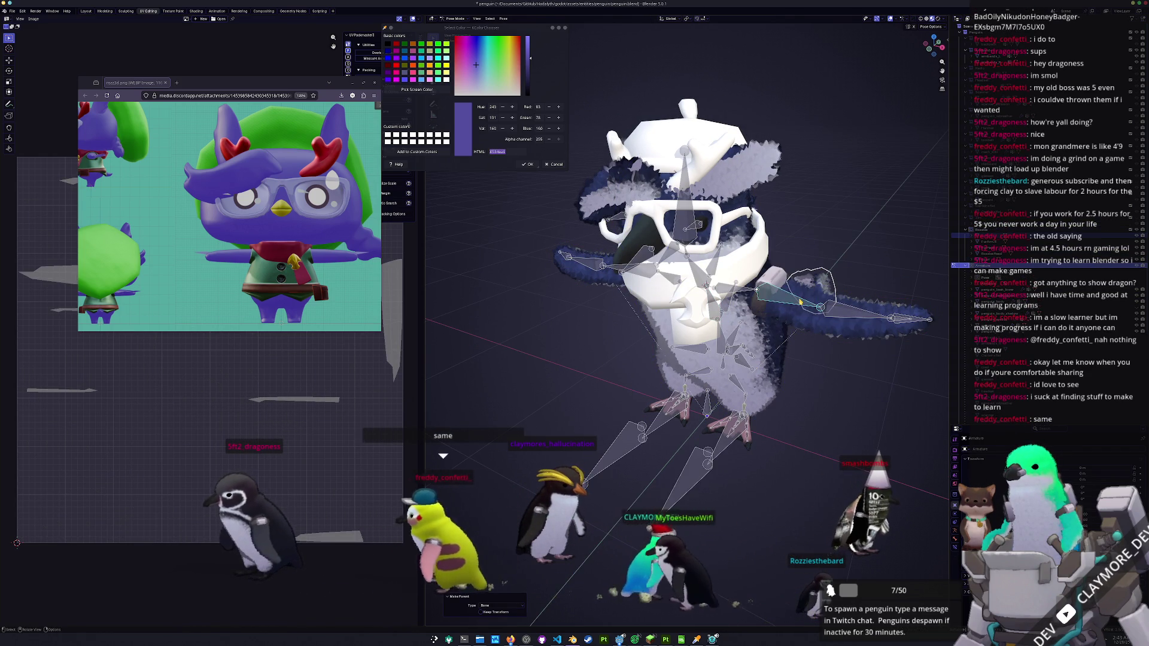
click(800, 302)
- Re-parent the mesh to the bone and toggle the armature between Edit and Pose Mode
drag(615, 324, 706, 311)
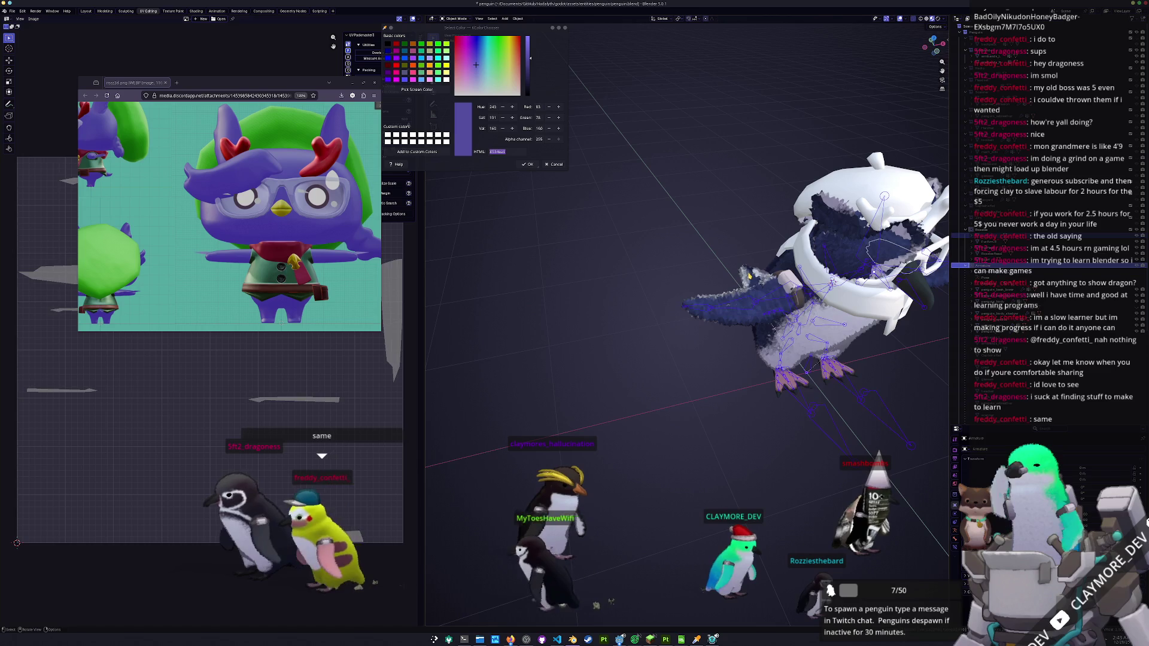
key(ctrl+Tab)
key(ctrl+Tab)
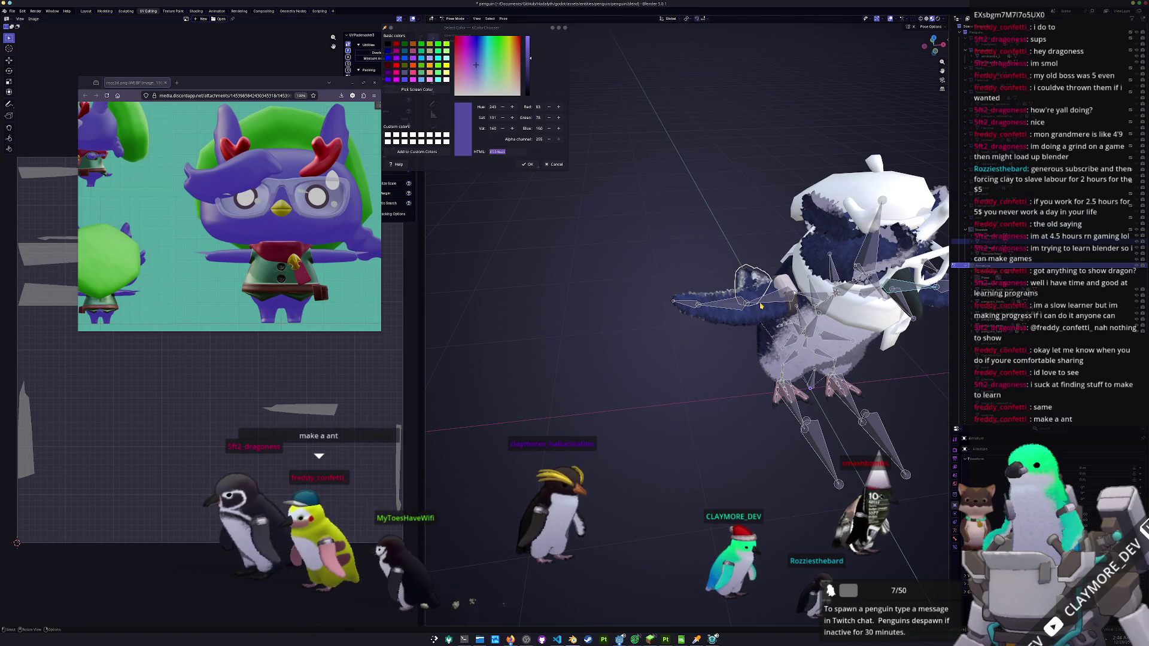
key(ctrl+p)
click(760, 304)
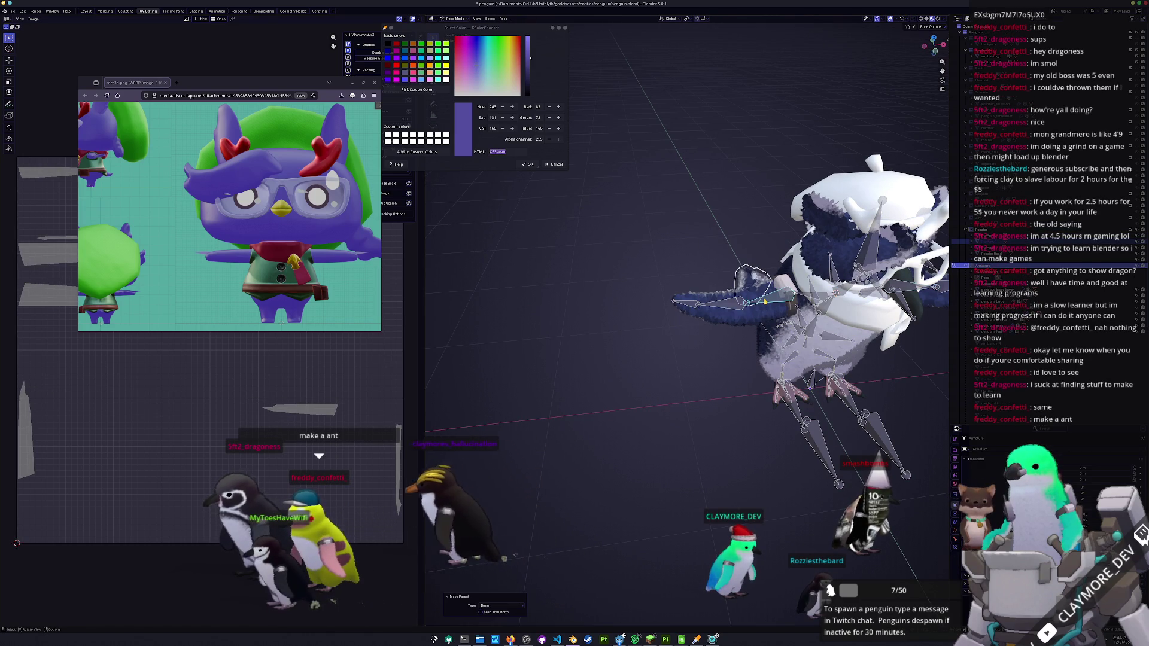
key(Tab)
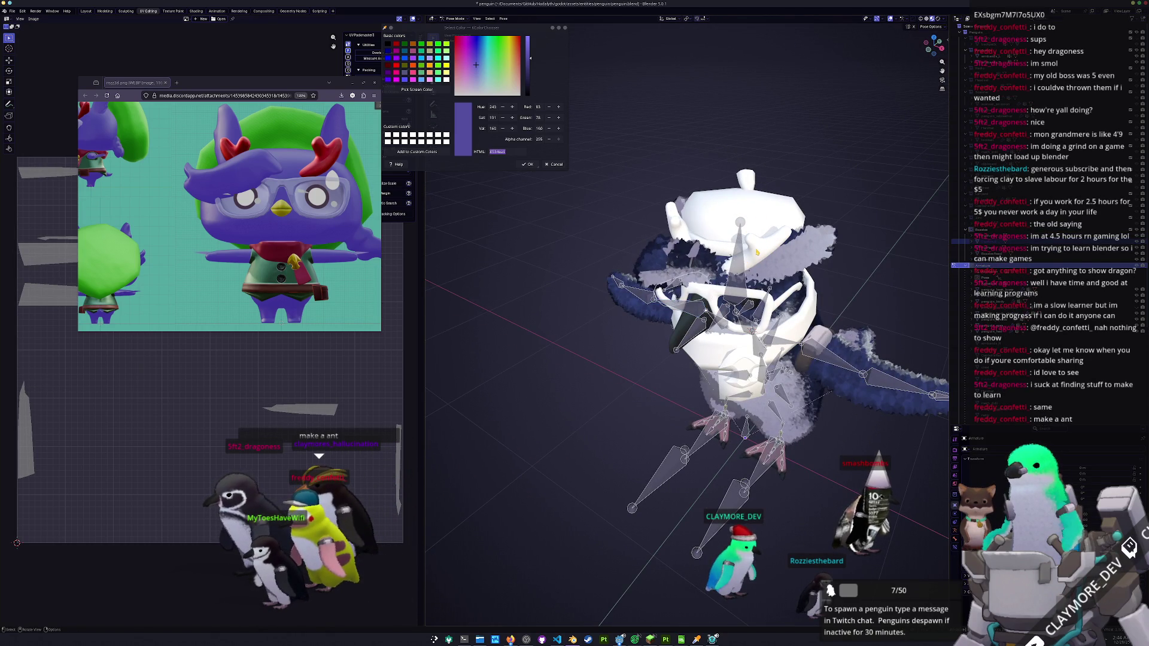
key(Tab)
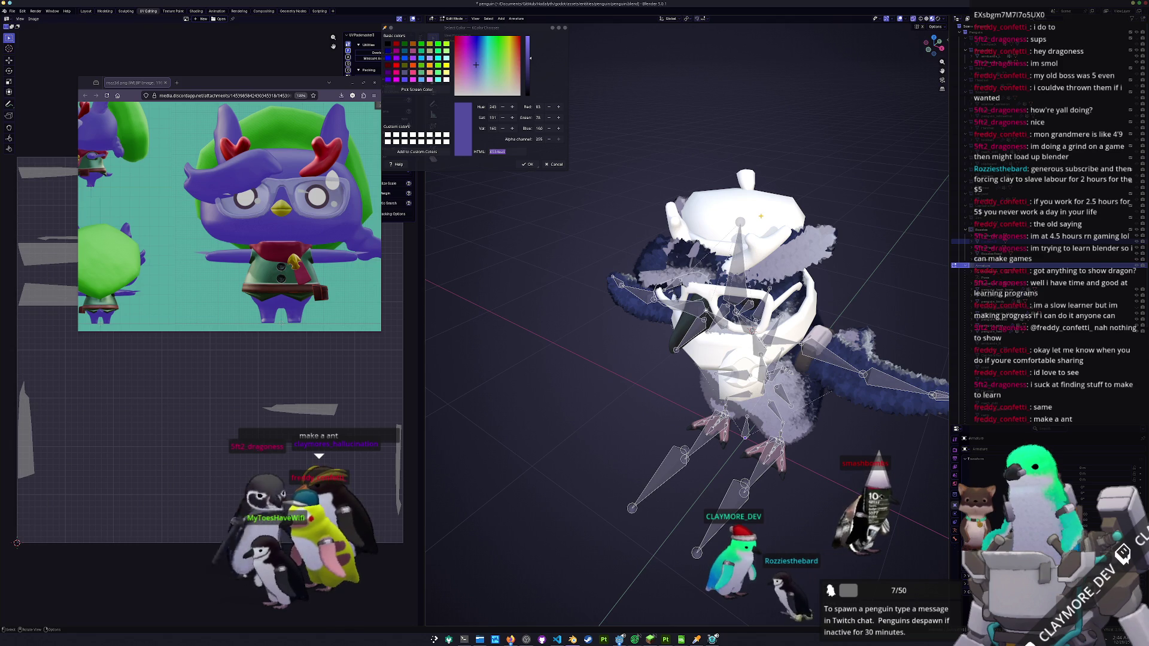
key(Tab)
scroll(718, 329, down, 2)
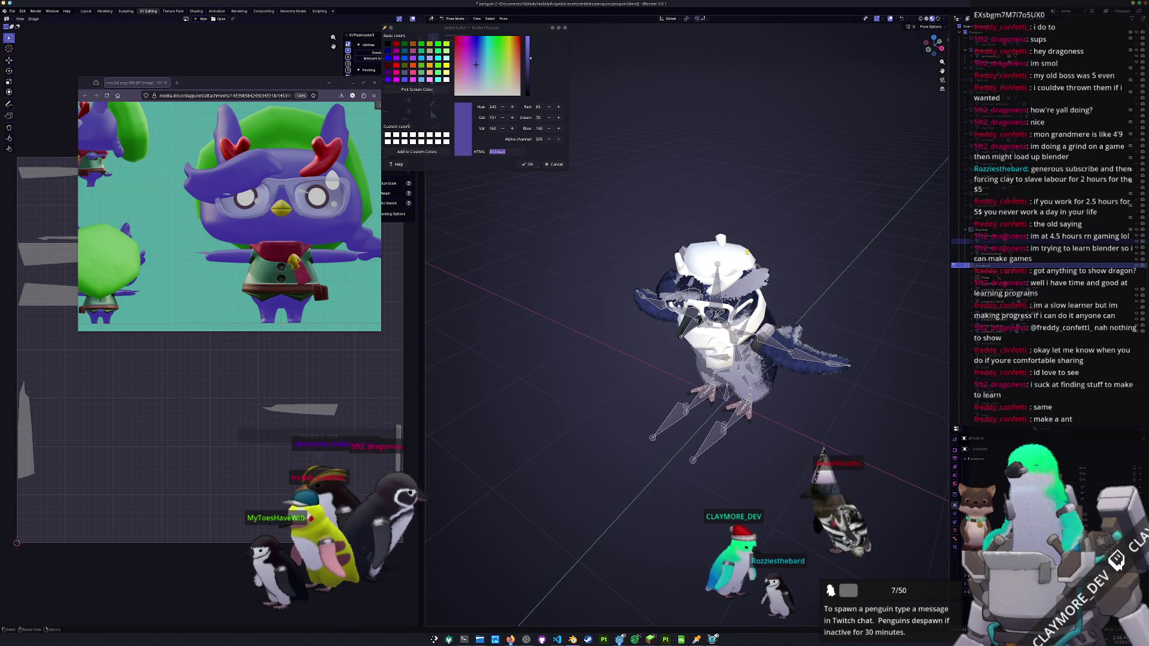
mouse_move(747, 252)
mouse_down()
mouse_move(739, 290)
mouse_move(709, 293)
mouse_up()
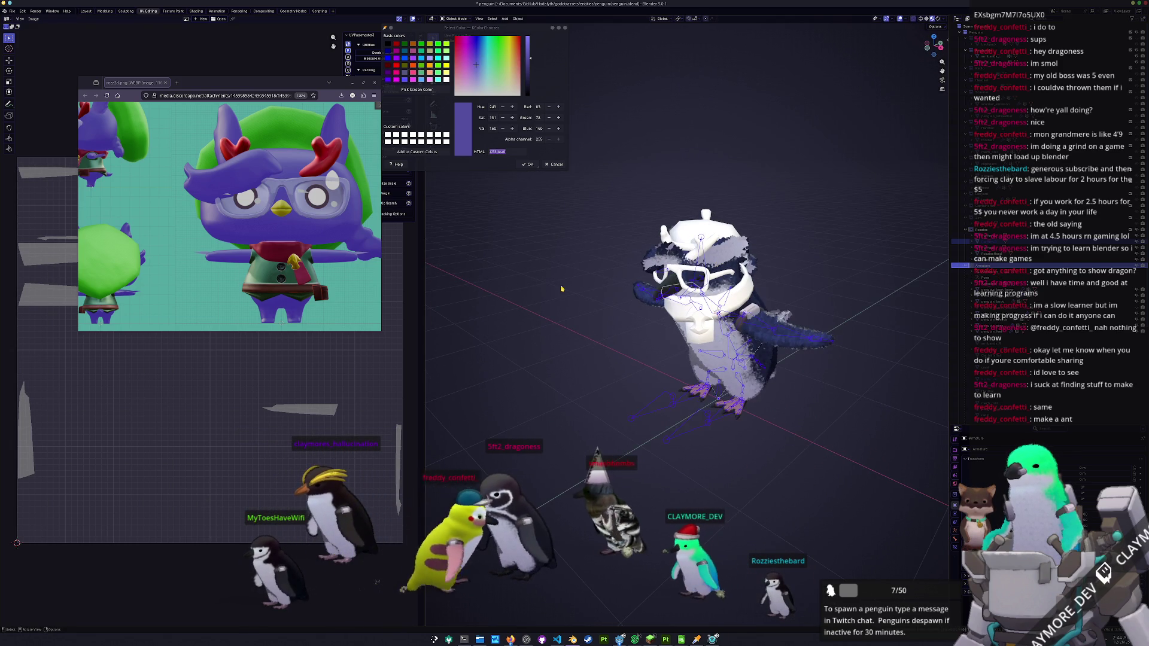
- Parent the glasses to the armature's active bone, then switch the armature into Edit Mode
click(712, 318)
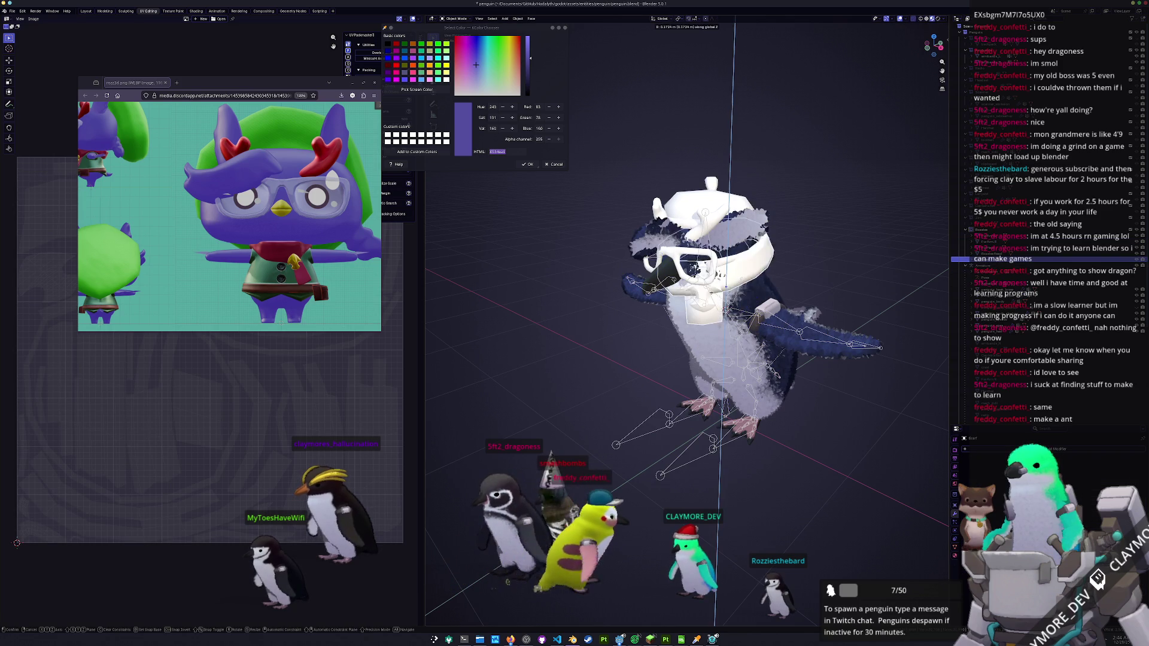
click(723, 209)
scroll(719, 240, up, 2)
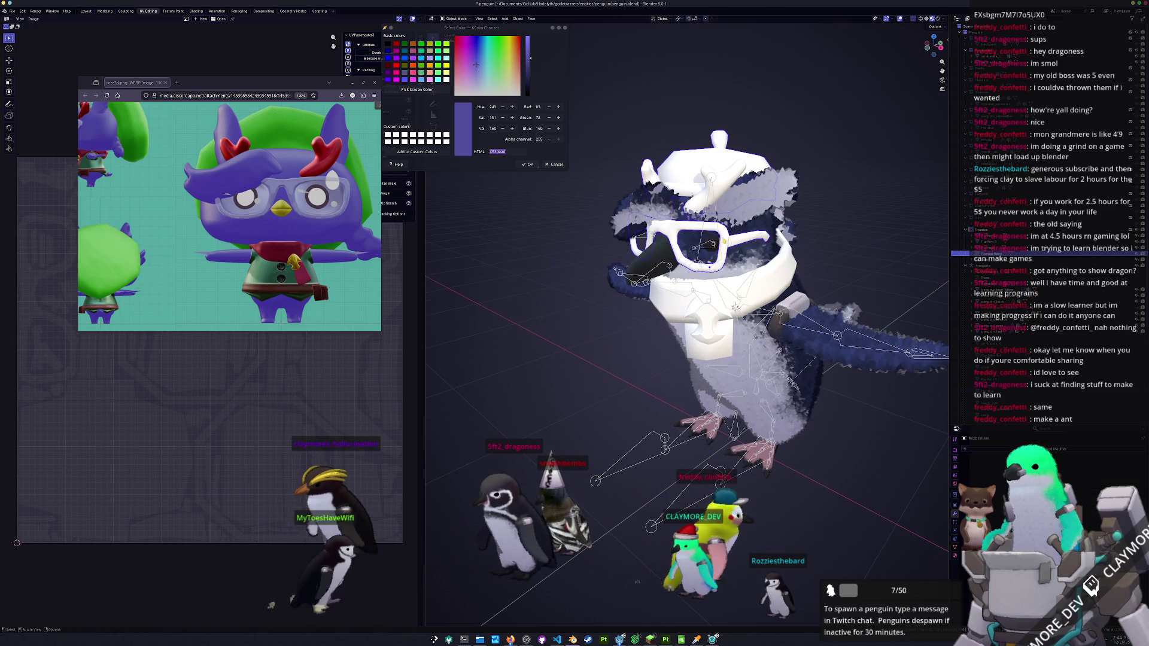
click(710, 243)
key(ctrl+Tab)
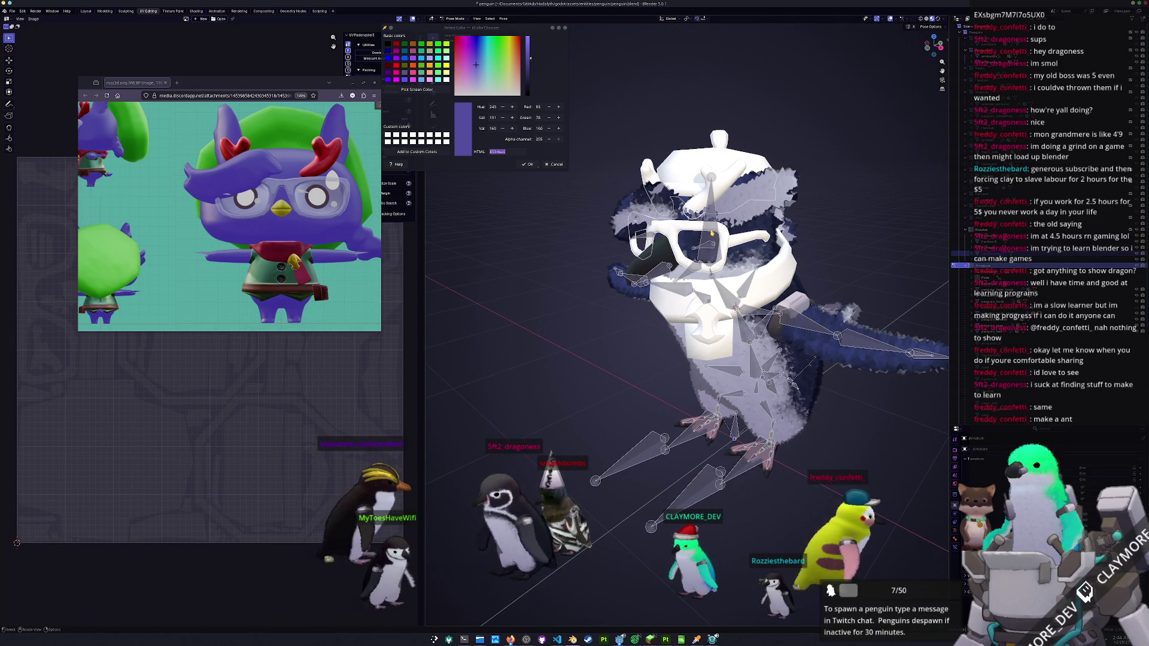
key(ctrl+p)
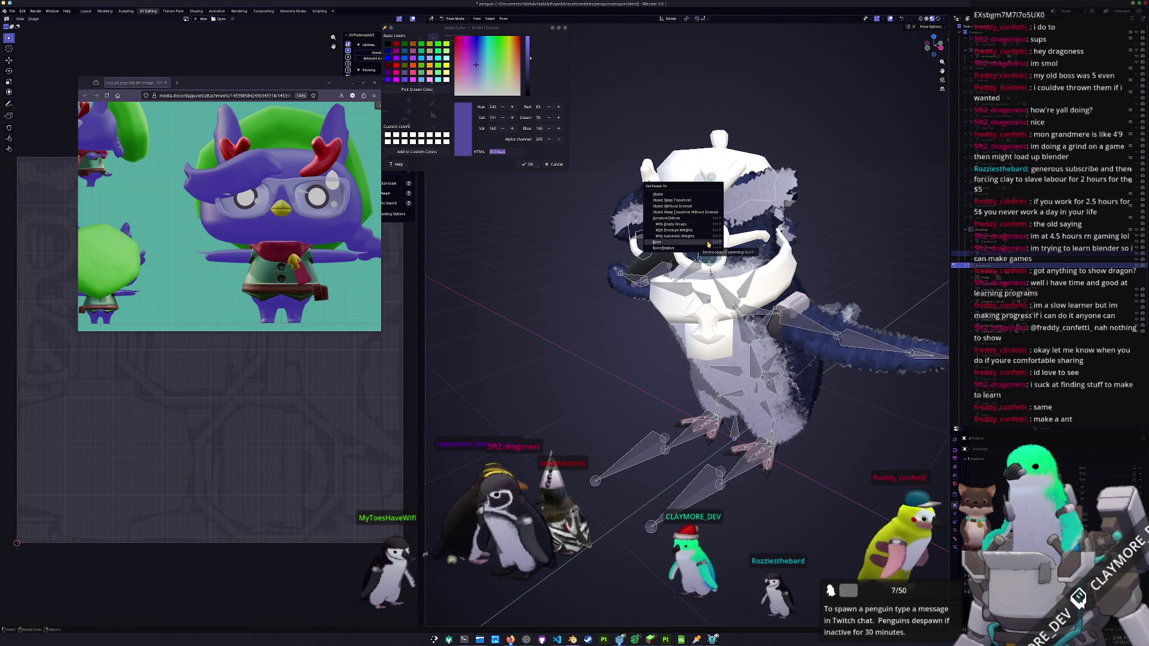
click(708, 245)
key(Tab)
scroll(687, 324, down, 2)
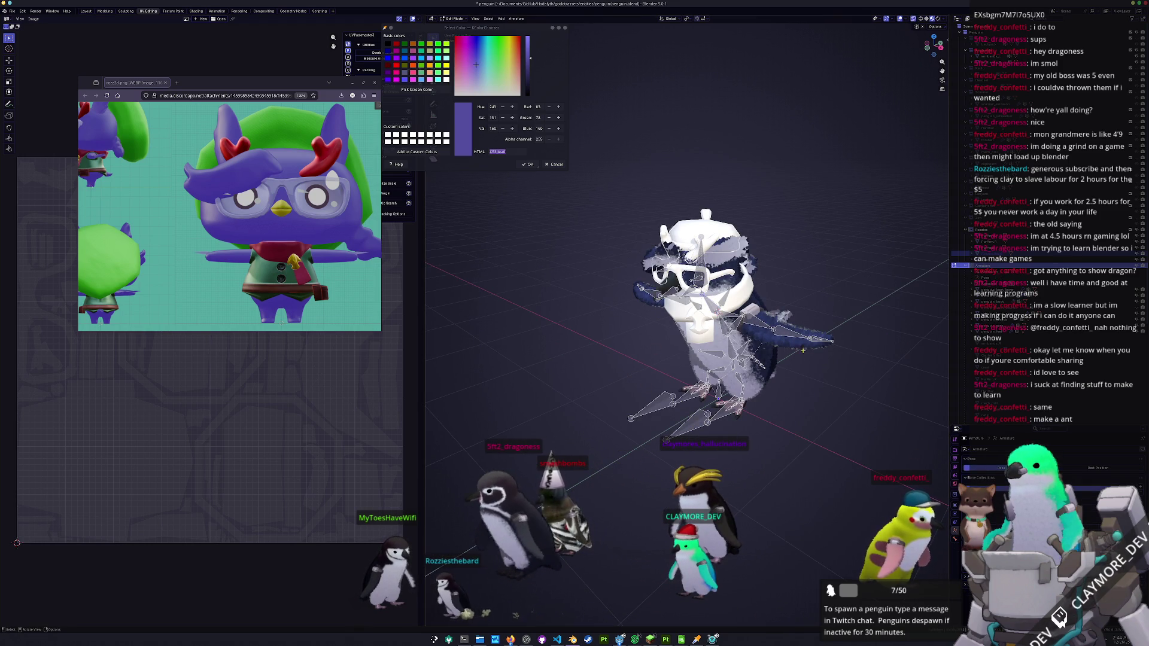
- Test a bone rotation around the X axis in Pose Mode, then cancel it
key(Tab)
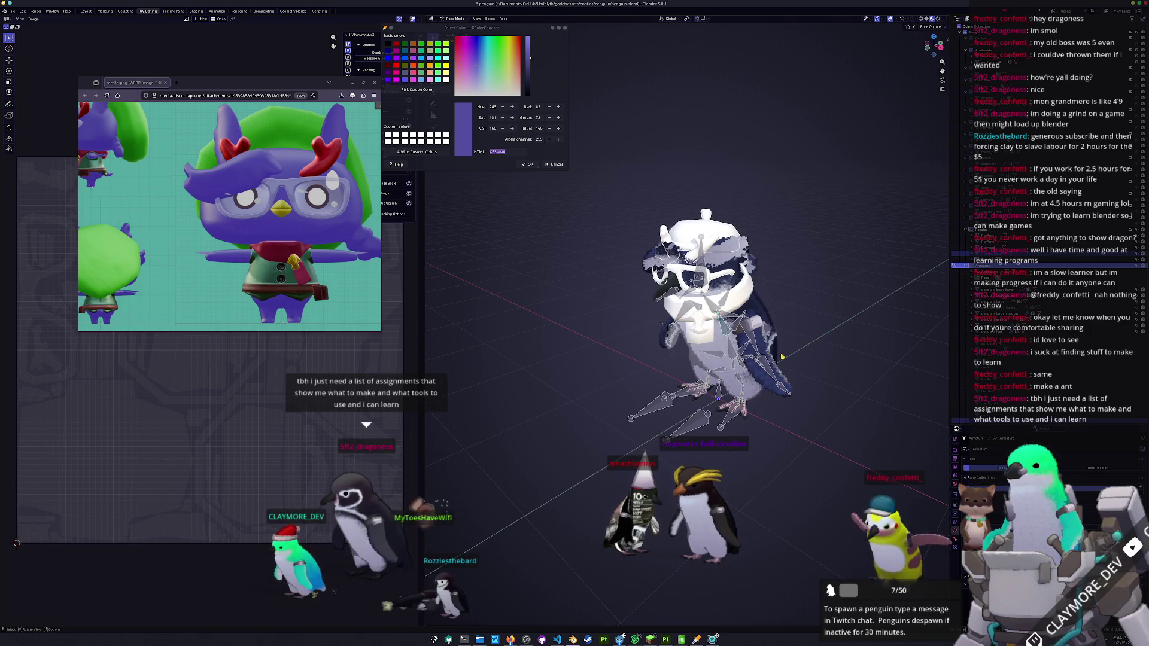
key(r)
key(x)
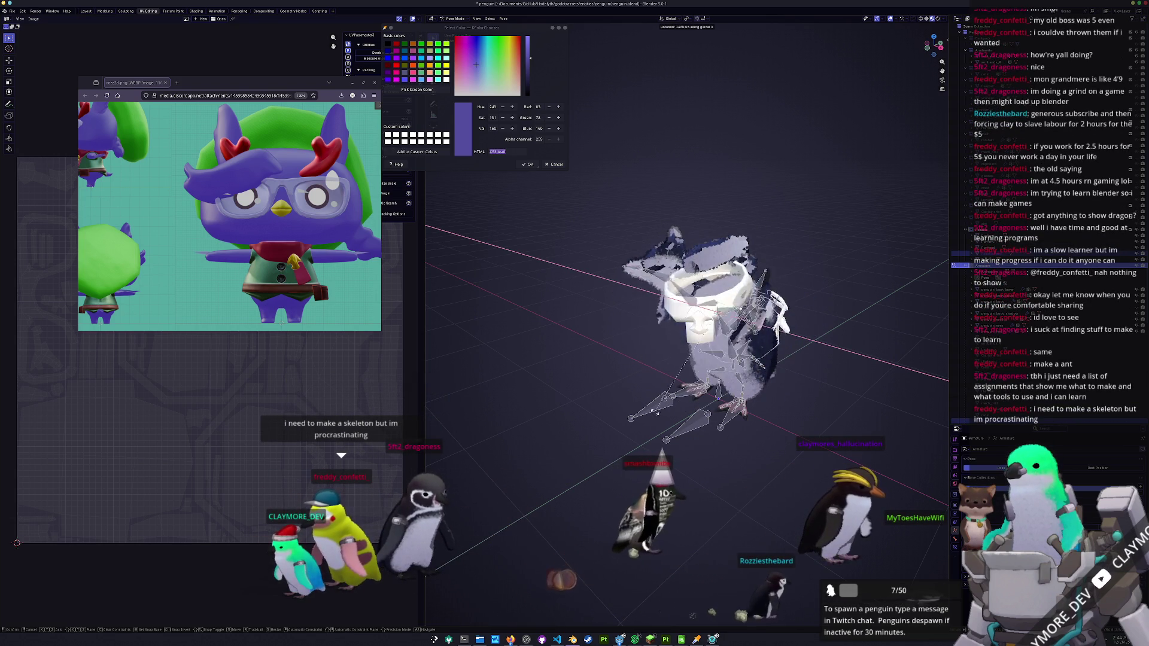
key(Escape)
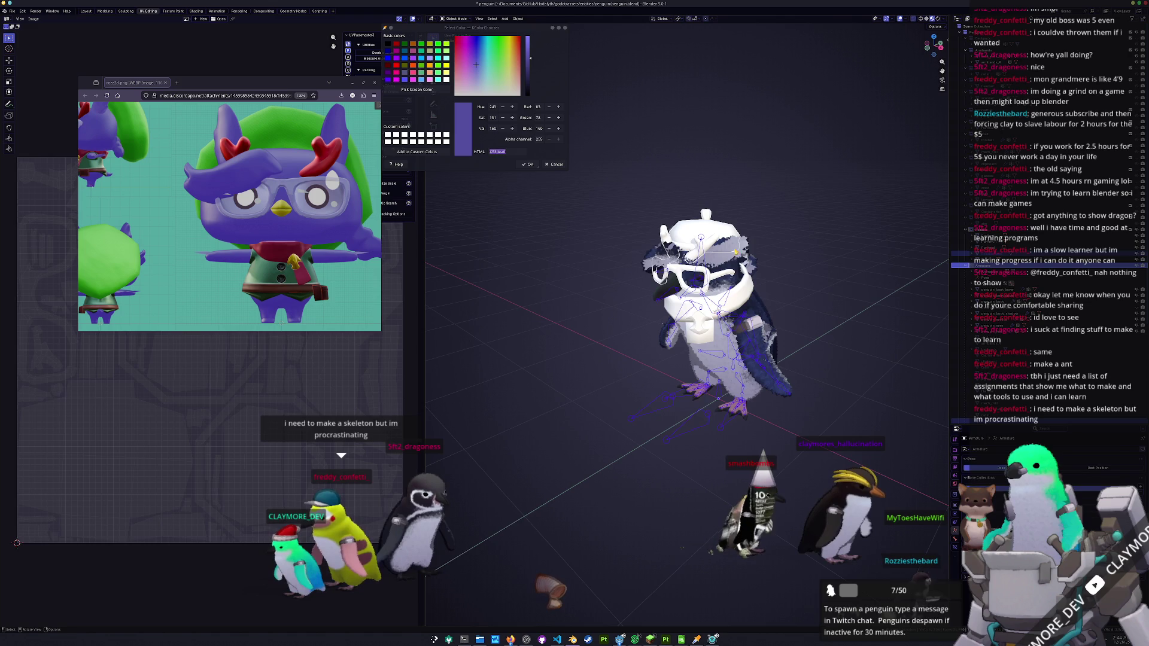
- Parent the selected penguin mesh piece to the armature's active bone
click(721, 311)
key(Tab)
click(704, 441)
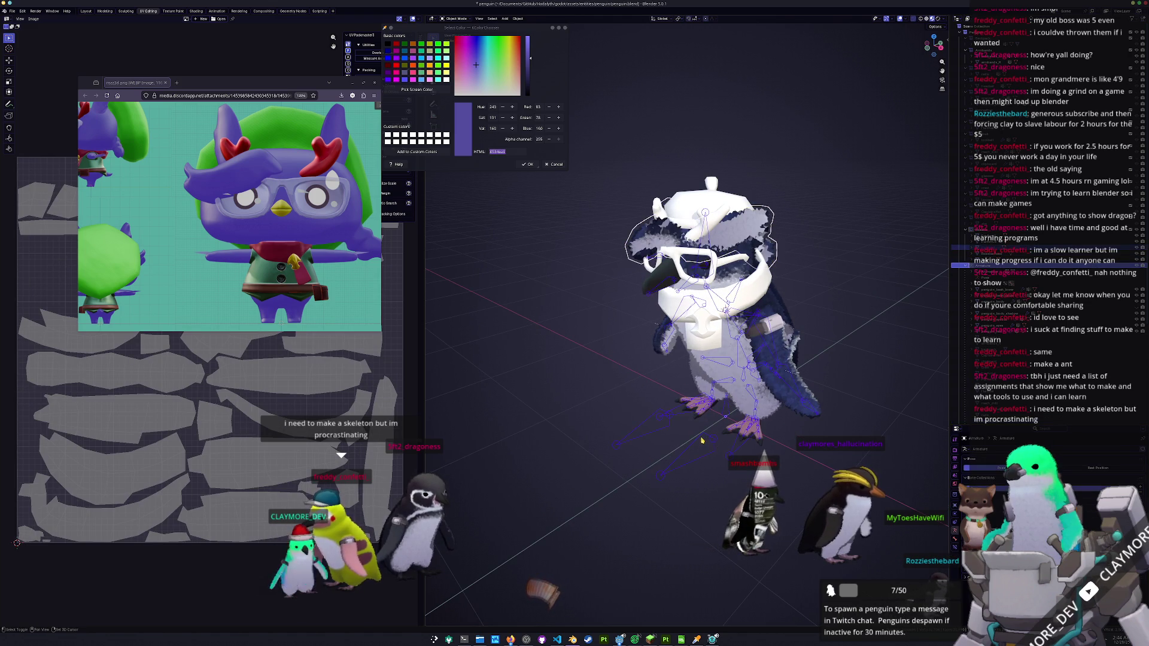
key(ctrl+Tab)
key(ctrl+p)
click(722, 246)
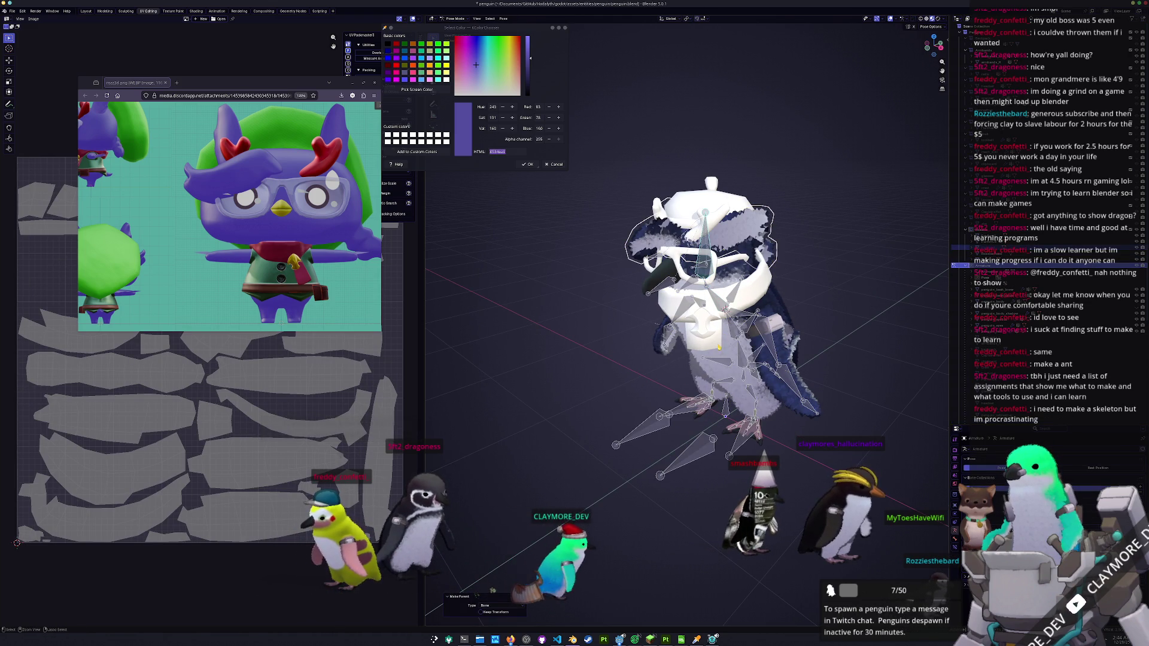
key(ctrl+Tab)
- Select the white chest piece with the armature in Pose Mode, ready for parenting
click(700, 343)
click(636, 442)
key(ctrl+Tab)
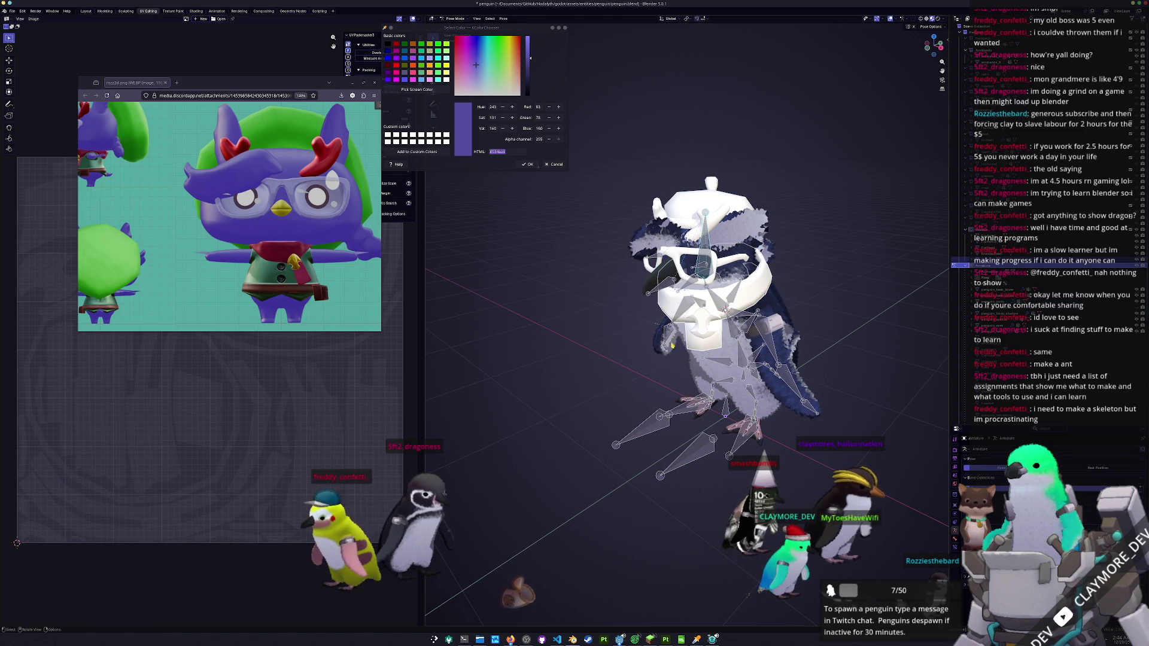
key(ctrl+p)
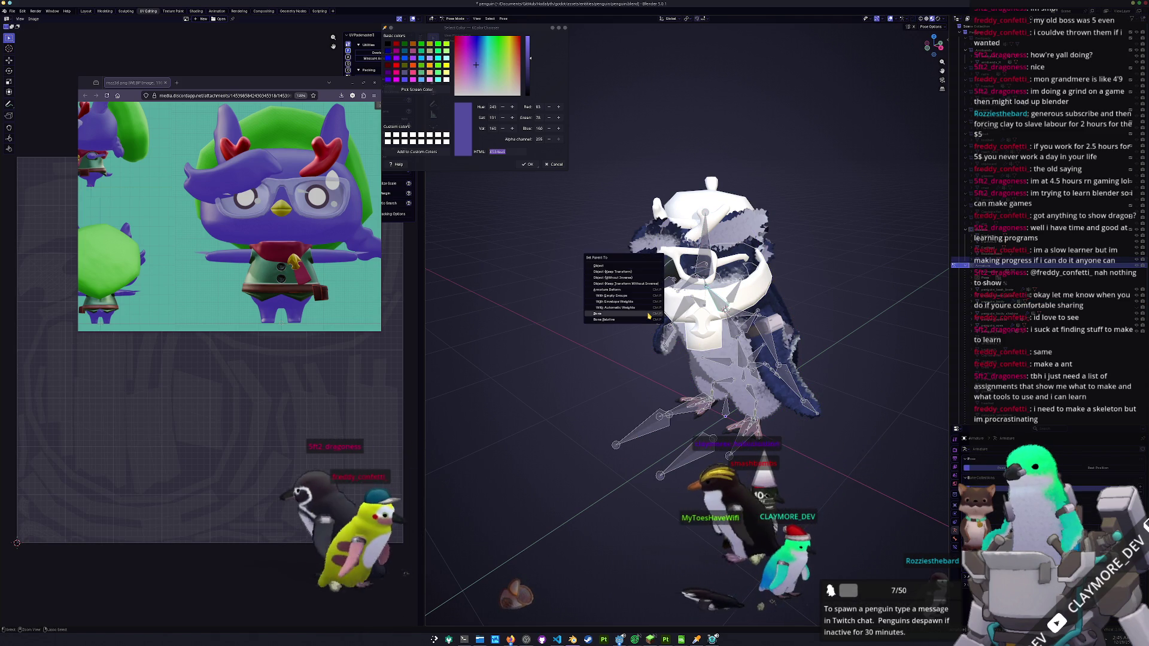
- Parent the chest piece to the active bone, then try and undo trial bone rotations
click(650, 318)
key(ctrl+Tab)
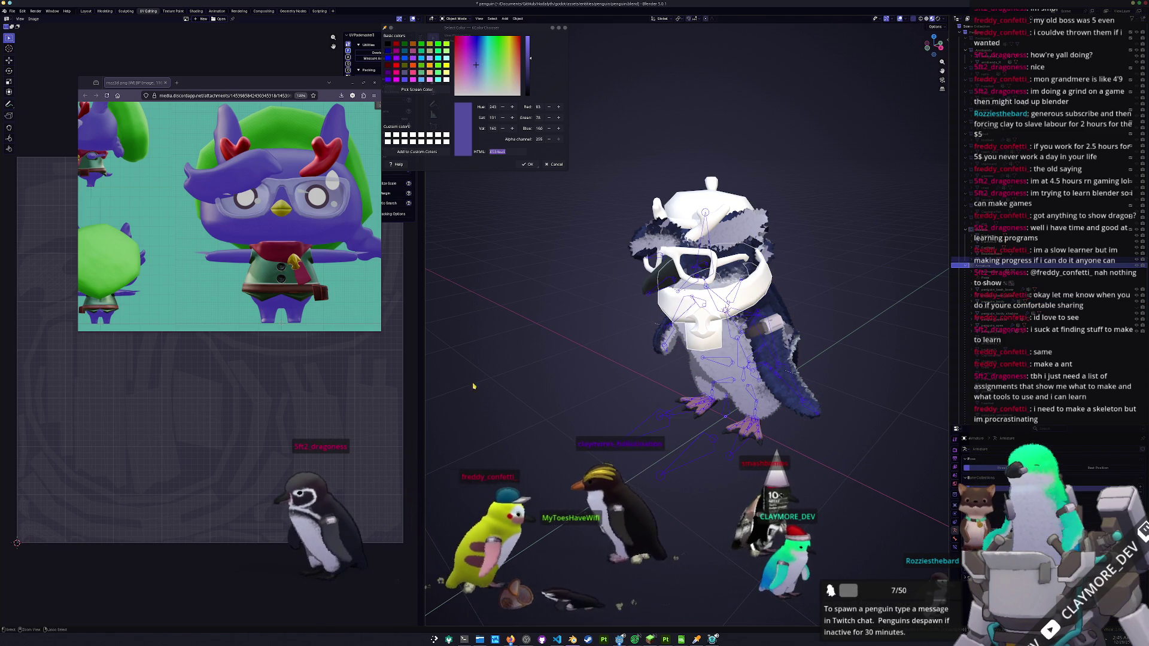
key(ctrl+Tab)
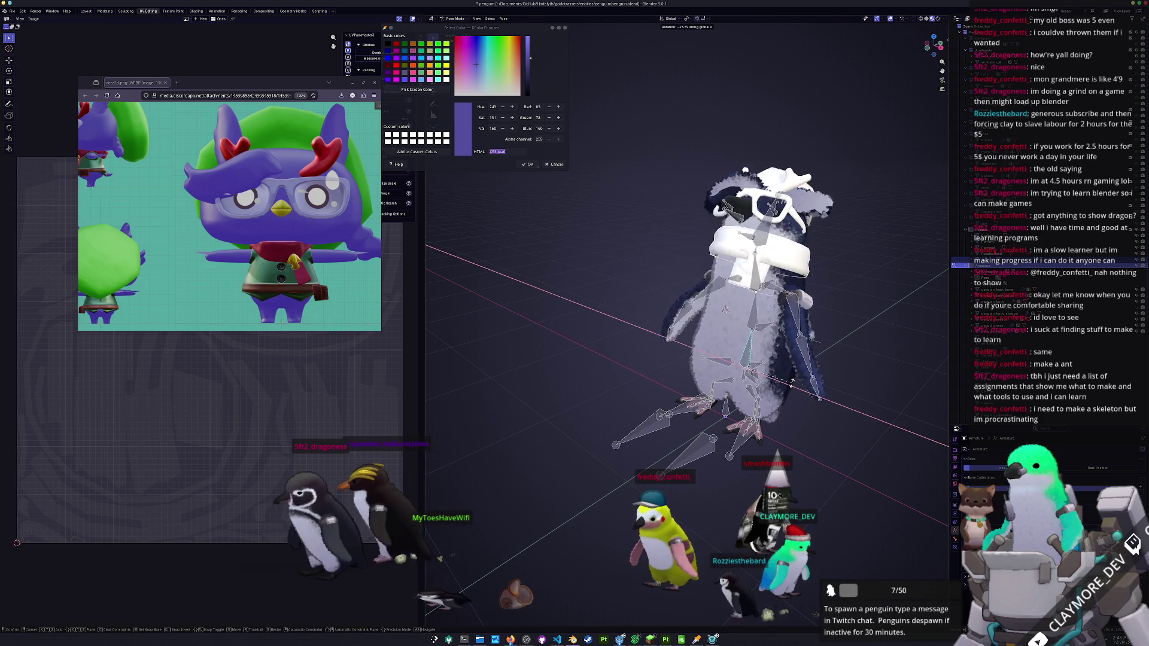
right_click(760, 355)
key(r)
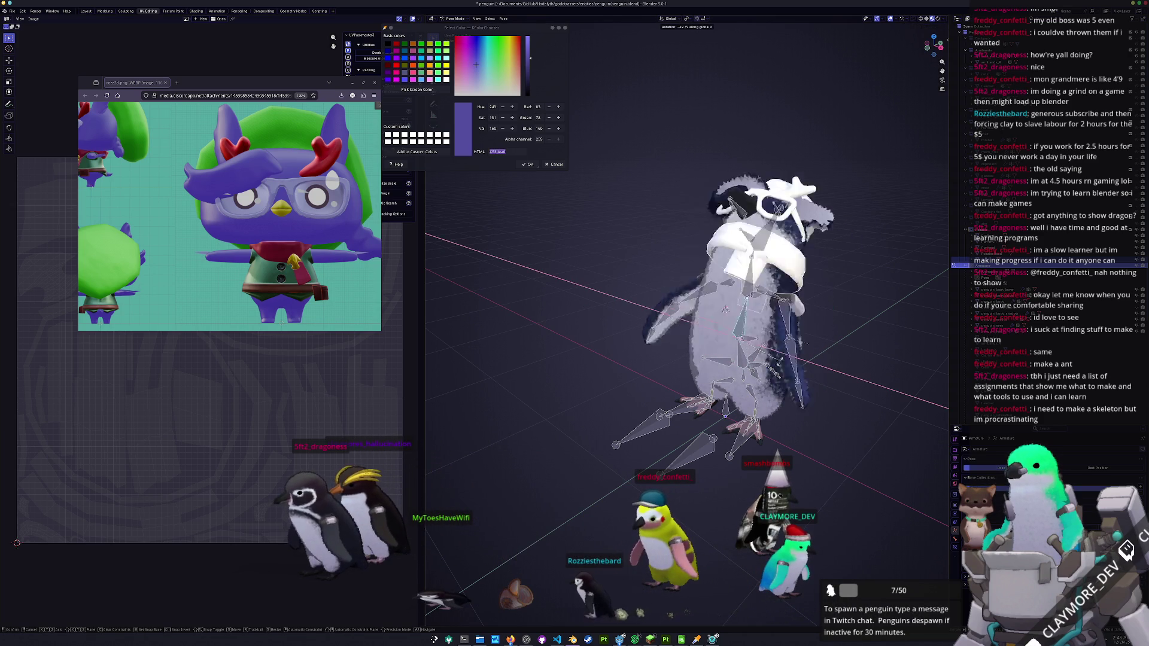
right_click(797, 376)
key(r)
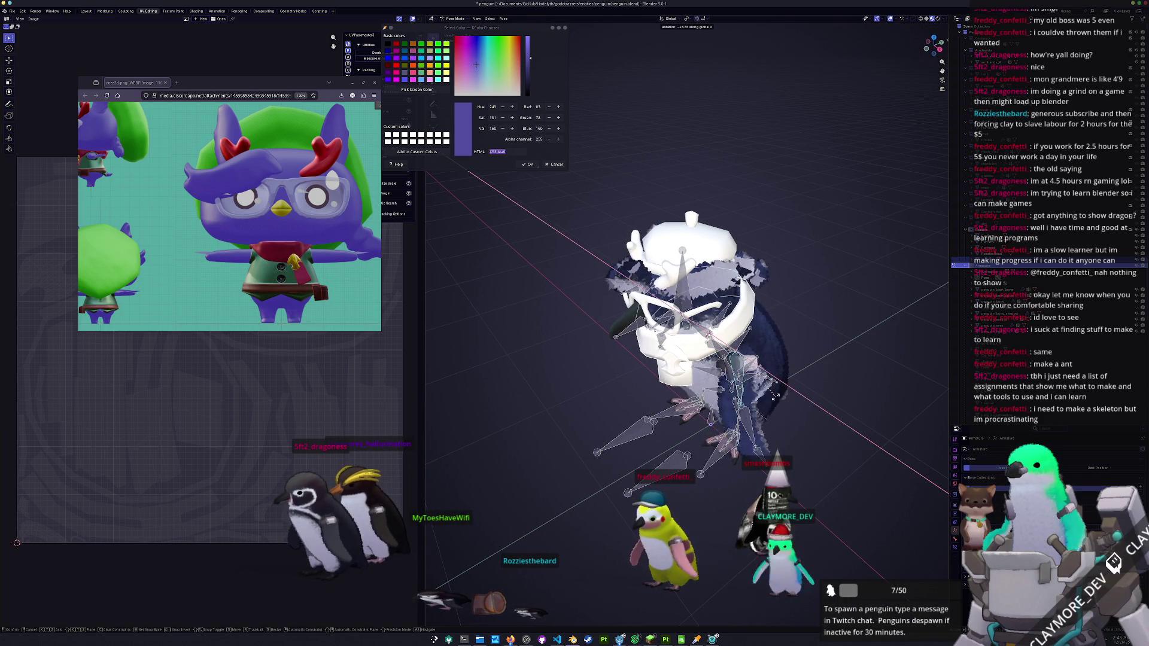
click(760, 419)
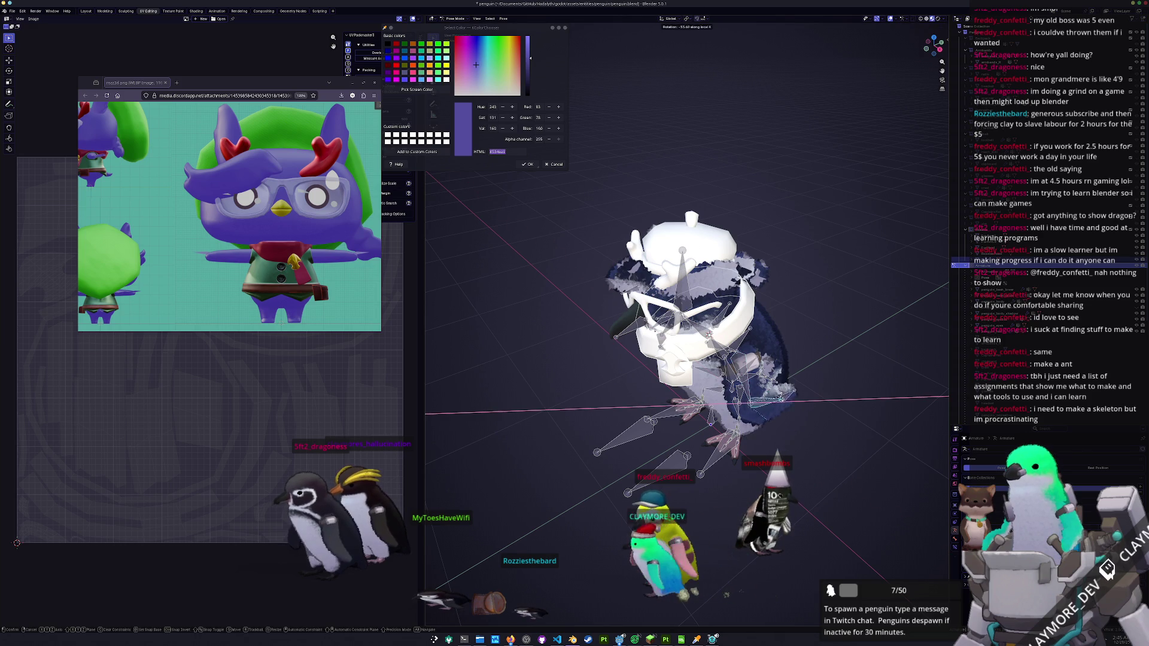
key(ctrl+z)
- Turn the head bone around Z, test and cancel an X tilt, then return to Object Mode
key(r)
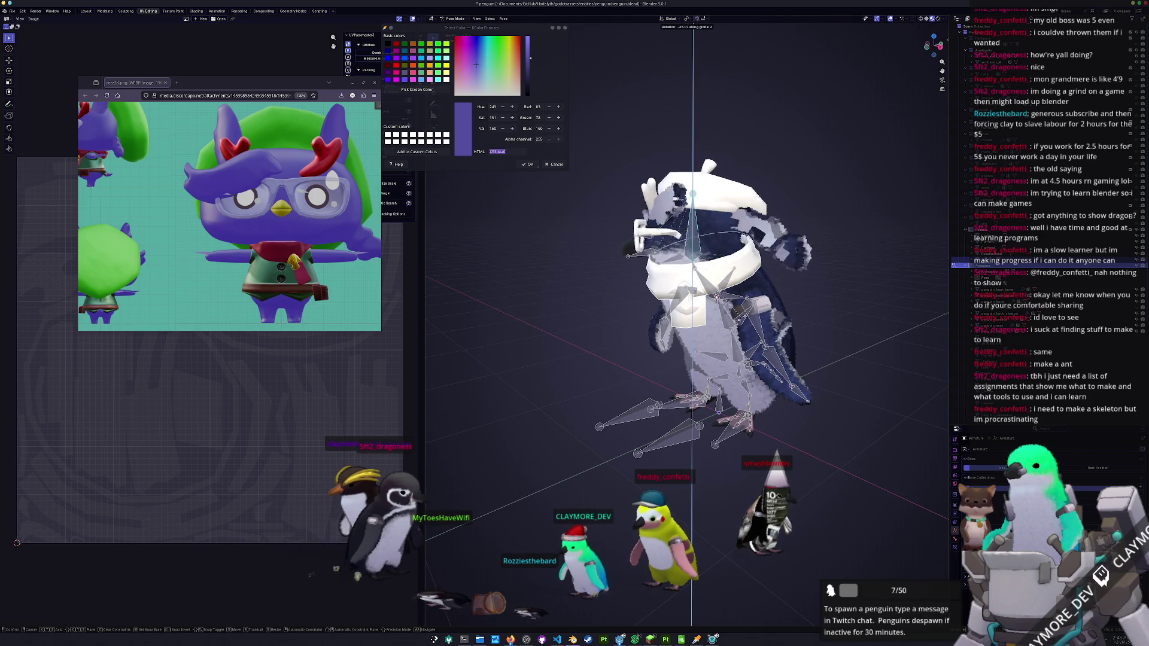
key(z)
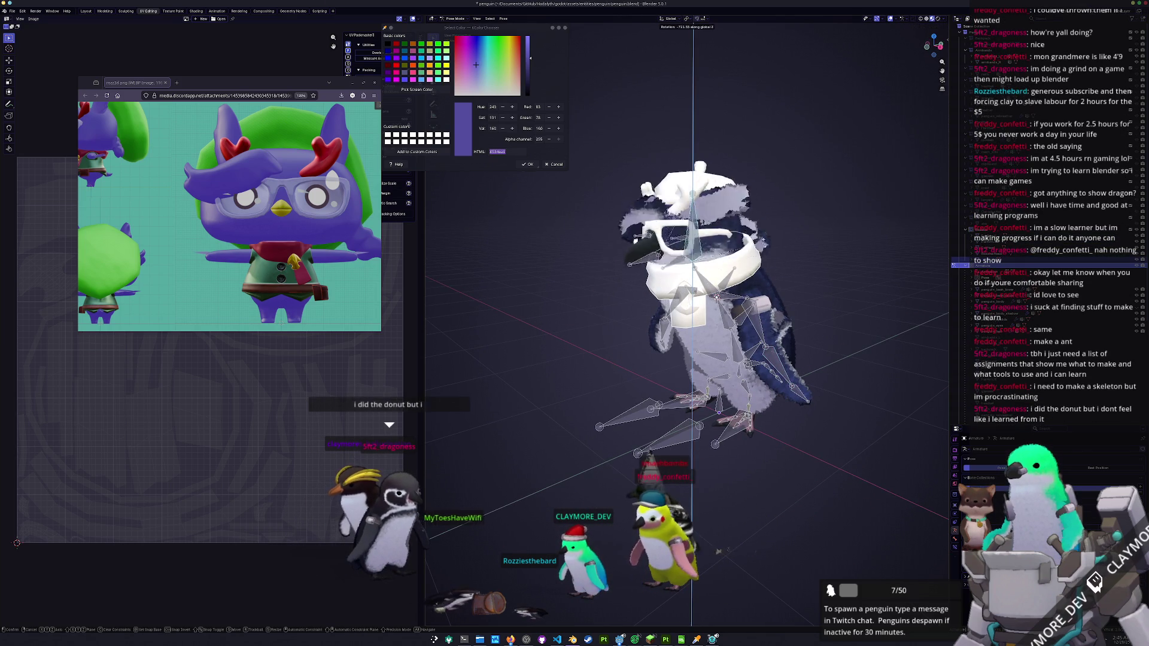
click(627, 386)
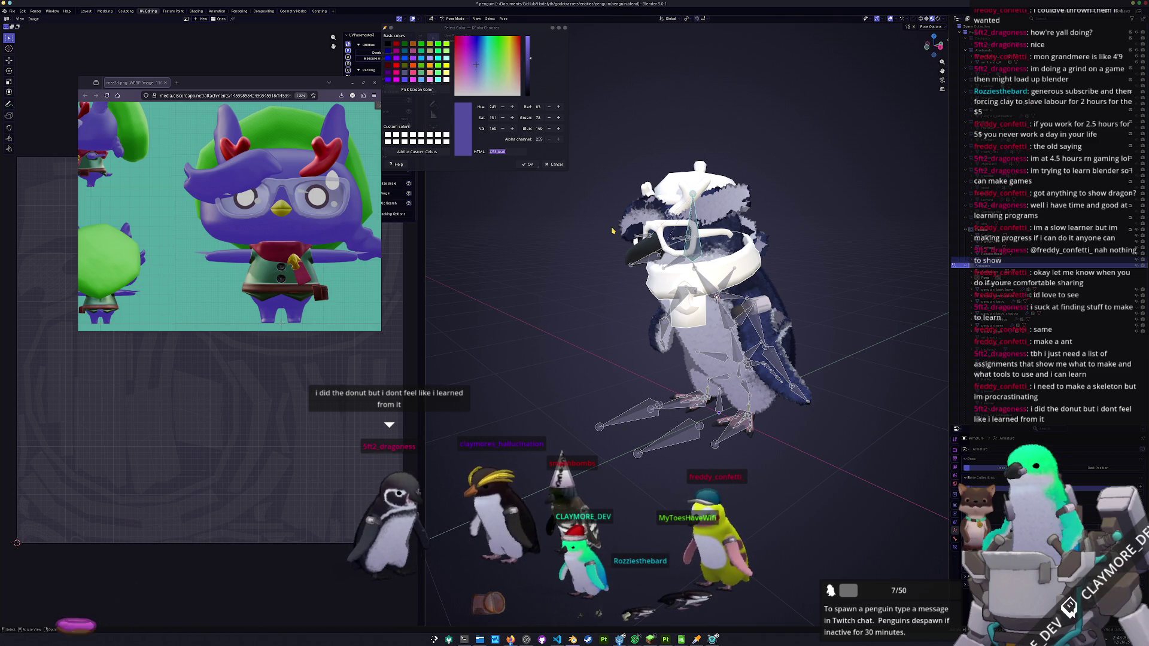
key(r)
key(x)
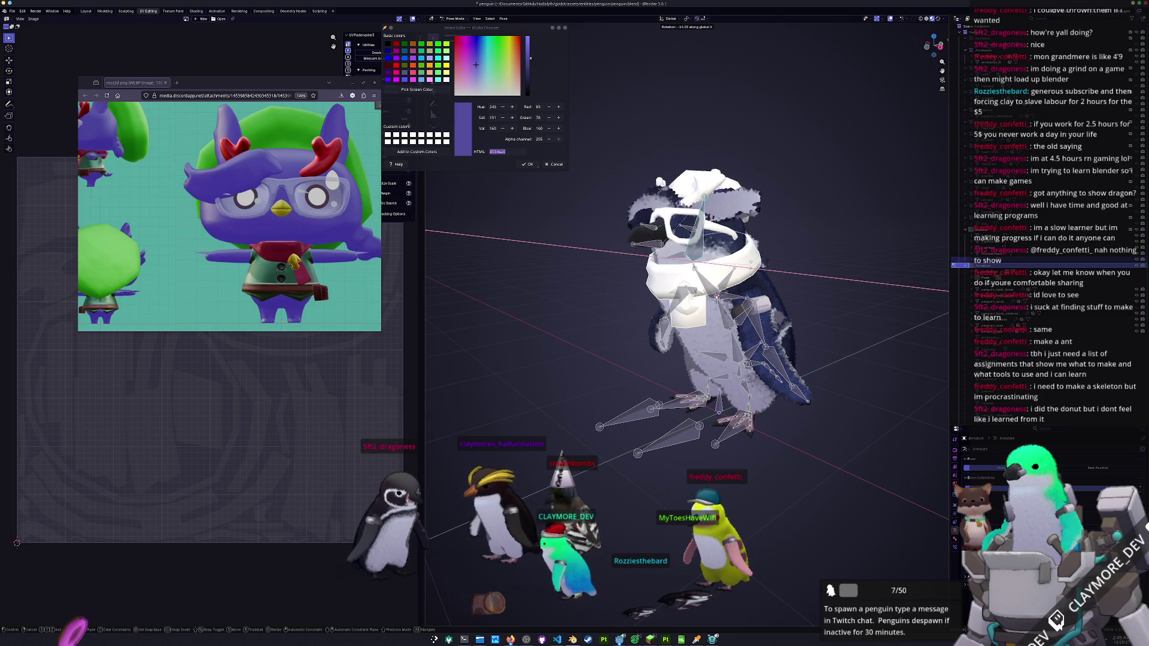
key(Escape)
key(ctrl+Tab)
drag(626, 346, 715, 391)
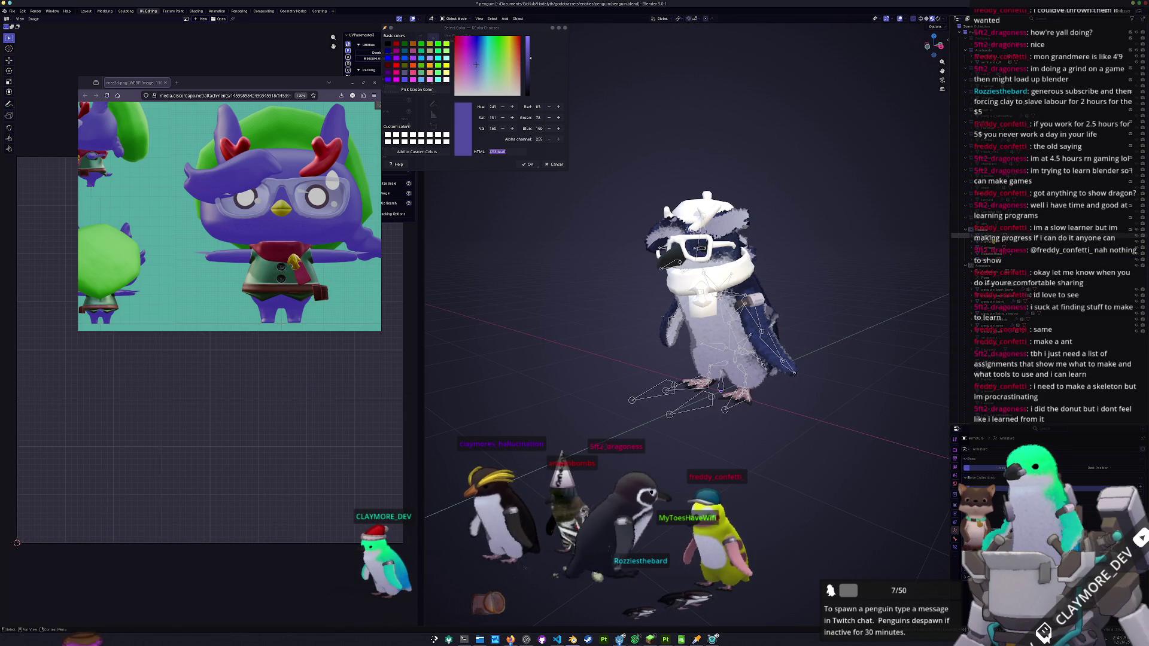
- Select the penguin_beak_lower, eyelids and feet meshes, then box-select every penguin part
click(961, 236)
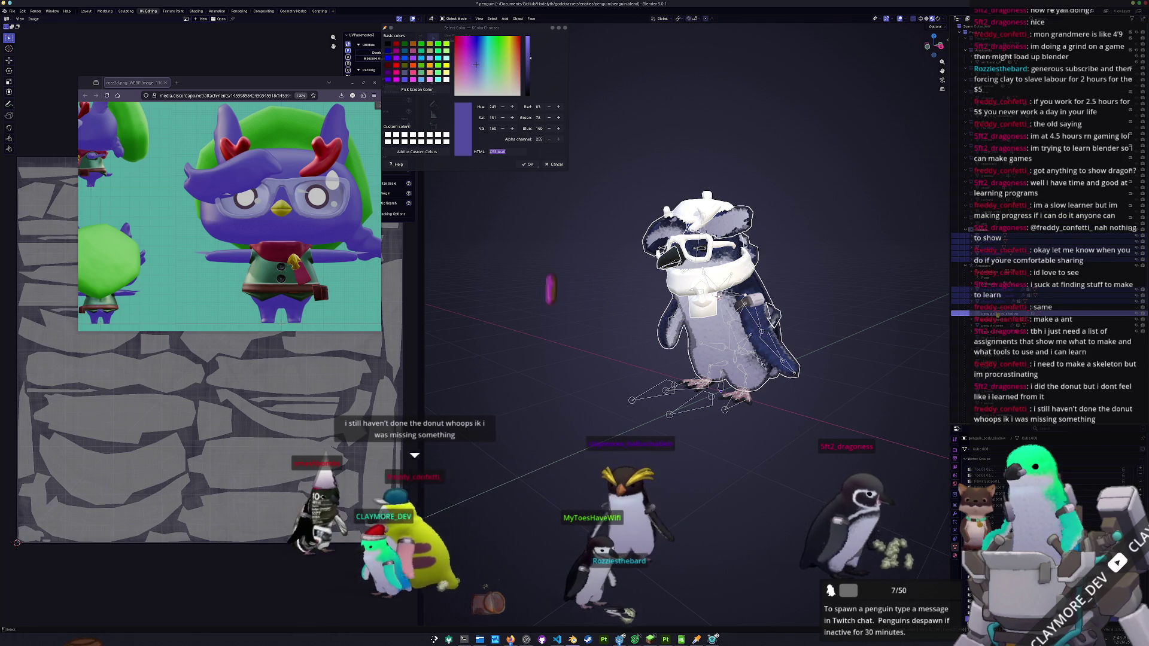
click(998, 320)
click(998, 331)
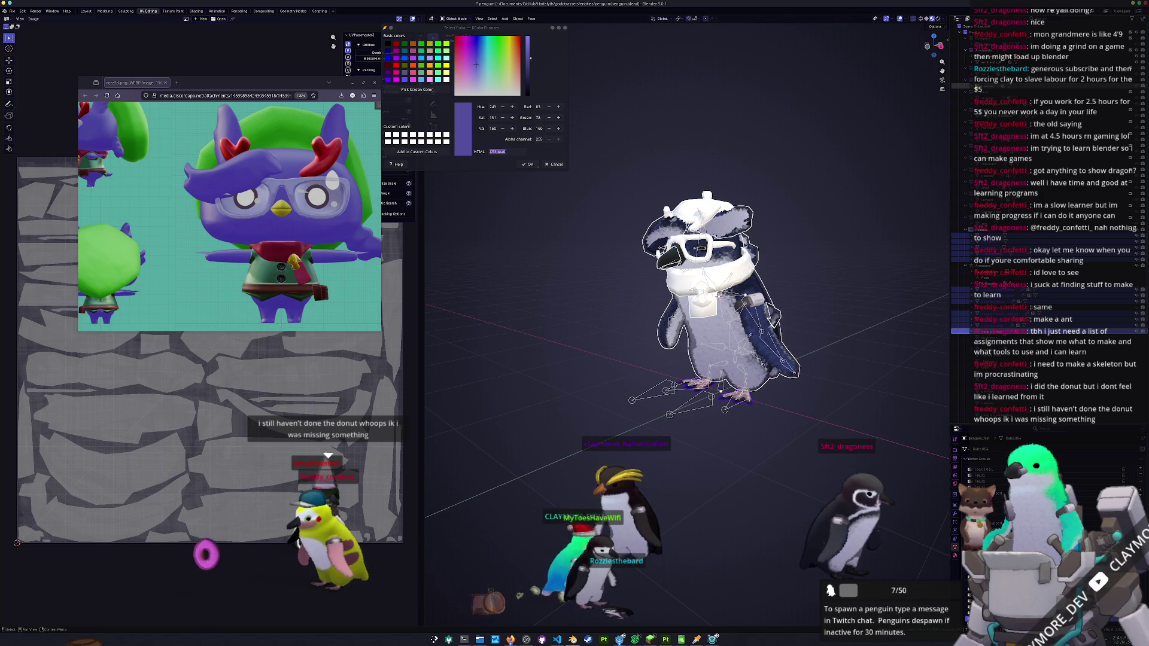
scroll(999, 266, down, 5)
scroll(1005, 272, down, 1)
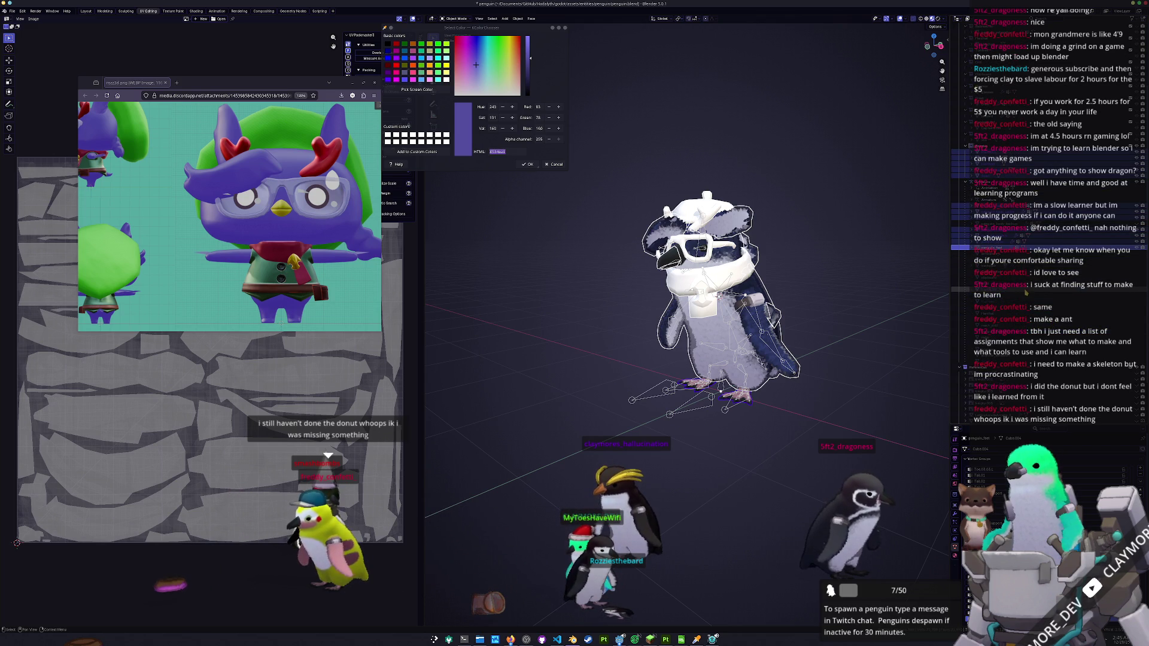
mouse_move(840, 472)
mouse_down()
mouse_move(725, 270)
mouse_move(613, 134)
mouse_up()
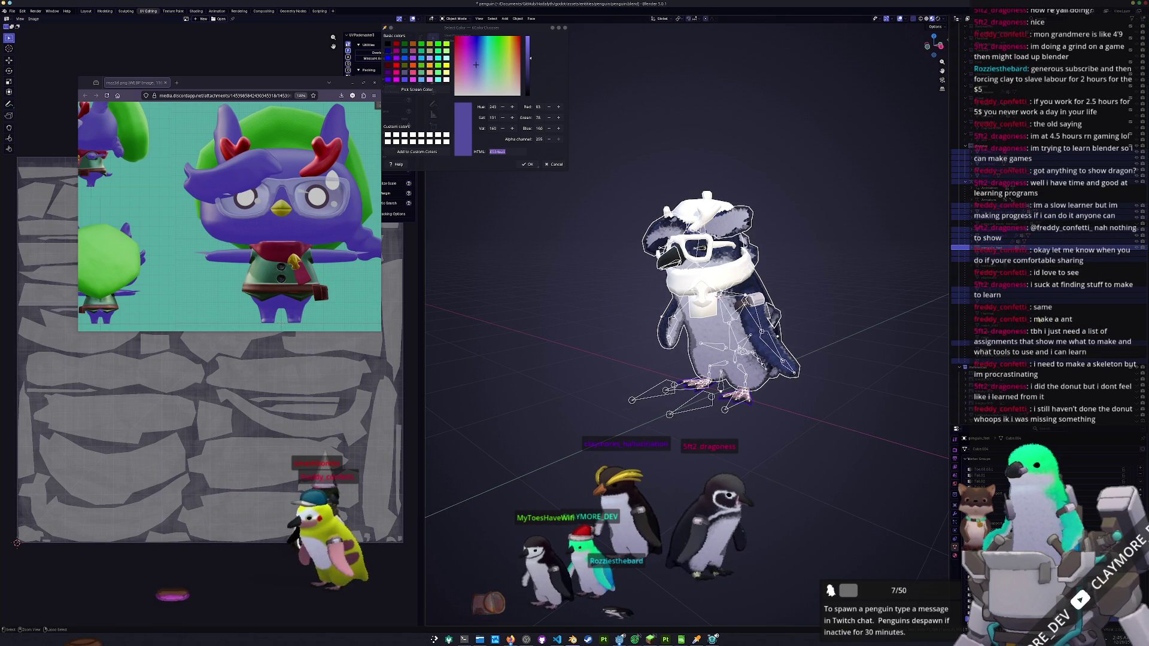
scroll(994, 352, down, 1)
- Save penguin.blend while orbiting the view to look over the rigged penguin
key(ctrl+s)
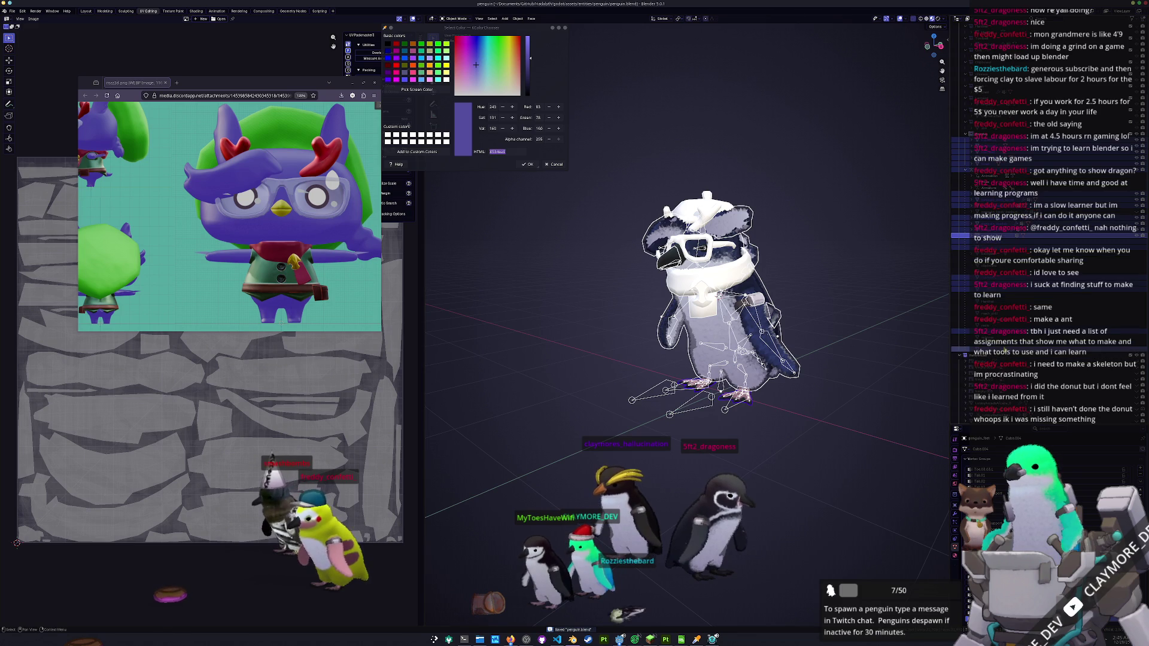
scroll(958, 329, up, 3)
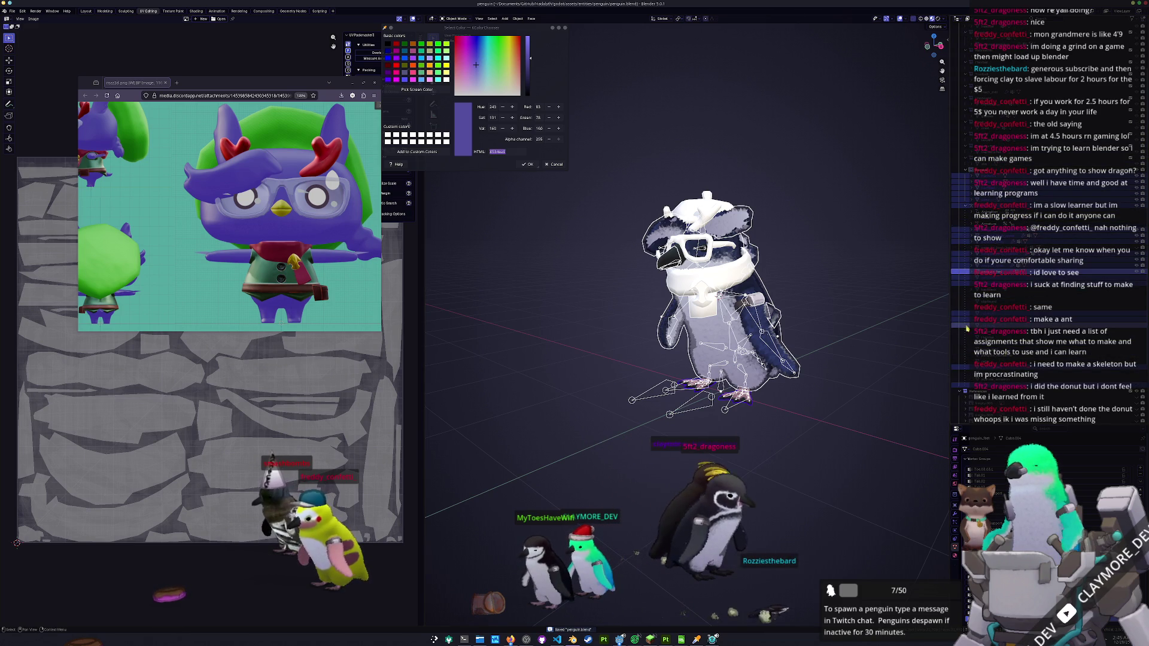
scroll(954, 358, up, 2)
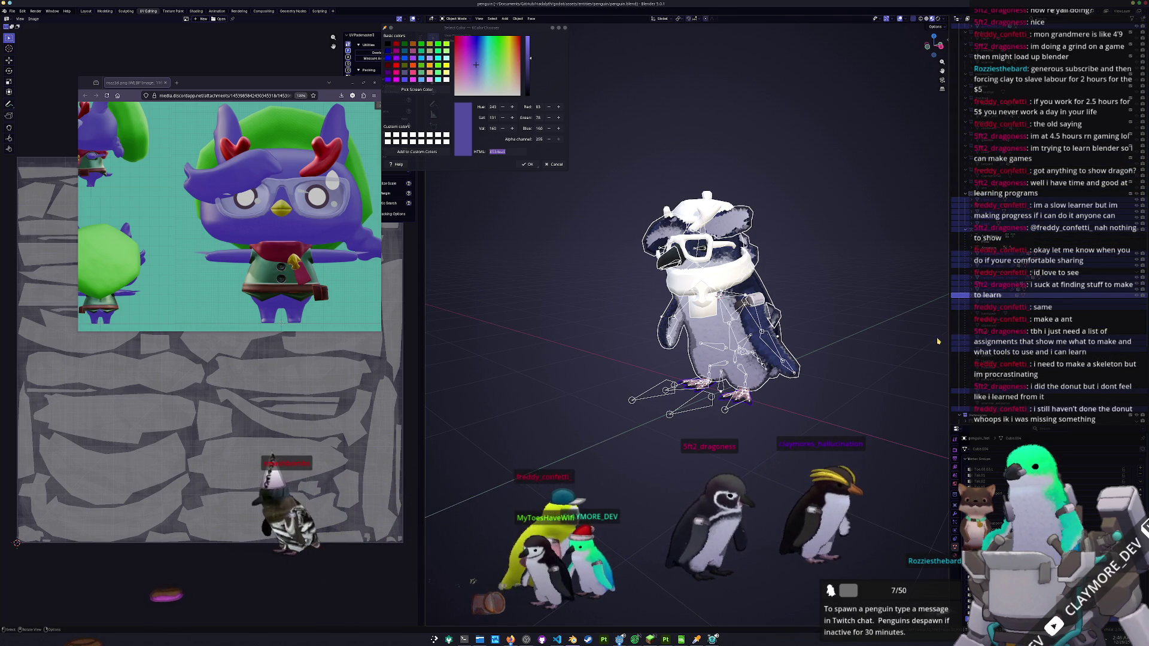
drag(808, 332, 830, 319)
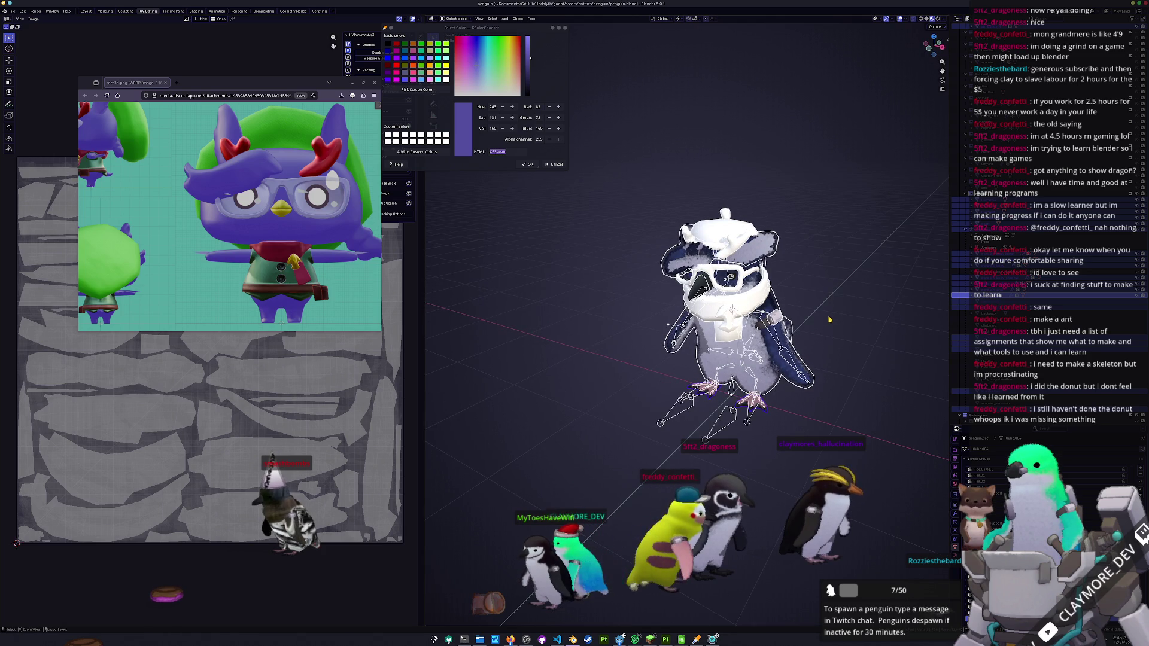
key(ctrl+s)
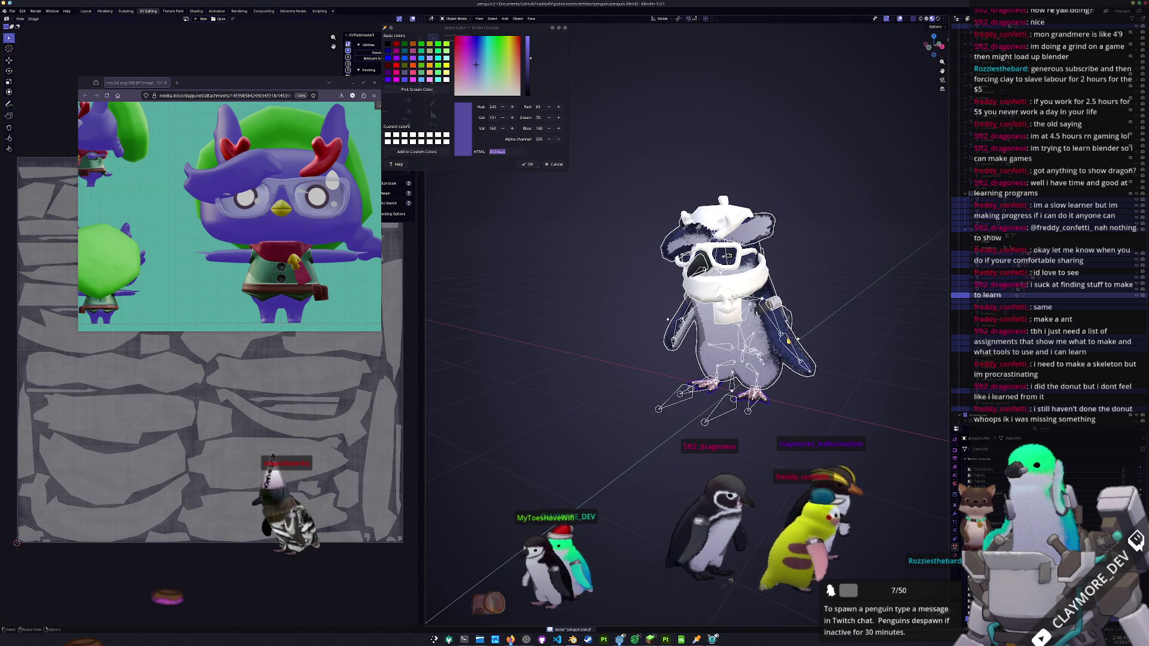
drag(813, 336, 736, 341)
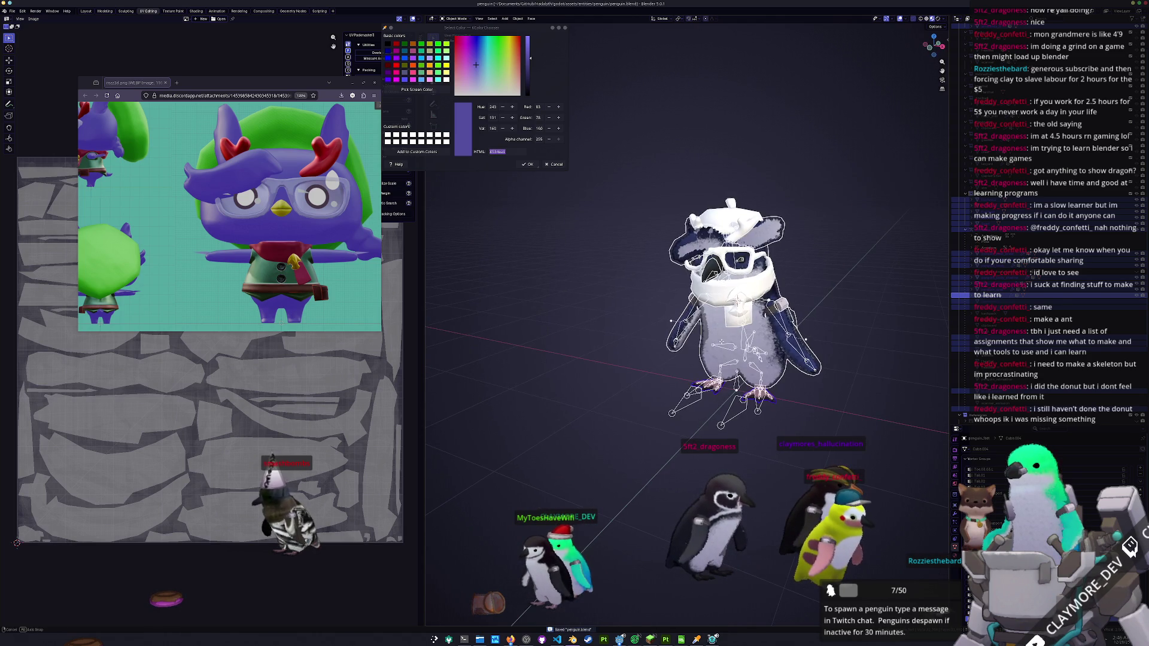
click(17, 12)
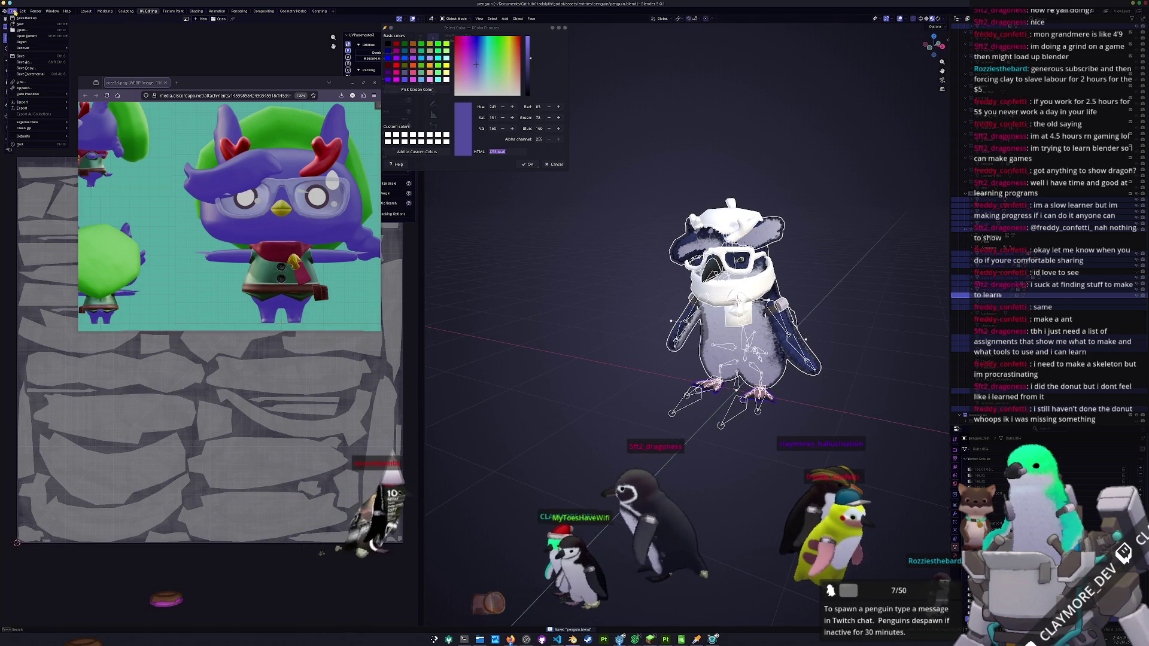
- Export the penguin as glTF 2.0 with the Material Images option set to None
mouse_move(192, 82)
mouse_down()
mouse_move(178, 306)
mouse_move(251, 311)
mouse_up()
mouse_move(38, 109)
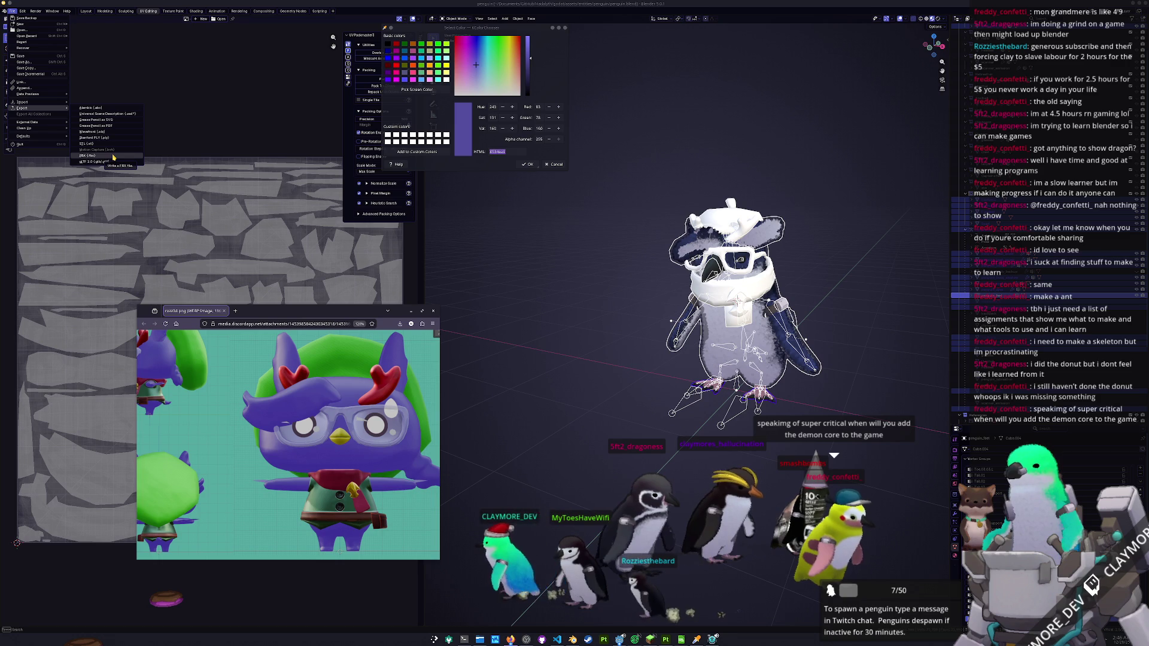
click(111, 162)
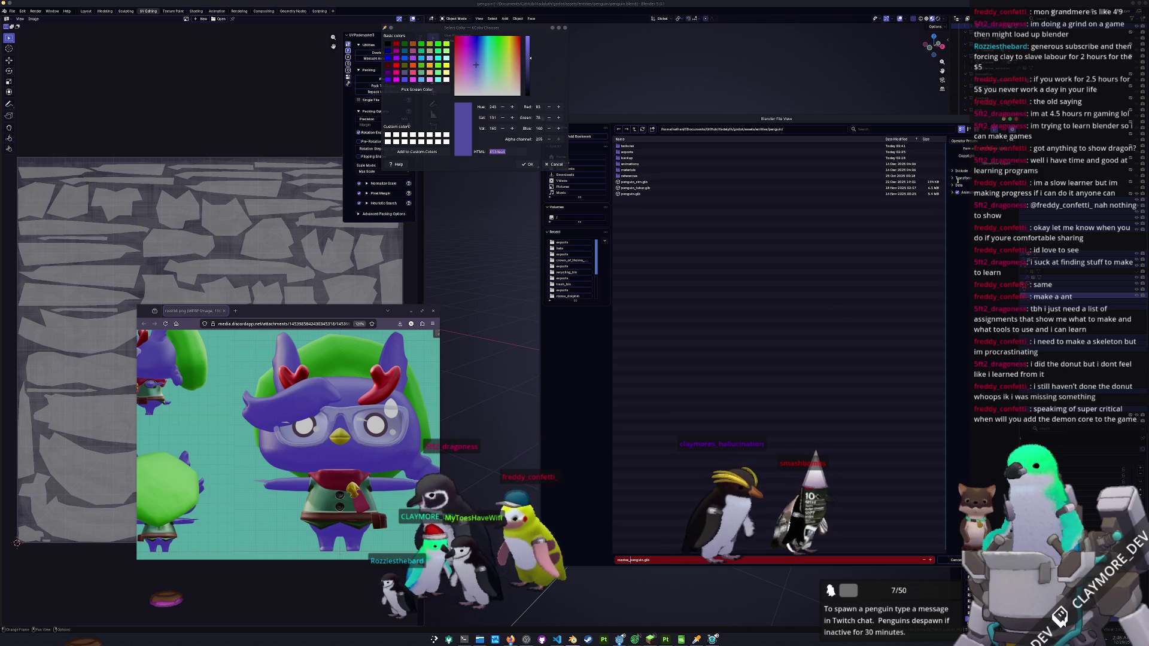
click(962, 173)
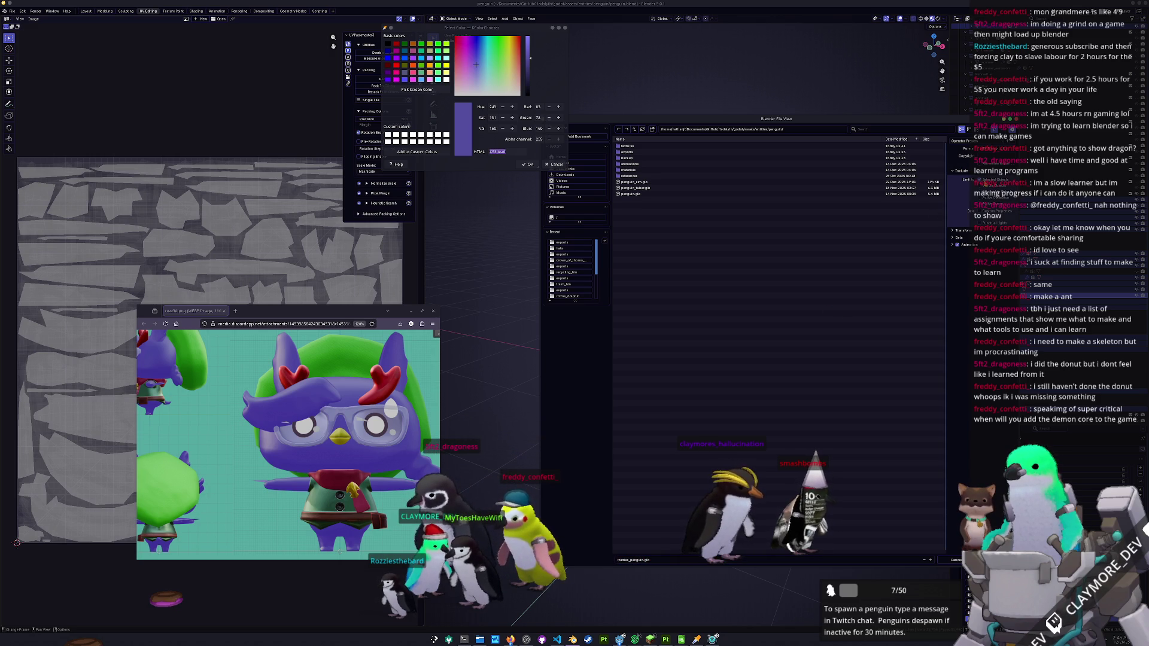
click(961, 172)
click(959, 185)
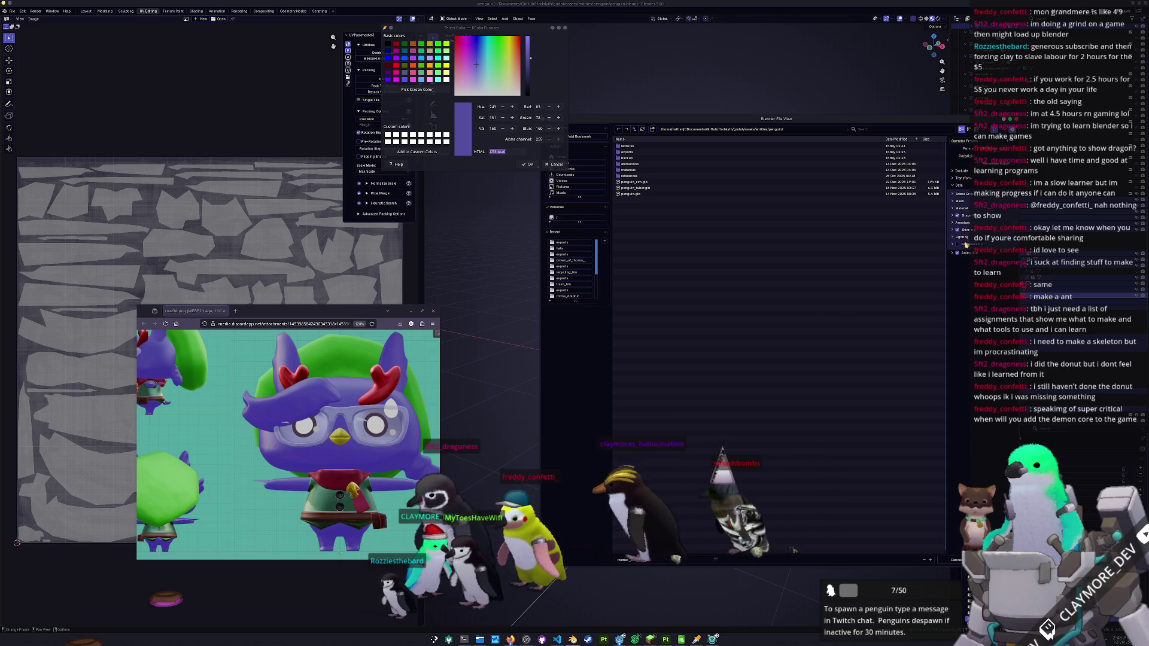
click(964, 208)
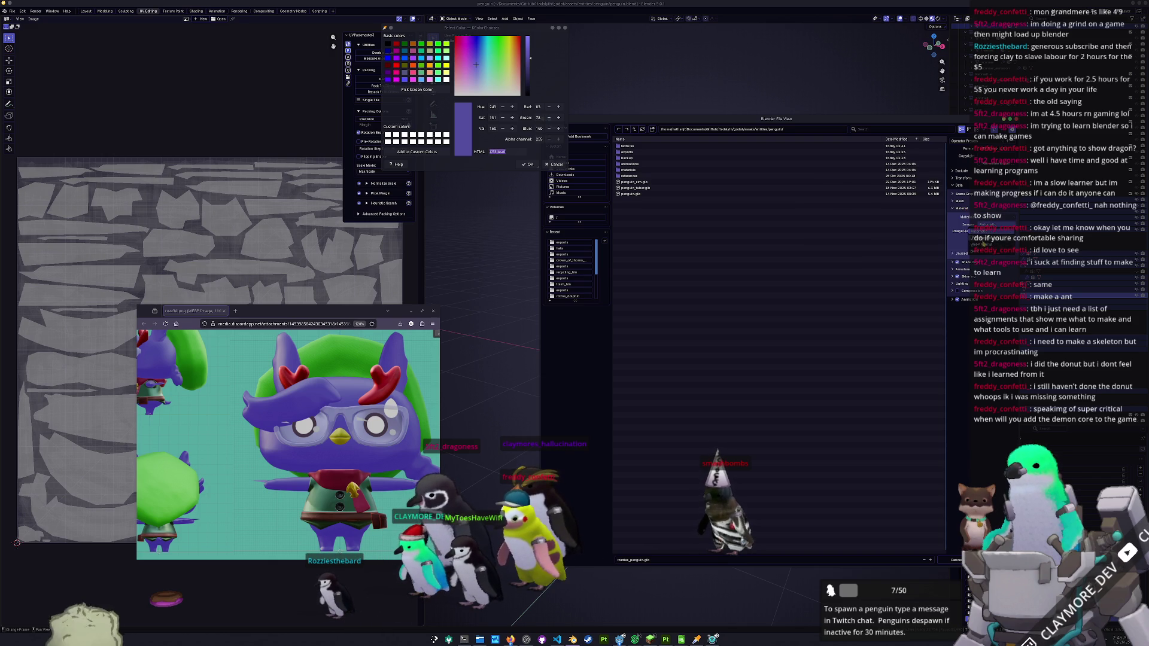
click(981, 254)
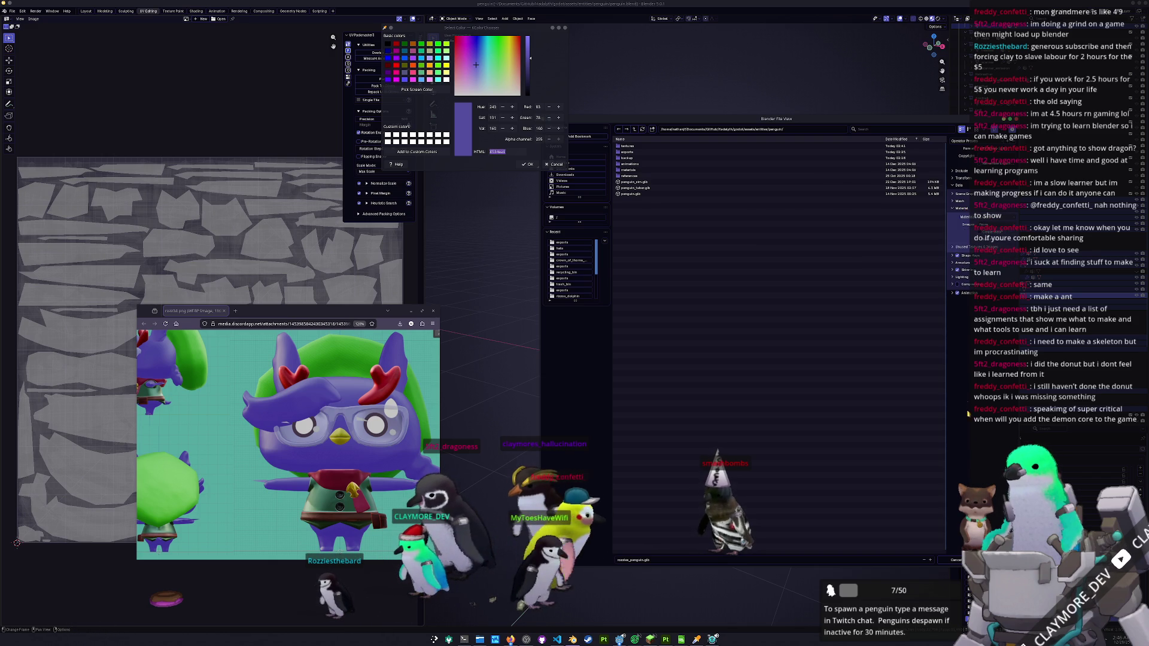
key(Return)
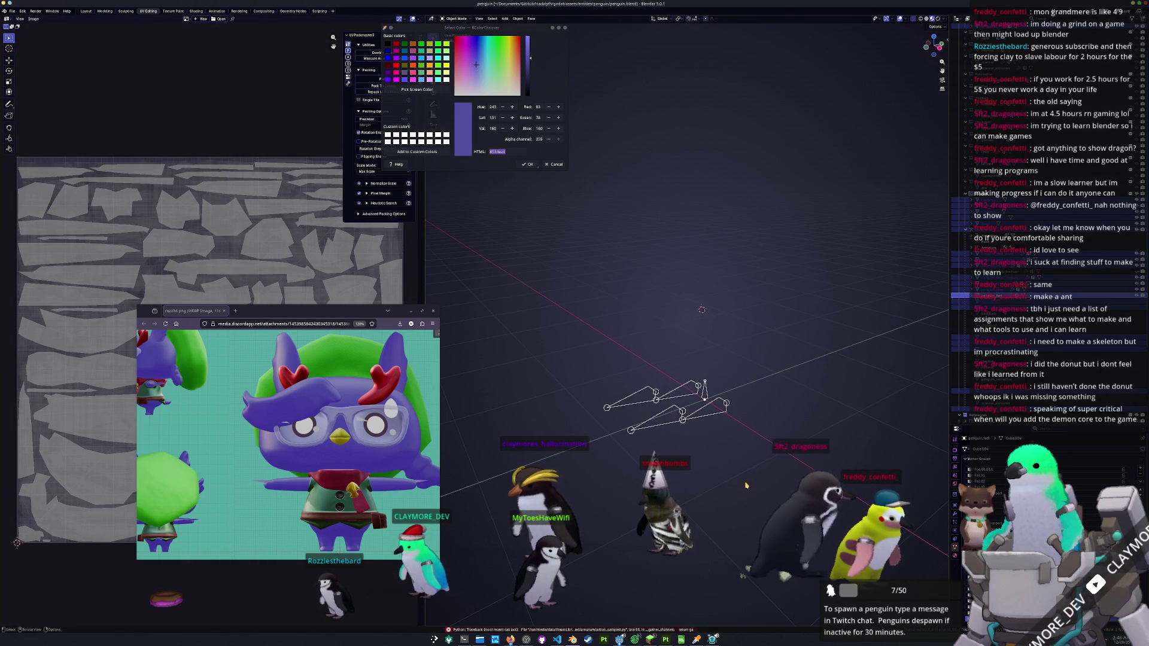
- Check the export error log, close the image viewer and log windows, and go to Layout
click(688, 632)
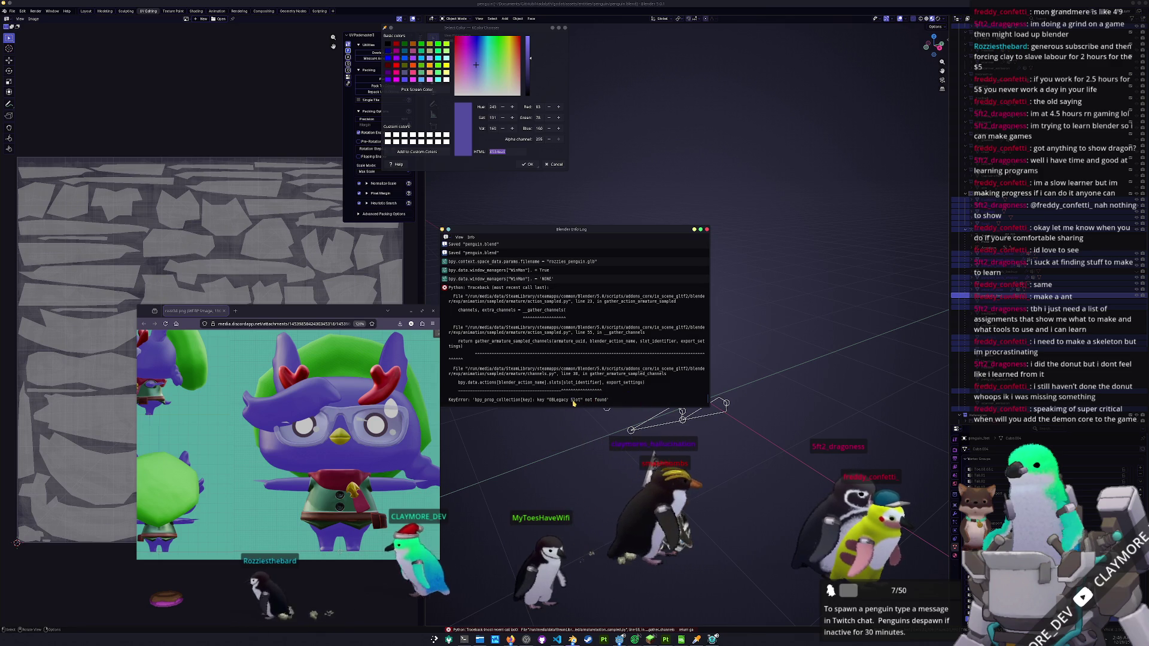
click(432, 311)
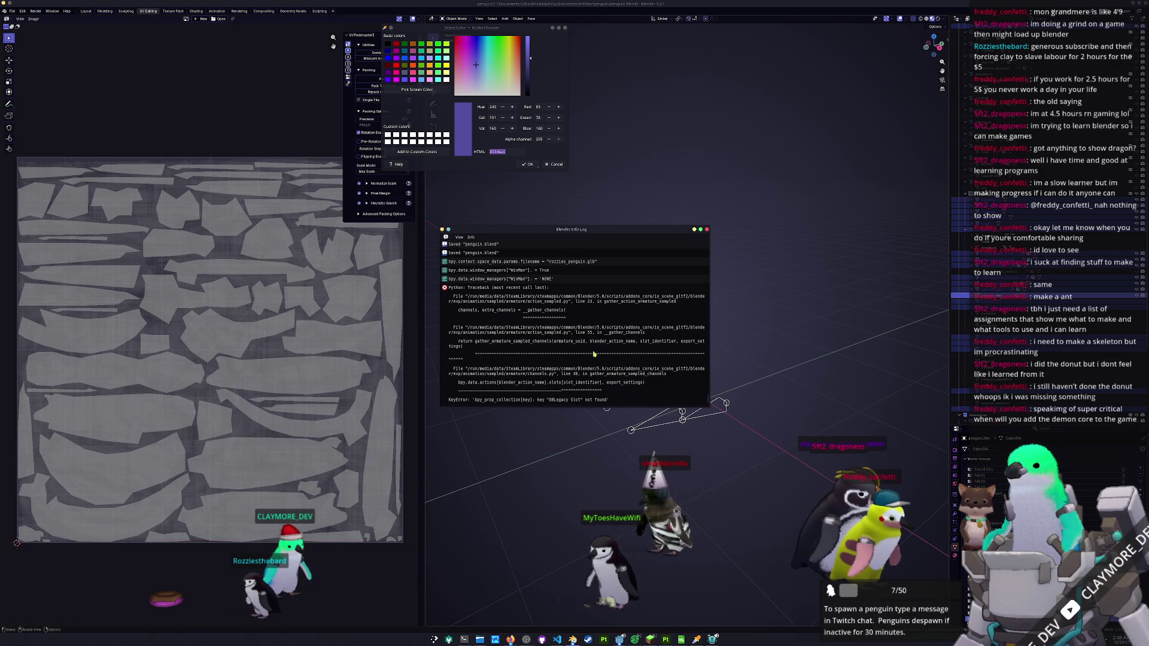
click(707, 230)
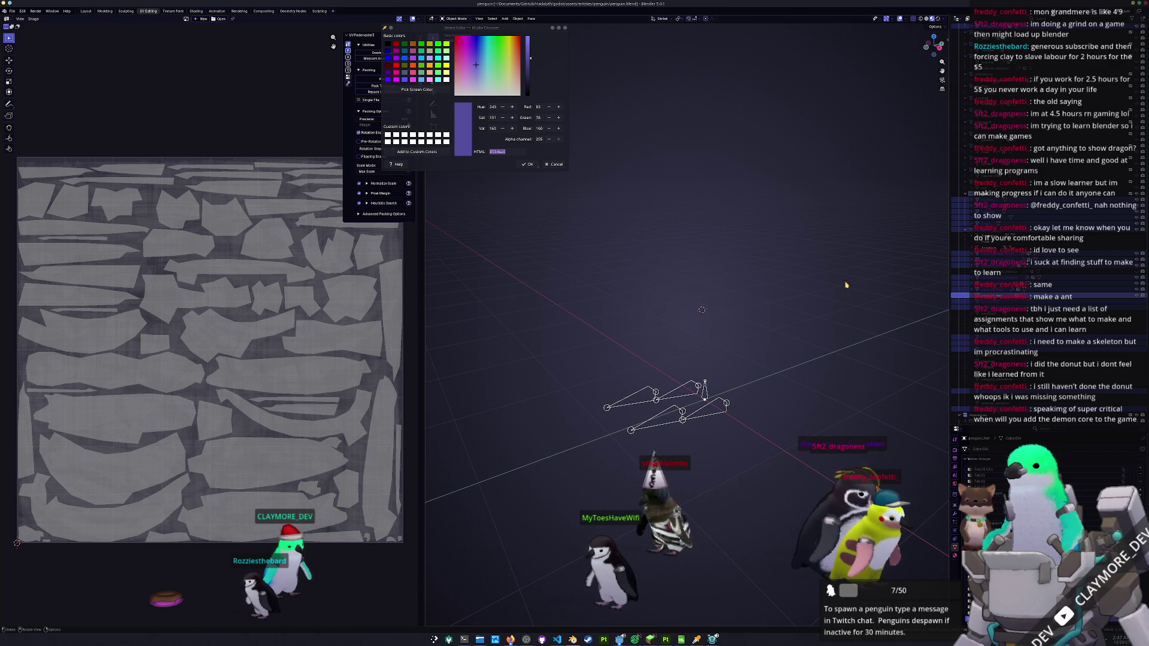
click(826, 240)
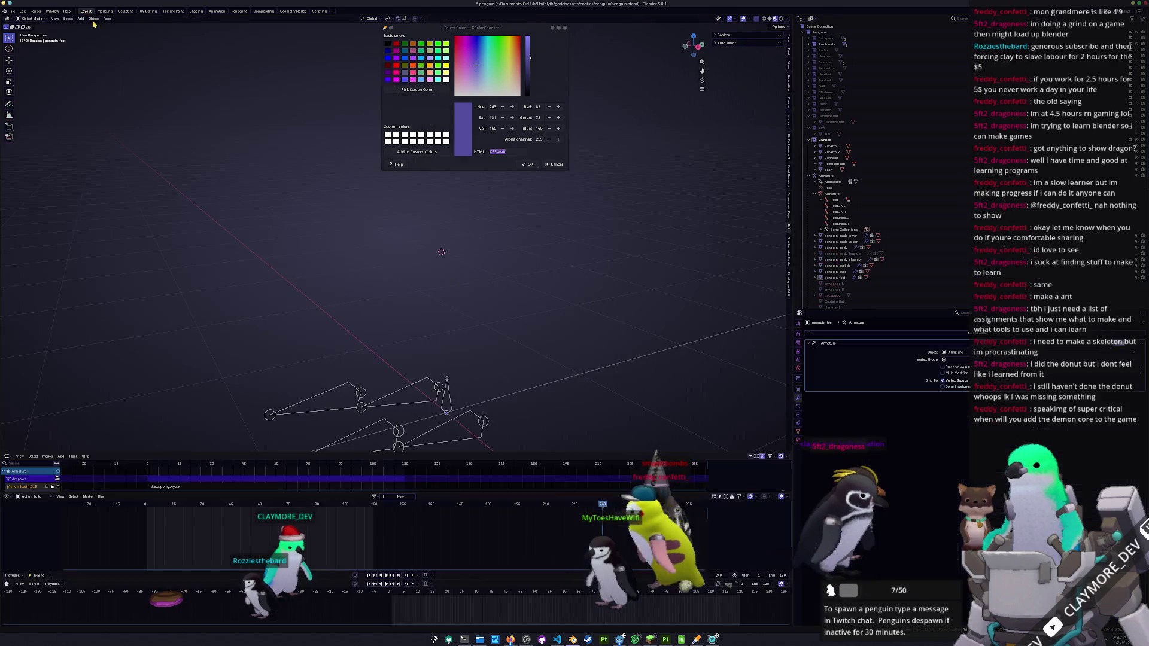
click(87, 11)
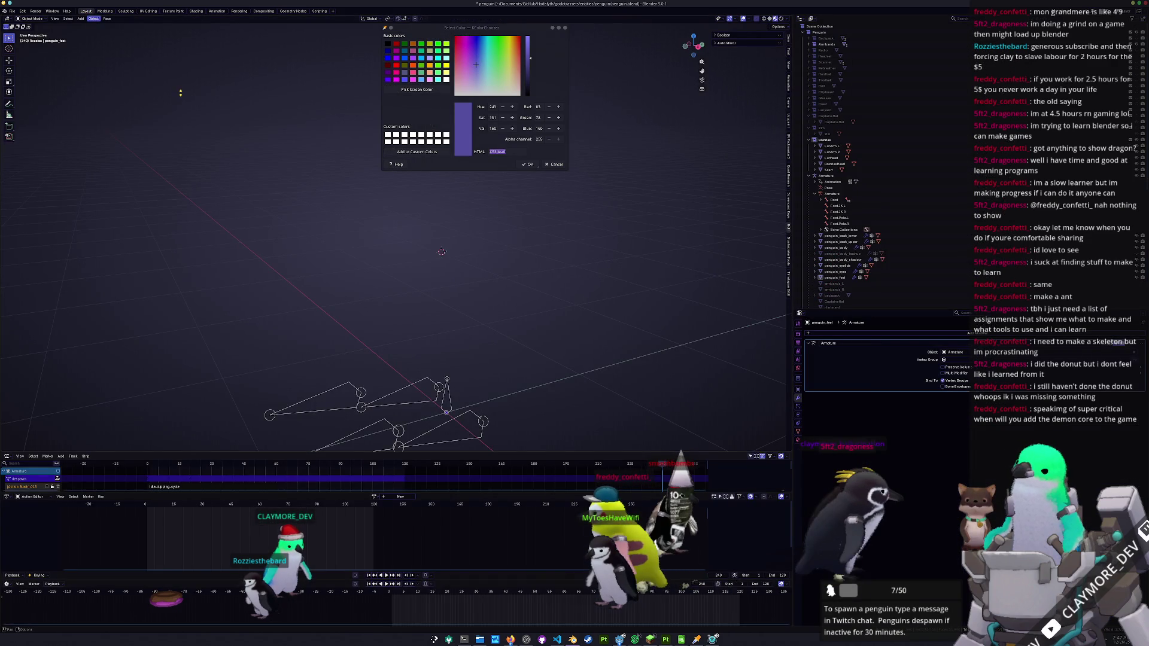
- Bring back the hidden penguin mesh and save penguin.blend
mouse_move(475, 299)
mouse_down()
mouse_move(546, 300)
mouse_move(562, 280)
mouse_move(542, 312)
mouse_up()
key(ctrl+z)
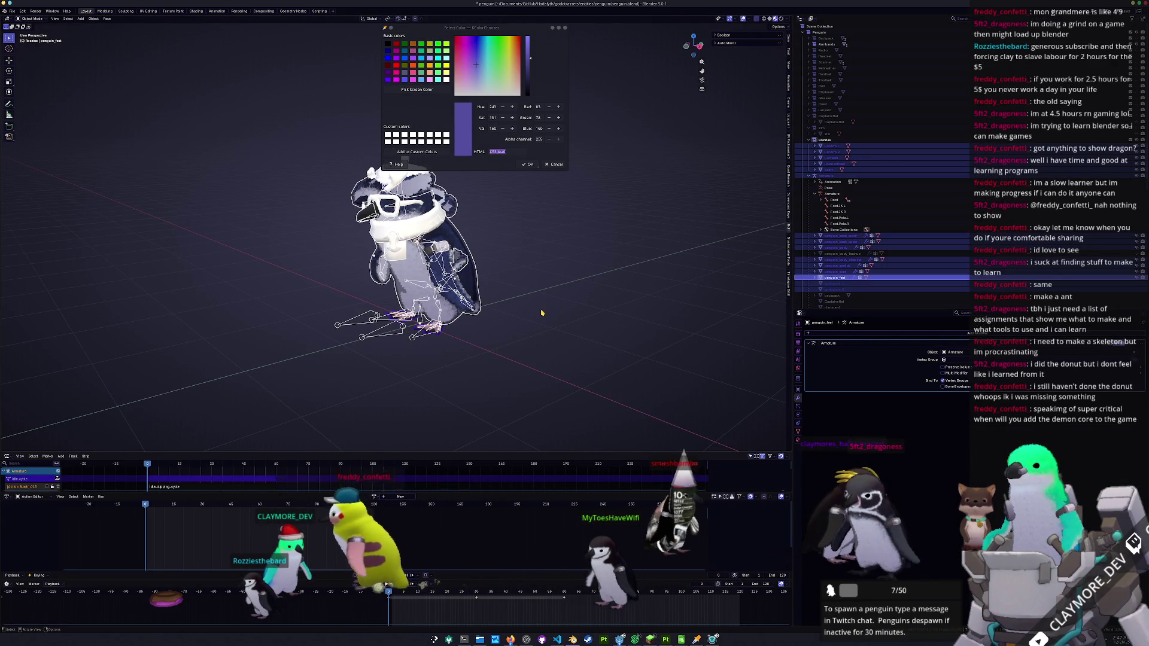
key(ctrl+z)
scroll(541, 313, up, 4)
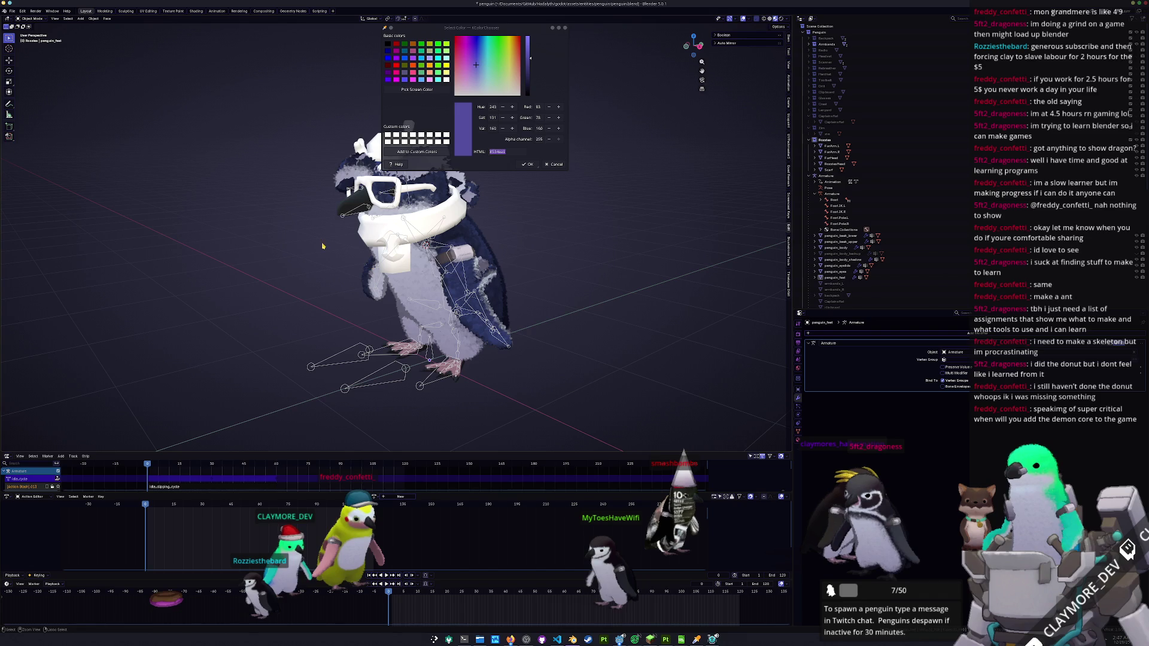
scroll(322, 246, down, 2)
key(ctrl+s)
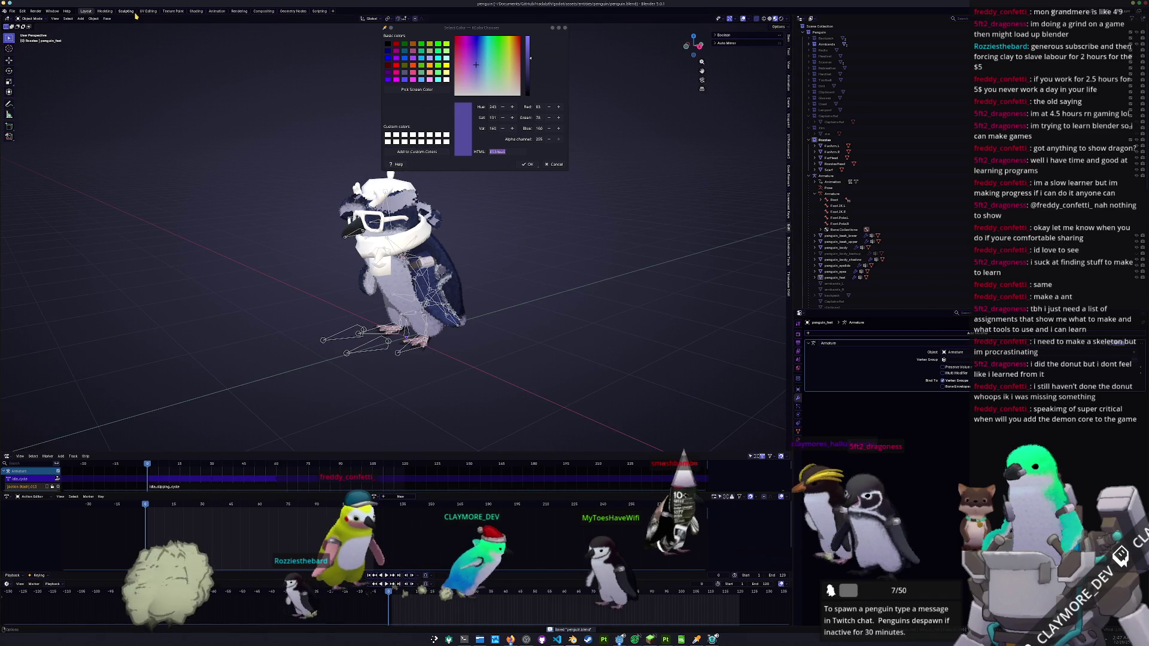
- Enlarge the animation strip area, check the armature's action list, and select all objects
drag(374, 452, 374, 289)
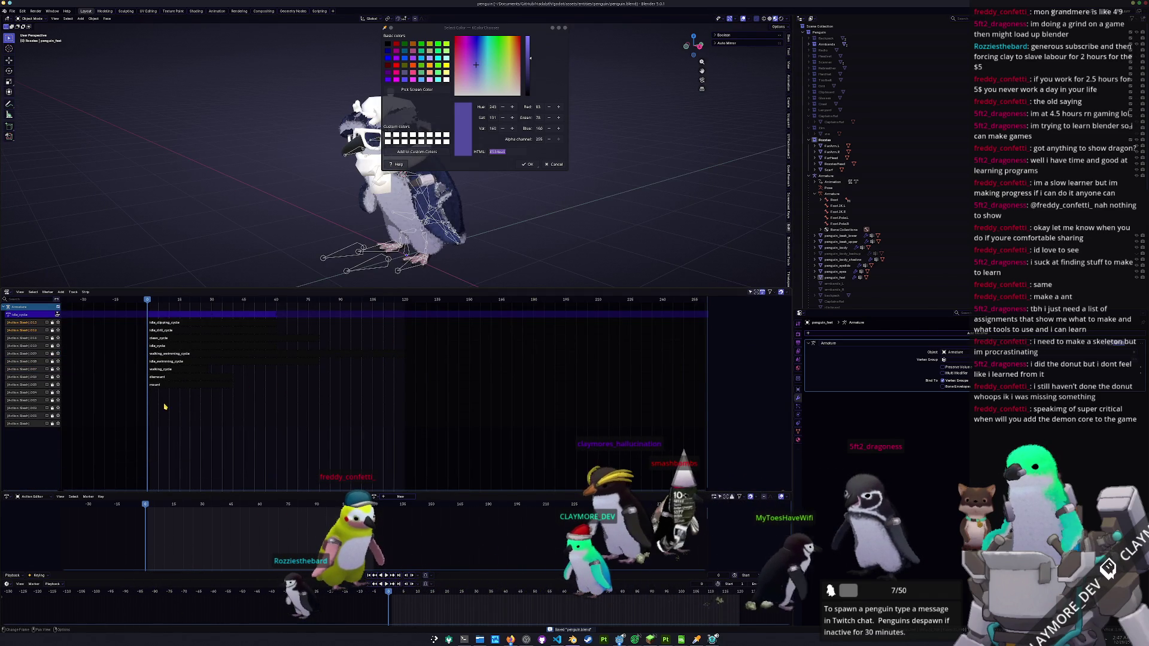
scroll(167, 405, down, 2)
key(a)
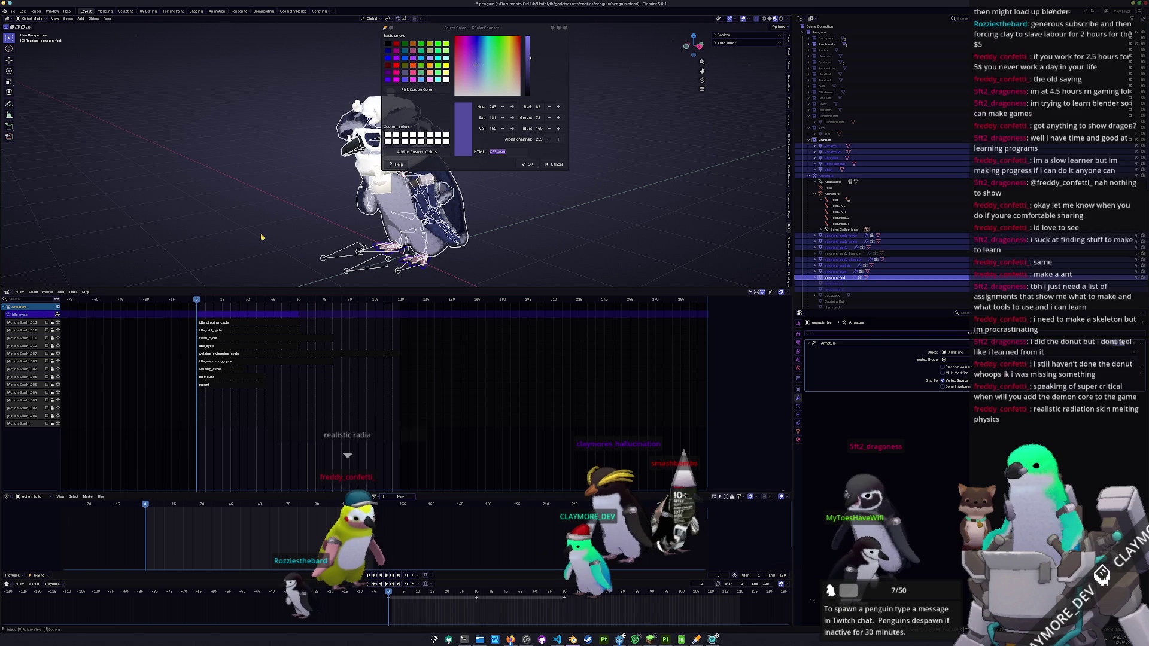
scroll(223, 436, down, 2)
scroll(224, 436, up, 2)
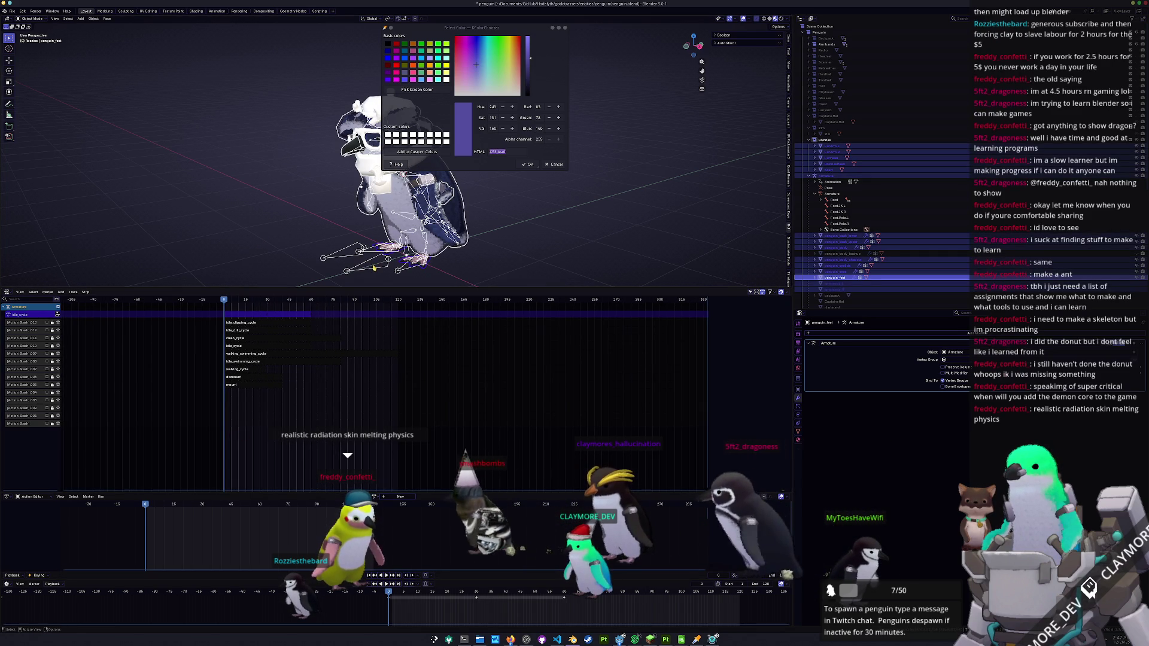
click(373, 268)
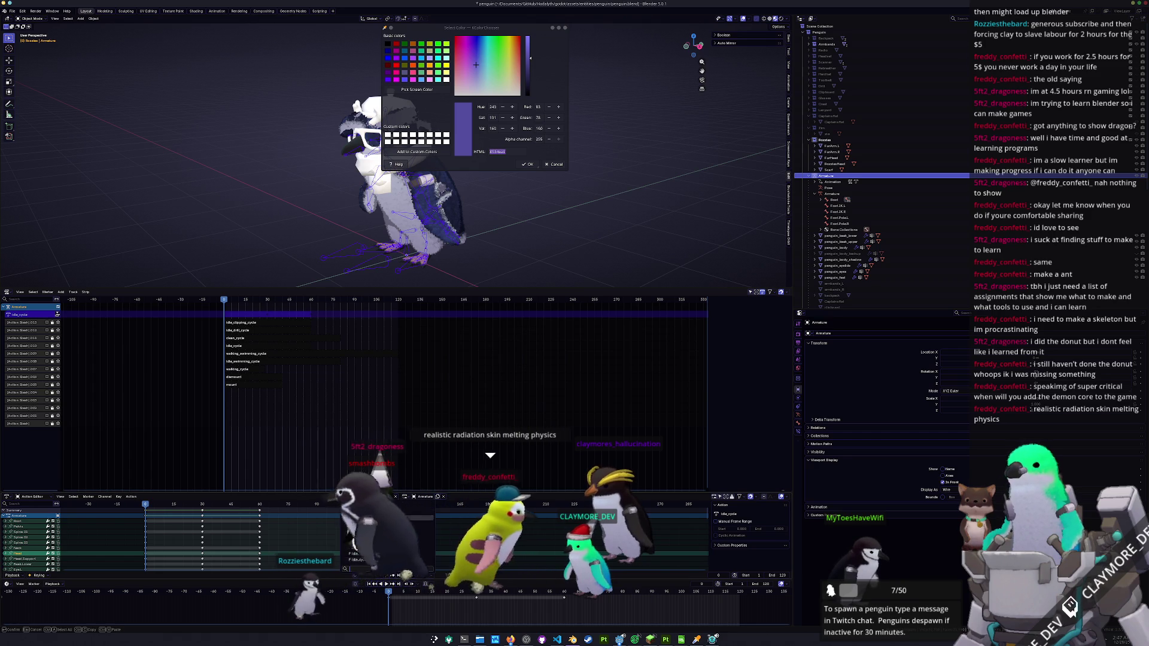
click(345, 496)
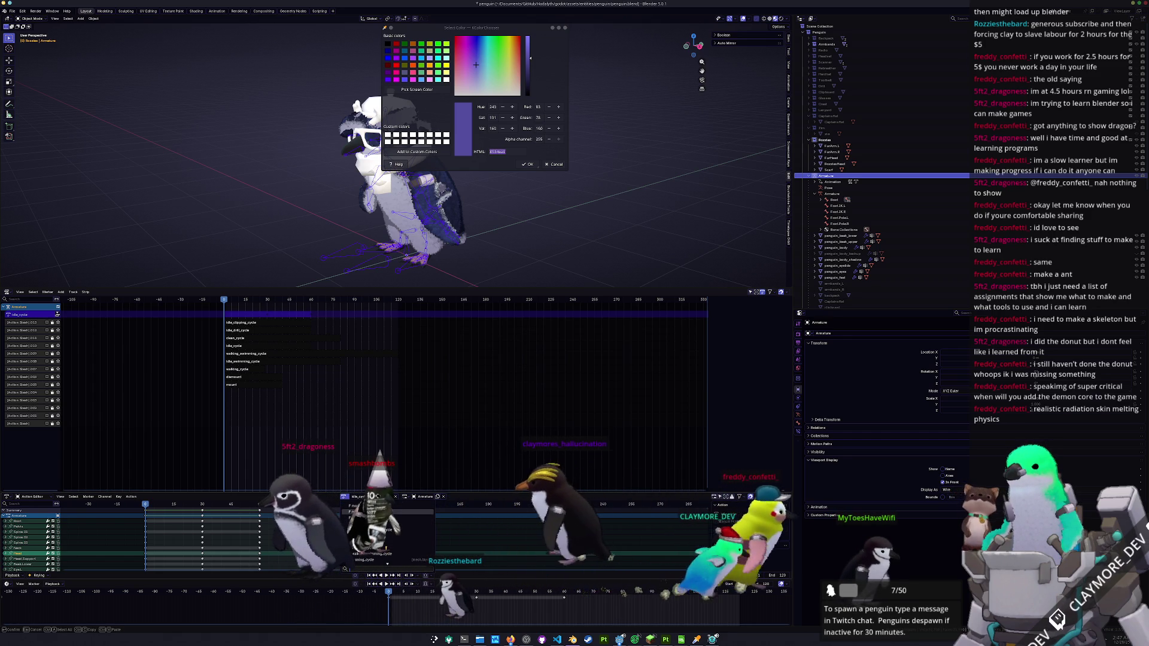
scroll(492, 256, down, 2)
click(492, 256)
key(a)
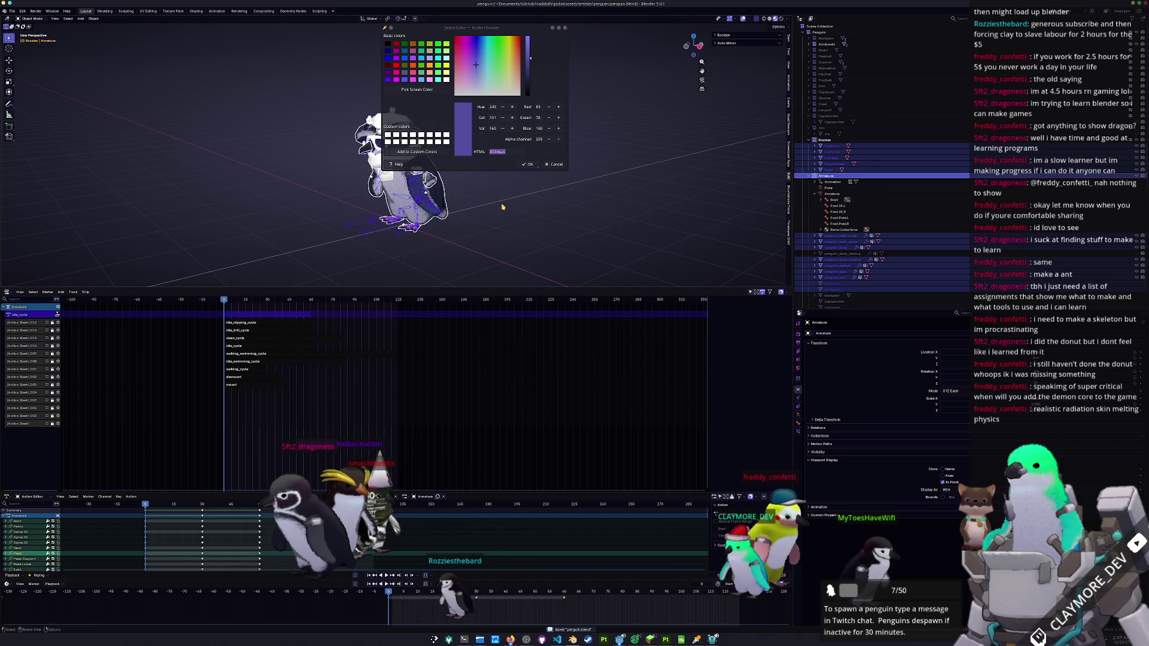
click(12, 11)
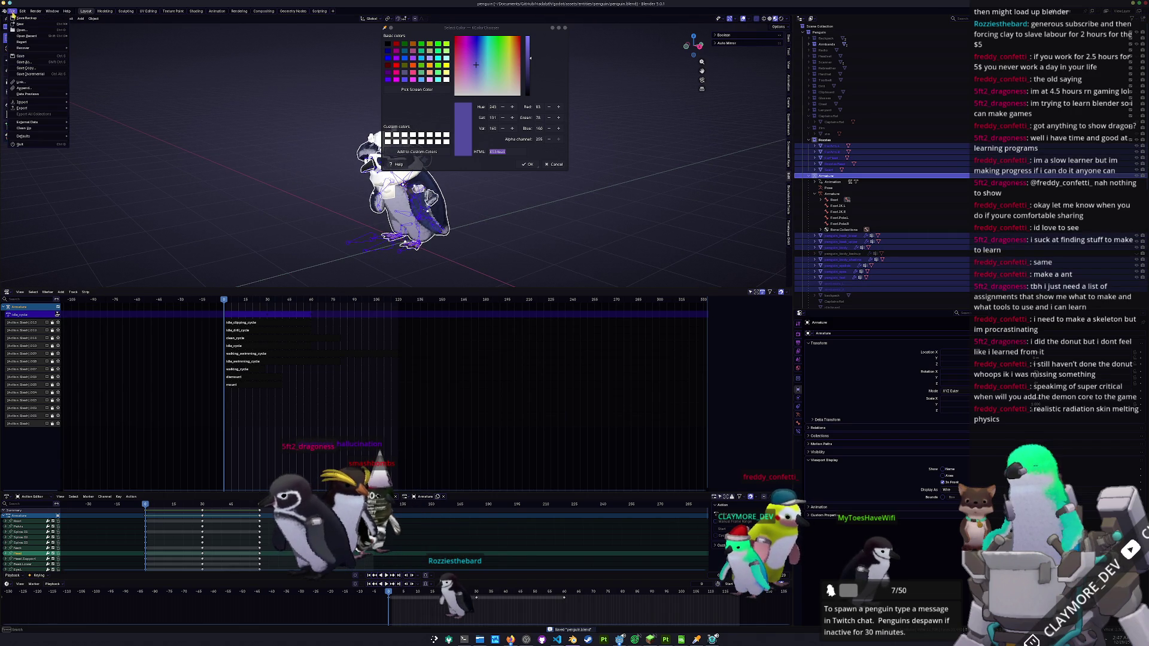
- Open the glTF 2.0 export browser, move it off the penguin, and list the actions to export
mouse_move(30, 110)
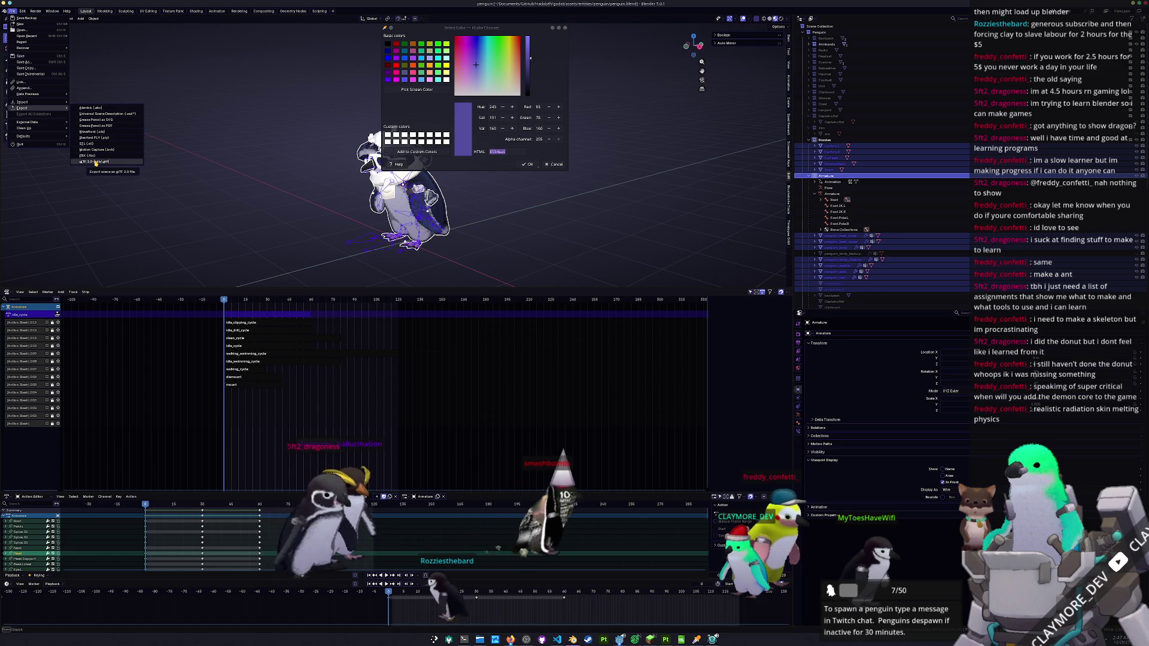
click(94, 162)
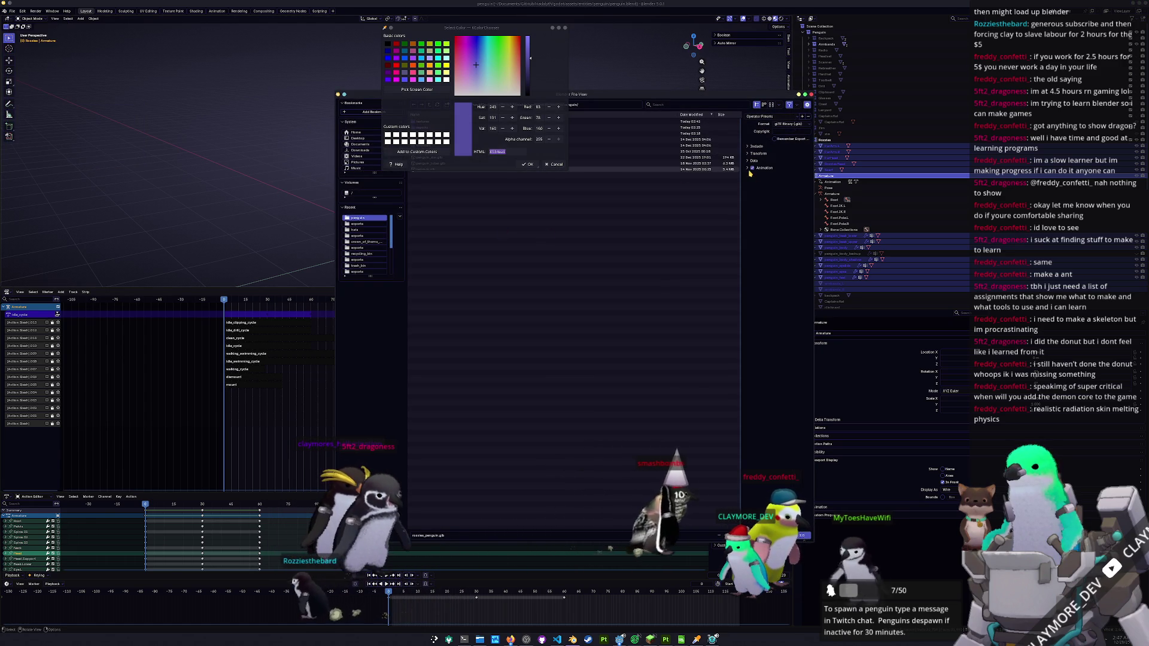
drag(711, 95, 927, 136)
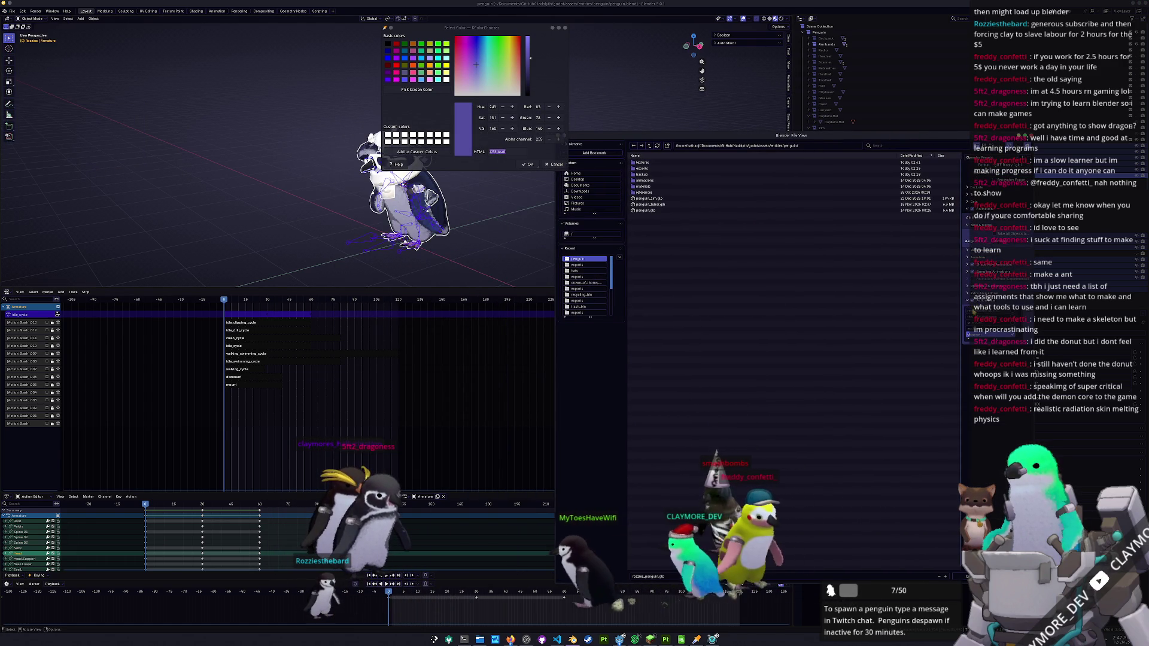
click(988, 473)
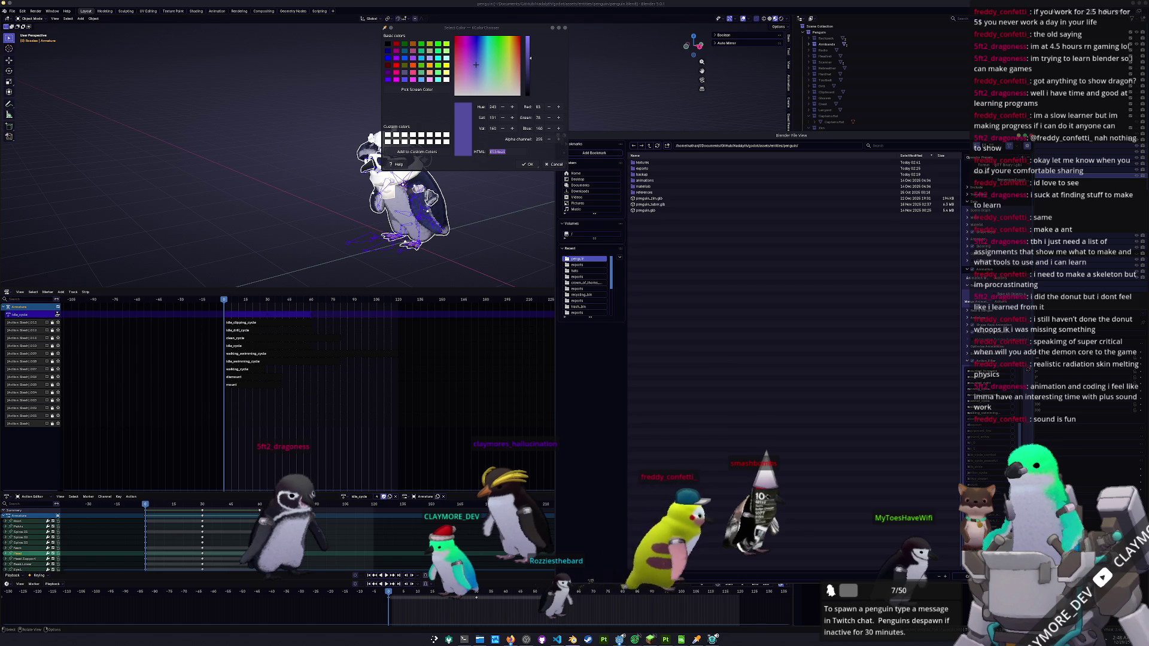
- Cancel the accidental rig rotation and arrange two Dolphin windows side by side
key(r)
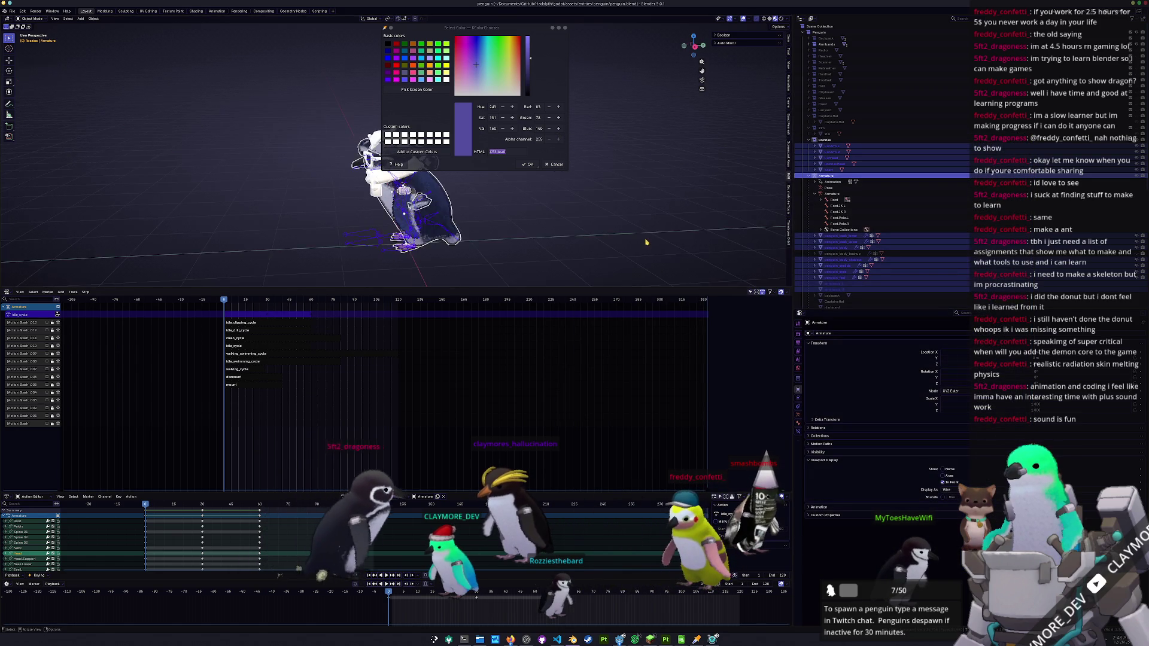
right_click(646, 239)
click(479, 640)
right_click(479, 639)
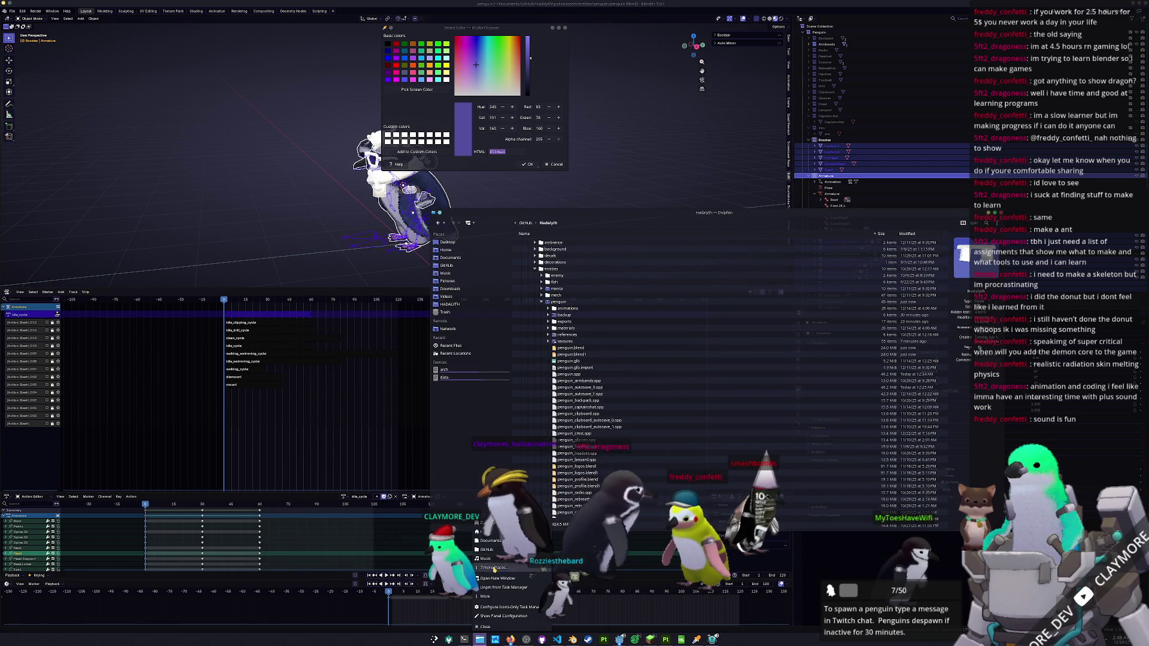
click(486, 549)
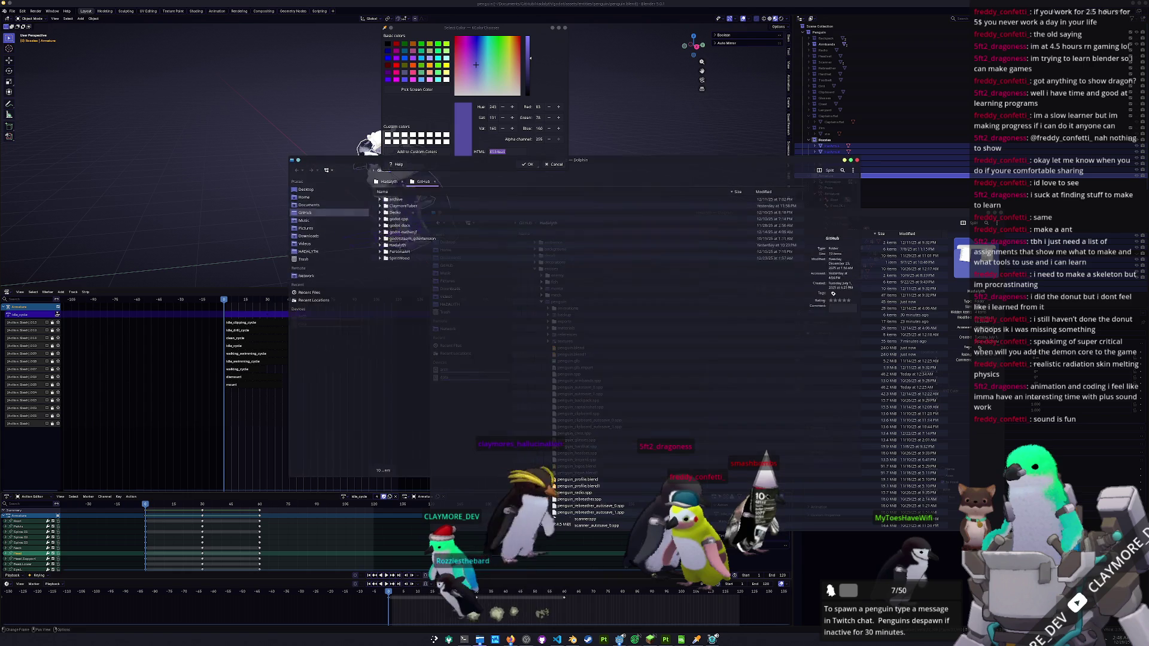
drag(390, 216, 325, 212)
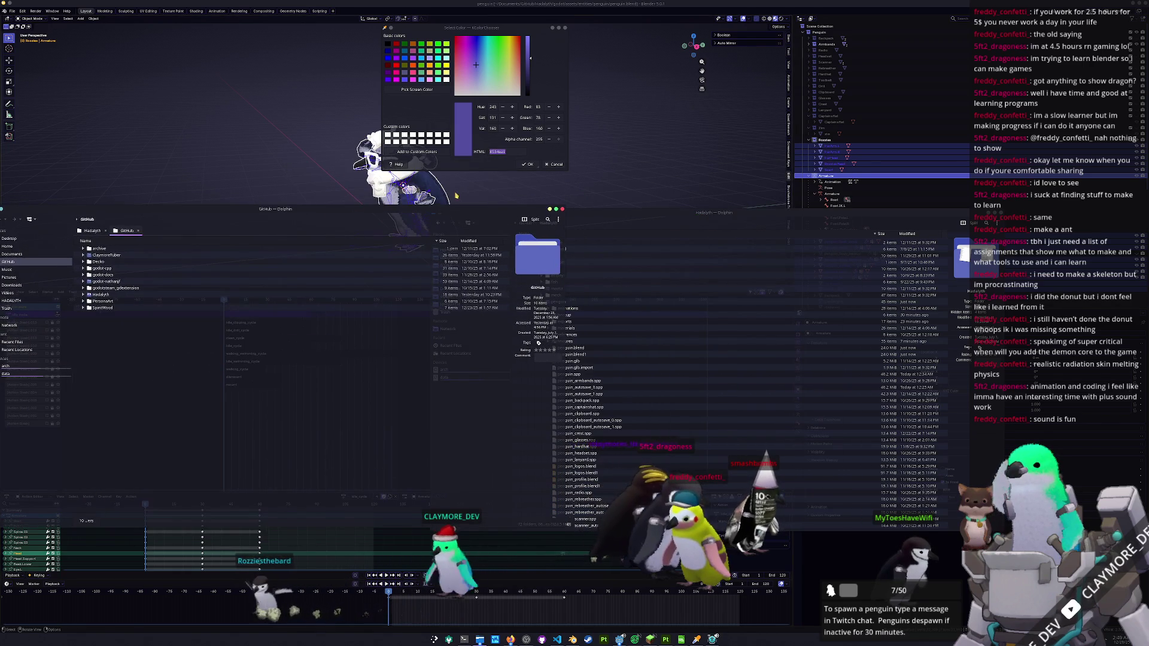
drag(629, 222, 680, 219)
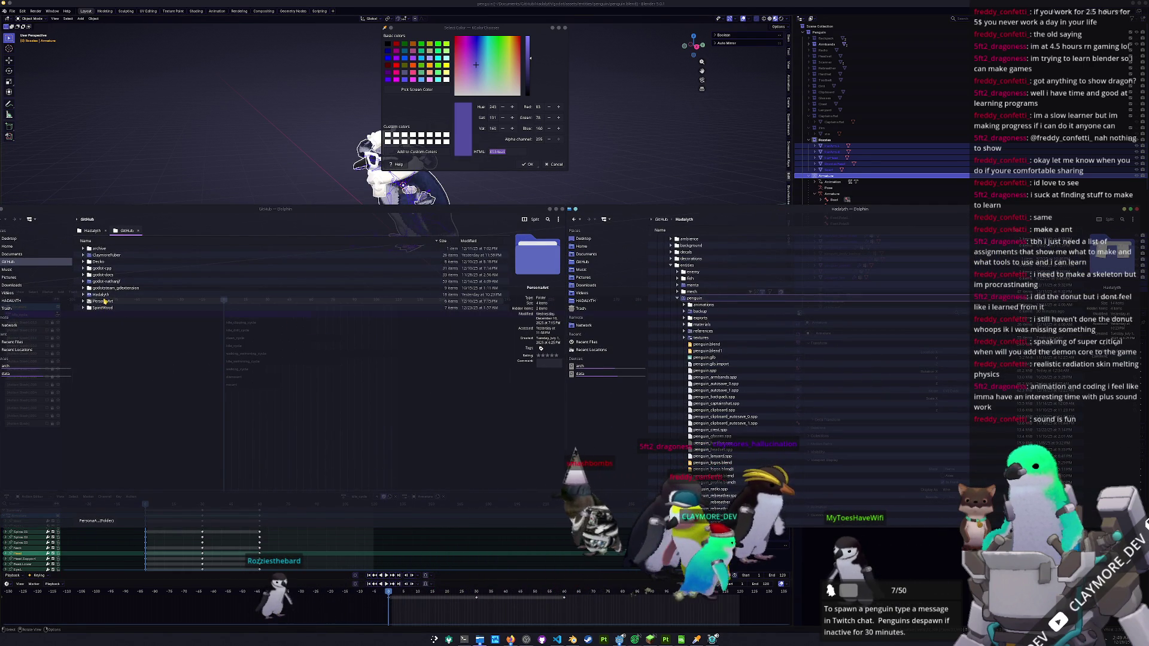
- Hide the Roozles collection and save penguin.blend
click(878, 142)
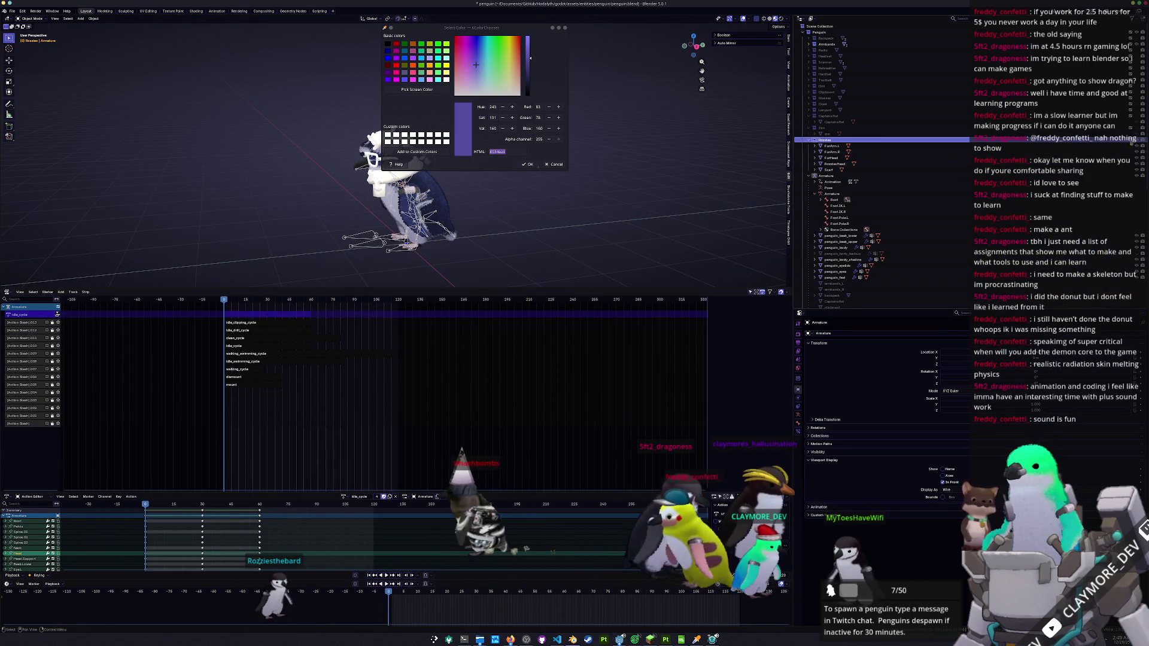
click(1139, 141)
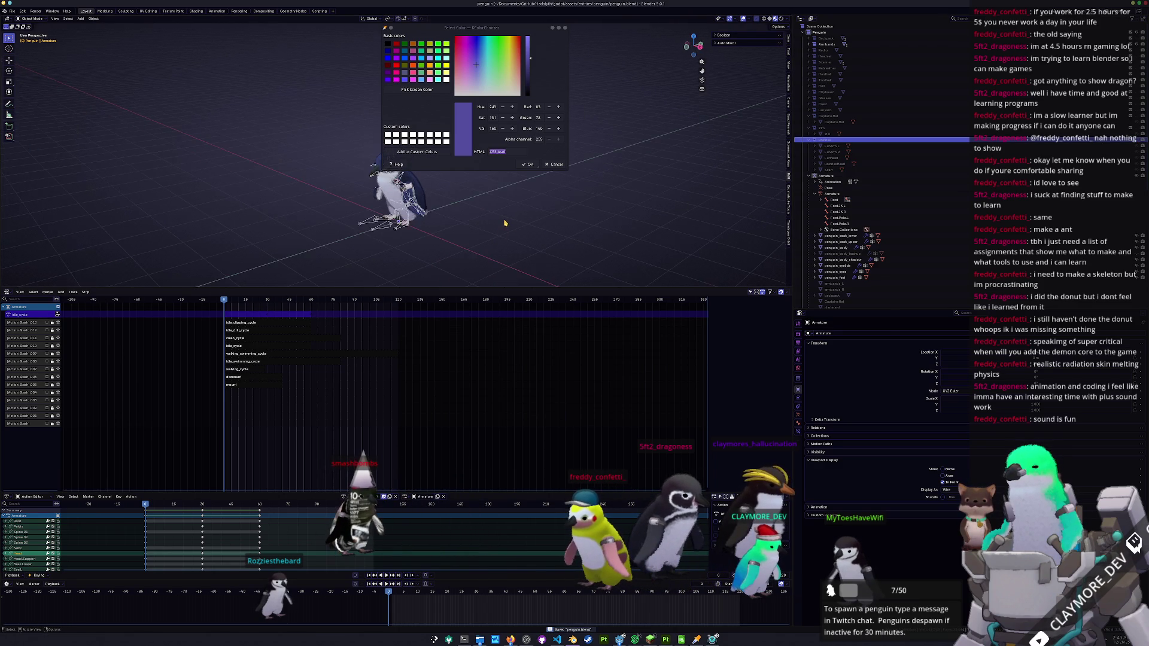
key(ctrl+s)
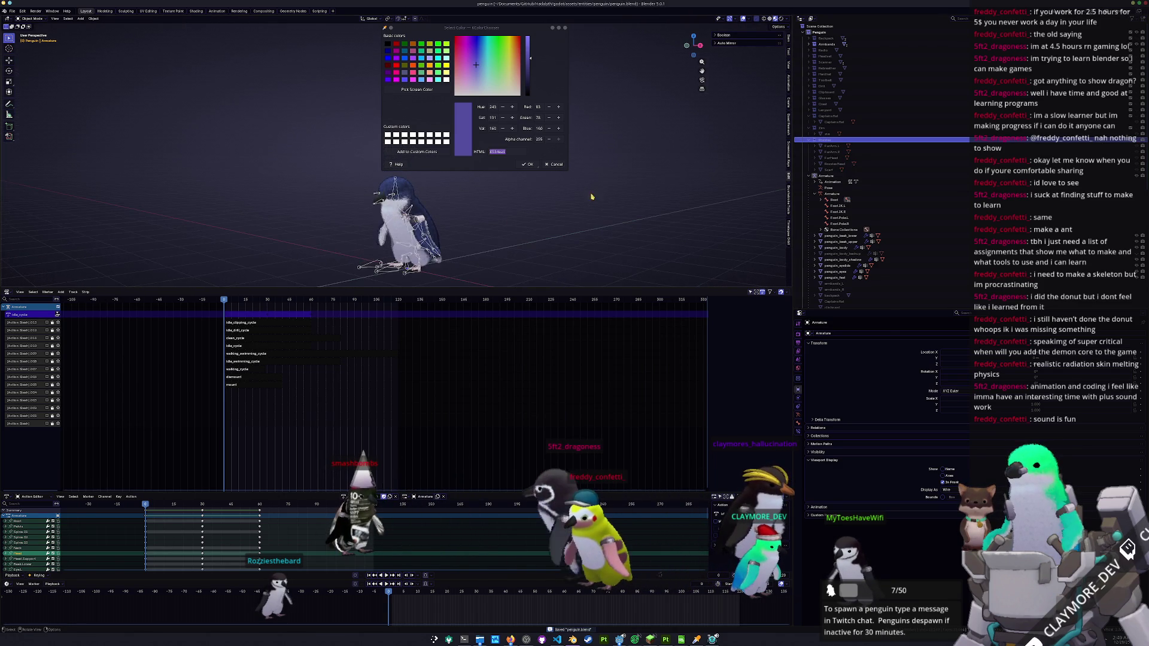
- Copy the rozzies texture folder into ClaymoreTuber's assets/penguin textures folder
key(ctrl+super+Right)
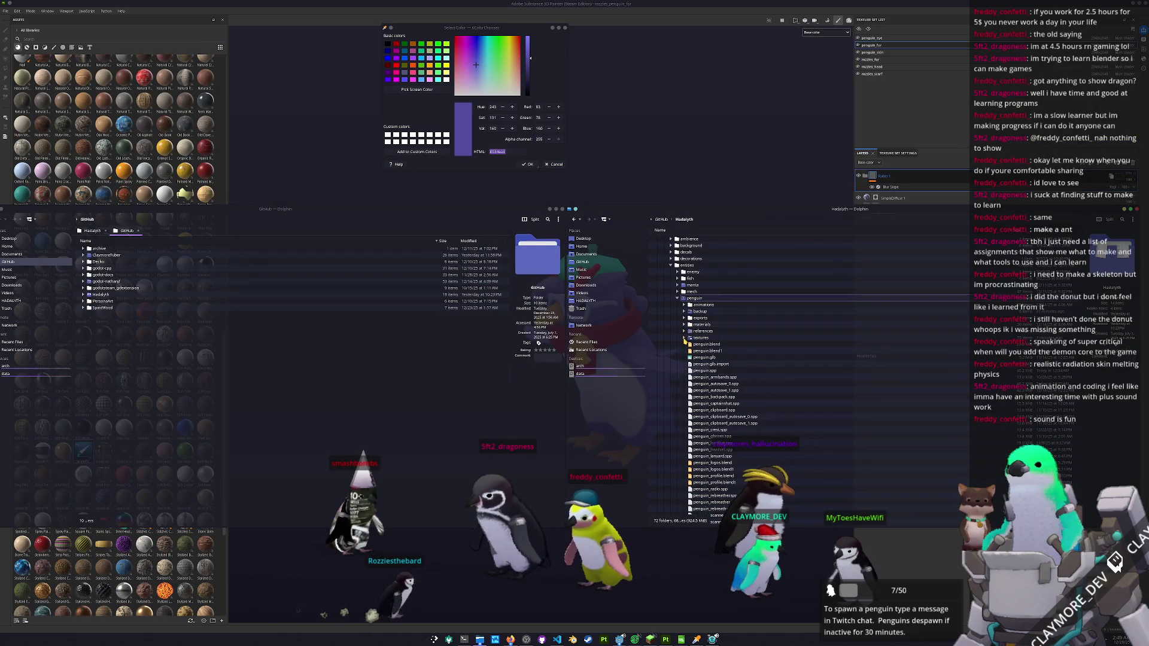
click(683, 338)
click(707, 390)
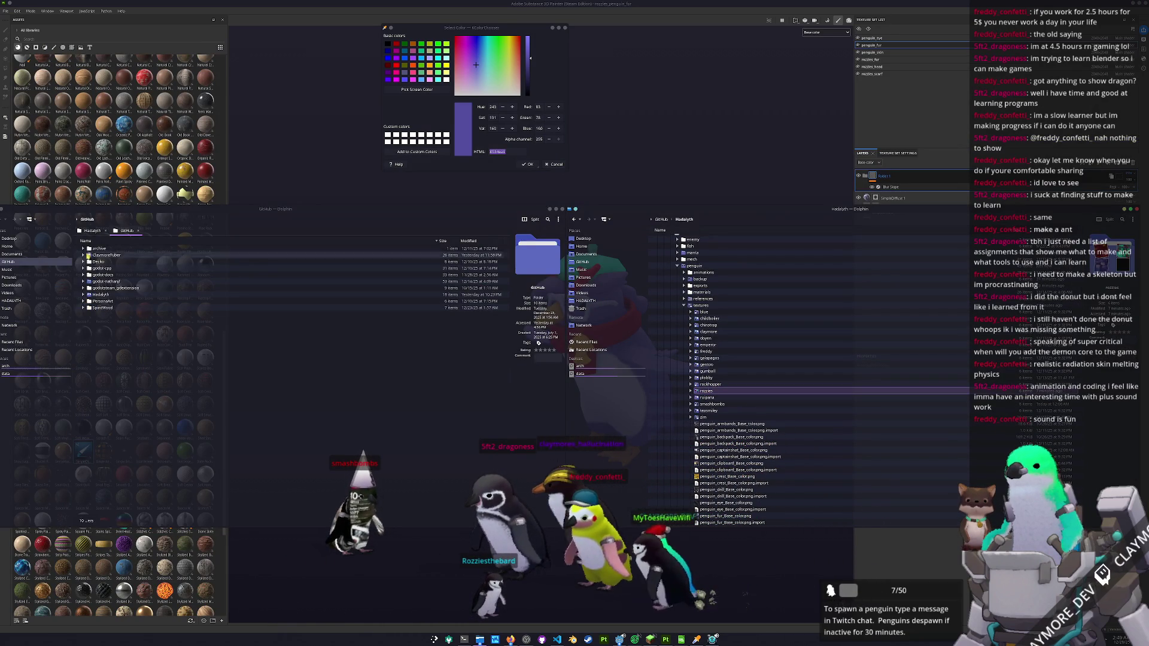
double_click(99, 255)
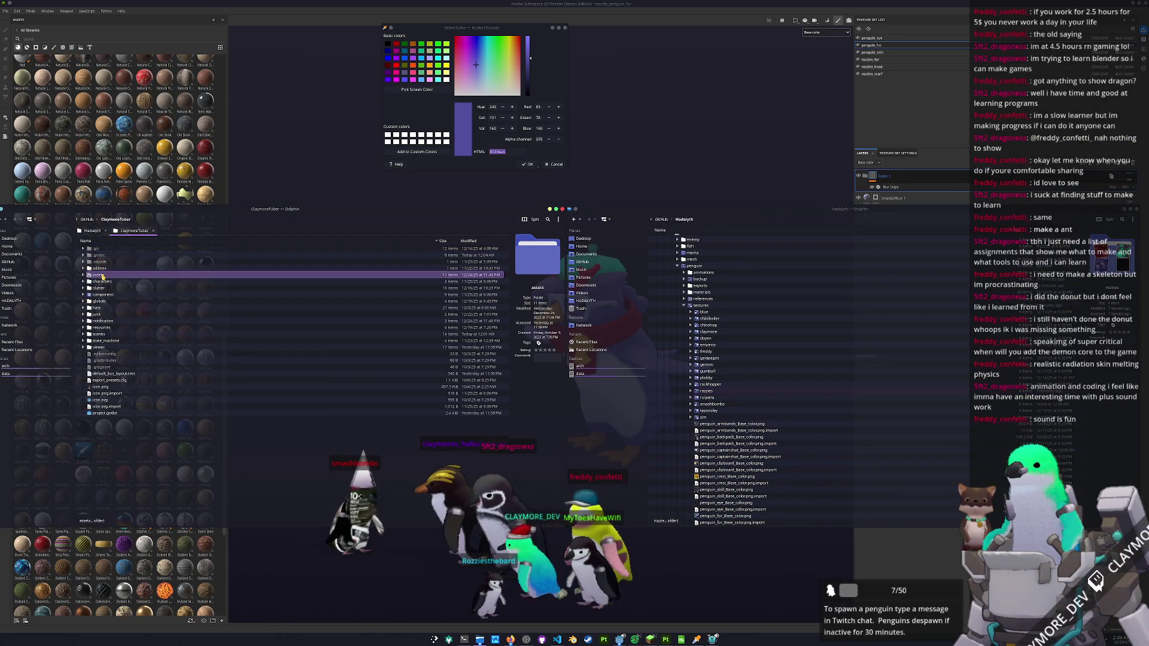
double_click(99, 275)
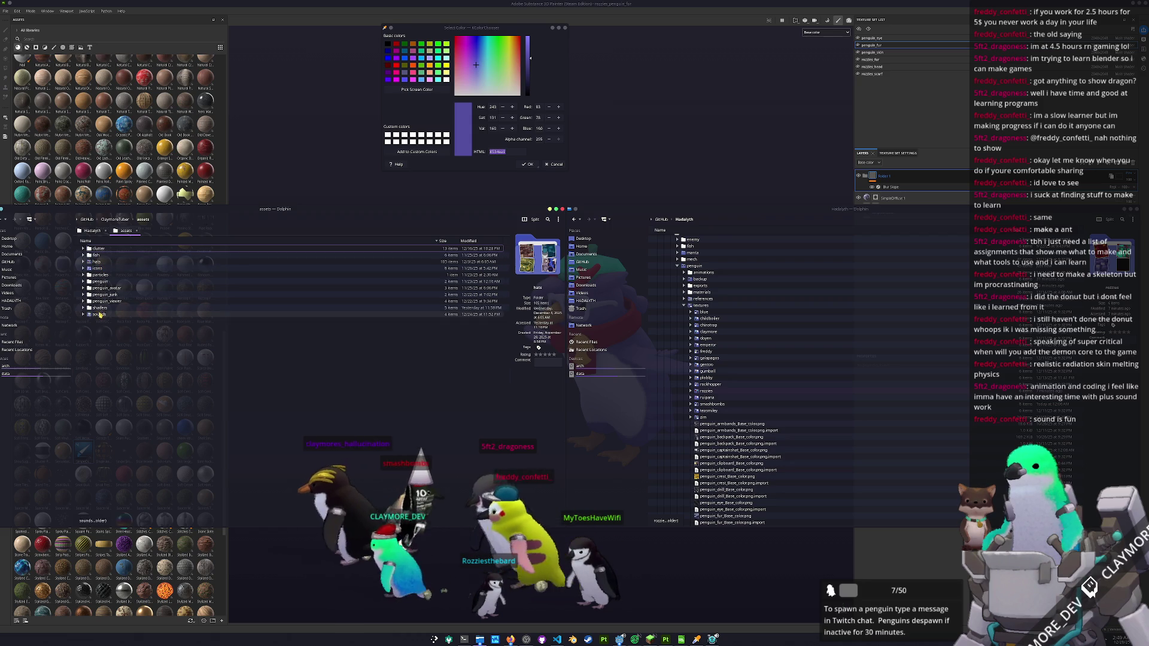
double_click(99, 282)
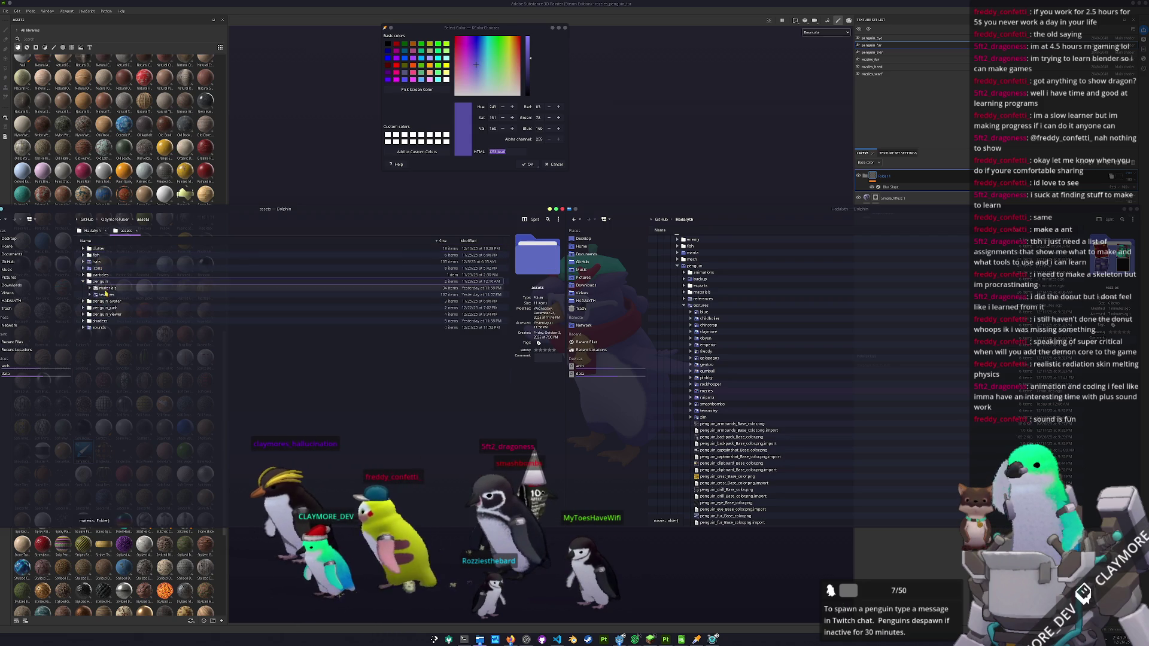
double_click(99, 281)
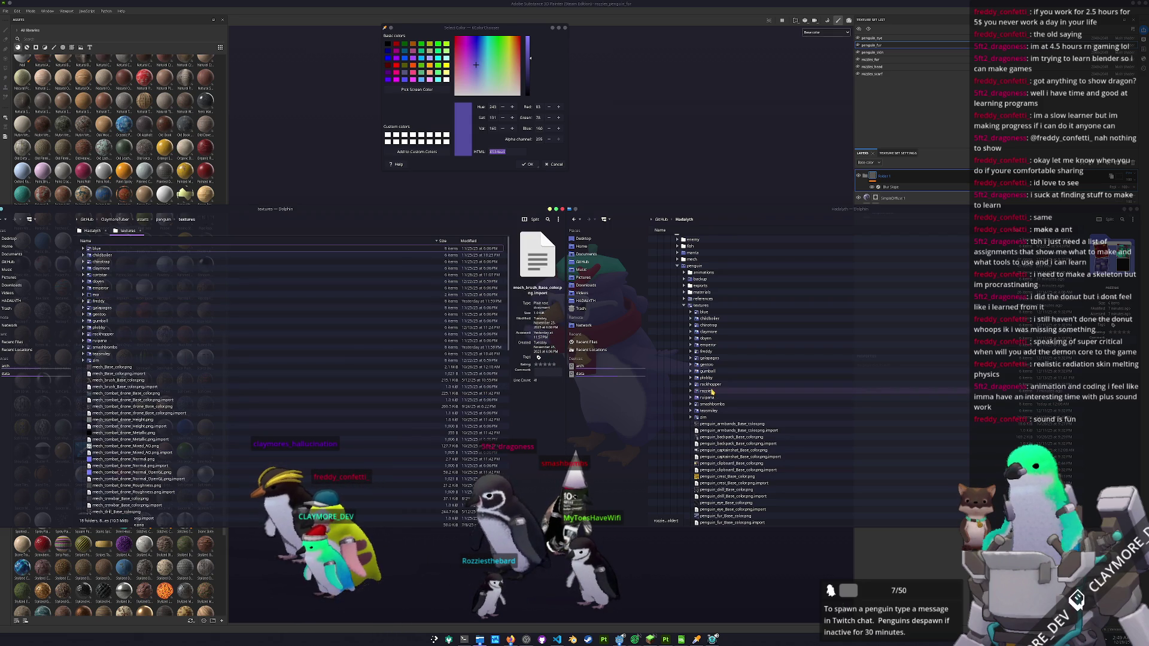
drag(168, 406, 168, 407)
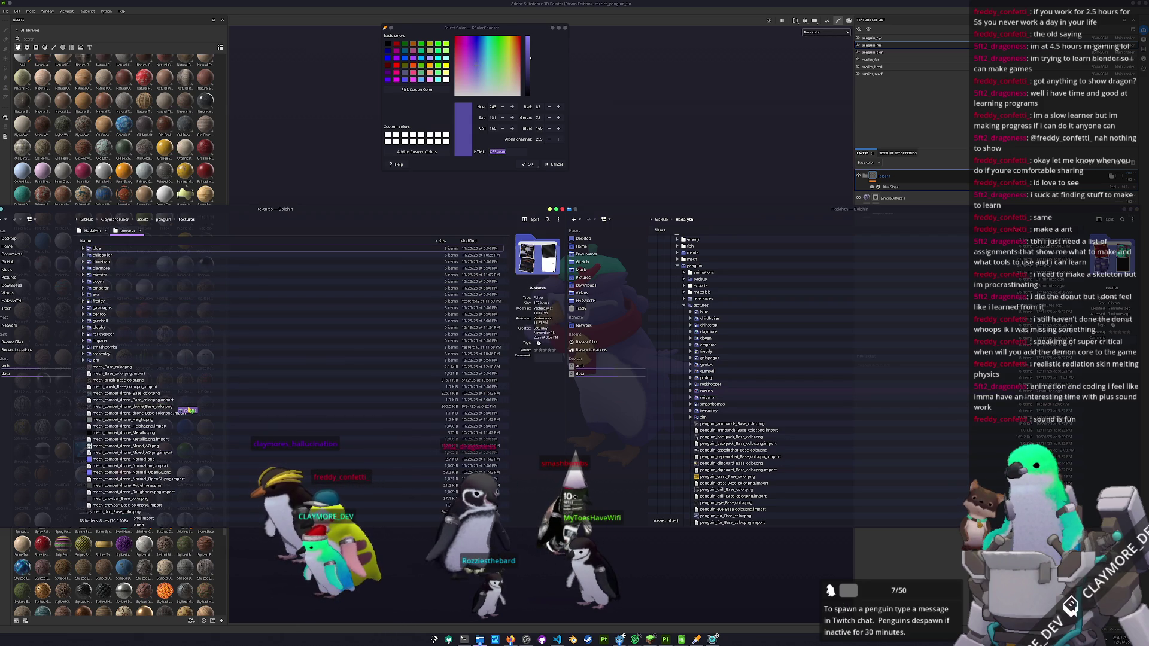
- Move rozzies_penguin.glb from penguin_viewer into the assets folder
click(162, 220)
scroll(713, 443, down, 15)
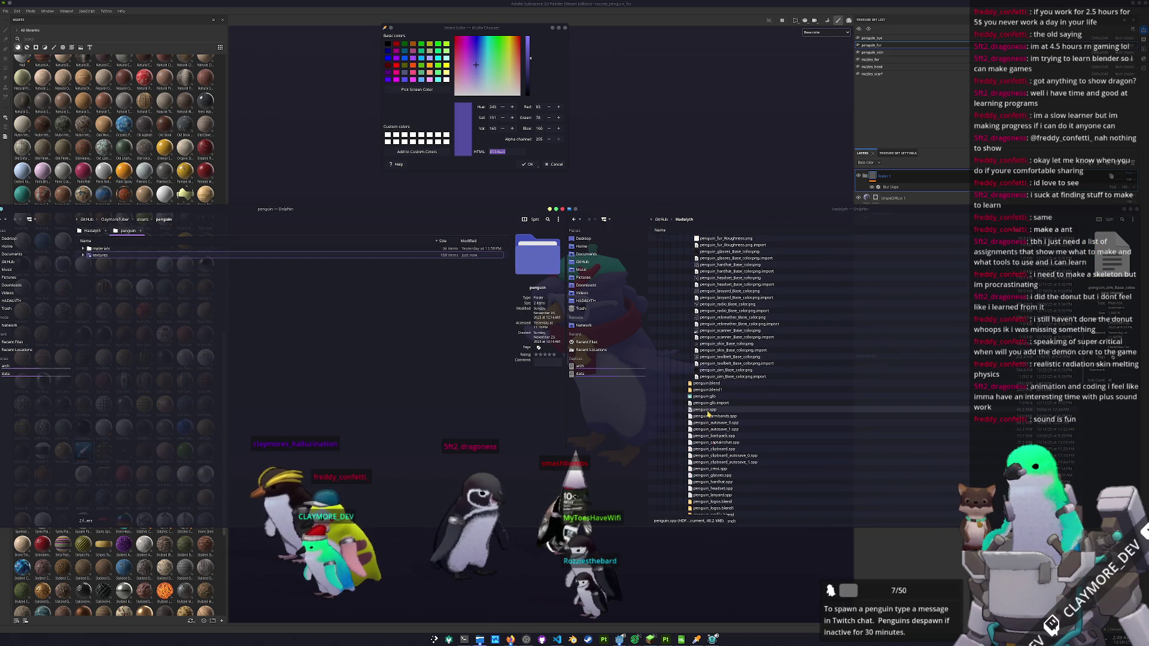
click(708, 409)
scroll(707, 416, down, 6)
scroll(707, 424, down, 4)
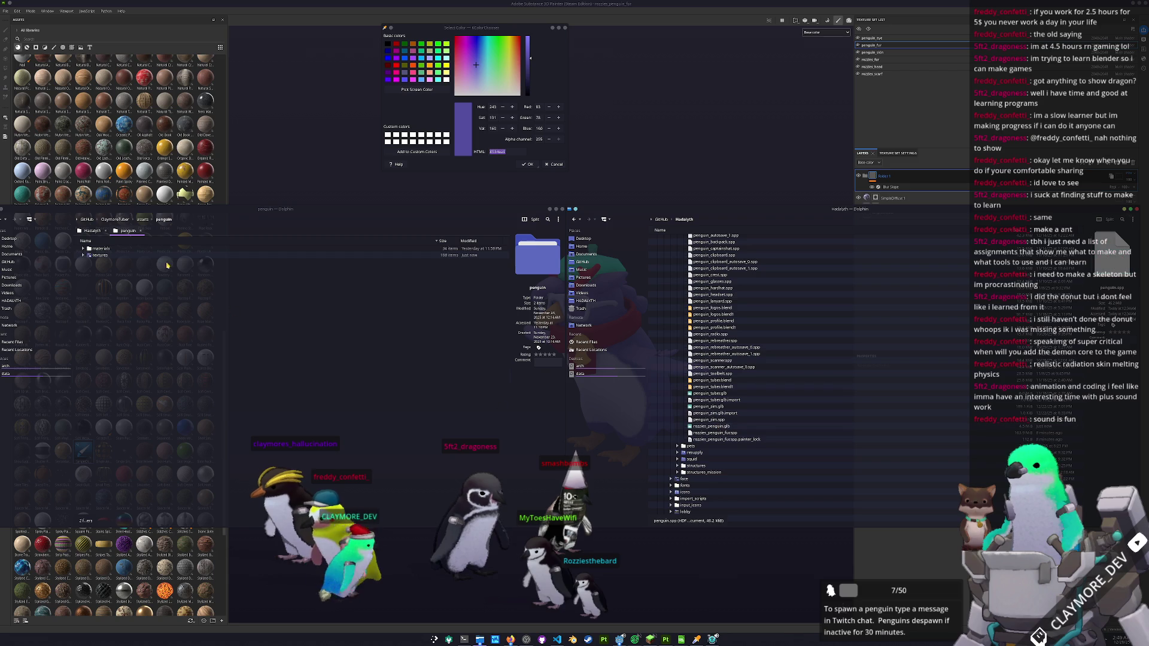
click(140, 220)
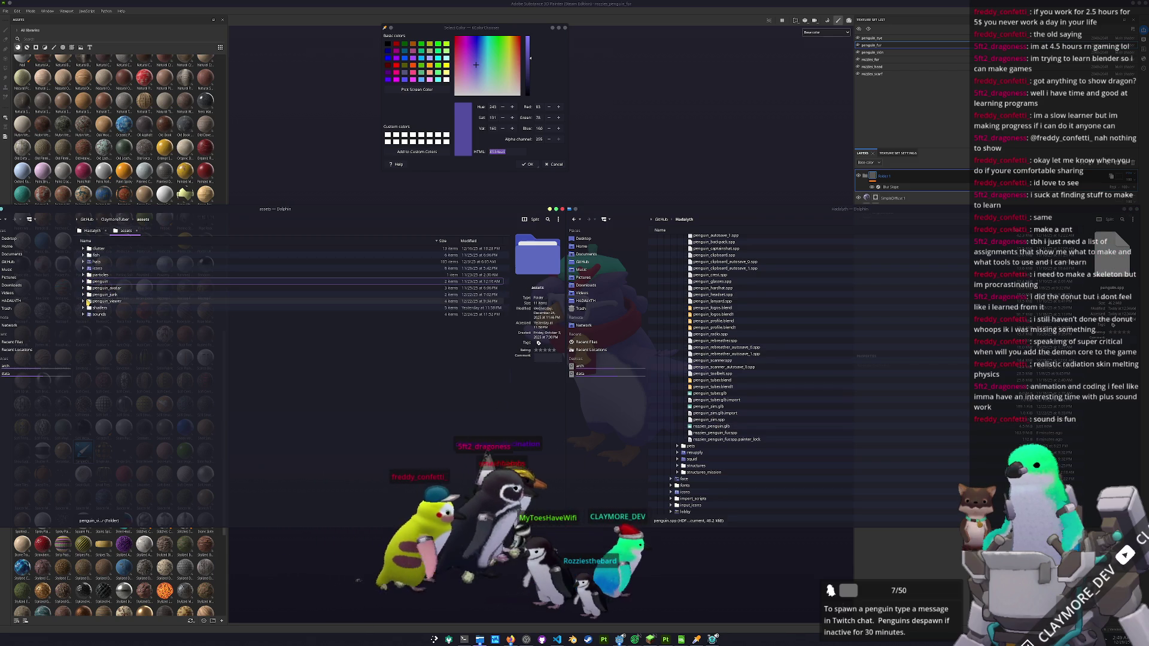
click(84, 301)
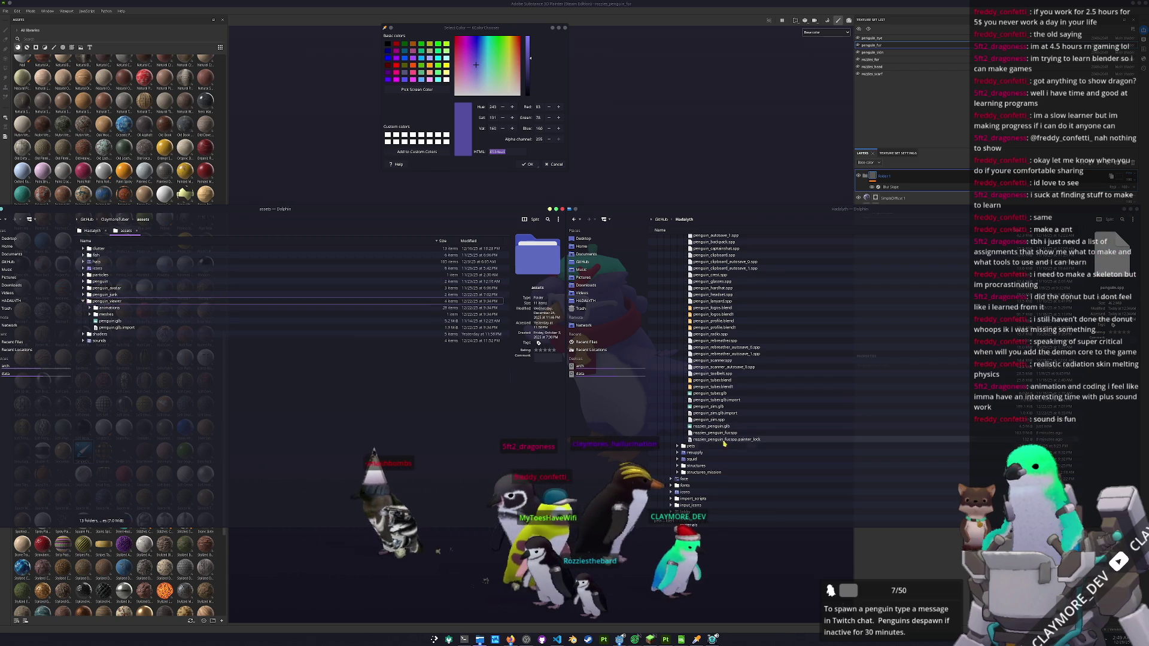
click(722, 427)
mouse_move(722, 427)
mouse_down()
mouse_move(335, 414)
mouse_move(104, 308)
mouse_move(114, 324)
mouse_up()
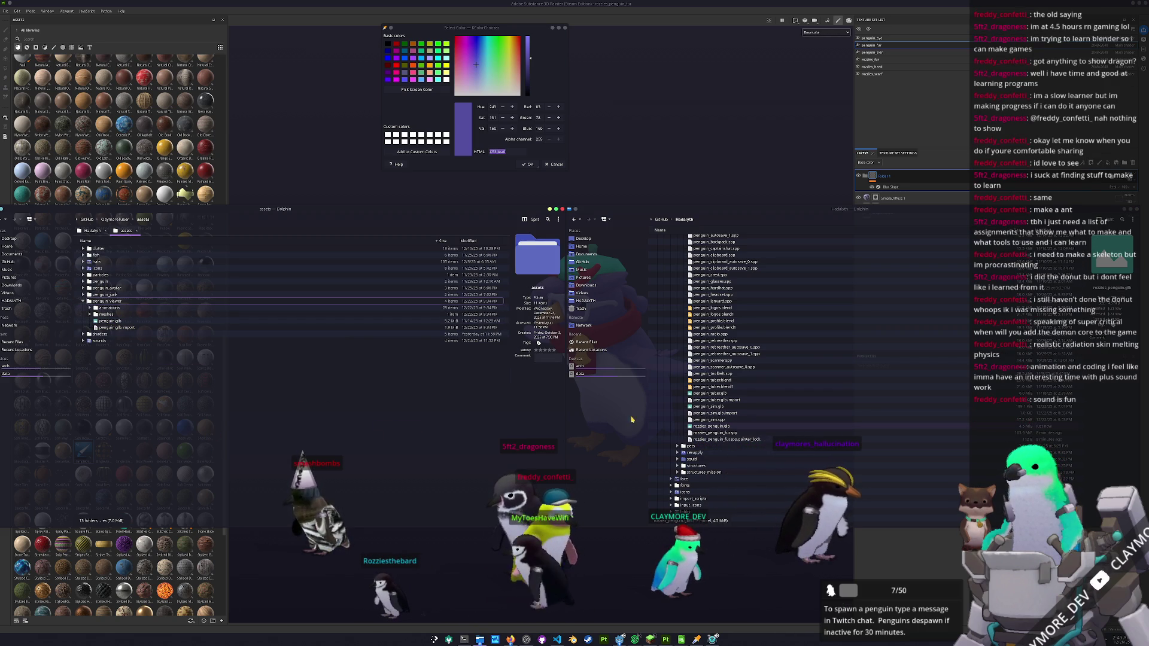
- Create a rozzies_penguin folder in assets and move rozzies_penguin.glb into it
right_click(111, 358)
mouse_move(150, 362)
click(237, 366)
text(rozzies_penguin)
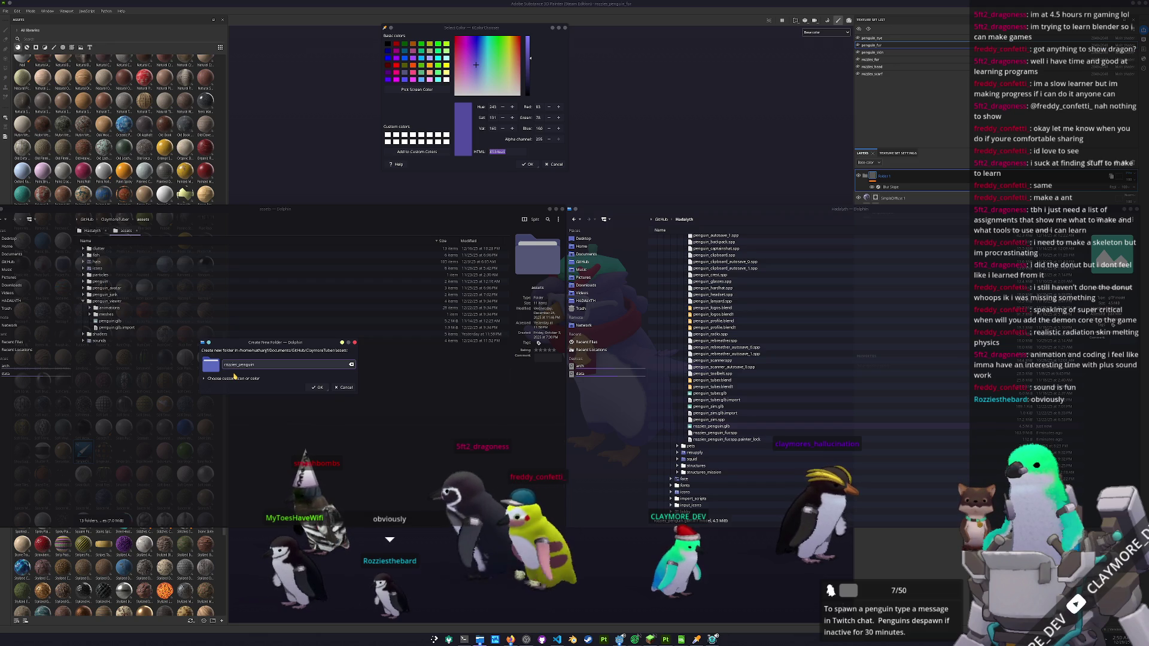
key(Return)
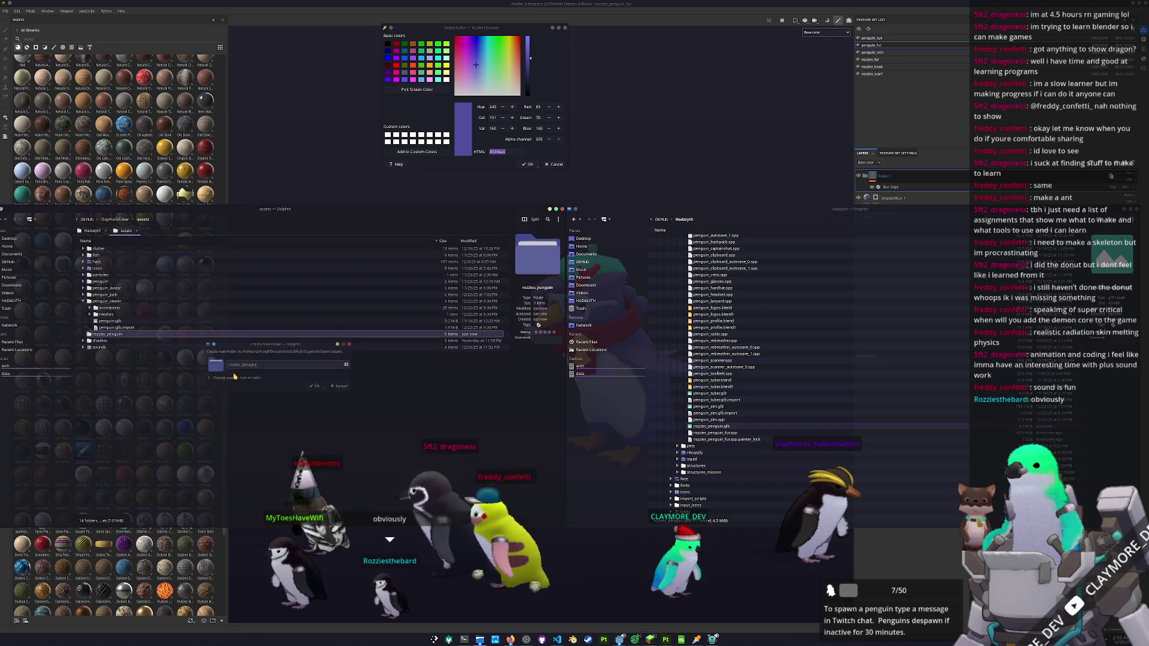
double_click(131, 335)
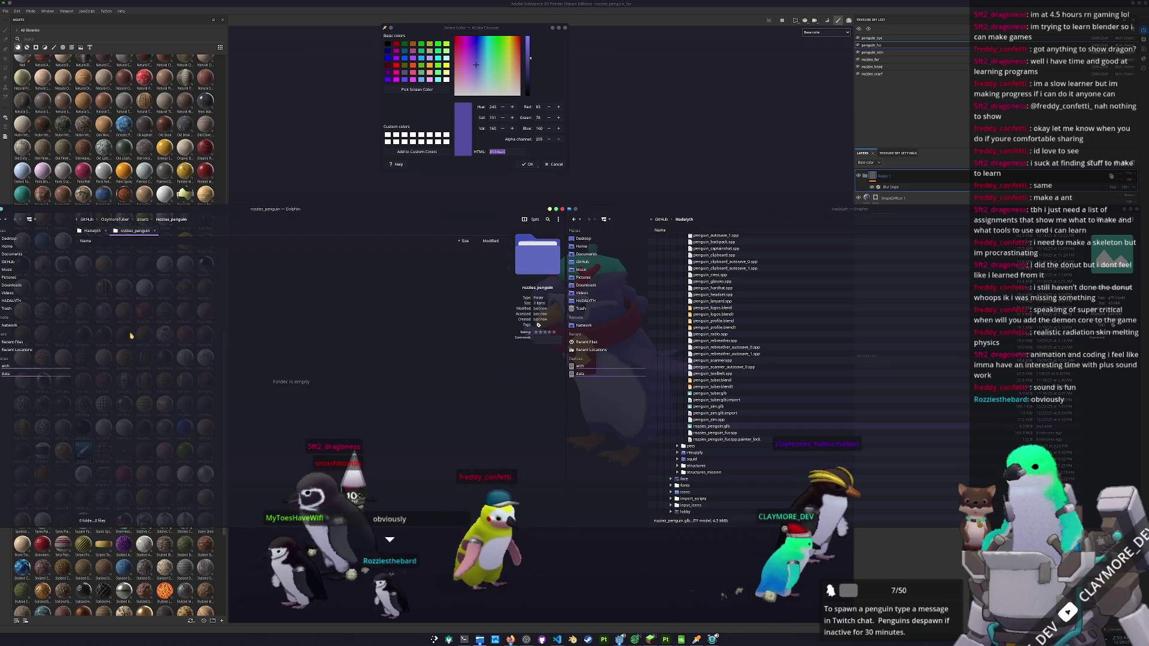
drag(713, 426, 245, 347)
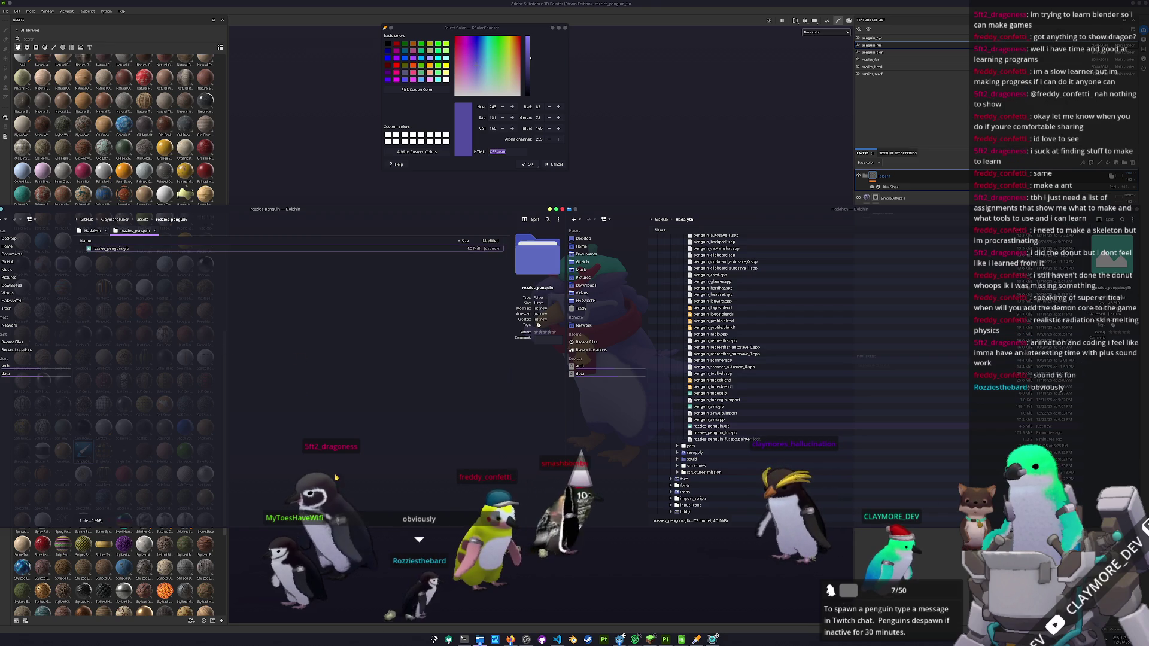
click(619, 640)
click(620, 639)
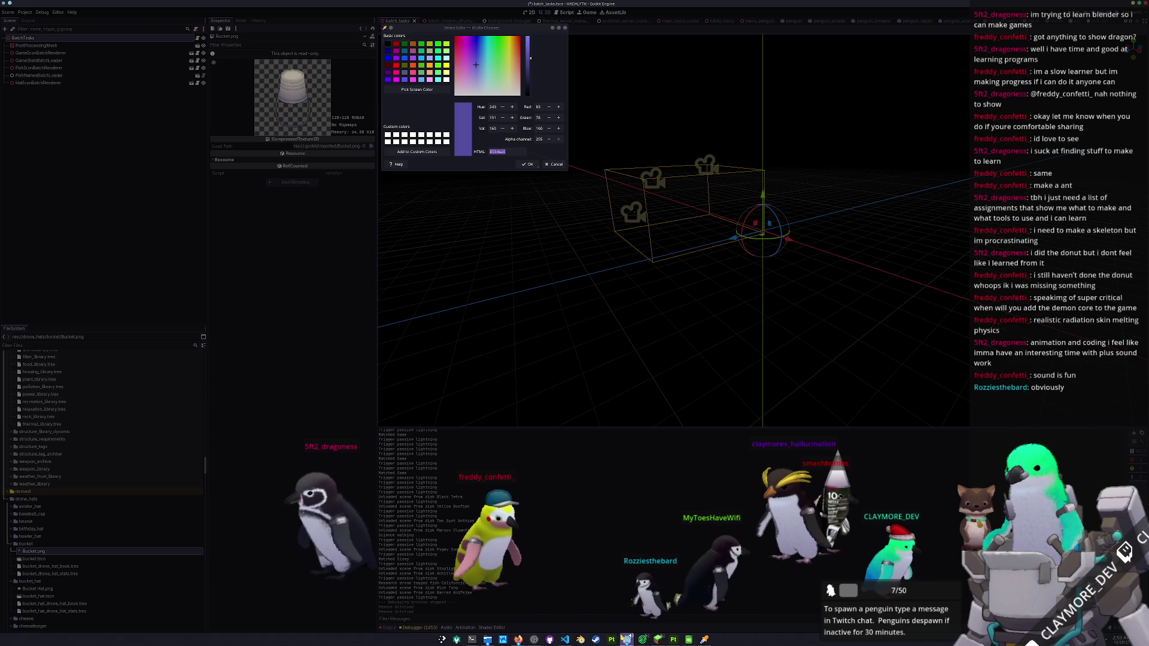
- Open the ClaymoreTuber project and load viewer.tscn via quick resource search
click(627, 638)
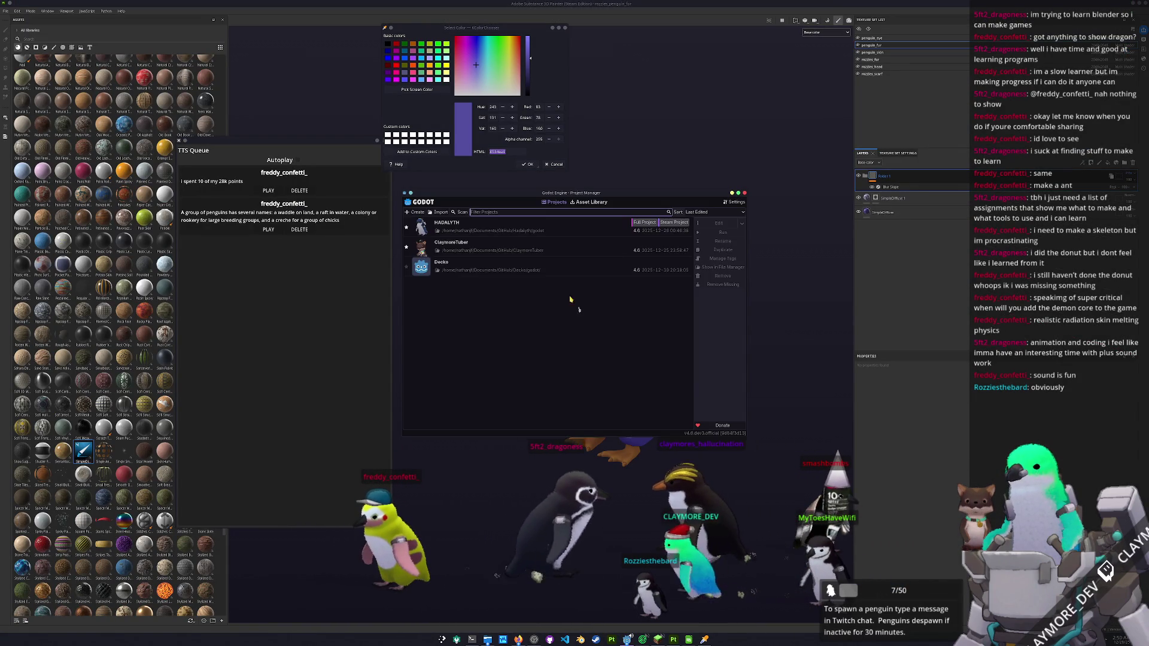
click(727, 231)
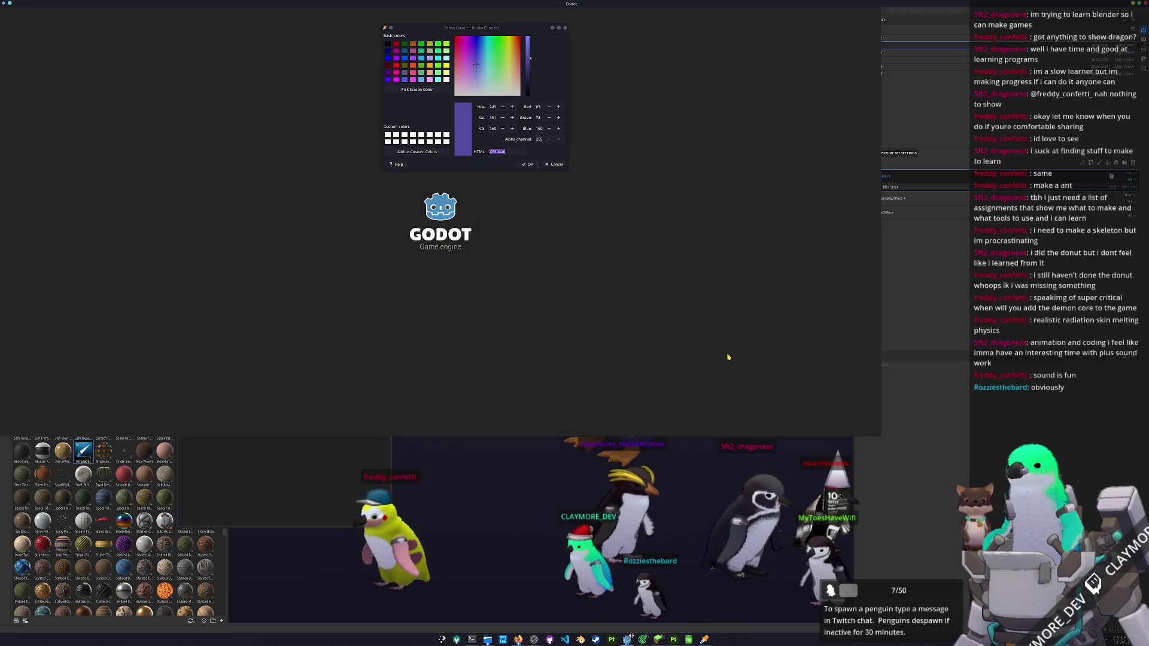
click(556, 165)
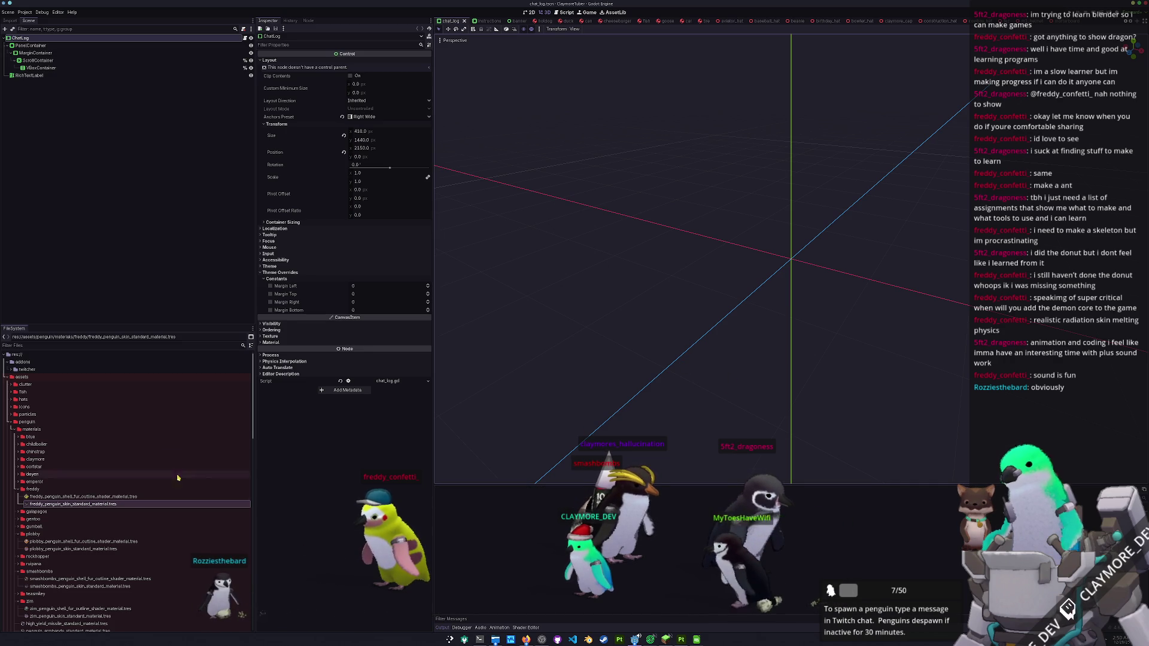
key(shift+alt+o)
text(viewer)
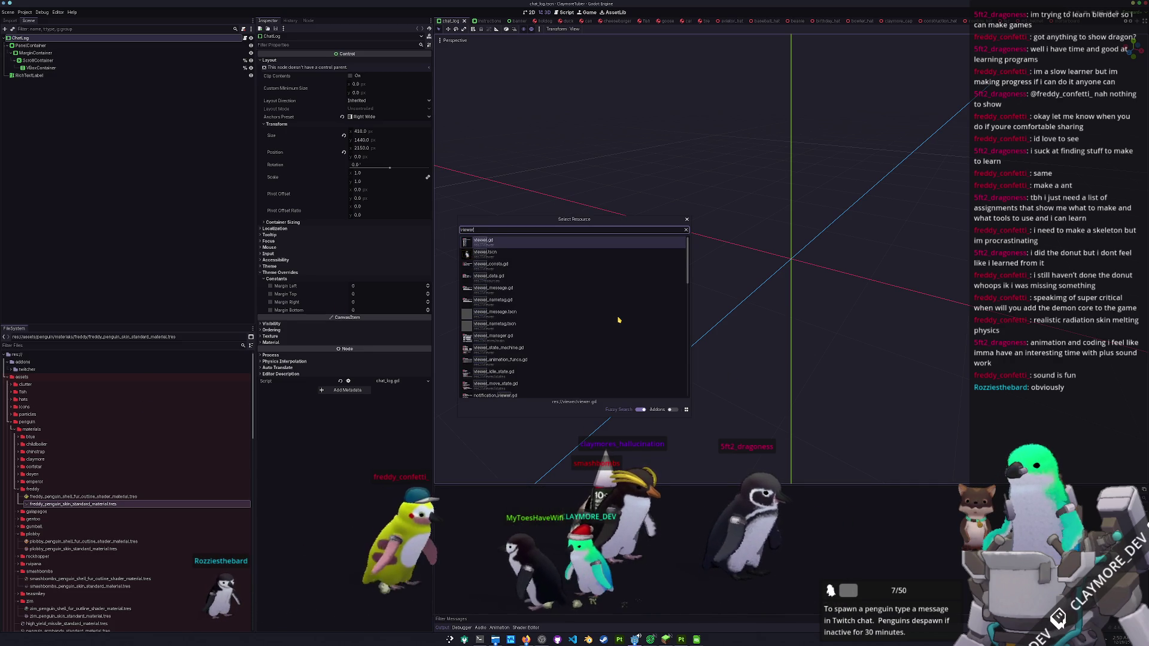
key(Down)
key(Return)
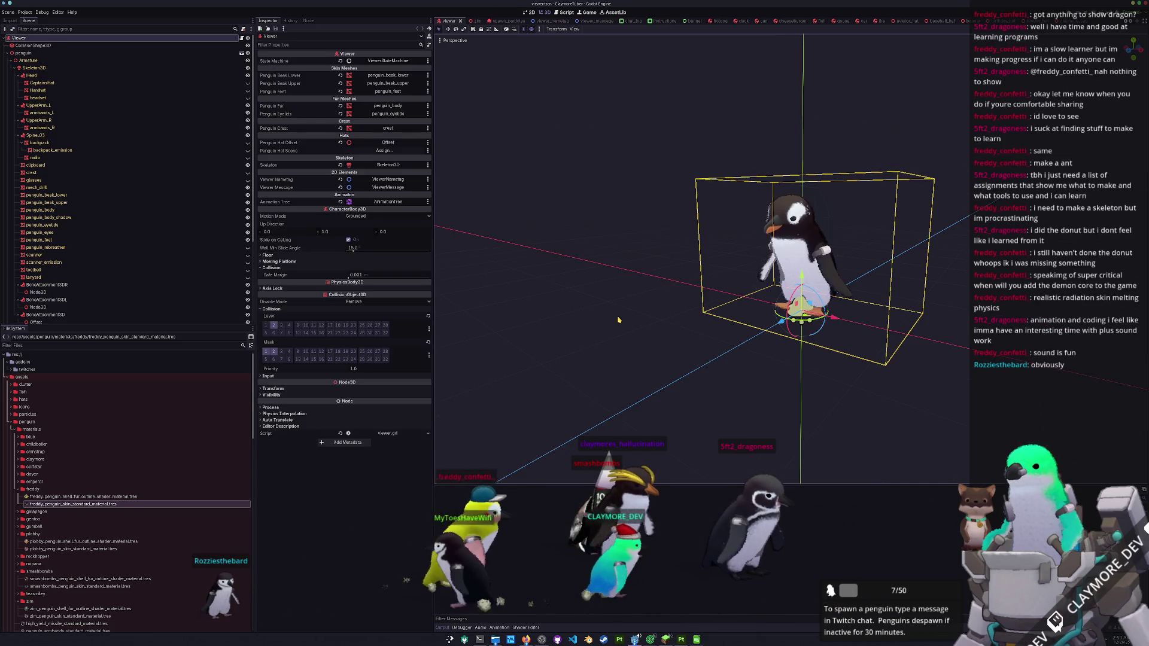
- Collapse the other materials folders and open rozzies_penguin.glb's advanced import settings
double_click(34, 490)
double_click(33, 519)
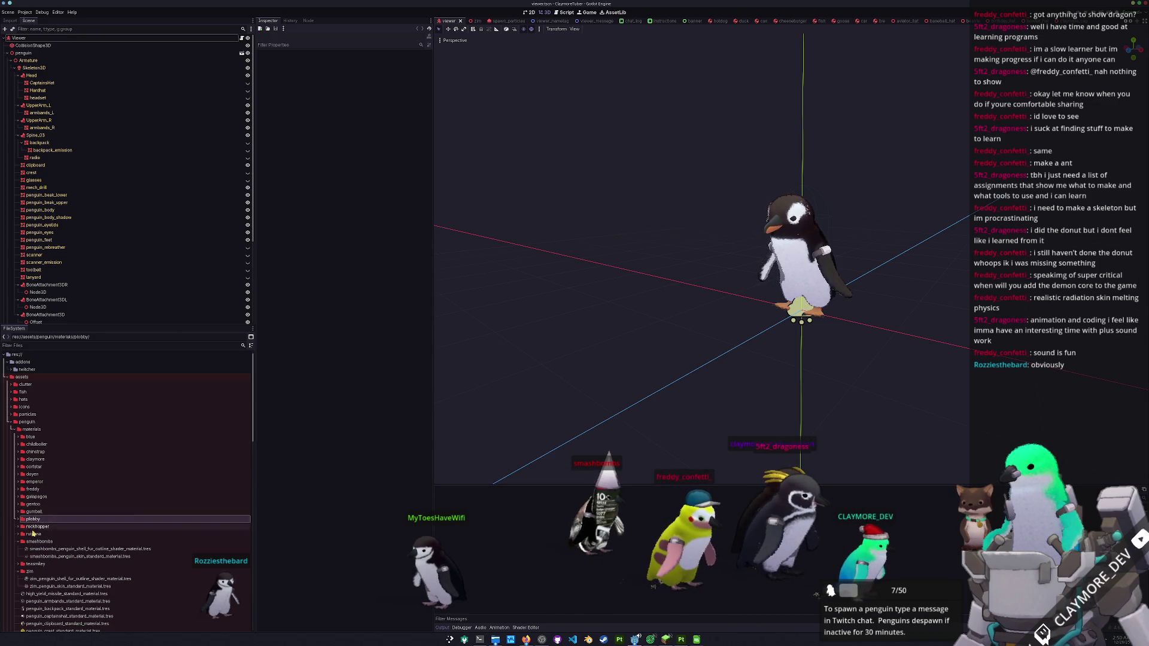
double_click(31, 541)
double_click(30, 556)
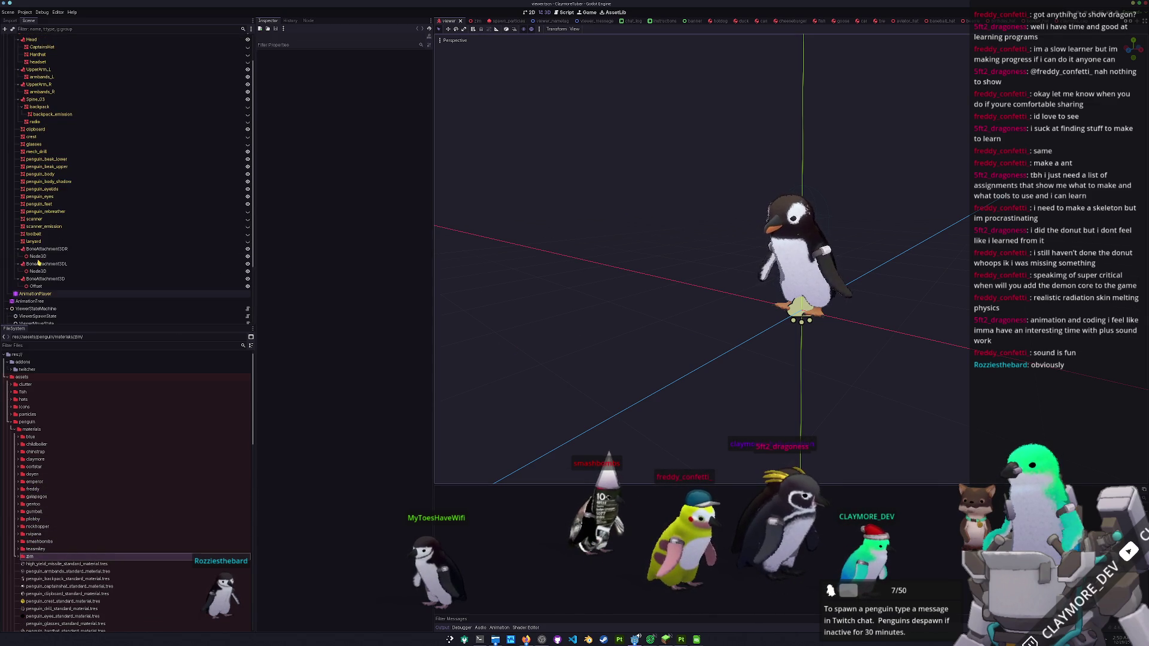
scroll(37, 262, up, 3)
scroll(105, 430, down, 10)
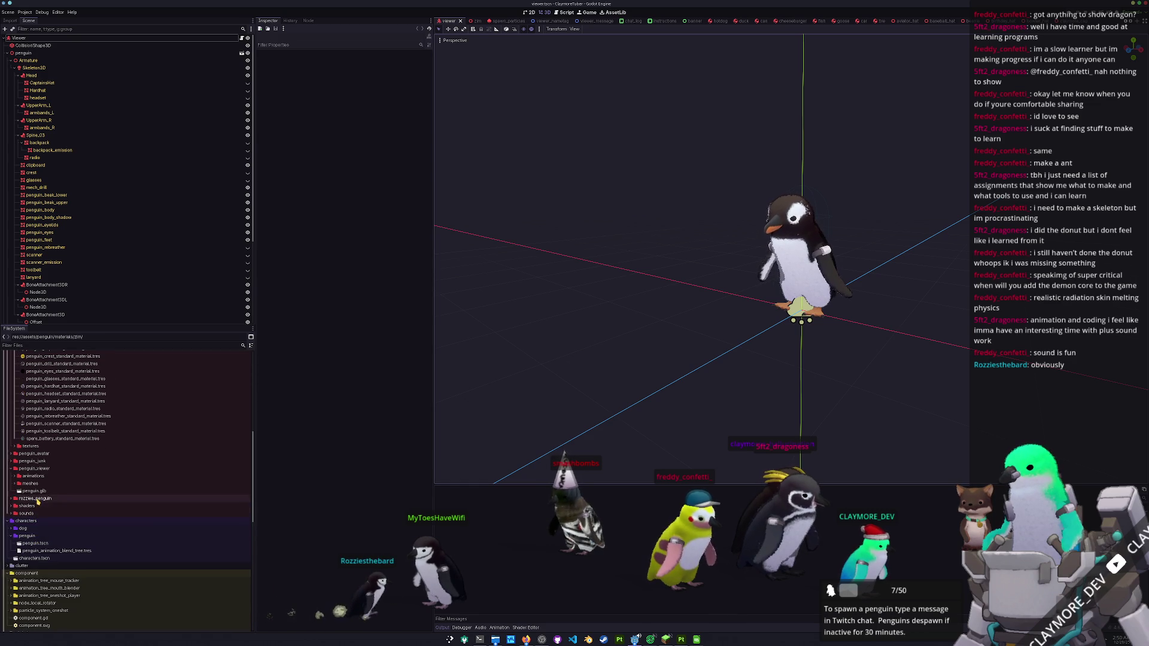
double_click(35, 498)
click(36, 506)
double_click(36, 506)
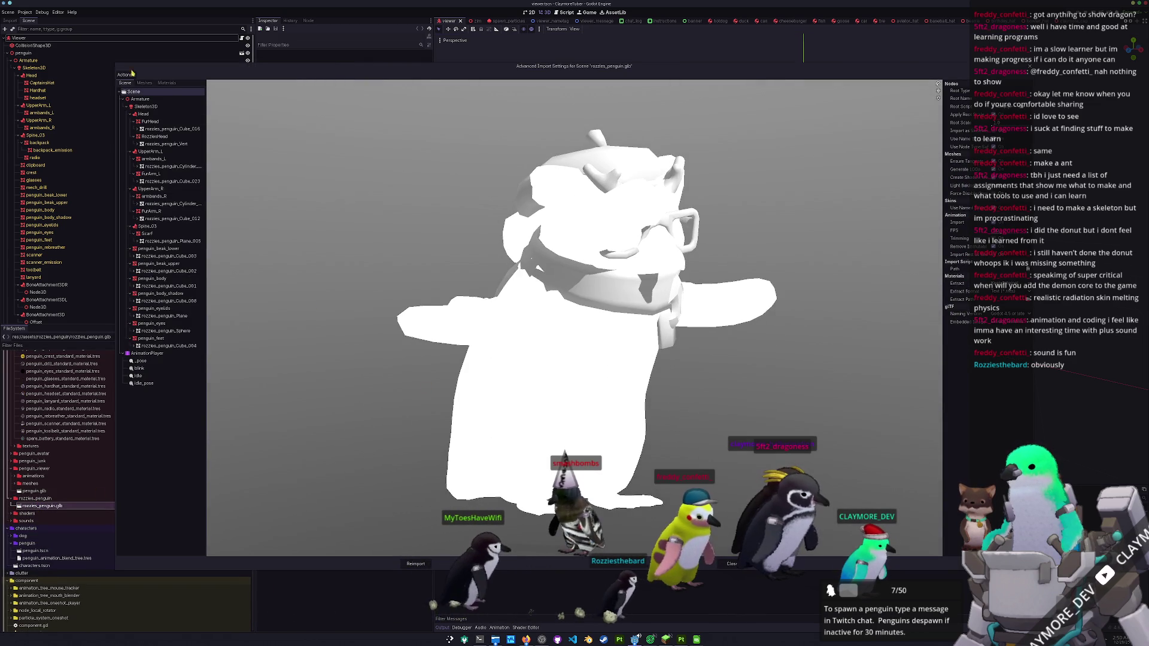
- Set animation save paths to a new 'animations' folder and reimport rozzies_penguin.glb
click(130, 75)
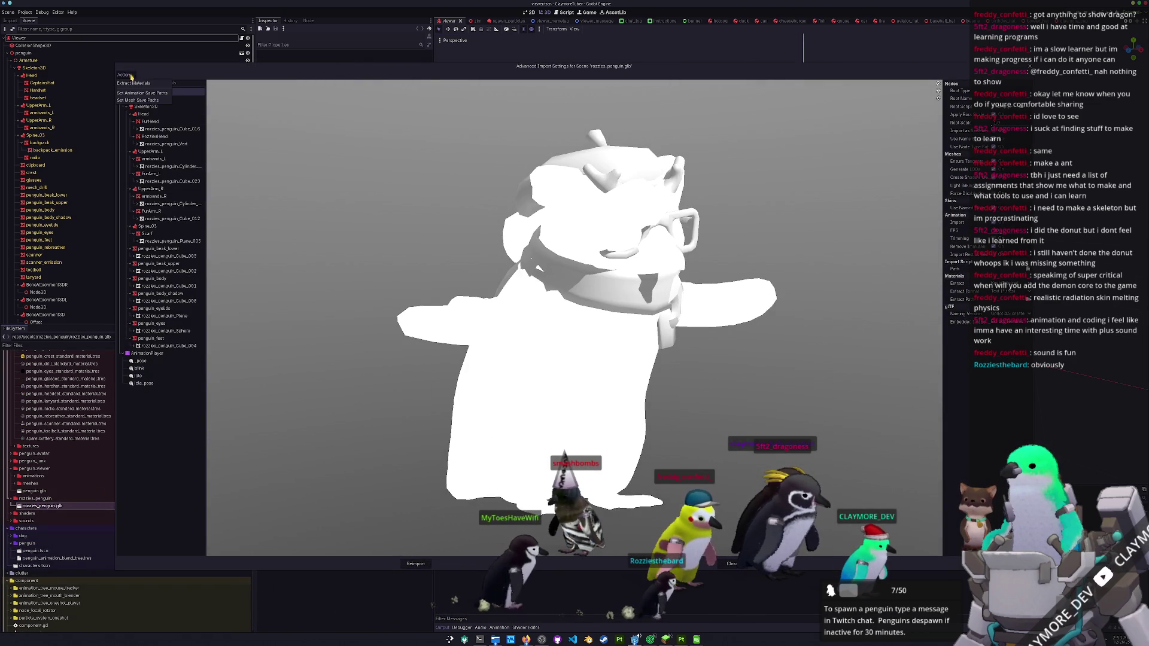
click(152, 94)
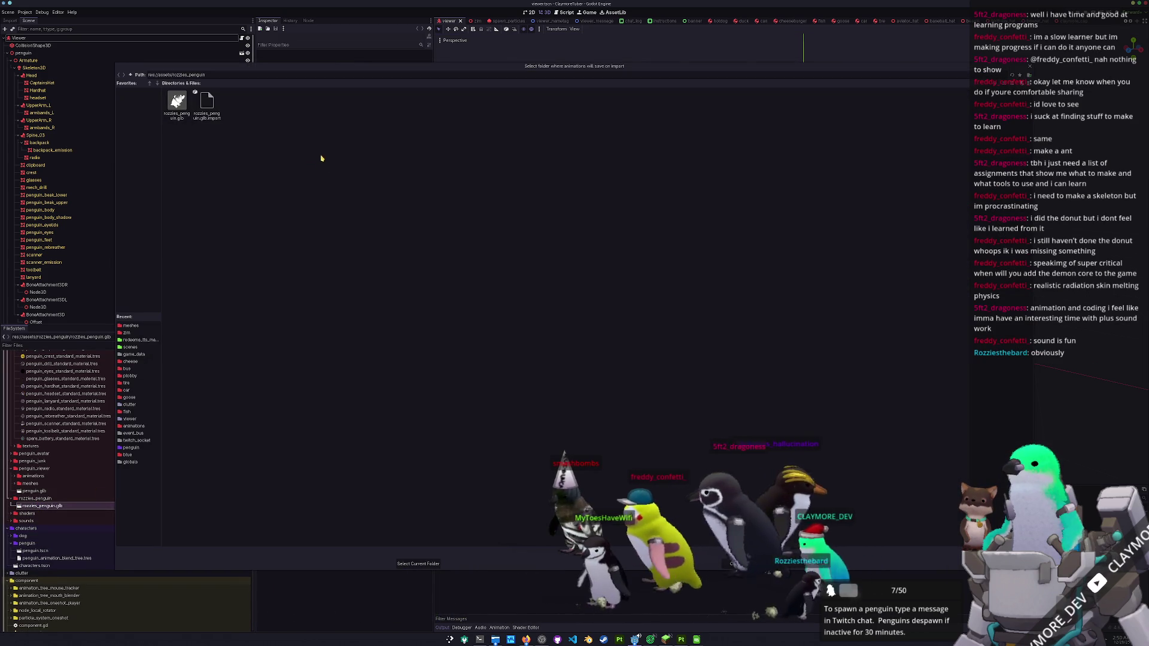
click(1029, 76)
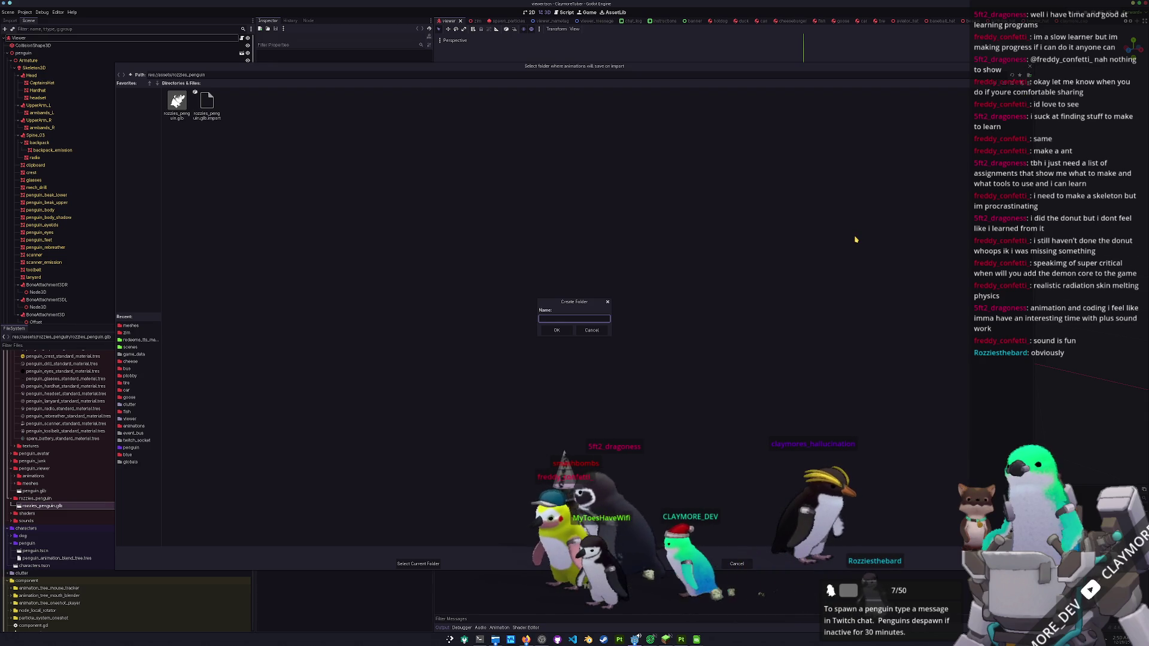
text(animations)
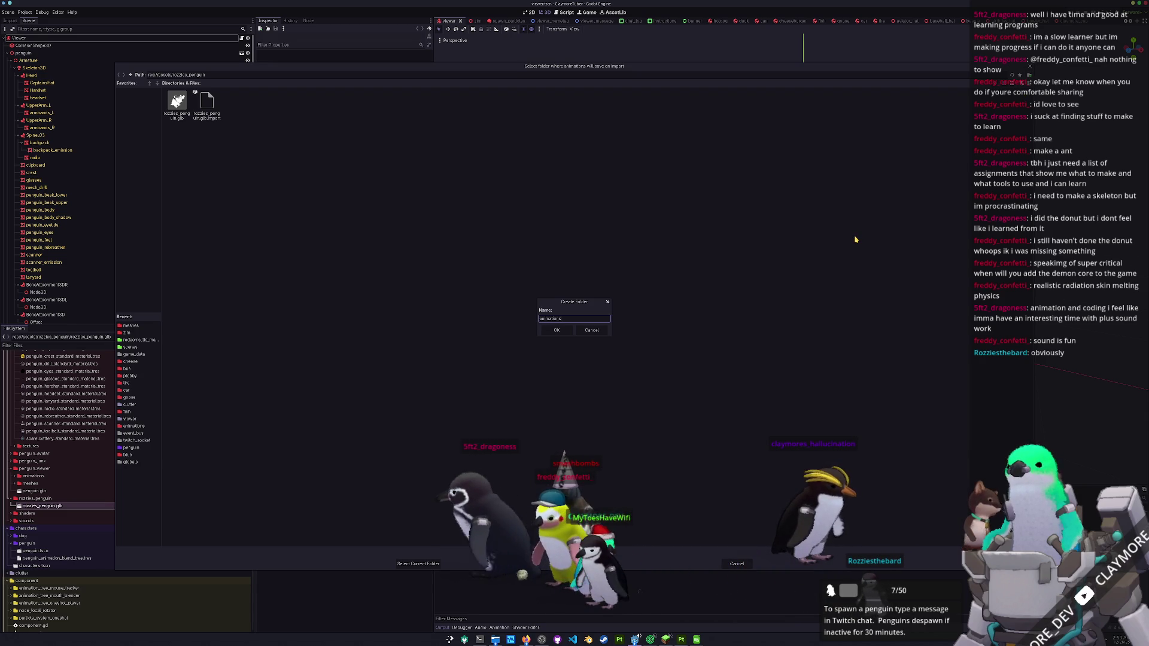
key(Return)
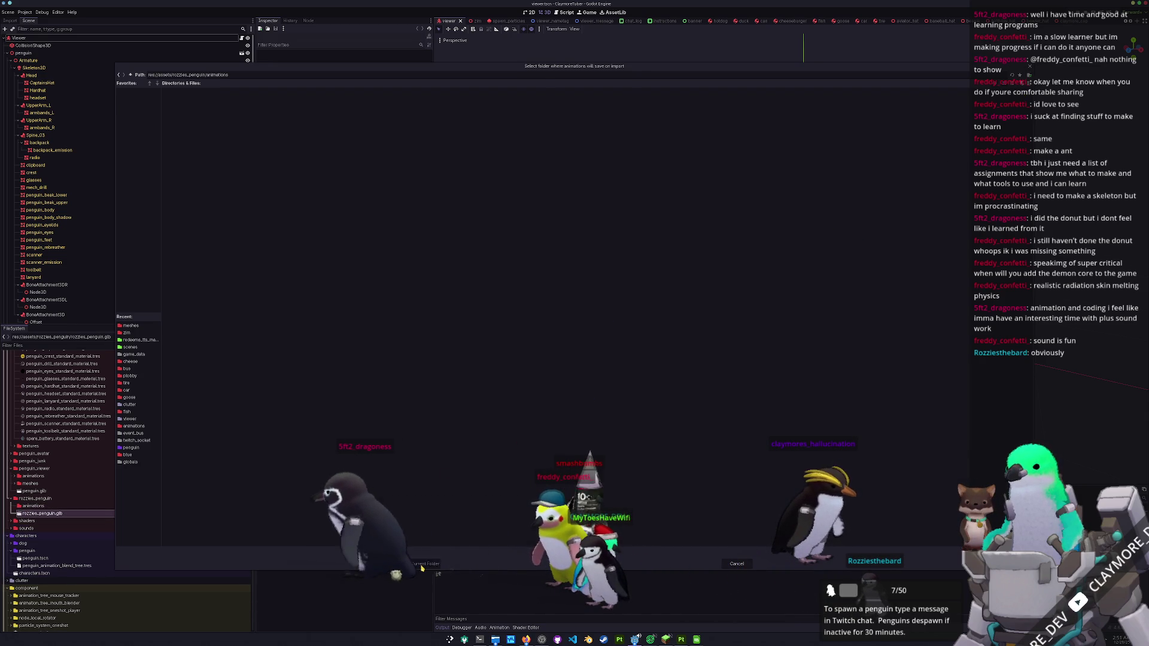
click(419, 563)
click(420, 566)
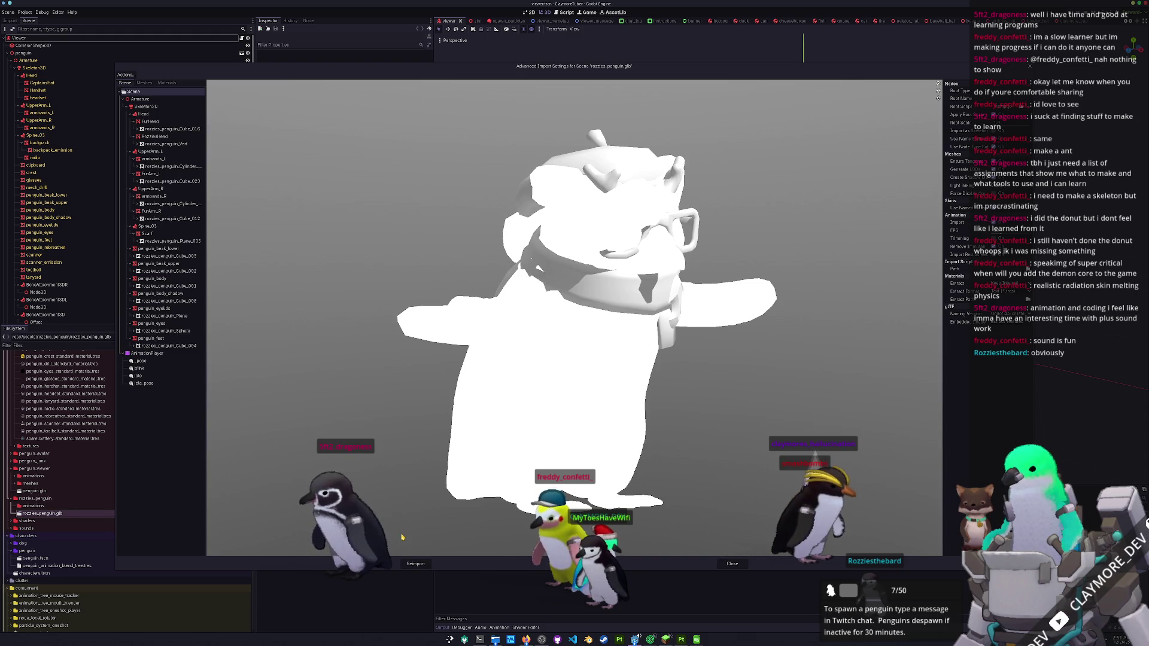
click(416, 564)
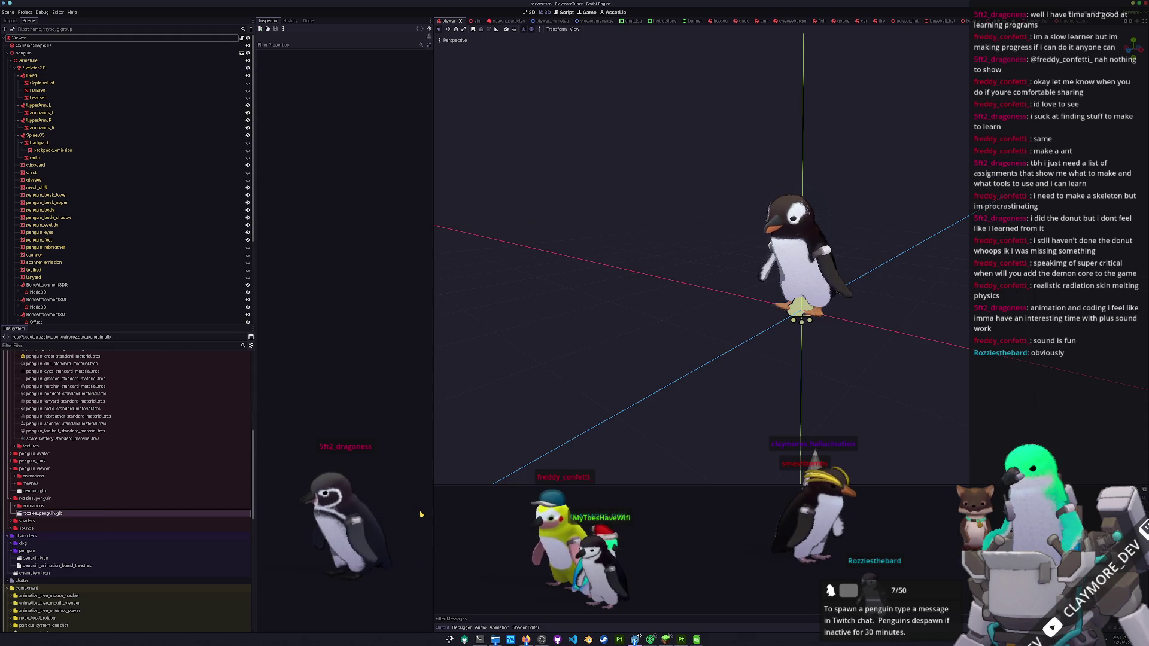
- Open the animations folder of extracted .res files and inspect the Skeleton3D bones and penguin_eyelids mesh
double_click(31, 507)
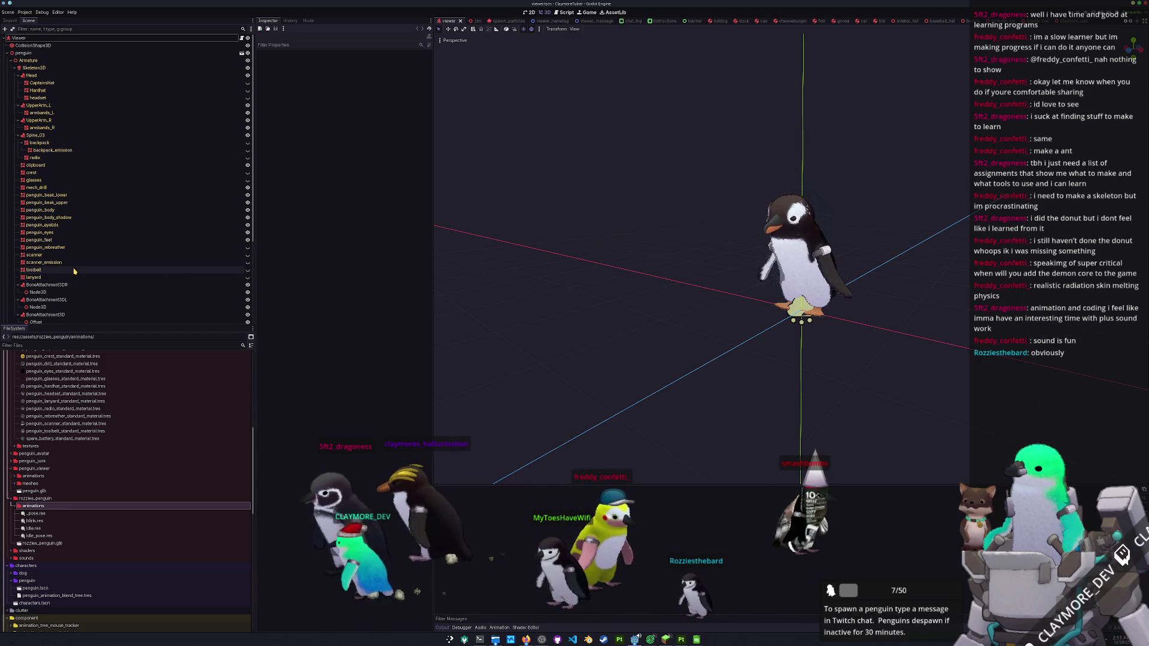
click(36, 68)
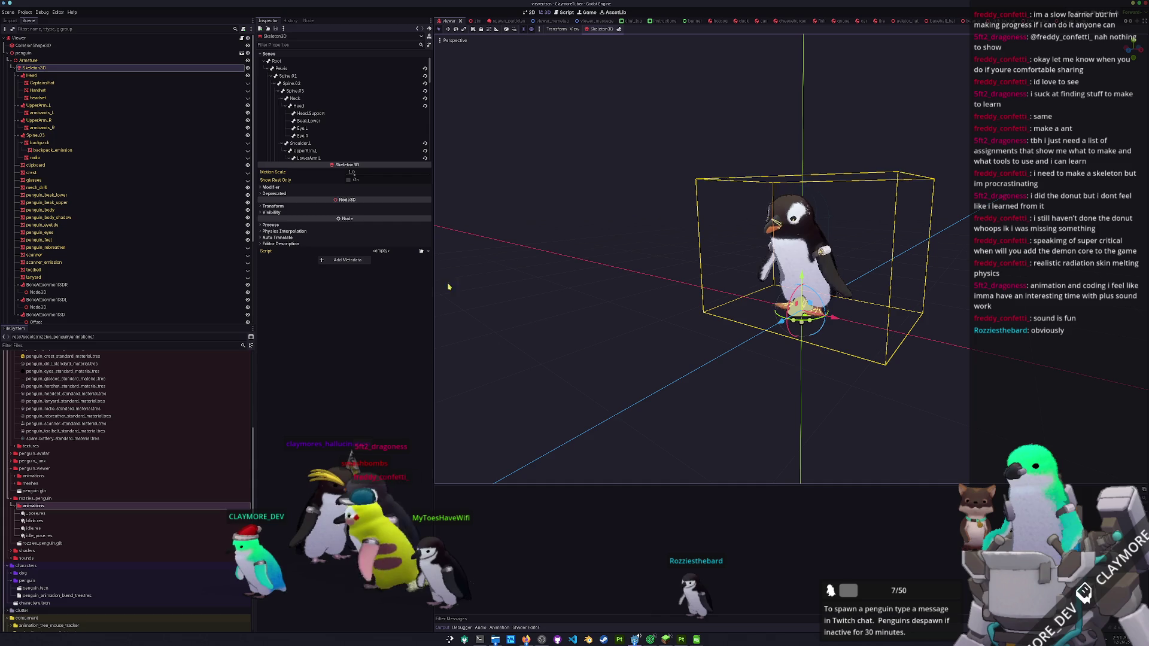
scroll(344, 156, down, 2)
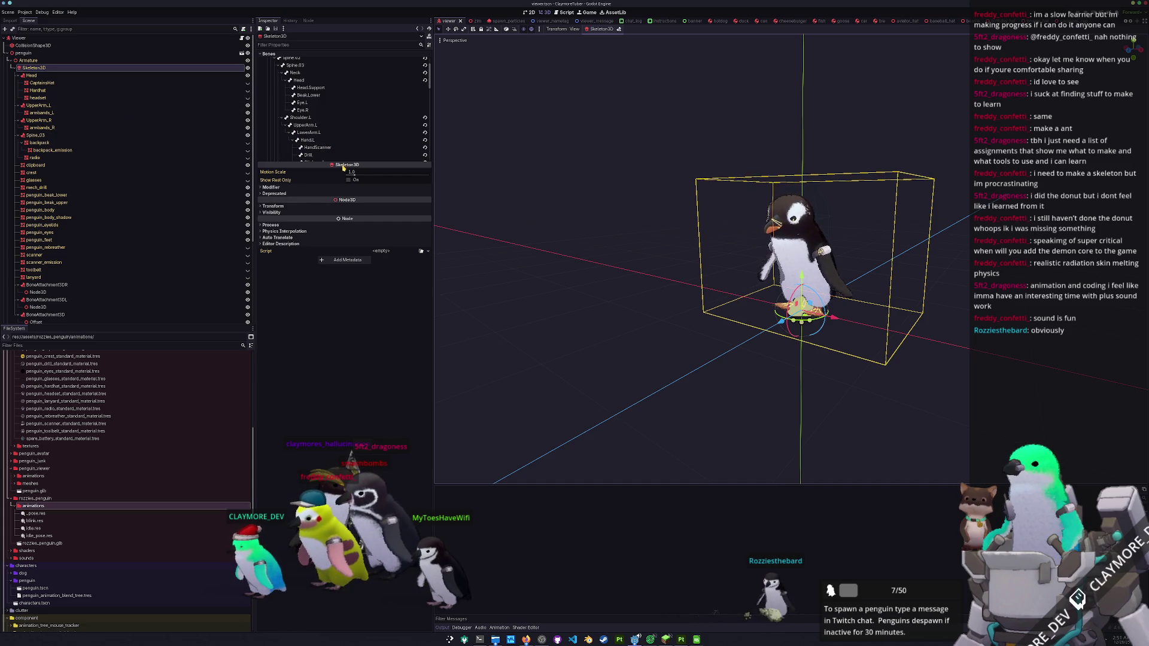
scroll(579, 300, up, 2)
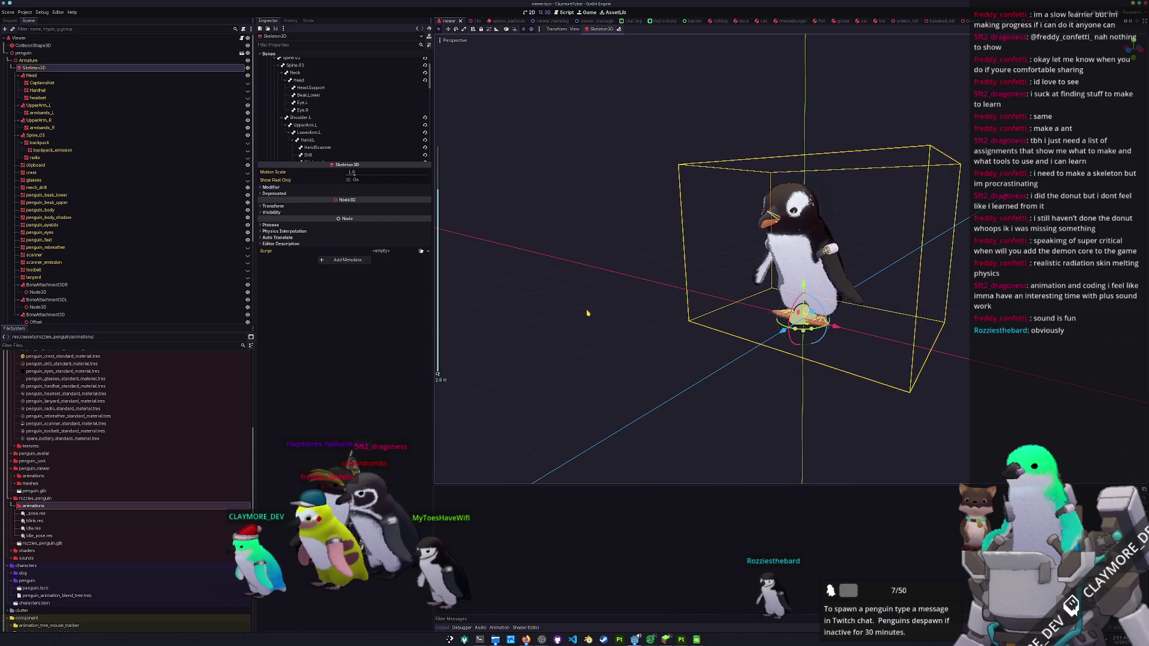
scroll(597, 301, down, 2)
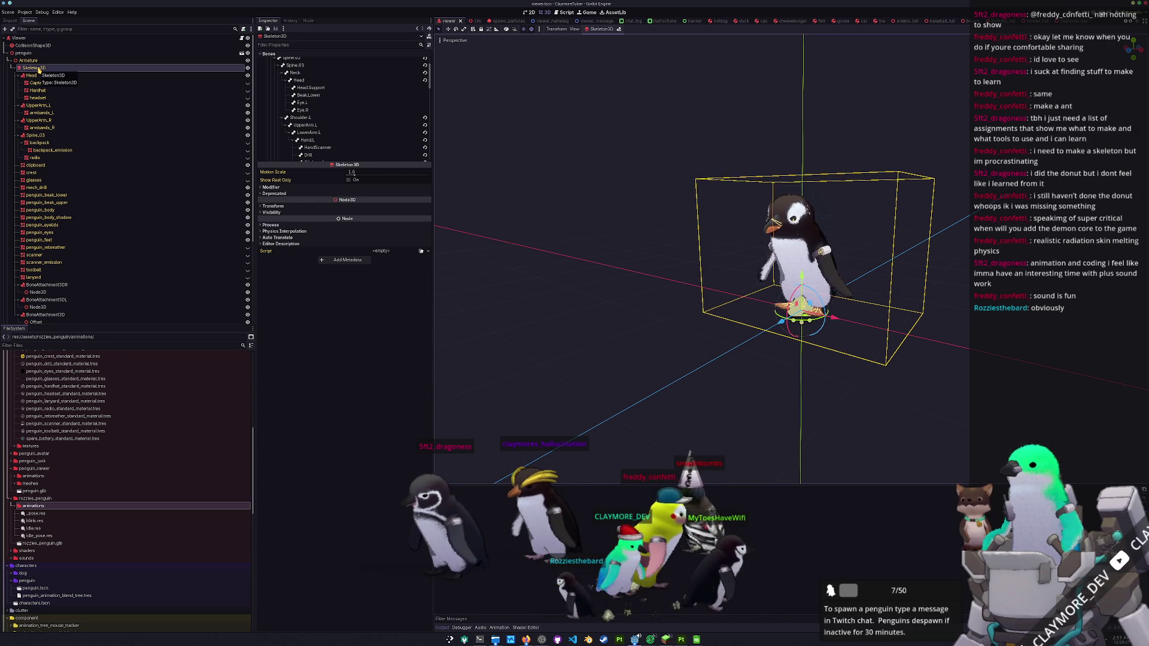
click(44, 226)
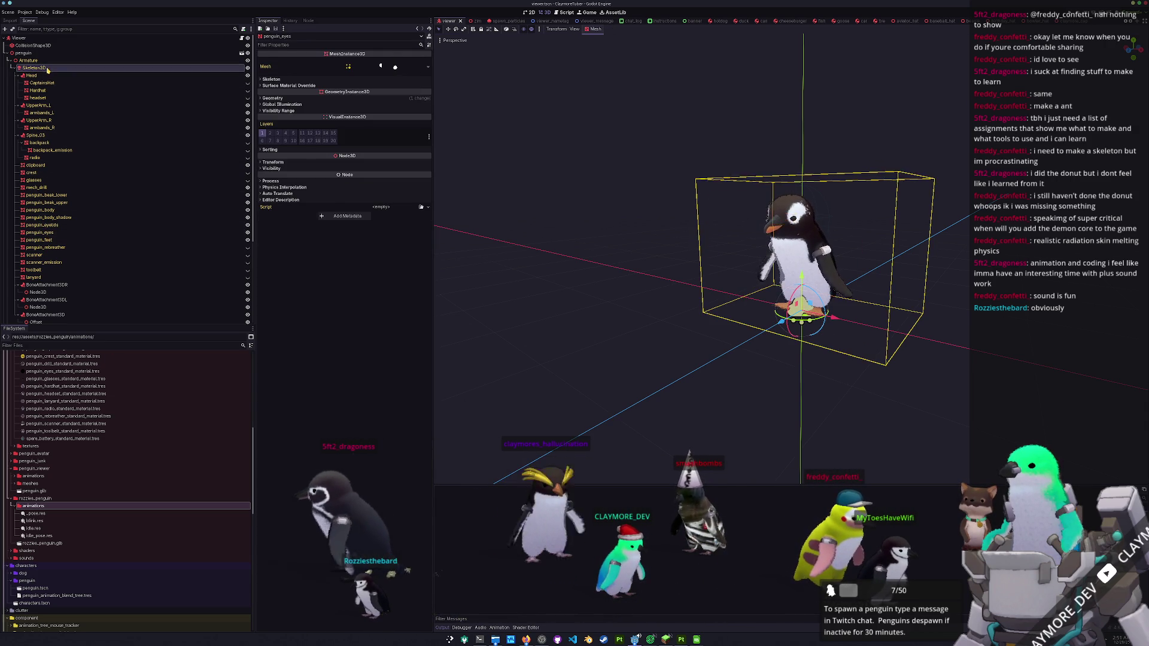
click(34, 67)
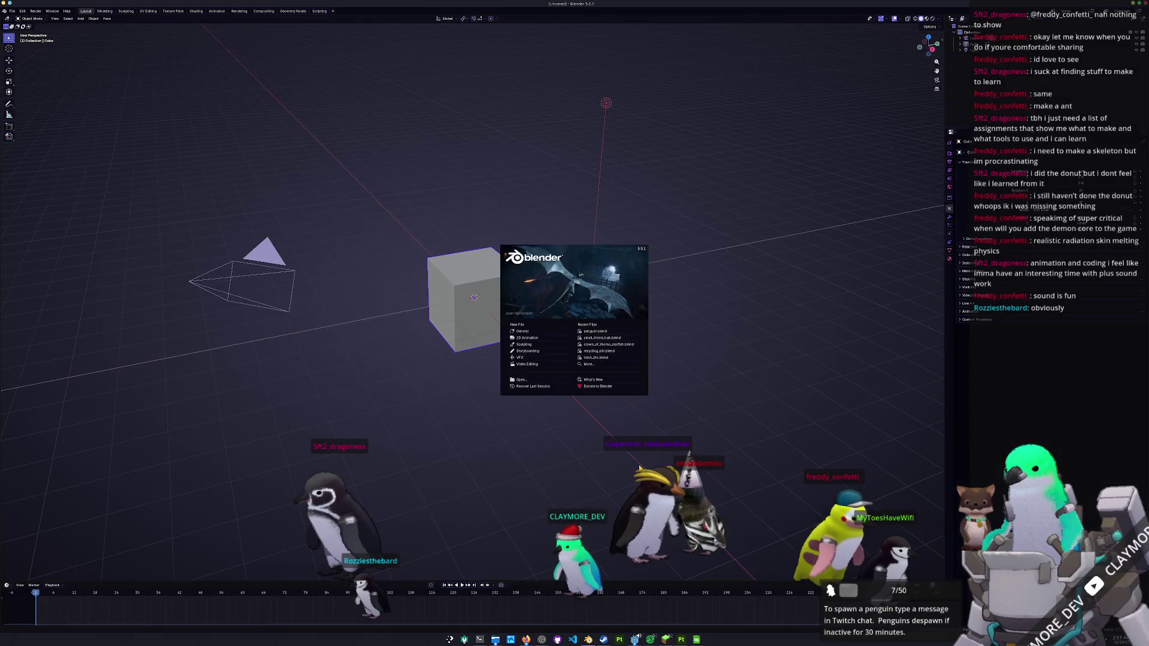
- Open penguin.blend, unhide the hat and glasses, and parent FurArm.L to the Armature with empty groups
click(591, 331)
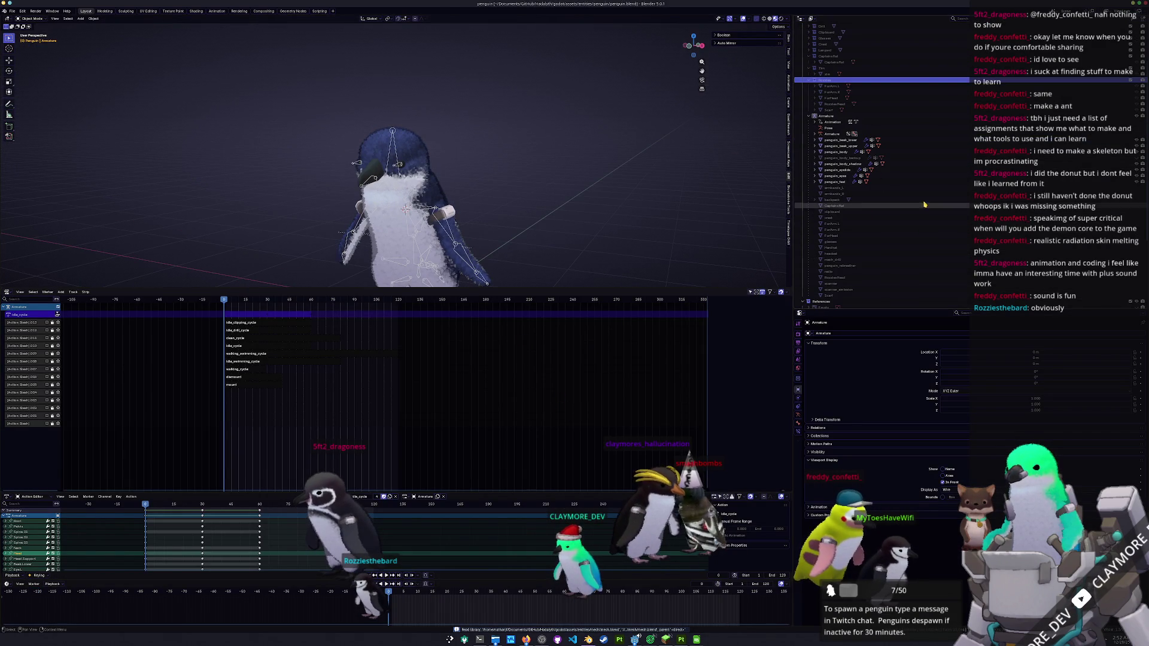
scroll(954, 148, down, 1)
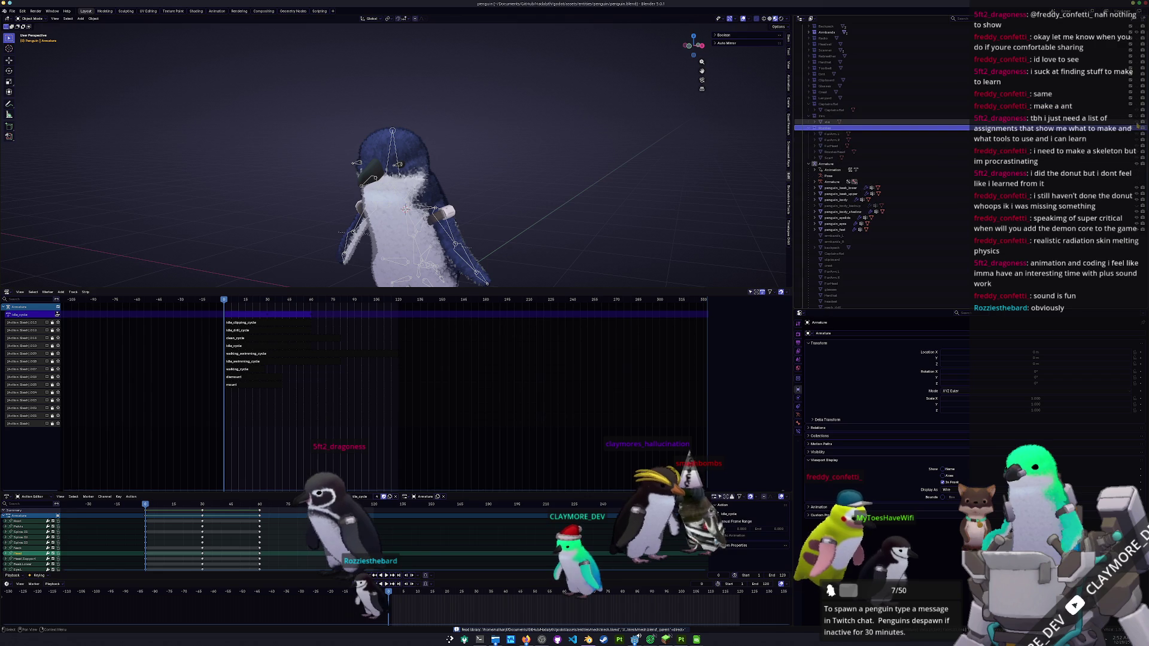
key(alt+h)
click(967, 135)
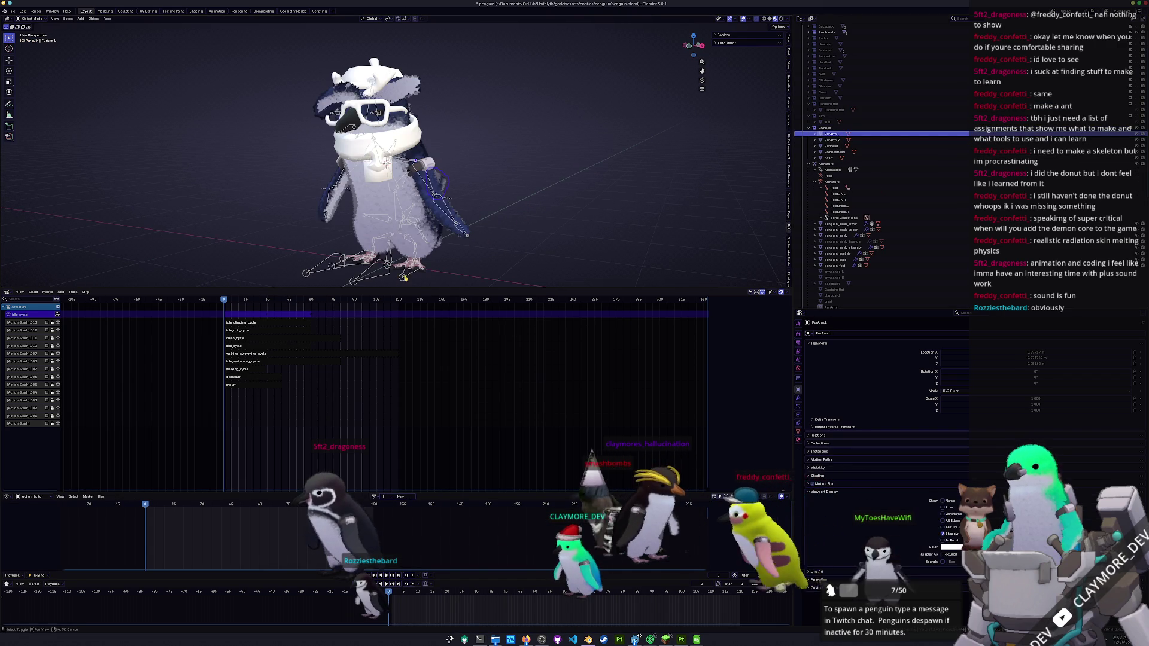
click(405, 278)
key(ctrl+p)
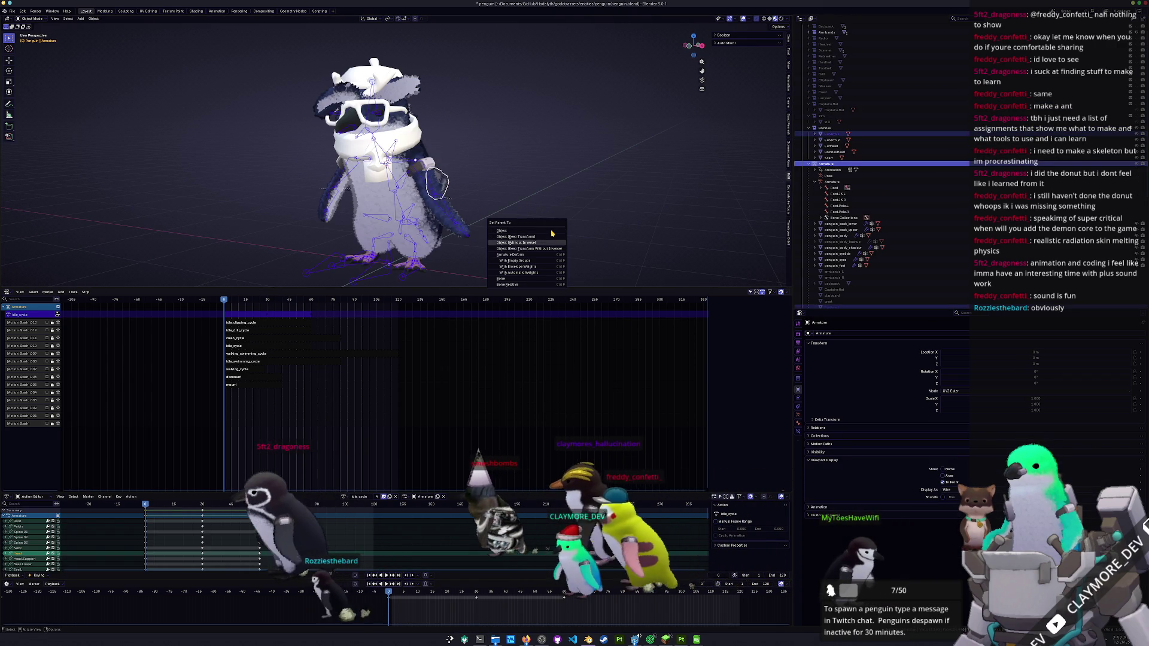
click(552, 234)
- Select the Armature in pose mode and pick the UpperArm.L bone
scroll(439, 195, up, 2)
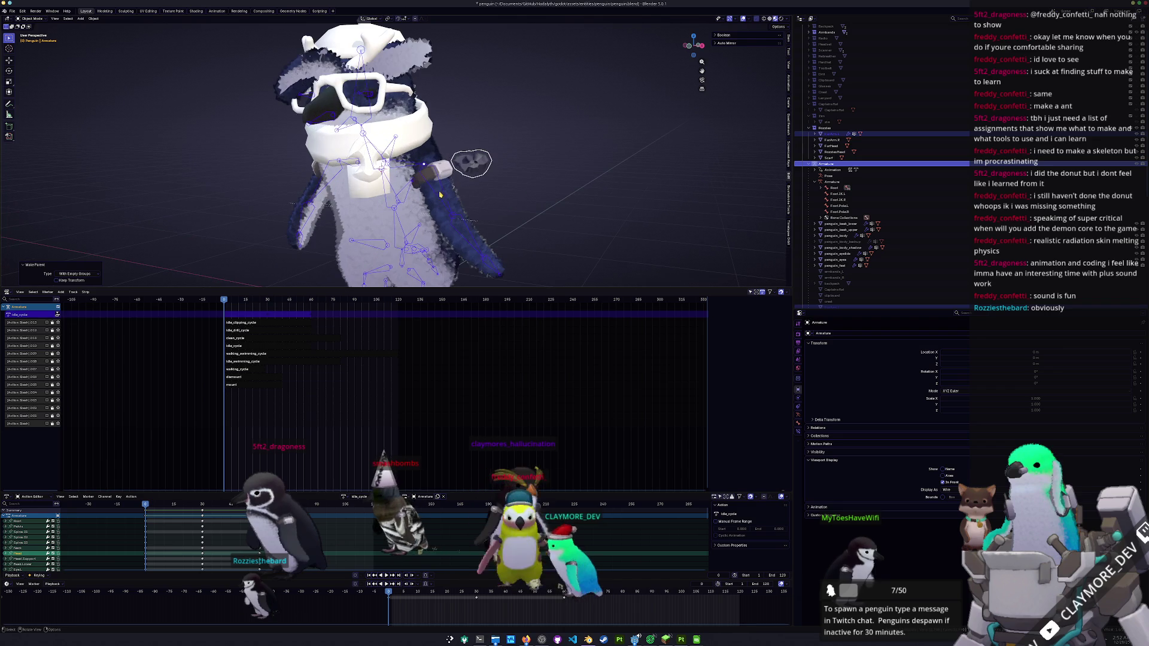
click(442, 201)
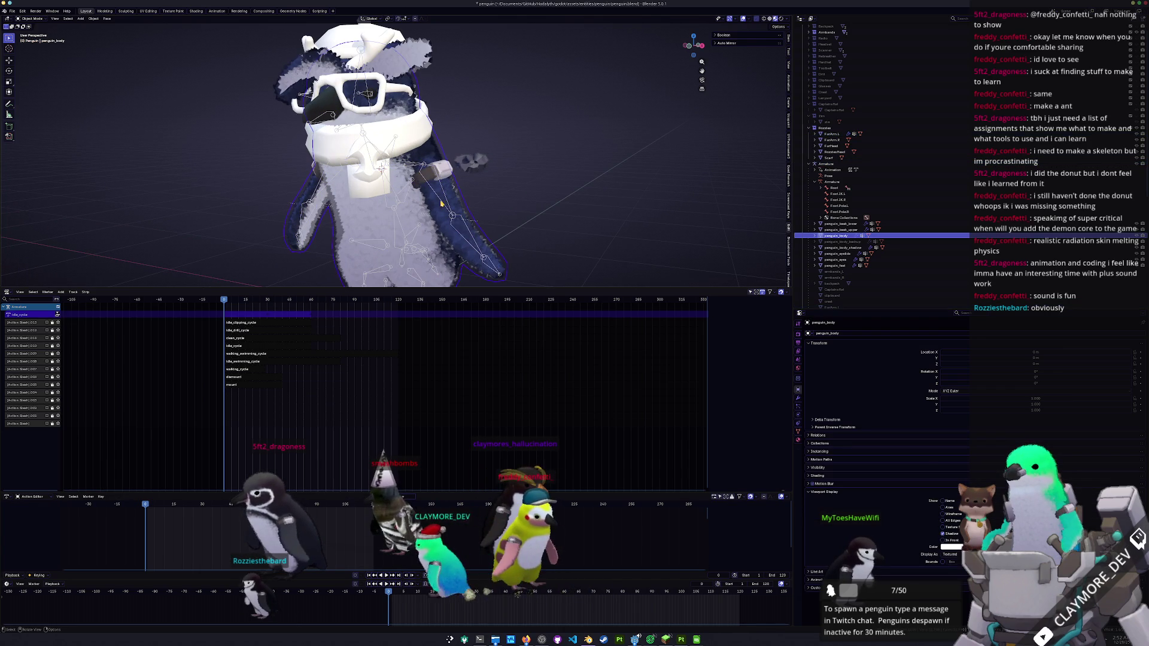
click(441, 203)
key(ctrl+Tab)
click(442, 199)
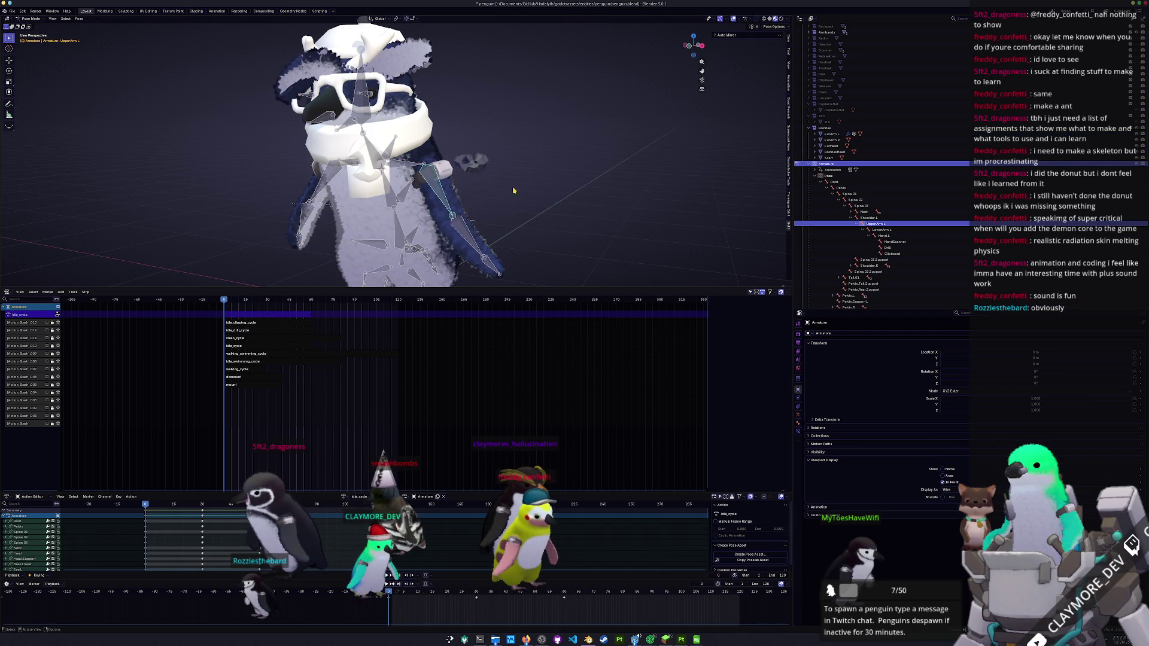
- Select the UpperArm.L vertex group on the FurArm.L mesh in Edit Mode
key(ctrl+Tab)
click(473, 163)
key(Tab)
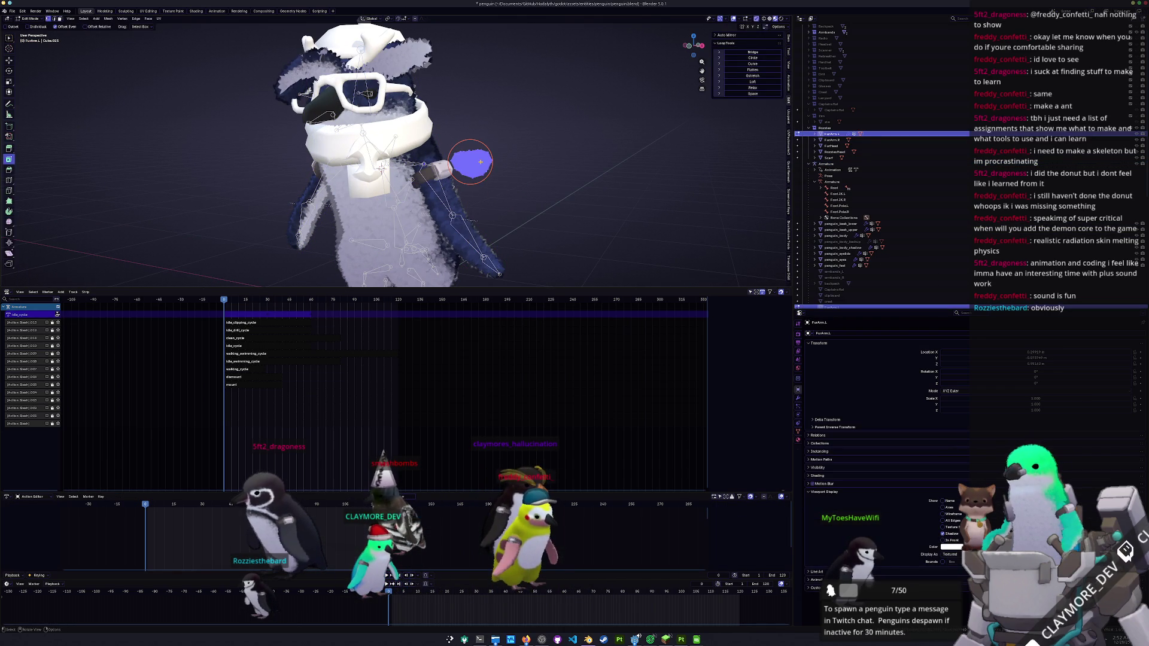
click(799, 433)
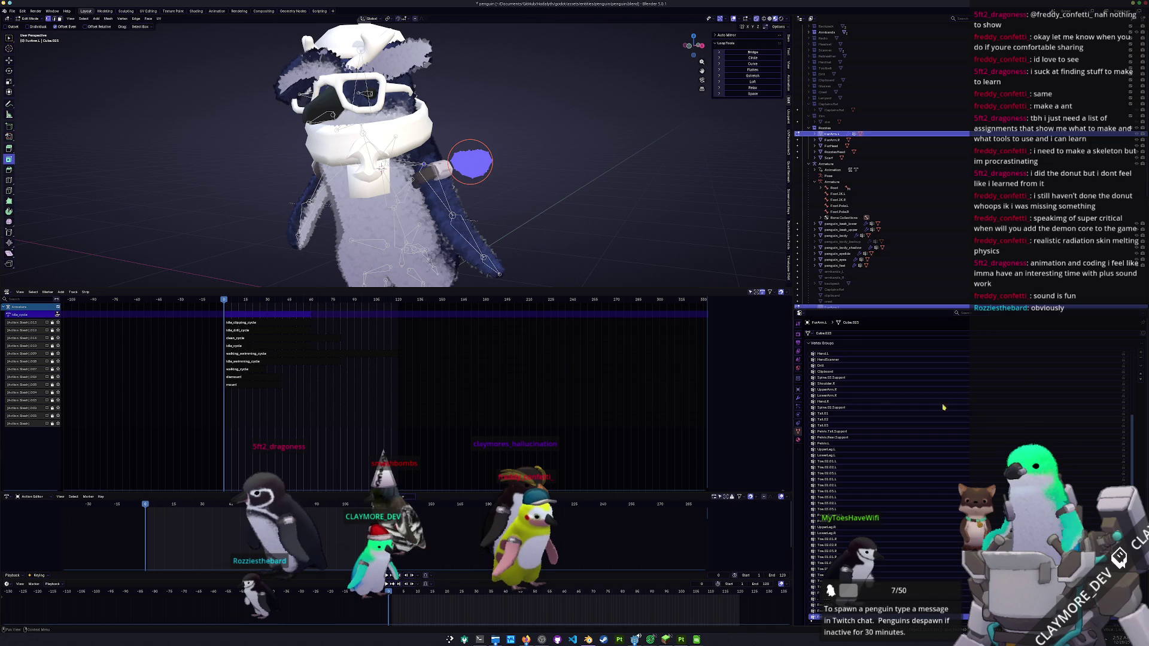
scroll(909, 572, up, 2)
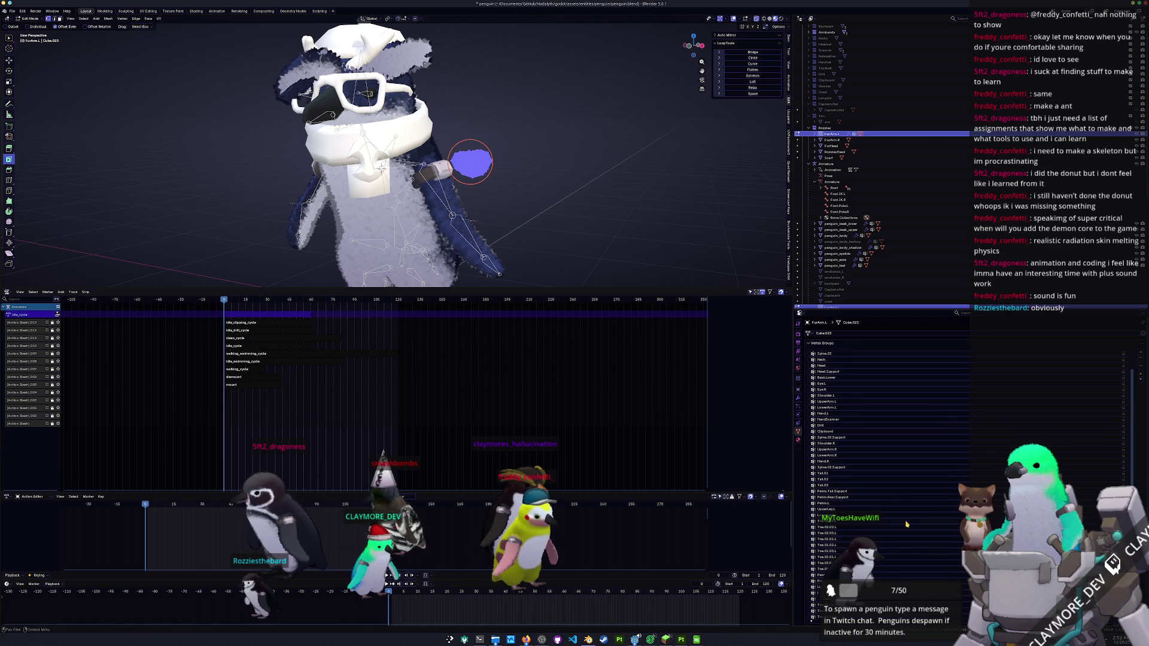
scroll(889, 455, up, 2)
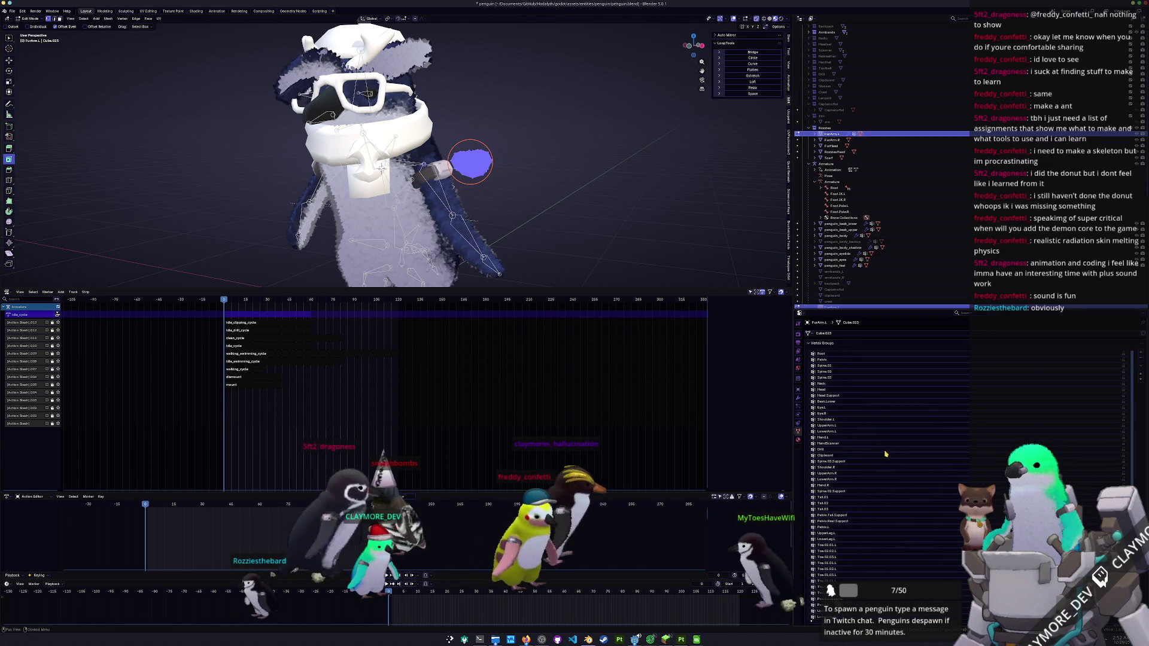
click(841, 426)
scroll(840, 426, down, 5)
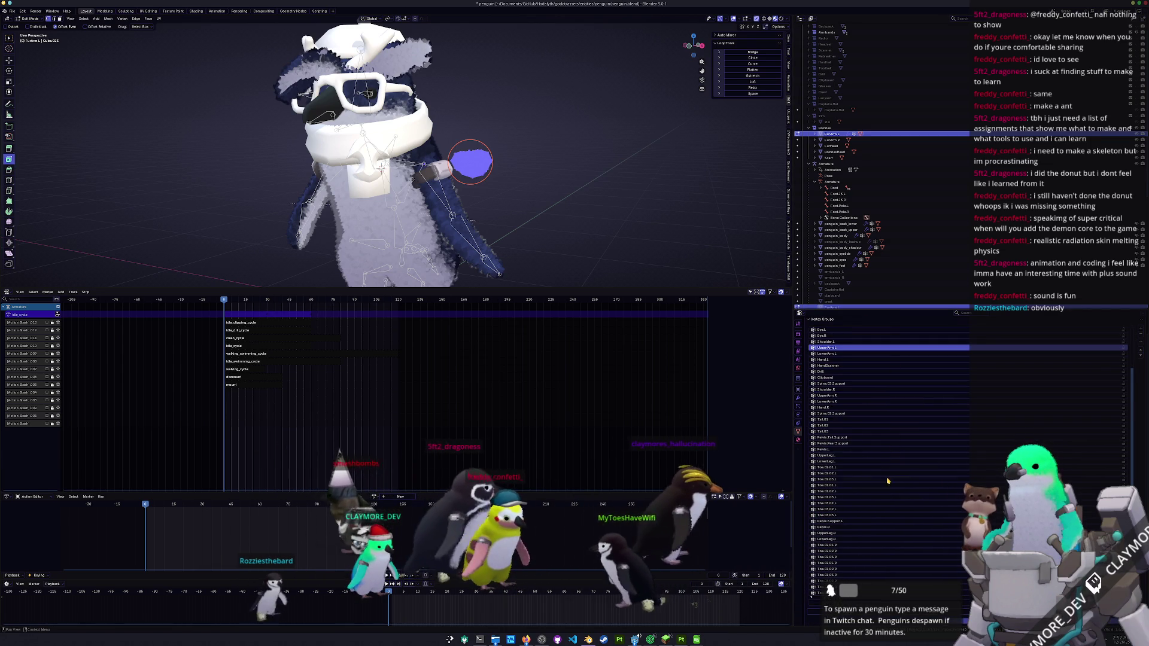
key(Tab)
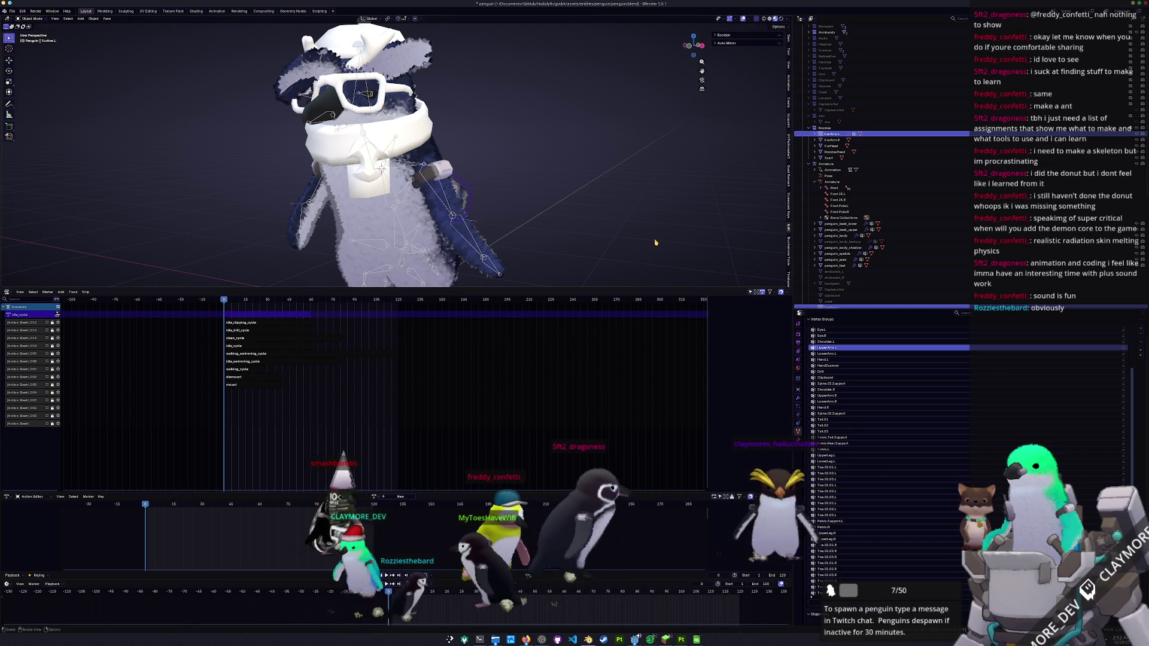
- Put the FurArm.R mesh into Edit Mode
click(835, 142)
scroll(419, 127, down, 4)
key(Tab)
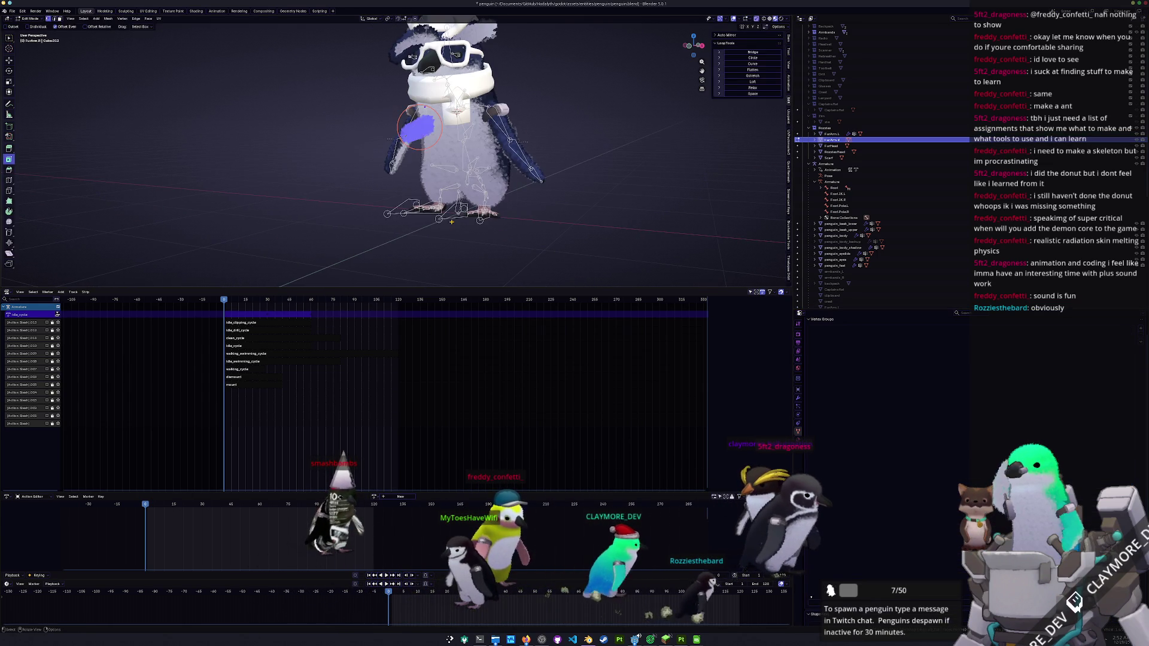
- Parent the right fur arm (FurArm.R) to the armature with empty groups
key(Tab)
ctrl+click(827, 163)
key(ctrl+p)
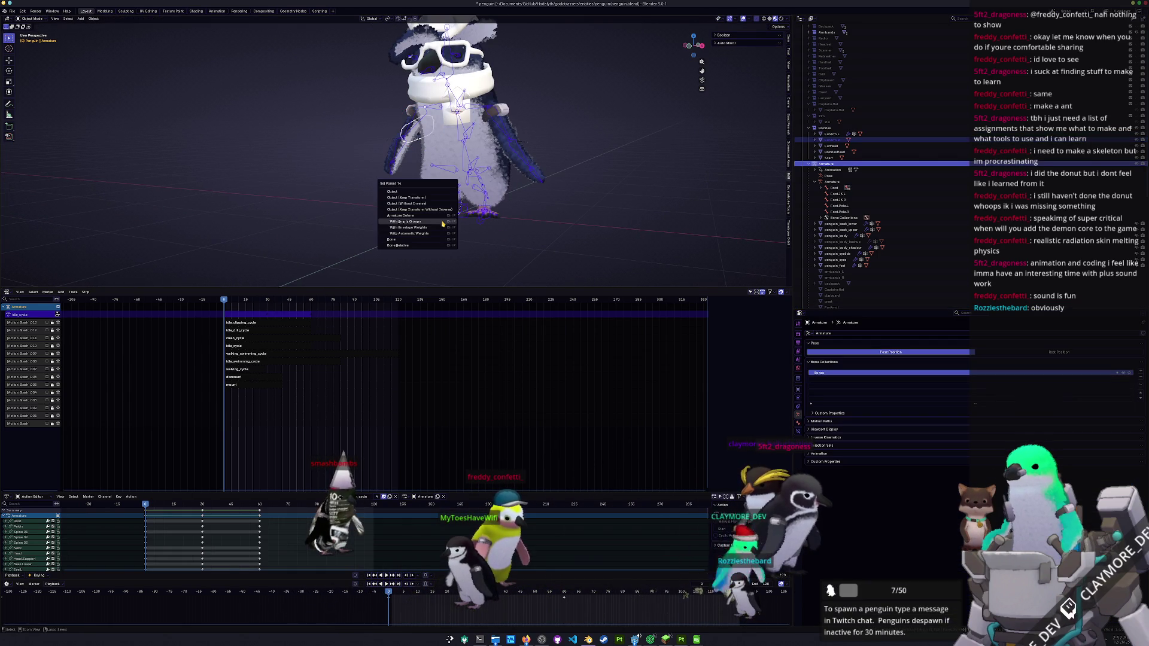
click(442, 223)
- Inspect the FurArm.R mesh in Edit Mode, then return to Object Mode
click(395, 104)
key(Tab)
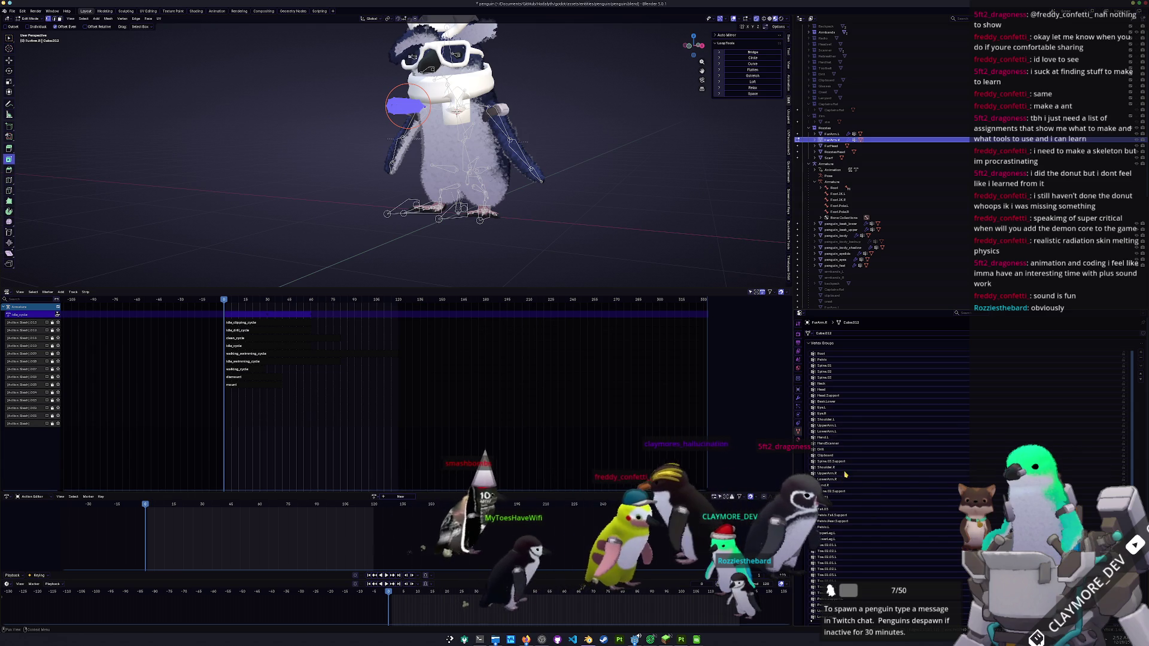
scroll(841, 580, down, 5)
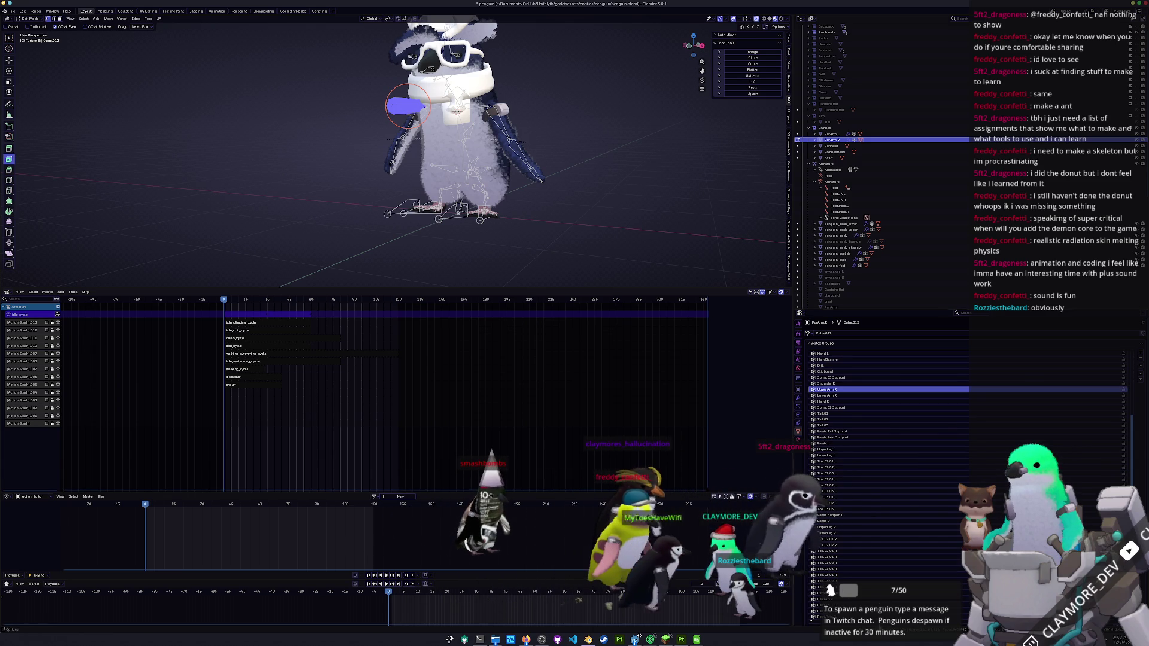
scroll(809, 359, down, 4)
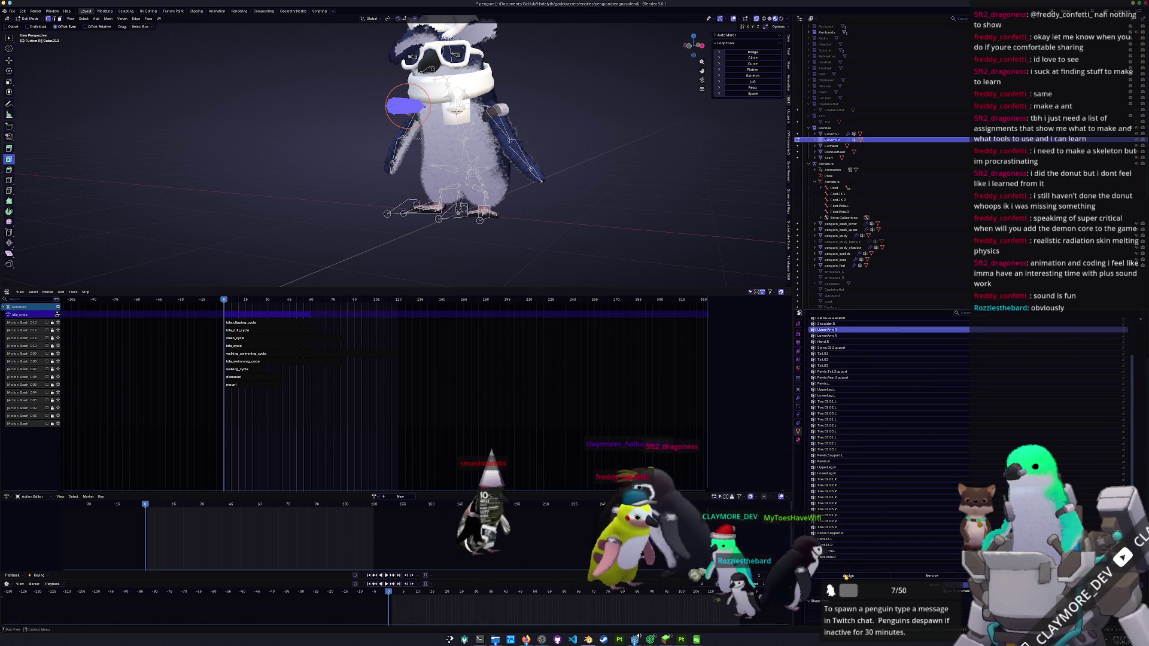
scroll(542, 217, up, 2)
key(Tab)
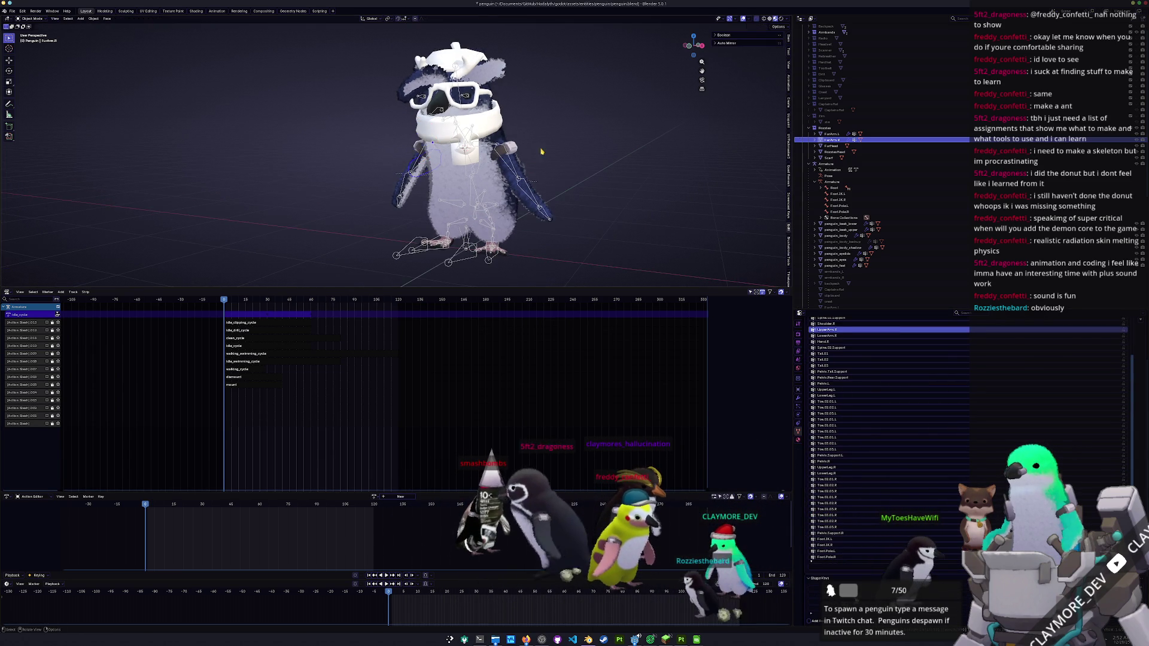
scroll(533, 150, up, 2)
- Check the scarf mesh, then parent the scarf to the armature with empty groups
click(530, 113)
scroll(529, 113, down, 3)
key(Tab)
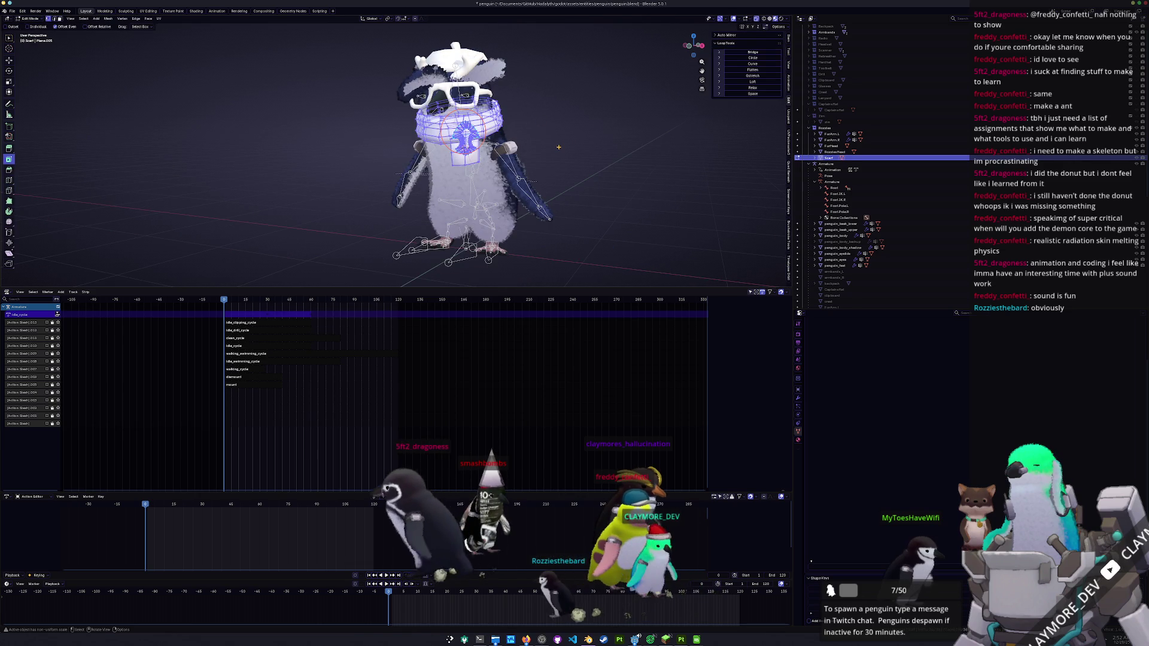
key(Tab)
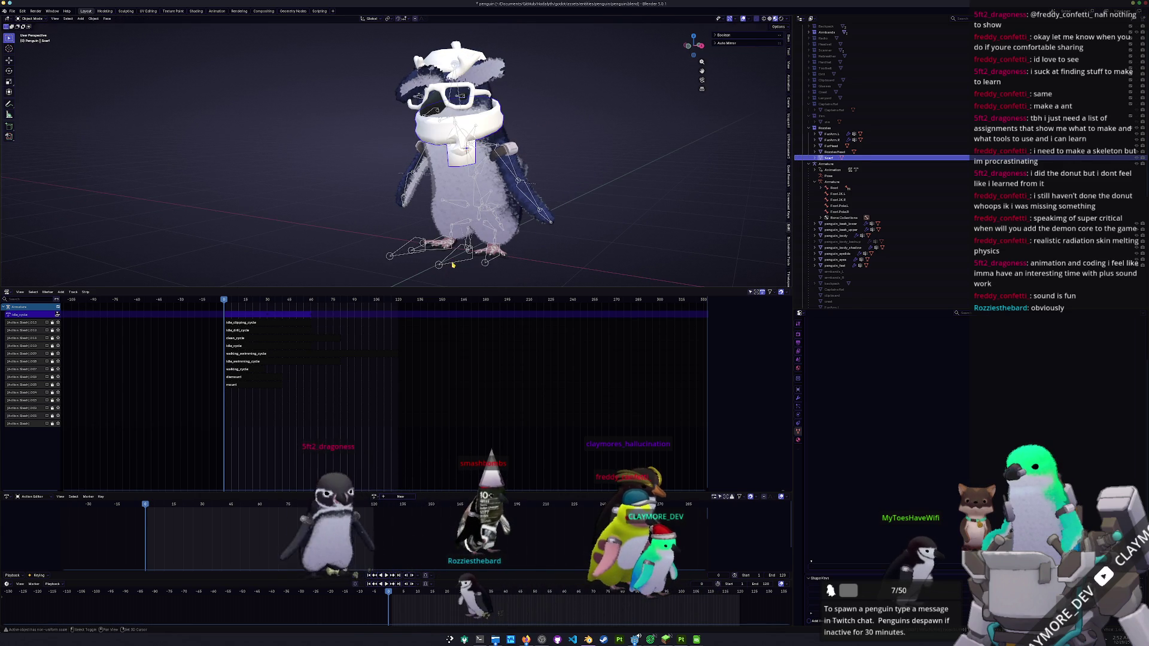
click(512, 254)
key(ctrl+p)
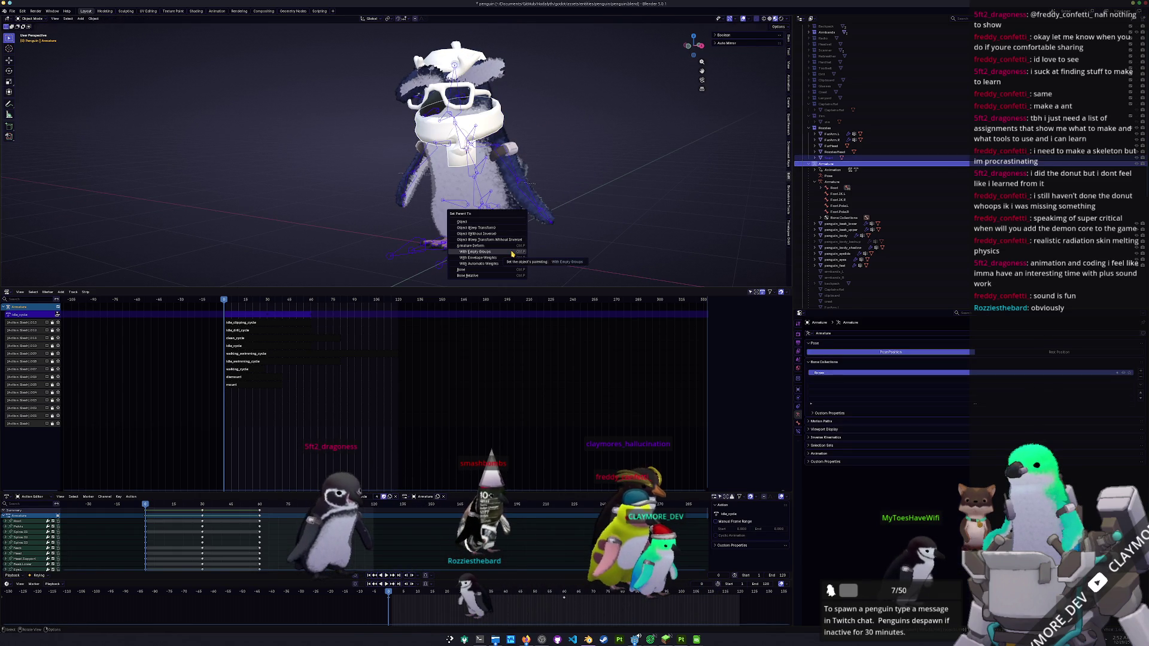
click(512, 254)
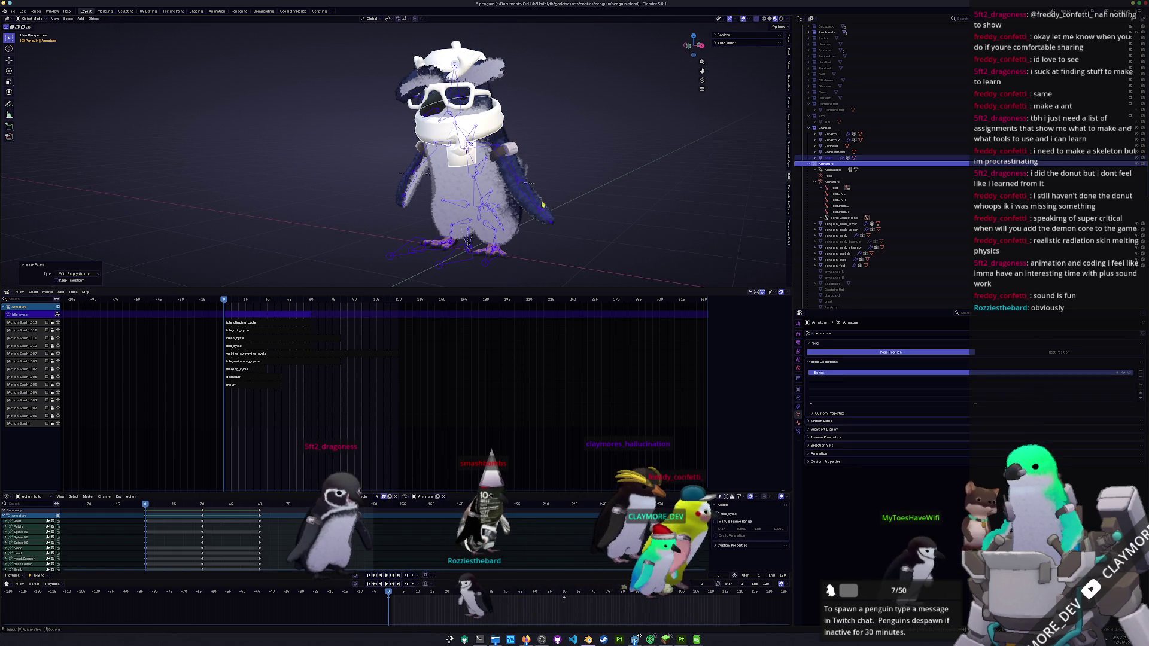
- Switch the armature to Pose Mode and select the Spine.02 bone
scroll(517, 186, up, 5)
mouse_move(516, 187)
mouse_down()
mouse_move(539, 173)
mouse_move(508, 143)
mouse_move(515, 184)
mouse_move(499, 176)
mouse_up()
key(ctrl+Tab)
click(522, 187)
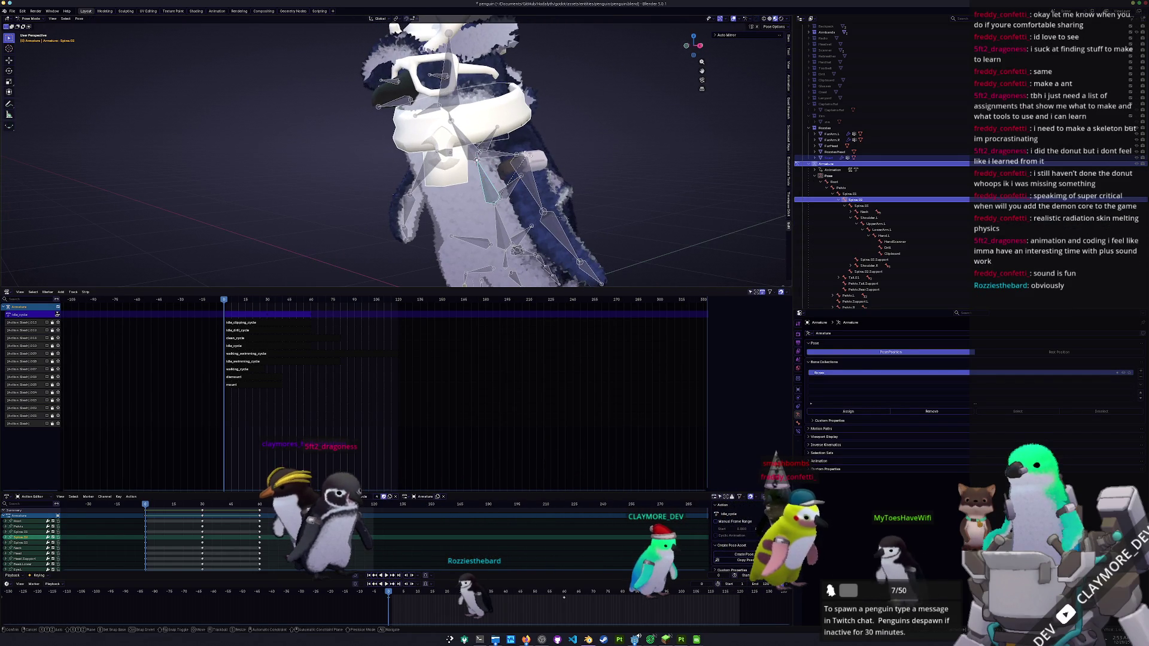
- Rotate Spine.03 several times to check the scarf, cancel each bend, then select RozziesHead
key(bracketright)
key(r)
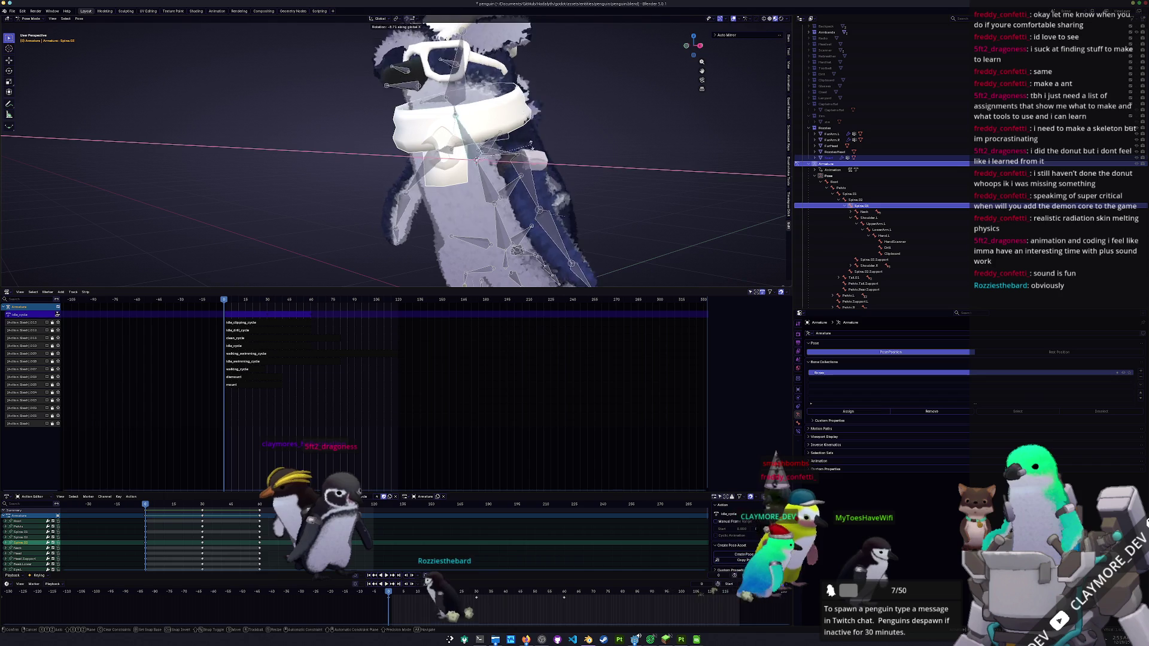
key(Escape)
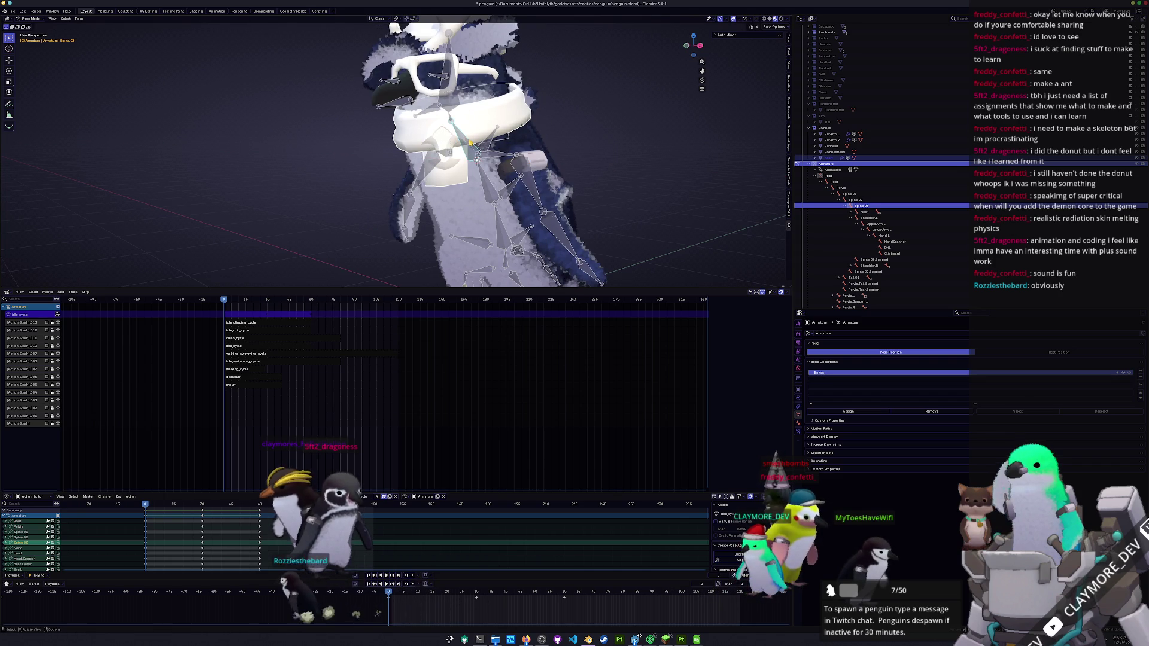
key(r)
key(Escape)
key(alt+a)
key(r)
key(Escape)
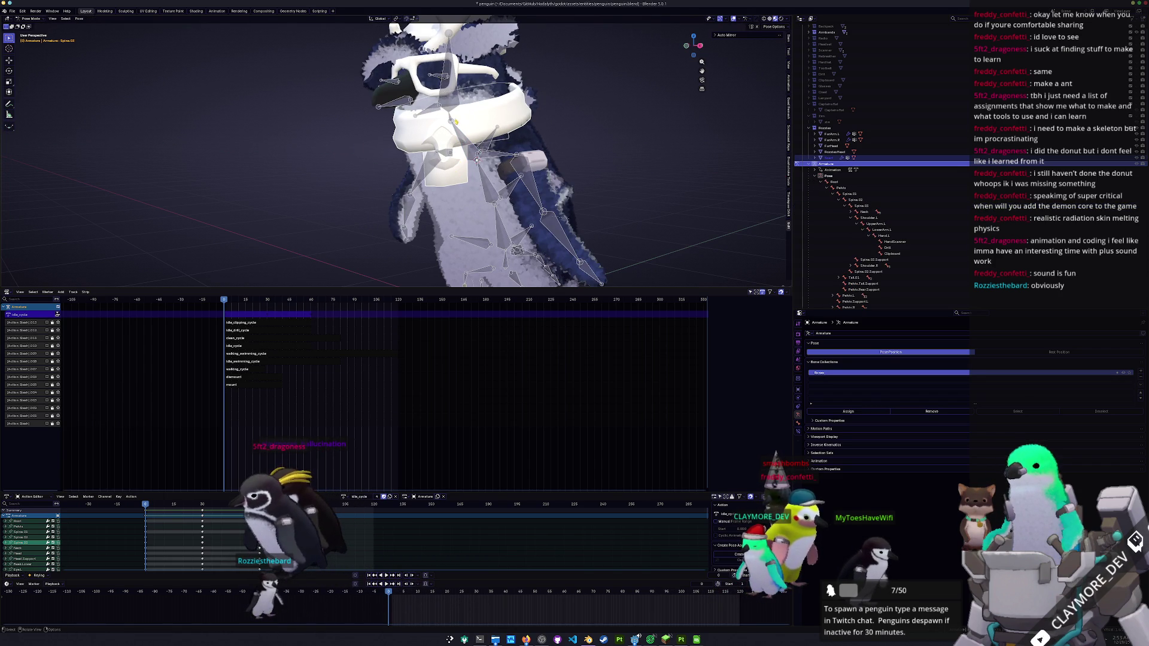
click(417, 102)
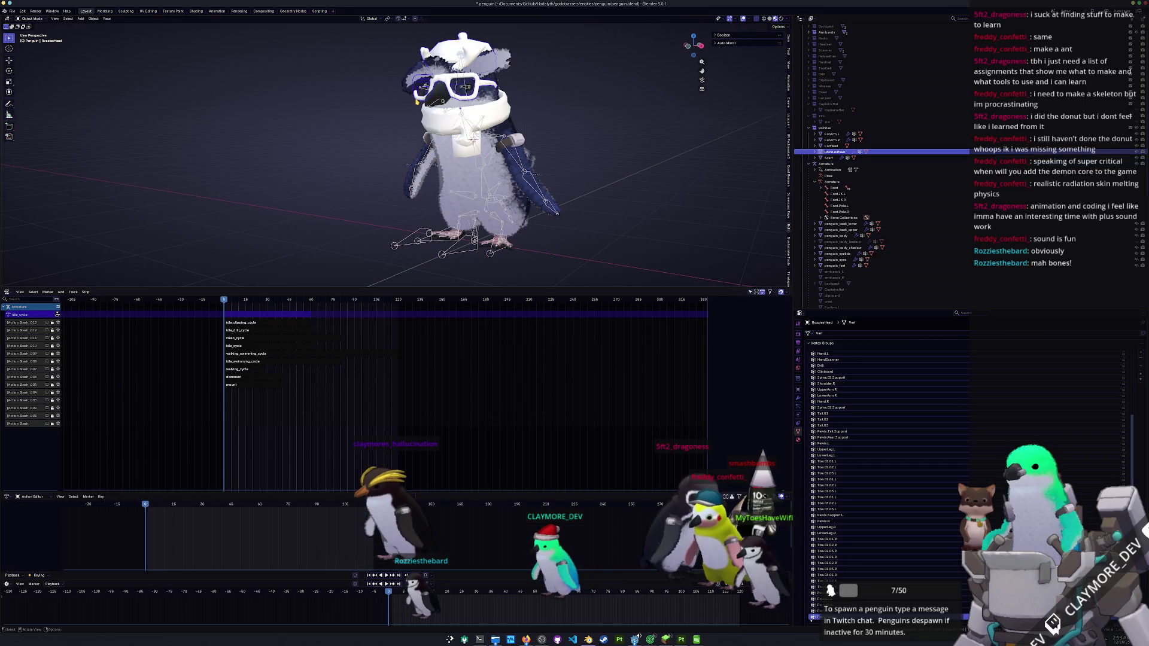
- Check the Head vertex group on the RozziesHead mesh in Edit Mode
key(Tab)
scroll(851, 394, up, 2)
scroll(851, 395, up, 5)
click(838, 390)
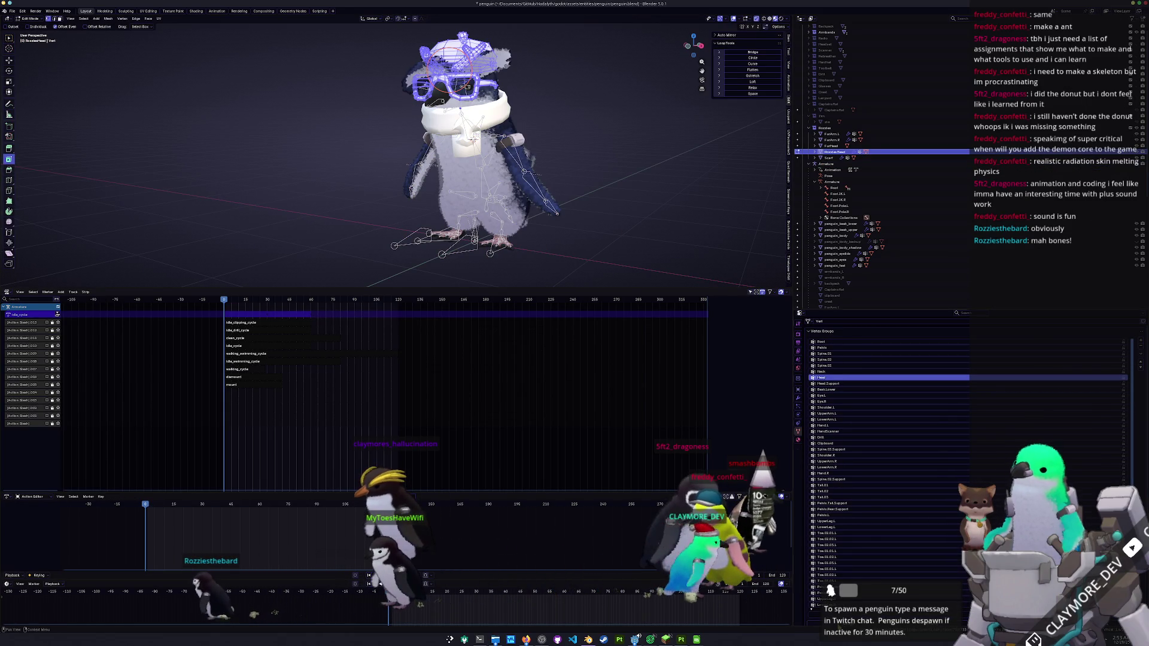
key(Tab)
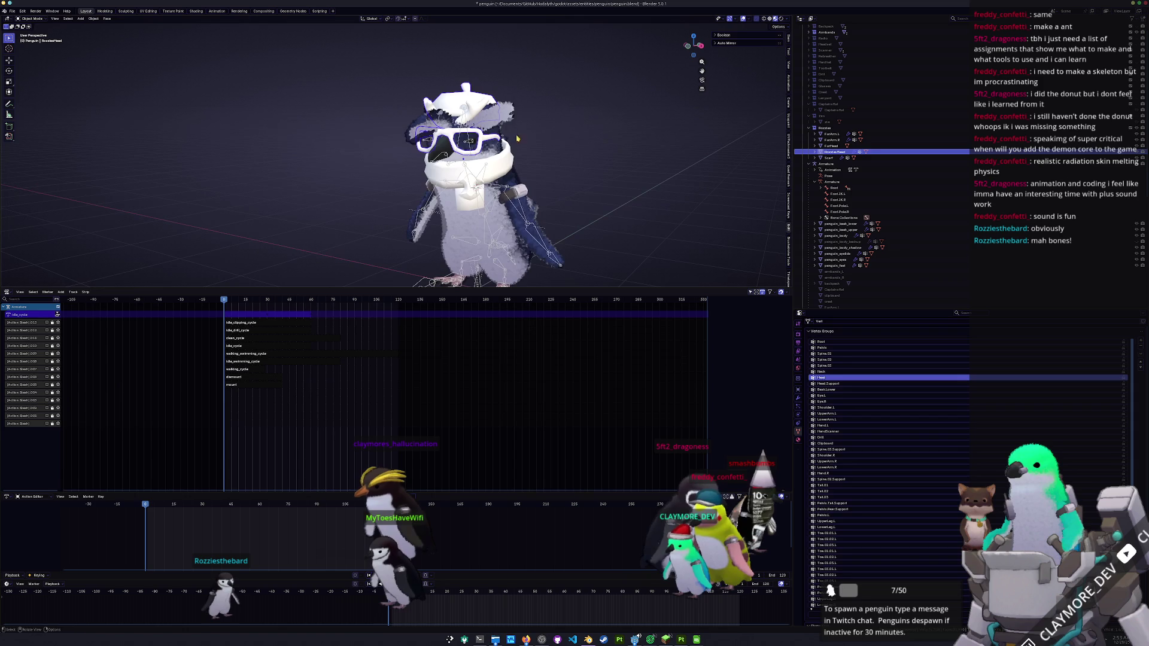
- Parent FurHead to the armature with empty groups
click(470, 142)
scroll(476, 223, down, 5)
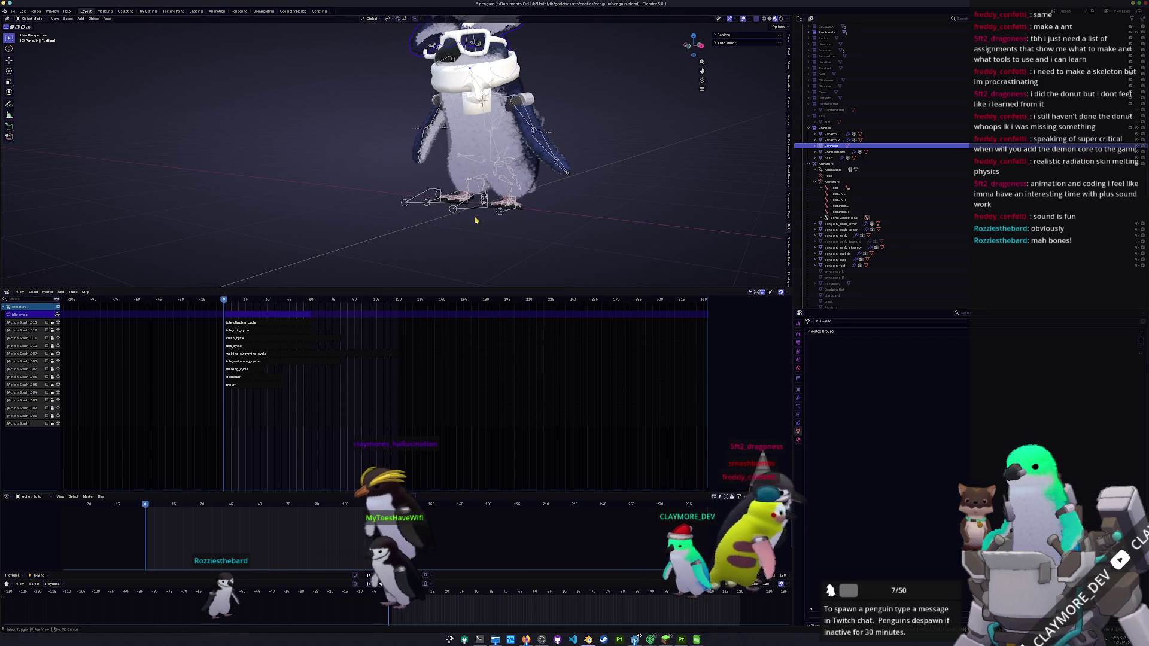
shift+click(480, 212)
key(ctrl+p)
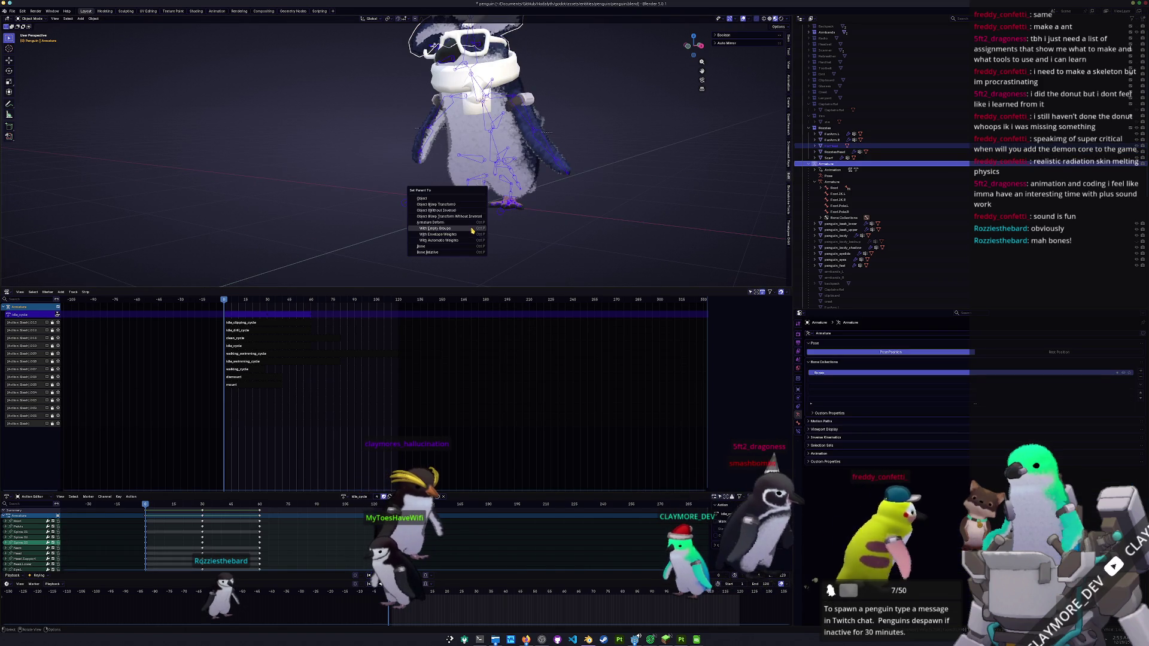
click(472, 229)
- Inspect the FurHead mesh's vertex groups in Edit Mode, then leave it
scroll(537, 177, up, 3)
click(514, 101)
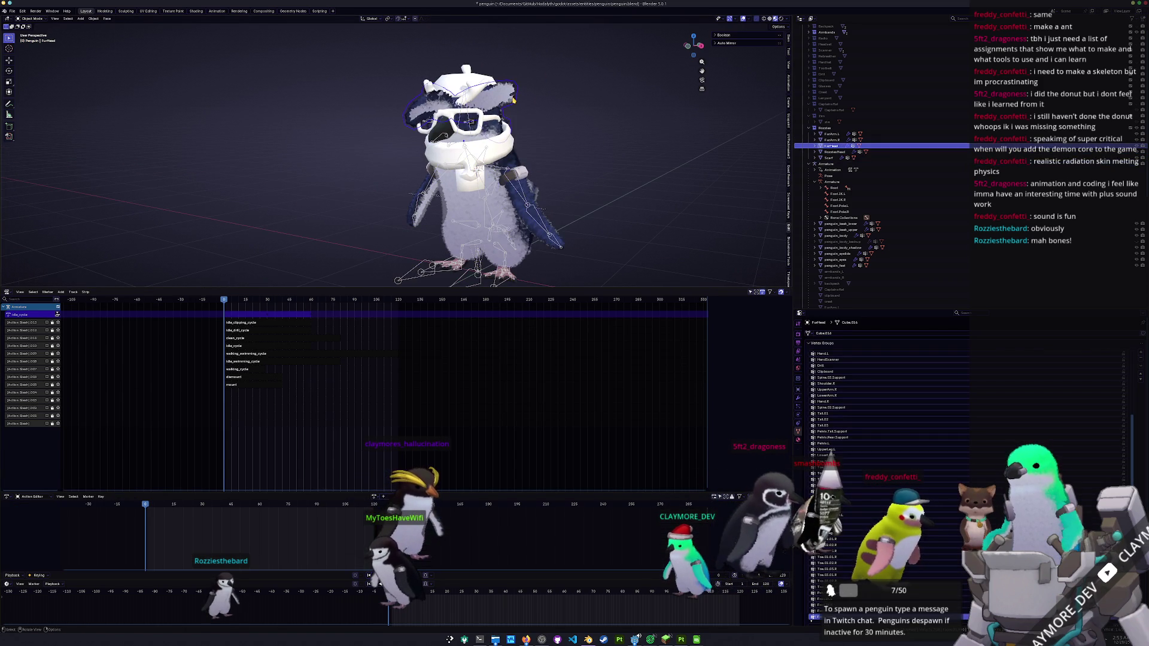
key(Tab)
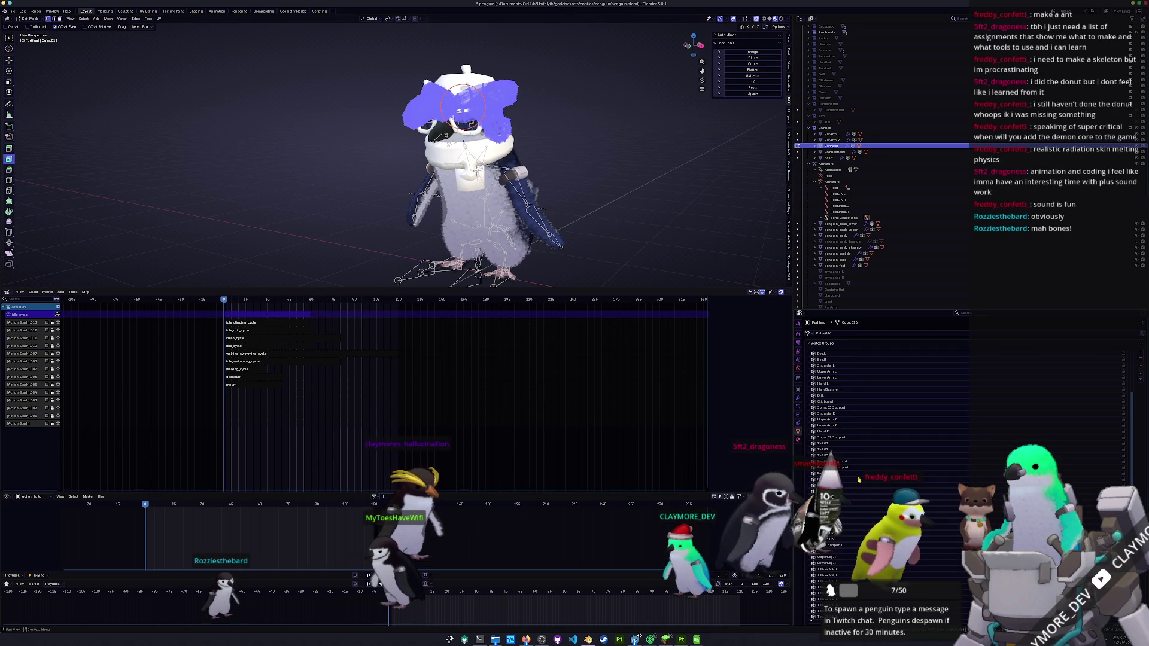
scroll(834, 577, down, 4)
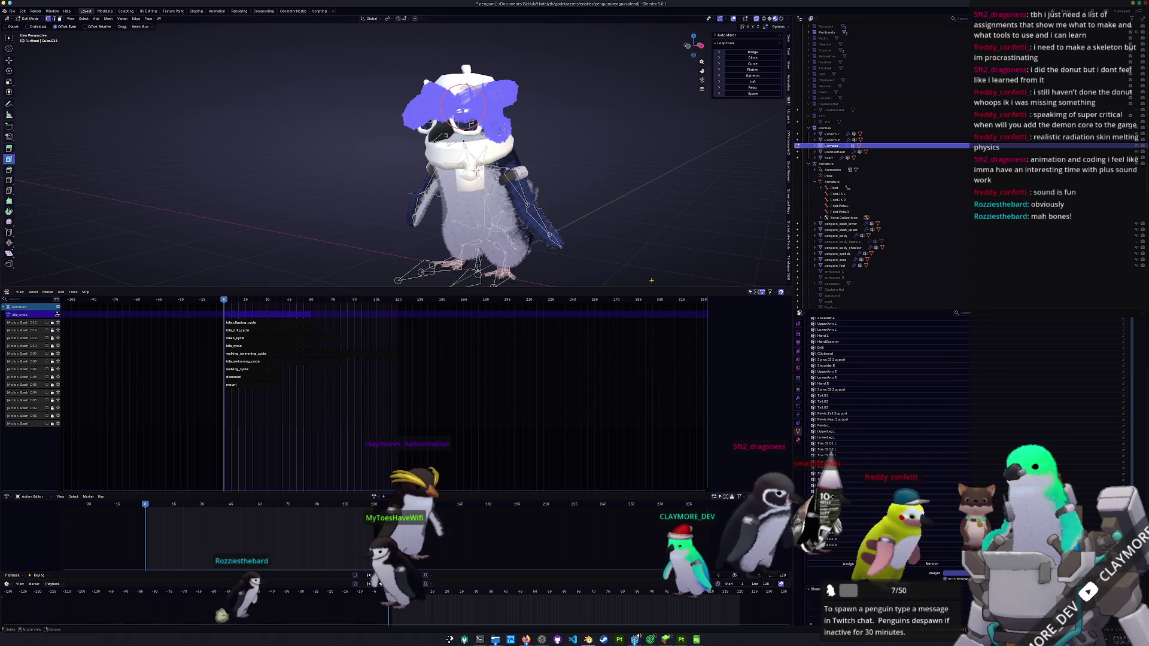
key(Tab)
- Put the armature in Pose Mode and start rotating the Spine.03 bone
scroll(594, 206, down, 2)
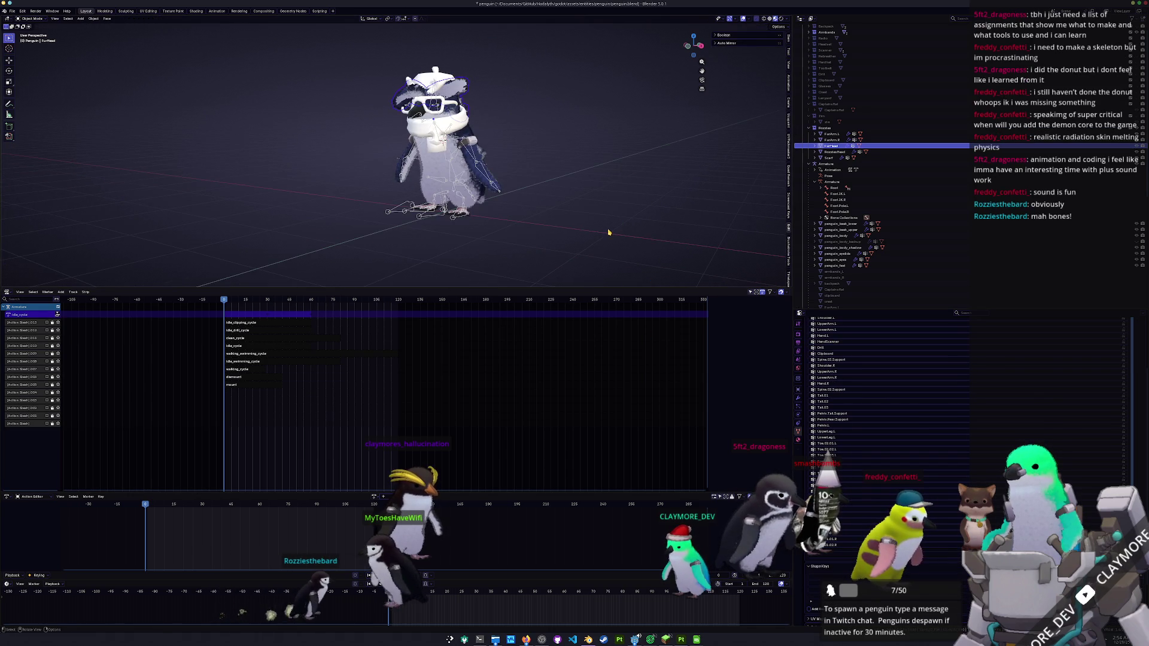
click(450, 217)
key(ctrl+Tab)
click(446, 162)
key(r)
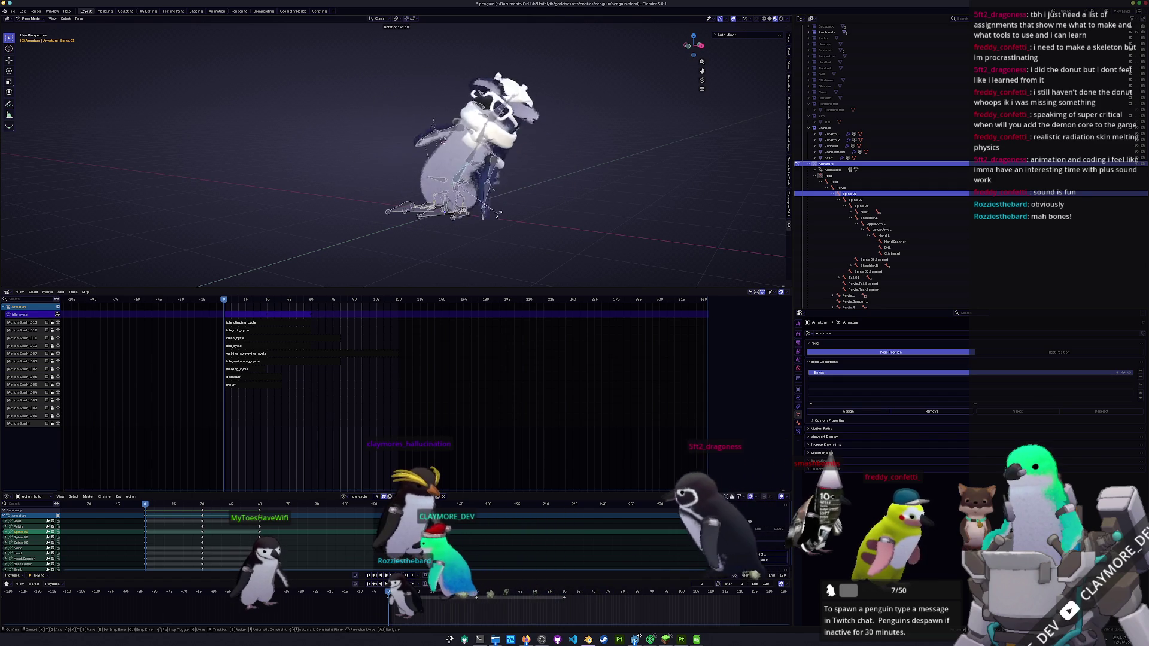
- Cancel the spine bend and test-rotate UpperArm.L, cancelling to keep the rest pose
right_click(503, 207)
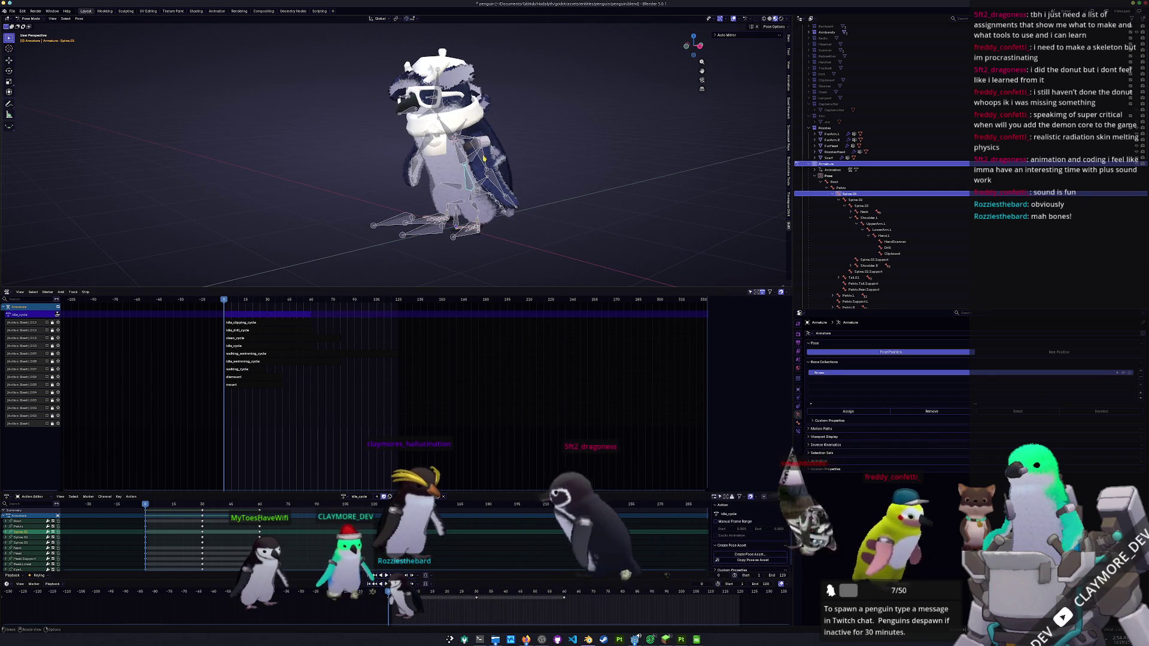
click(484, 157)
key(r)
right_click(390, 185)
scroll(466, 166, up, 6)
scroll(466, 149, down, 5)
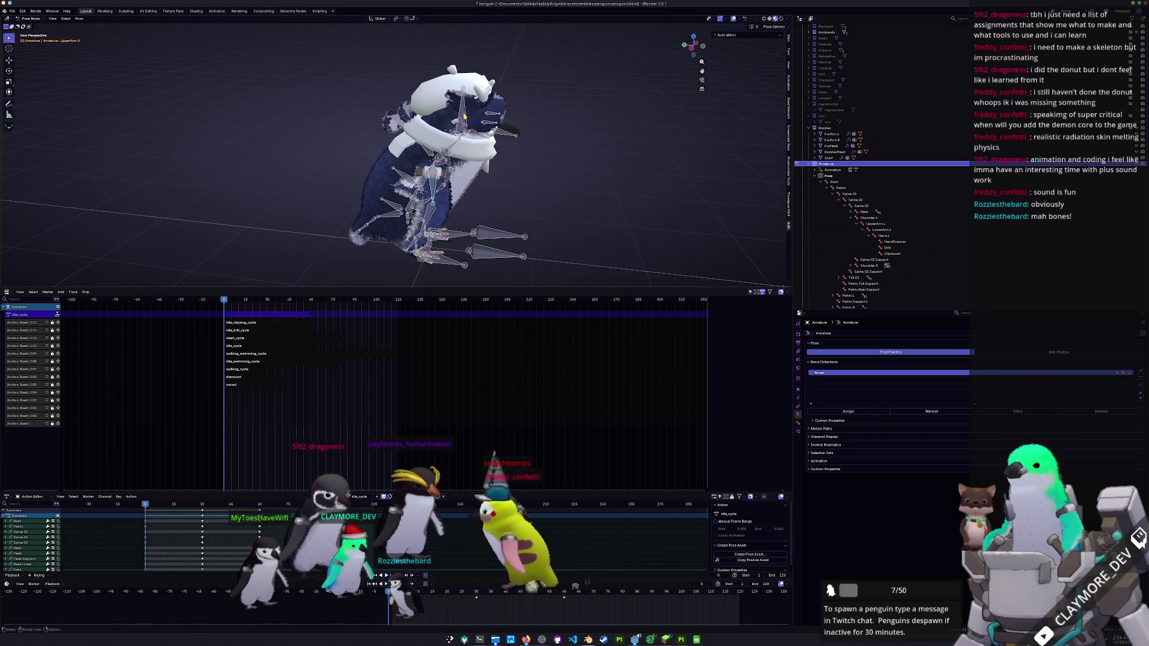
right_click(509, 158)
- Test-rotate the Head bone around global Z, then cancel the rotation
click(505, 158)
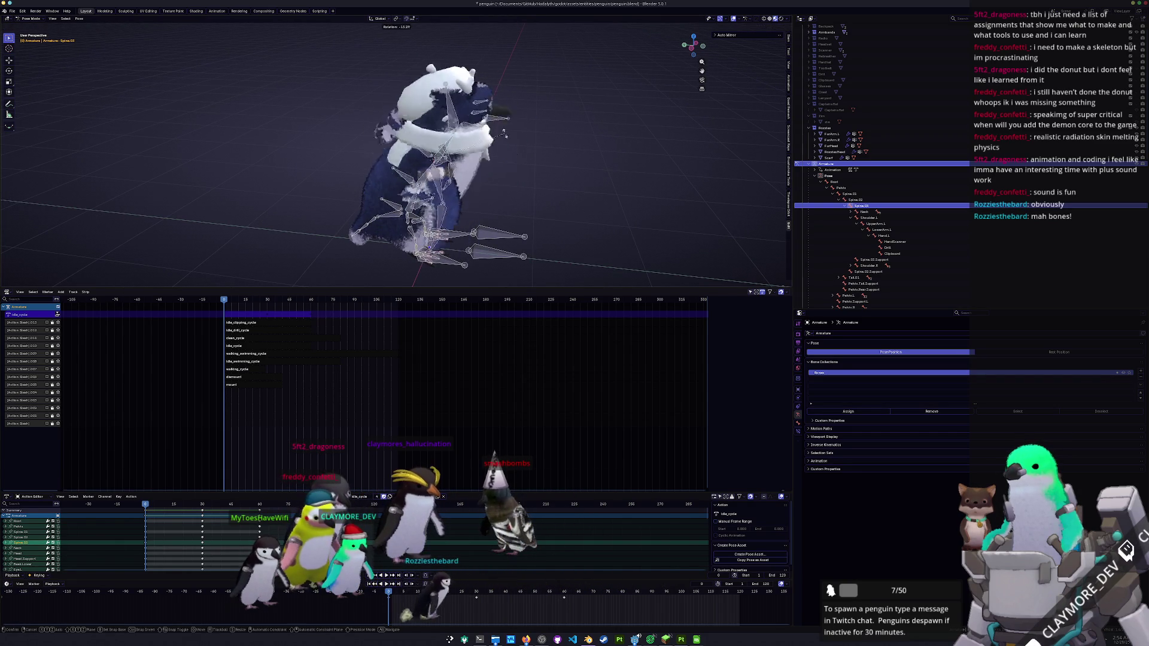
scroll(480, 182, down, 3)
scroll(457, 170, up, 3)
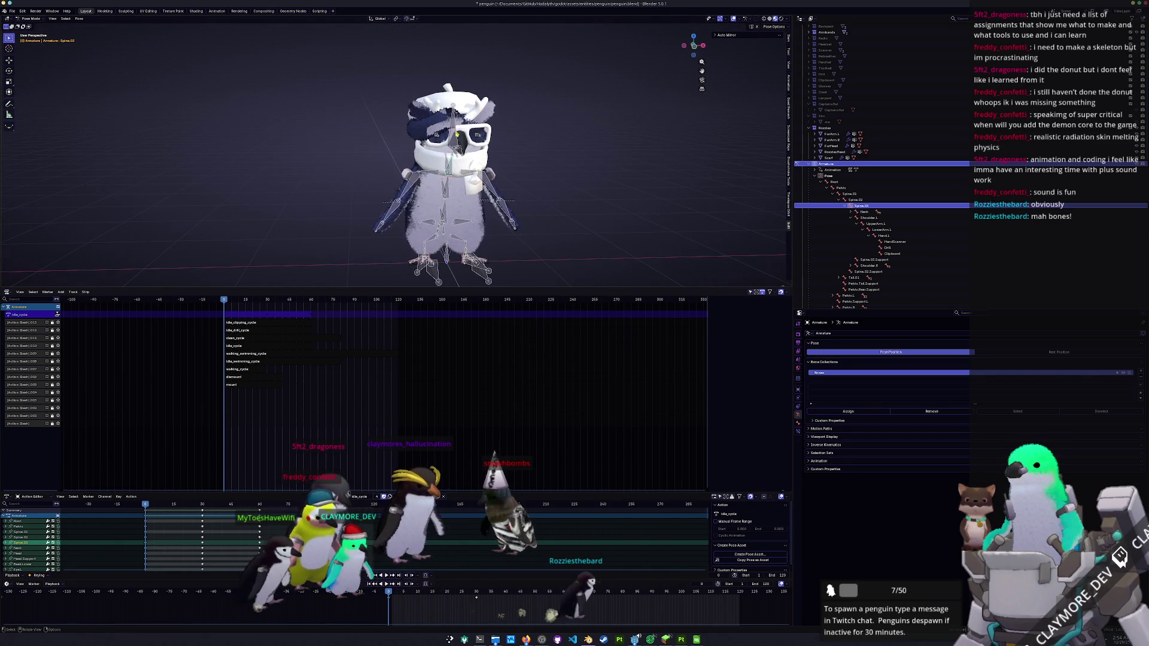
click(453, 137)
key(r)
key(z)
right_click(388, 90)
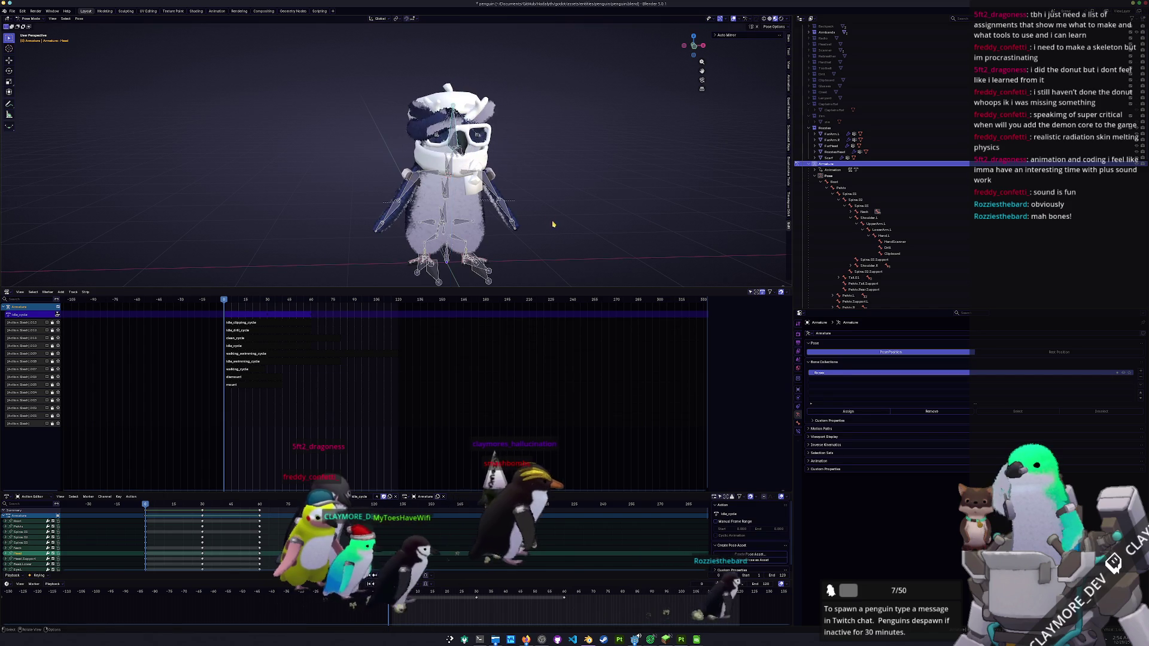
- Return the armature to Object Mode and select the armbands_L object
key(Tab)
scroll(496, 220, down, 3)
key(Tab)
scroll(530, 209, up, 3)
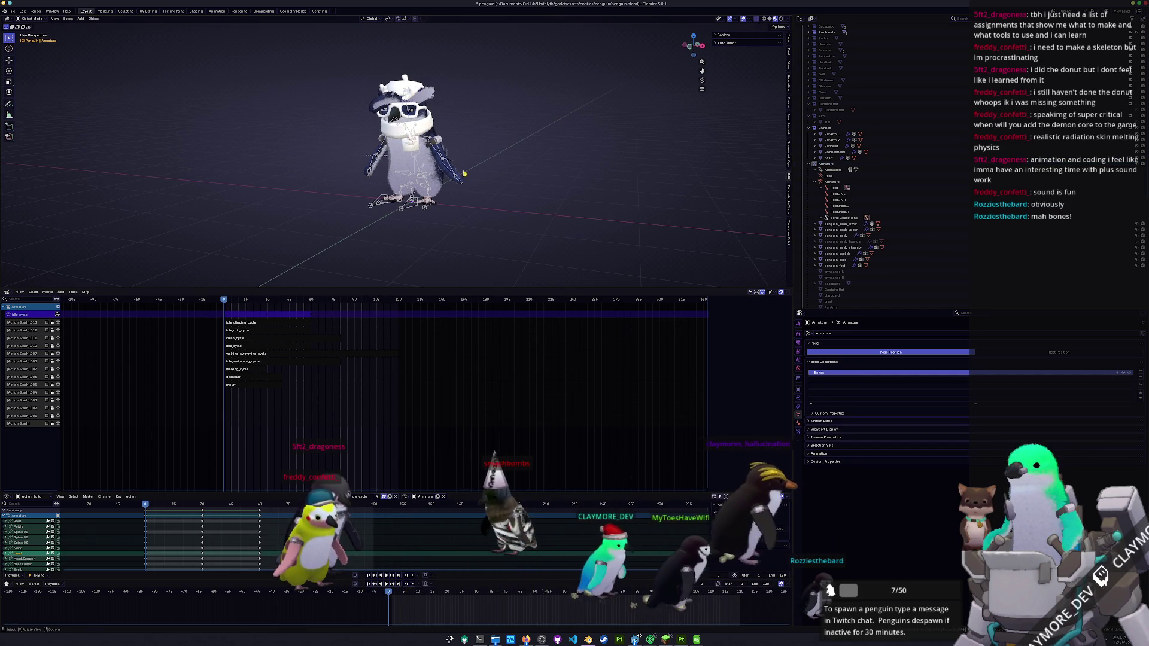
click(449, 145)
- Deselect everything and exclude the Armbands collection from the scene
mouse_move(402, 140)
mouse_down()
mouse_move(567, 193)
mouse_move(539, 204)
mouse_up()
scroll(539, 204, up, 3)
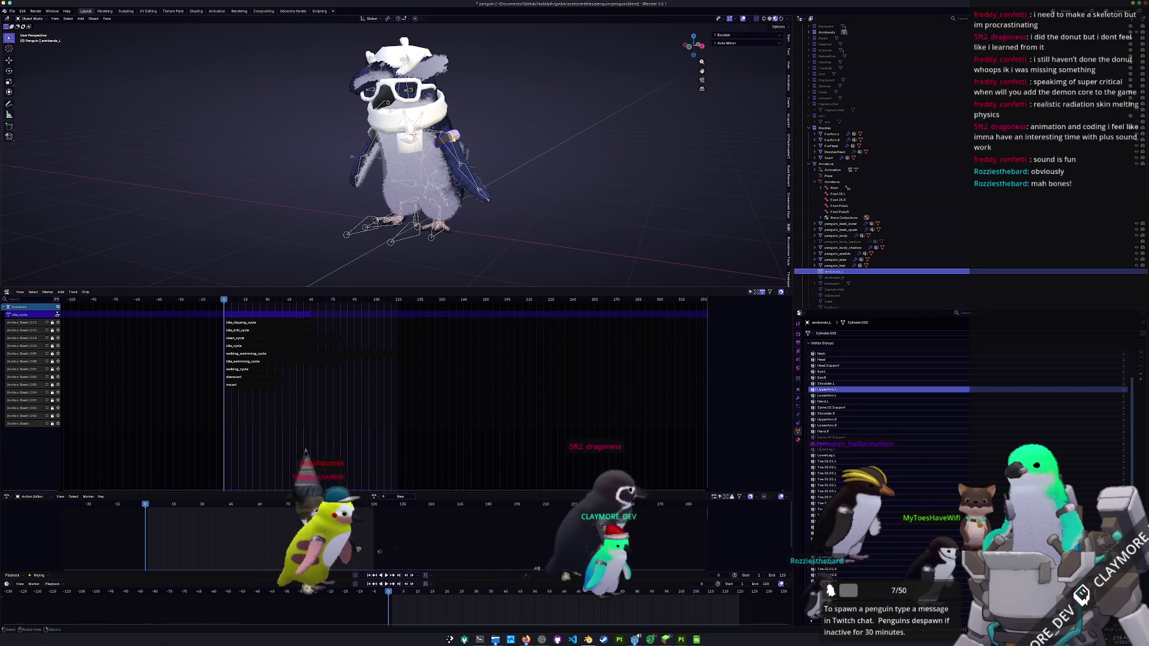
click(558, 168)
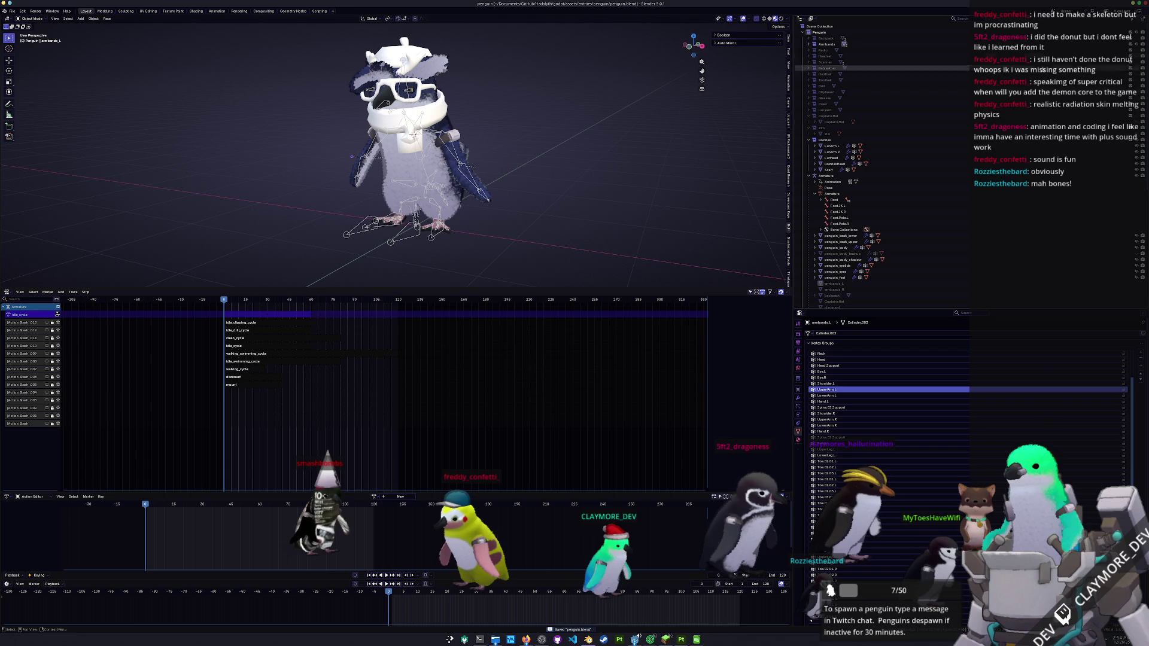
scroll(827, 45, up, 1)
click(828, 44)
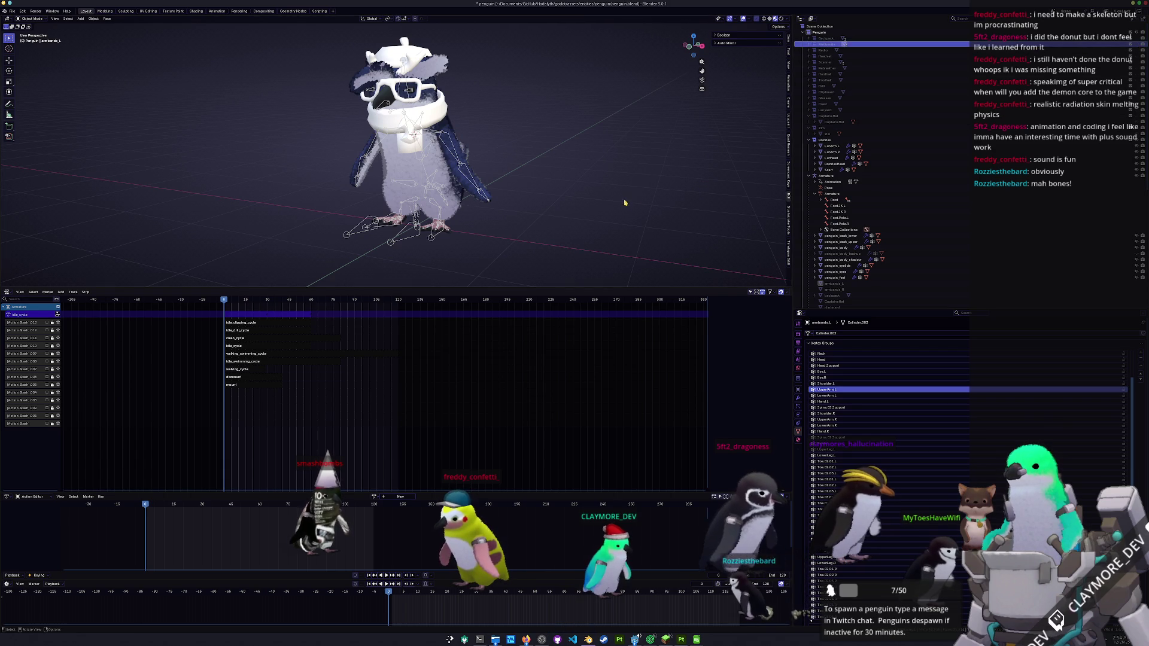
key(e)
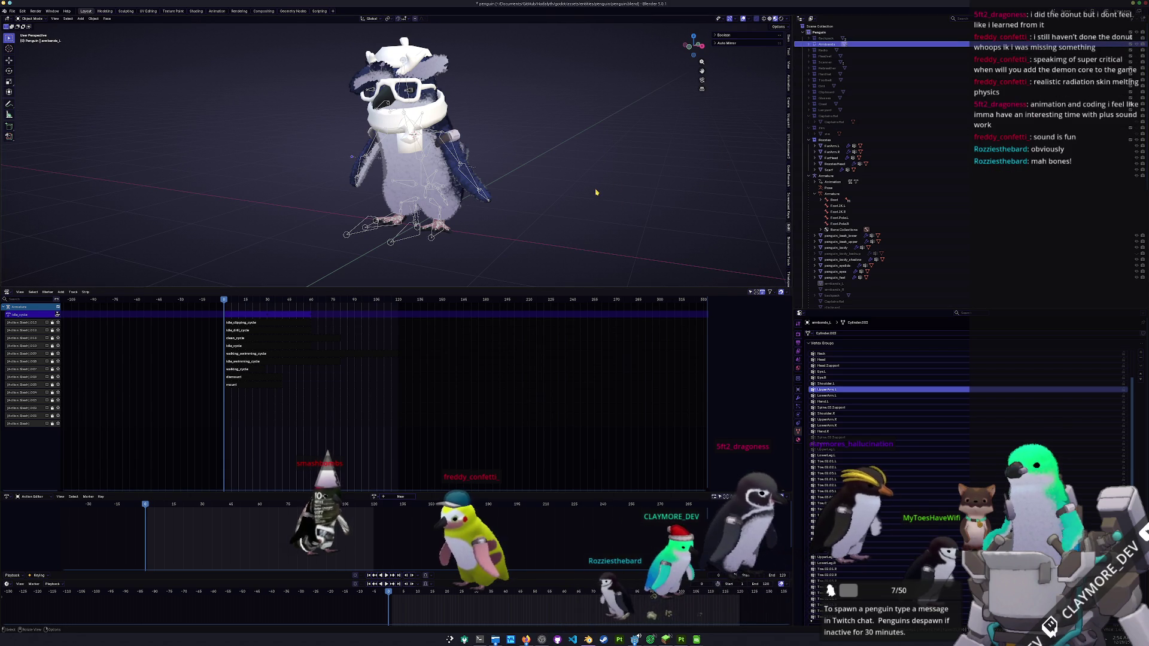
- Select all objects and bring up the File > Export submenu
scroll(595, 196, down, 2)
key(a)
scroll(586, 214, up, 1)
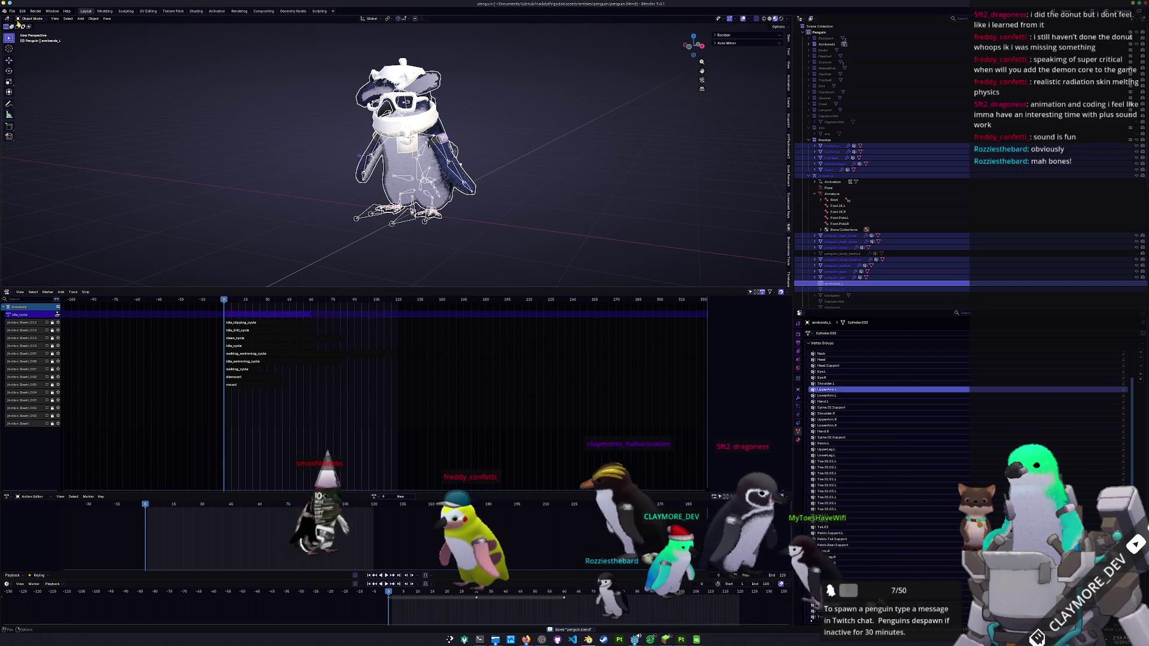
click(12, 11)
mouse_move(56, 114)
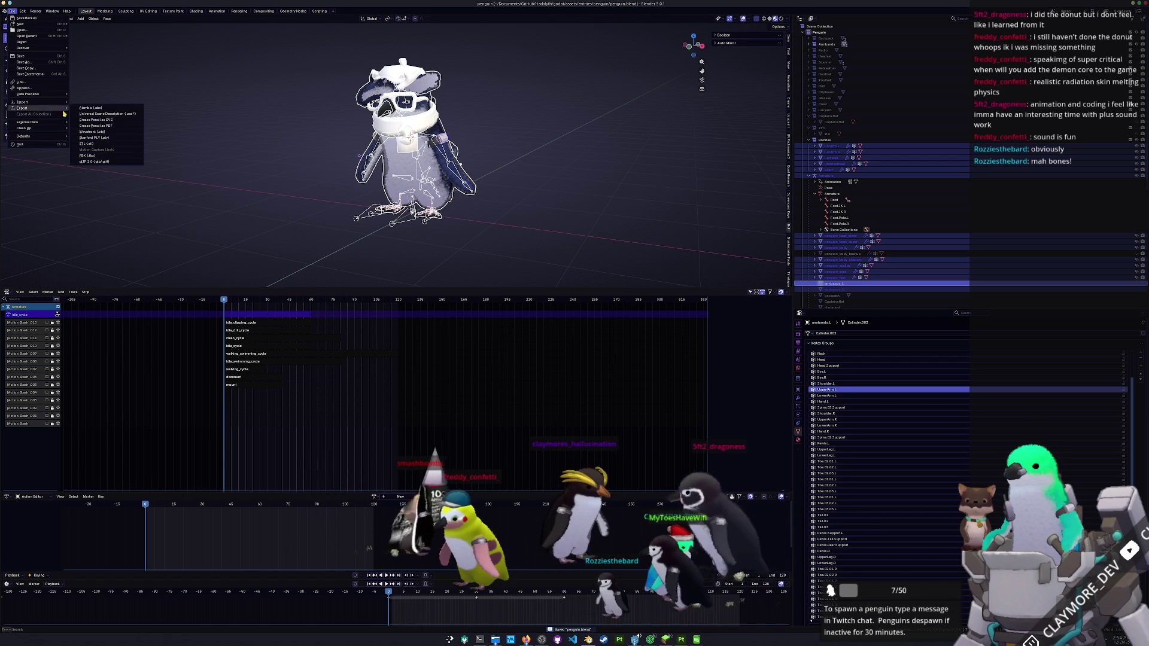
- Export glTF 2.0 over rozzies_penguin.glb with Material Images set to None
click(92, 161)
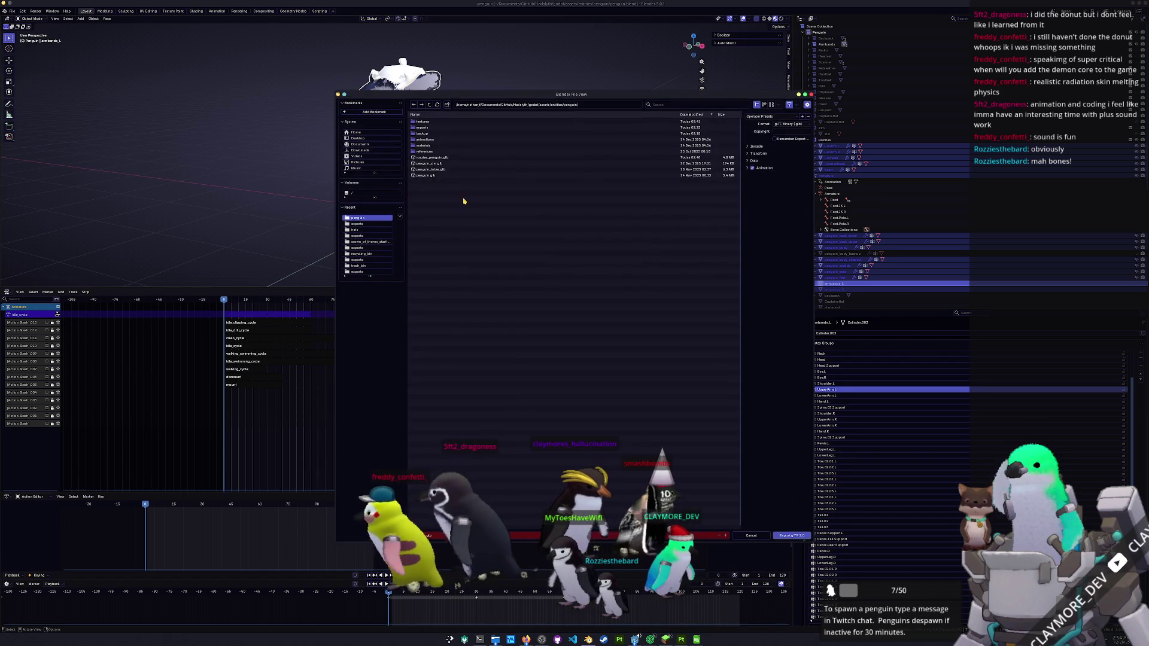
click(440, 157)
click(758, 146)
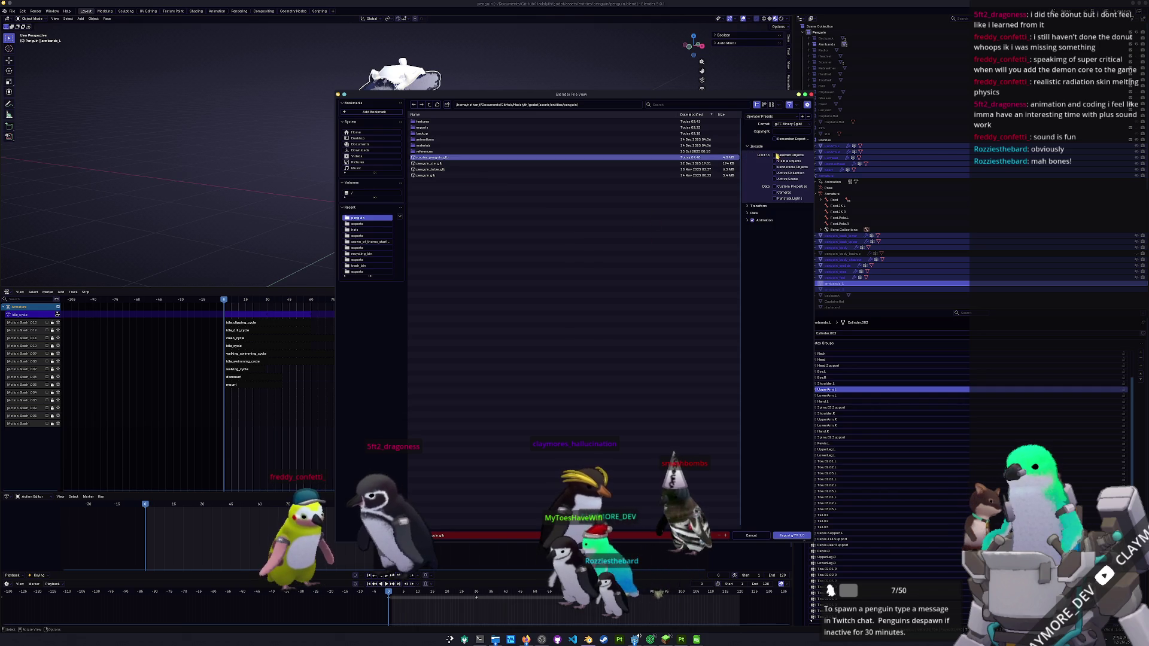
click(754, 213)
click(757, 237)
click(781, 252)
click(771, 279)
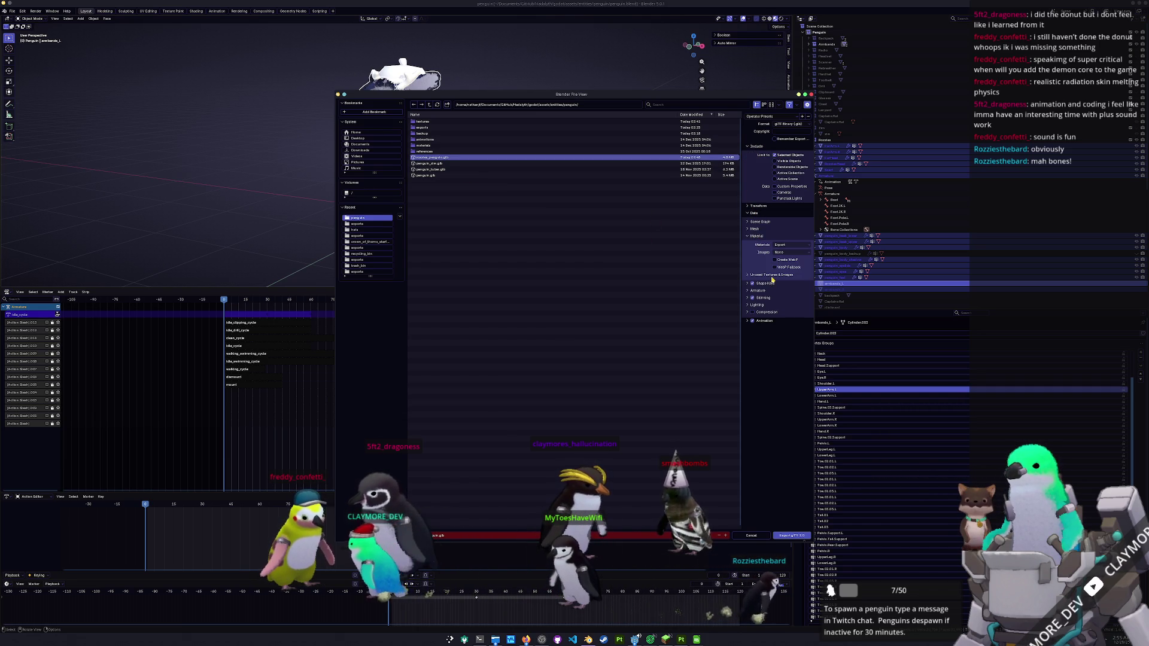
- Tick walking_cycle in the Action Filter and run the glTF export
click(766, 323)
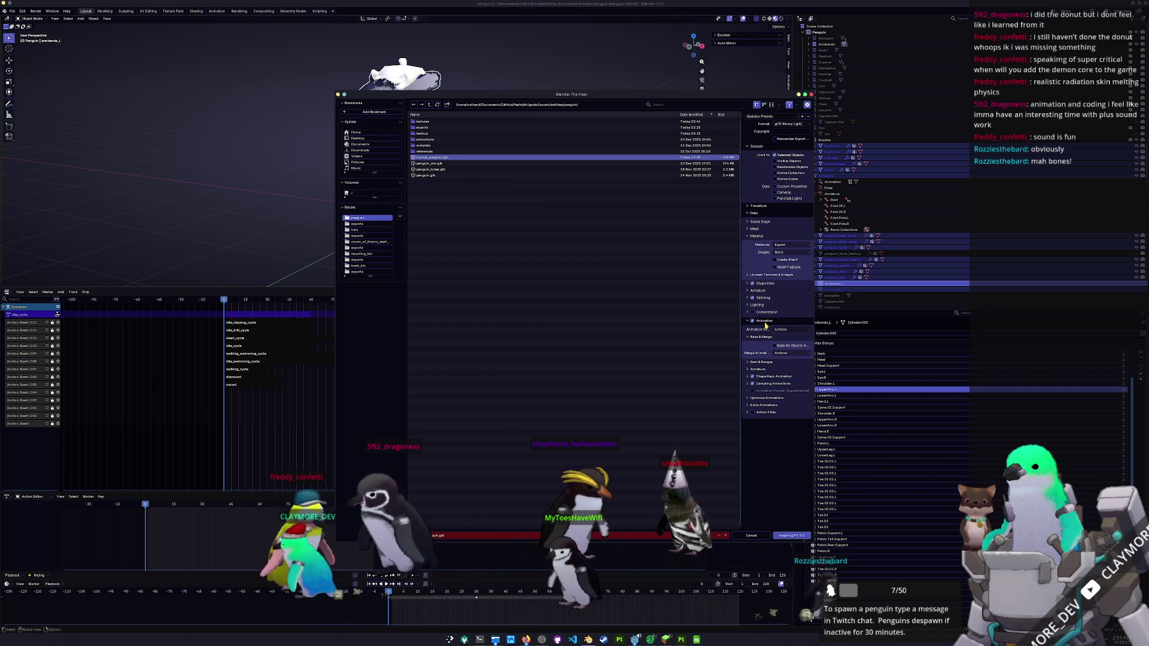
click(749, 414)
drag(776, 451, 776, 530)
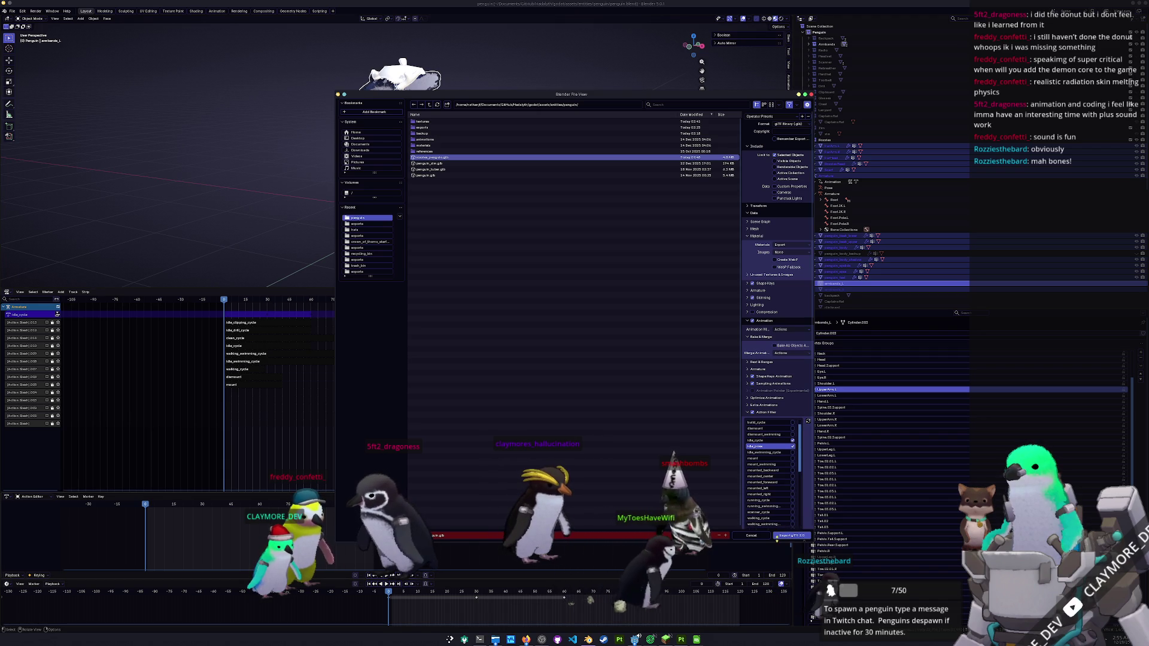
scroll(772, 484, down, 5)
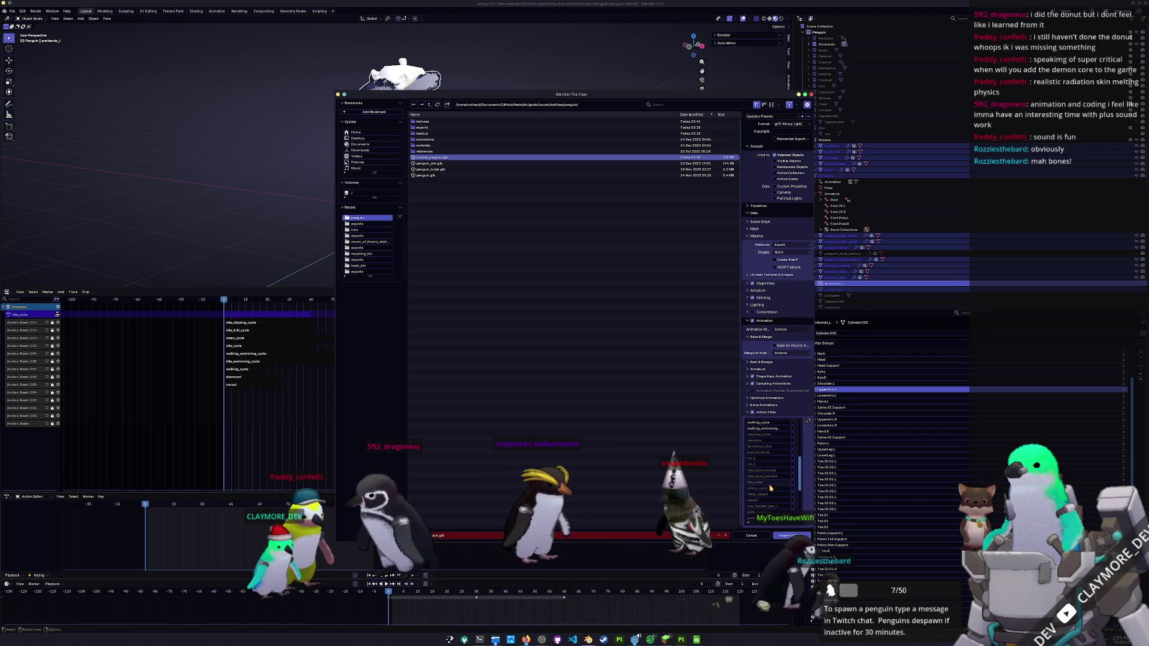
scroll(775, 479, up, 8)
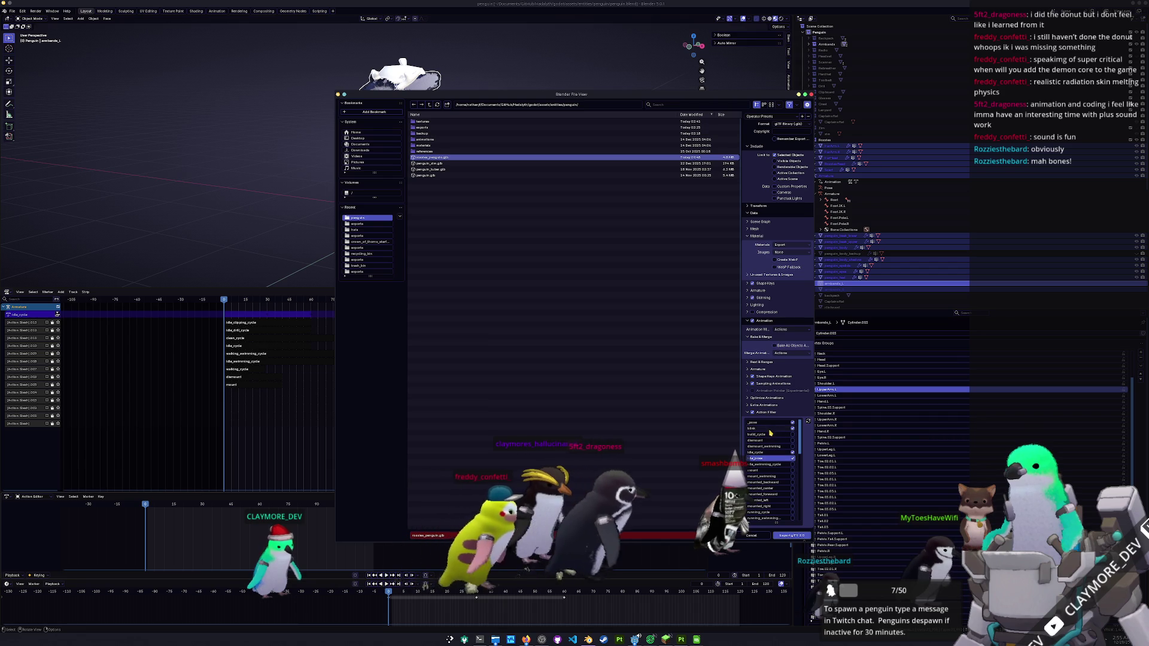
scroll(772, 479, down, 5)
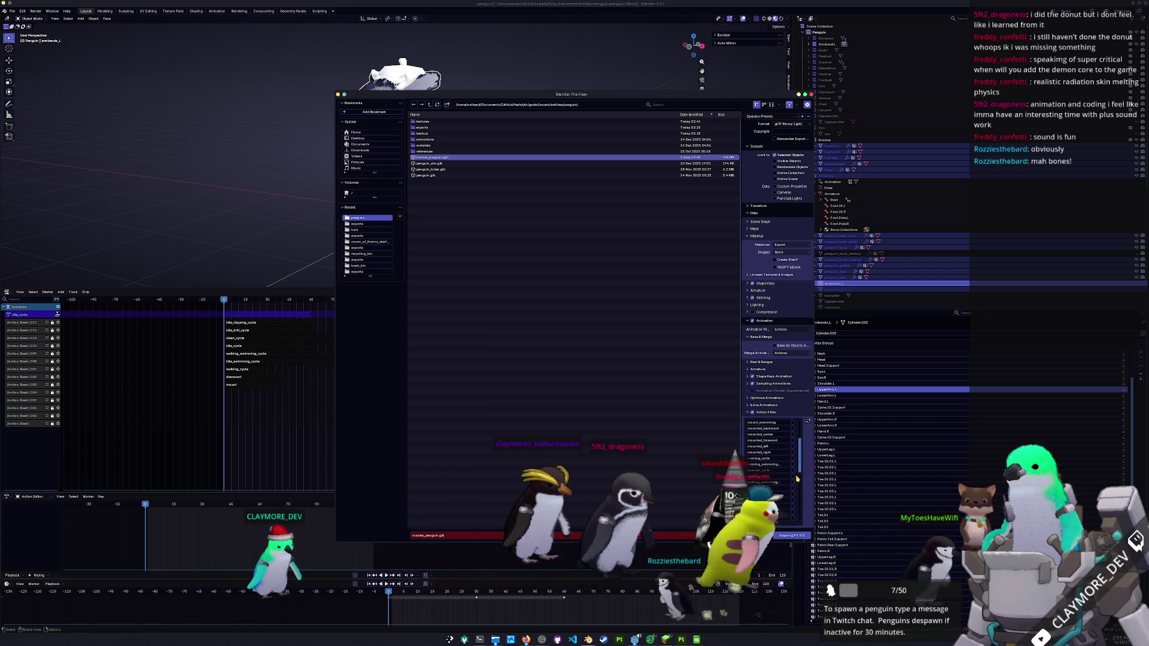
click(792, 476)
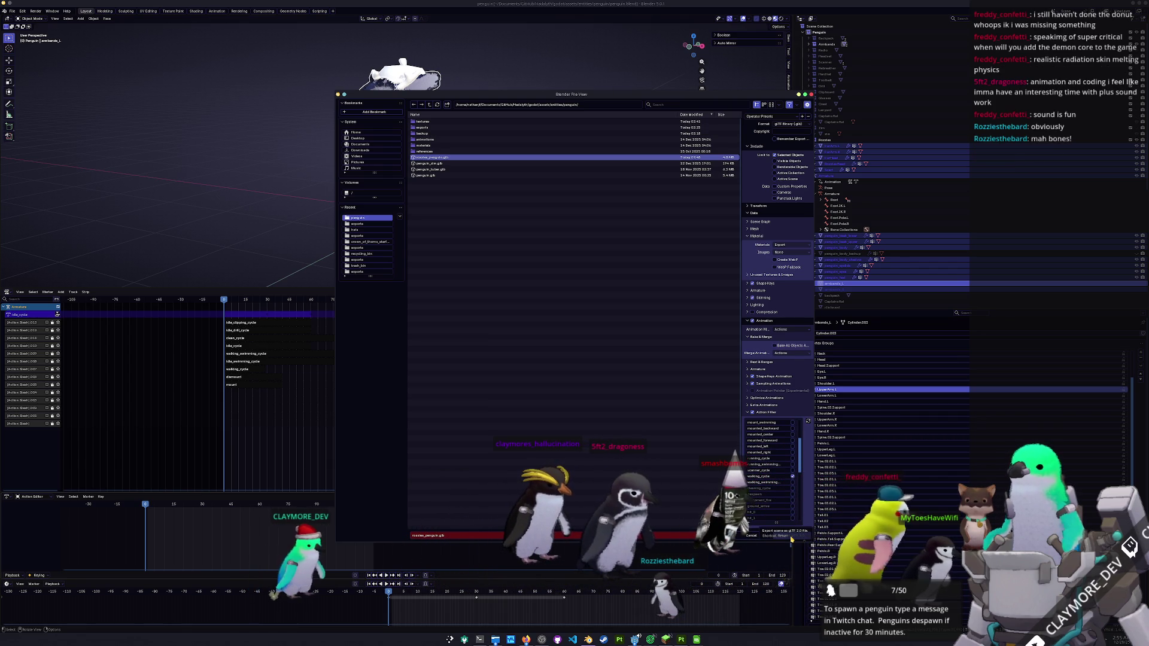
click(792, 536)
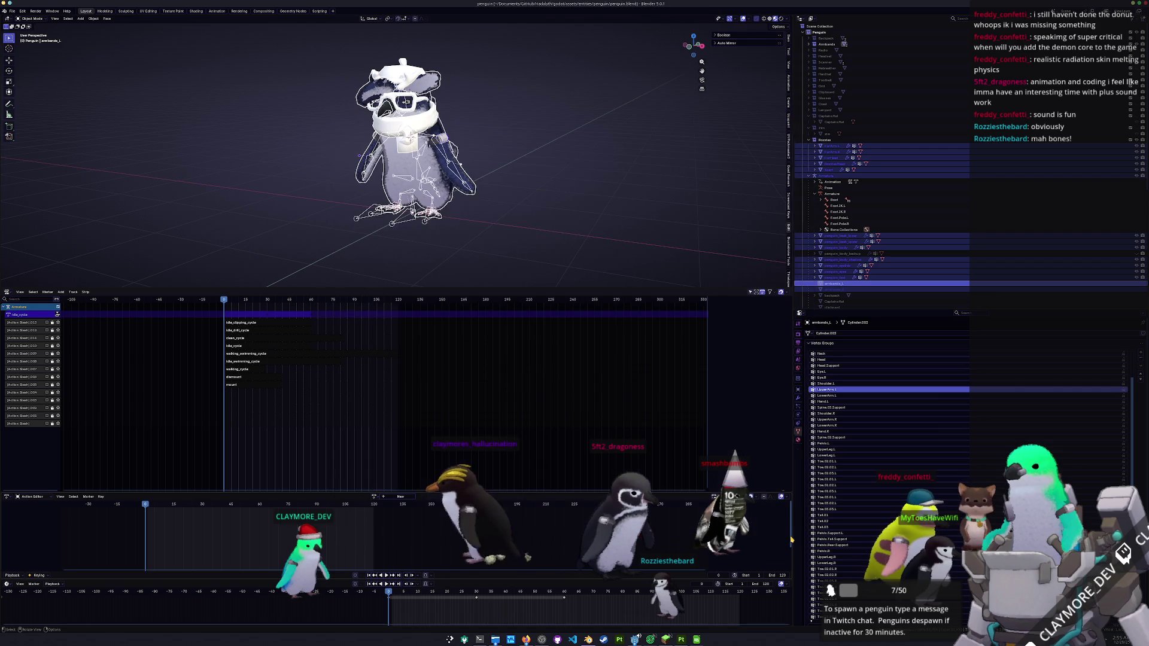
- Switch from Blender to the Godot editor via the taskbar
click(633, 640)
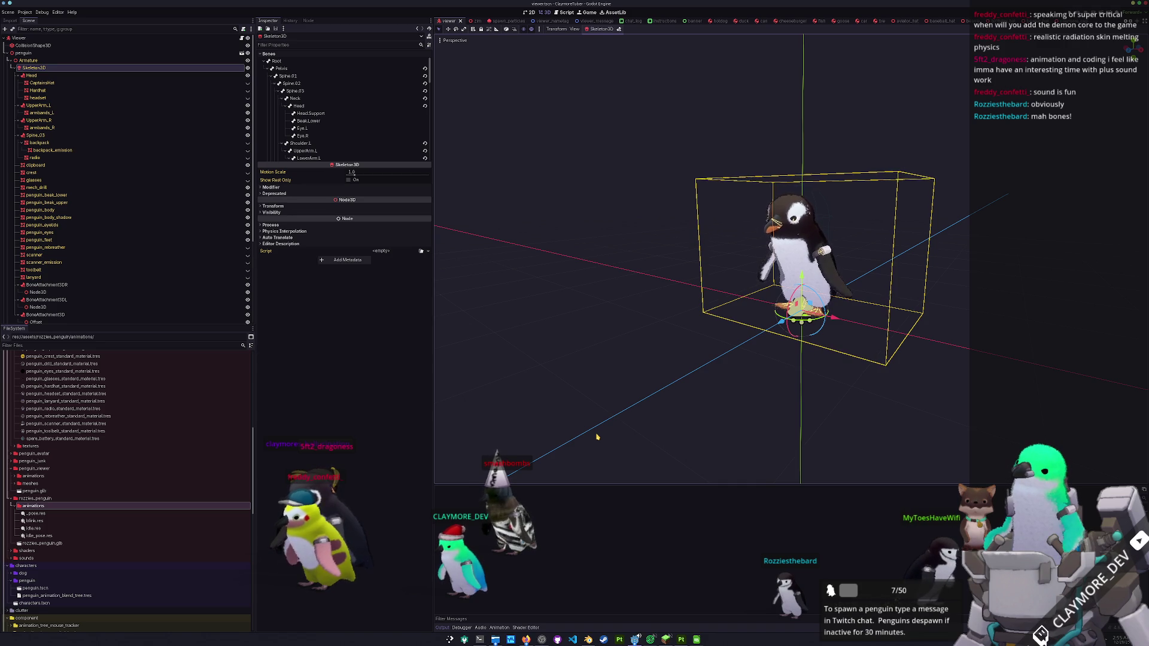
scroll(580, 360, up, 5)
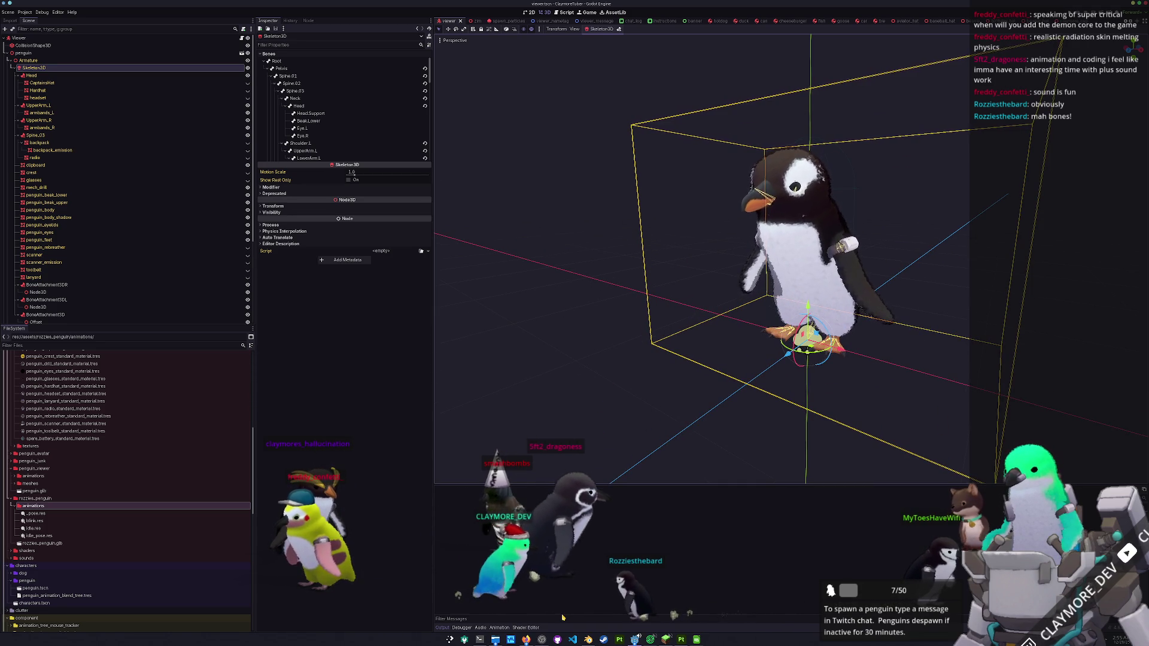
scroll(605, 476, down, 2)
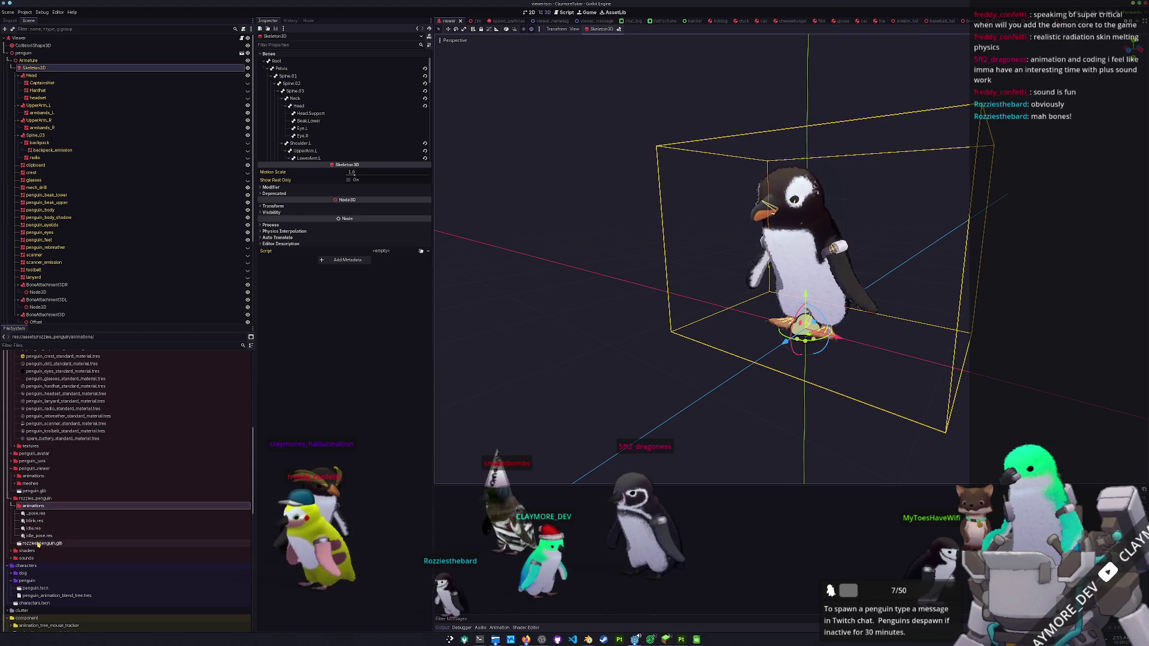
- Drag rozzies_penguin.glb from Dolphin into Godot's FileSystem dock and overwrite the old file
click(495, 640)
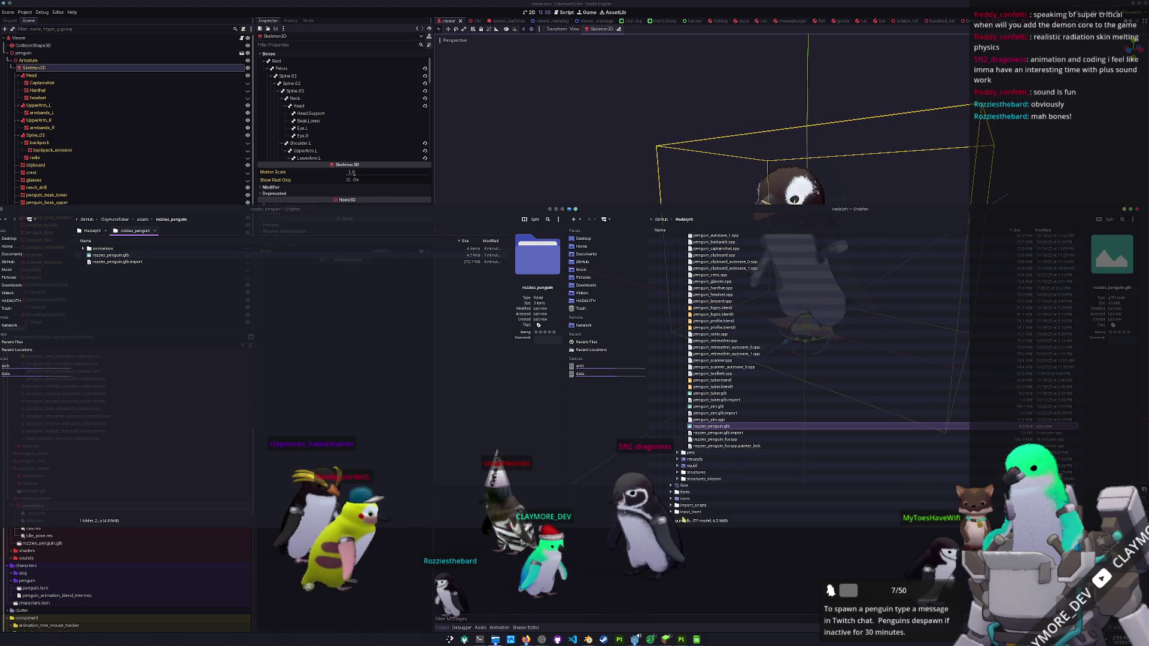
drag(110, 255, 223, 365)
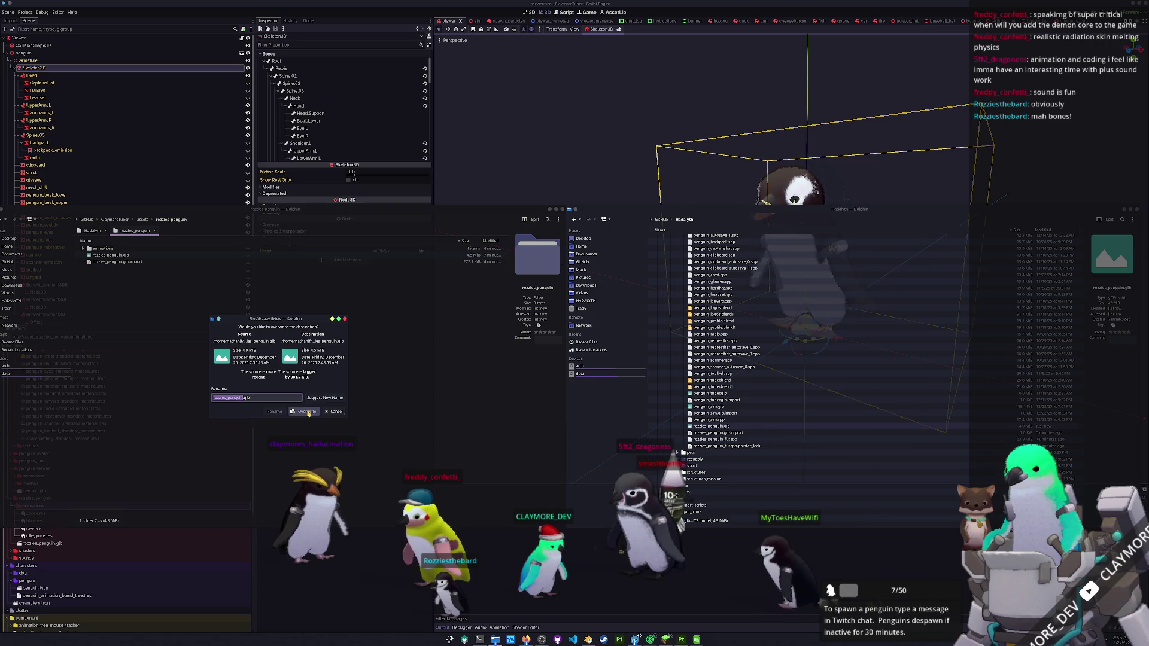
click(307, 412)
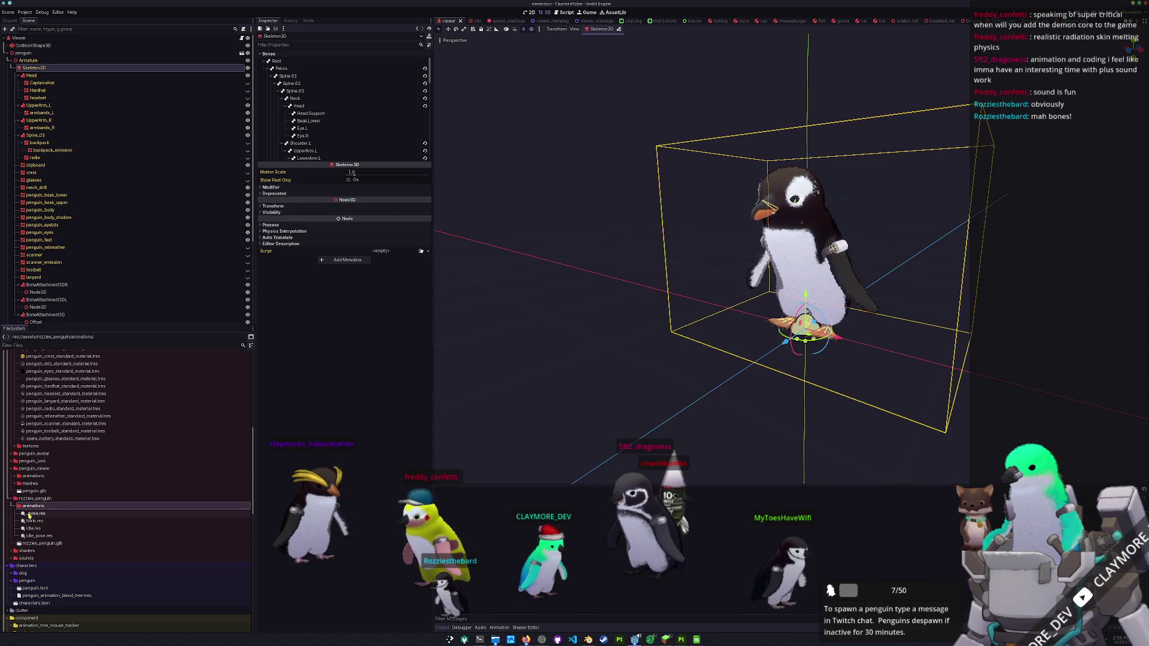
scroll(36, 554, down, 2)
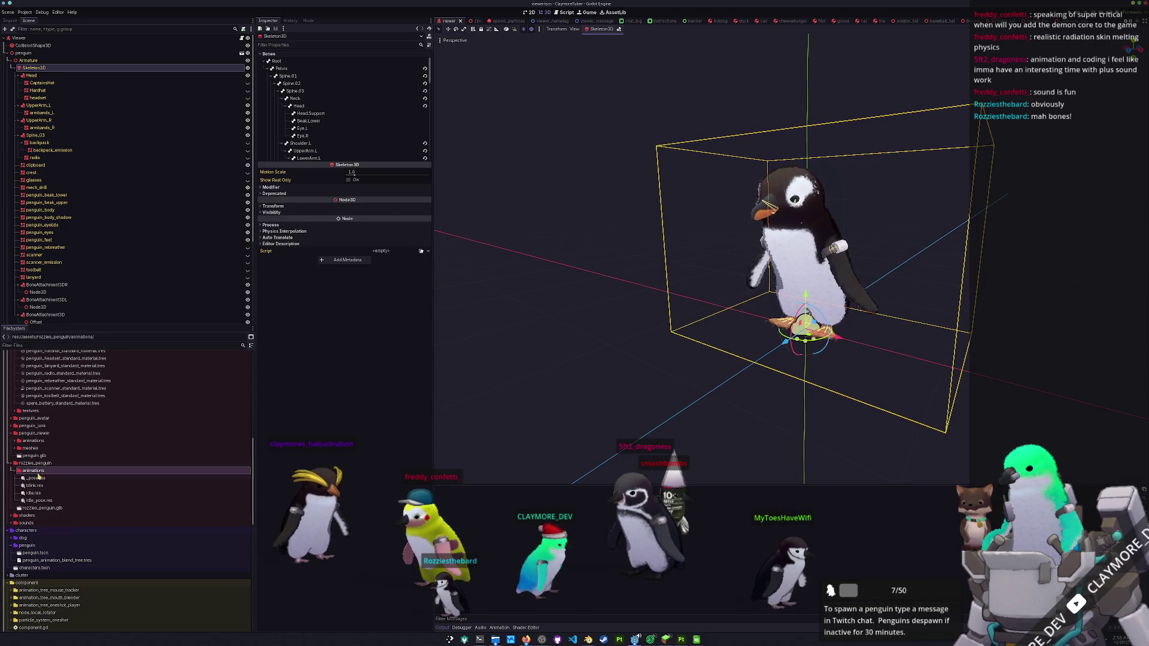
- In rozzies_penguin.glb's import settings, set animation save paths to the animations folder
double_click(42, 508)
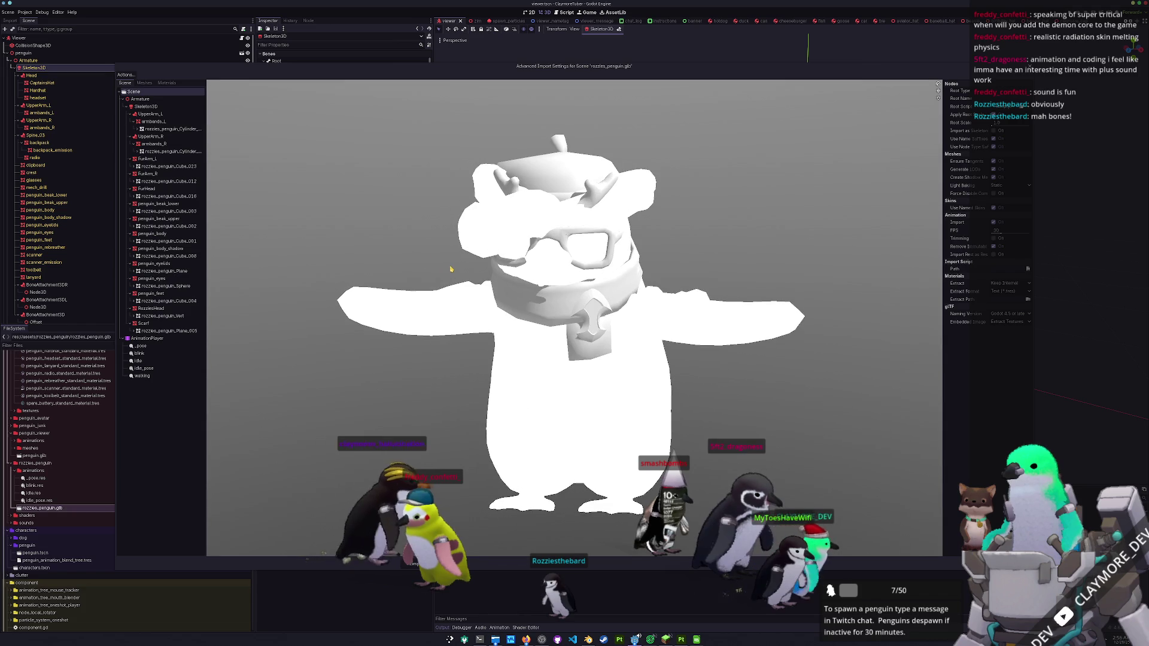
click(125, 75)
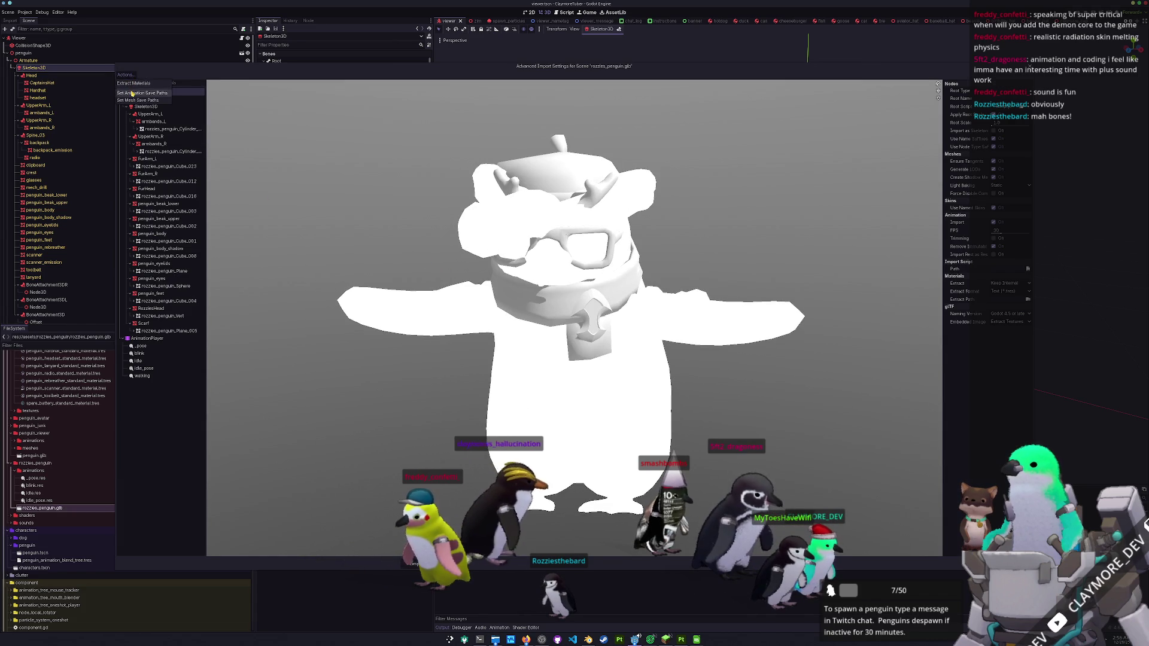
click(144, 94)
double_click(176, 110)
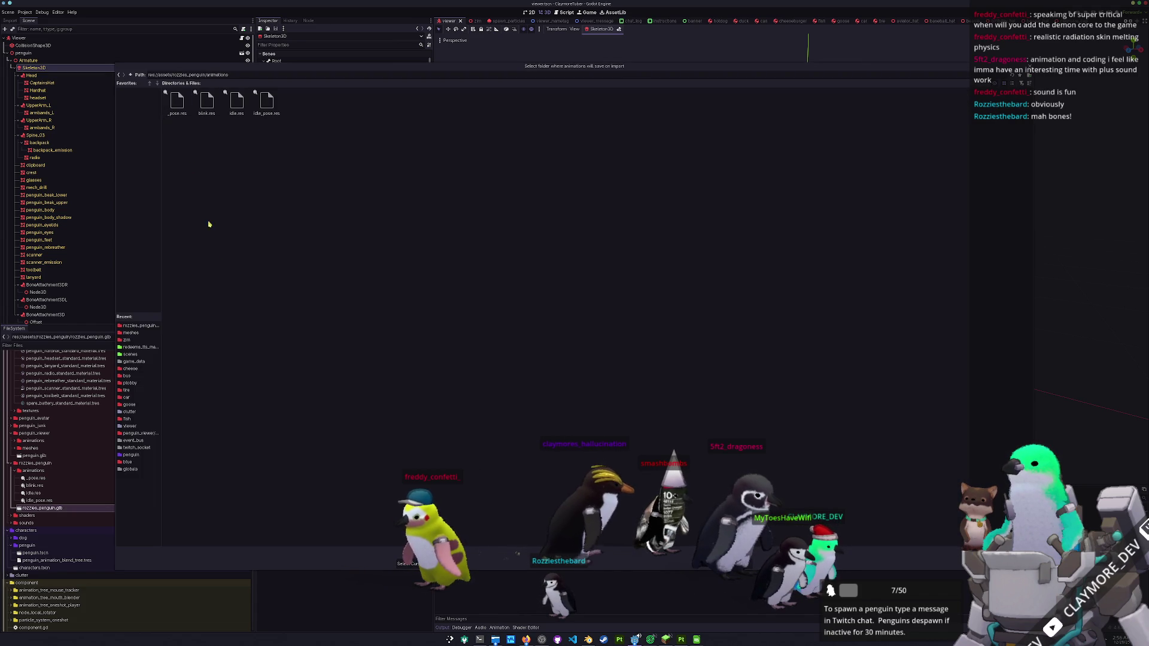
click(413, 564)
click(416, 564)
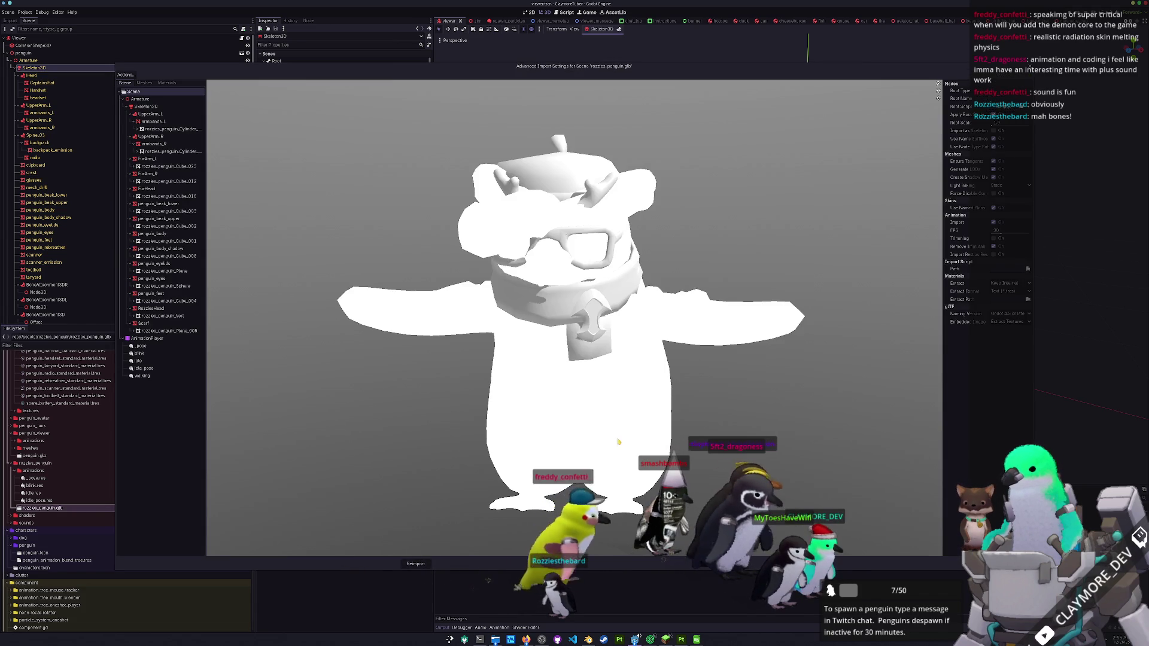
- Toggle custom tracks for _pose and set idle_pose looping to Linear, then return to Blender
click(153, 348)
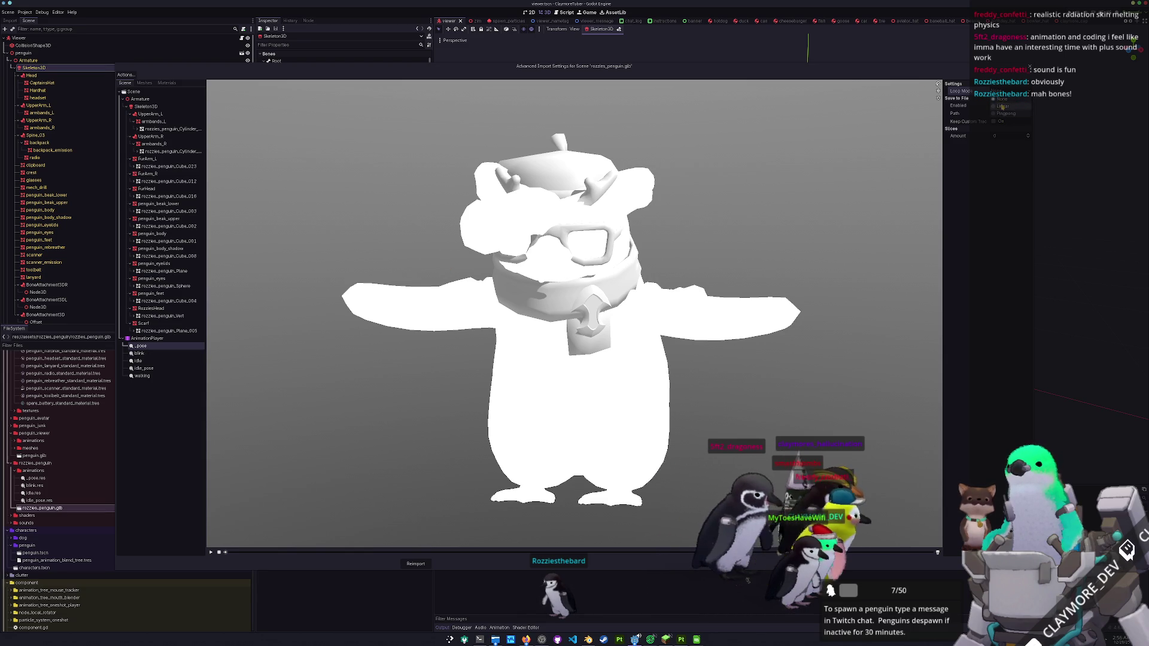
click(994, 122)
key(Down)
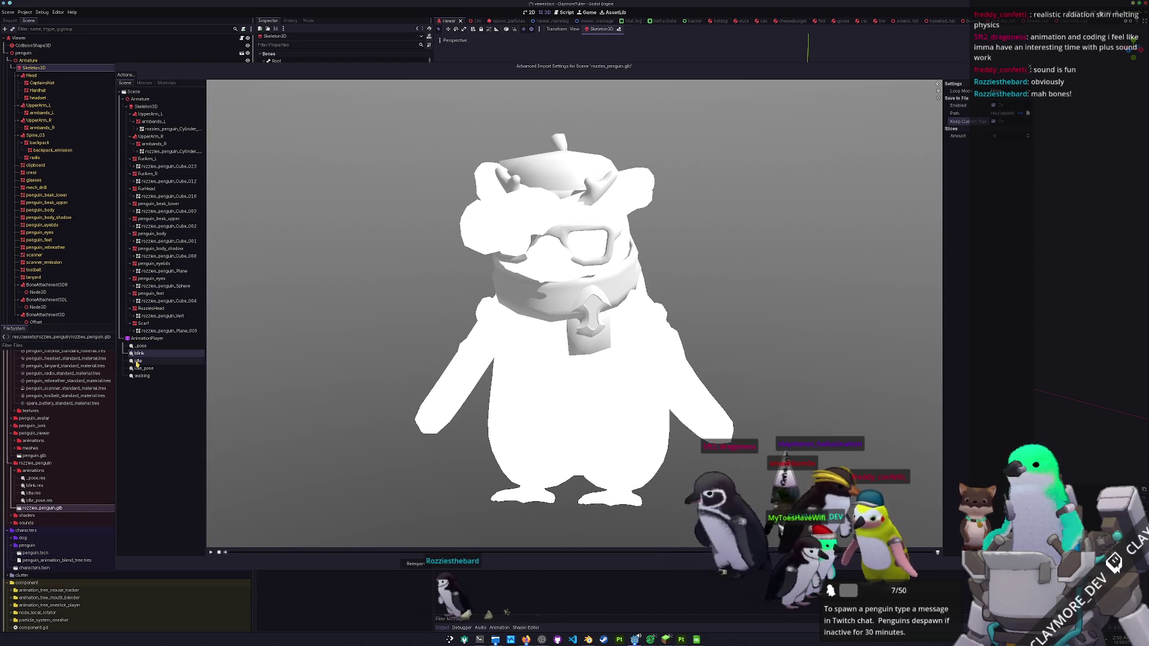
key(Down)
click(1006, 92)
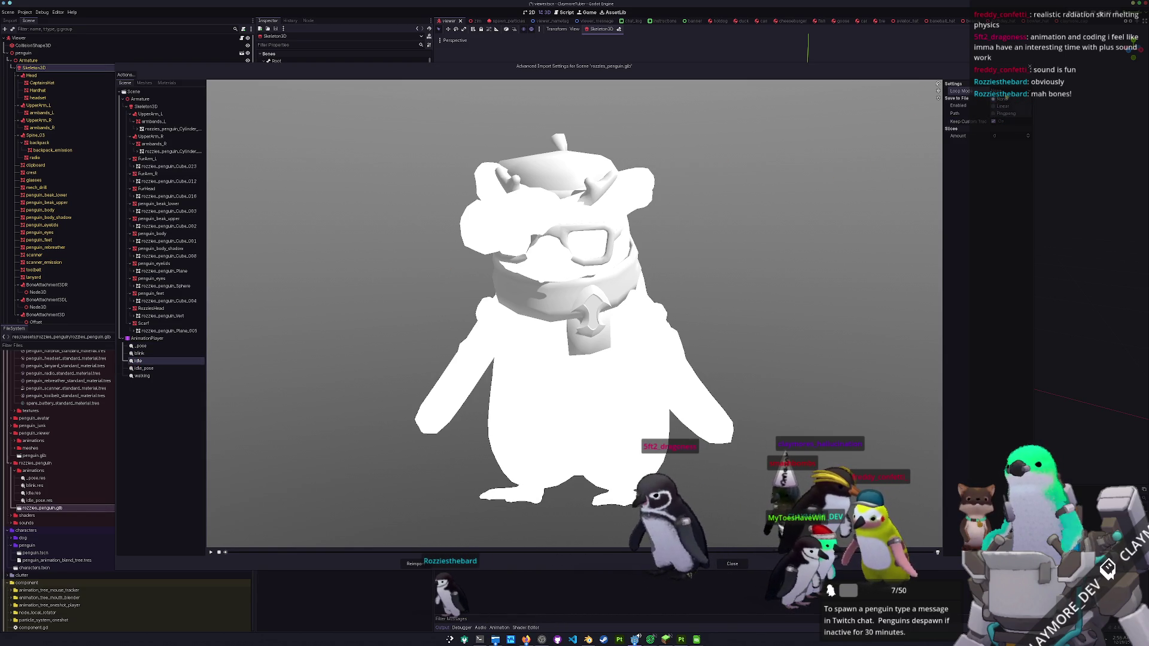
key(Down)
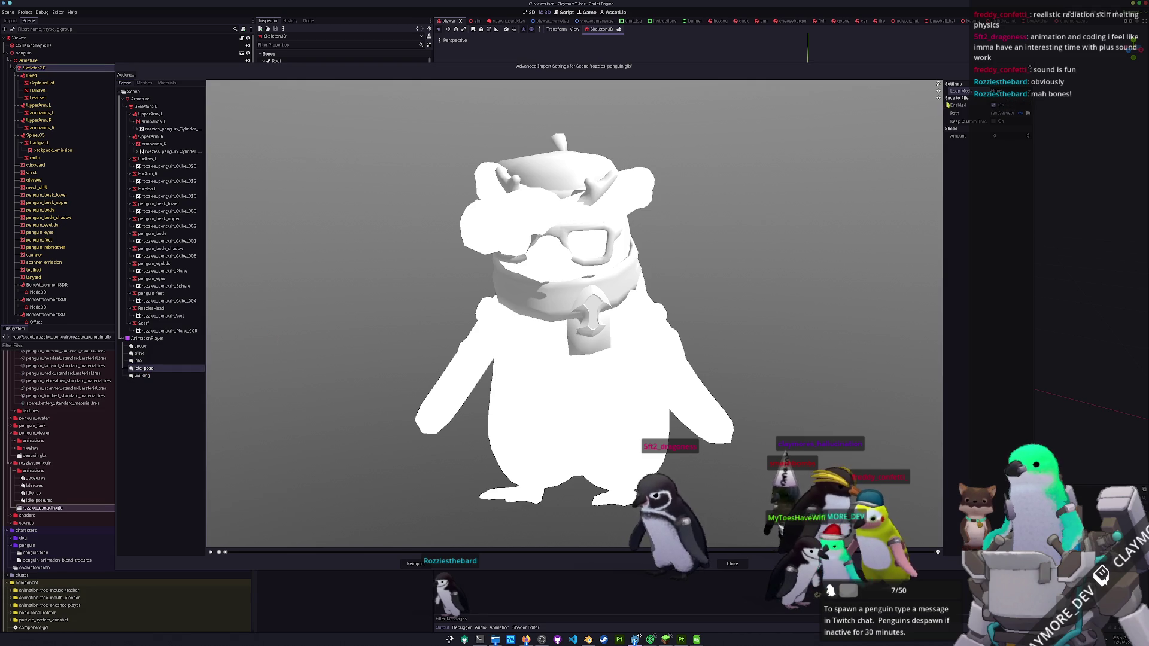
click(1010, 91)
click(1003, 107)
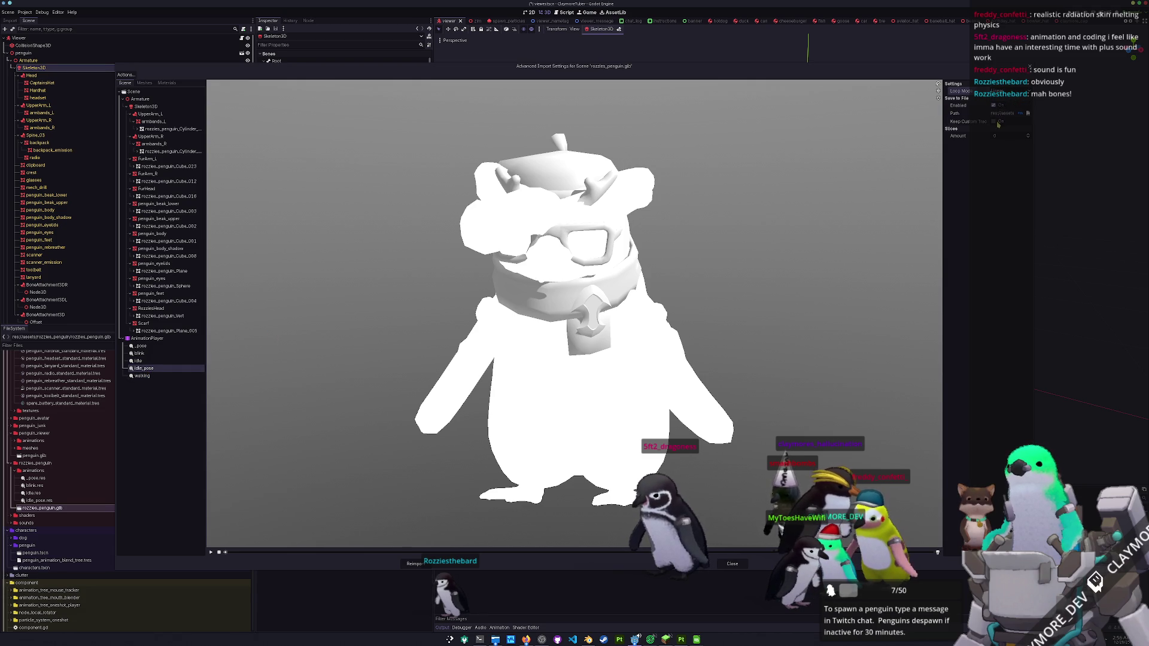
key(Down)
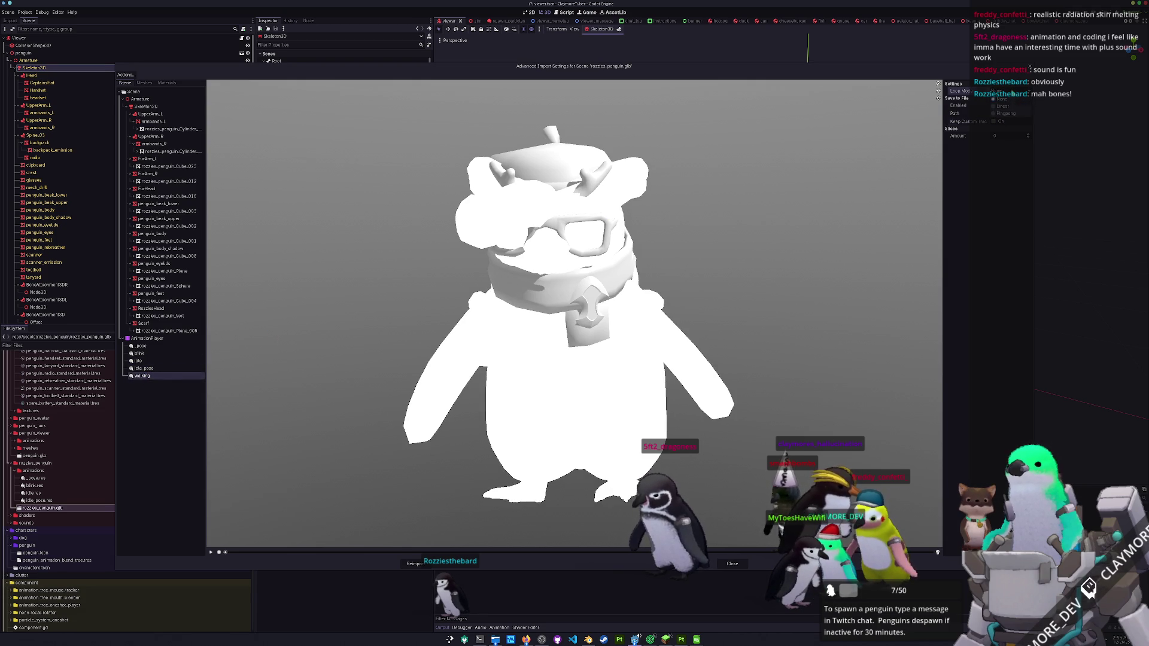
click(589, 639)
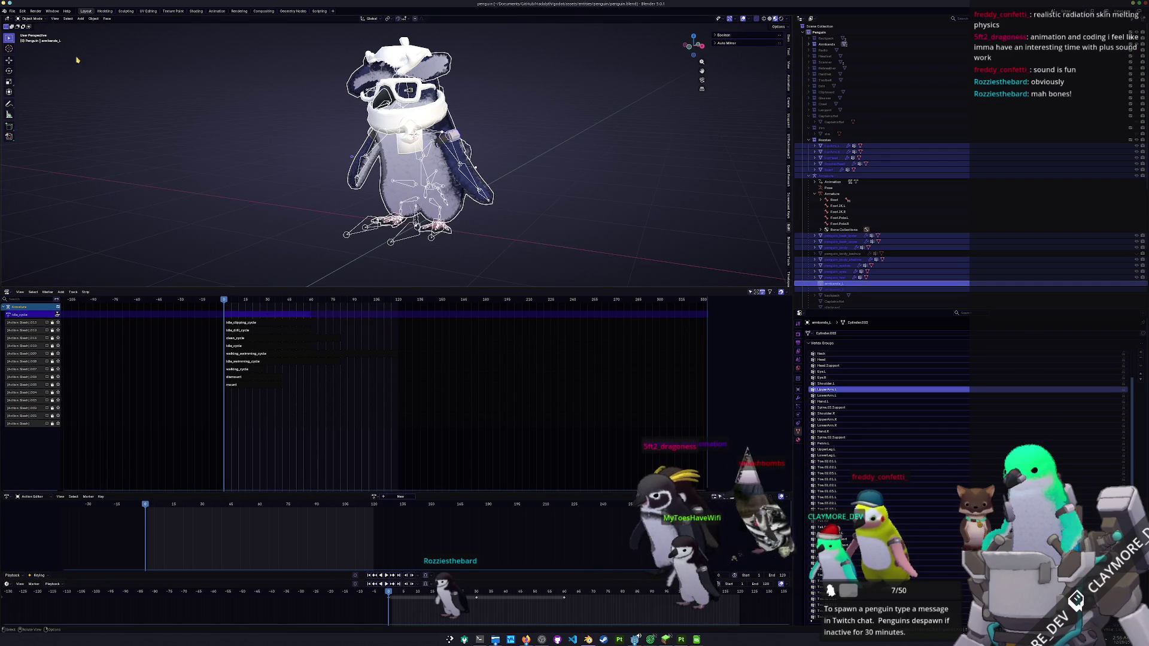
- Re-export glTF 2.0 with the Action Filter list enlarged to show every action
click(12, 11)
mouse_move(24, 108)
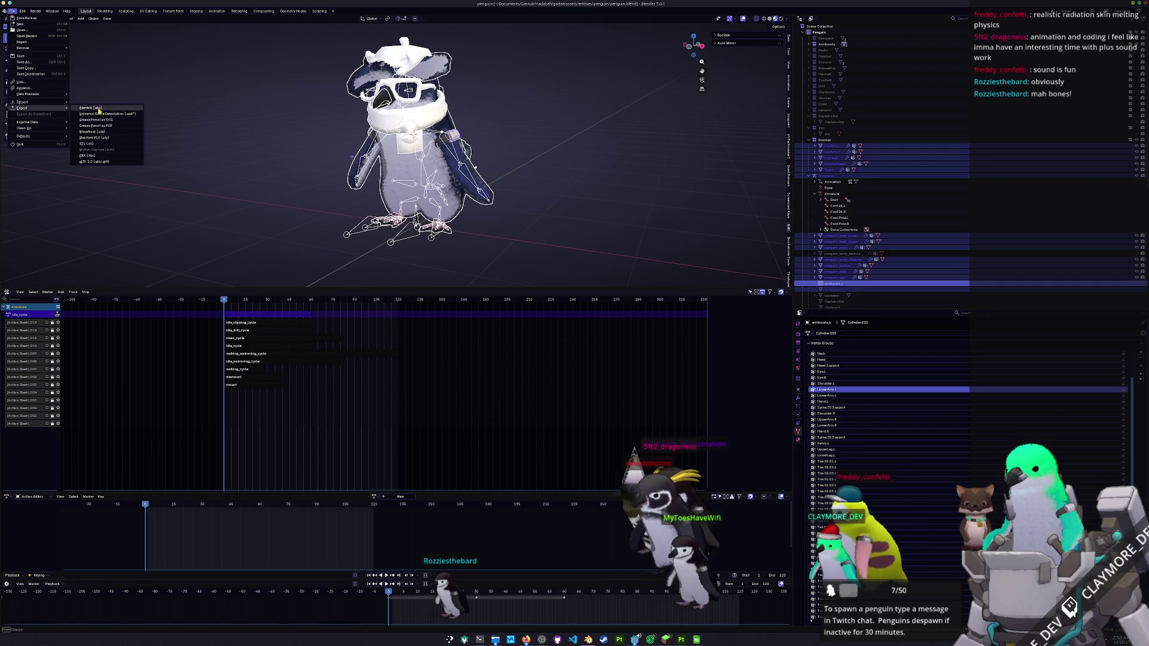
click(88, 163)
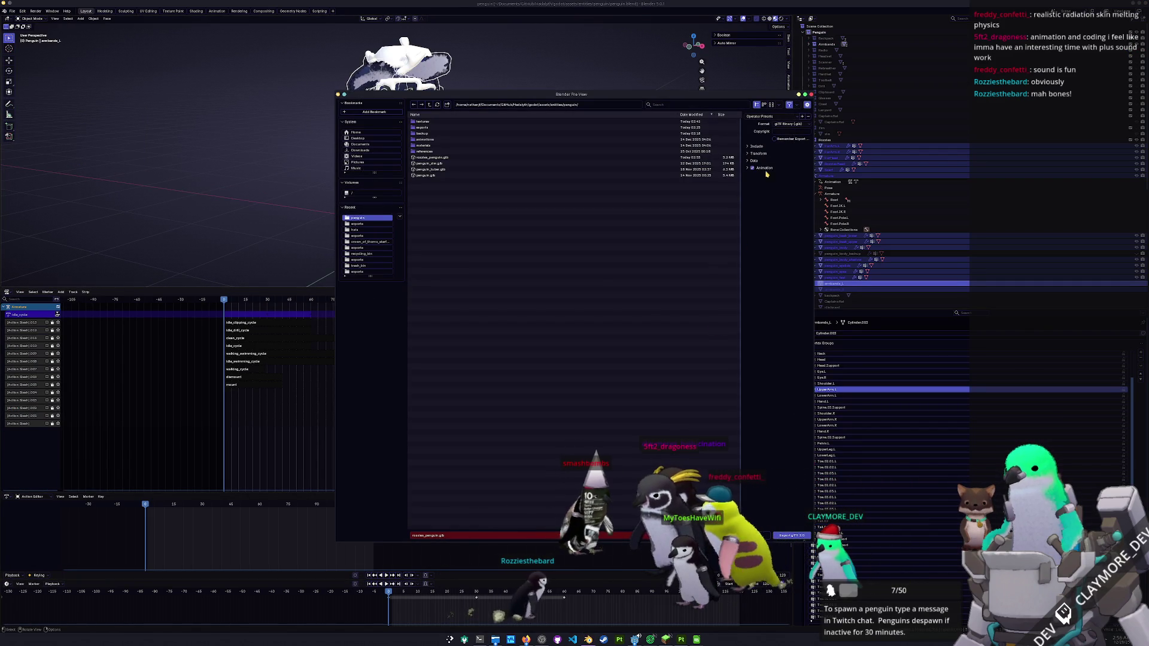
click(766, 261)
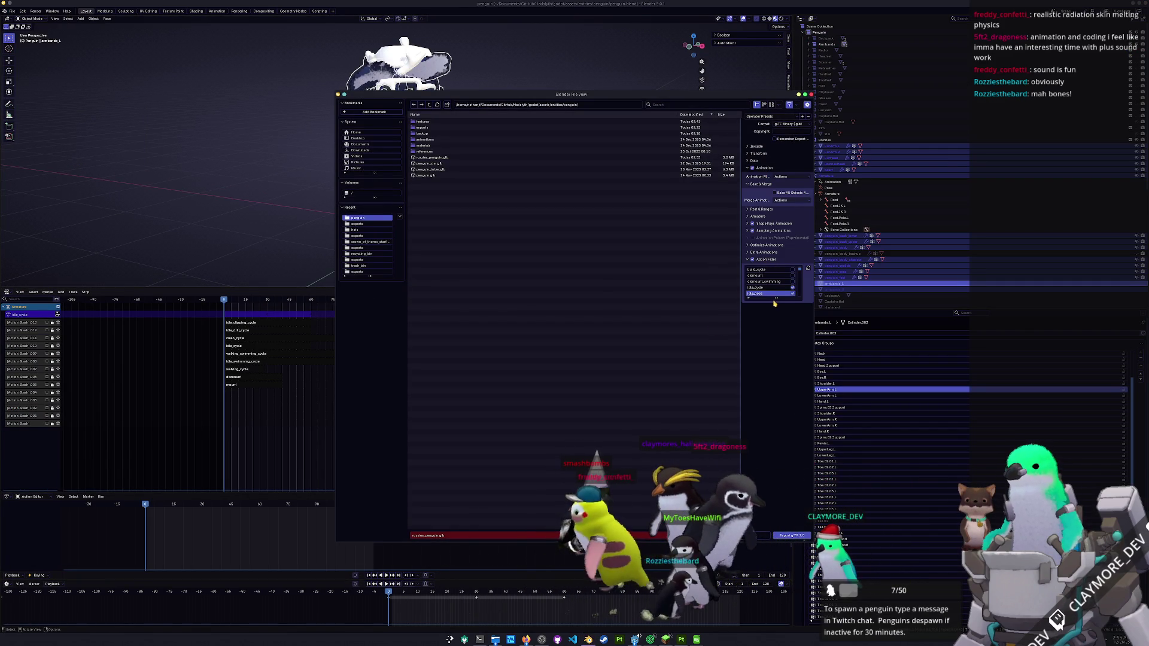
drag(774, 298, 786, 439)
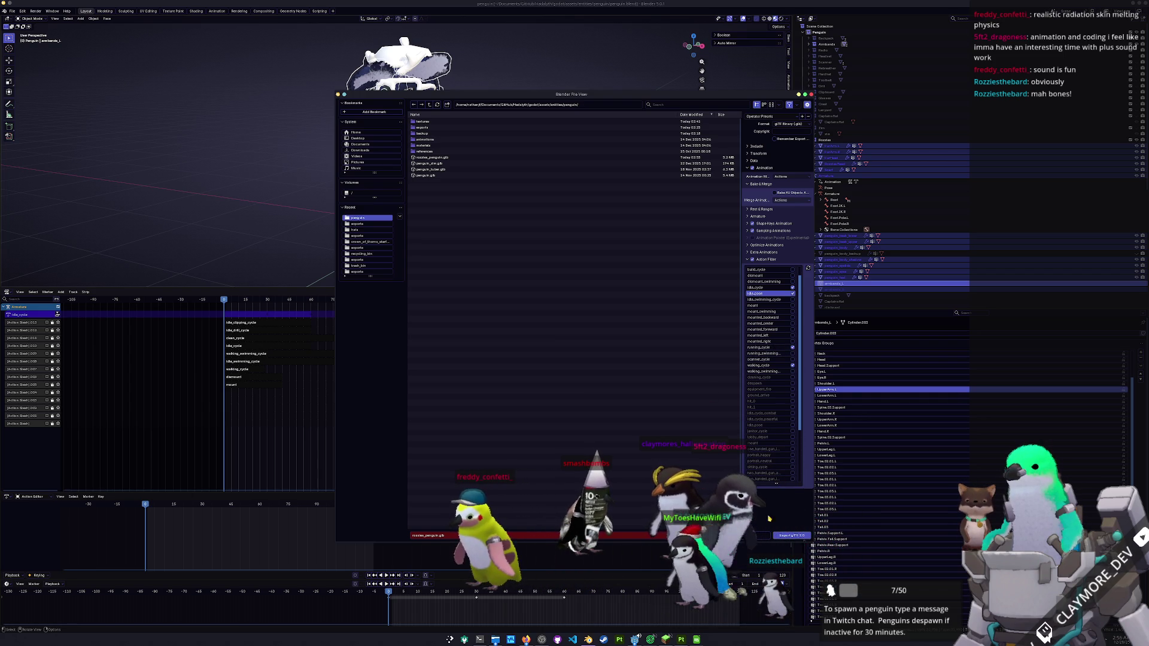
click(790, 536)
click(495, 641)
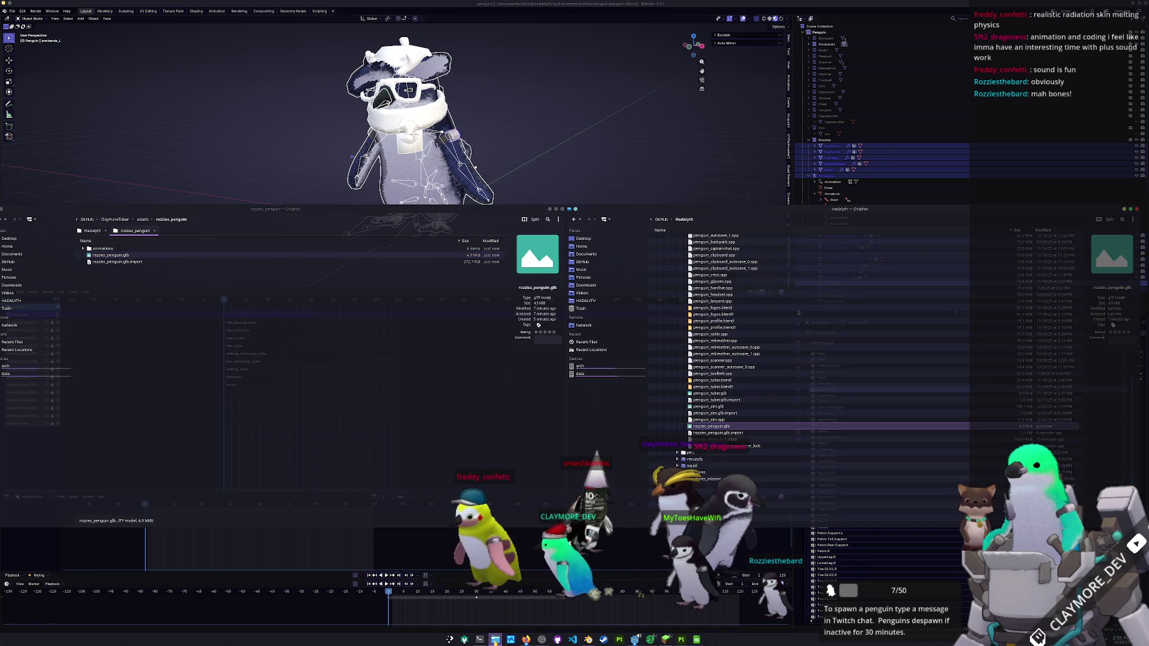
- Overwrite the project's rozzies_penguin.glb with the new 5.3 MiB export, then return to Godot
mouse_move(712, 426)
mouse_down()
mouse_move(490, 371)
mouse_move(333, 413)
mouse_move(287, 395)
mouse_up()
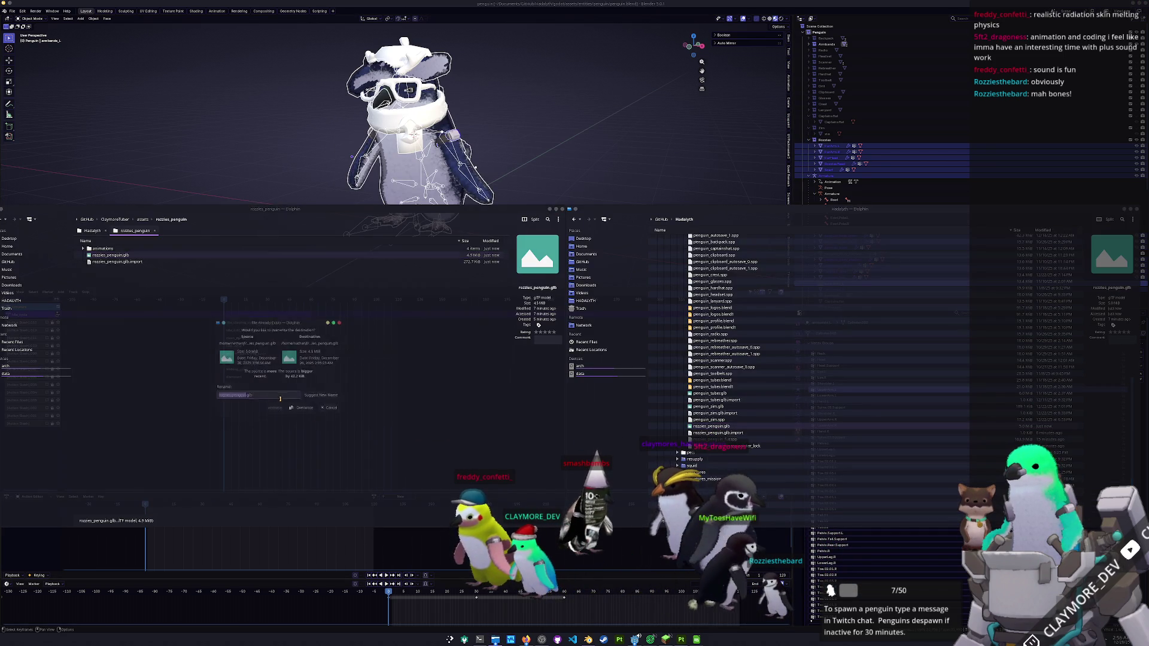
click(305, 412)
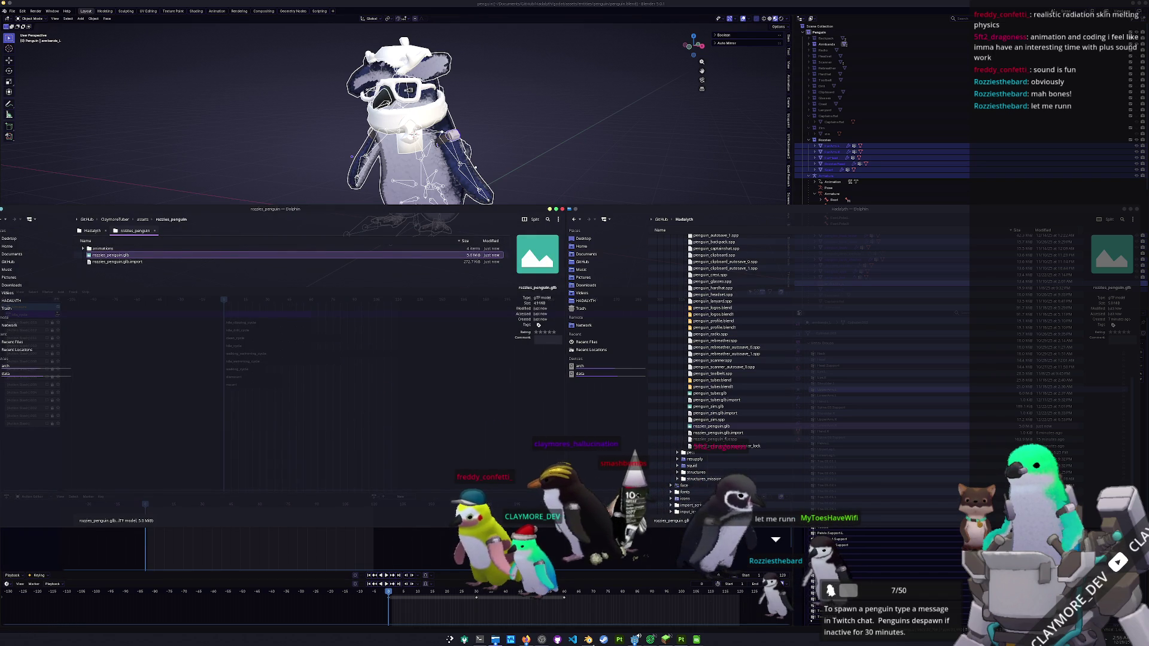
key(alt+Tab)
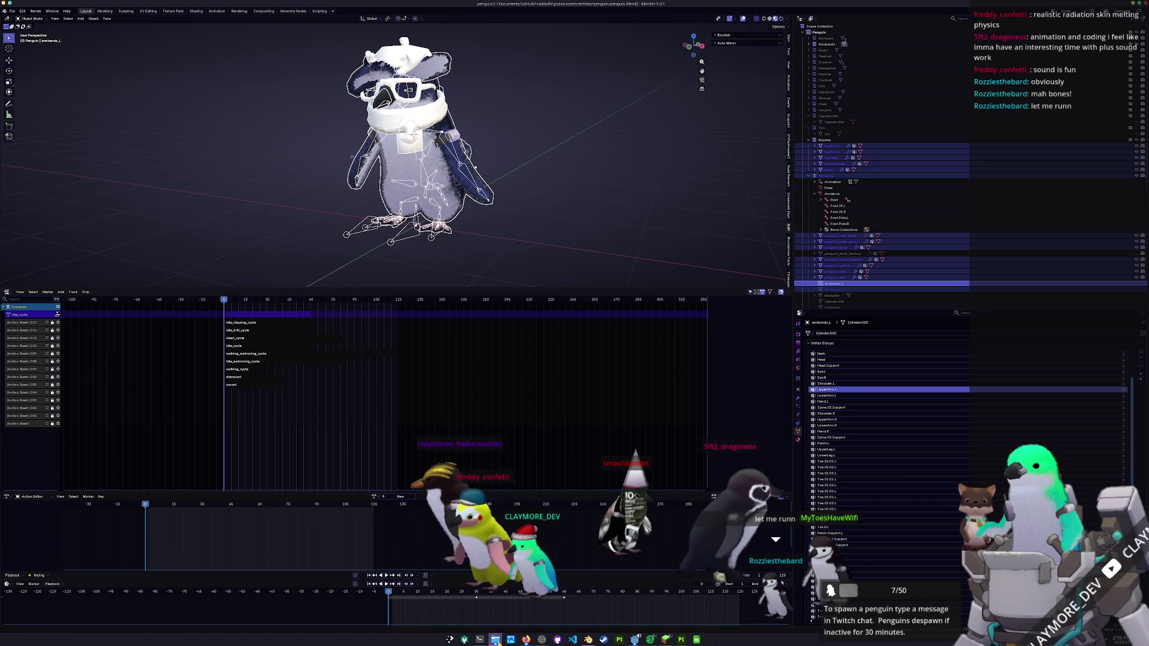
key(alt+Tab)
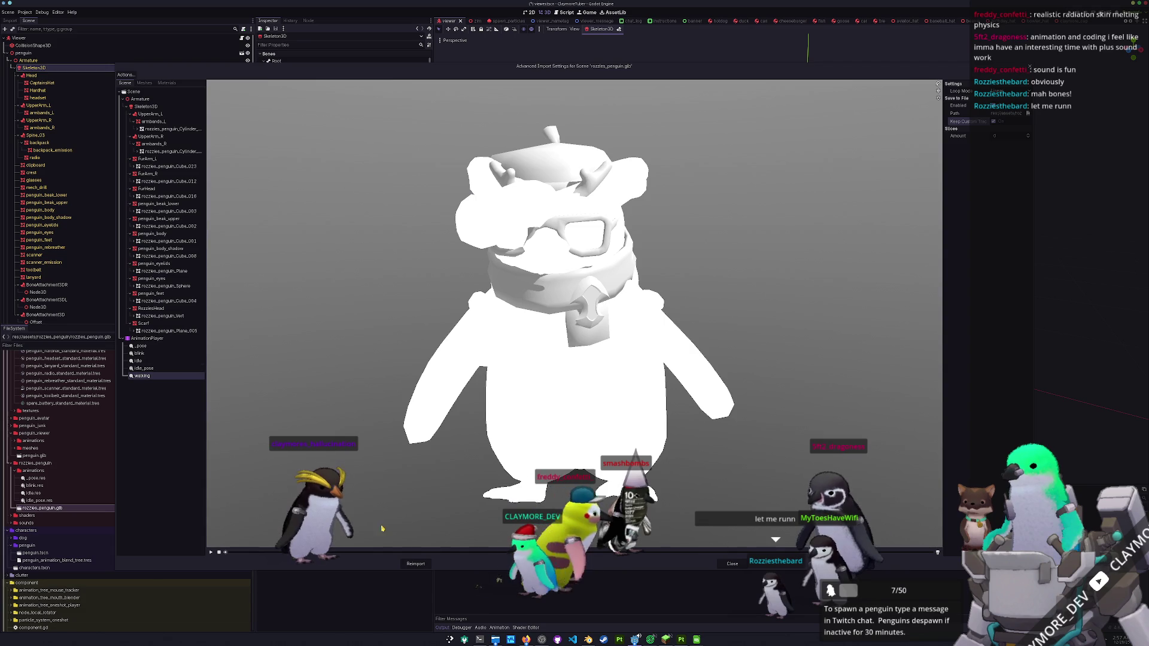
- Set the running and walking animations to save as files in the penguin's animations folder
click(733, 562)
double_click(55, 509)
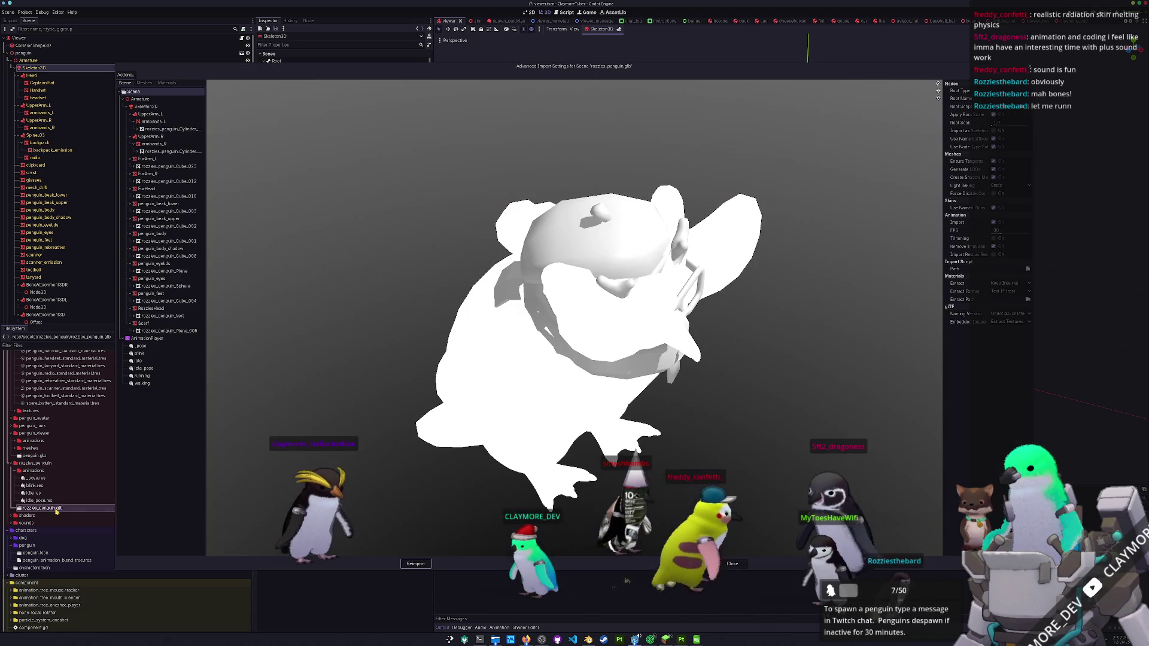
click(144, 376)
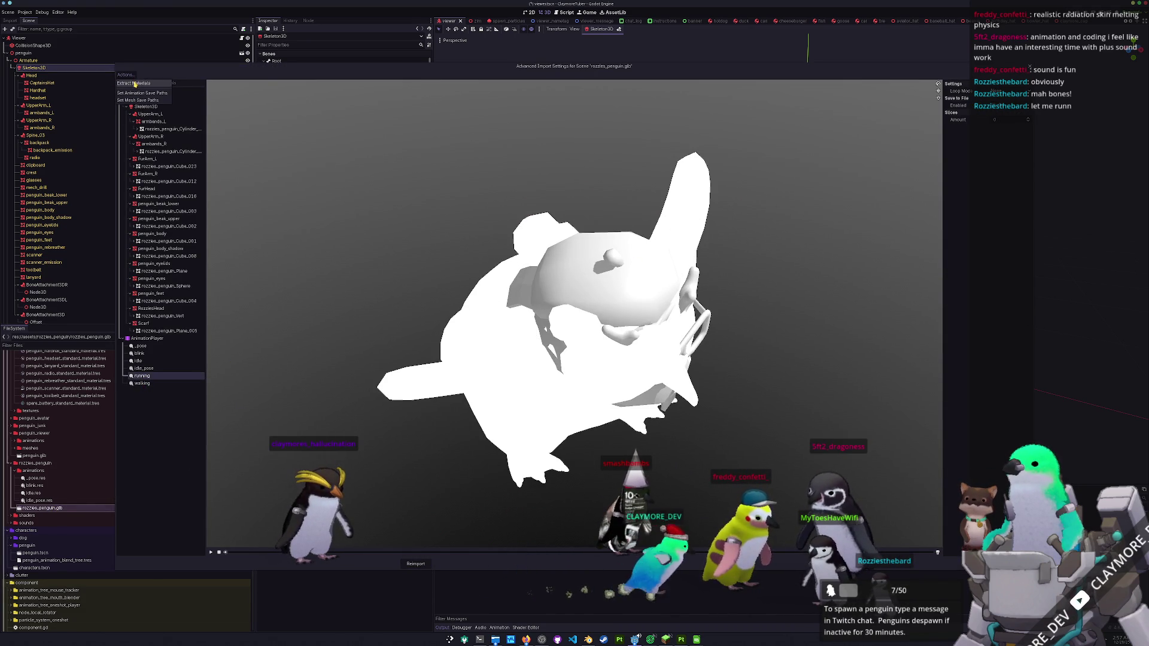
click(132, 93)
double_click(181, 114)
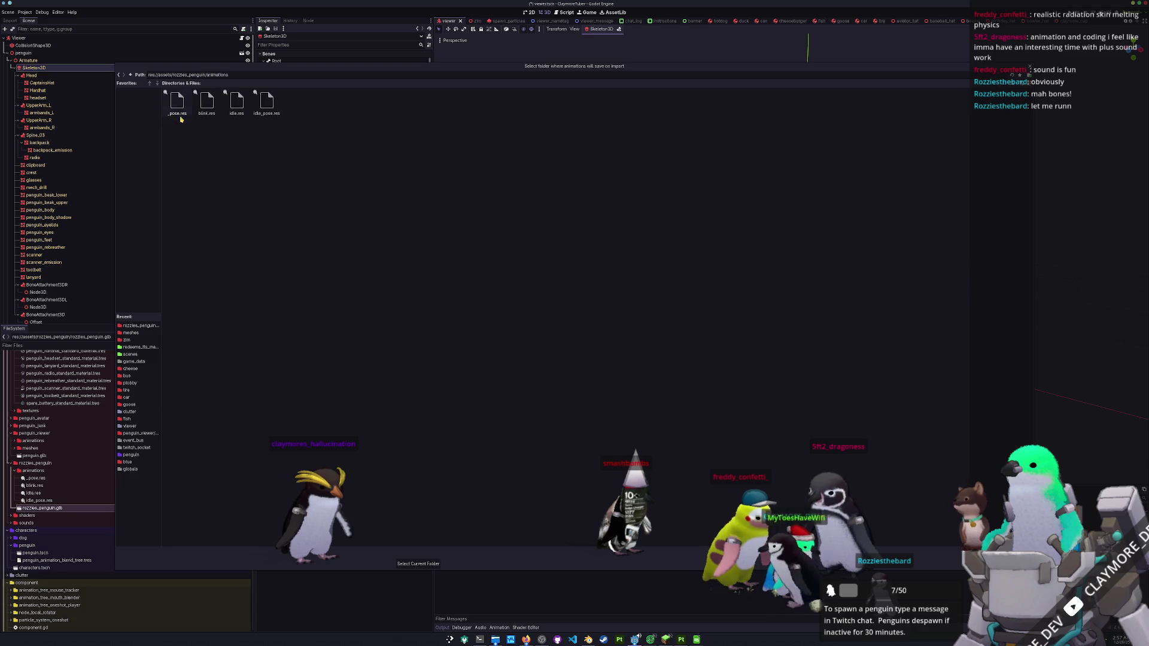
click(419, 563)
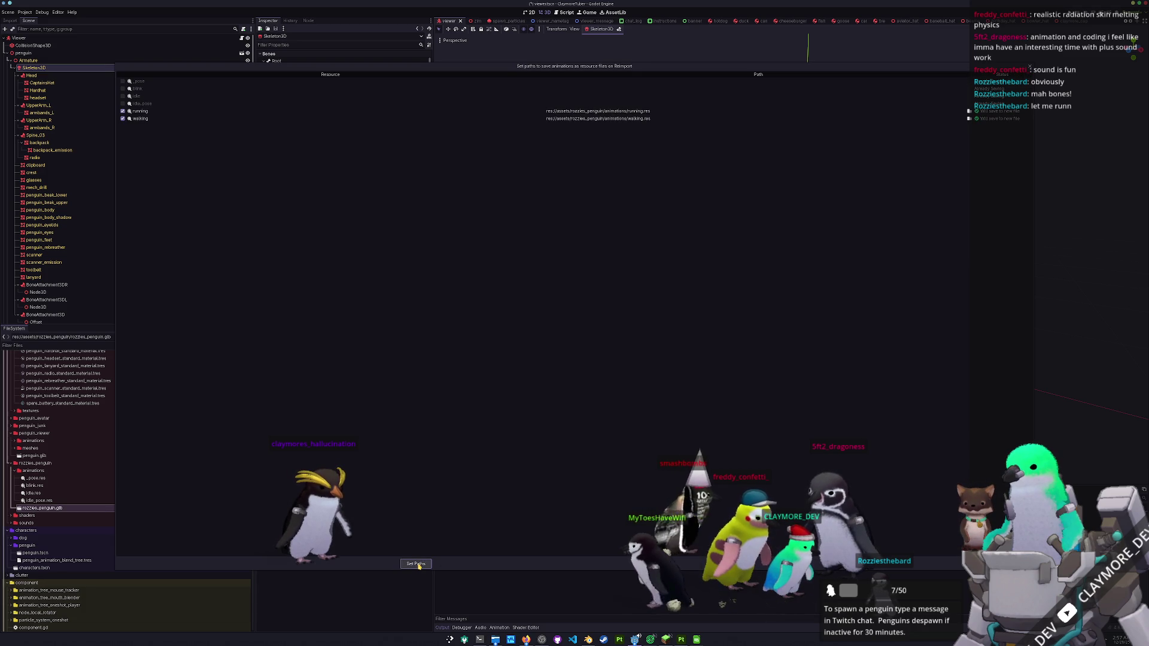
click(417, 564)
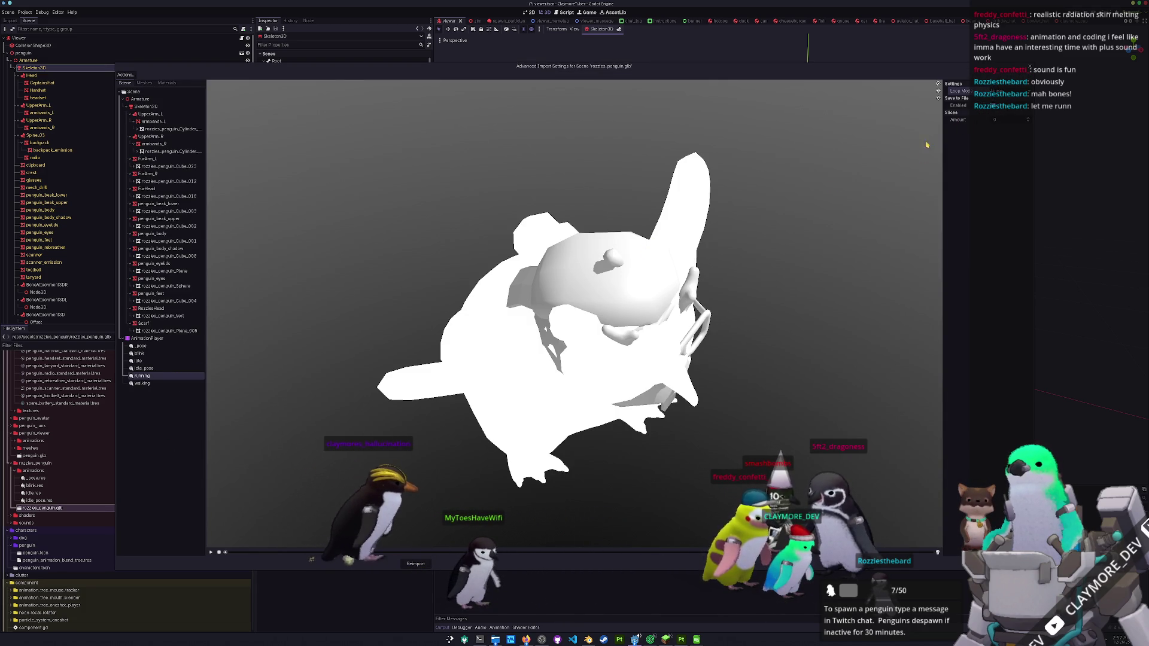
click(993, 105)
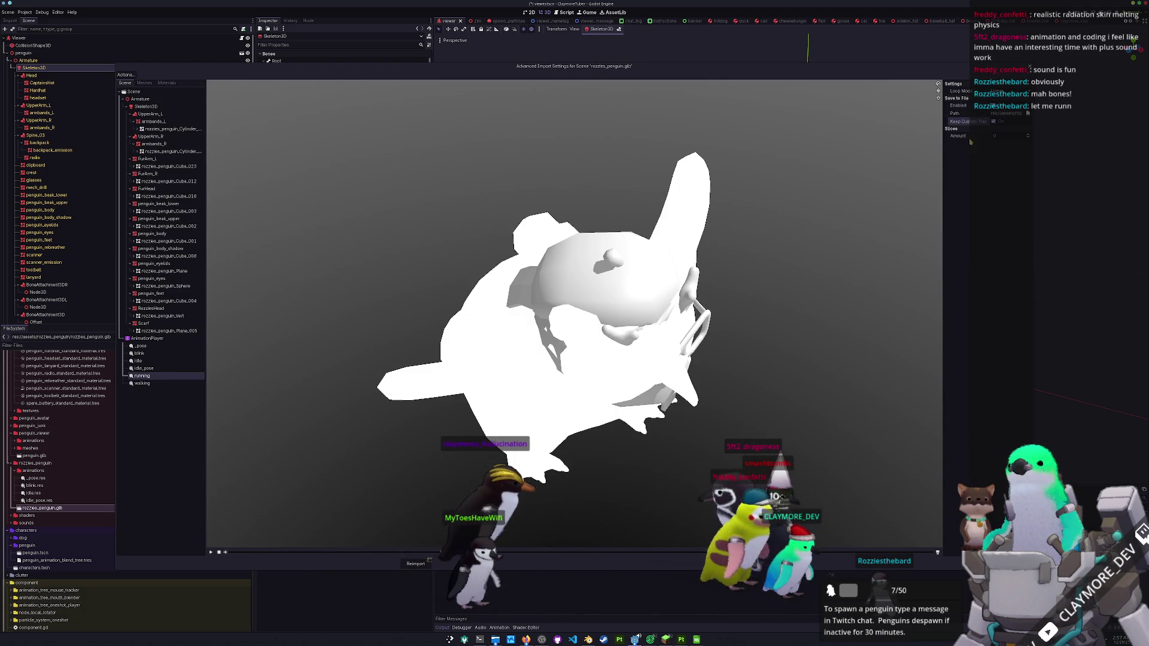
key(Down)
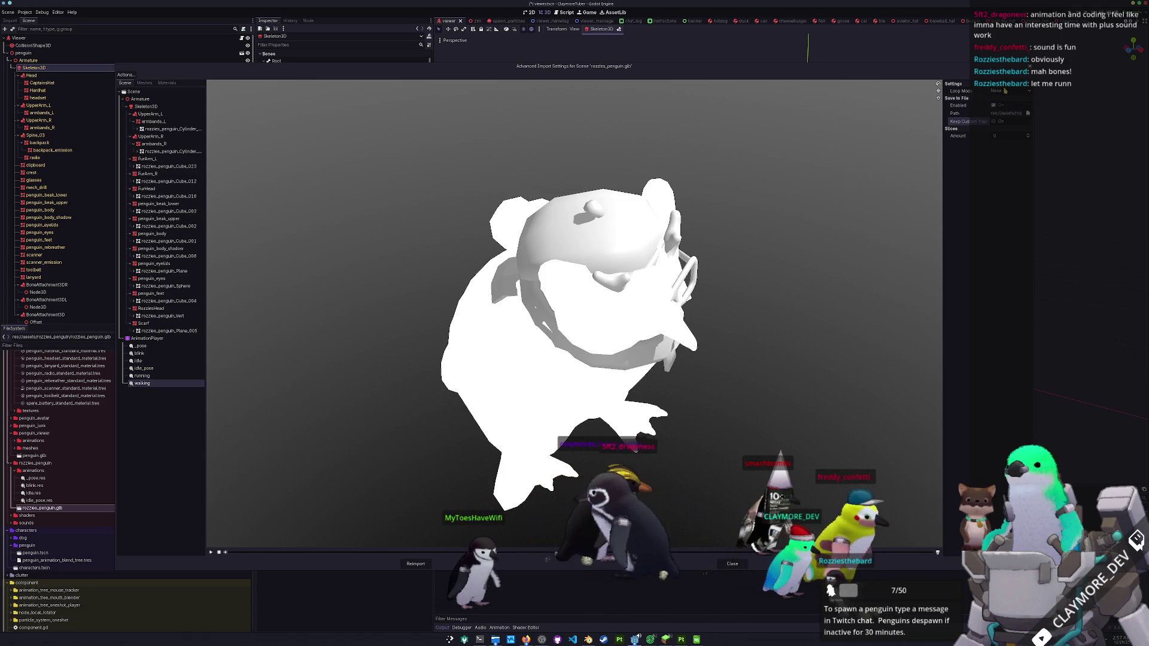
- Review the idle_pose, idle, blink, _pose, running and walking animations, then reimport the penguin
click(138, 369)
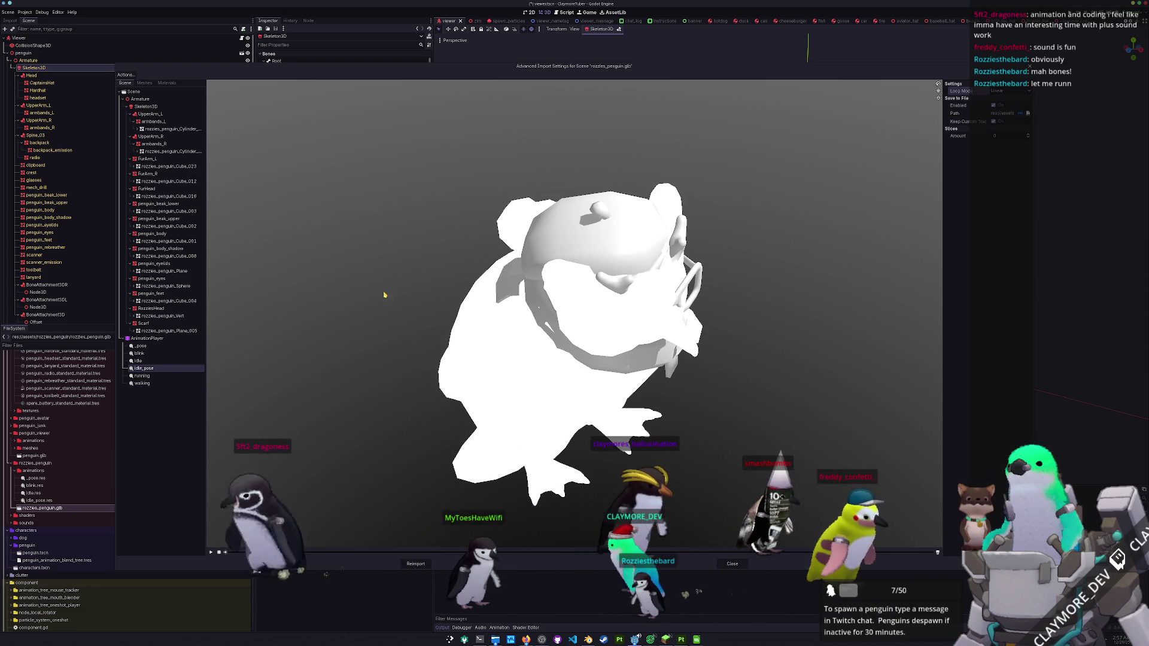
click(161, 361)
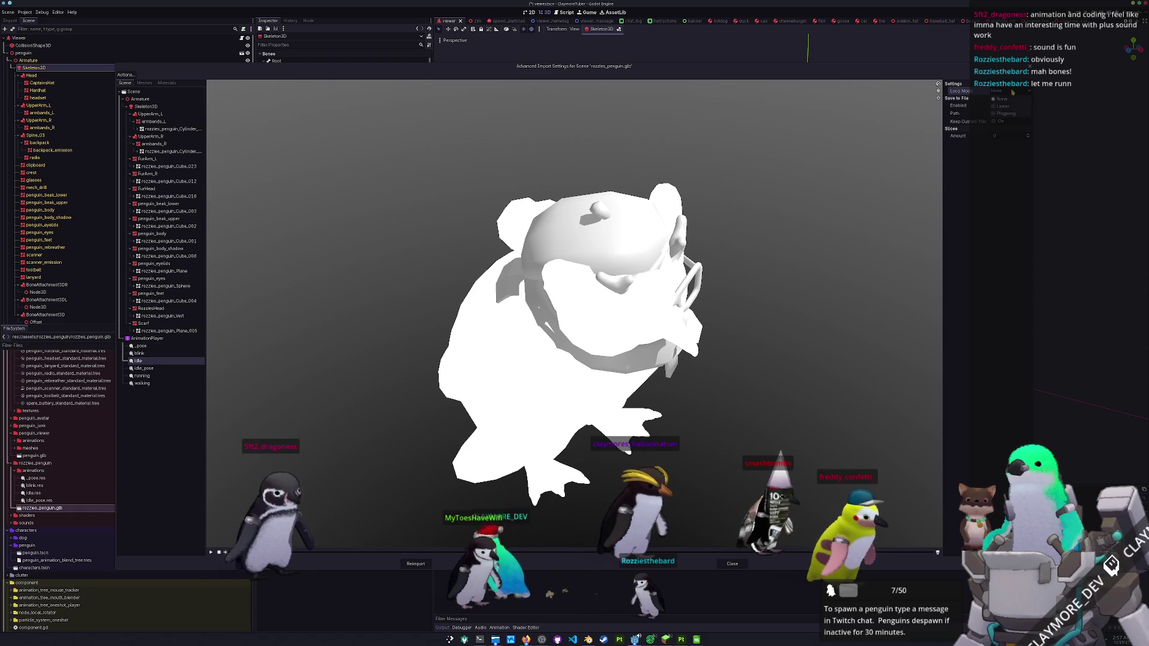
click(138, 353)
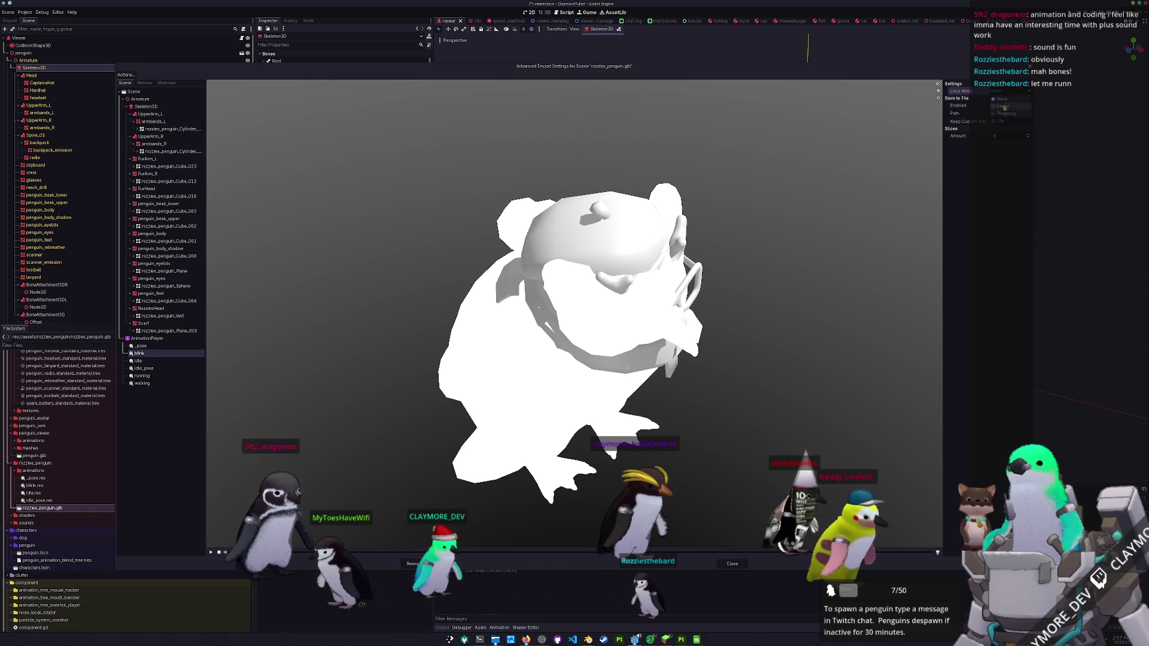
click(141, 347)
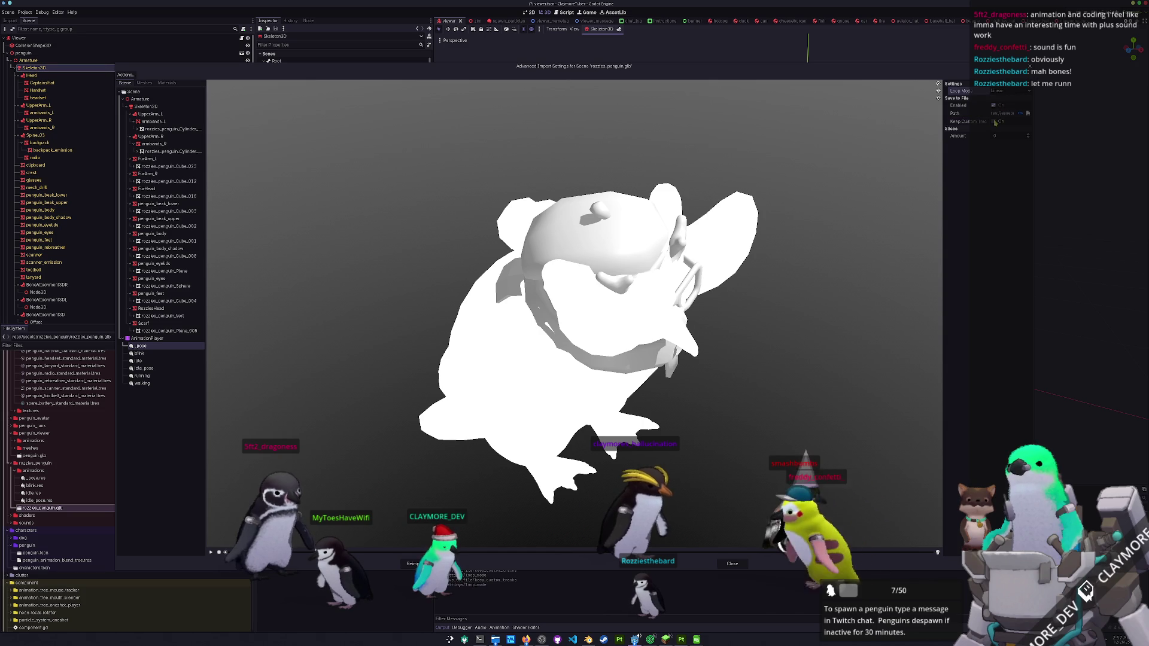
click(138, 360)
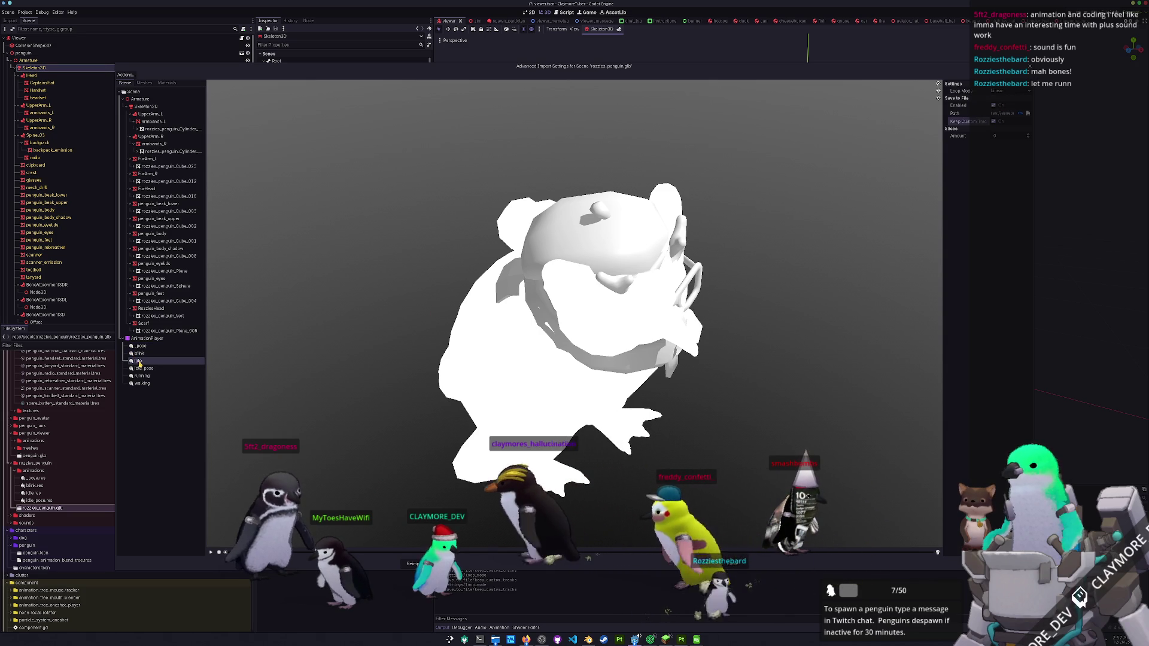
click(144, 368)
click(142, 376)
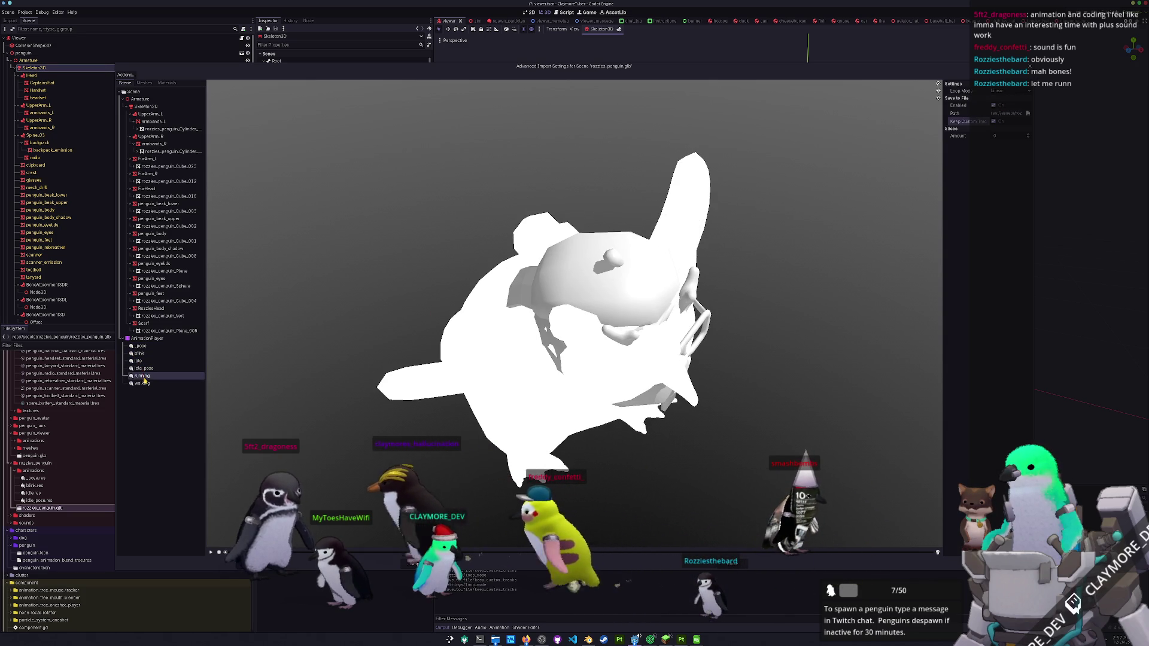
click(143, 383)
click(419, 564)
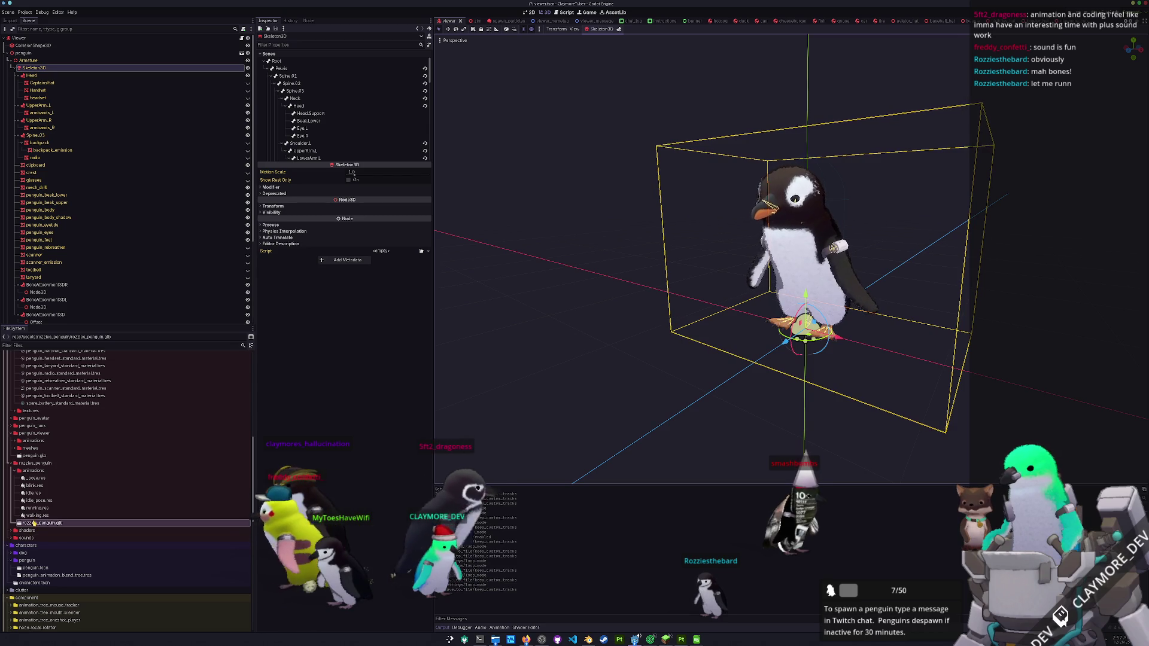
- Start a new folder inside the junk folder, leaving the default name New Folder
scroll(36, 525, down, 5)
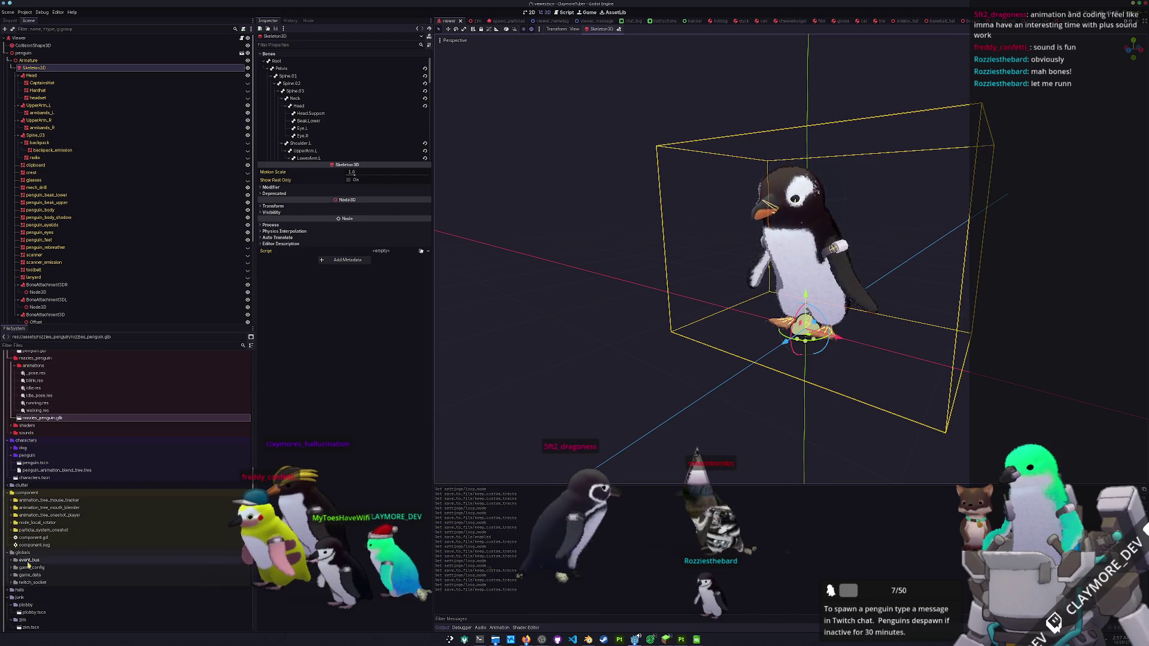
scroll(29, 558, down, 2)
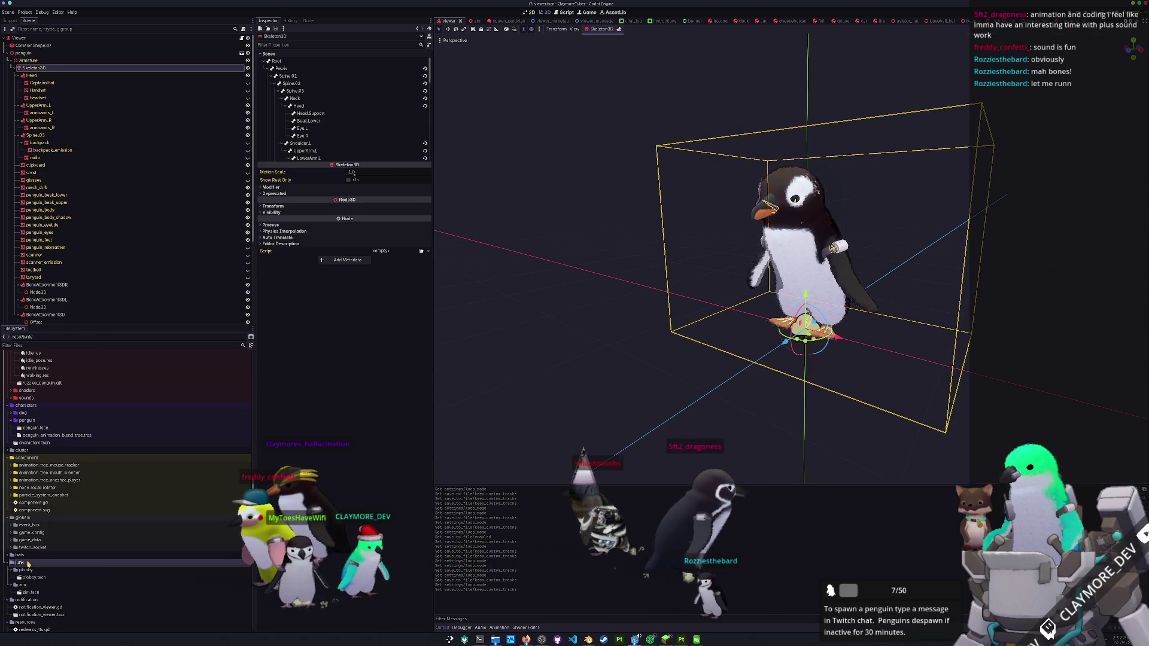
right_click(36, 563)
click(122, 525)
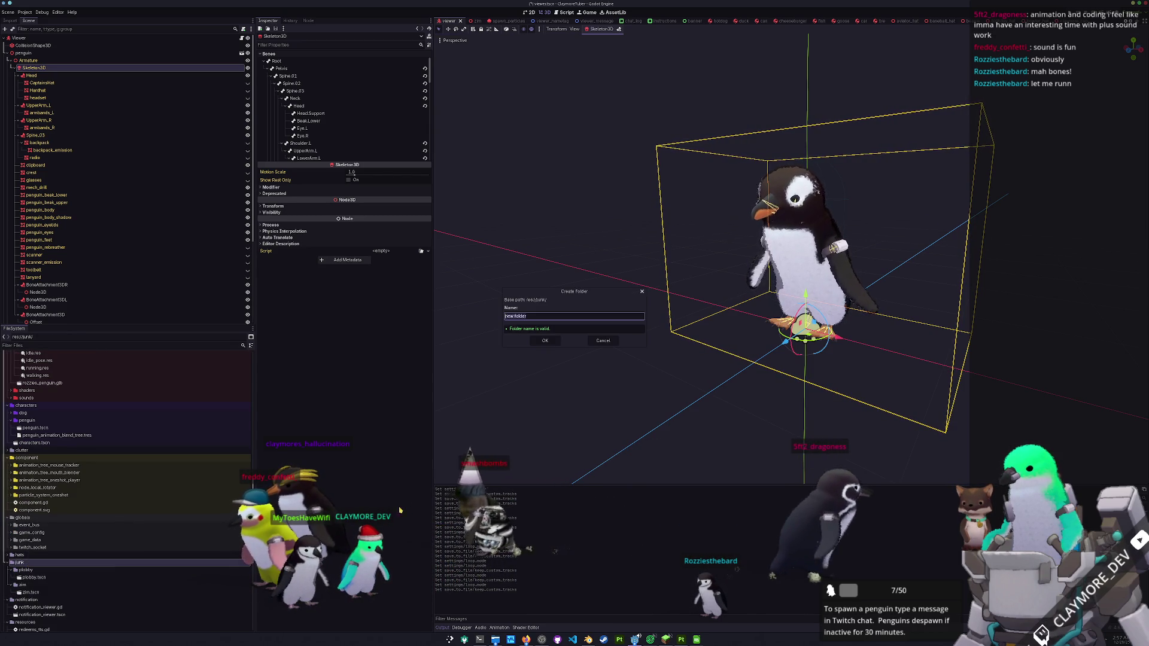
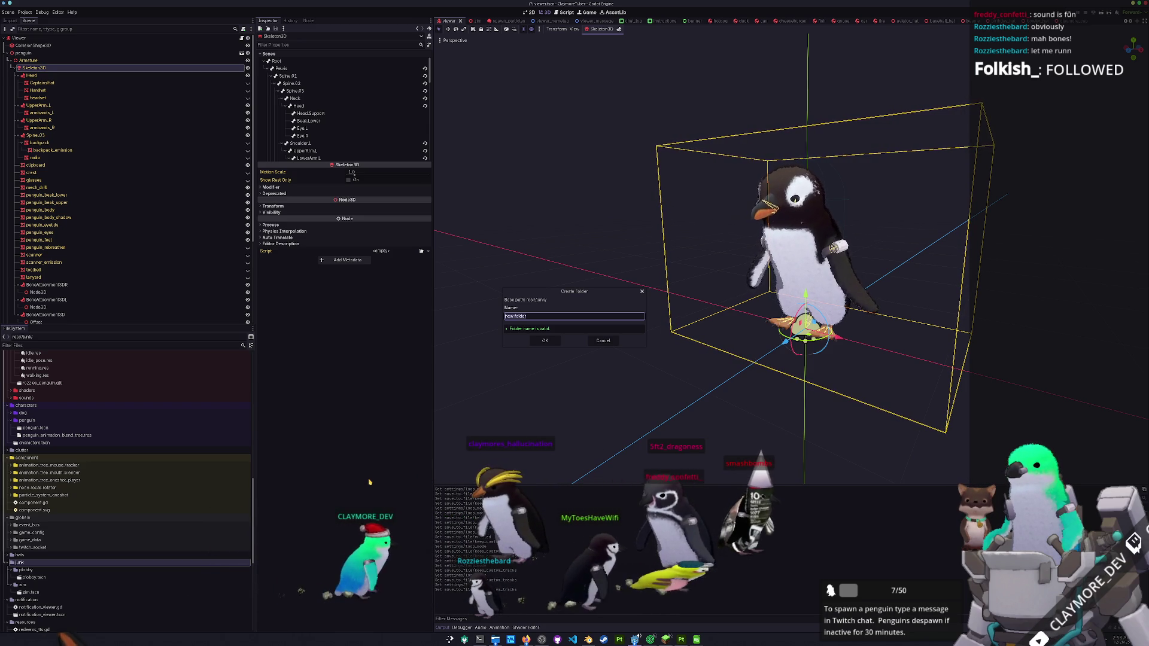
- Make a rozzies folder and create the 3D scene rozzies.tscn with root node Rozzies inside it
text(rozzies)
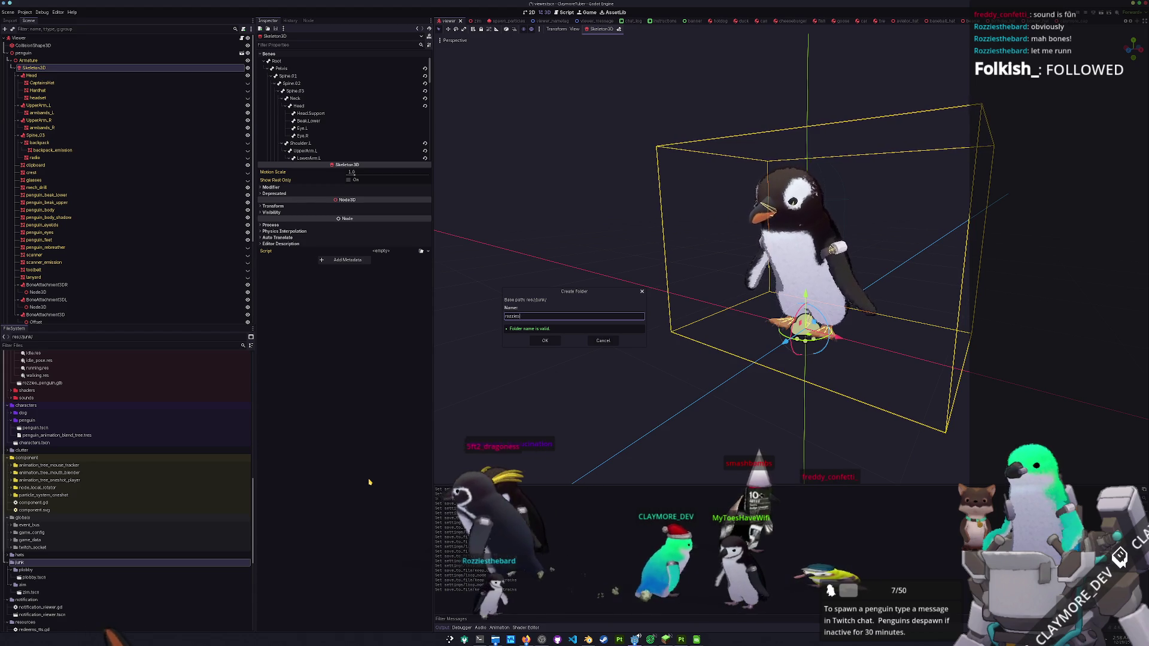
key(Return)
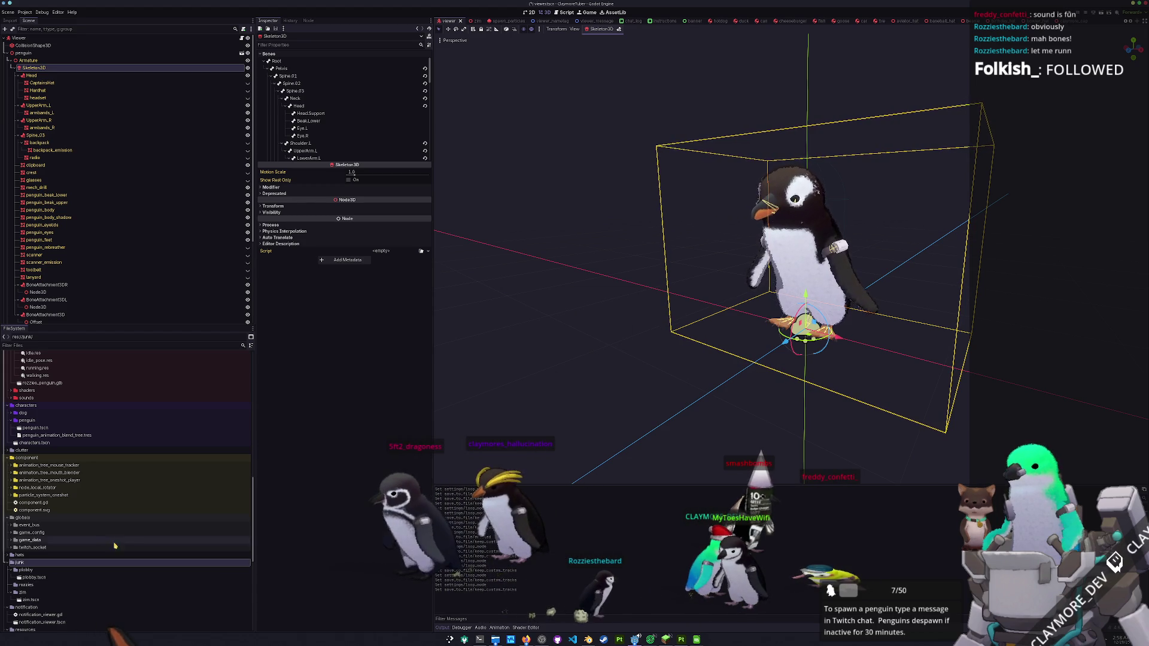
click(27, 584)
right_click(42, 585)
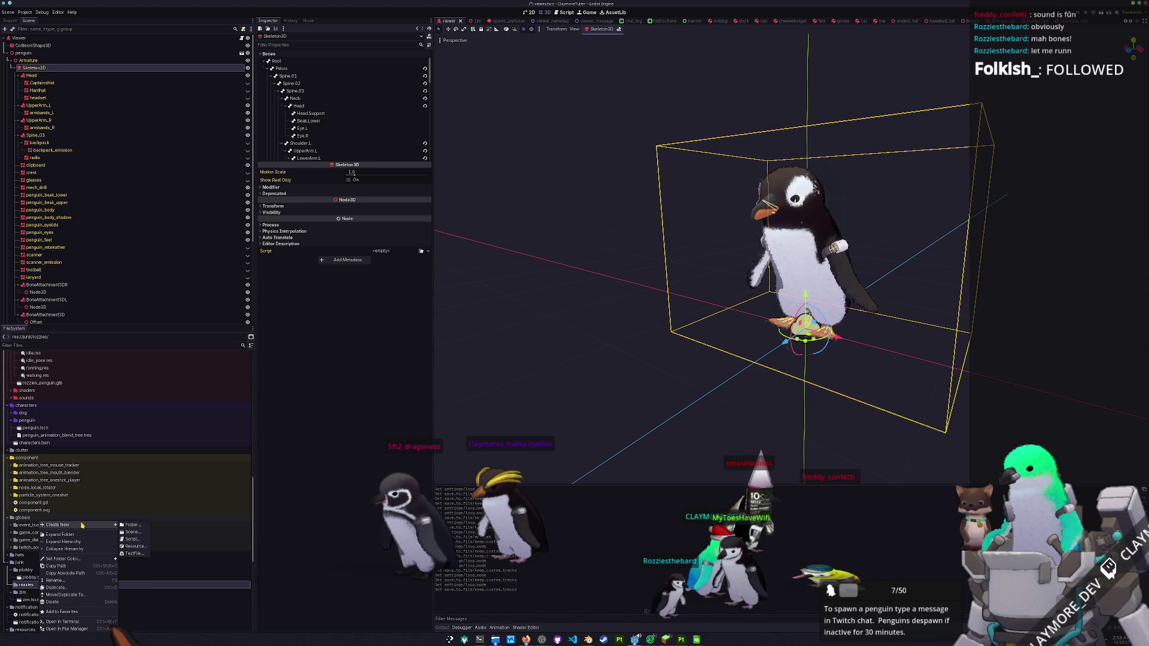
click(132, 532)
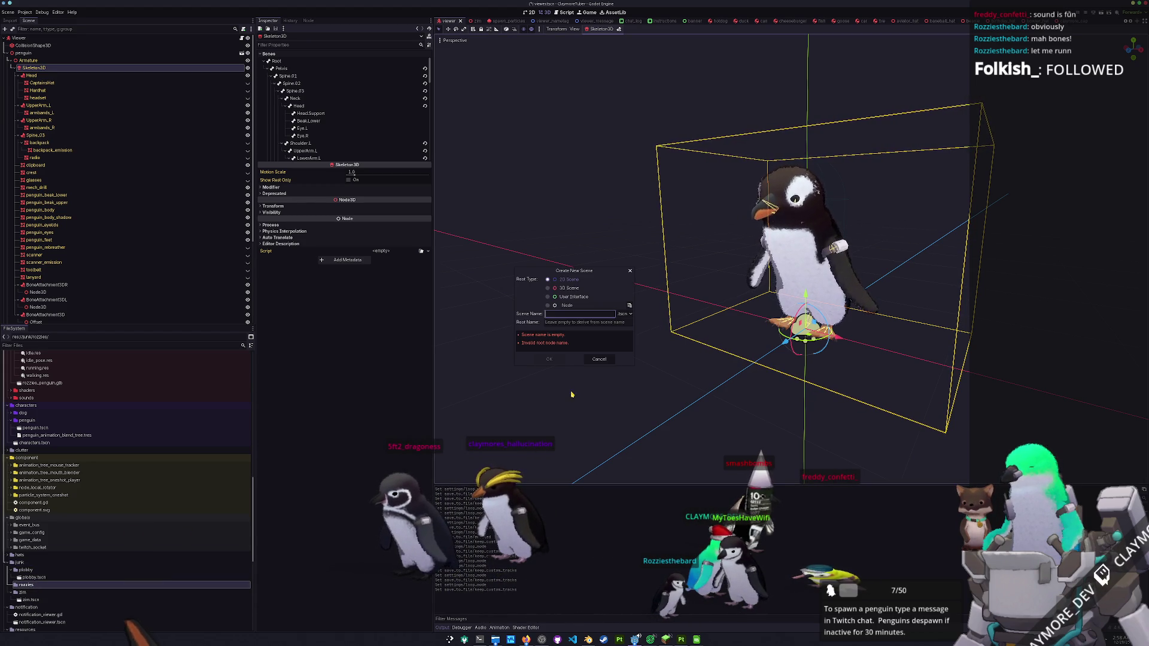
click(548, 289)
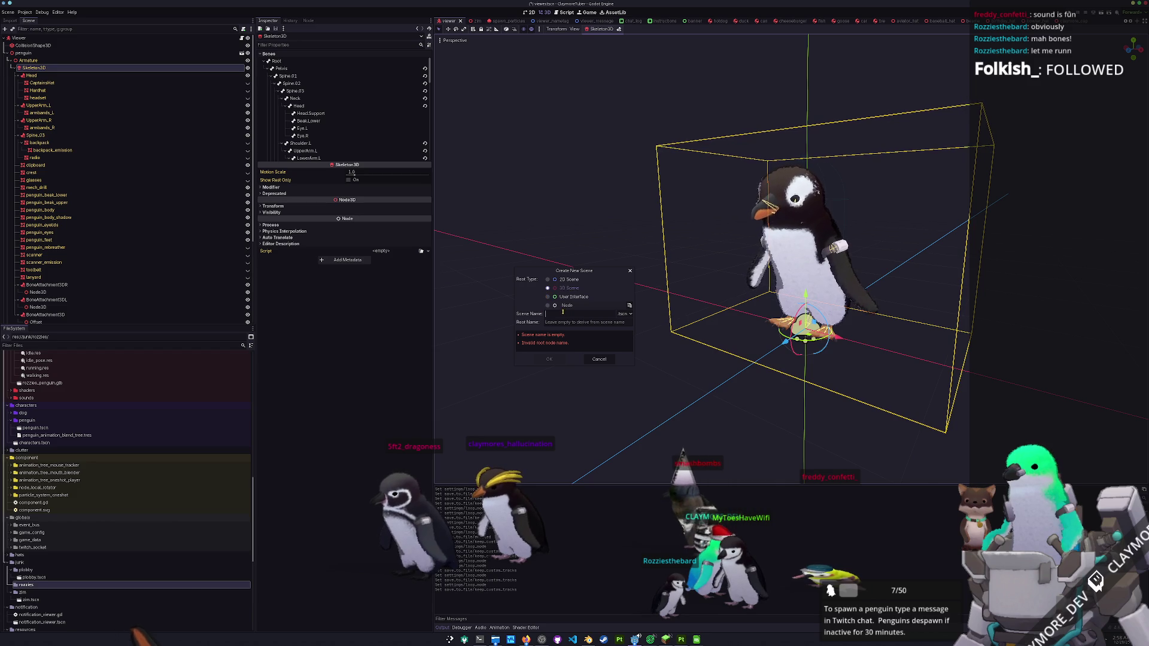
text(rozzies)
key(Return)
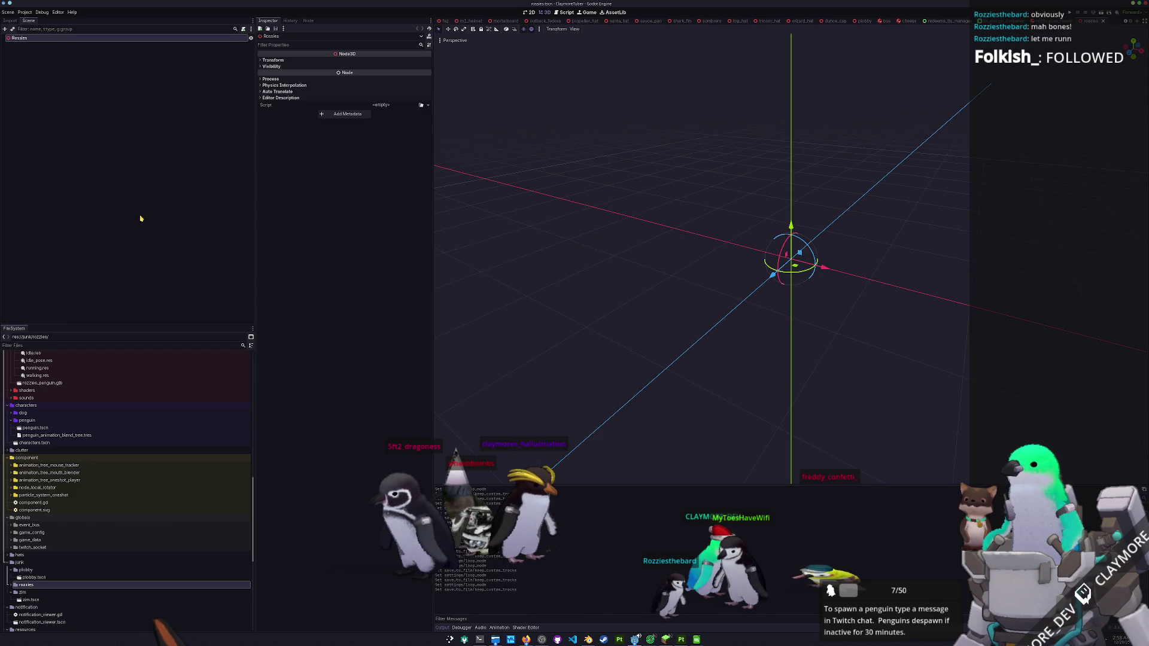
- Instance rozzies_penguin.glb under the Rozzies root and frame it in the viewport
click(40, 422)
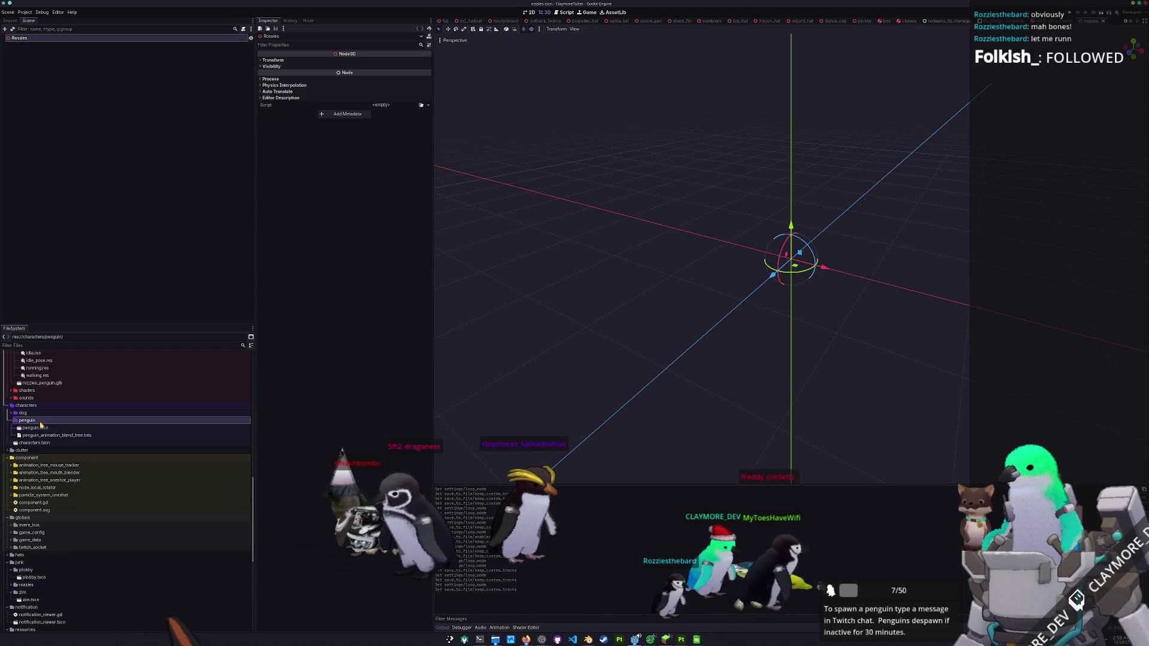
scroll(36, 467, up, 5)
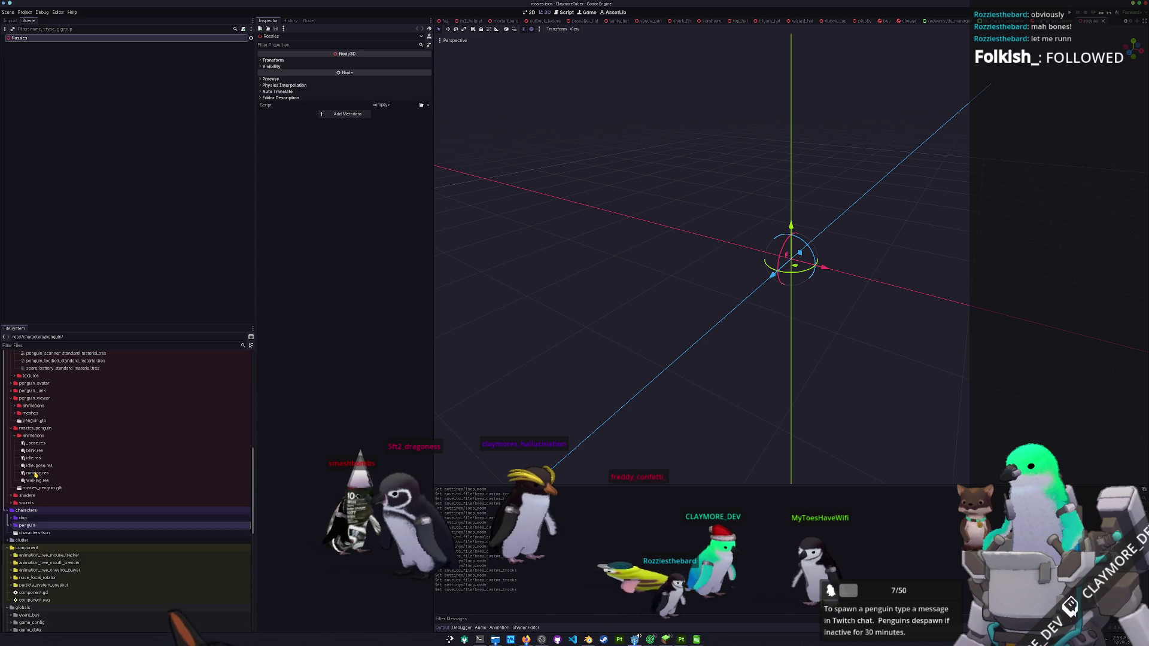
mouse_move(42, 488)
mouse_down()
mouse_move(61, 143)
mouse_move(24, 40)
mouse_up()
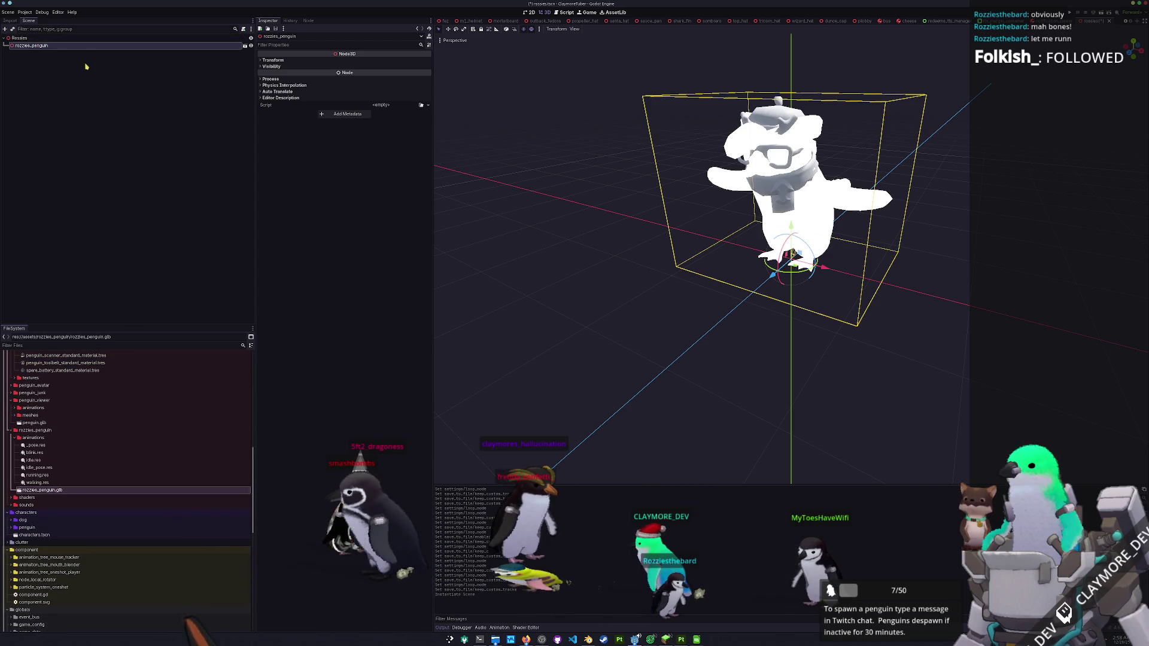
mouse_move(587, 180)
mouse_down()
mouse_move(574, 211)
mouse_move(569, 187)
mouse_move(1, 70)
mouse_up()
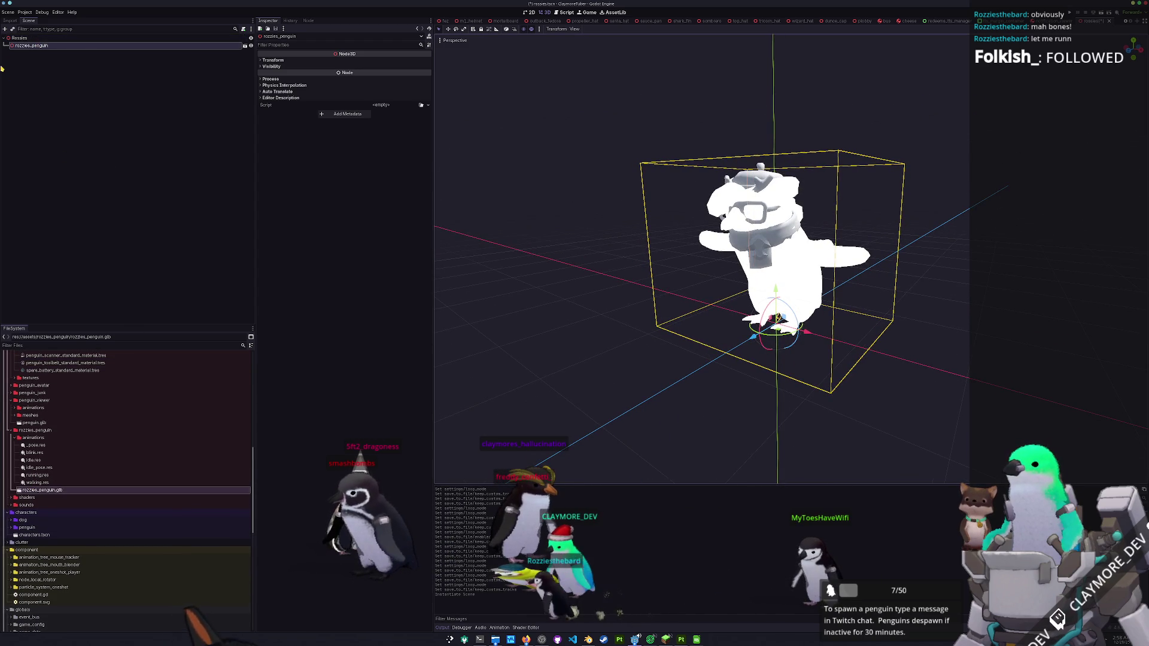
- Enable Editable Children on rozzies_penguin and select the FurArm_L and FurArm_R meshes
right_click(42, 46)
click(72, 179)
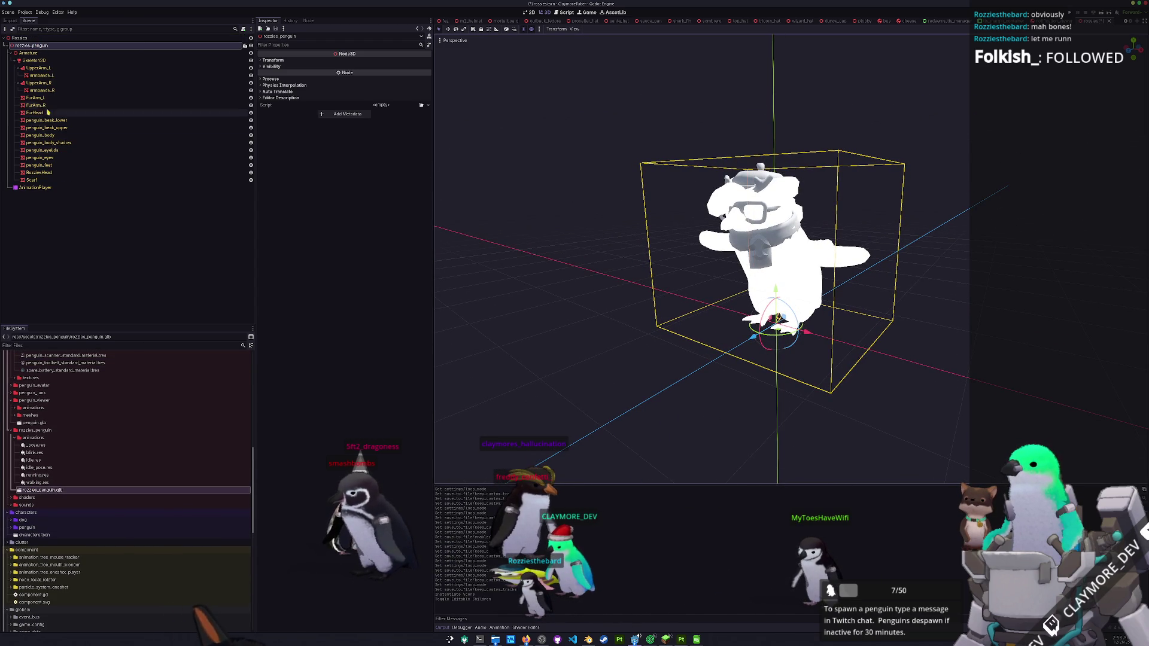
click(42, 98)
shift+click(45, 105)
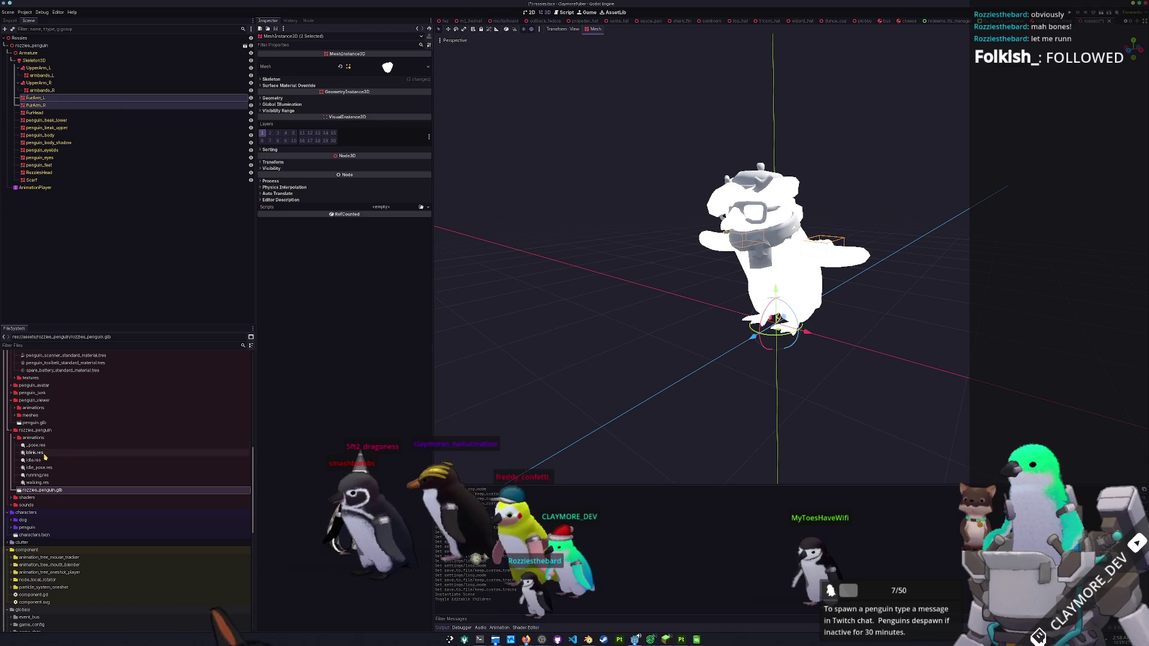
- Create a materials folder inside the rozzies_penguin asset folder
right_click(30, 431)
mouse_move(90, 433)
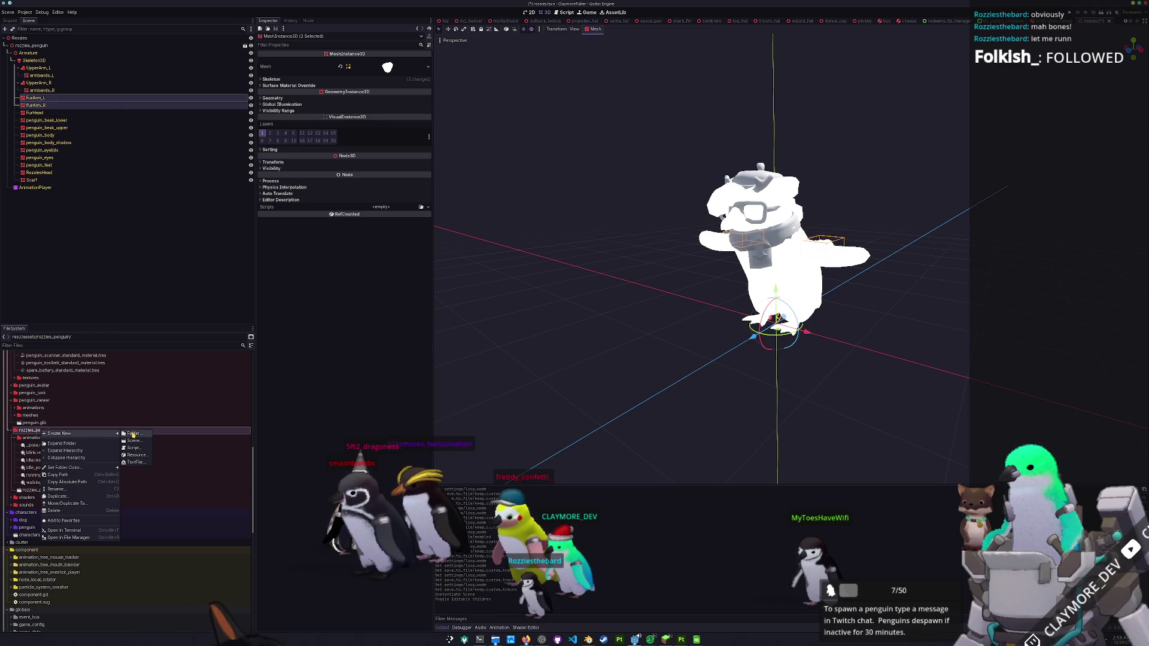
click(133, 434)
text(materials)
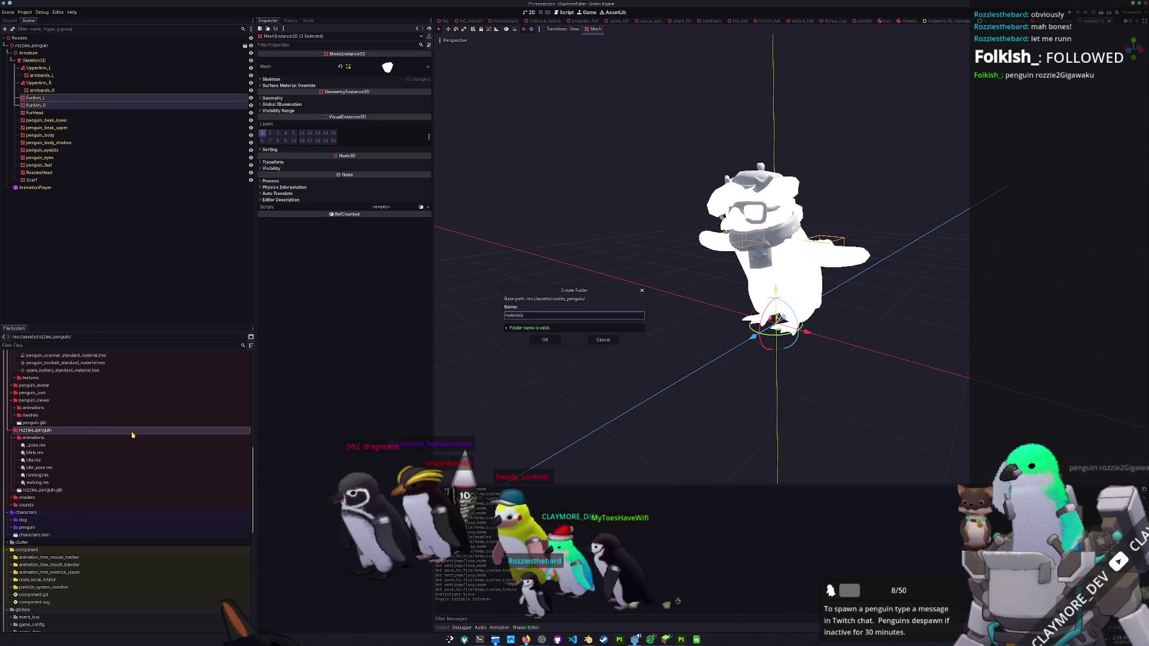
key(Return)
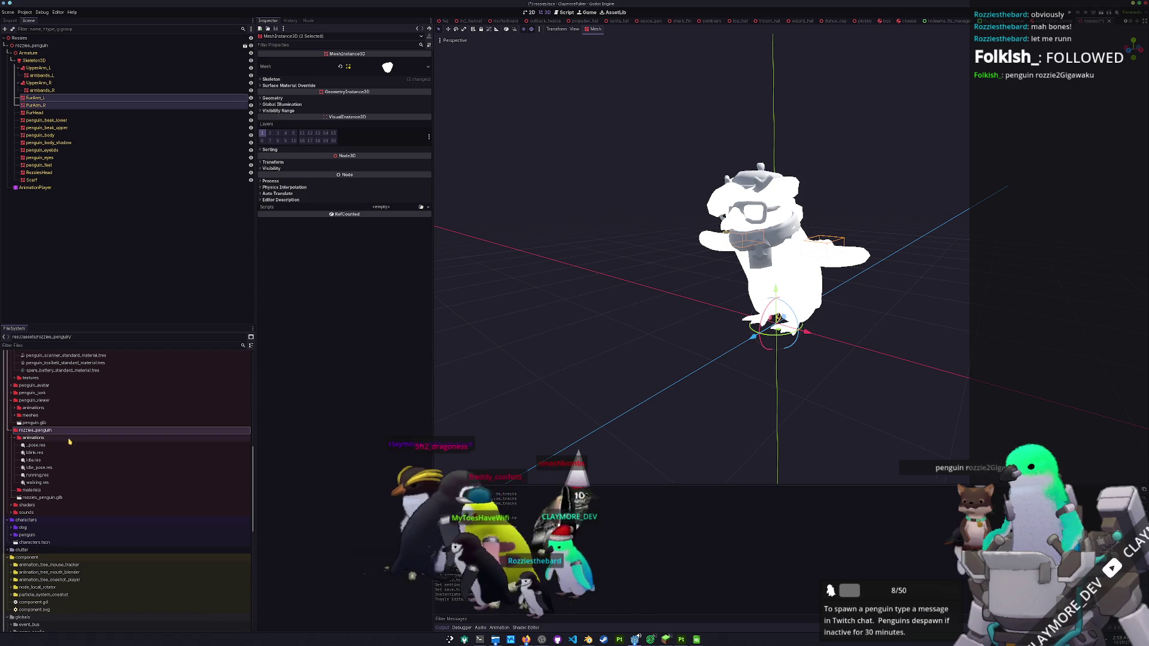
click(32, 490)
- Duplicate the penguin ruipana materials folder as a new folder named rozzies
scroll(90, 462, up, 5)
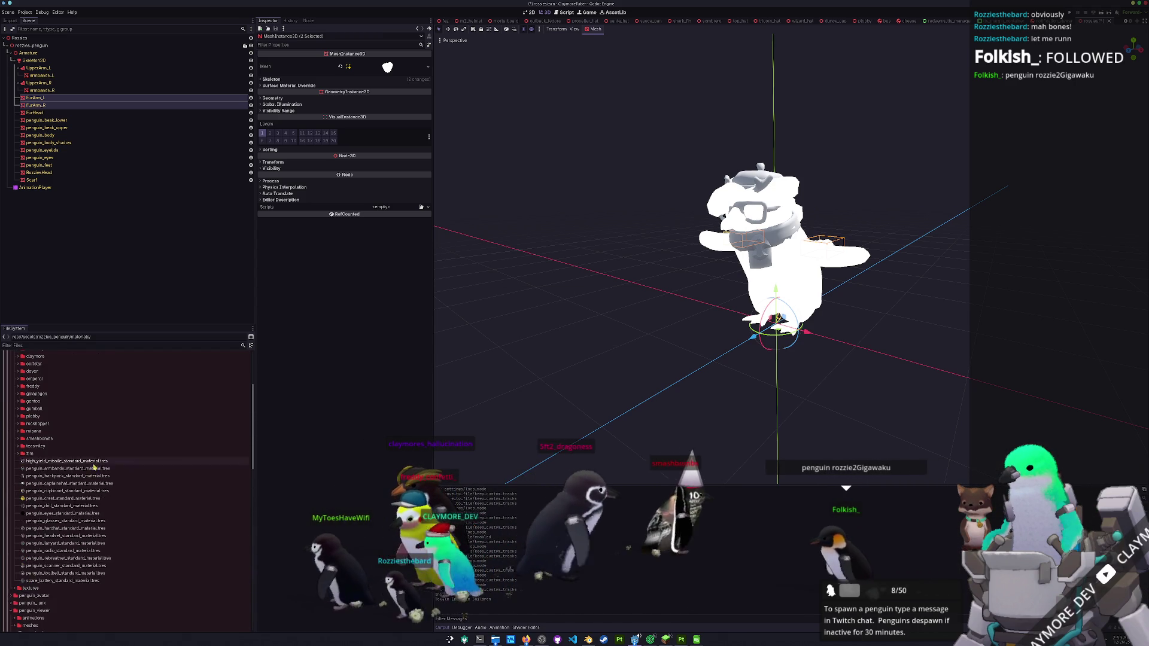
scroll(60, 449, up, 3)
click(33, 405)
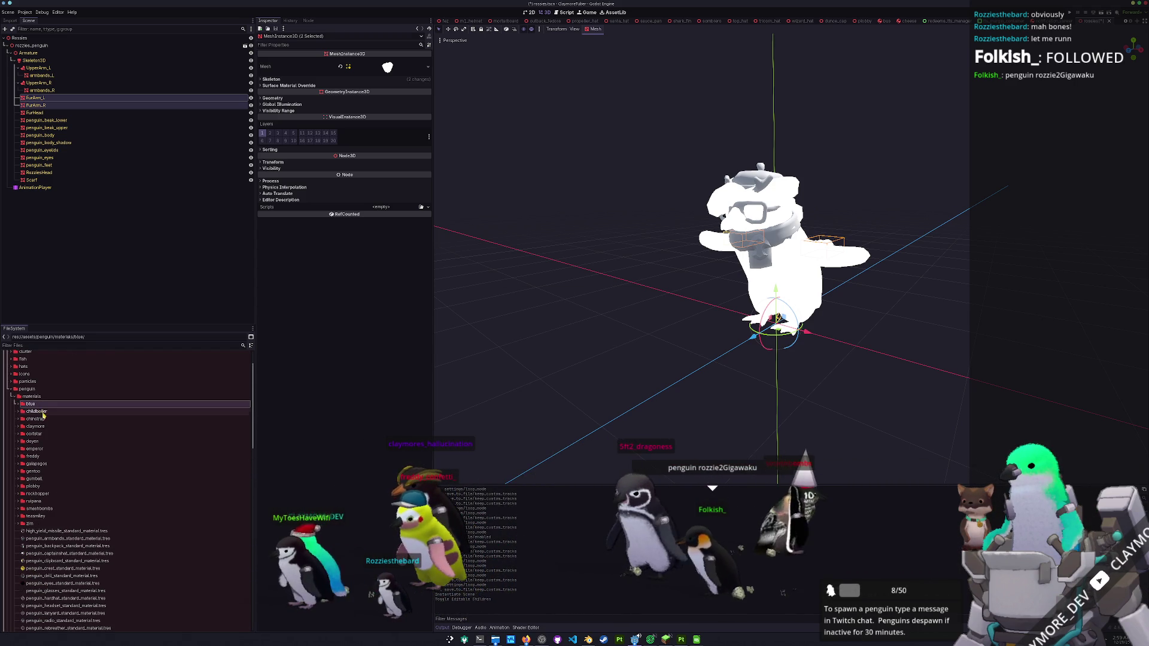
click(54, 501)
key(ctrl+d)
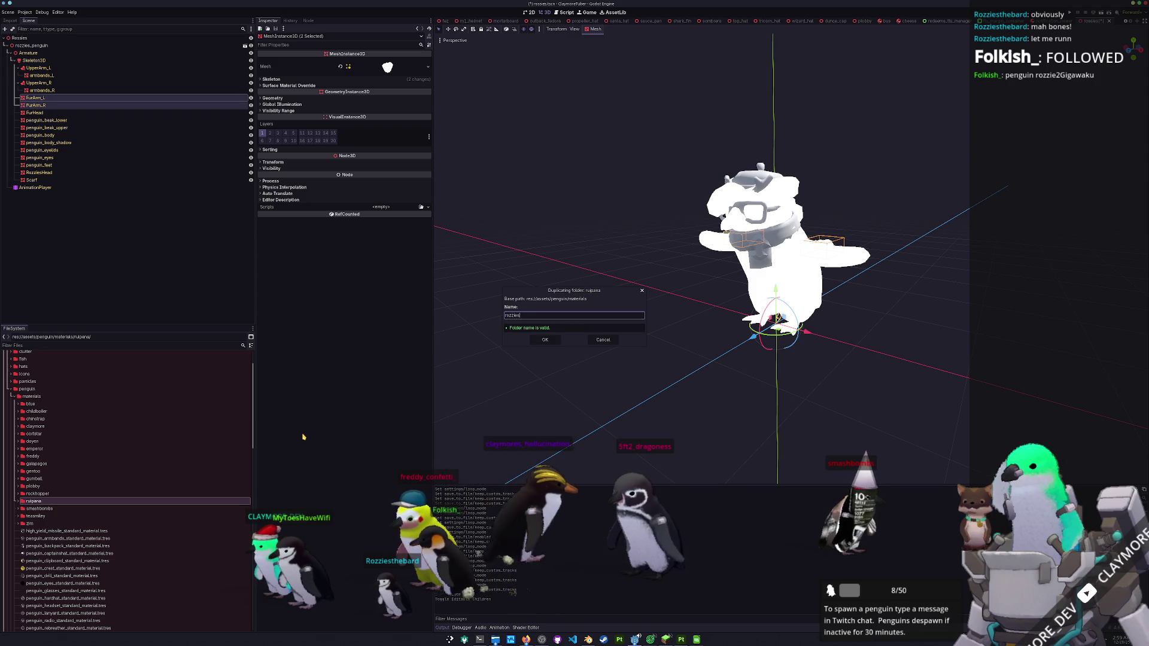
key(Return)
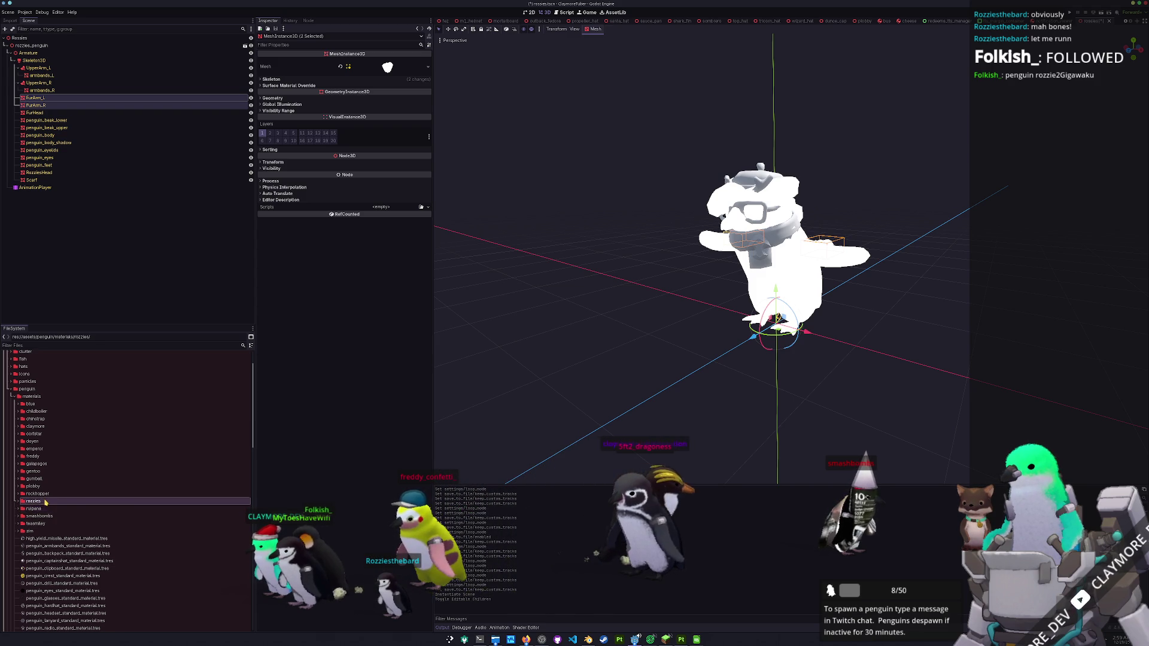
- Rename the copied materials with the rozzies prefix and save the Rozzies scene
double_click(45, 501)
click(47, 508)
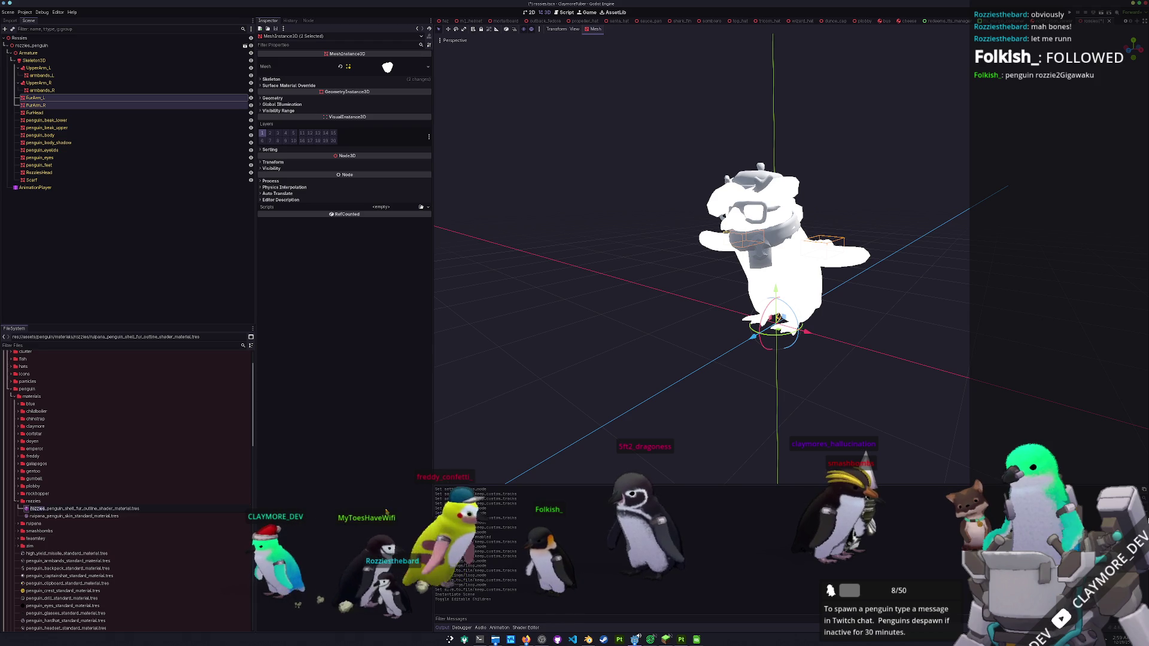
key(ctrl+s)
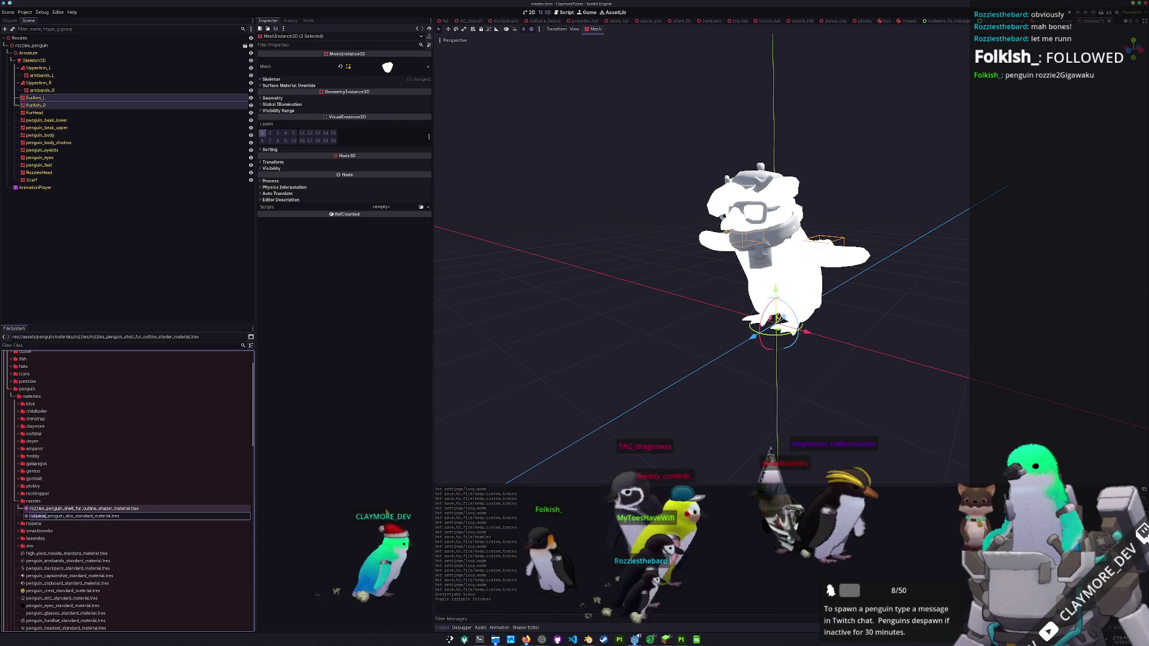
text(rozzies)
key(Return)
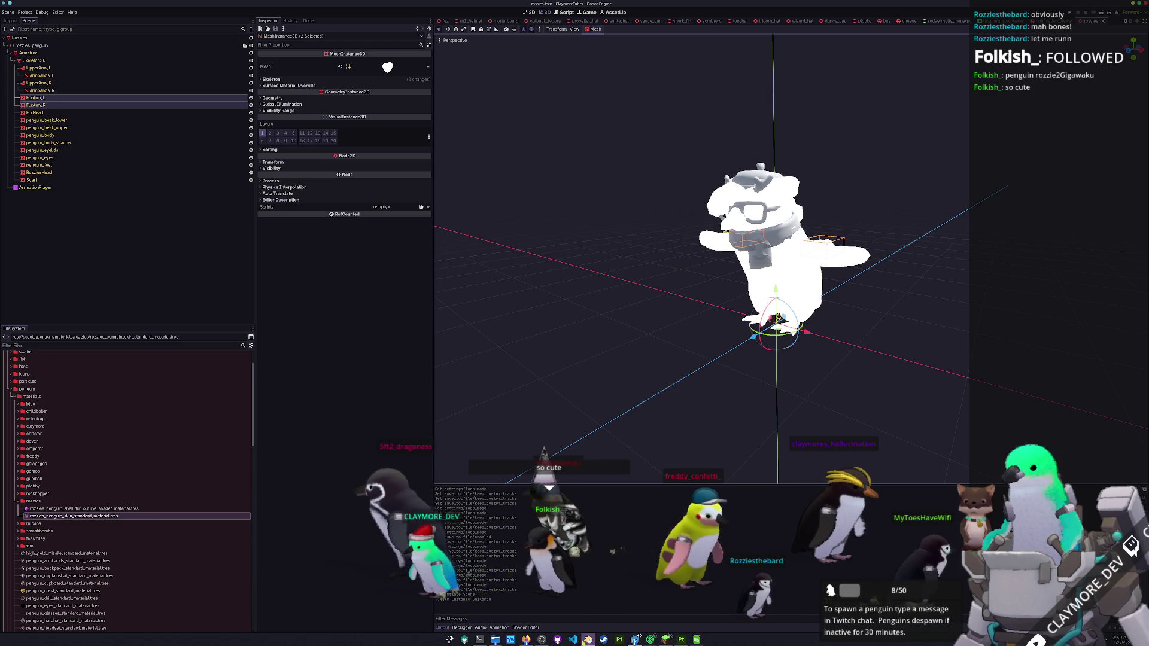
key(alt+Tab)
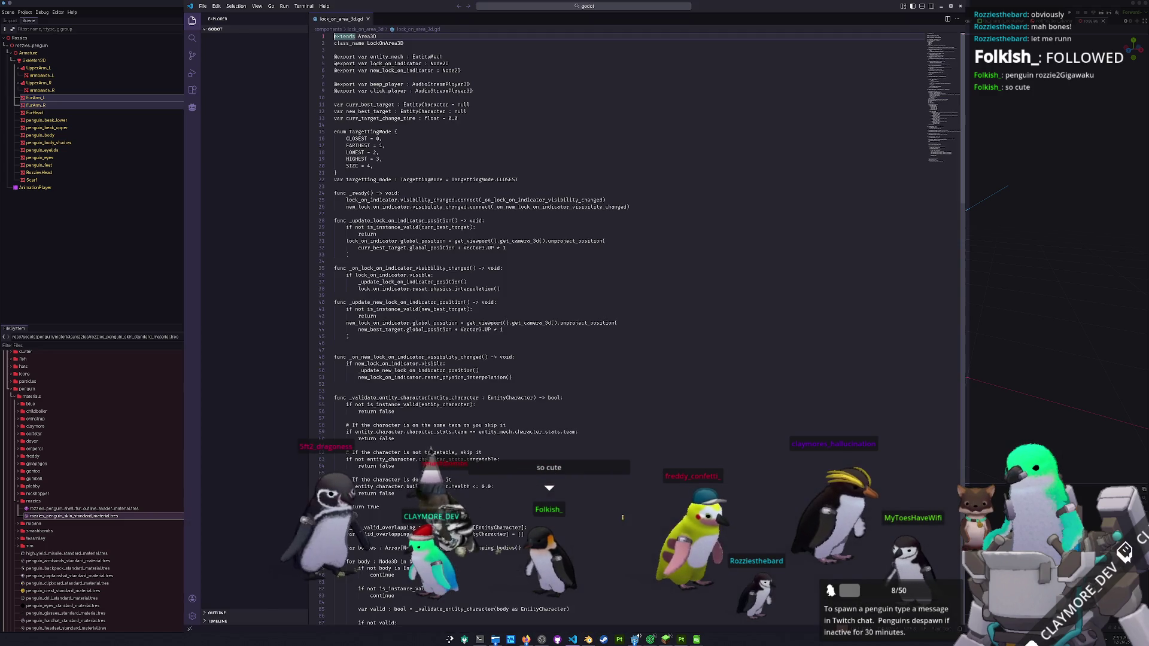
- Close the lock_on_area_3d.gd window and open chat_log.gd in the code editor
click(960, 6)
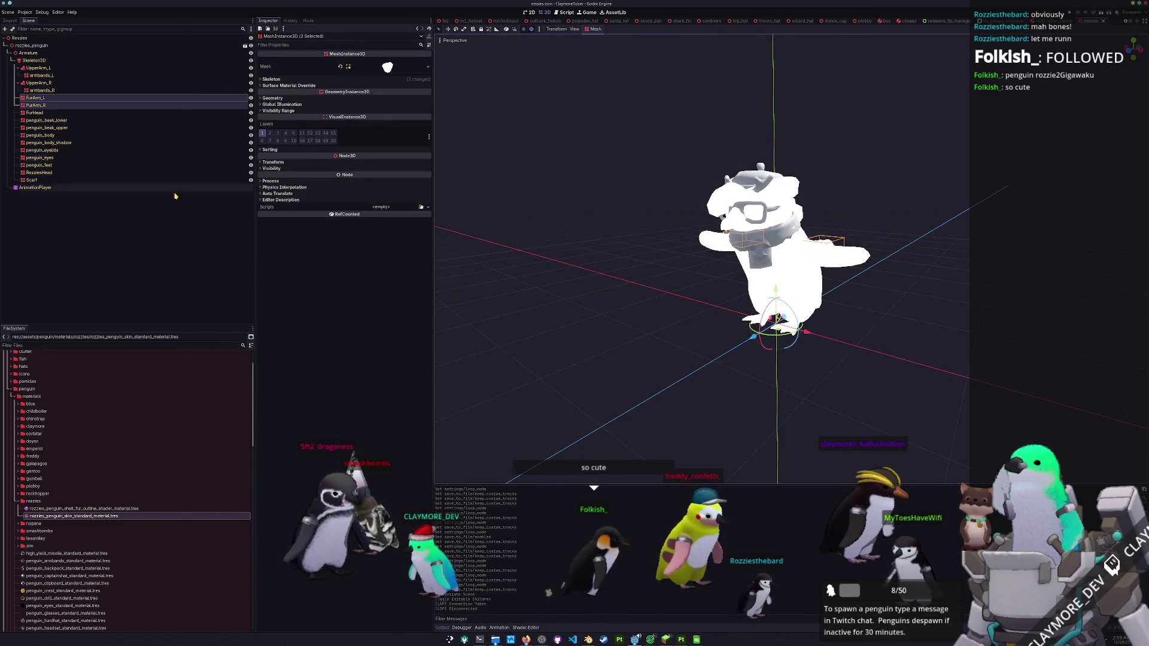
scroll(121, 575, down, 5)
scroll(121, 574, down, 10)
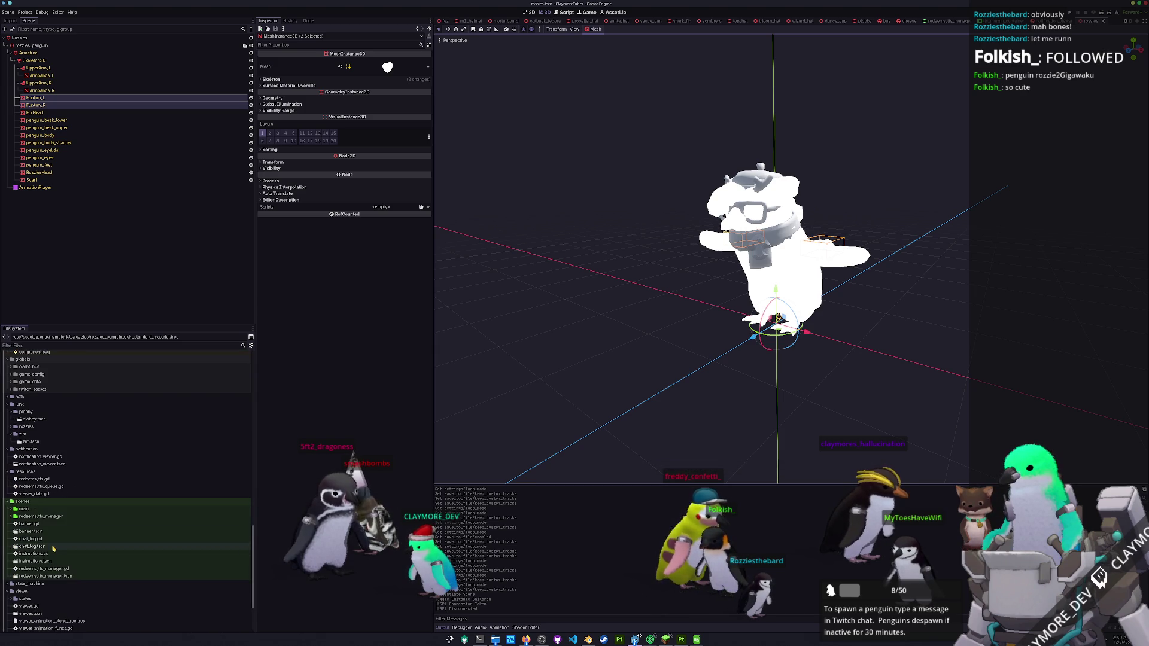
click(30, 539)
click(565, 642)
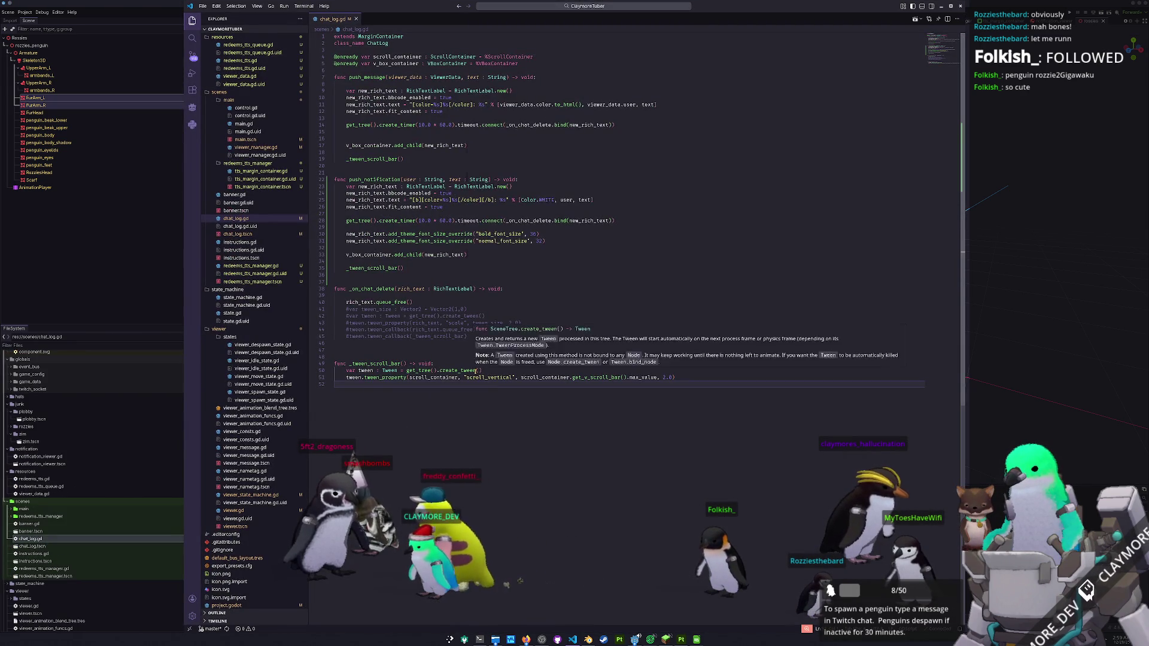
- Open viewer_manager.gd and select a channel id in the channel_friends table
key(ctrl+p)
text(viewer_manage)
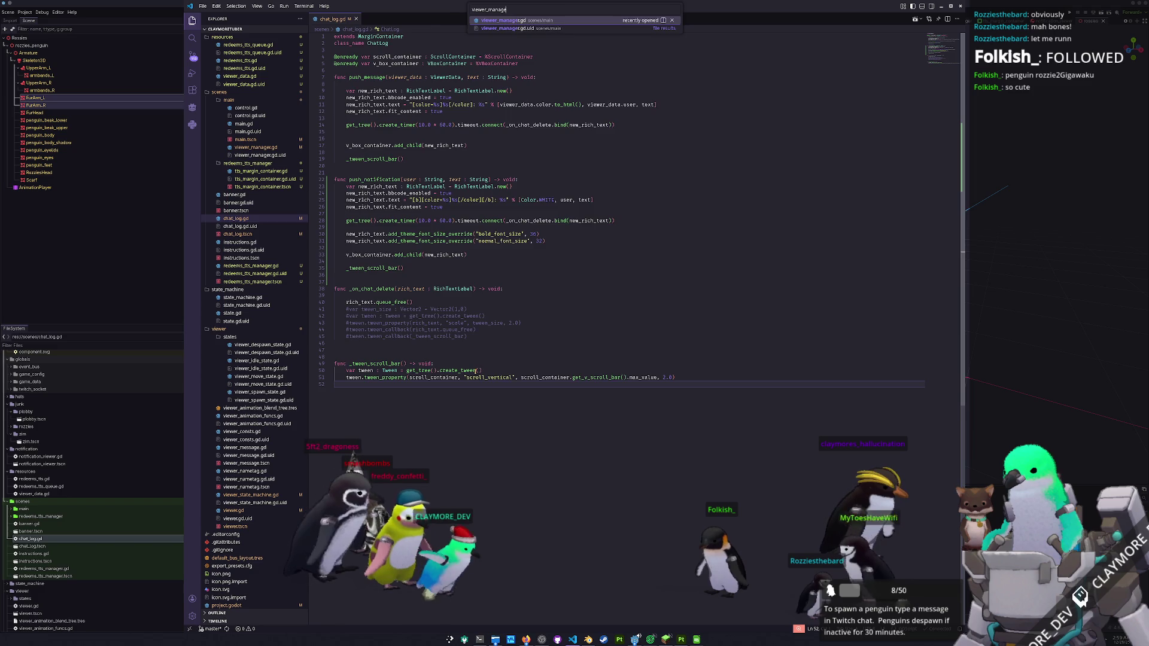
key(Return)
double_click(362, 145)
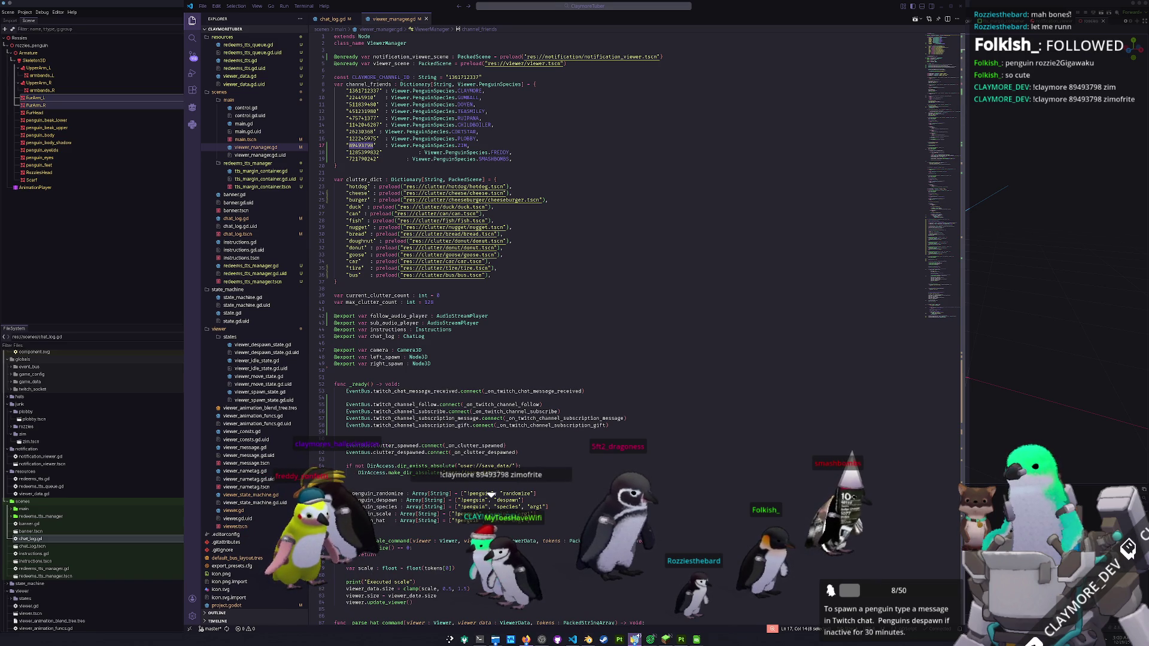
- Check the stream preview, then jump to _launch_viewer and the _on_twitch_channel handlers
click(561, 602)
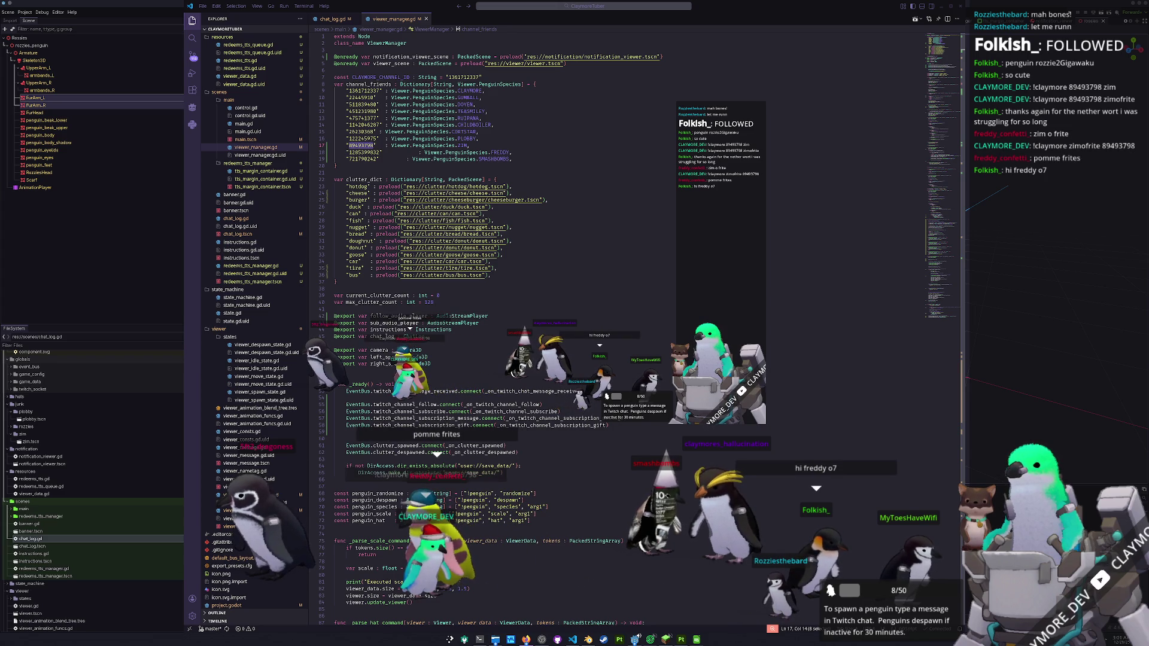
click(941, 239)
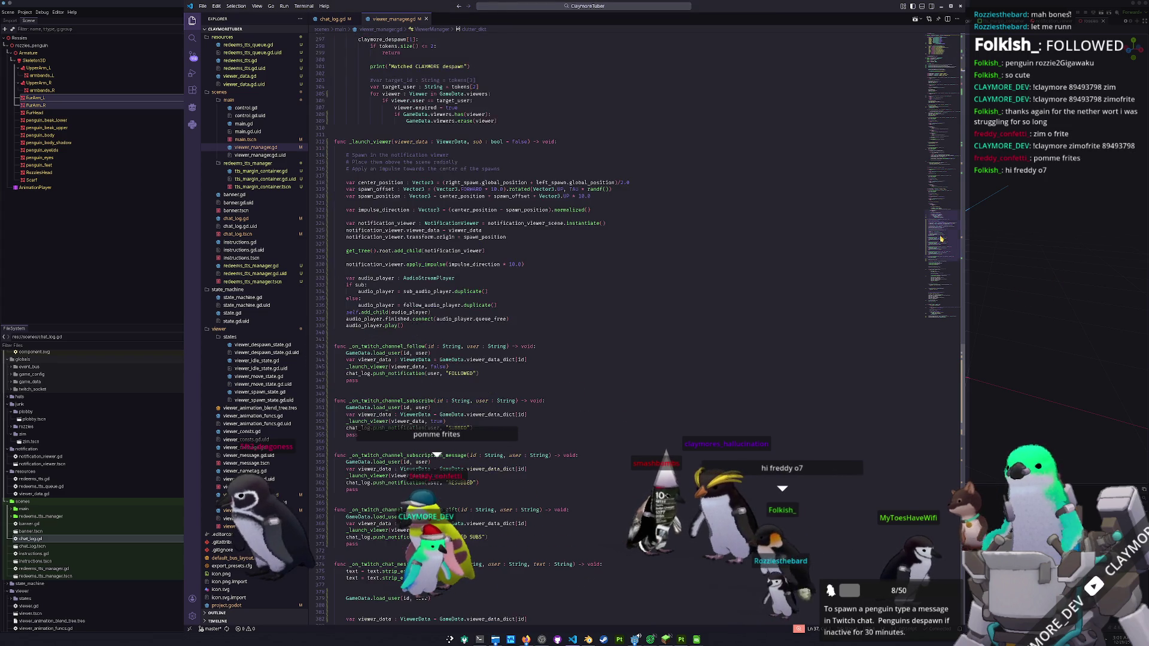
- Glance at the stream overlay, then return from viewer_manager.gd to the Godot editor
scroll(675, 284, down, 4)
scroll(500, 287, up, 12)
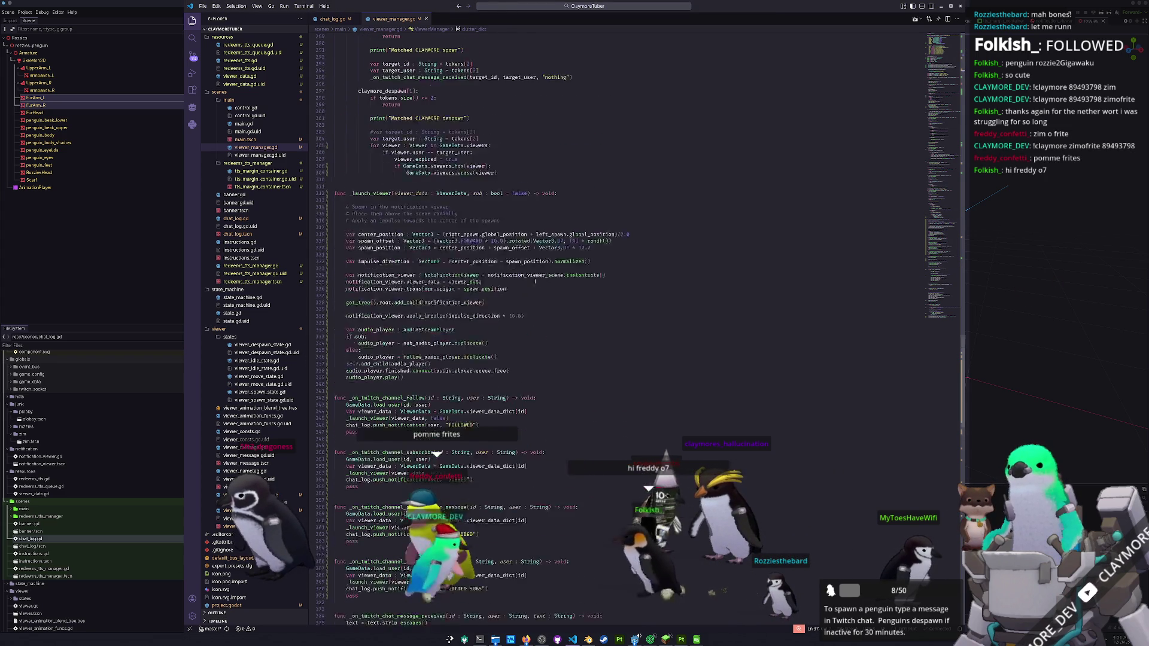
click(561, 285)
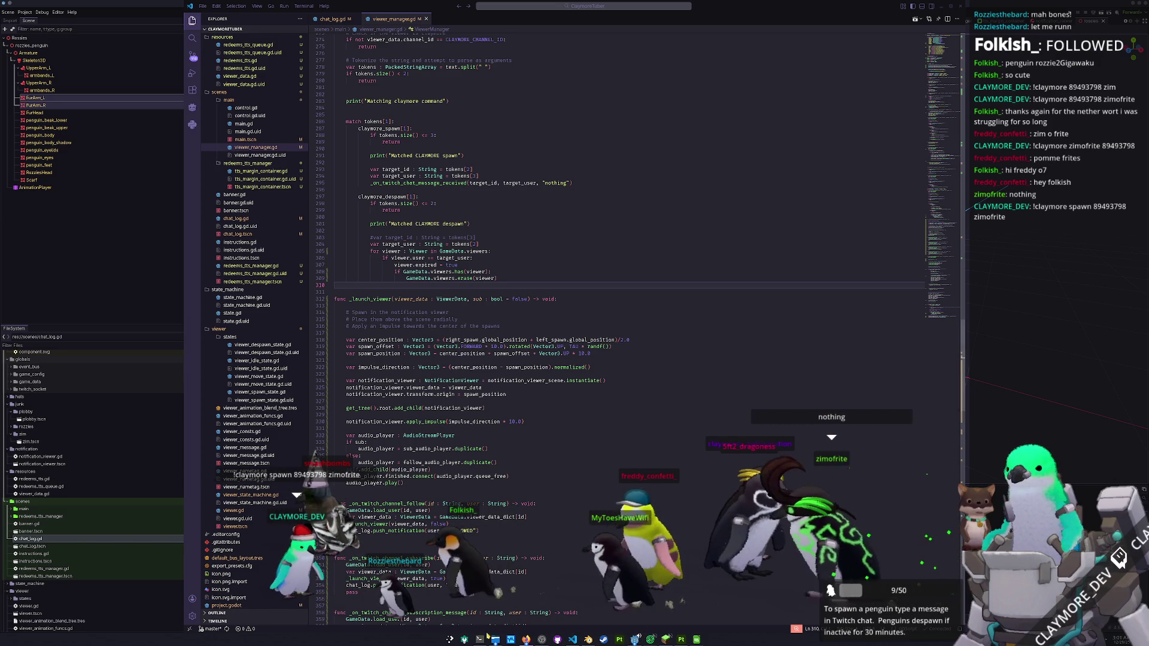
mouse_move(634, 639)
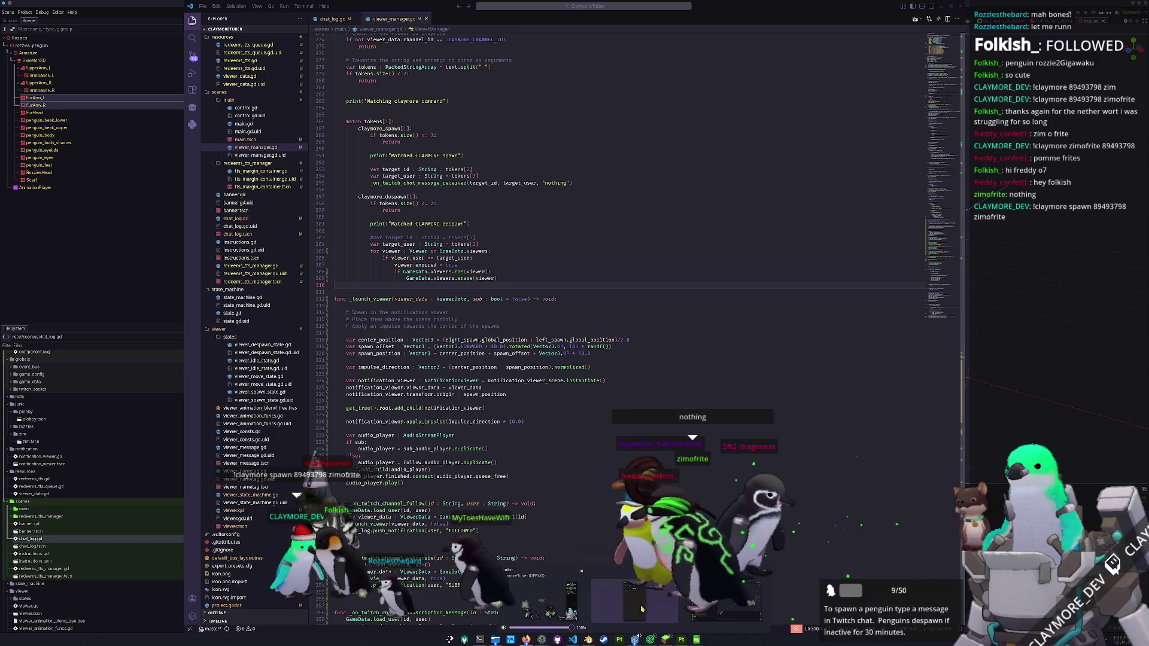
click(572, 601)
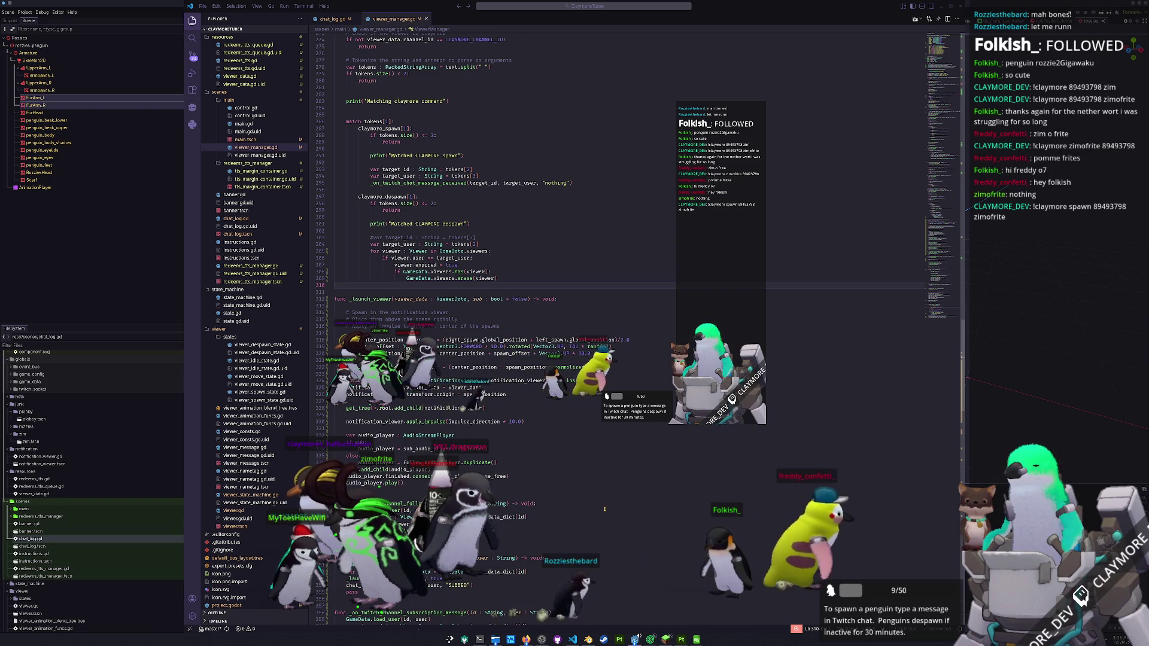
click(604, 508)
key(alt+Tab)
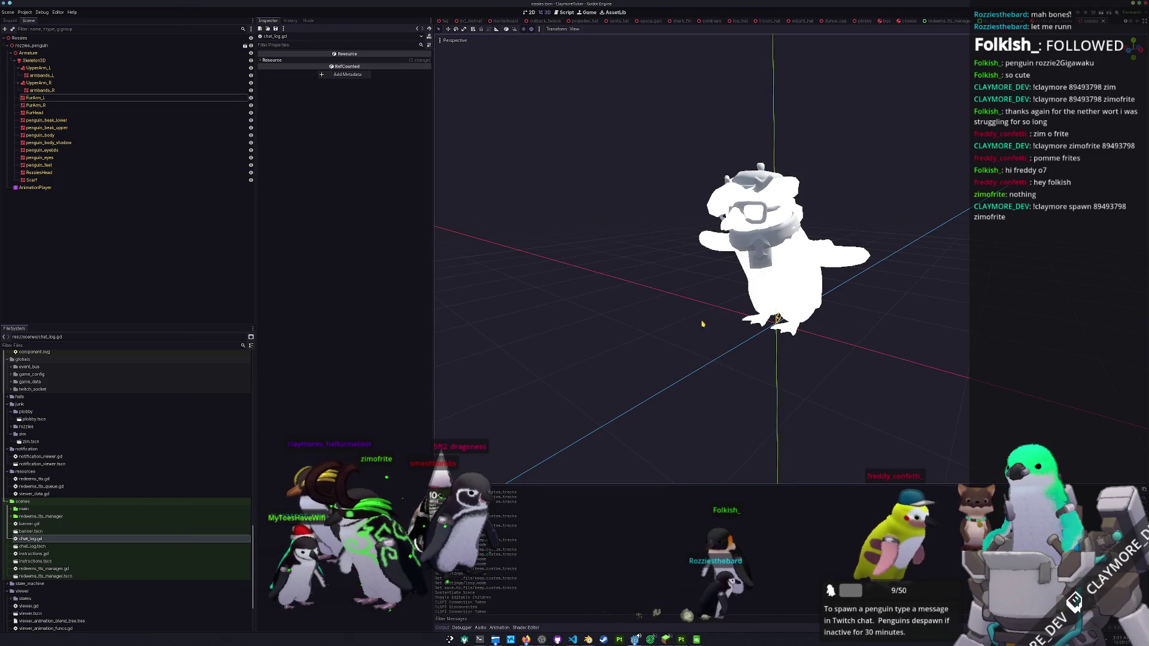
- Select FurArm_L and browse the FileSystem to res://assets/rozzies_penguin/materials/
click(63, 97)
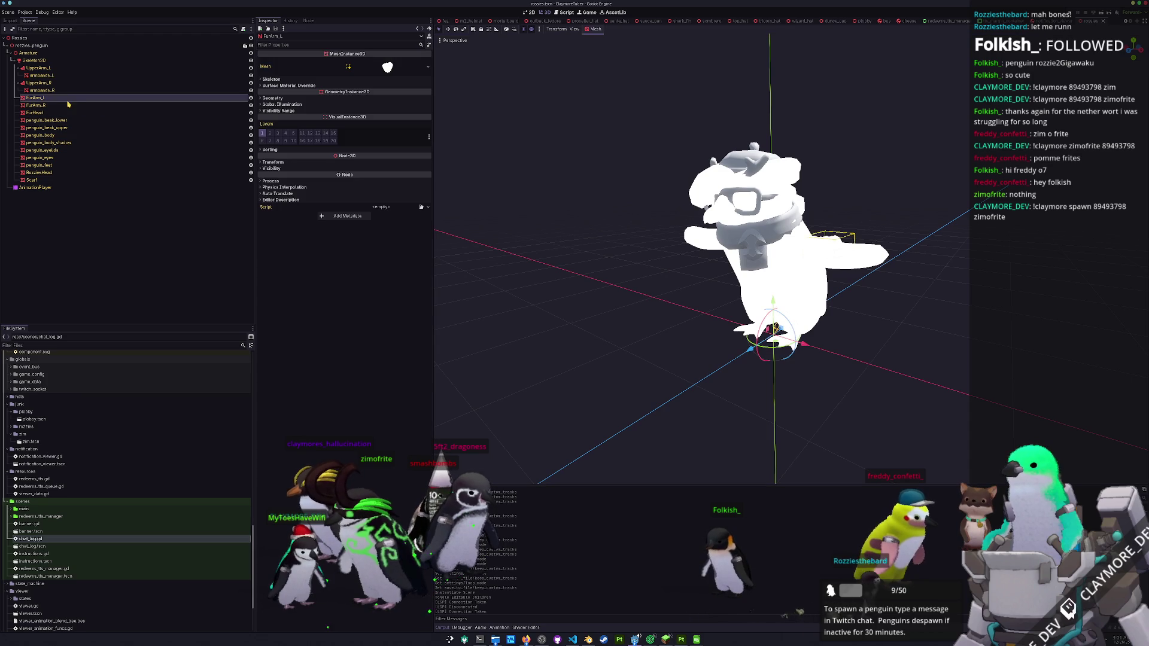
scroll(87, 525, up, 2)
scroll(88, 525, up, 10)
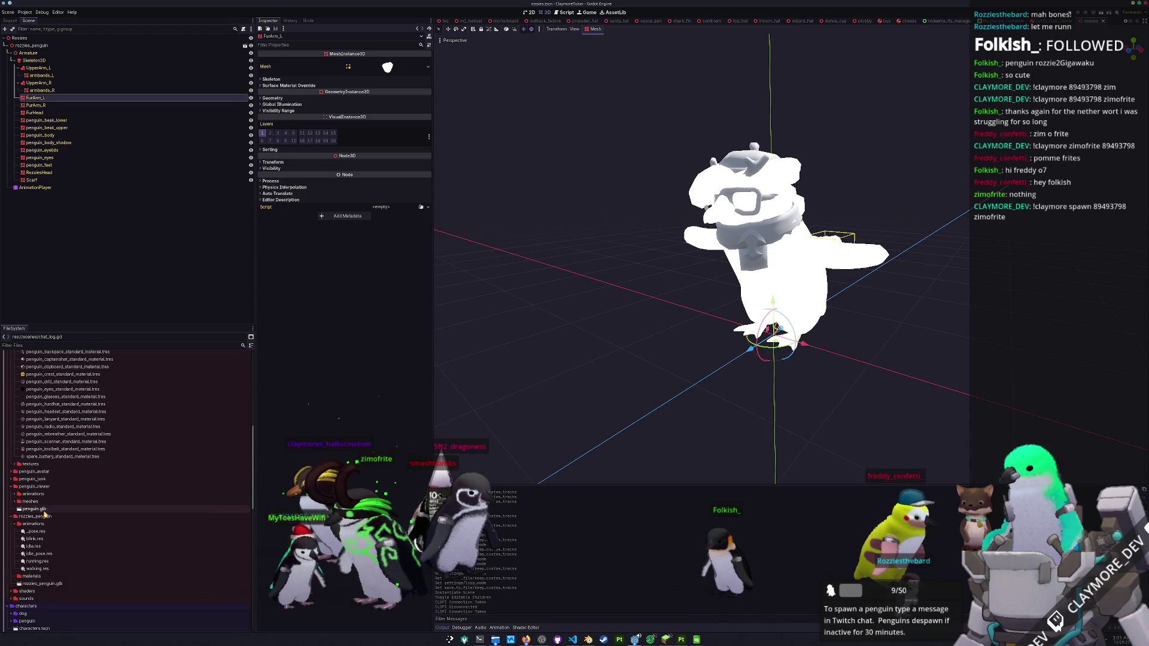
scroll(56, 558, up, 2)
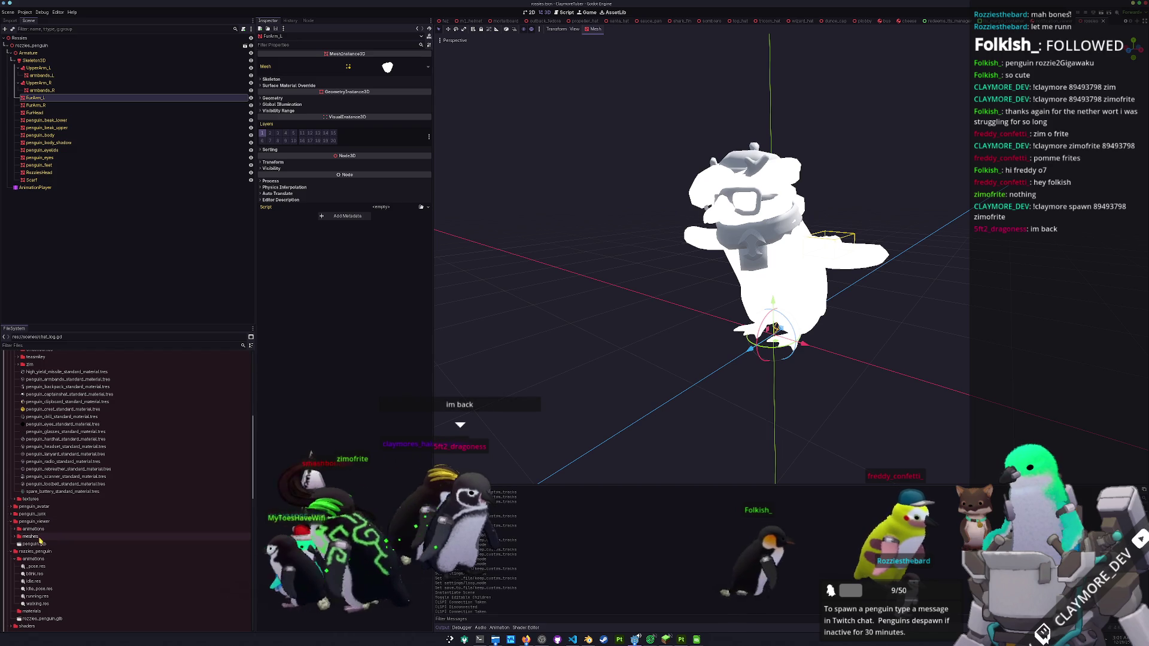
scroll(40, 536, down, 4)
double_click(34, 491)
double_click(34, 492)
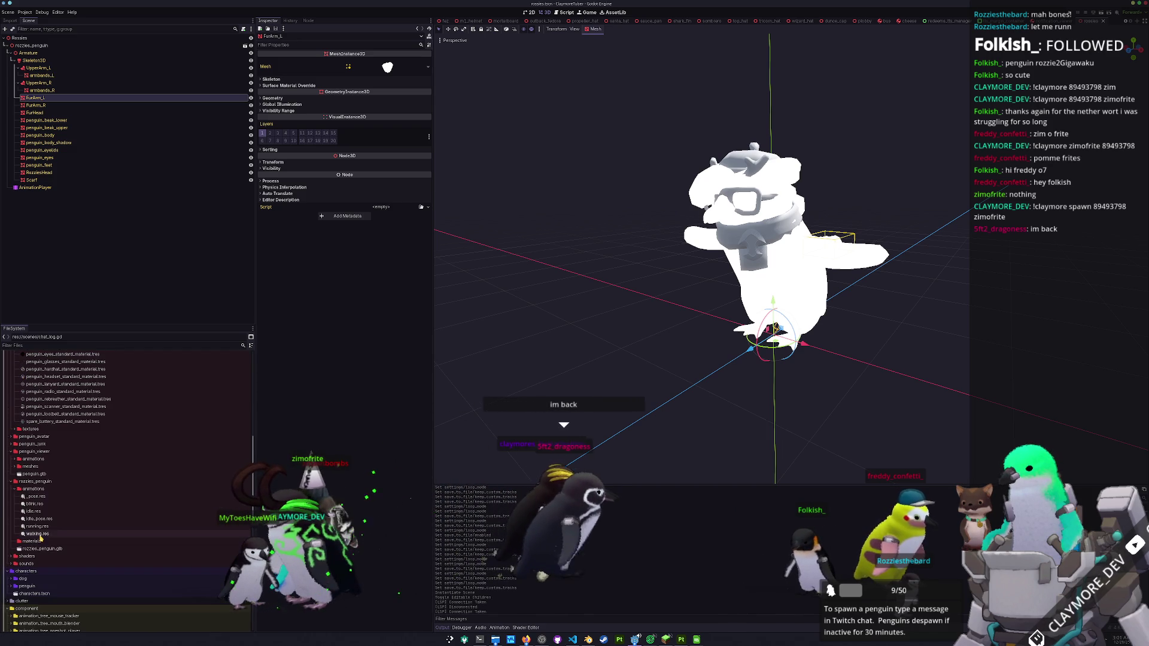
click(36, 489)
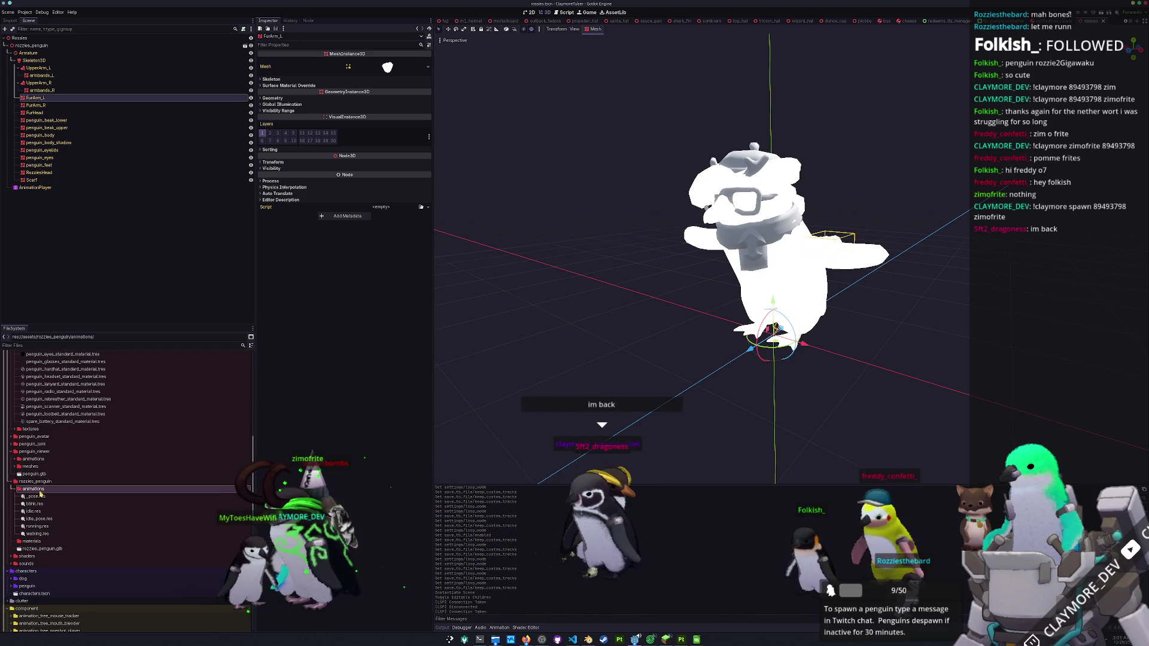
click(32, 541)
scroll(69, 525, up, 6)
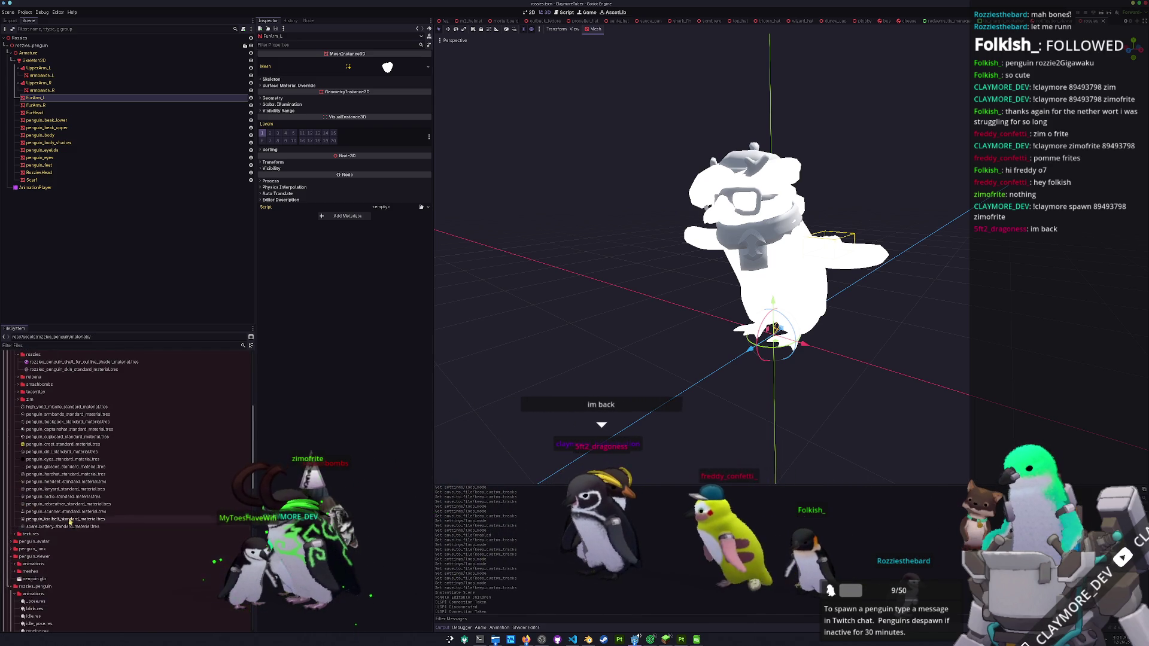
- Assign the penguin_fur_Base texture as albedo of the rozzies shell-fur outline shader material
scroll(69, 525, up, 4)
click(52, 432)
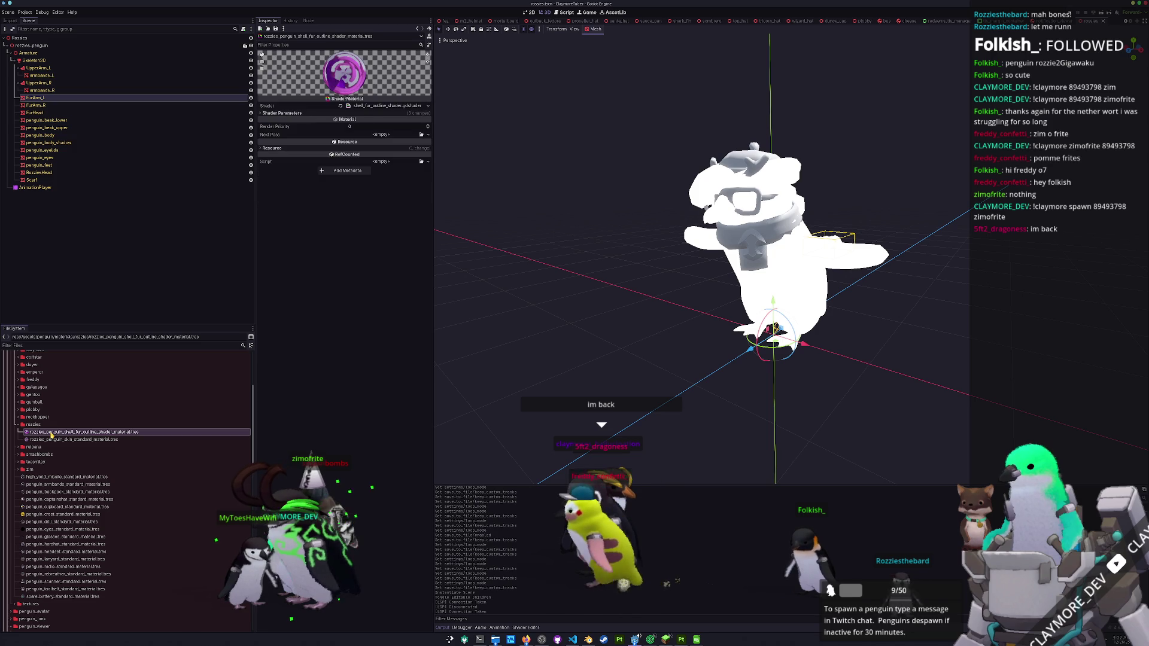
click(393, 113)
click(428, 164)
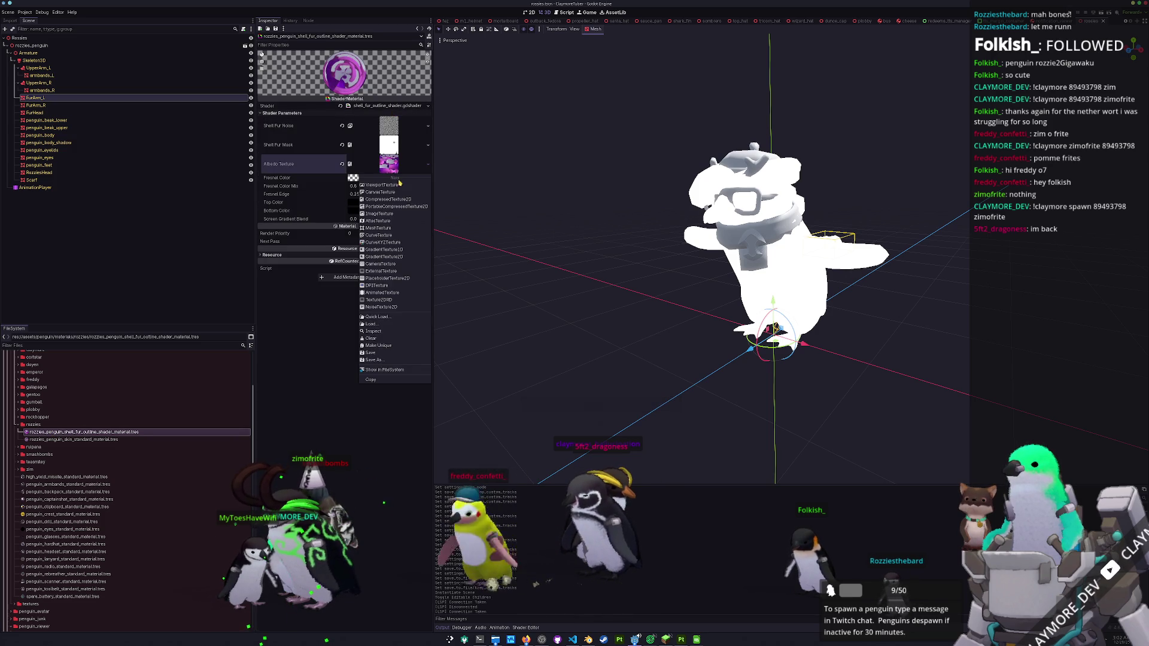
click(384, 318)
text(rozzies)
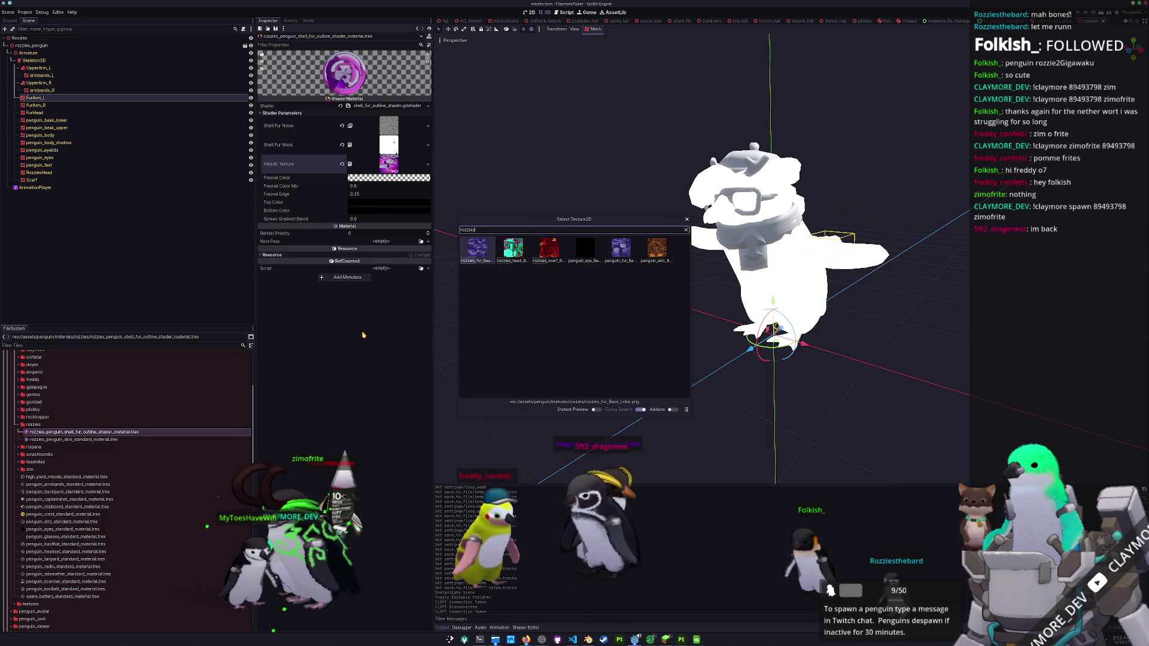
key(Right)
key(Right)
key(Right)
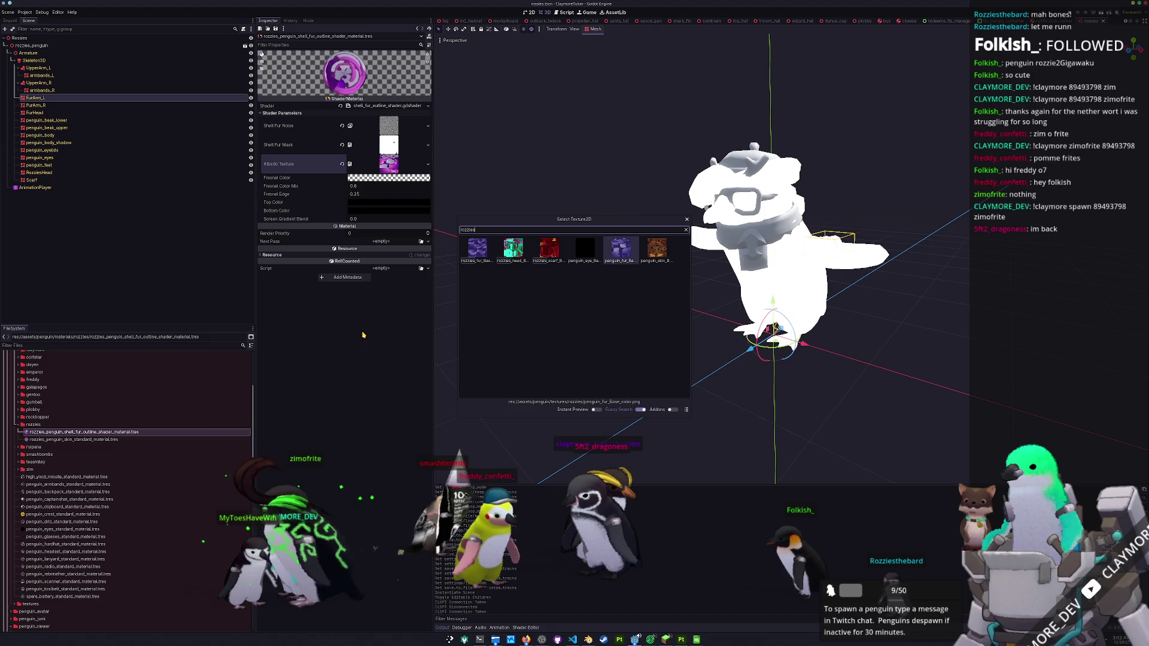
key(Left)
key(Left)
key(Left)
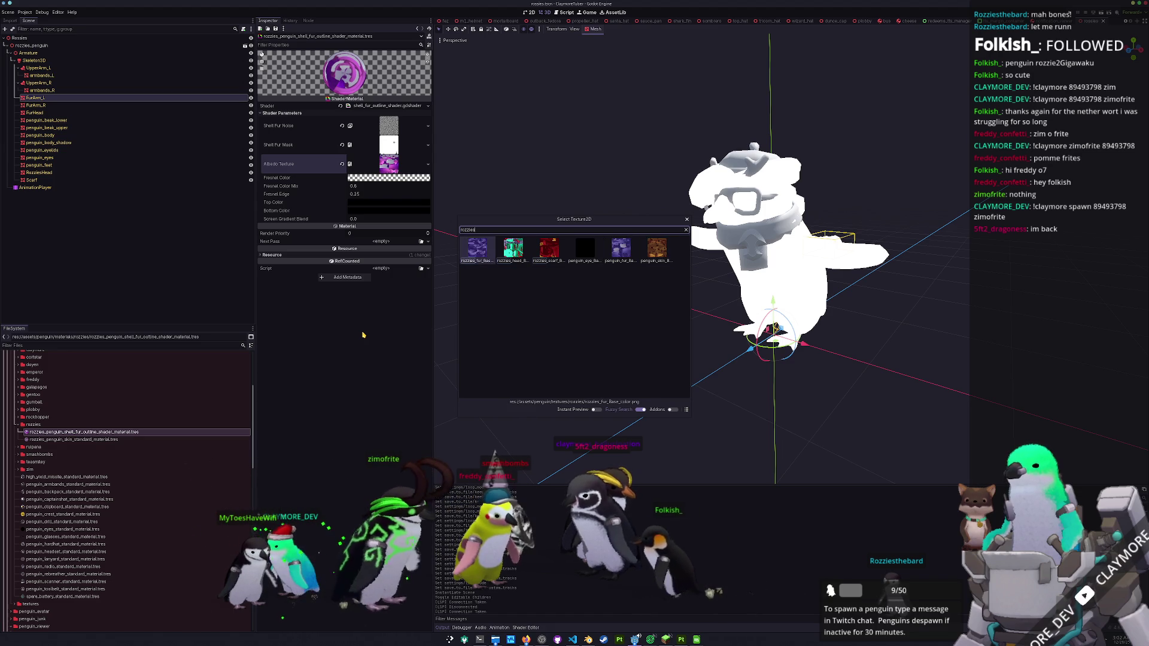
key(Right)
key(Right)
key(Right)
key(Return)
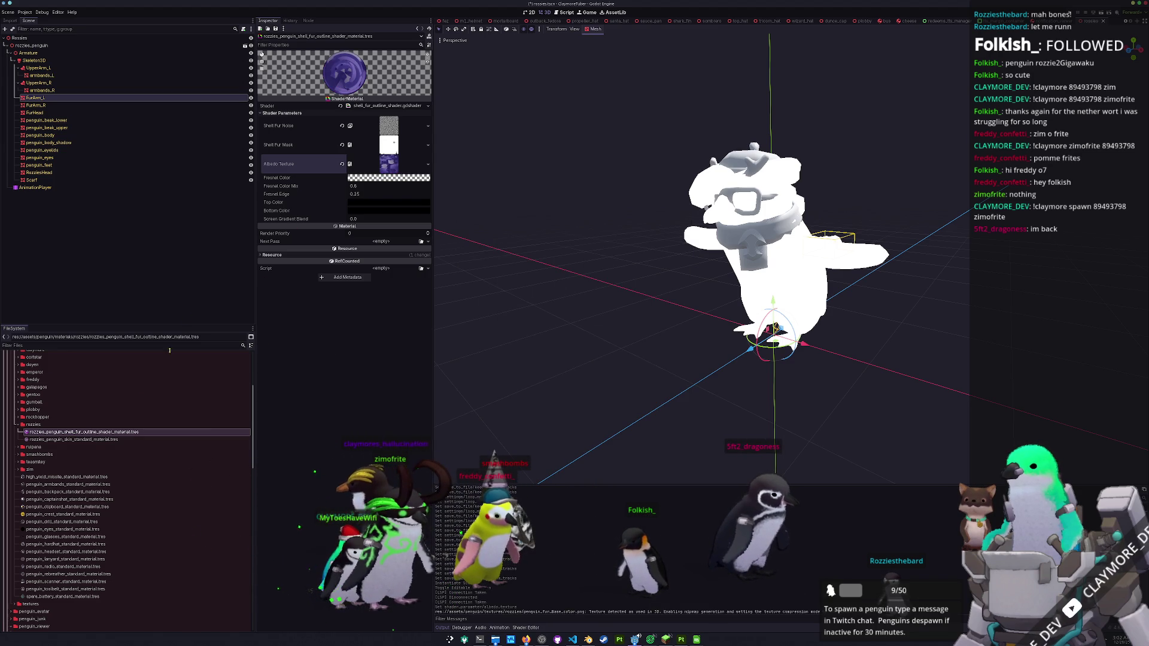
- Set rozzies_penguin_skin_standard_material's albedo texture to the rozzies penguin_skin texture
click(64, 440)
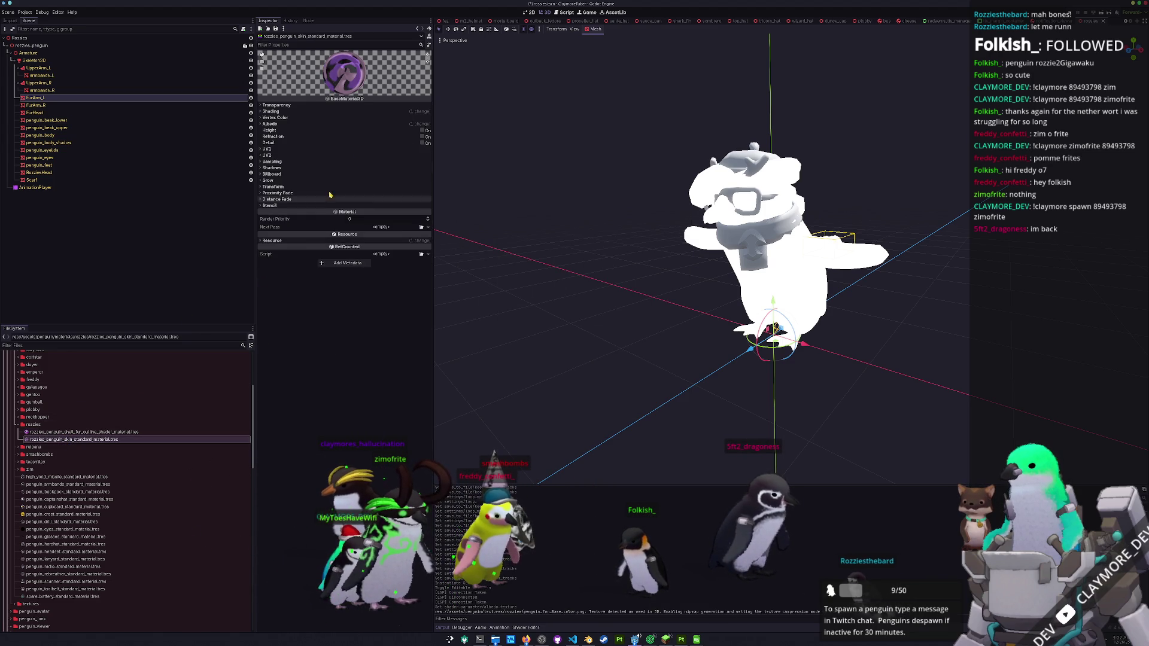
click(401, 123)
click(429, 145)
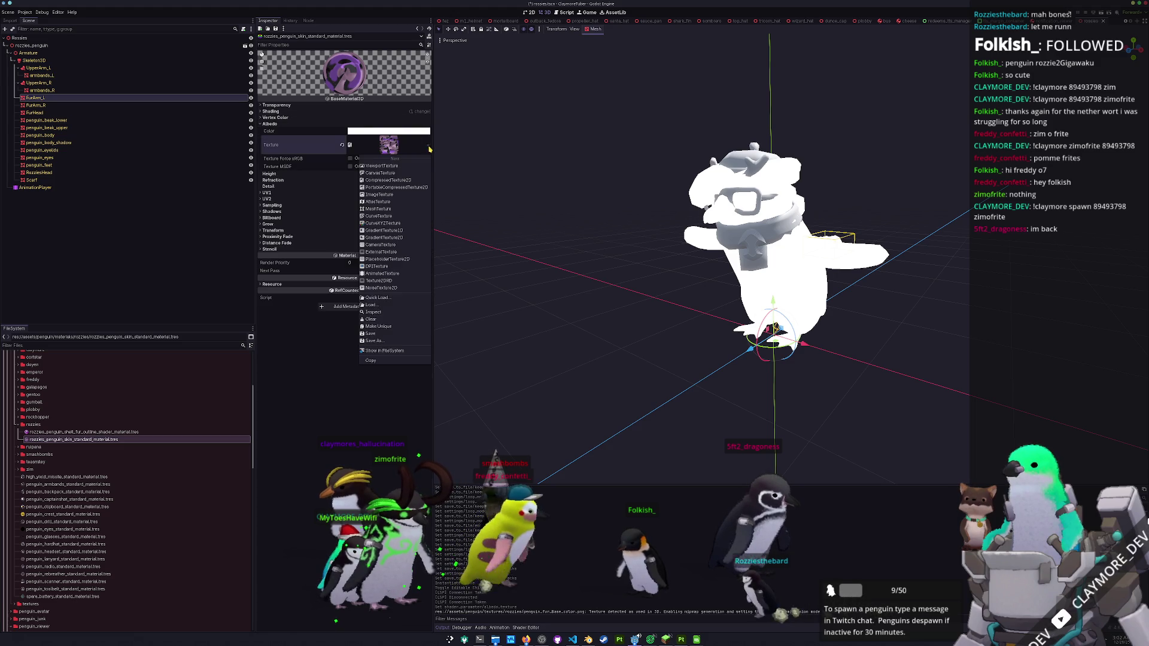
click(379, 298)
text(rozzie)
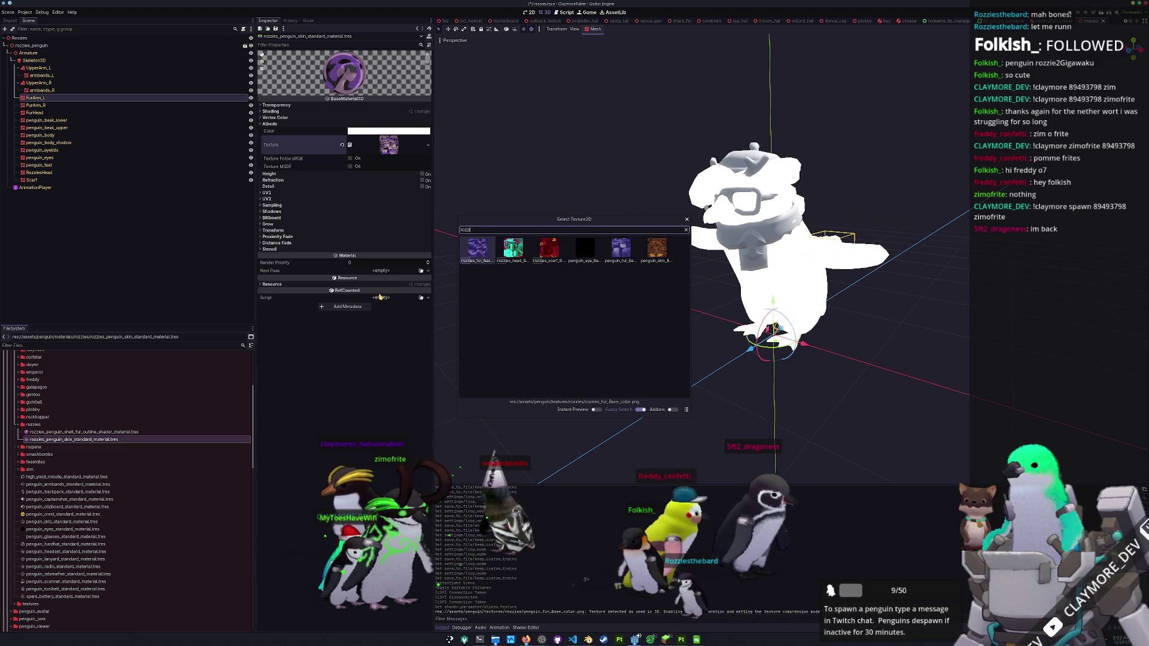
text(s skin)
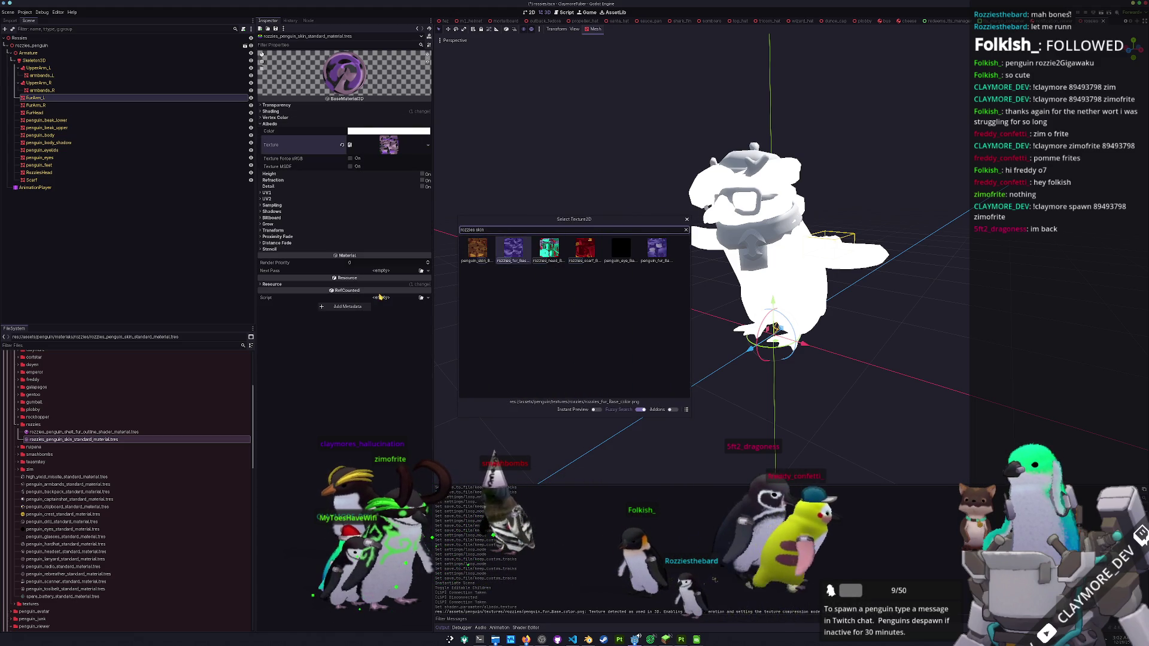
key(Return)
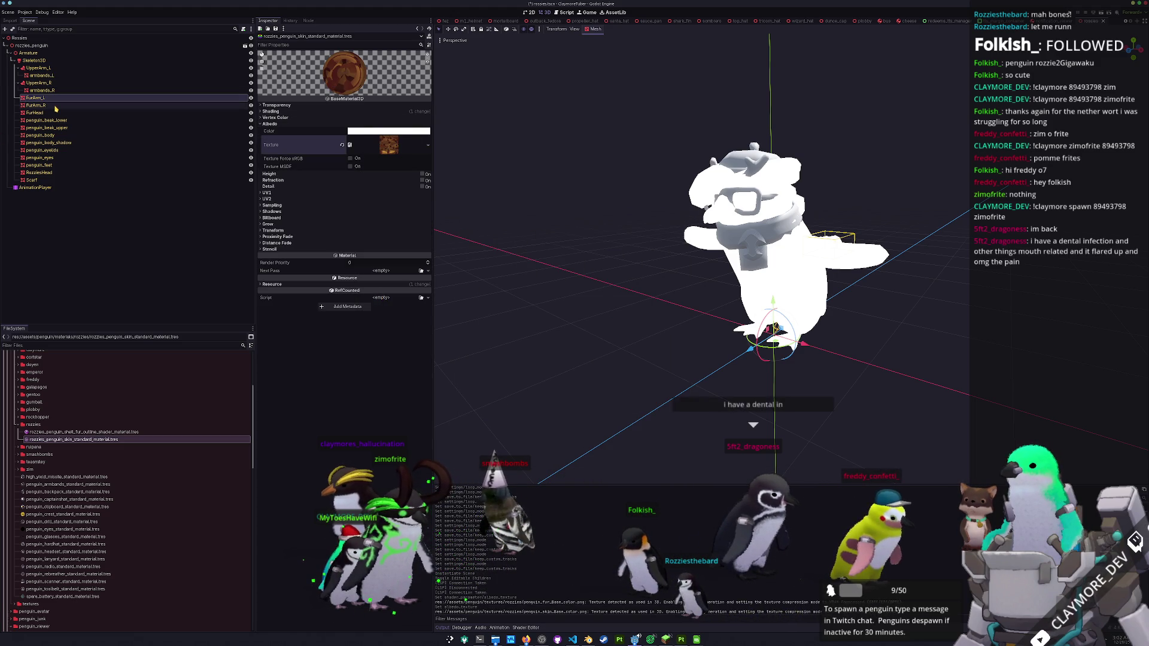
click(38, 105)
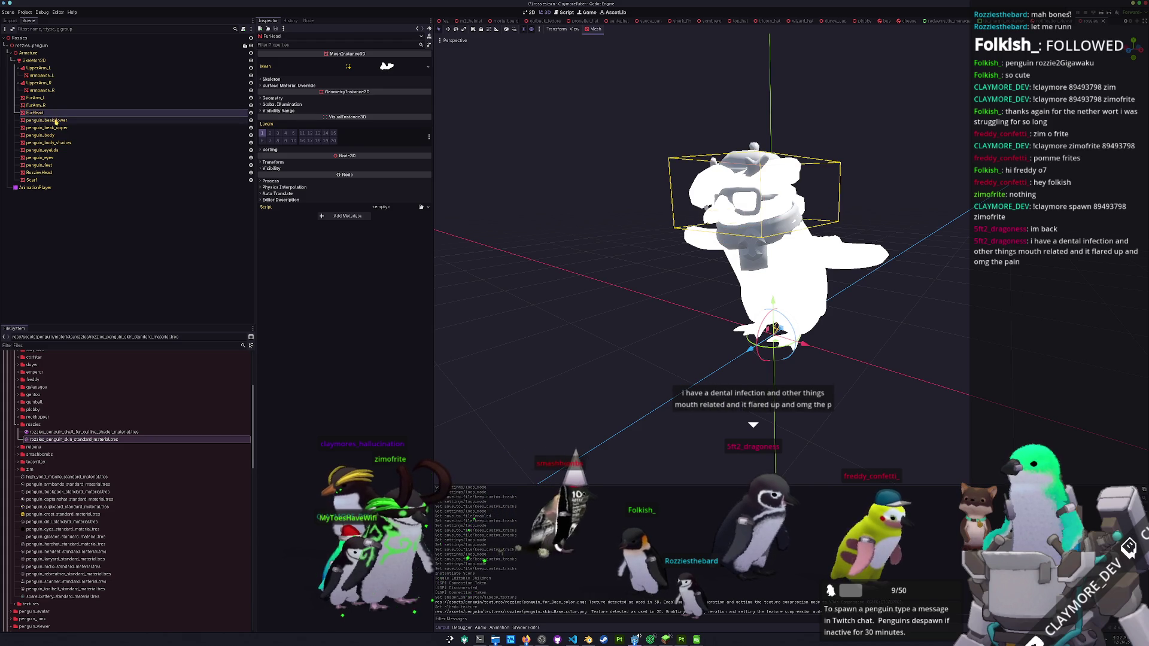
- Give penguin_body and penguin_eyelids the rozzies shell-fur outline material as their Material Override
click(54, 121)
click(55, 128)
click(56, 135)
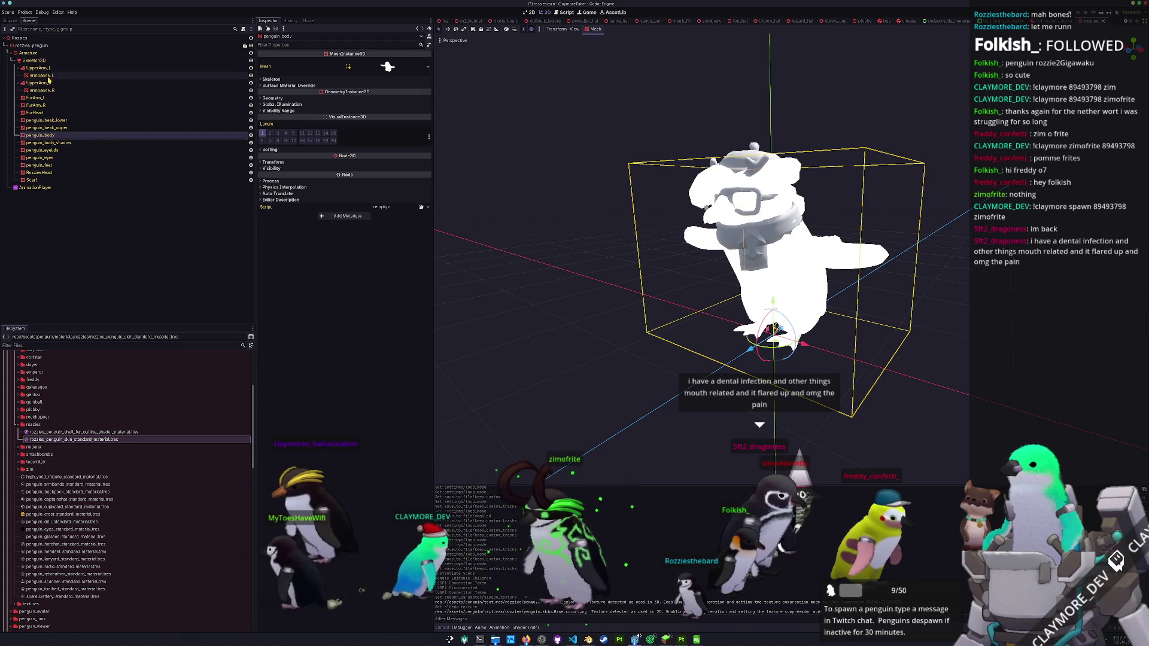
ctrl+click(60, 150)
click(372, 98)
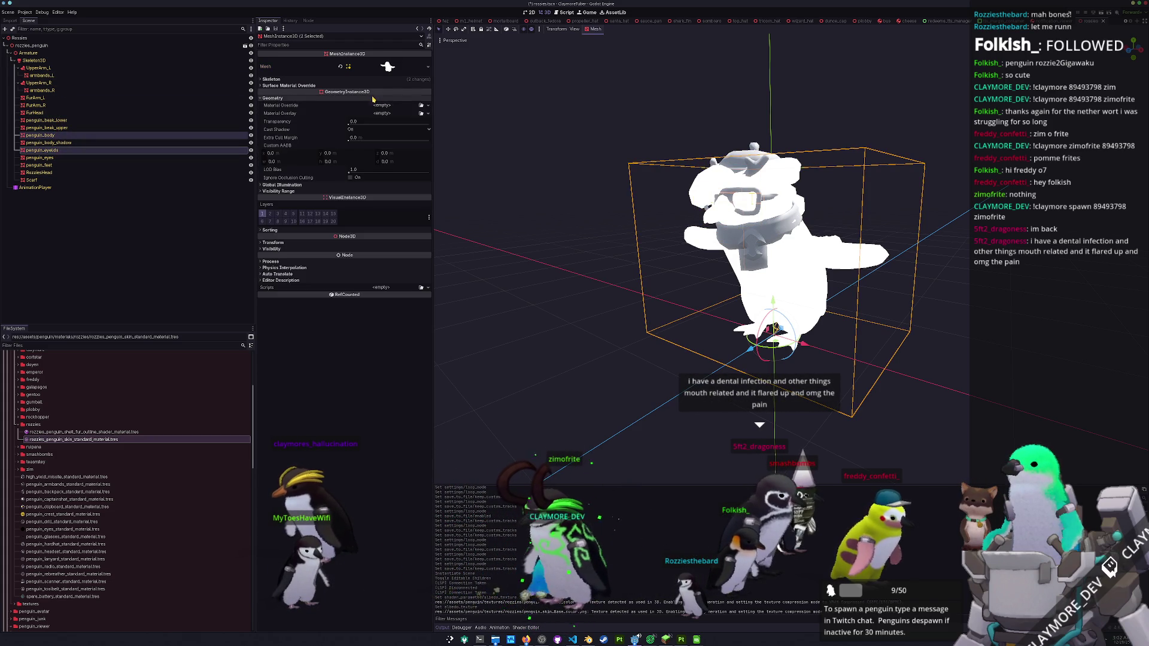
click(421, 106)
text(rozzies_)
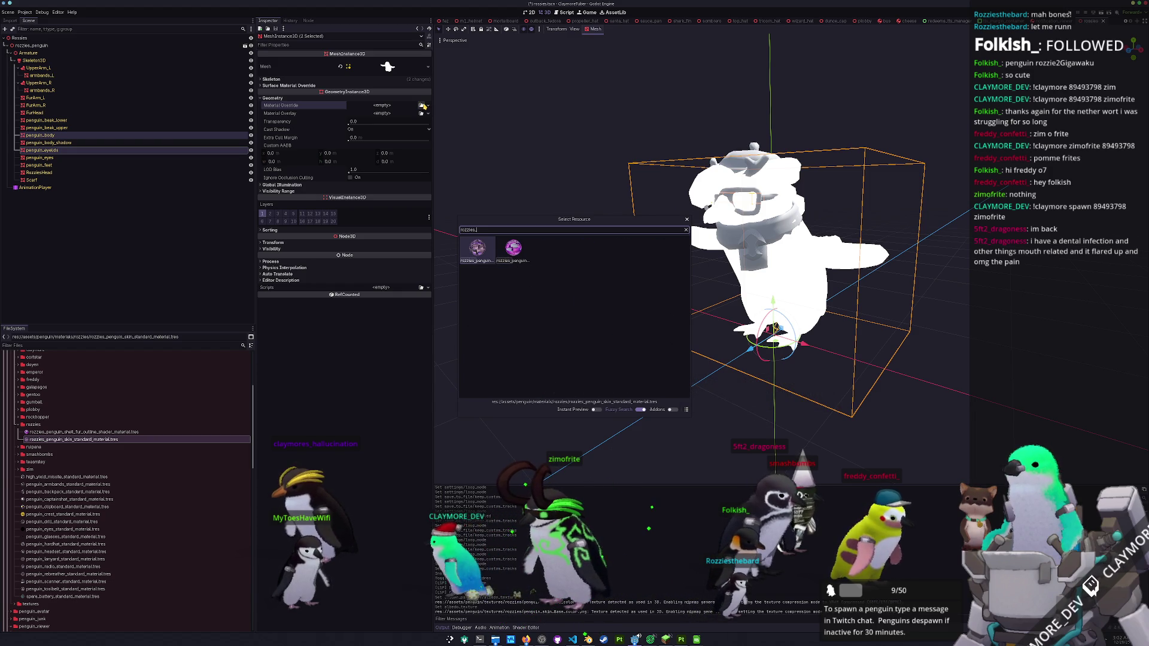
key(Right)
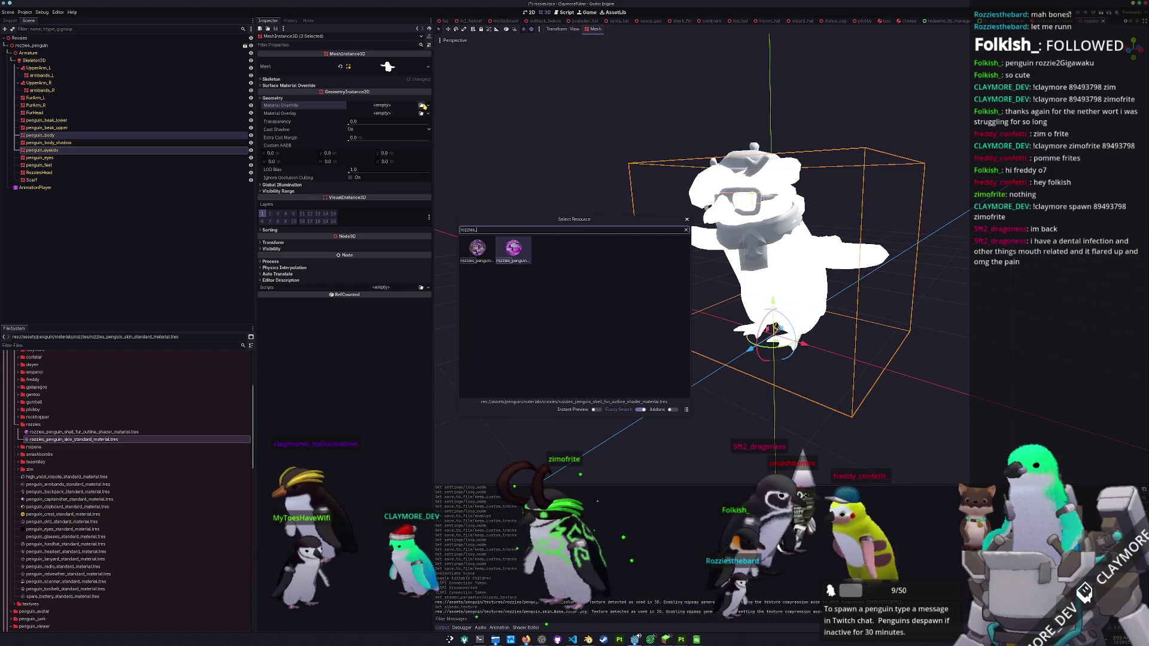
key(Return)
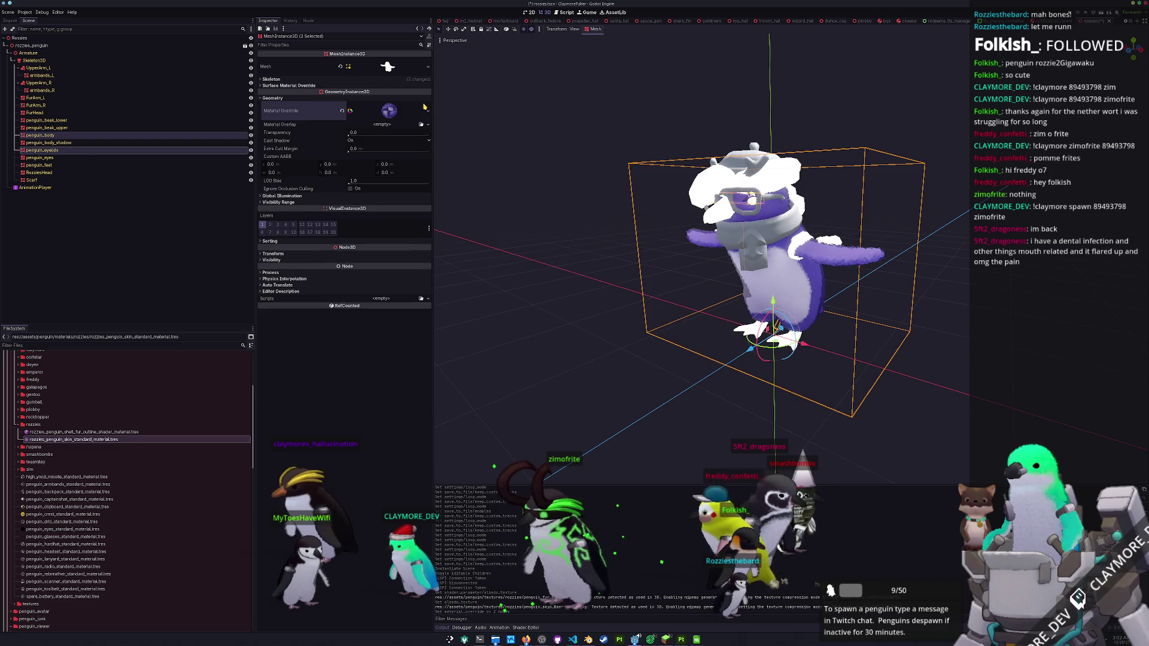
- Orbit around the now purple, furry penguin, then move over to Substance Painter
click(590, 321)
mouse_move(590, 321)
mouse_down()
mouse_move(543, 349)
mouse_move(603, 333)
mouse_move(632, 274)
mouse_move(600, 496)
mouse_up()
scroll(604, 326, up, 5)
scroll(600, 496, down, 3)
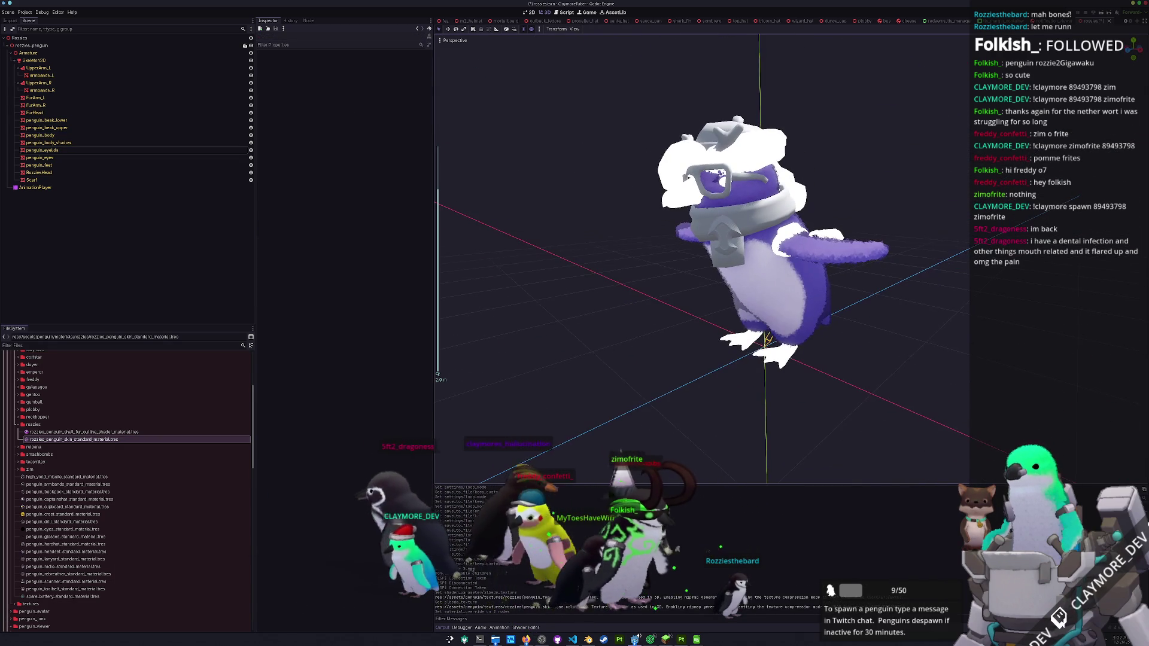
click(682, 640)
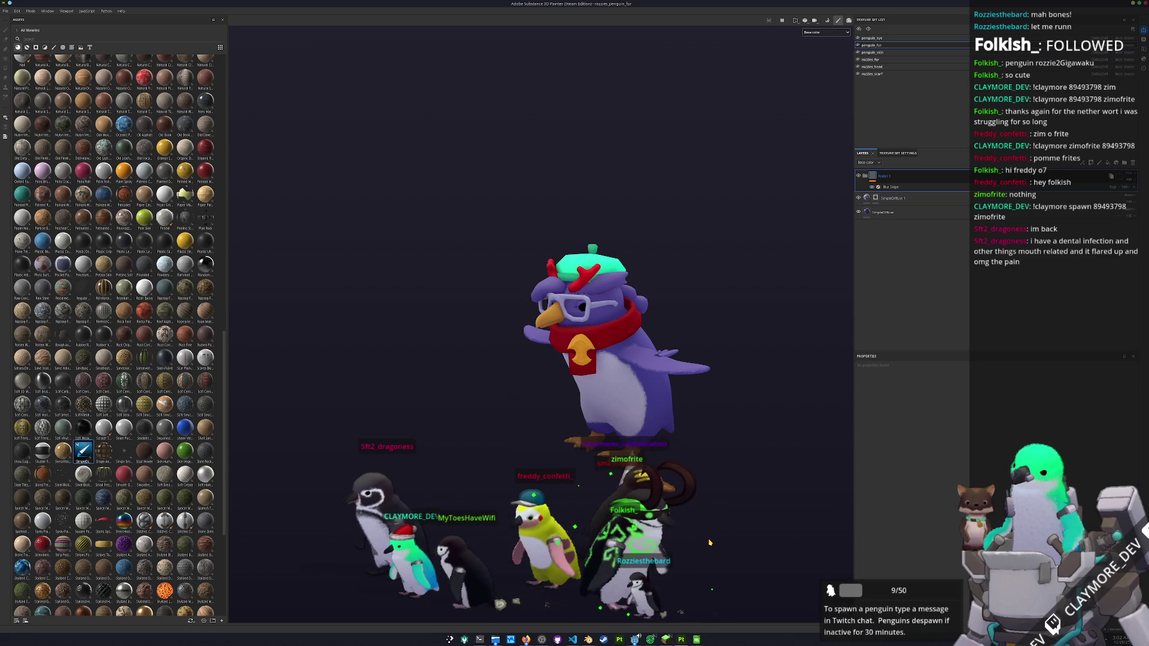
- Switch back to Godot, frame the rozzies penguin, and select its penguin_feet mesh
key(alt+Tab)
key(f)
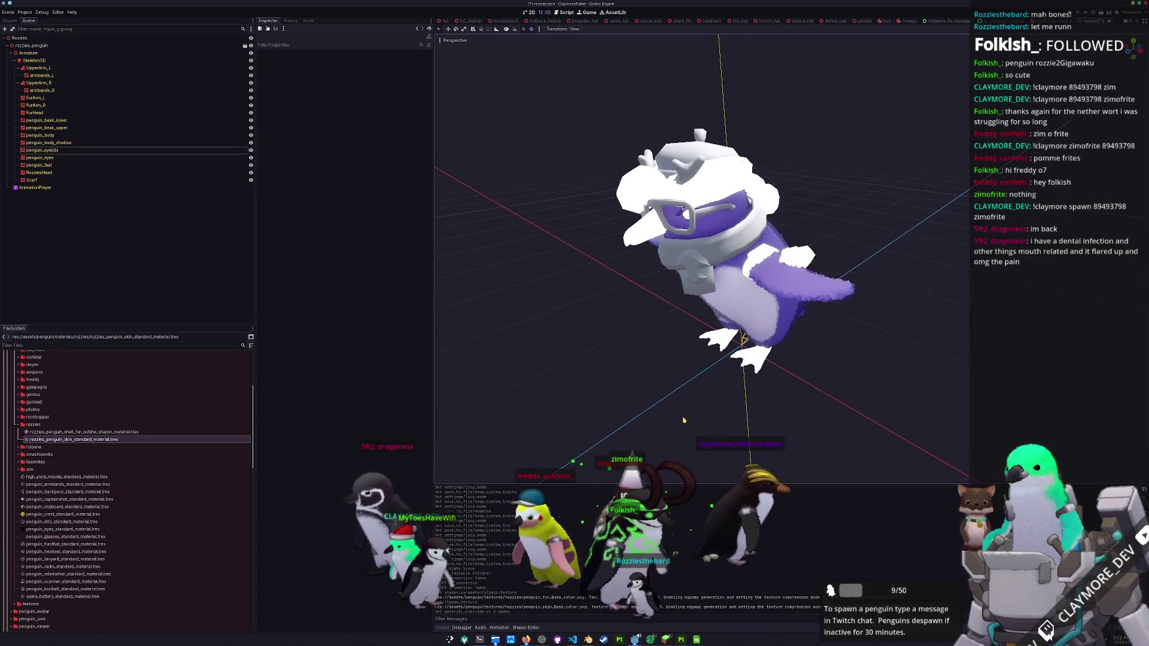
key(super+w)
key(Escape)
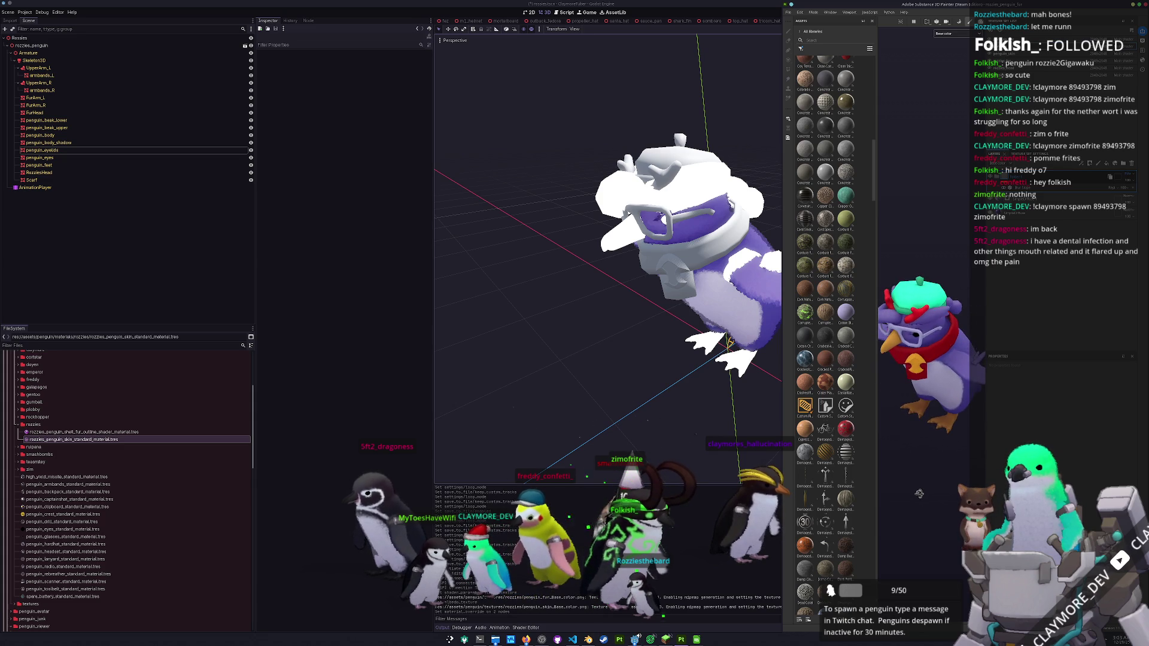
scroll(699, 415, down, 2)
scroll(711, 406, up, 2)
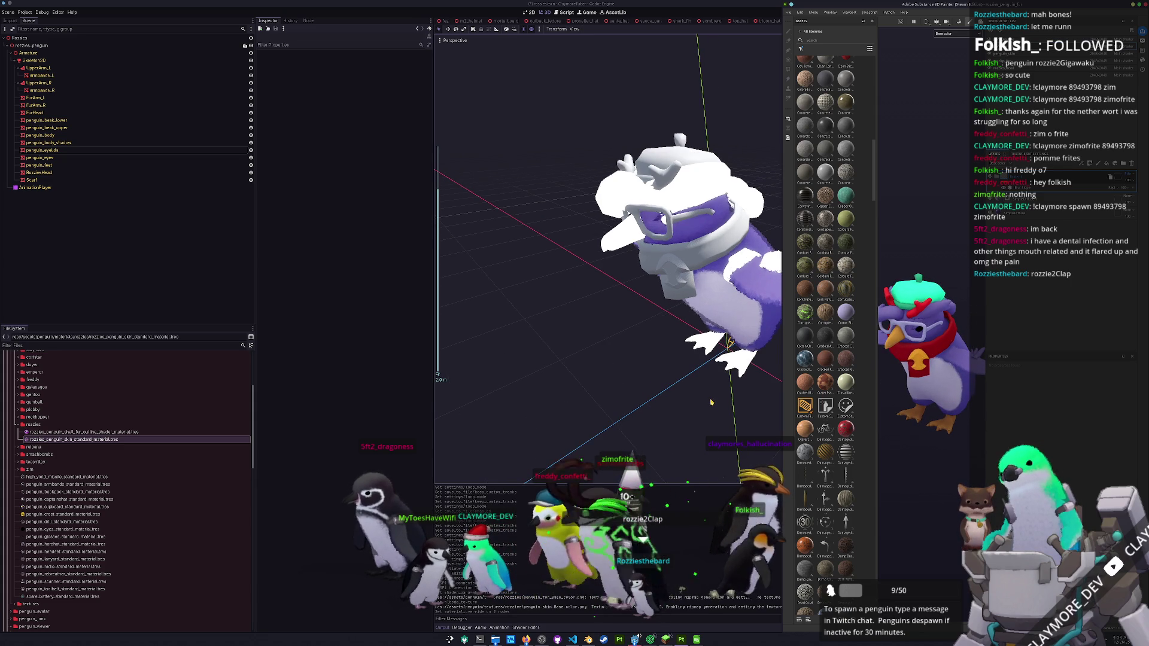
mouse_move(704, 399)
mouse_down()
mouse_move(704, 384)
mouse_move(684, 393)
mouse_up()
click(720, 364)
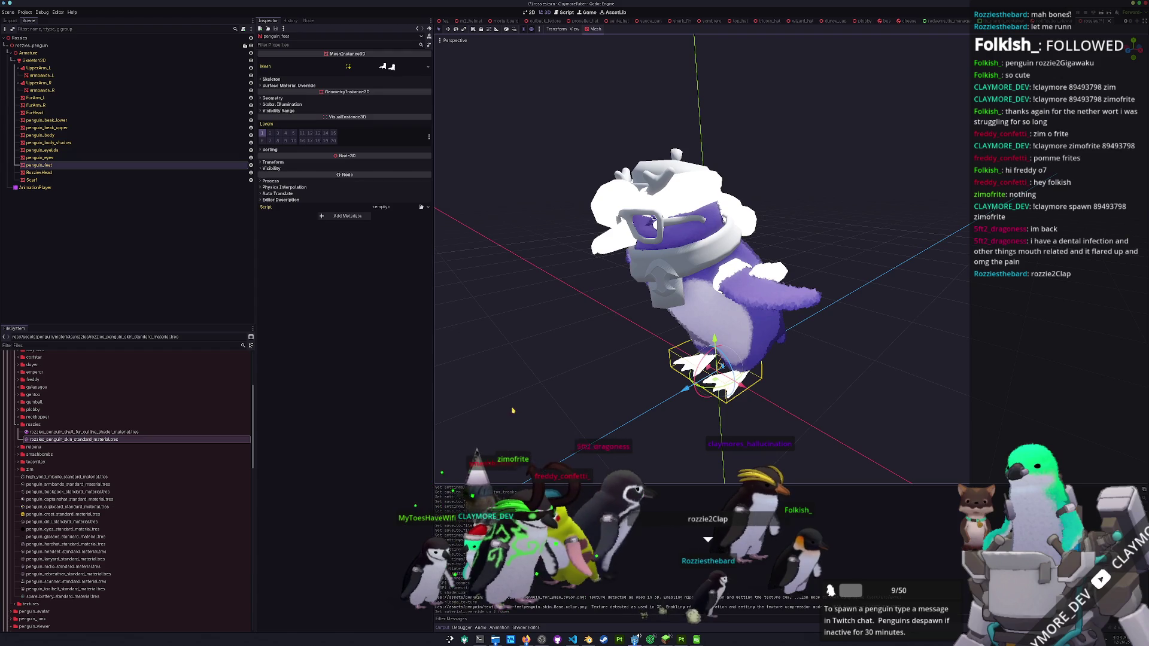
- Give penguin_feet, penguin_beak_lower and penguin_beak_upper the 'rozzie' penguin material as Material Override
ctrl+click(47, 121)
ctrl+click(60, 127)
click(304, 97)
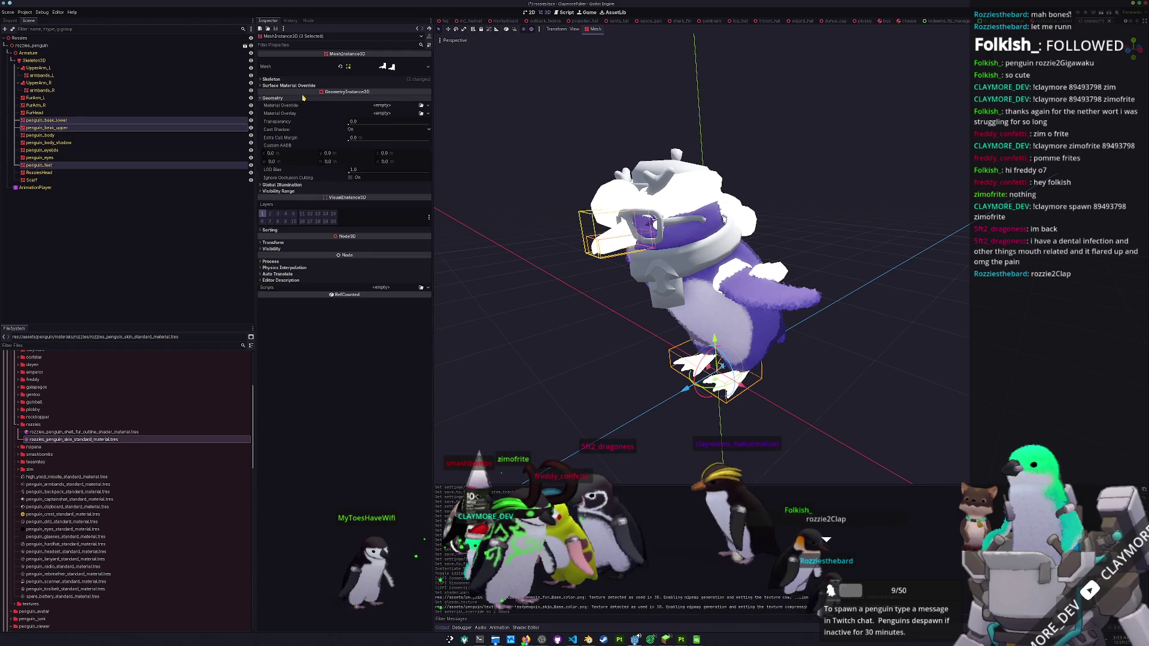
click(421, 106)
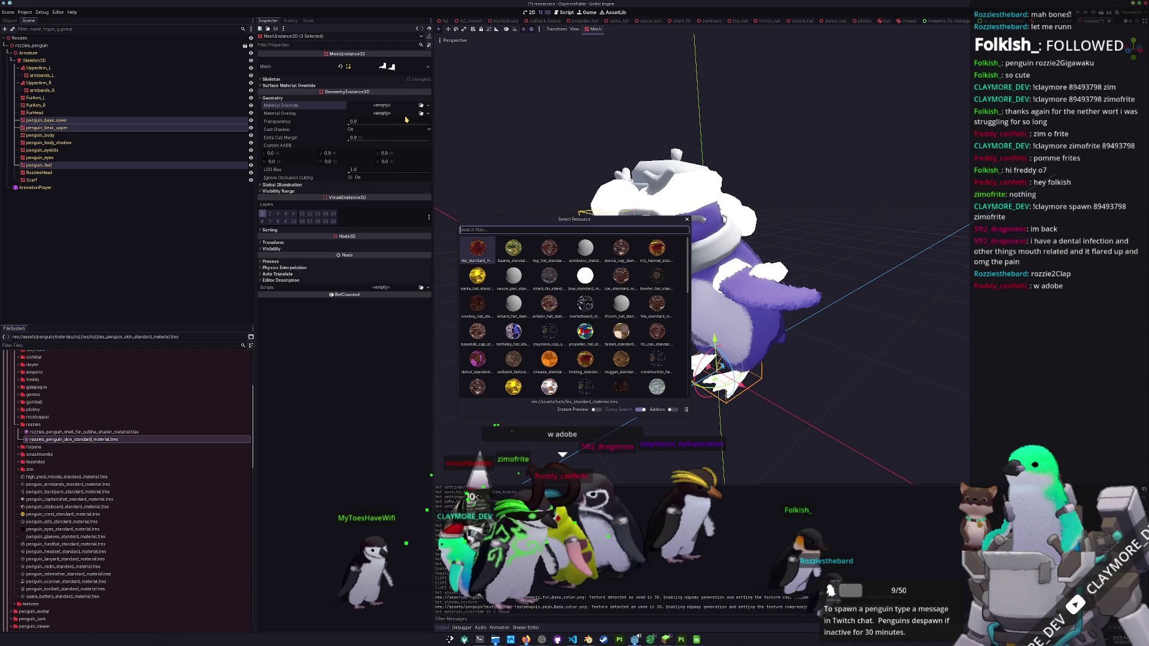
text(rozzie)
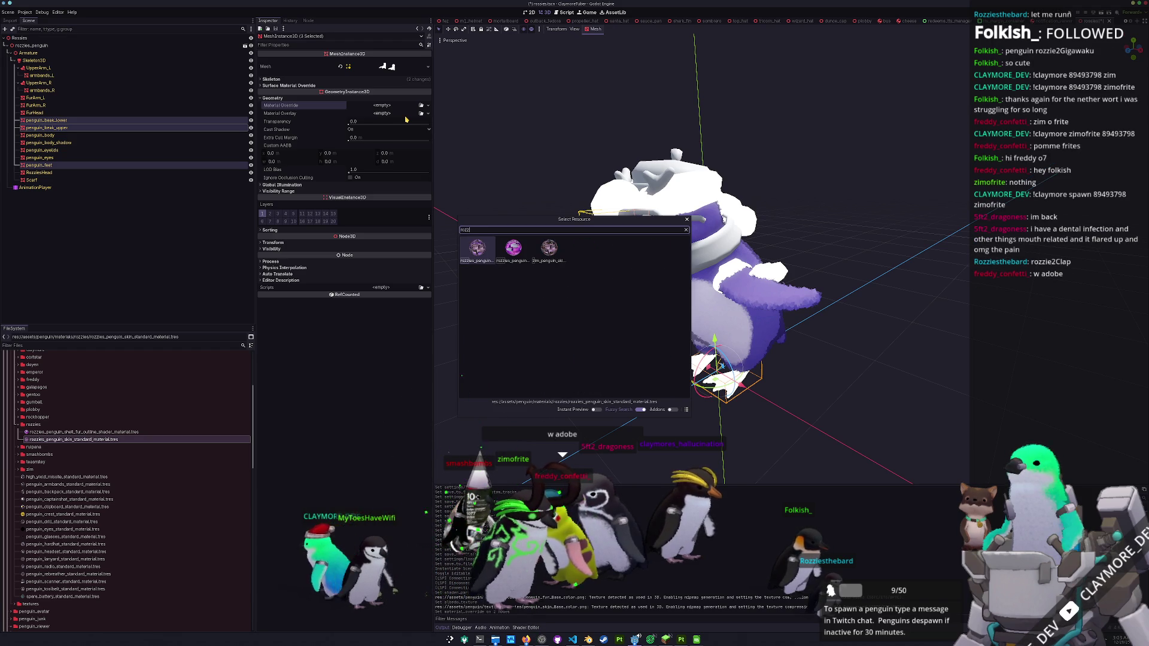
key(Return)
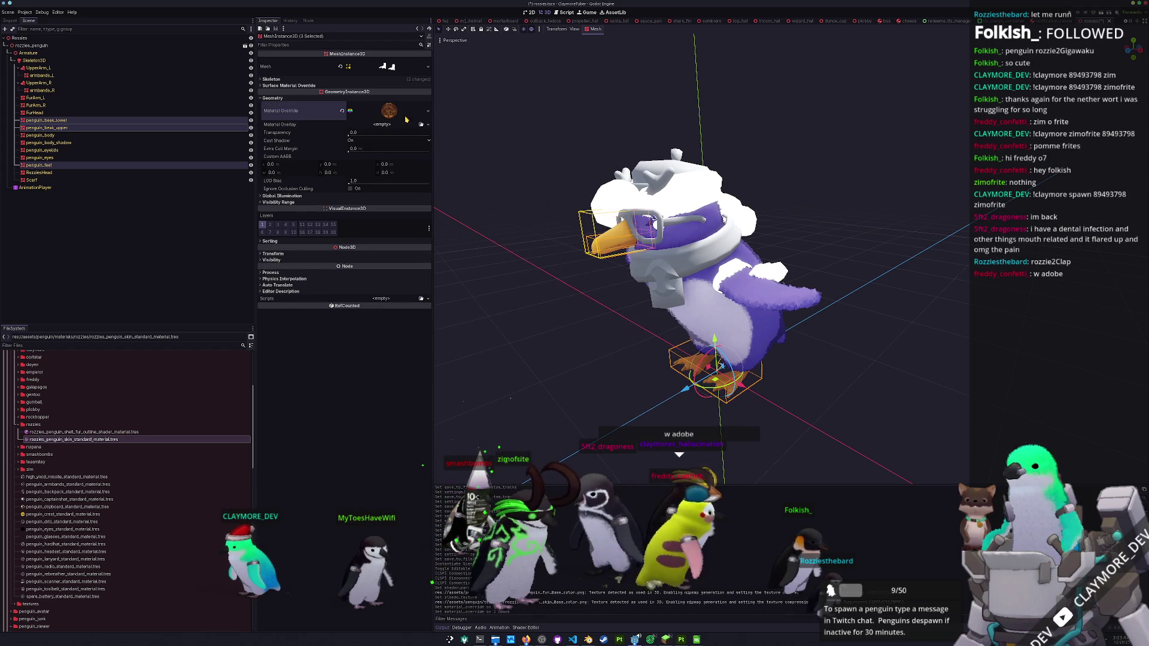
click(497, 297)
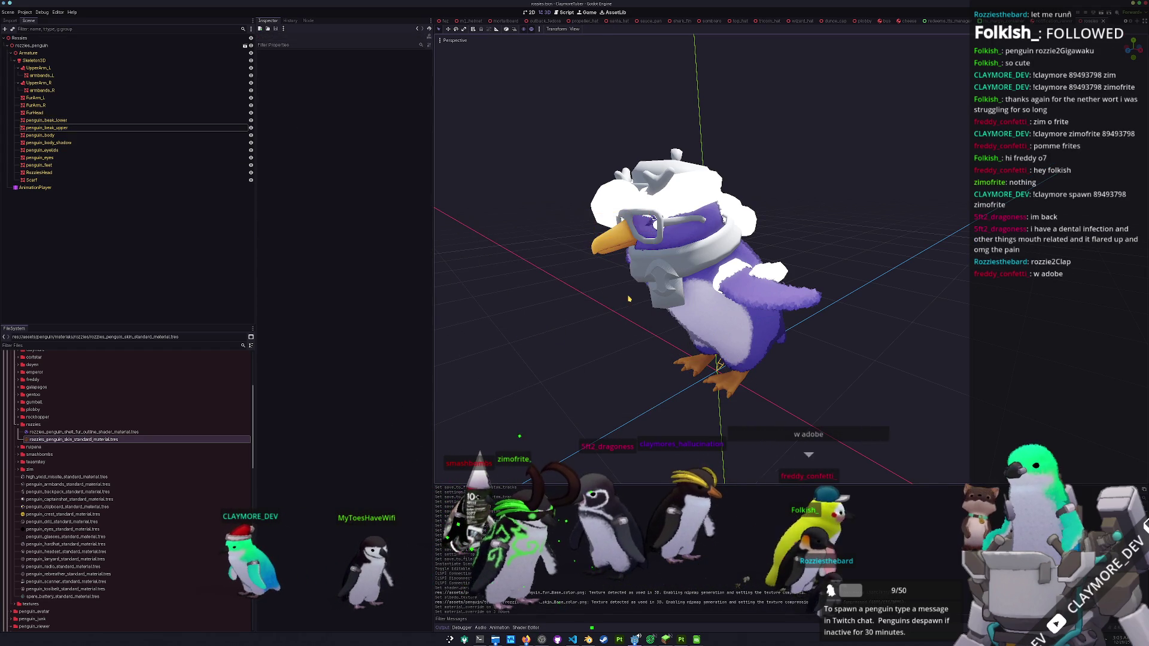
click(726, 280)
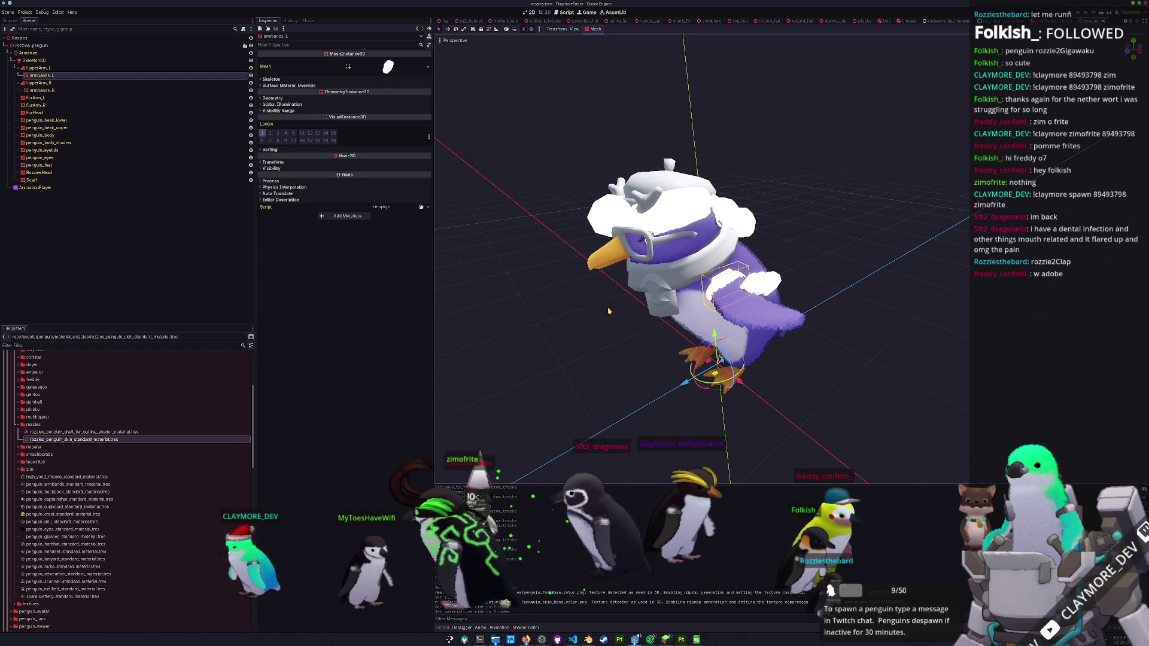
- Apply the 'ar' material as a Material Override to armbands_L and armbands_R
mouse_move(608, 311)
mouse_down()
mouse_move(656, 303)
mouse_move(421, 267)
mouse_up()
shift+click(694, 282)
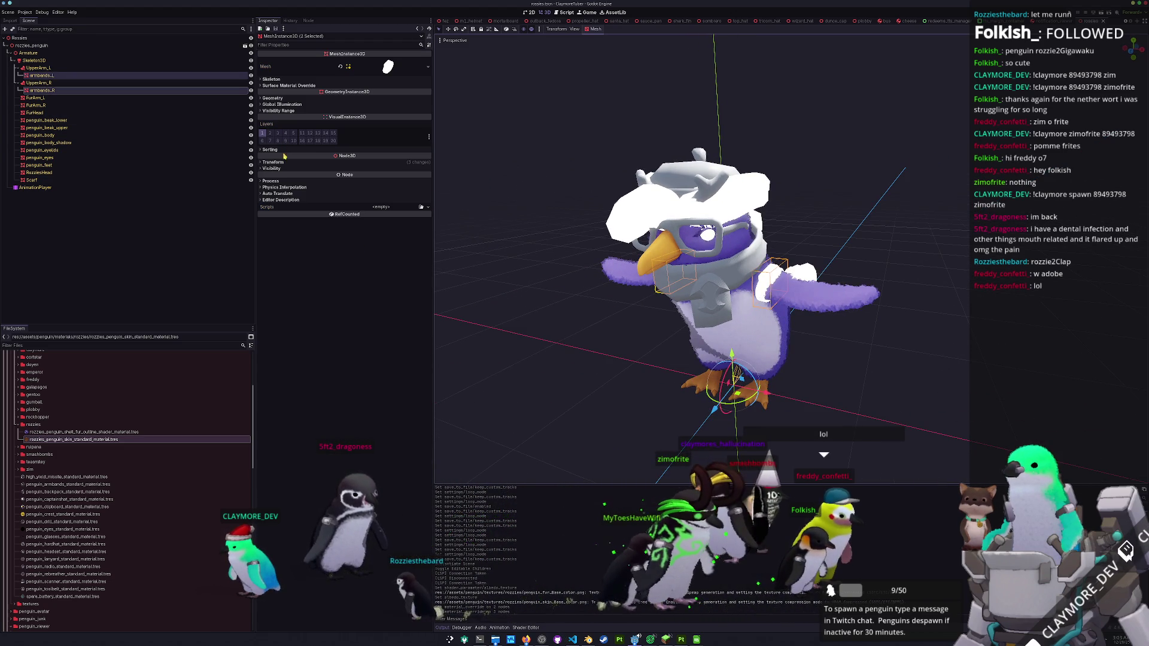
click(273, 98)
click(382, 105)
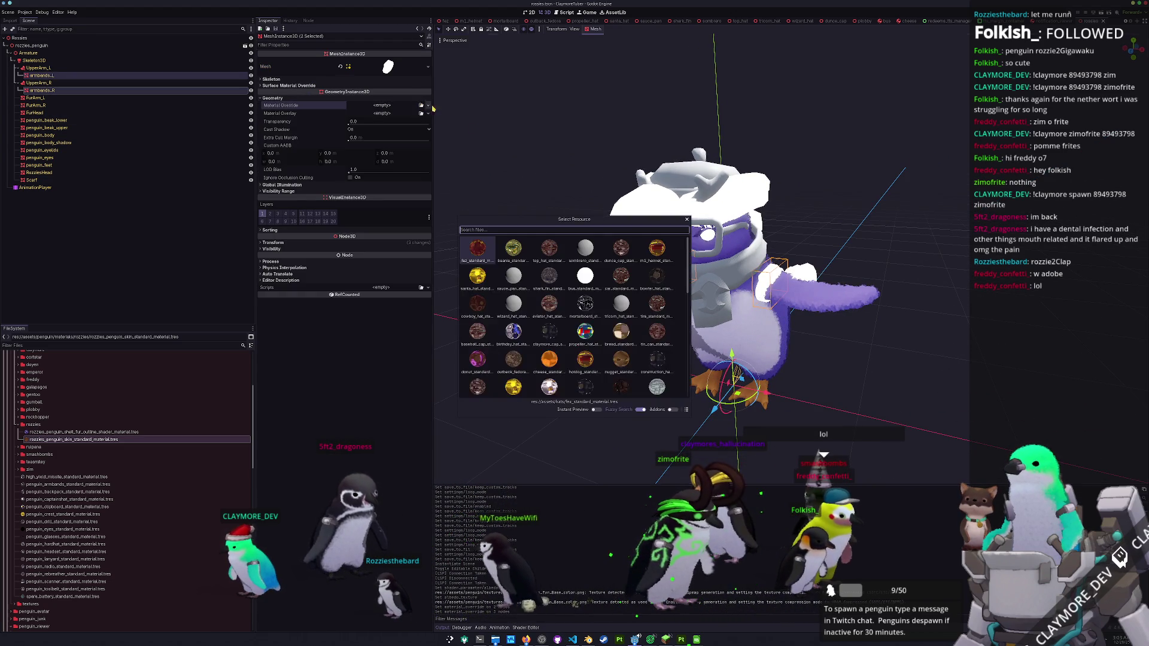
text(arm)
key(Return)
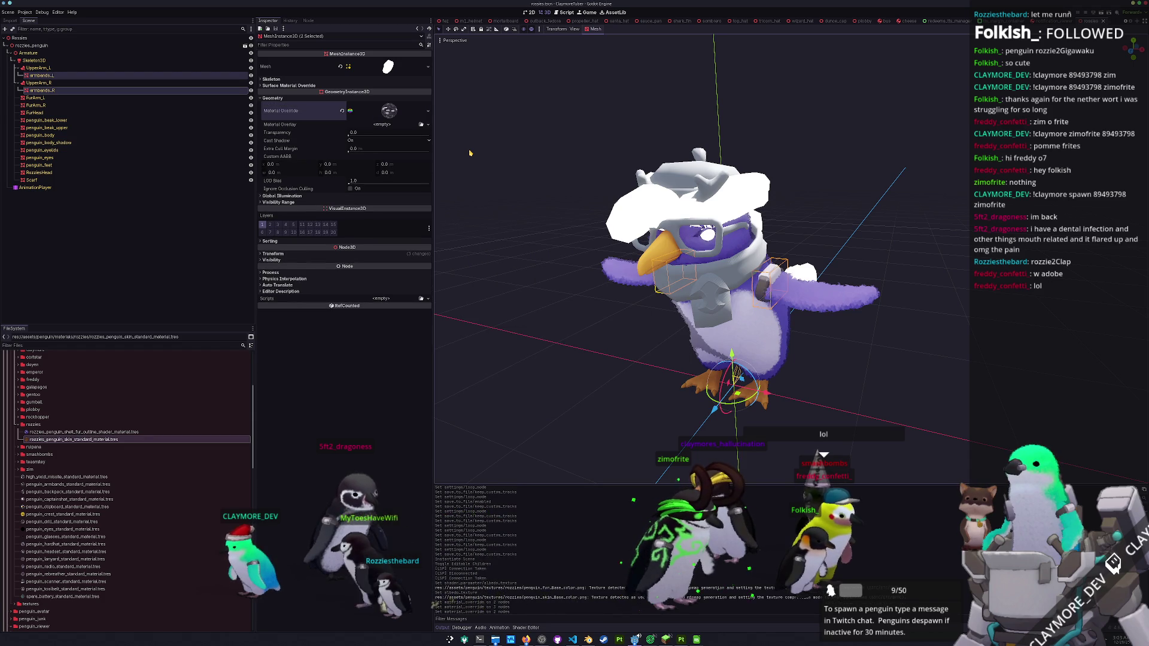
- Check the head mesh's Geometry settings, then select FurArm_L from a frontal view
click(721, 235)
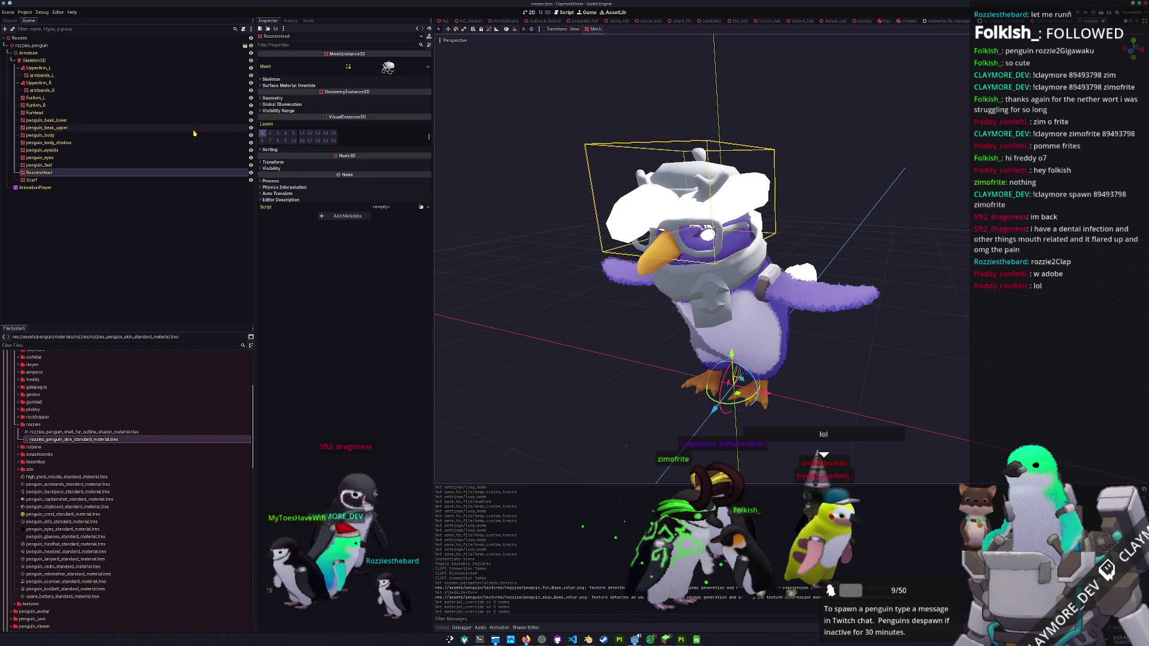
click(296, 99)
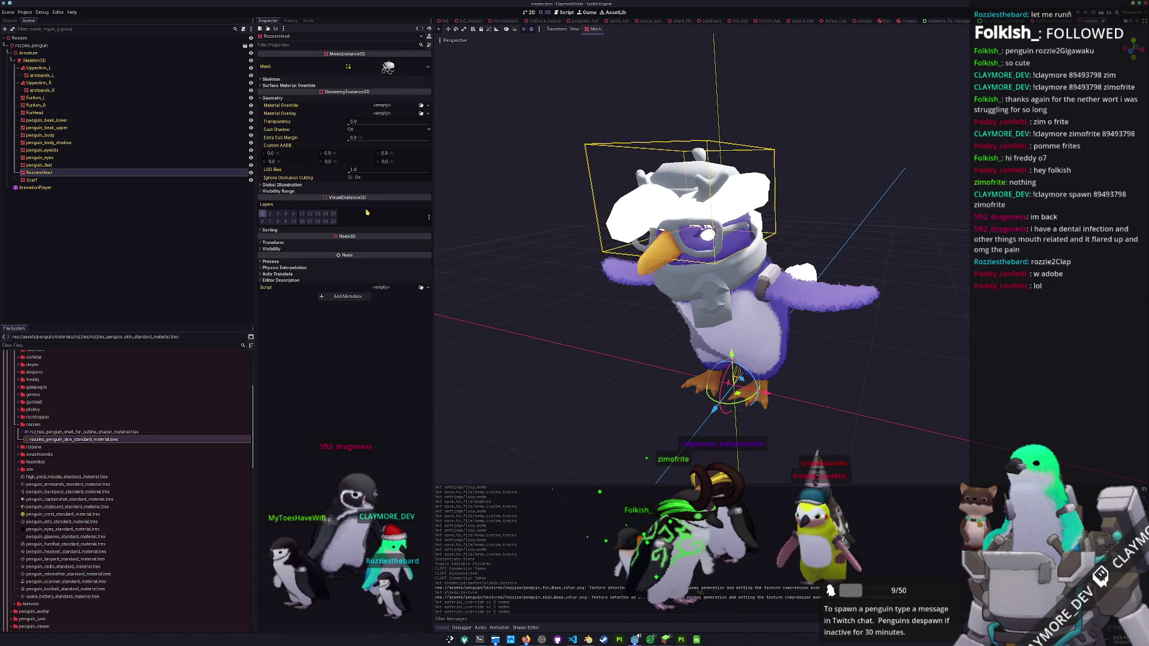
click(775, 288)
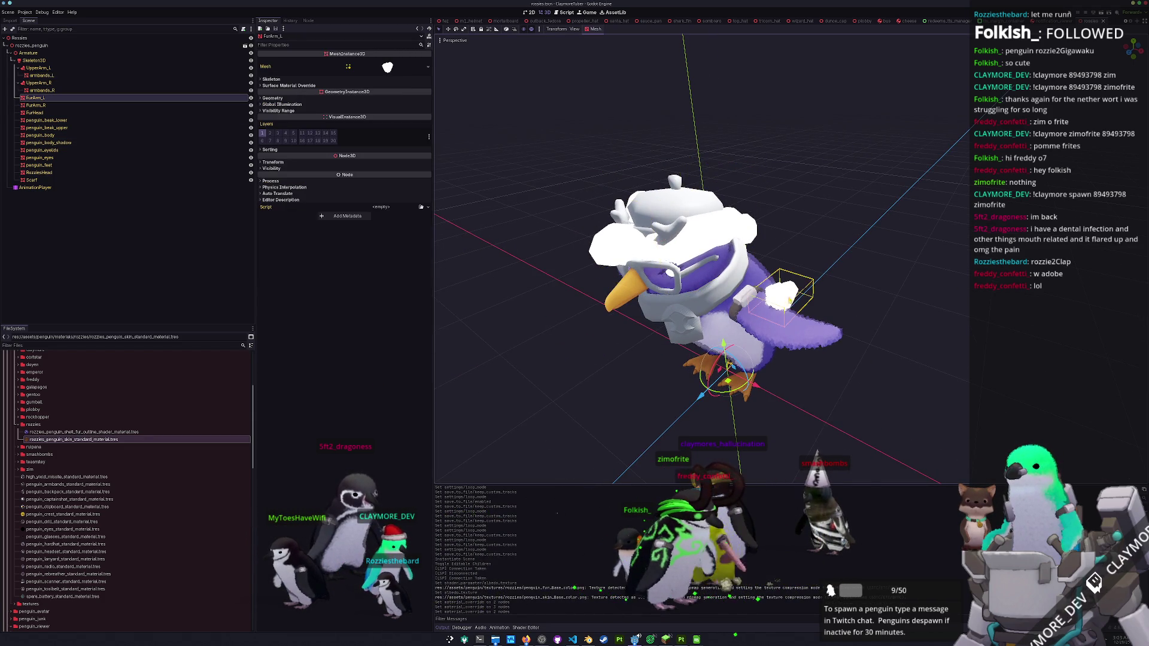
drag(840, 265, 837, 250)
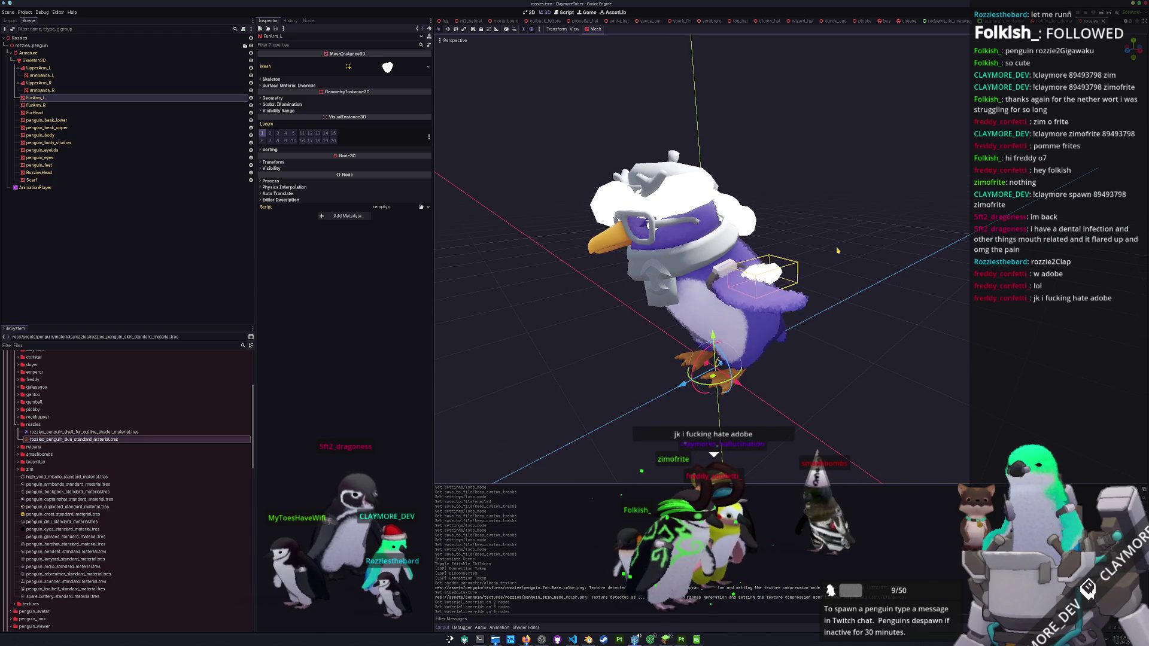
scroll(4, 537, down, 8)
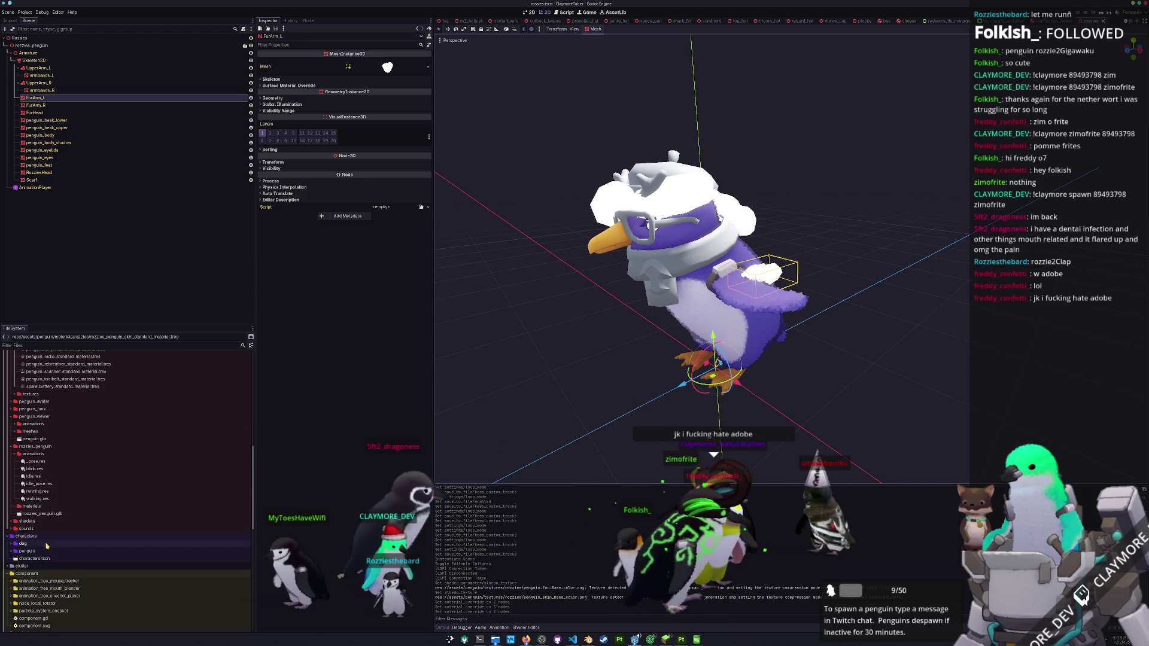
right_click(29, 506)
mouse_move(87, 509)
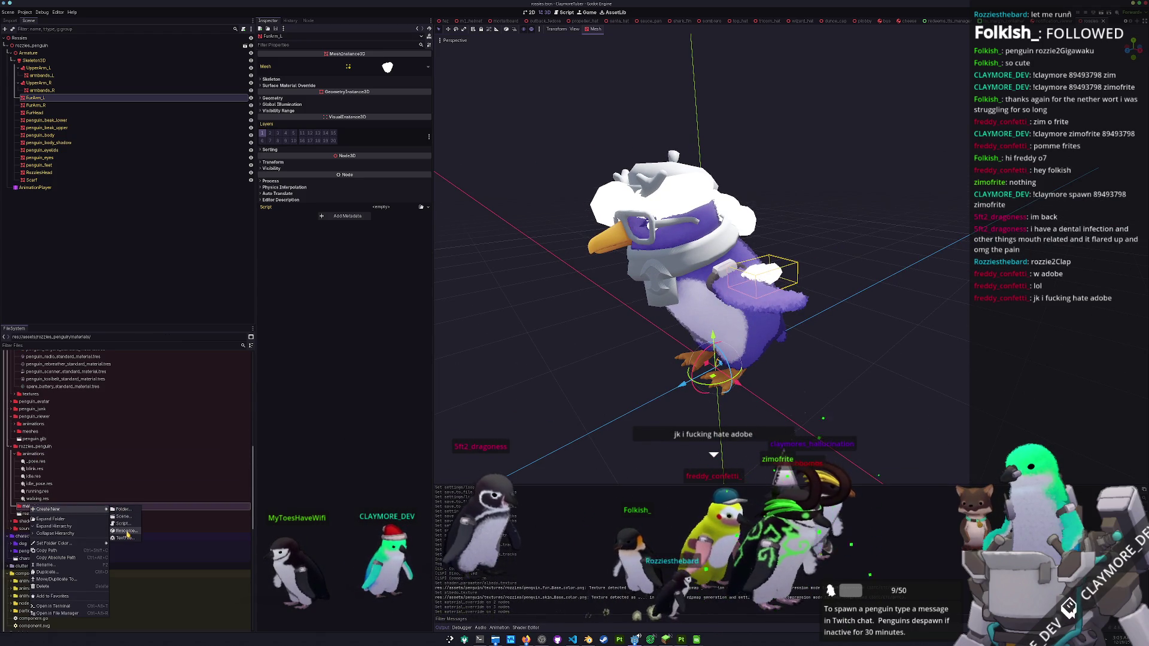
click(124, 531)
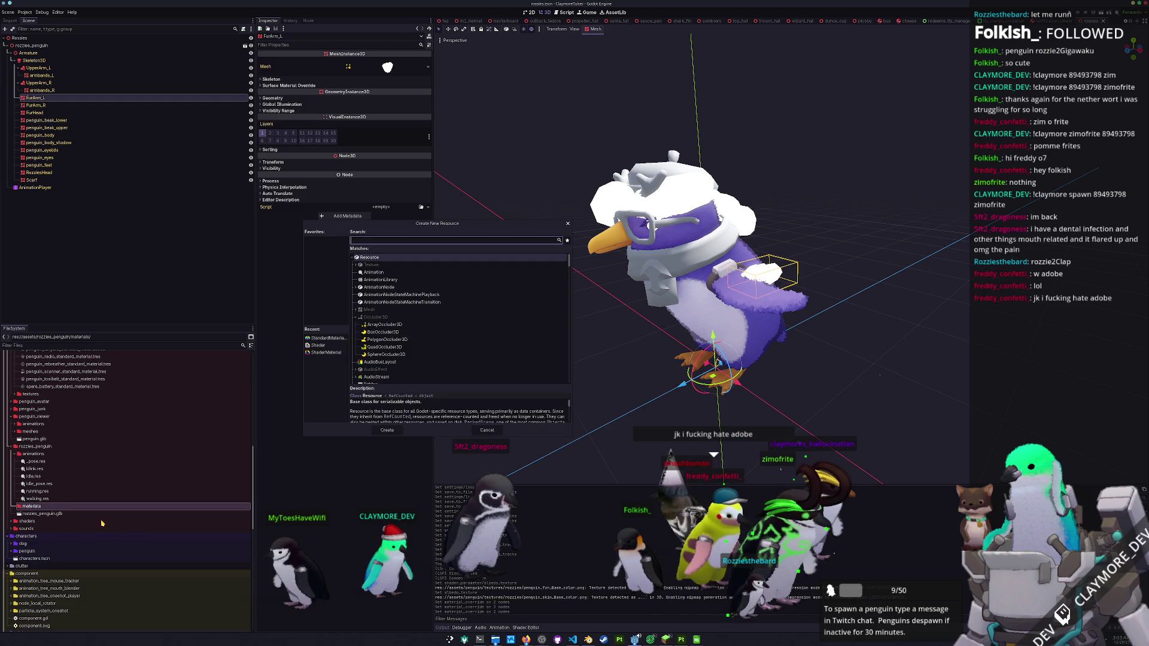
text(shader)
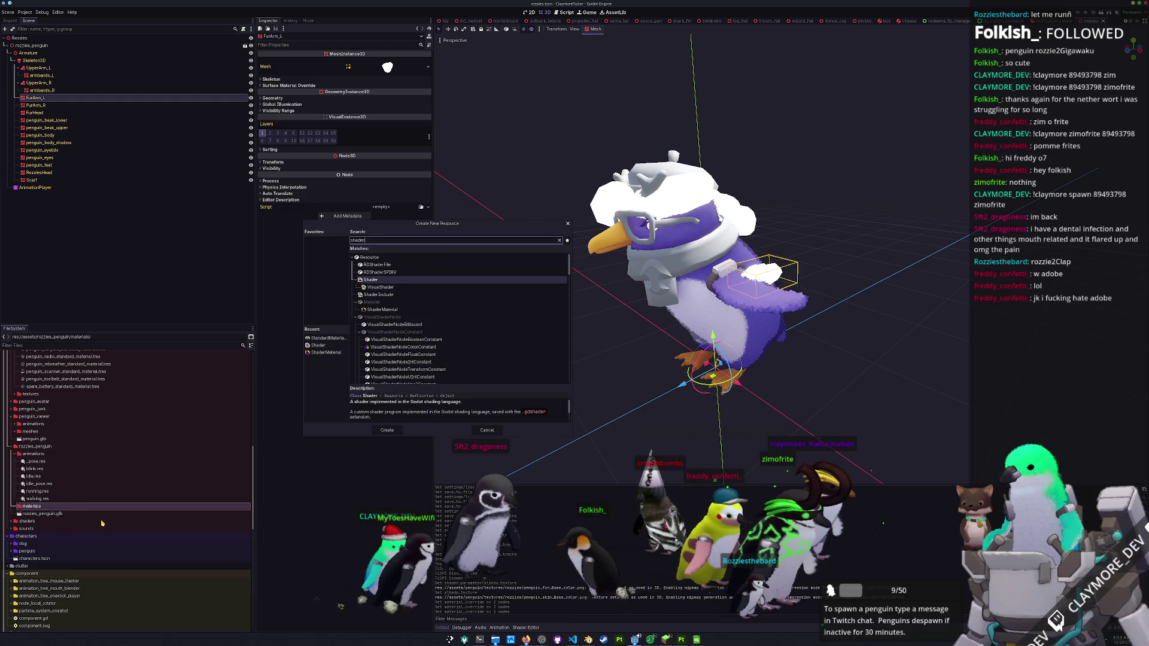
key(Escape)
scroll(90, 479, down, 10)
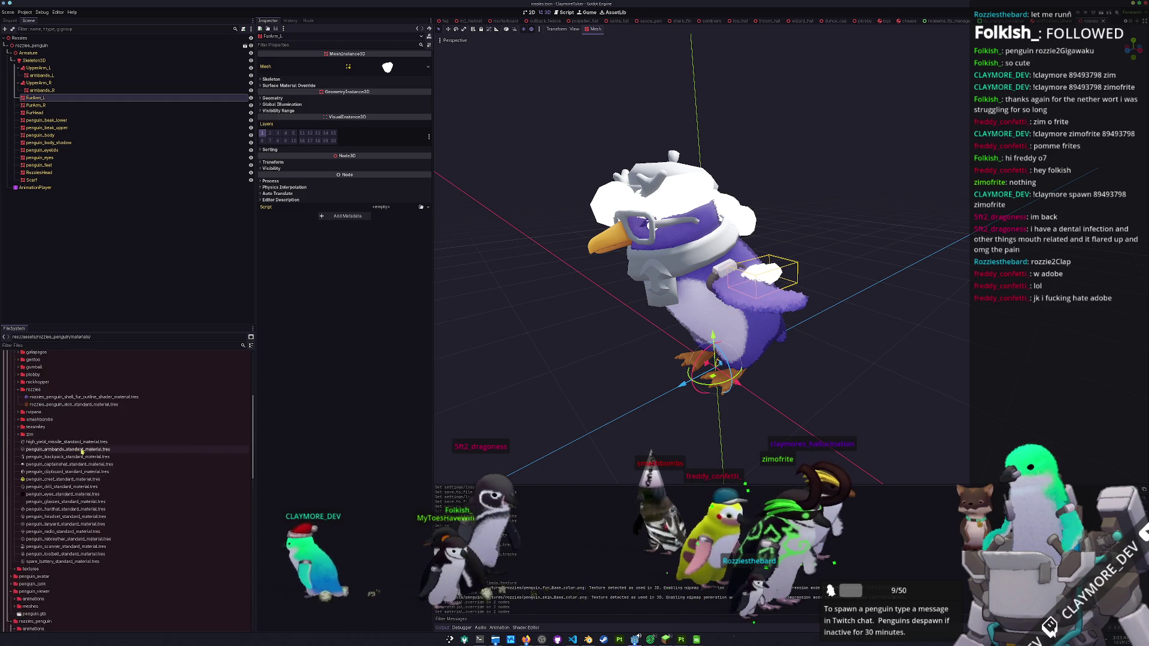
- Duplicate shell_fur_outline as rozzies_fur_shell_fur_outline_shader_material.tres and move it into rozzies_penguin/materials
click(85, 502)
key(ctrl+d)
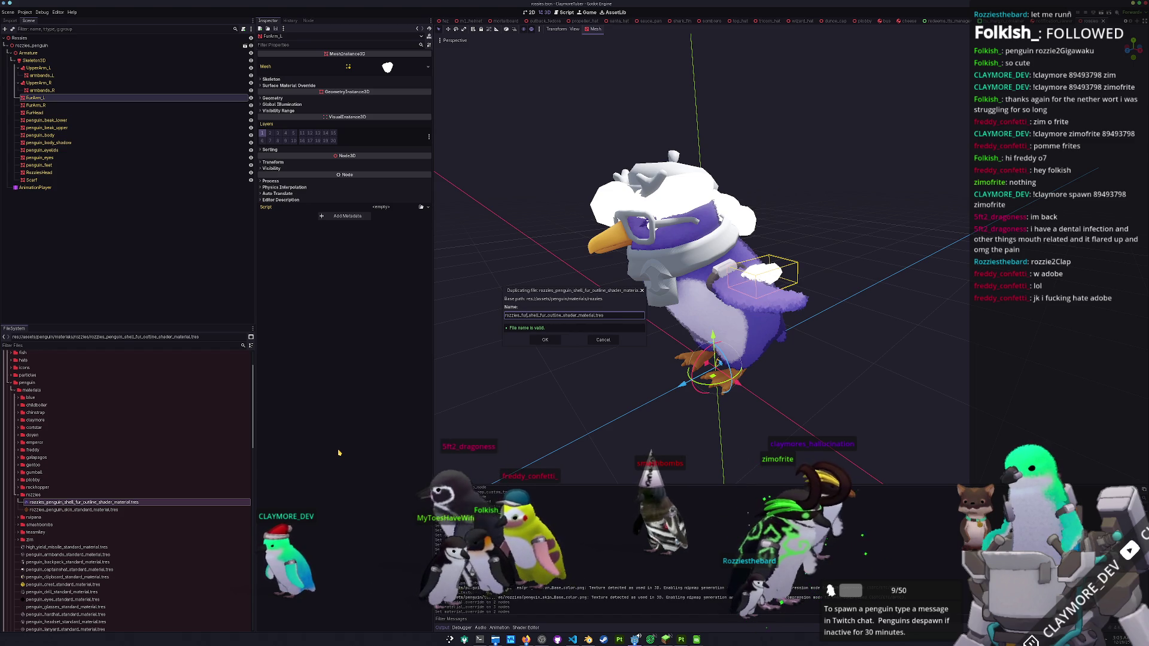
click(545, 340)
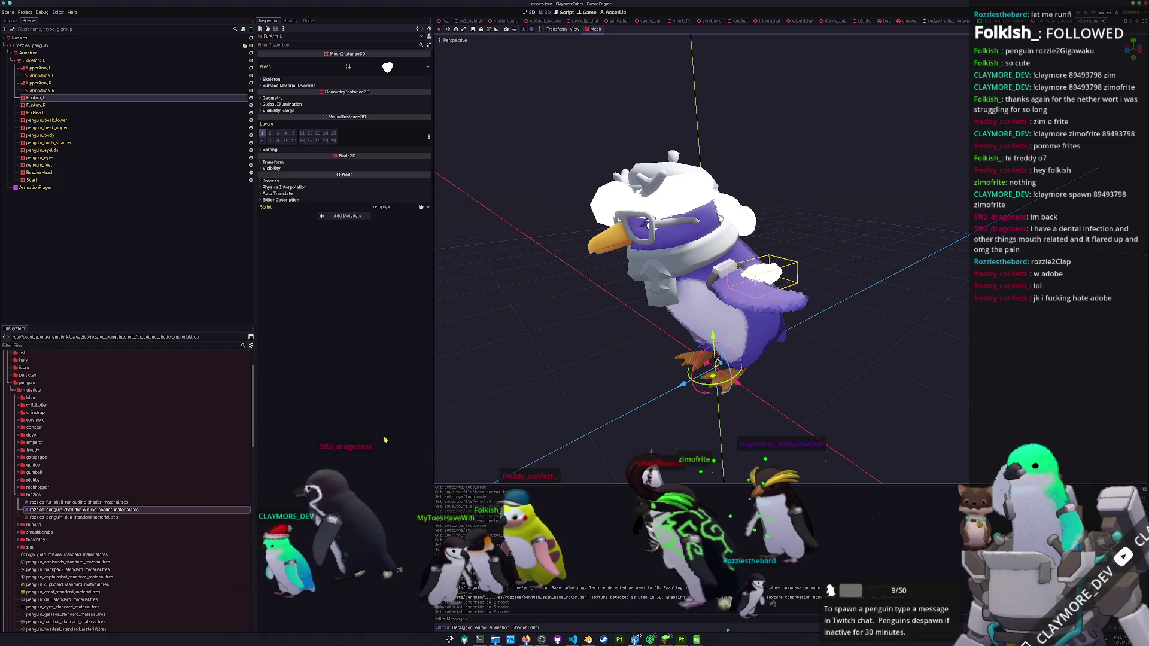
mouse_move(33, 503)
mouse_down()
mouse_move(90, 527)
mouse_move(96, 541)
mouse_move(65, 625)
mouse_move(45, 523)
mouse_move(72, 513)
mouse_move(64, 497)
mouse_move(54, 549)
mouse_up()
click(43, 549)
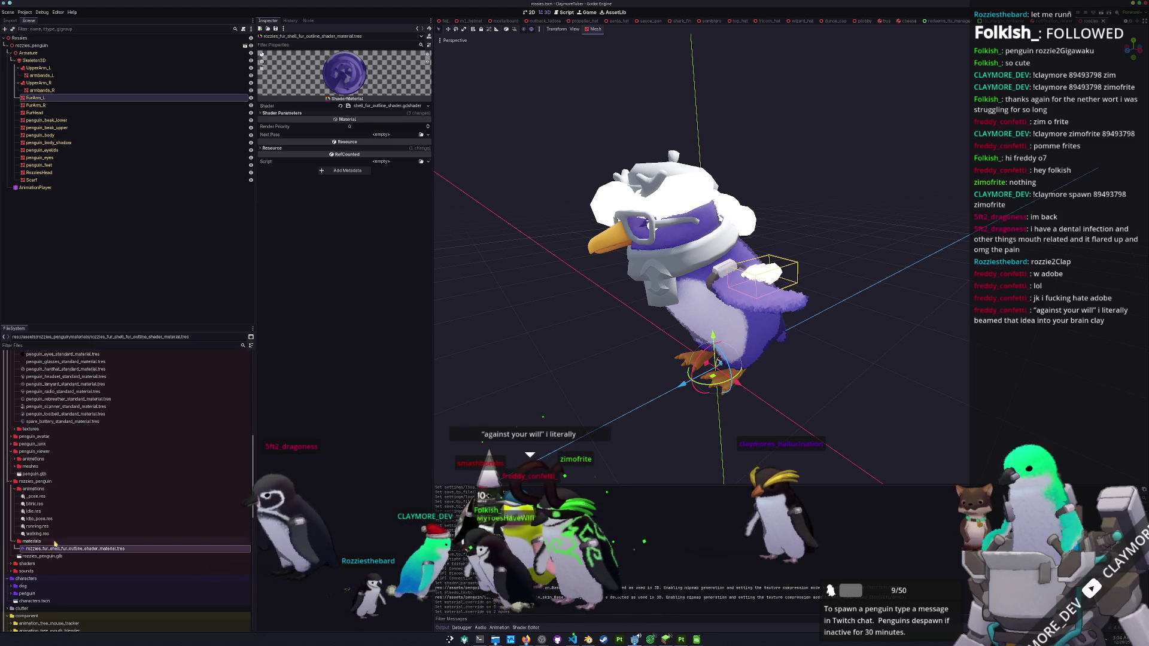
- Revert the Shell Fur Mask and quick-load the 'rozzies' fur texture as the Albedo Texture
click(282, 112)
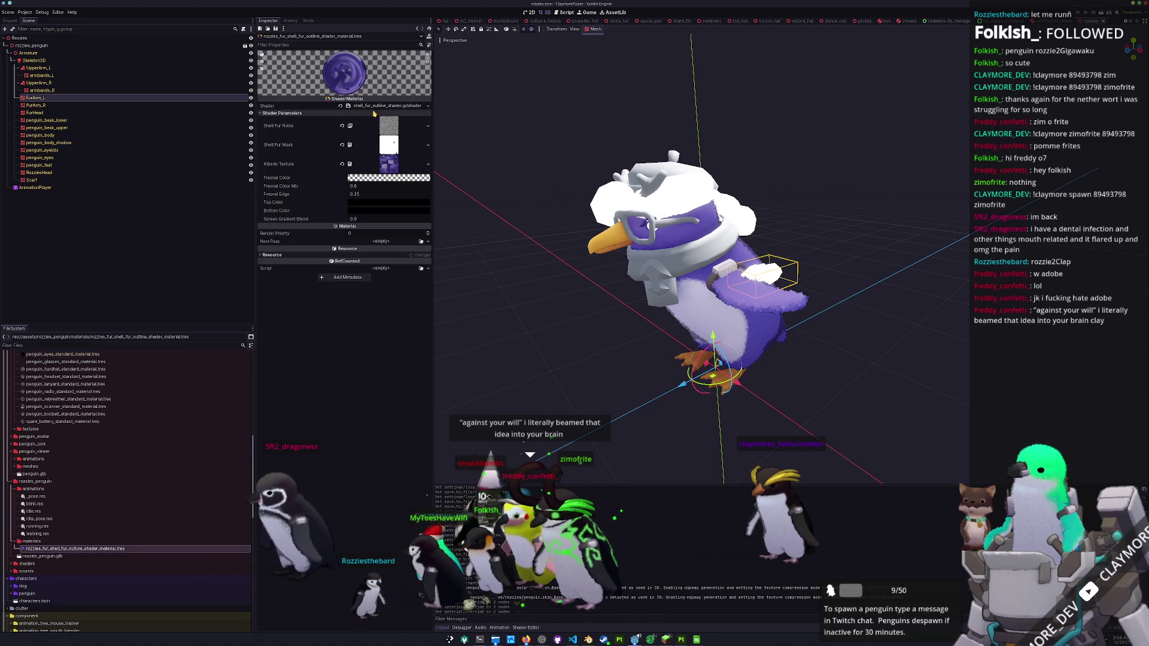
click(343, 145)
click(429, 155)
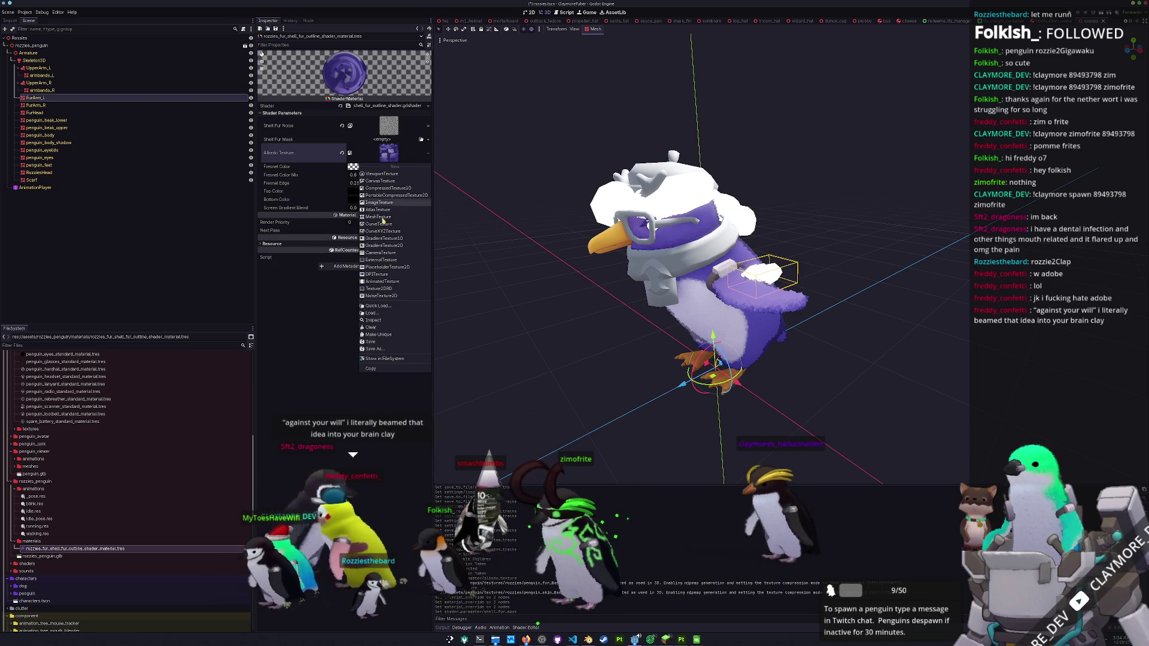
click(383, 306)
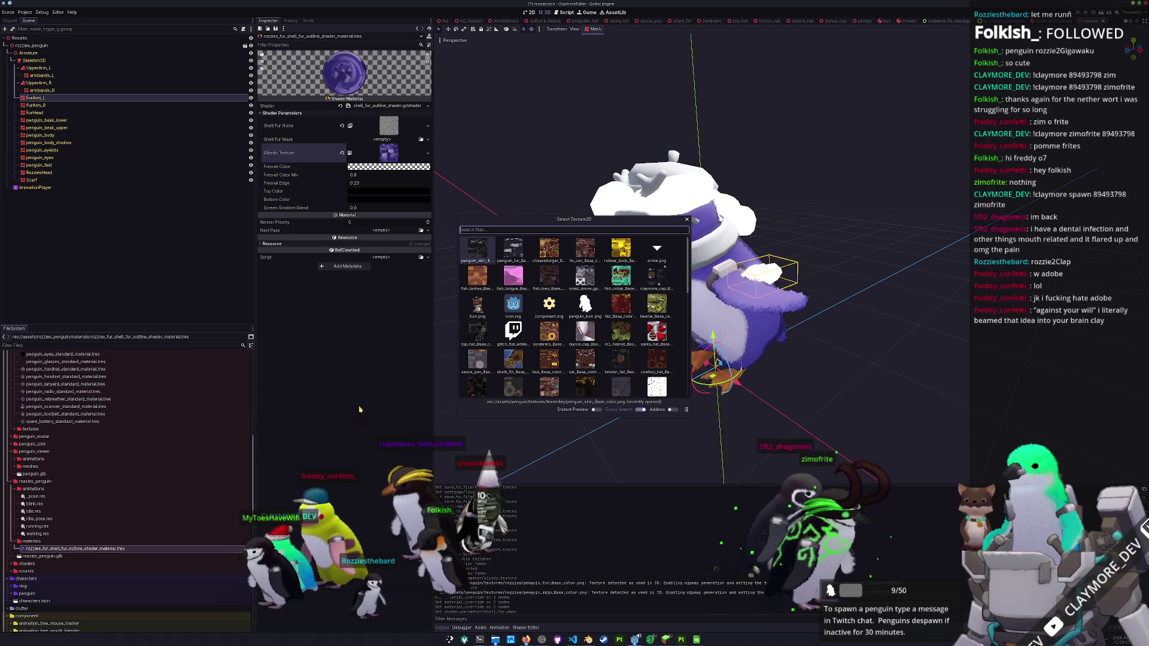
text(rozzies)
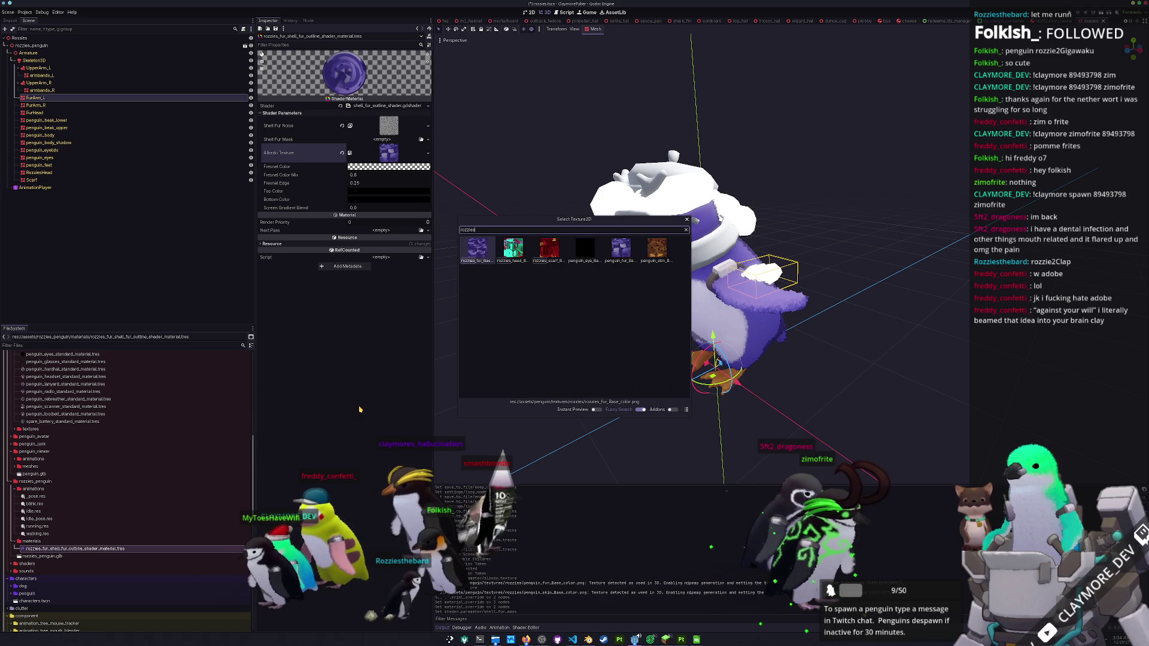
key(Return)
- Drop the rozzies fur shell material onto FurArm_L, inspect the fur, and undo an accidental move
drag(43, 549, 43, 103)
drag(45, 98, 46, 99)
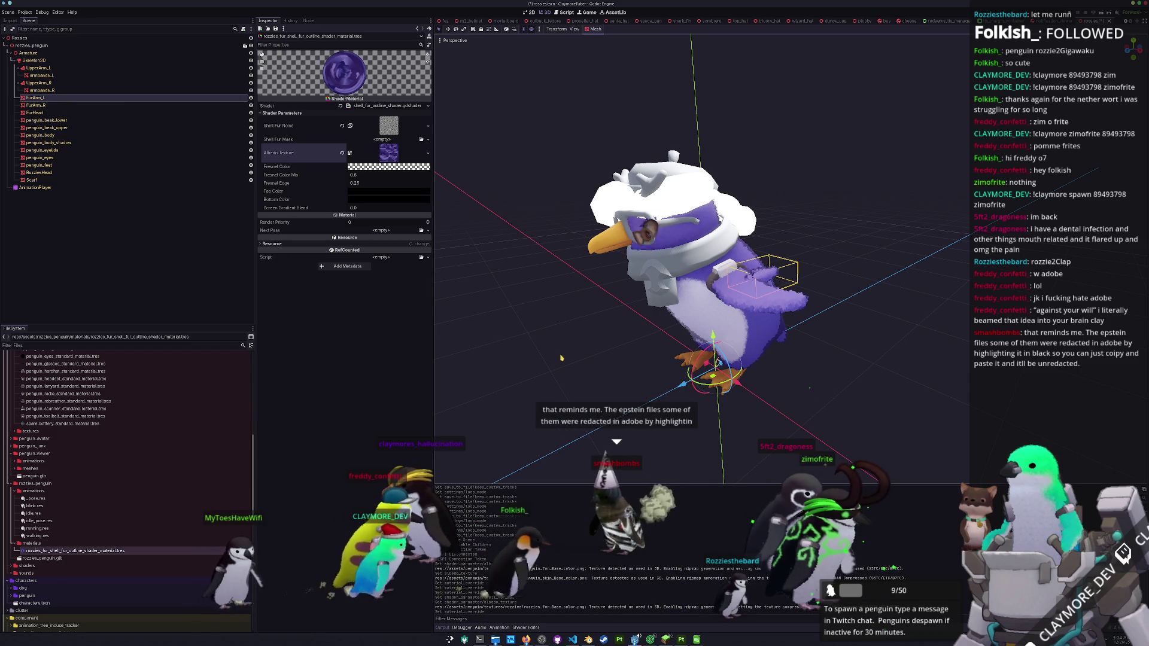
drag(805, 324, 814, 341)
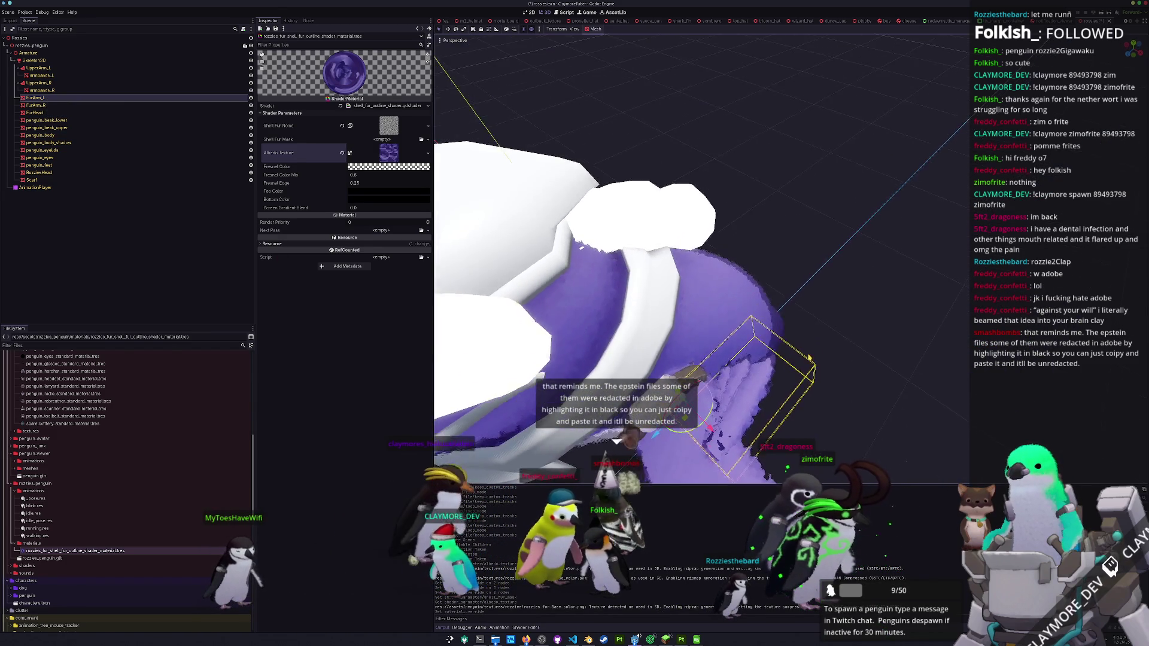
mouse_move(852, 342)
mouse_down()
mouse_move(814, 346)
mouse_move(841, 324)
mouse_move(563, 194)
mouse_move(479, 187)
mouse_move(497, 197)
mouse_up()
mouse_move(665, 427)
mouse_down()
mouse_move(704, 400)
mouse_move(680, 419)
mouse_up()
key(ctrl+z)
key(ctrl+z)
key(ctrl+z)
scroll(652, 430, down, 5)
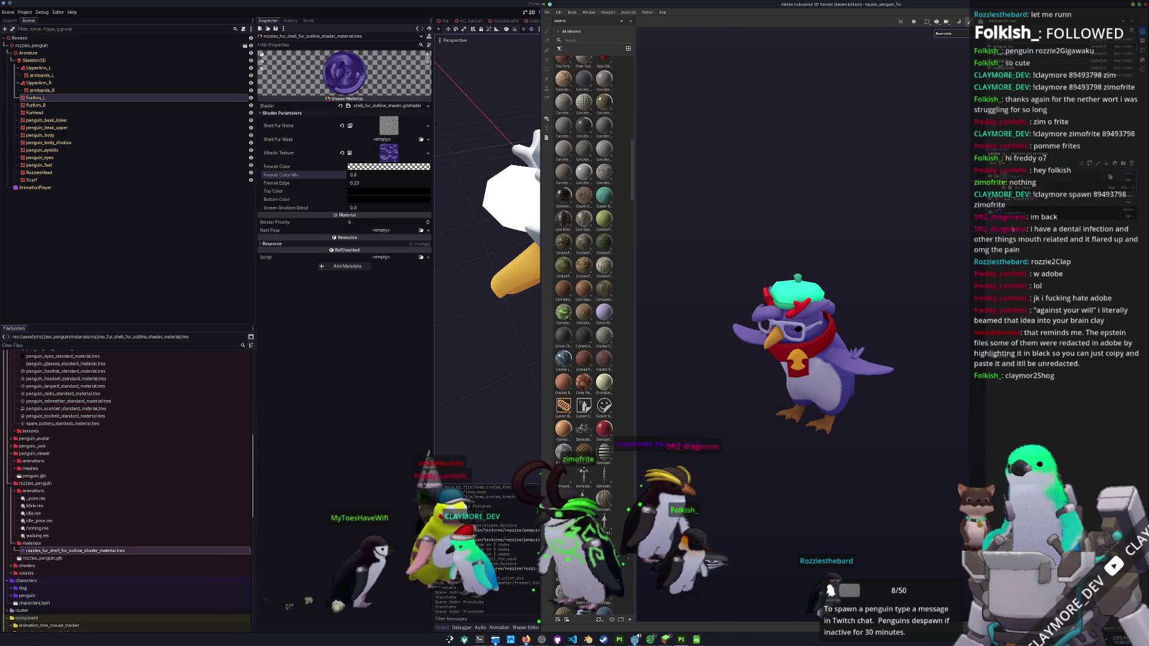
- Switch to Baking mode and run a first bake with the Ambient occlusion settings
scroll(854, 353, up, 5)
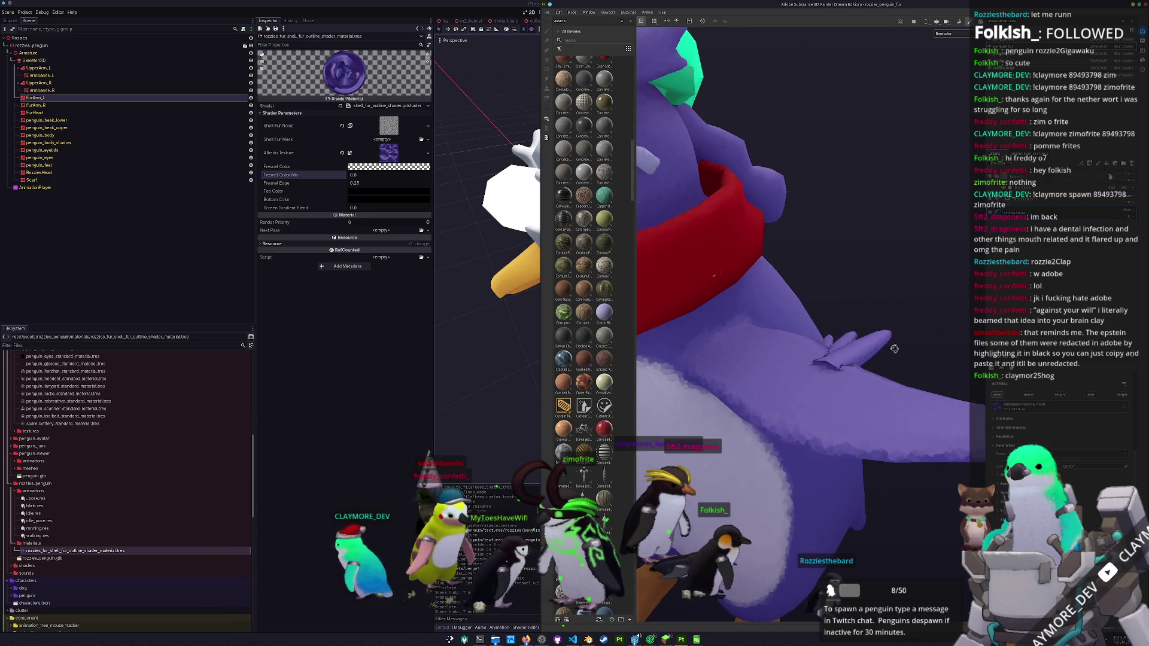
scroll(889, 334, down, 5)
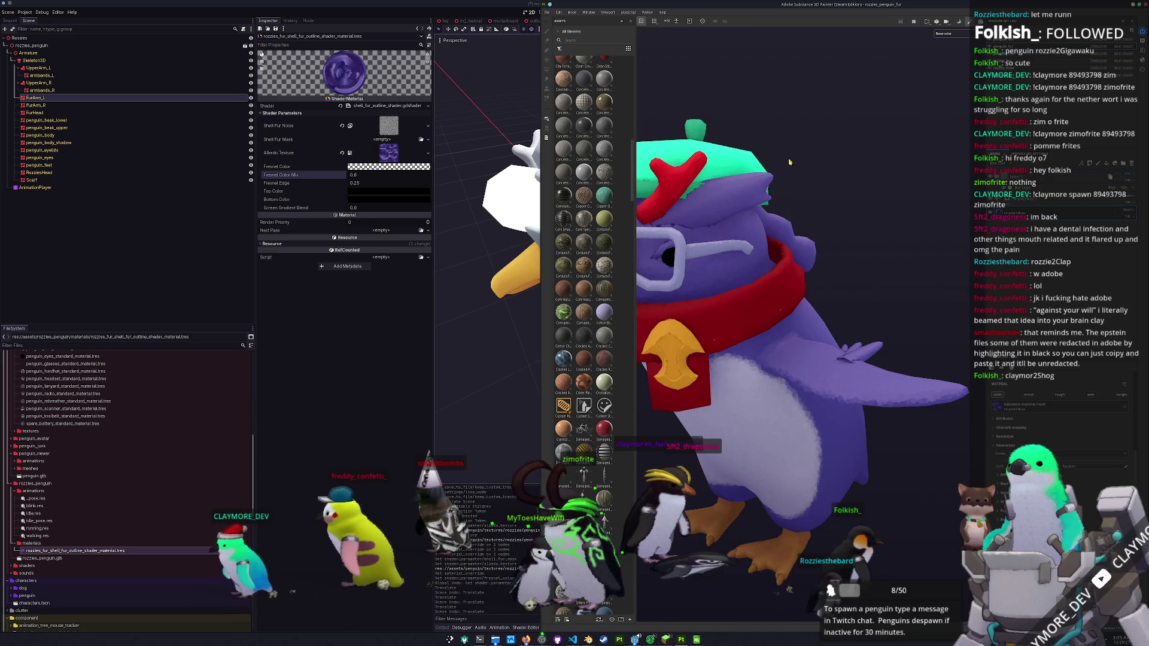
key(ctrl+shift+b)
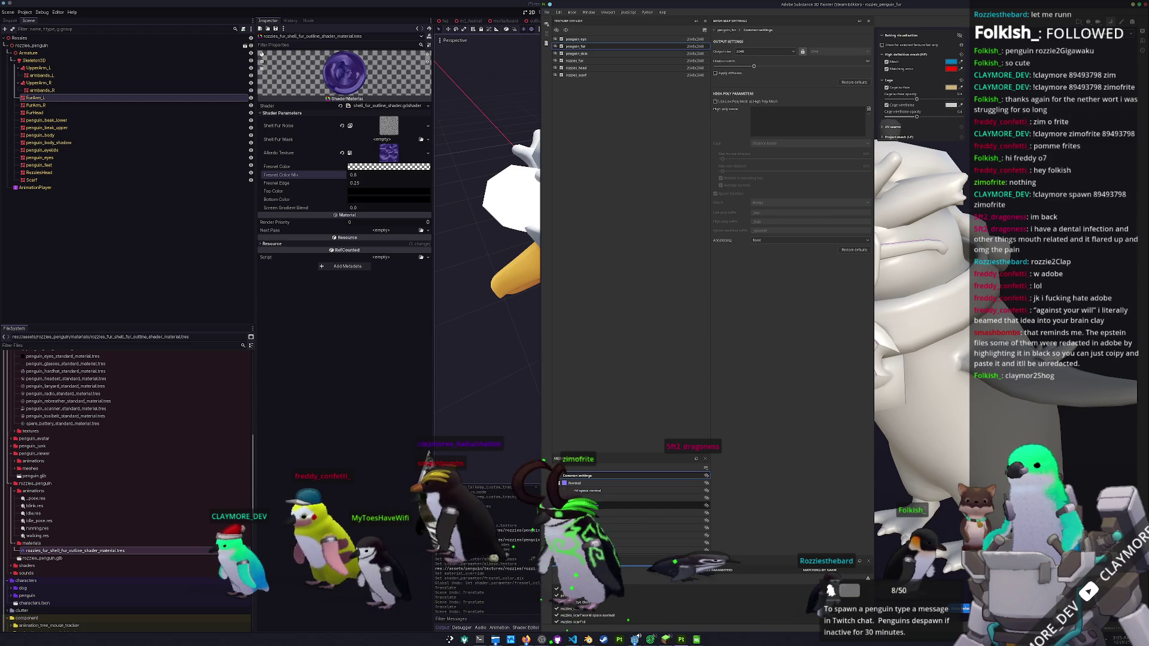
click(590, 506)
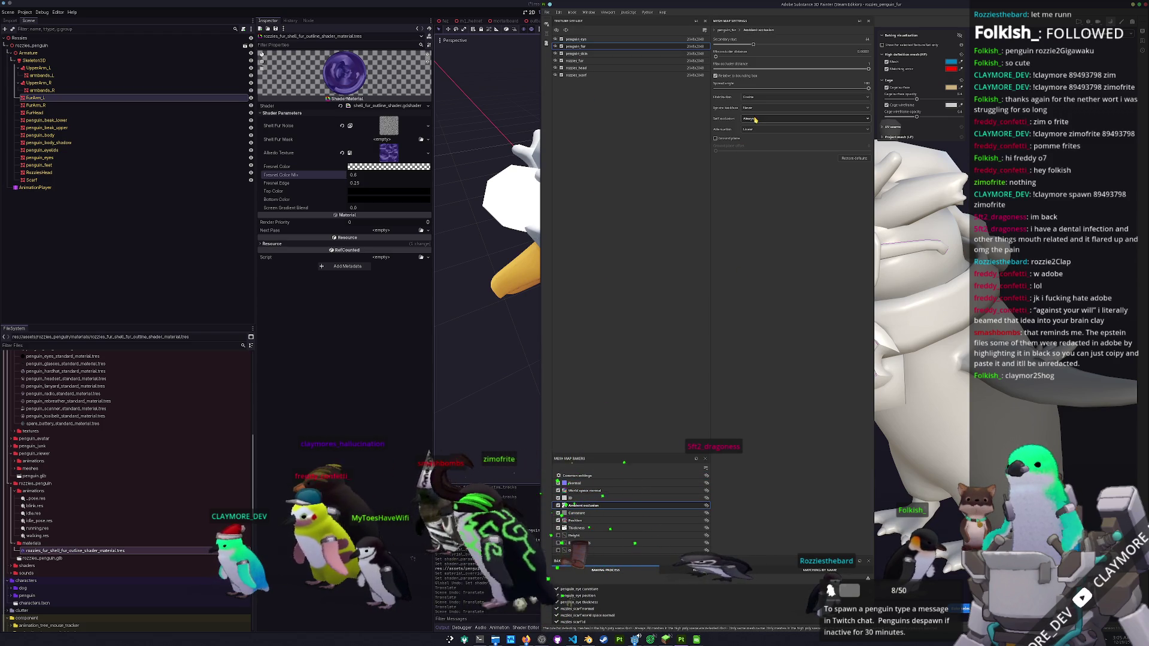
click(847, 572)
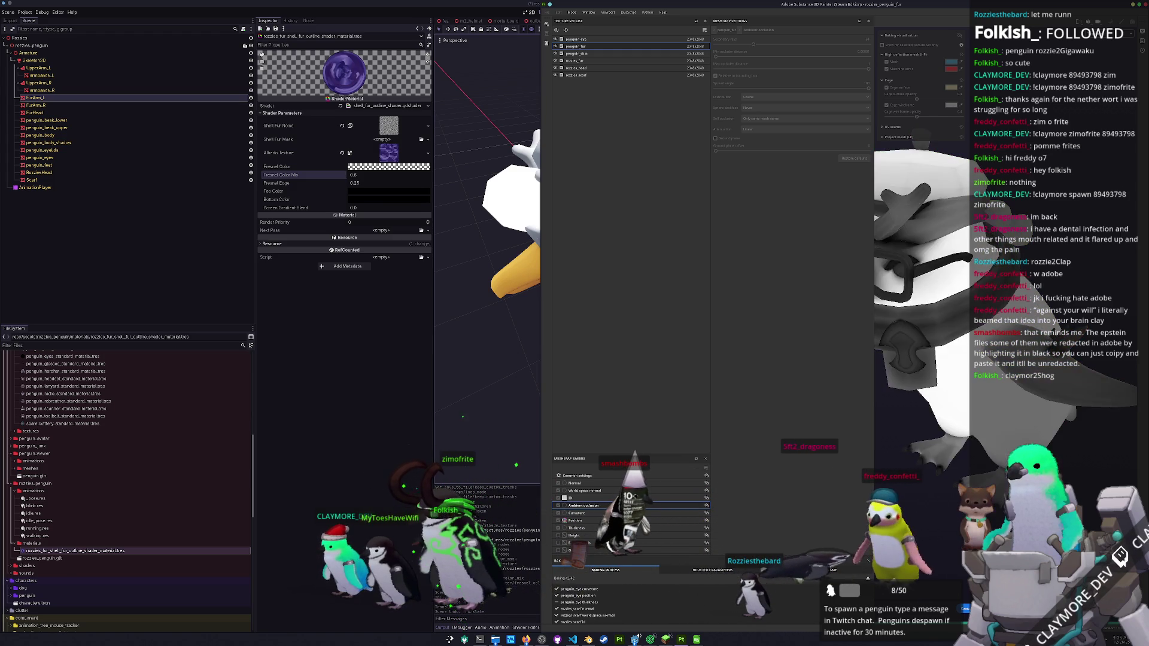
- Rebake with output size 256, penguin_eye at 128, penguin_fur and rozzies_fur at 1024, then return to painting
click(647, 477)
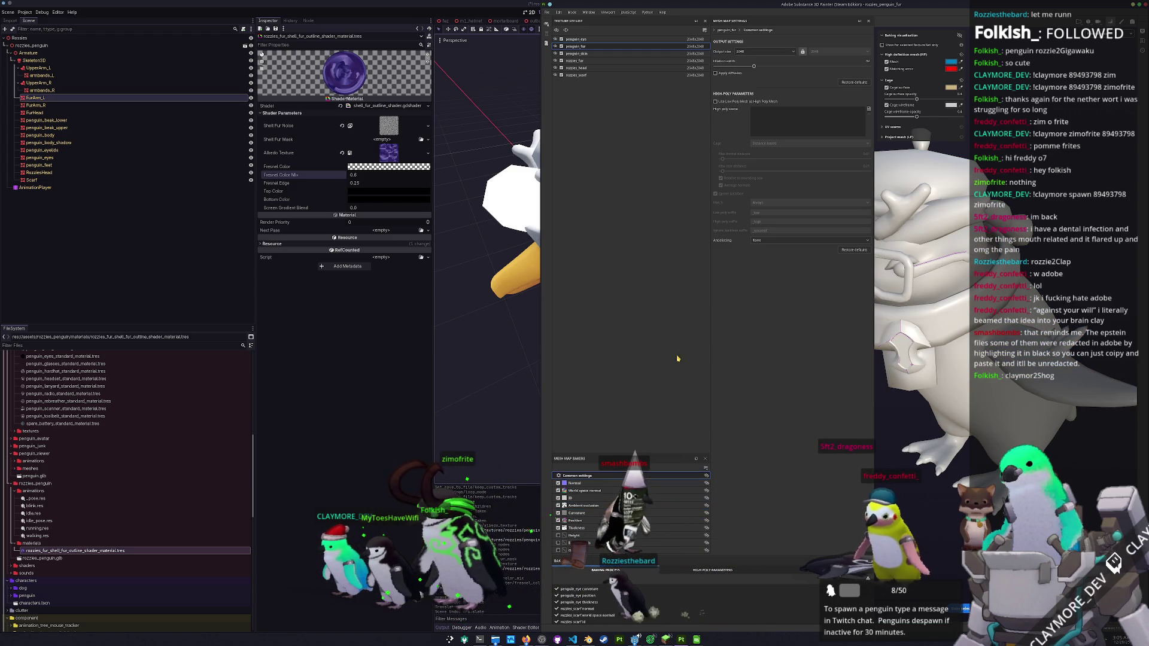
click(748, 52)
click(746, 84)
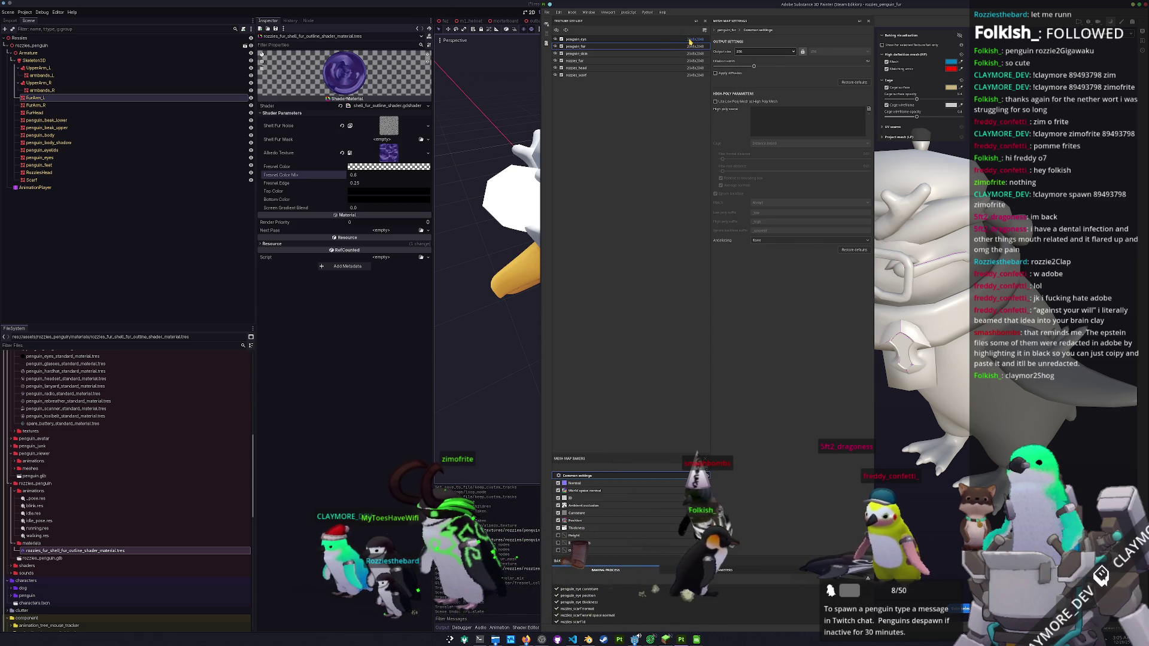
click(692, 47)
click(696, 46)
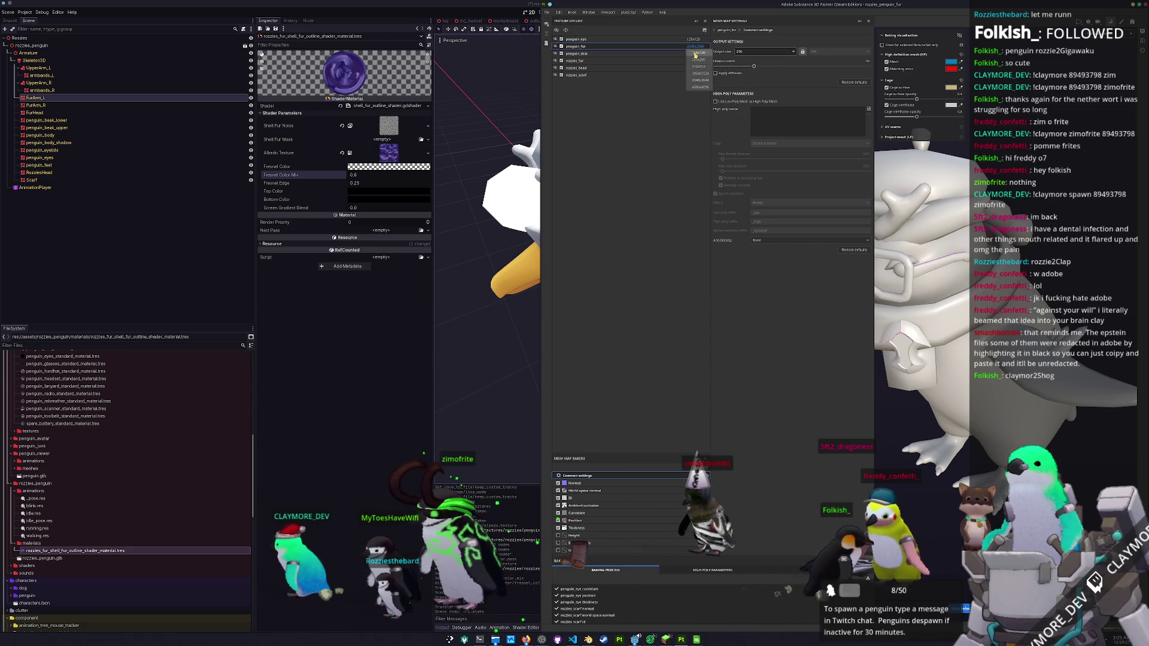
click(699, 73)
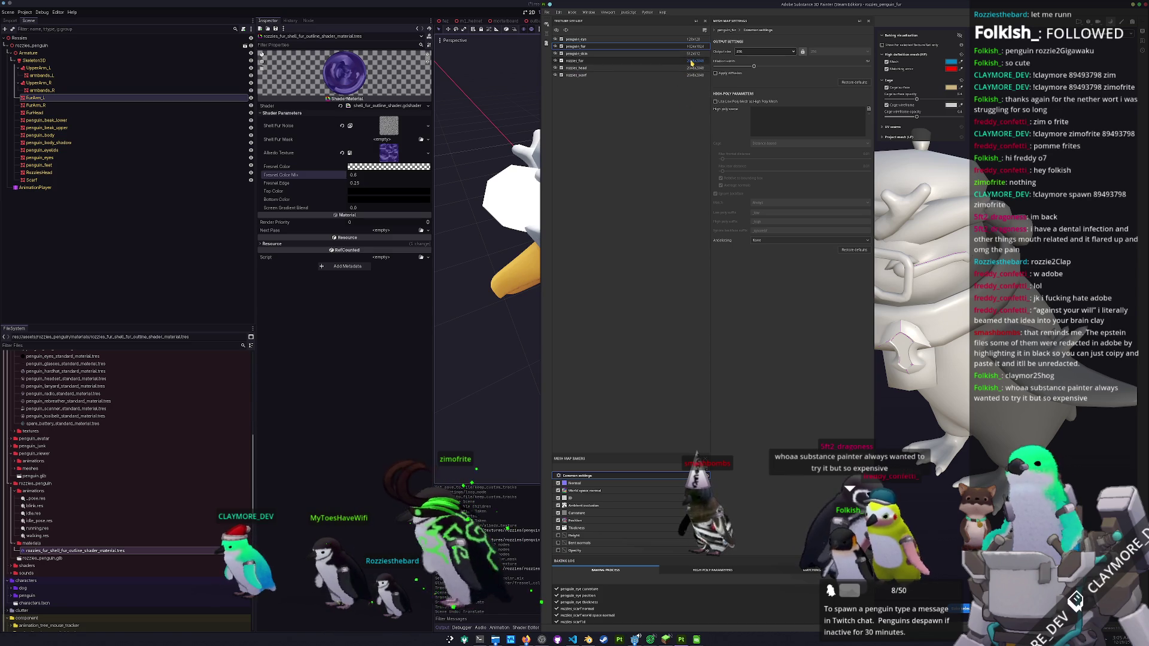
click(697, 88)
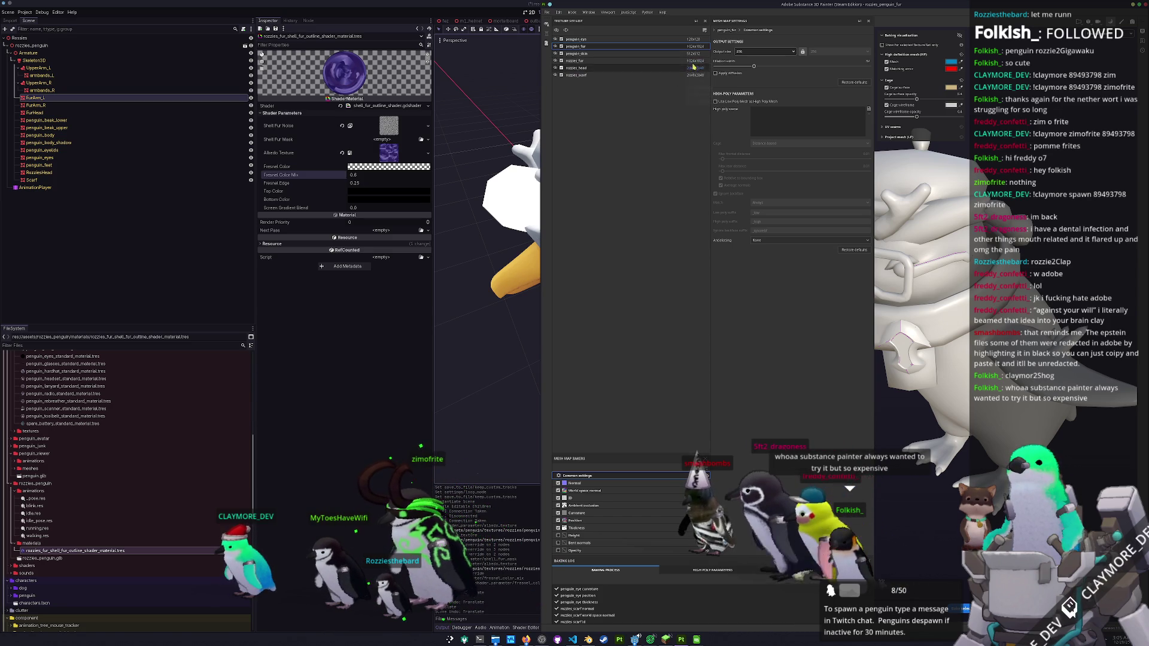
click(694, 70)
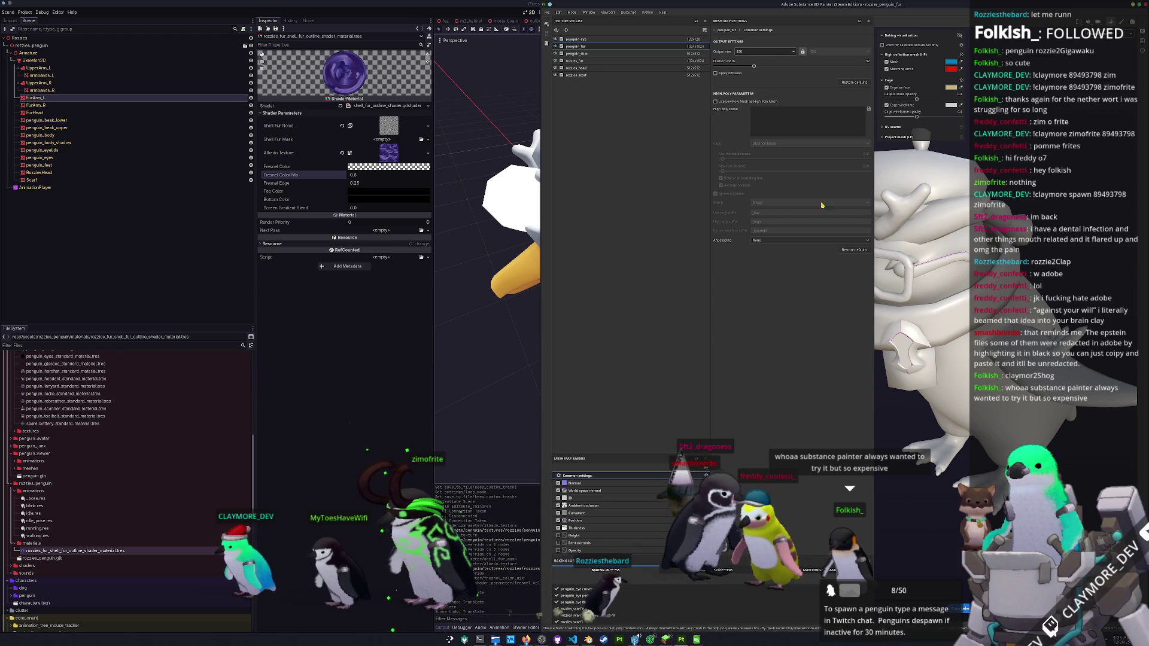
click(848, 573)
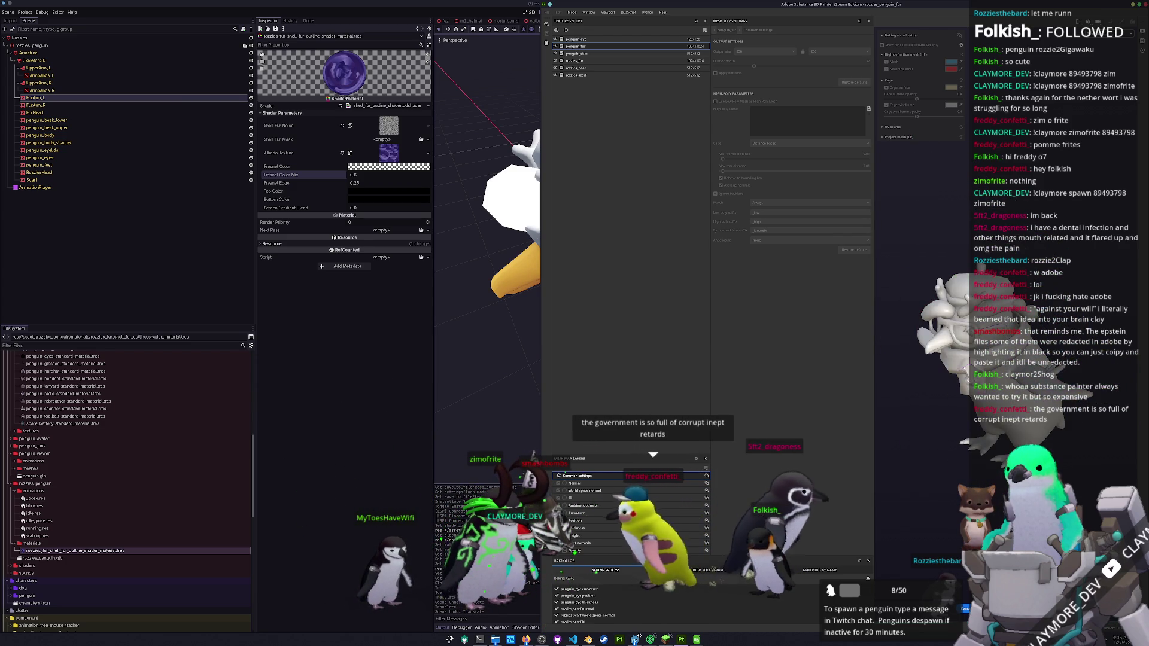
click(847, 573)
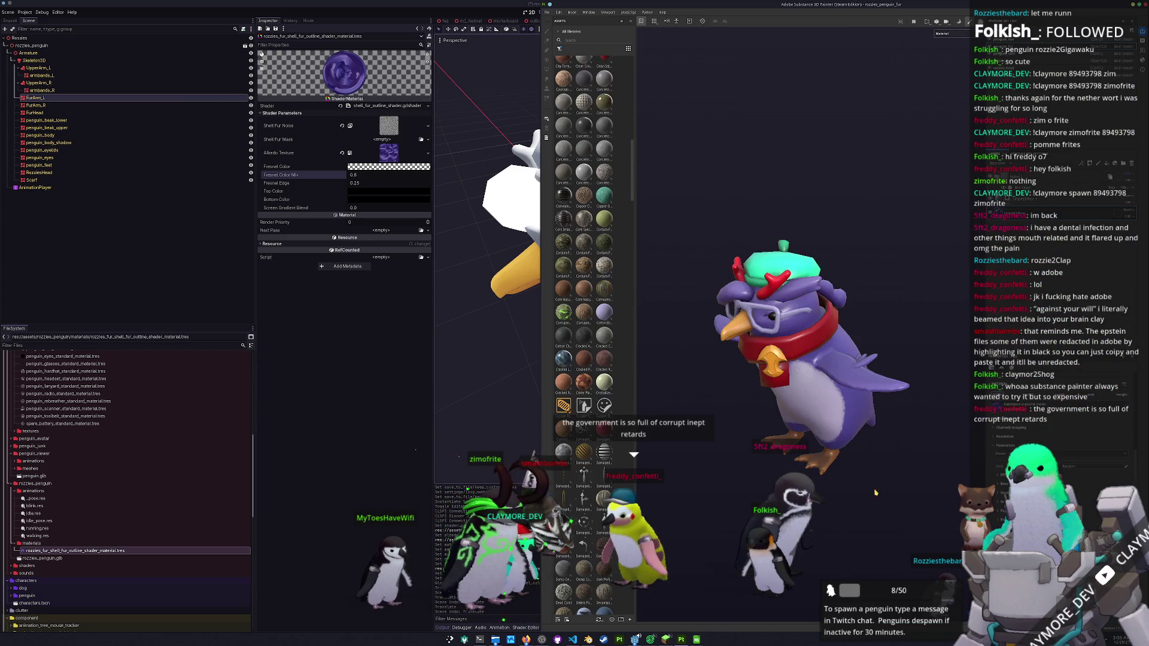
- Export the penguin's textures through the Export Textures dialog (Ctrl+Shift+E)
scroll(891, 381, up, 3)
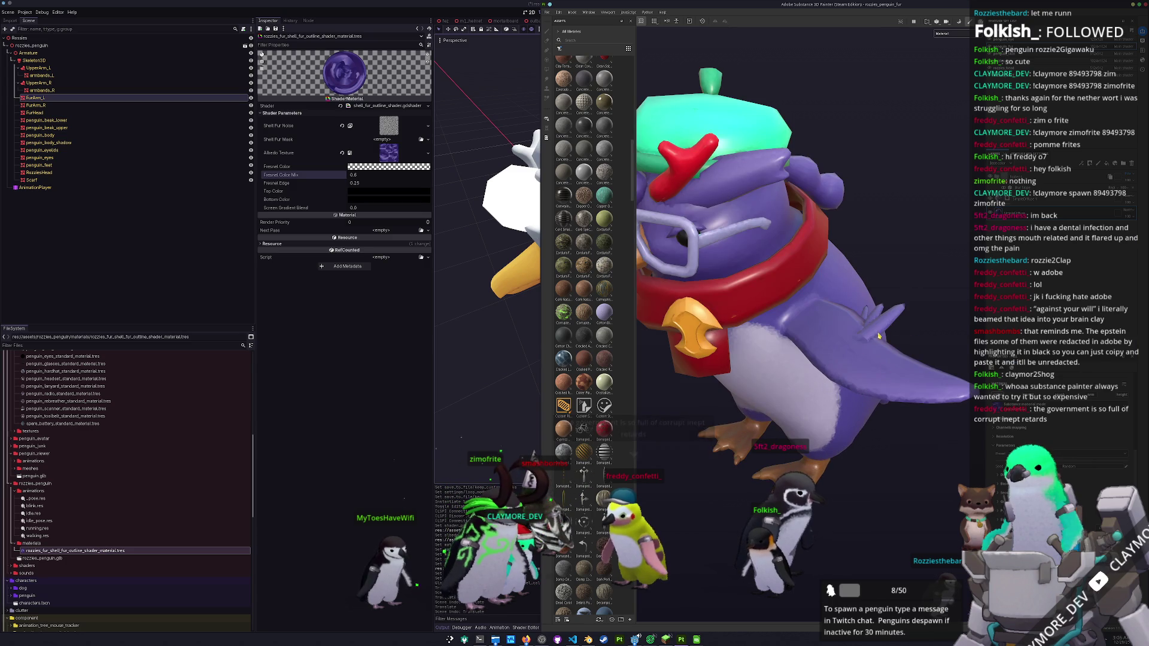
scroll(885, 333, up, 1)
scroll(868, 344, down, 5)
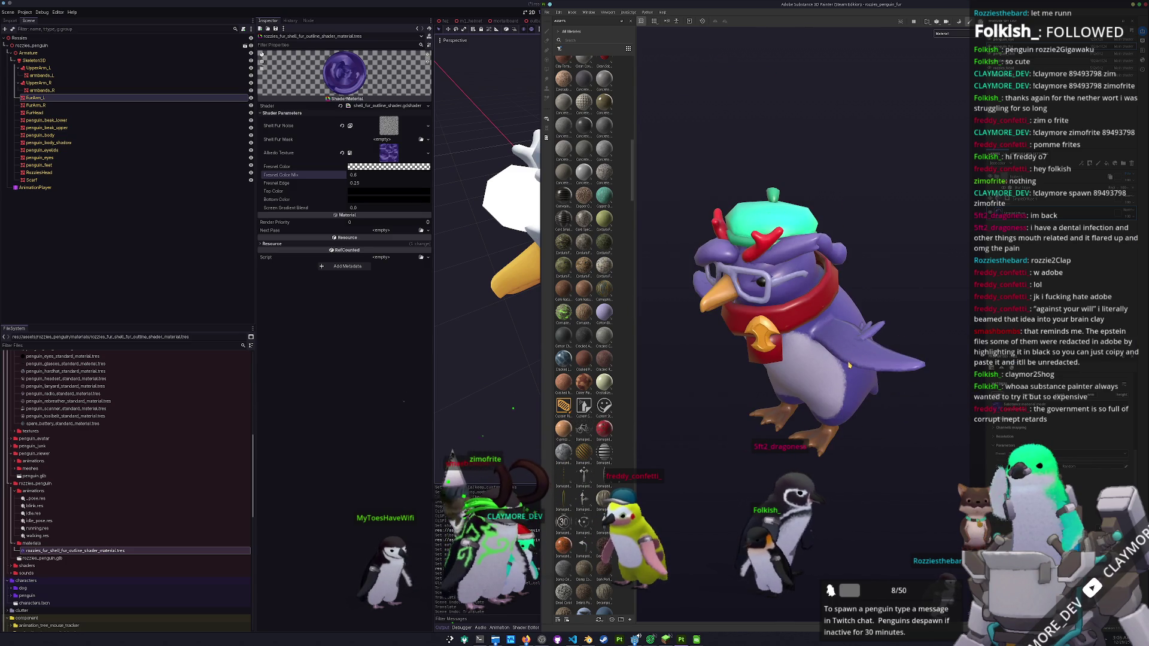
key(ctrl+shift+e)
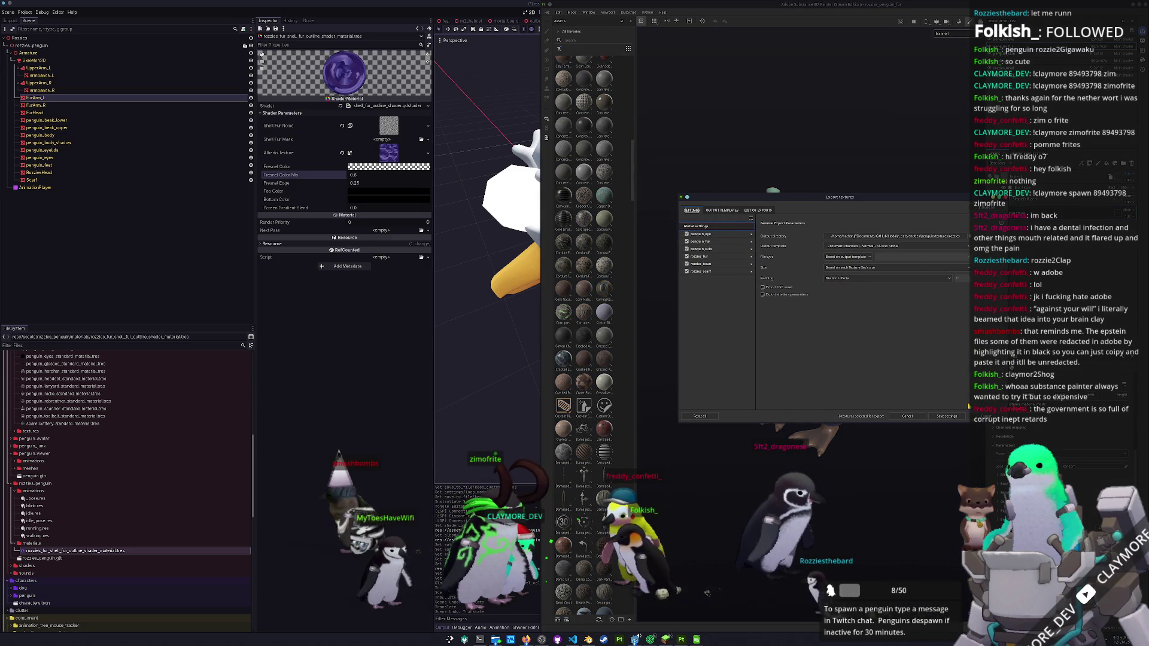
click(965, 416)
- Open the project folders in Dolphin and go up to the assets folder
key(alt+Tab)
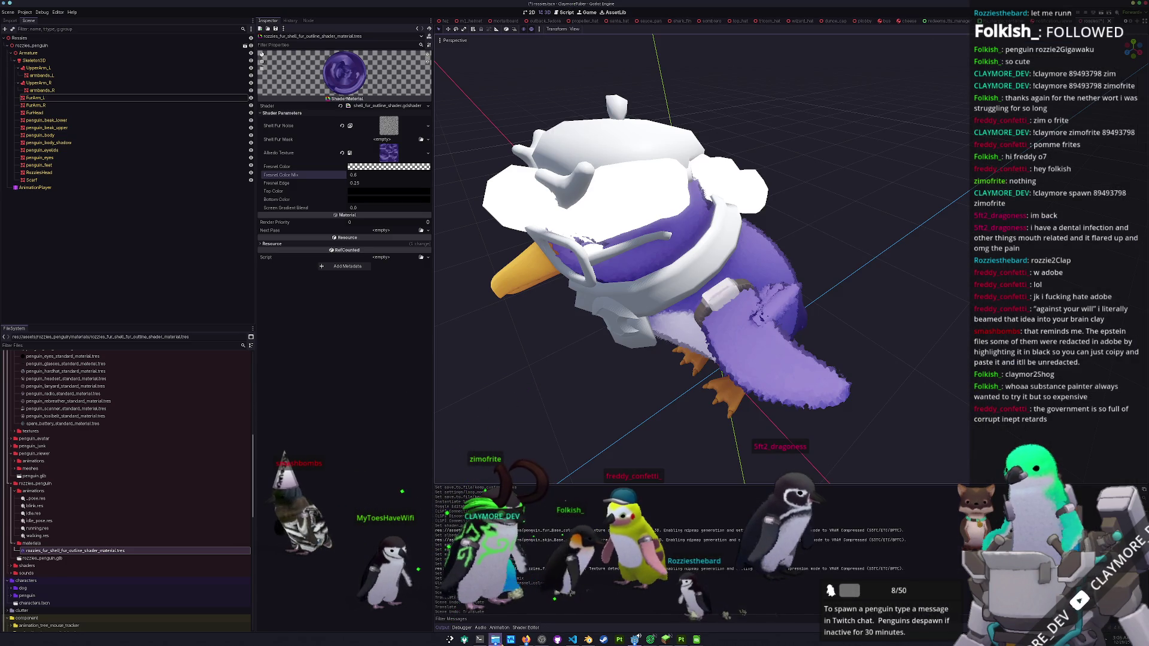
click(495, 640)
scroll(722, 376, up, 10)
click(142, 219)
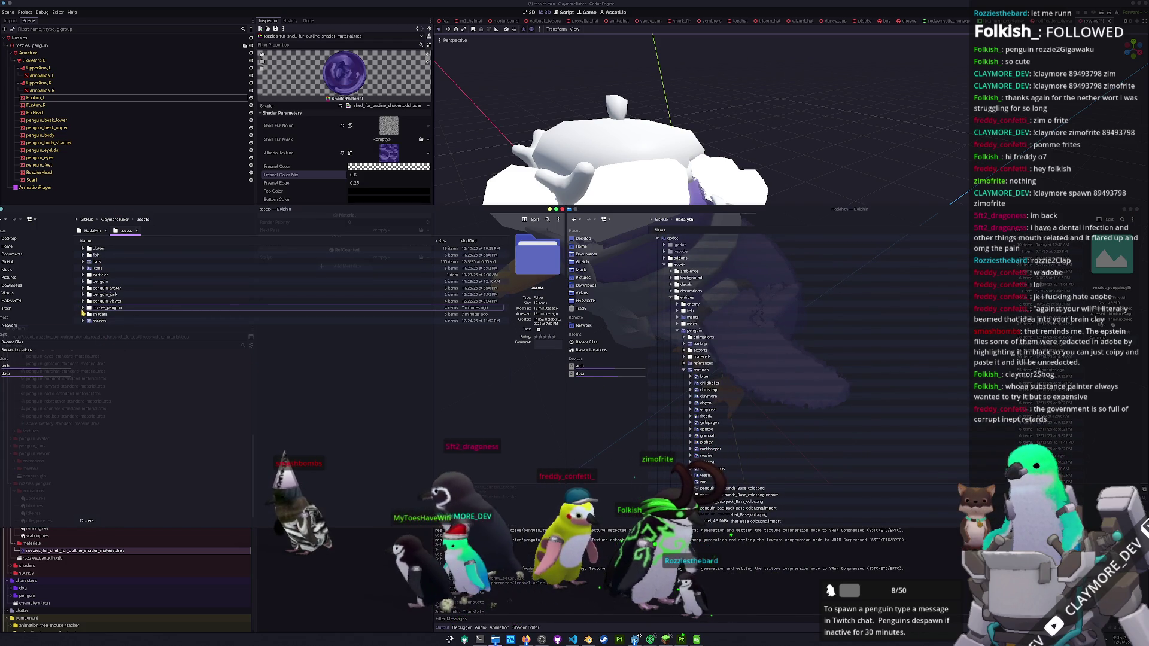
- Expand the folder tree down to the penguin folder's textures directory
click(82, 308)
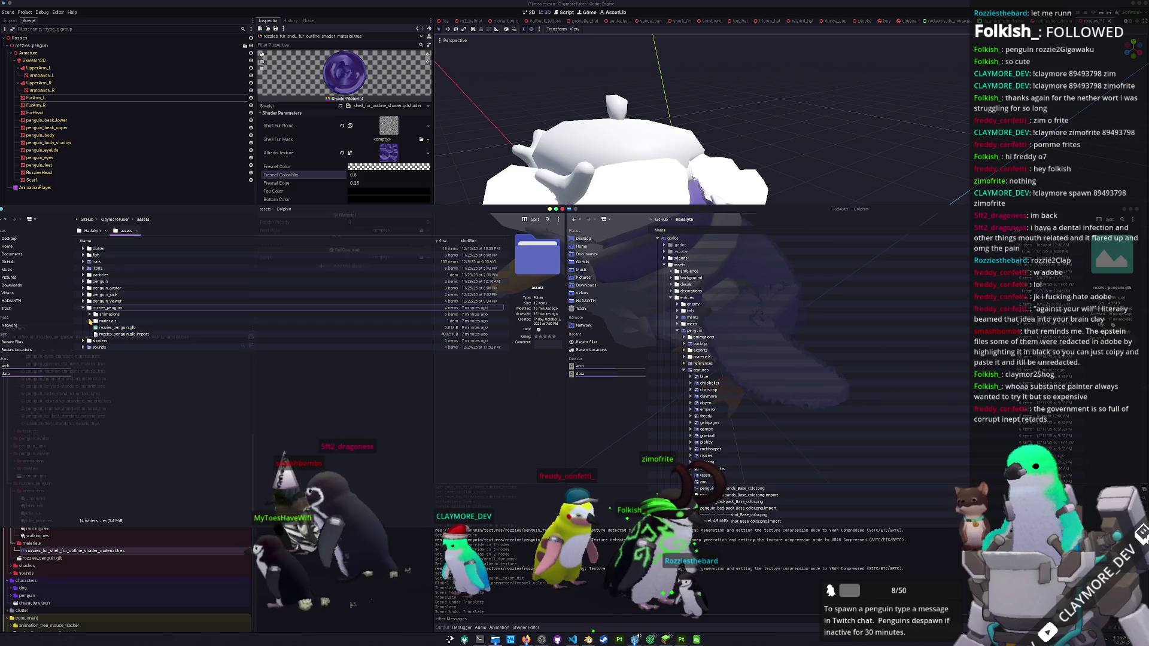
click(83, 301)
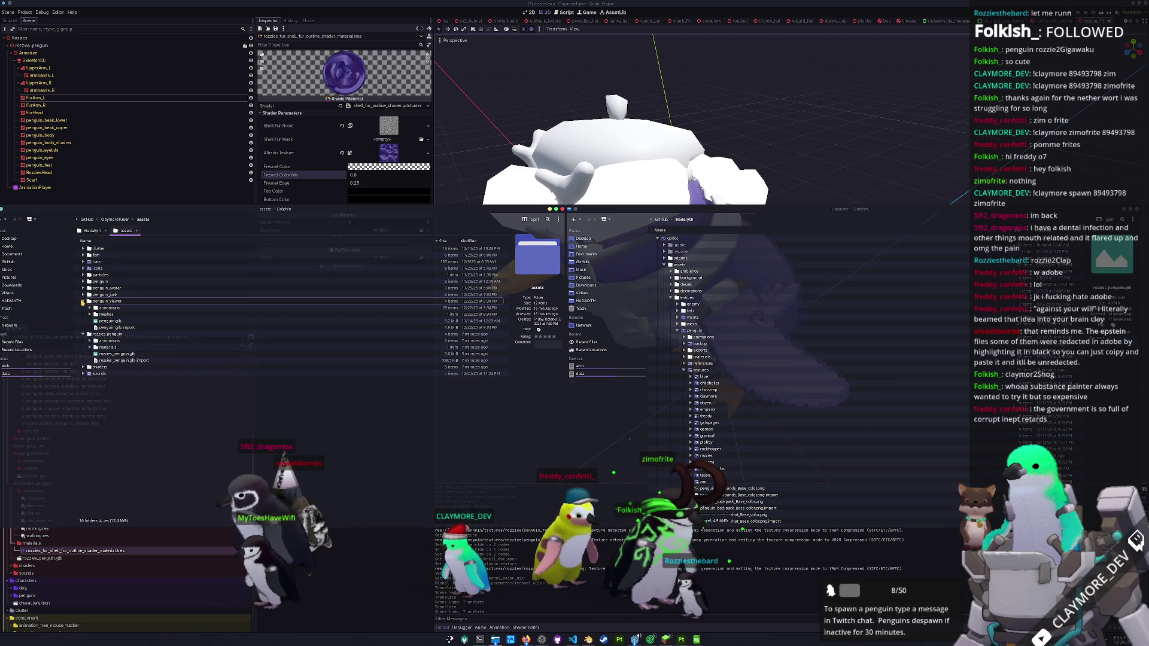
click(83, 288)
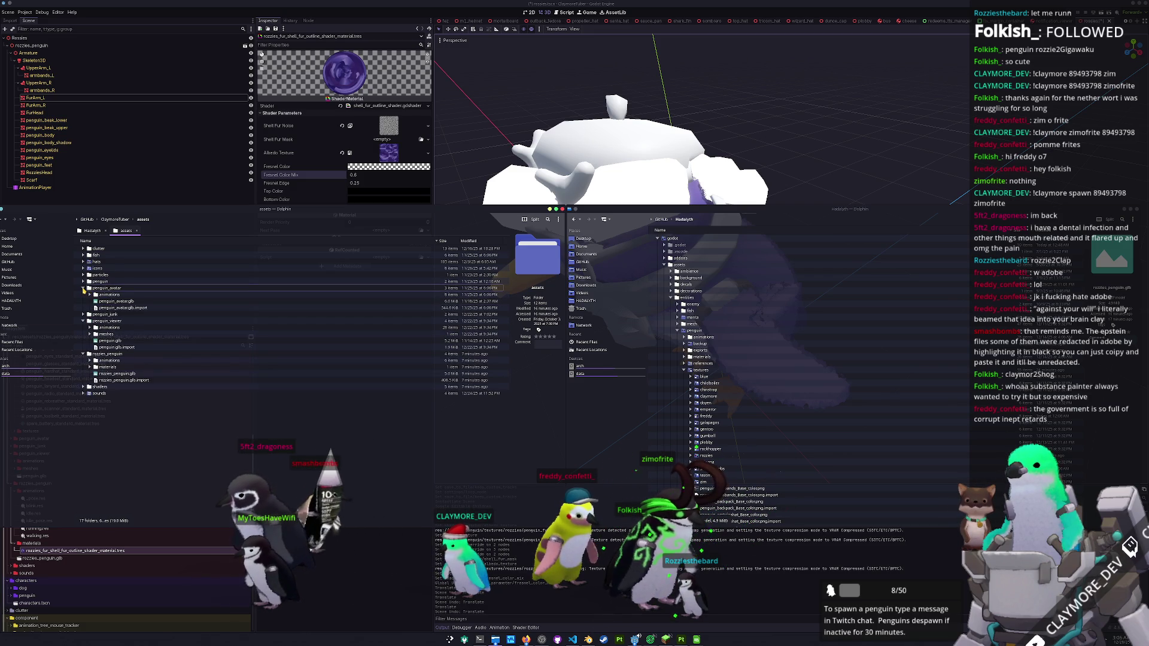
click(82, 289)
click(84, 282)
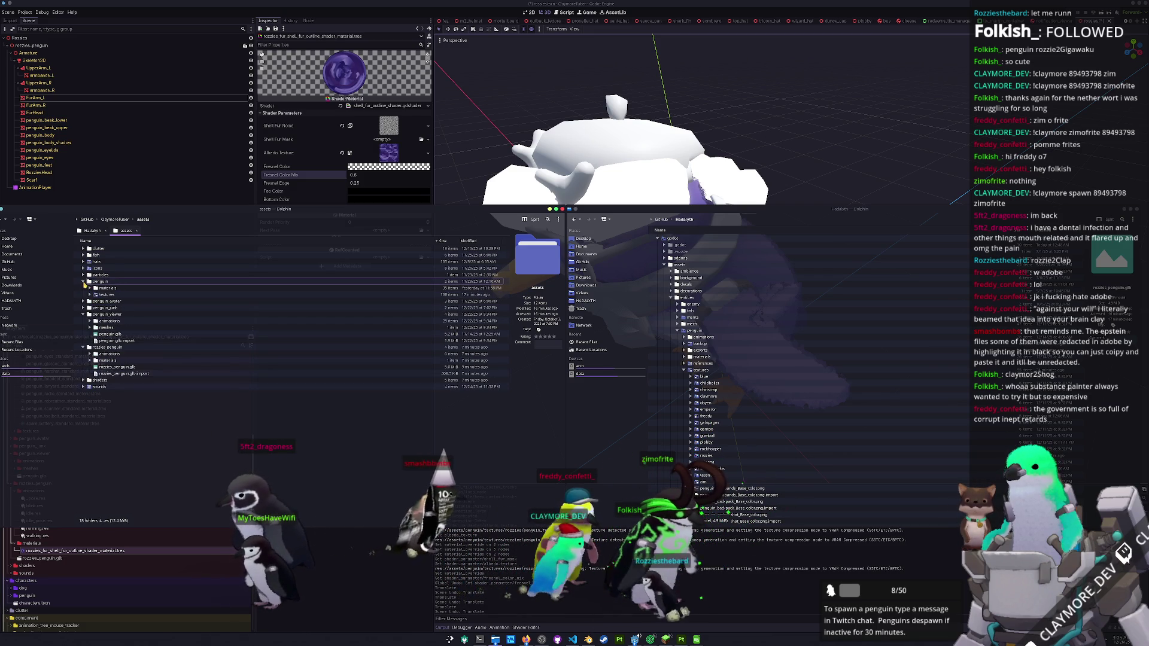
click(89, 295)
scroll(717, 341, down, 2)
- Drag the exported rozzies folder from the other window into the textures folder
click(705, 424)
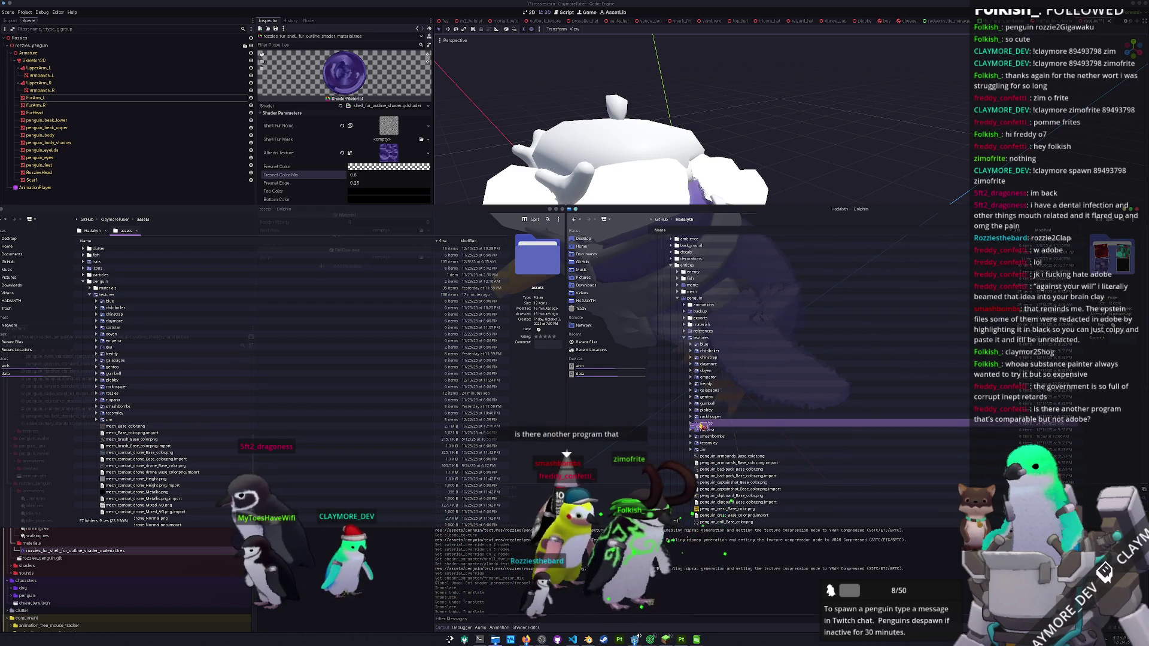
mouse_move(135, 453)
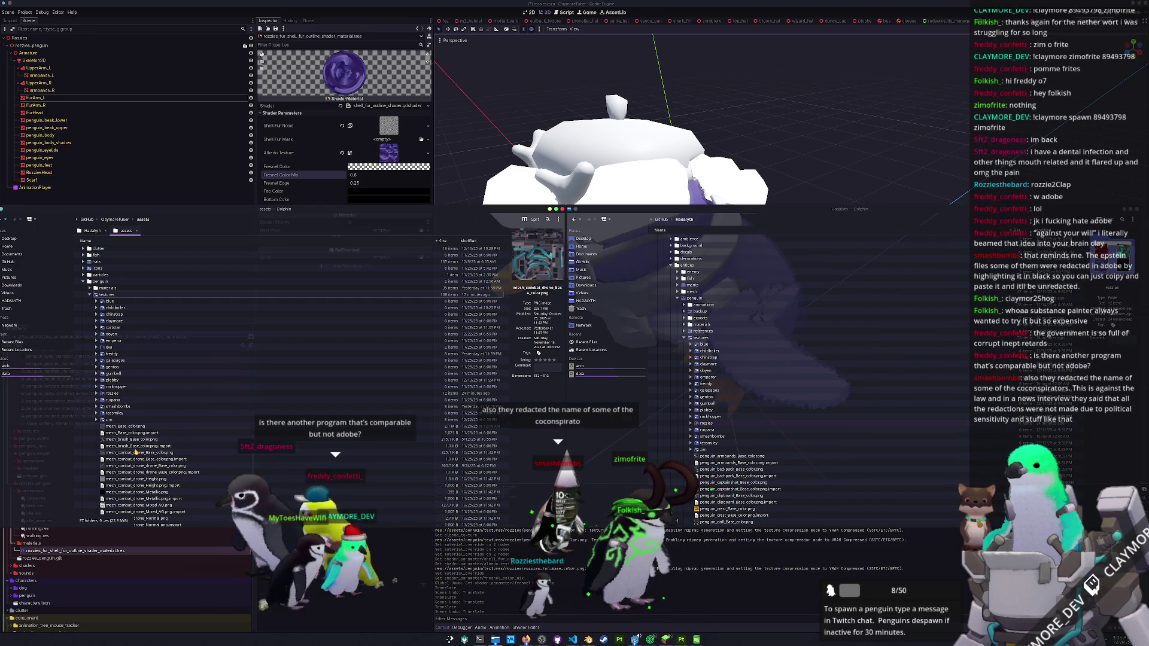
scroll(143, 437, down, 3)
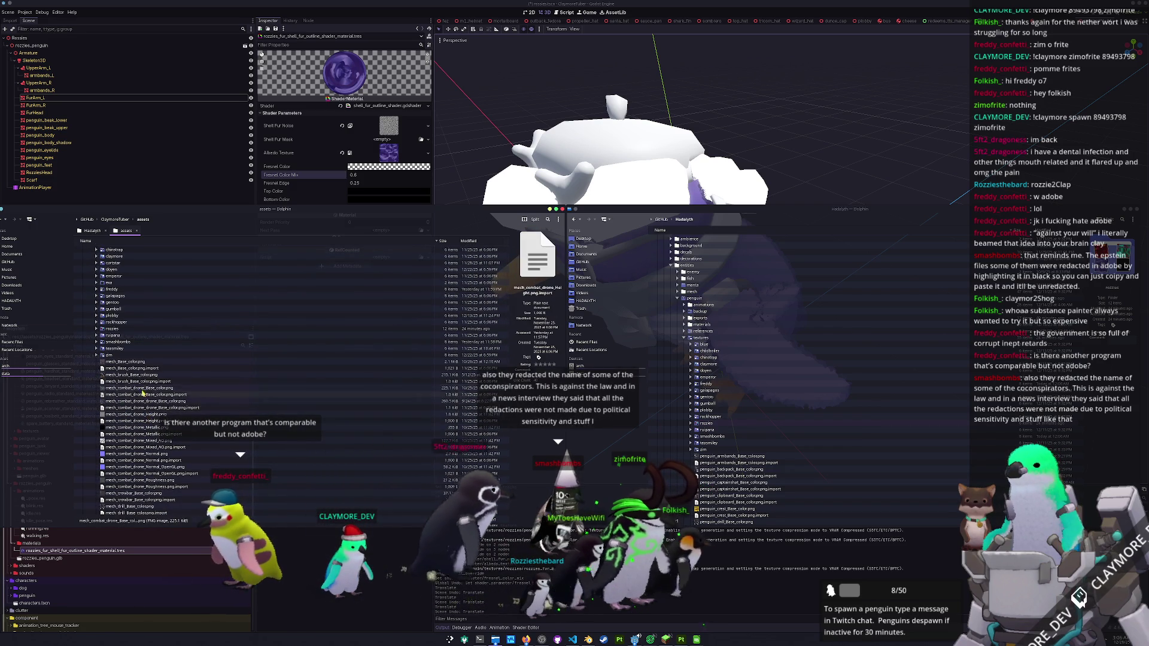
scroll(142, 407, down, 15)
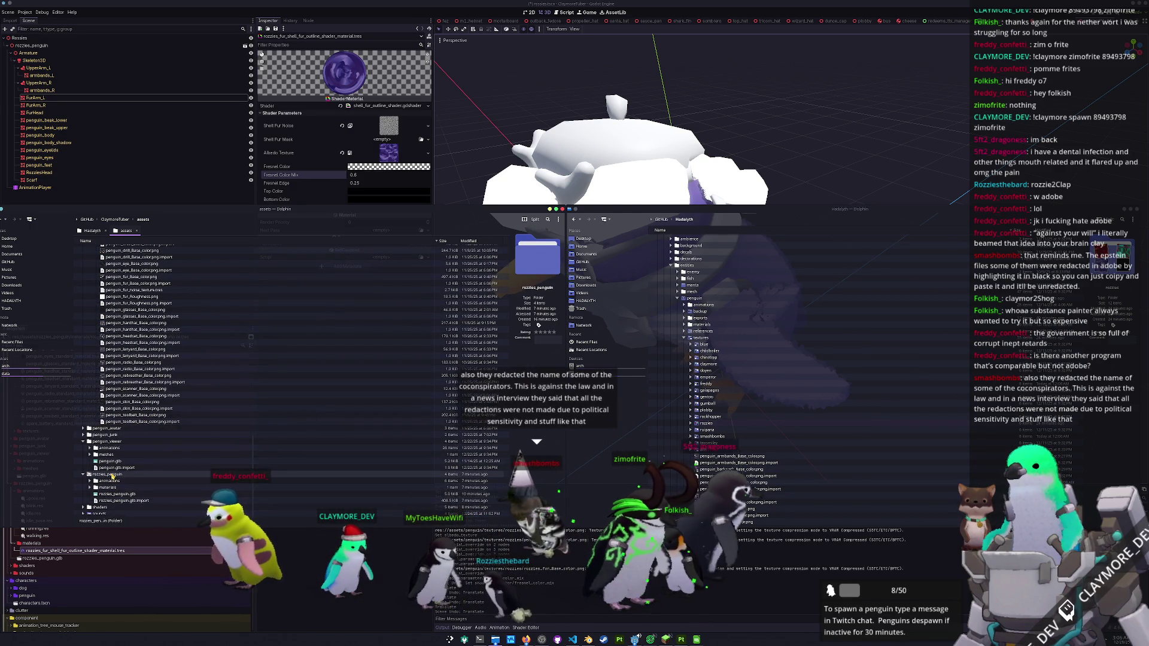
scroll(115, 488, up, 10)
scroll(114, 477, up, 1)
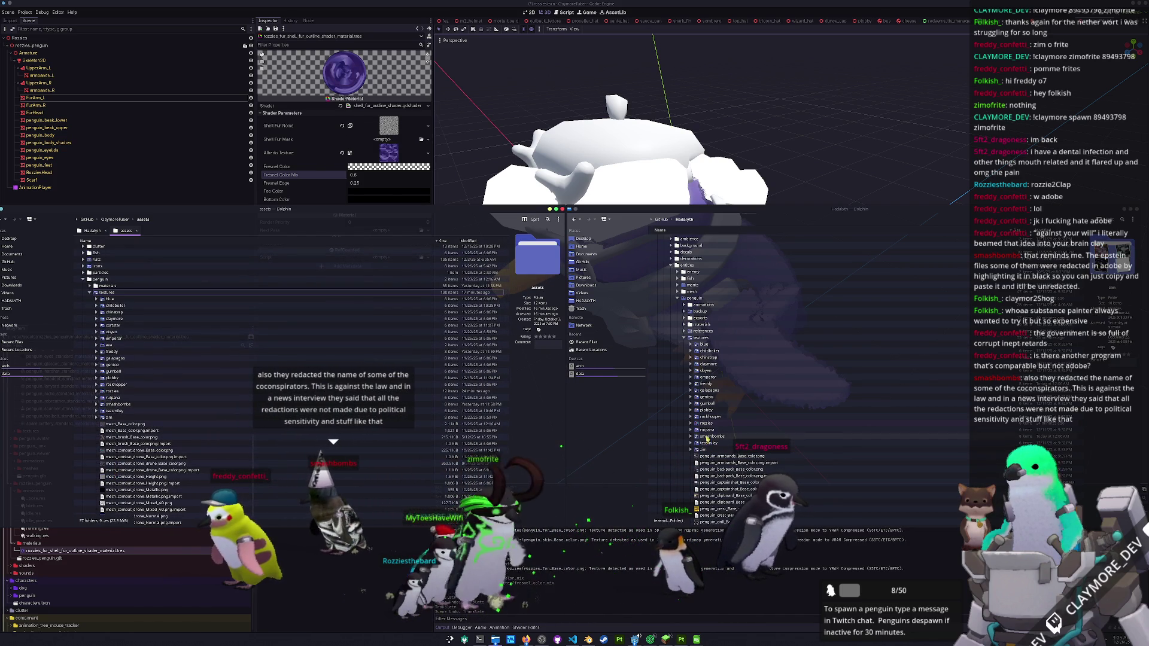
click(704, 426)
drag(704, 426, 500, 424)
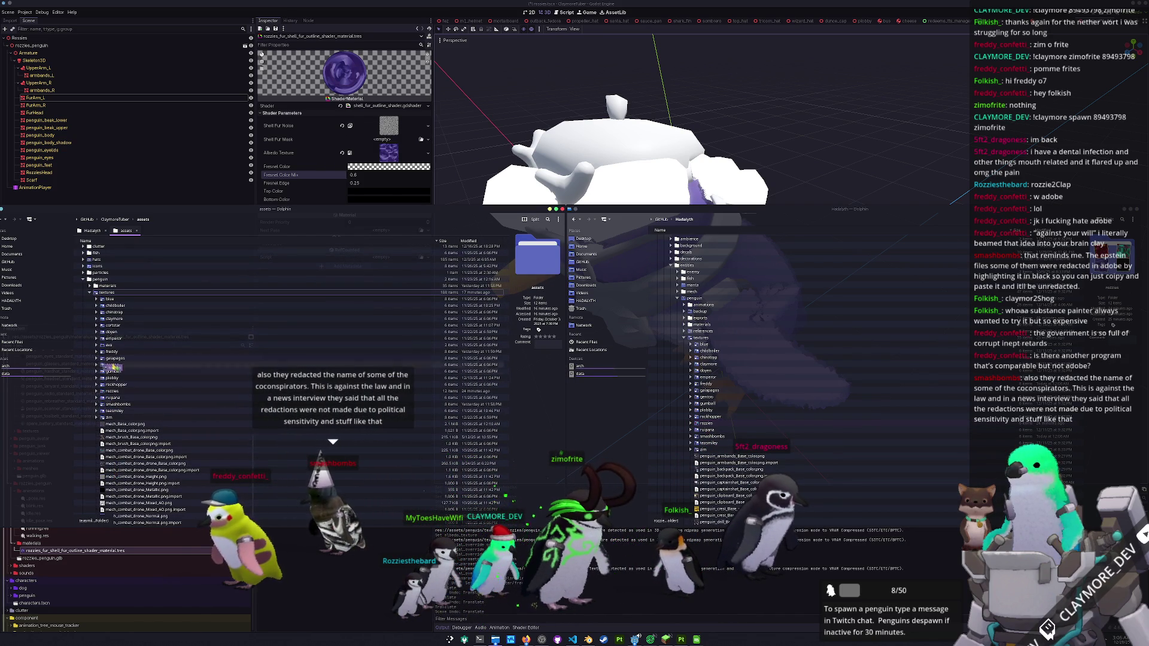
drag(114, 372, 113, 414)
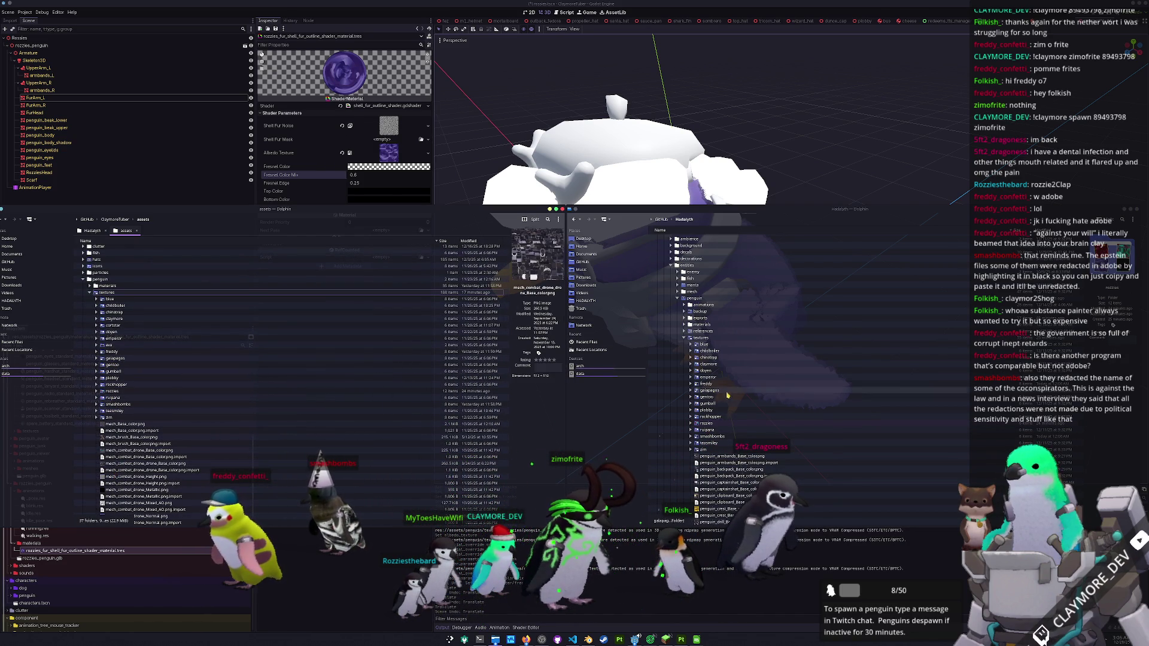
mouse_move(707, 423)
mouse_down()
mouse_move(572, 438)
mouse_move(108, 319)
mouse_move(106, 296)
mouse_up()
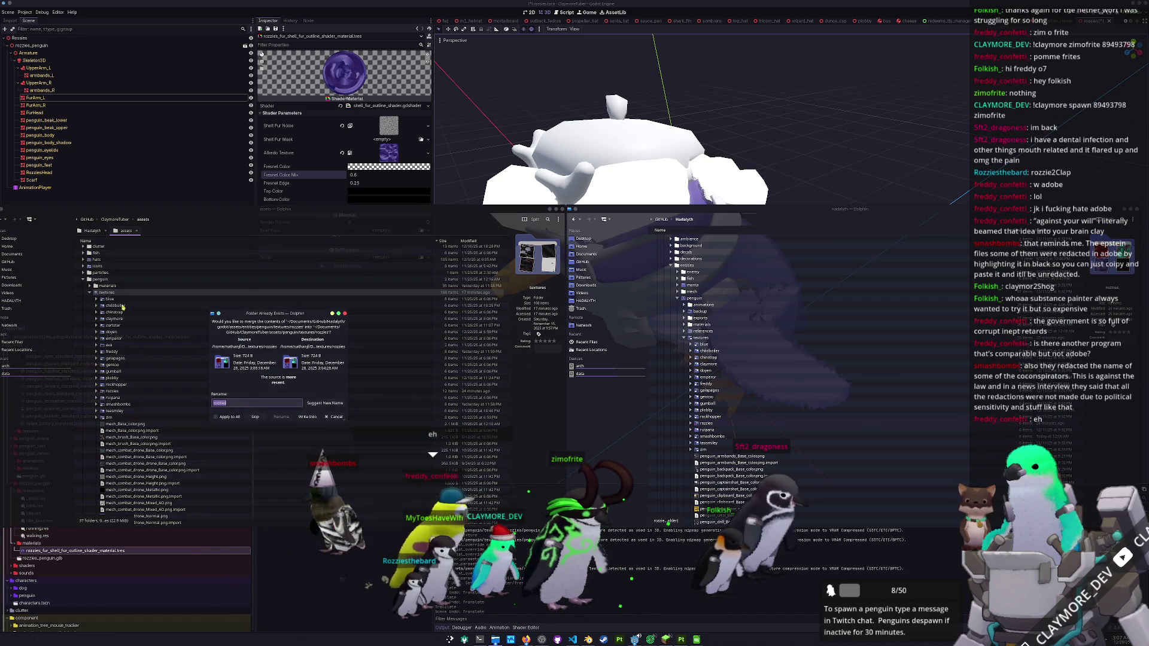
- Merge into the existing rozzies folder and overwrite every conflicting texture file
click(308, 417)
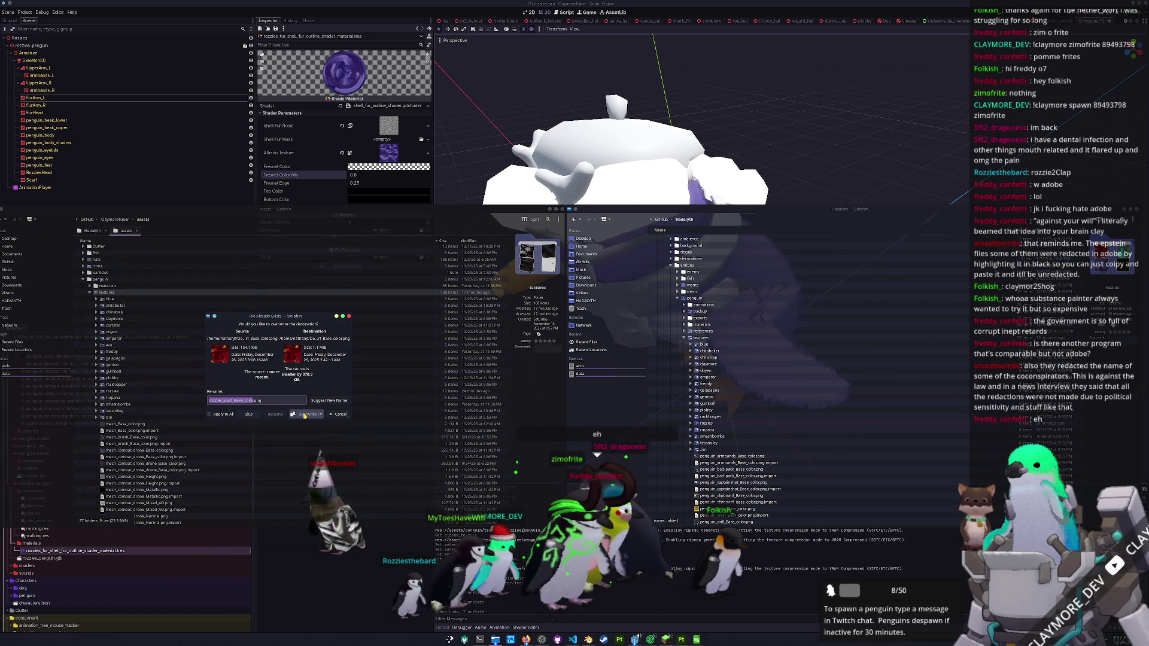
click(306, 414)
click(306, 414)
click(306, 414)
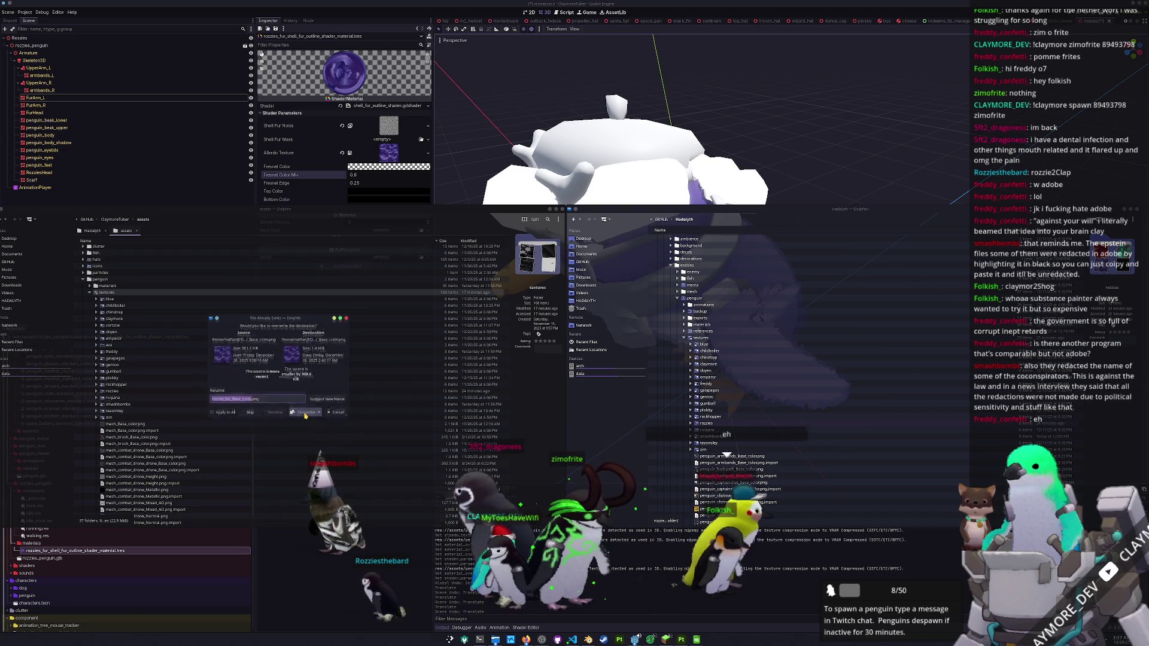
click(305, 414)
click(306, 415)
click(305, 414)
click(306, 414)
click(305, 415)
click(305, 414)
click(306, 414)
click(305, 414)
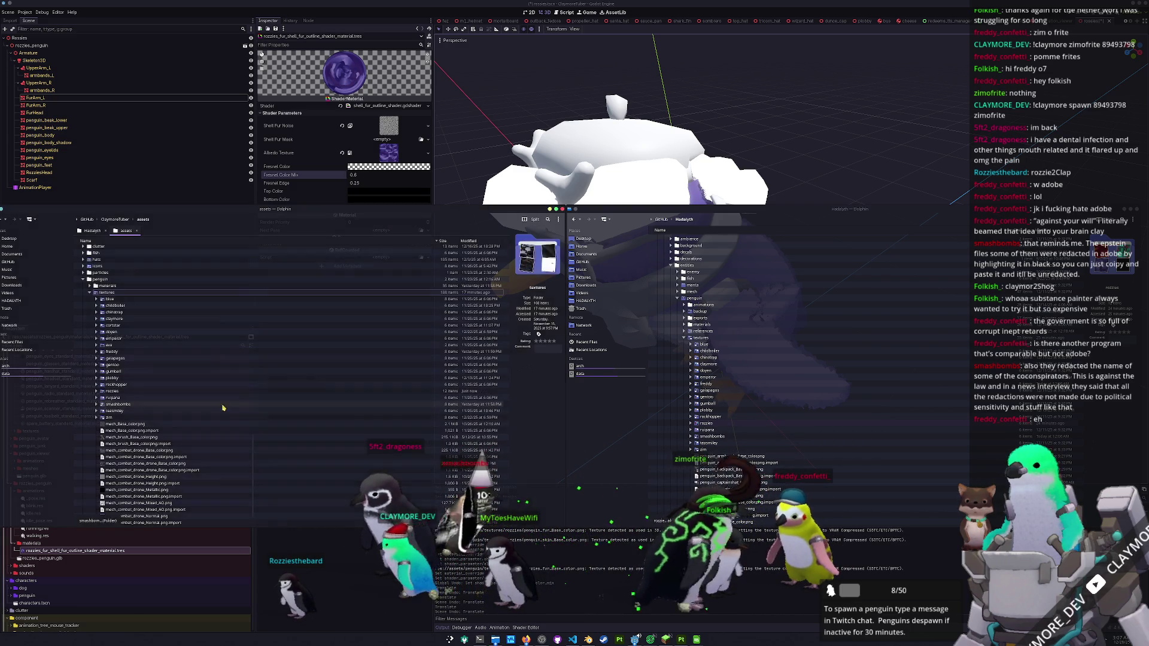
- Orbit and zoom around the penguin in Godot to check the refreshed purple textures
mouse_move(515, 389)
mouse_down()
mouse_move(652, 426)
mouse_move(663, 416)
mouse_move(663, 344)
mouse_up()
scroll(651, 427, down, 3)
scroll(651, 426, up, 3)
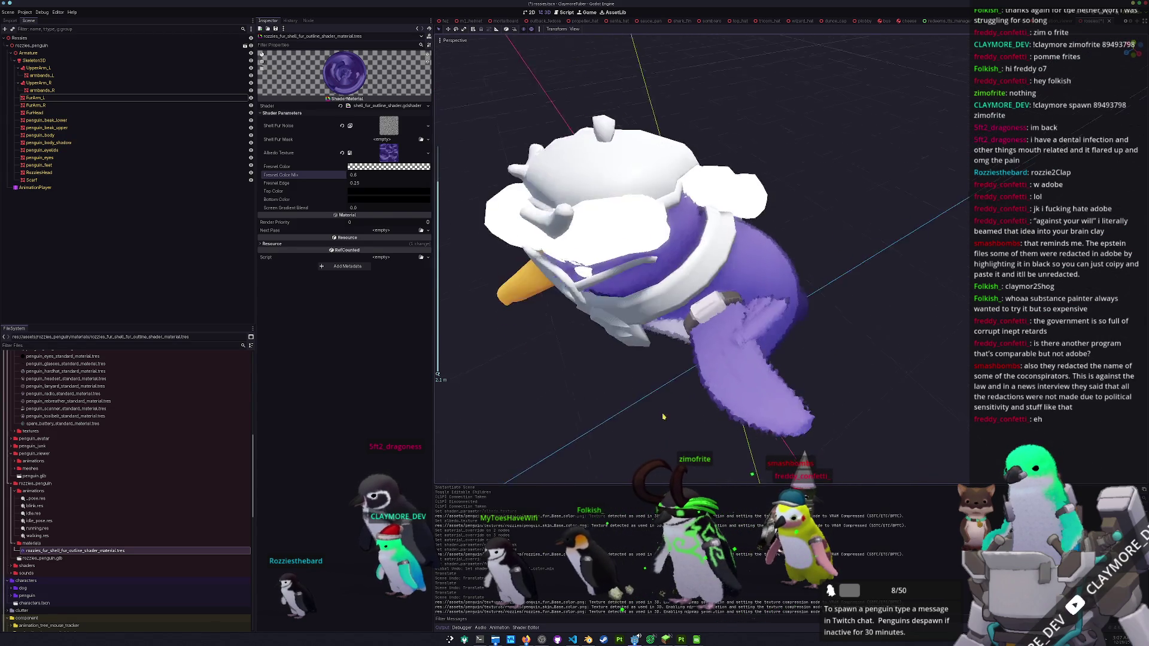
scroll(663, 416, down, 3)
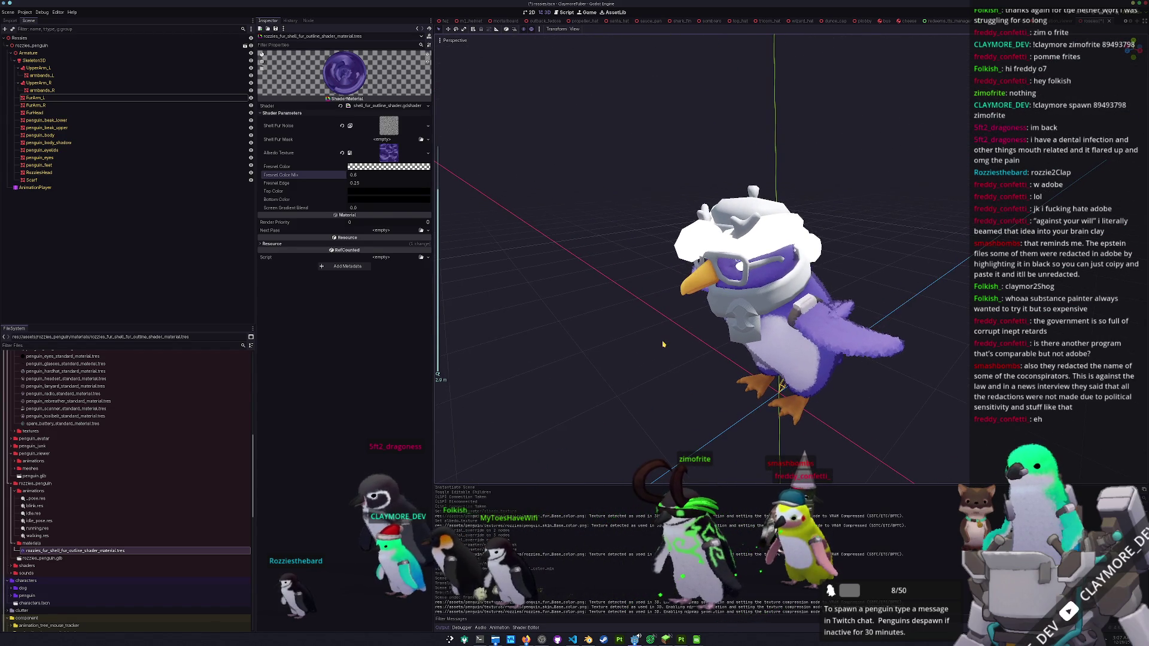
- Drop the rozzies fur shell material onto FurHead as a Material Overlay
click(770, 244)
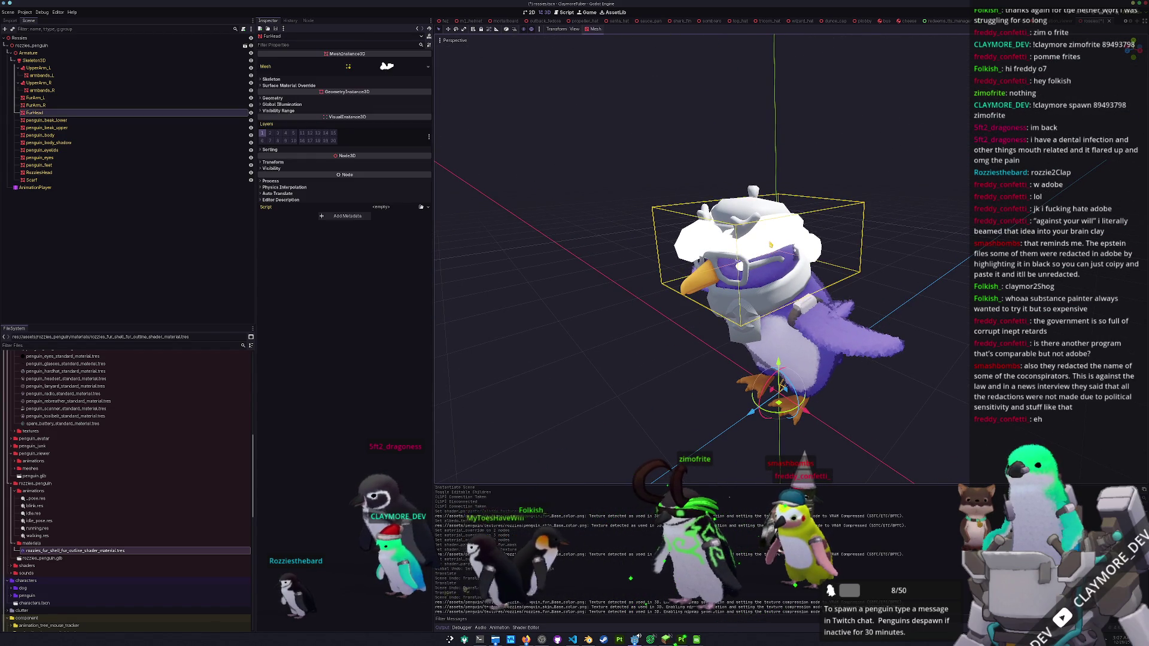
click(560, 322)
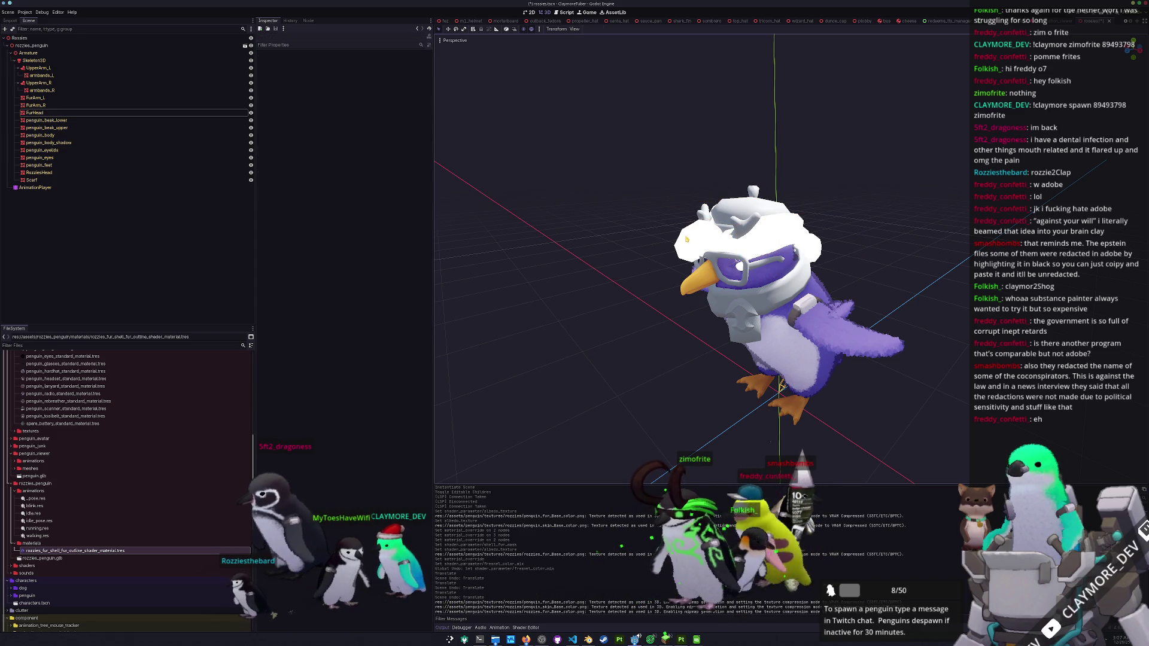
click(781, 386)
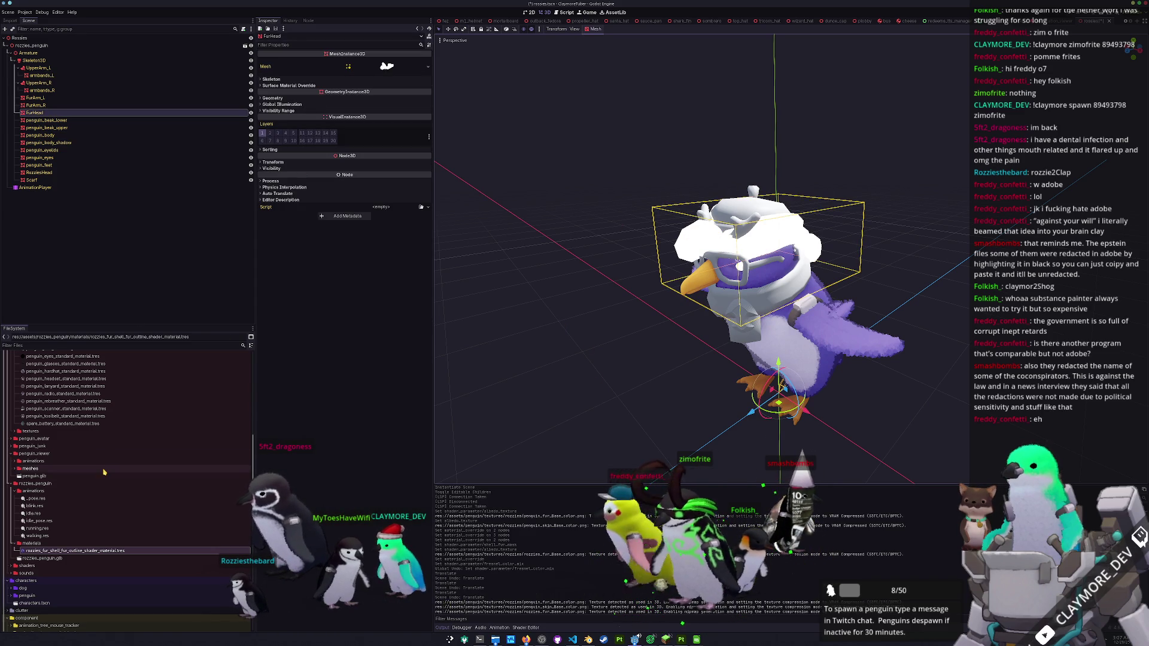
drag(80, 553, 44, 114)
click(59, 122)
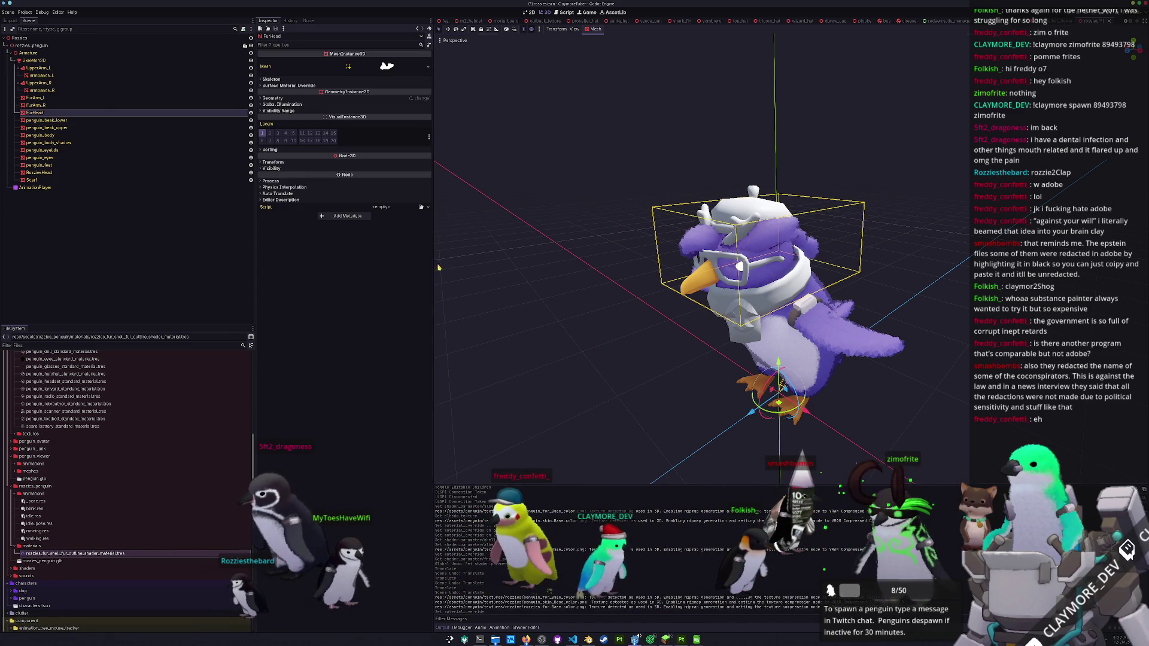
click(639, 296)
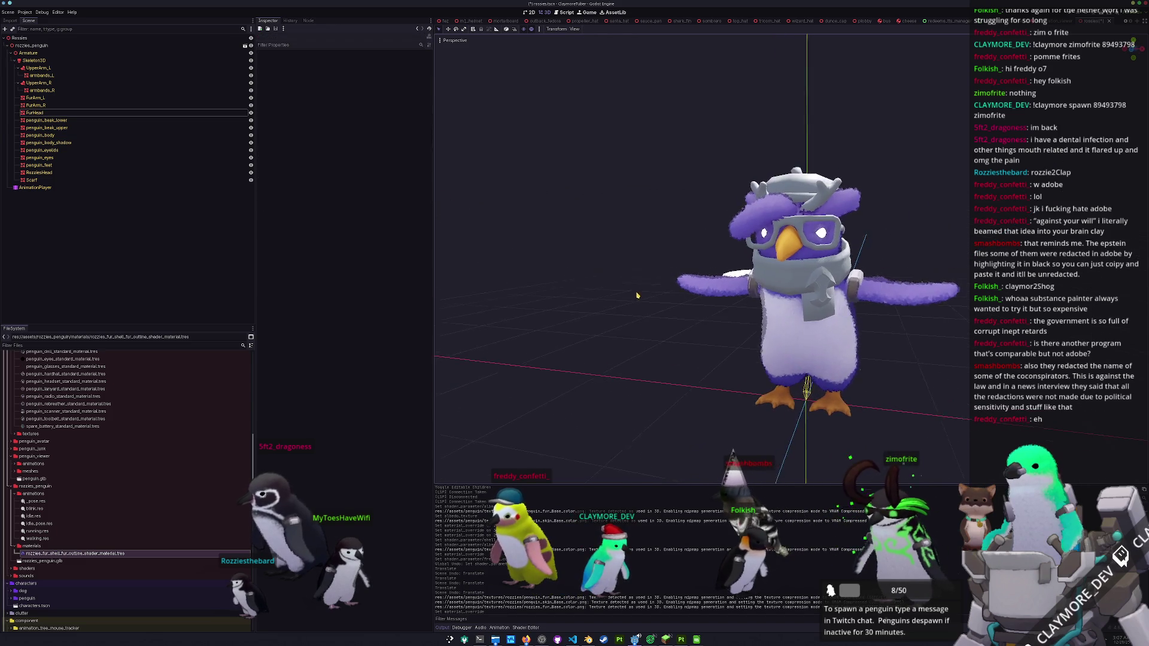
- Select the Scarf mesh and bring up the materials folder's context menu
click(765, 286)
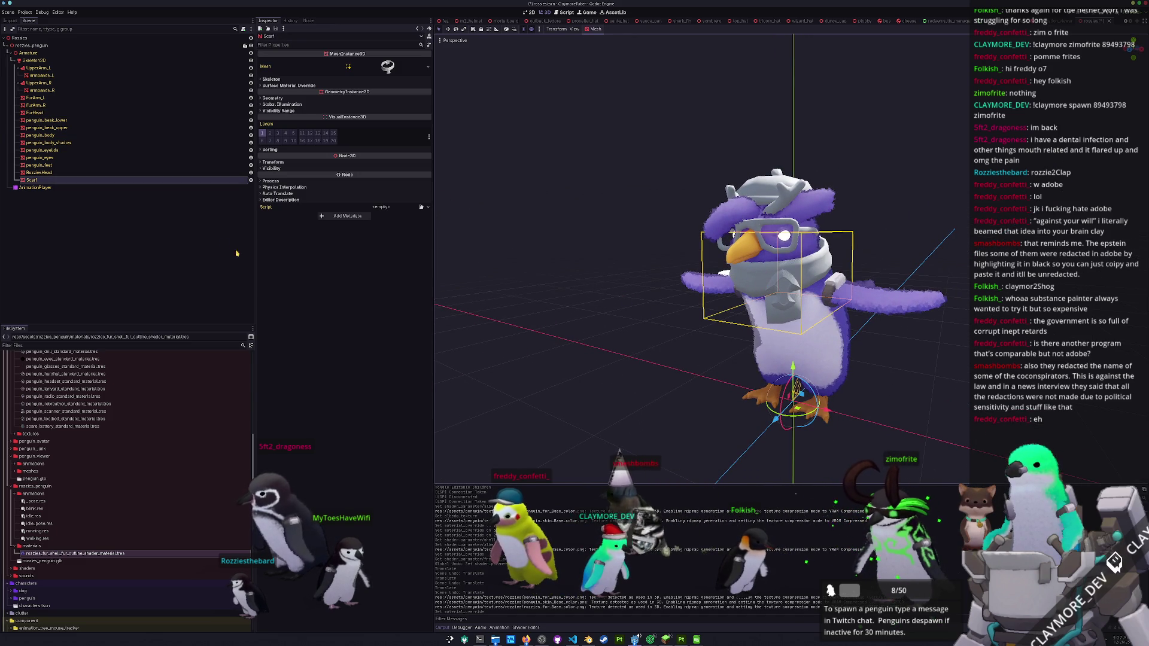
scroll(85, 520, down, 3)
right_click(56, 512)
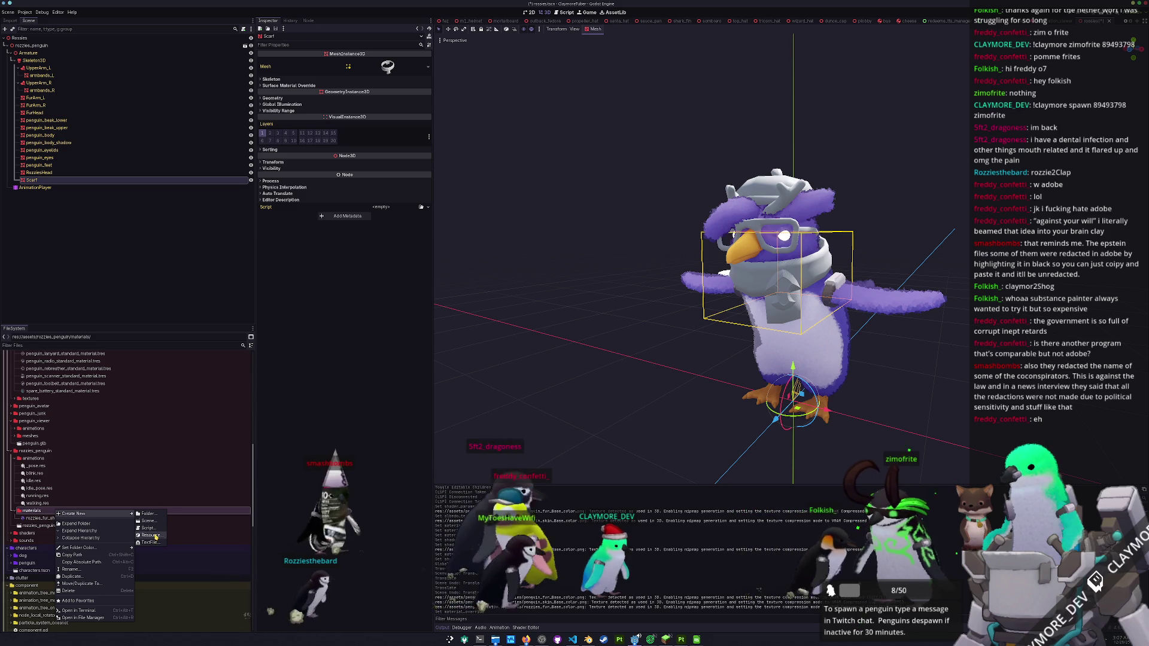
- Create a StandardMaterial3D saved as rozzies_scarf_standard_material.tres in the rozzies_penguin materials folder
click(152, 535)
click(320, 353)
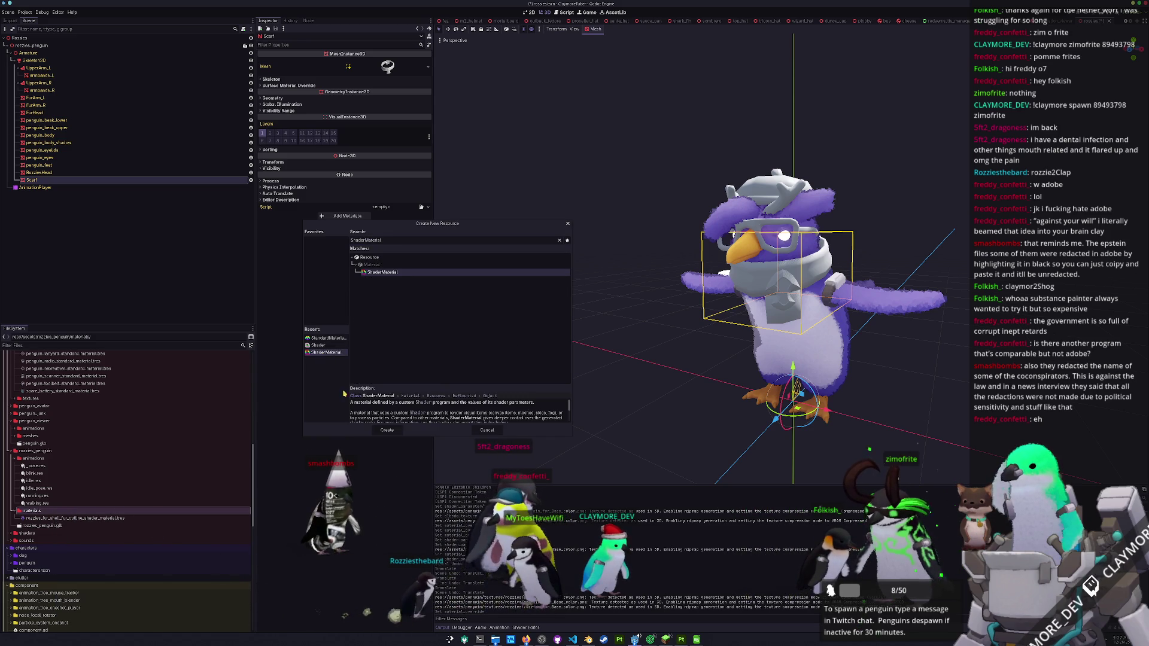
click(331, 339)
click(387, 430)
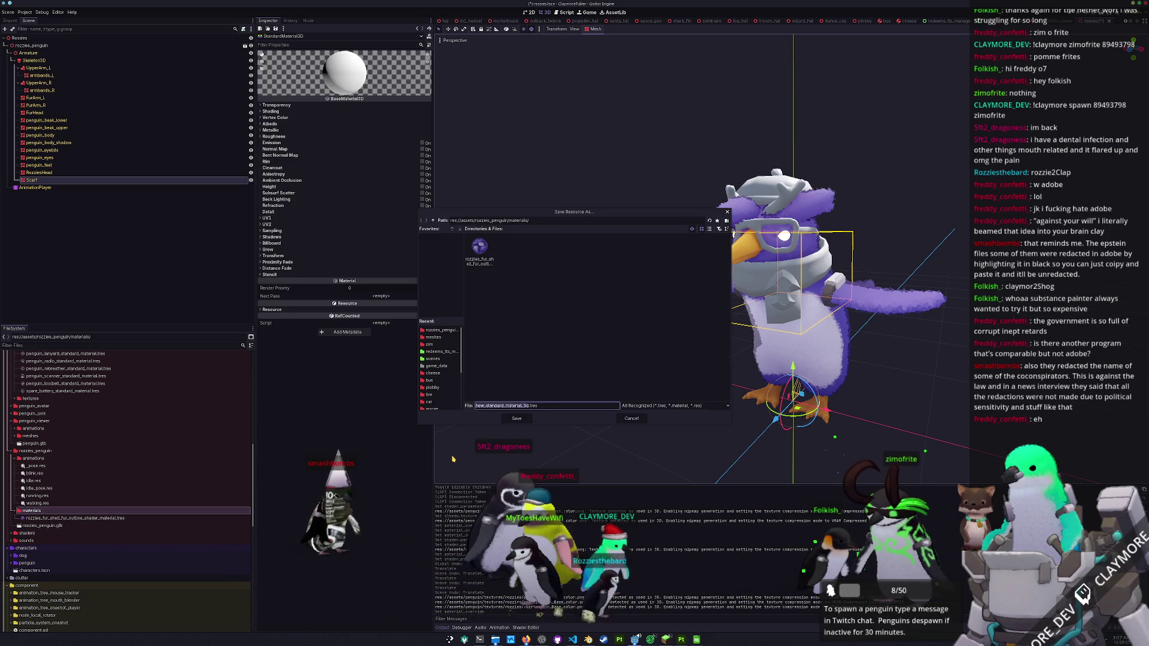
text(ies_head)
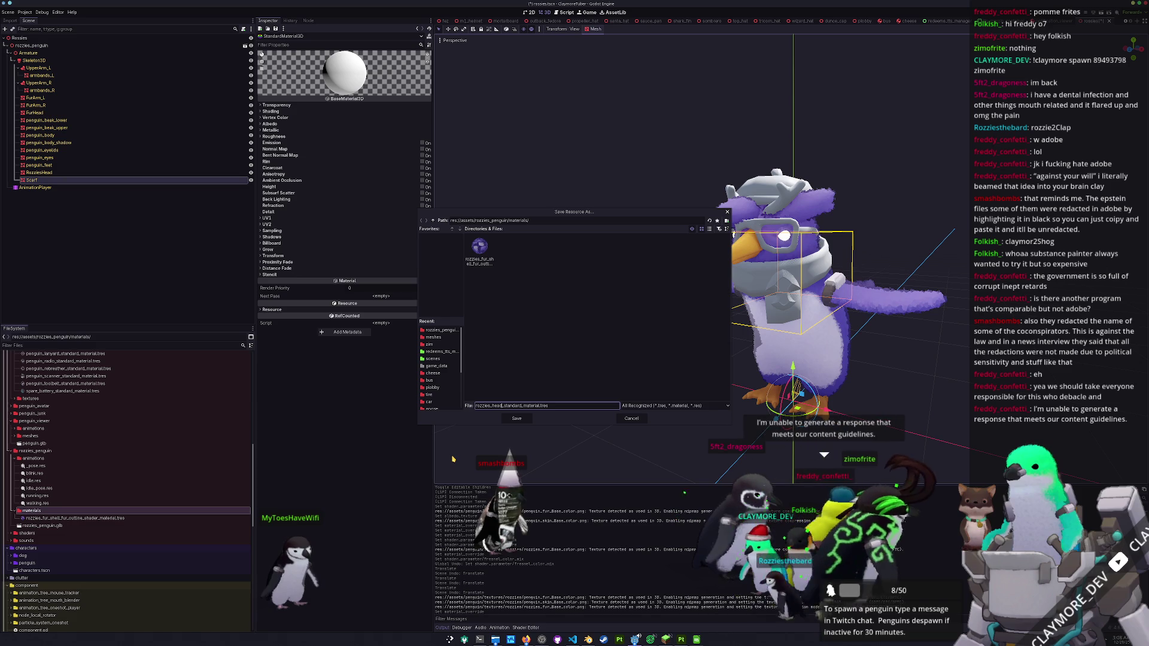
key(BackSpace)
key(BackSpace)
key(BackSpace)
text(scarf)
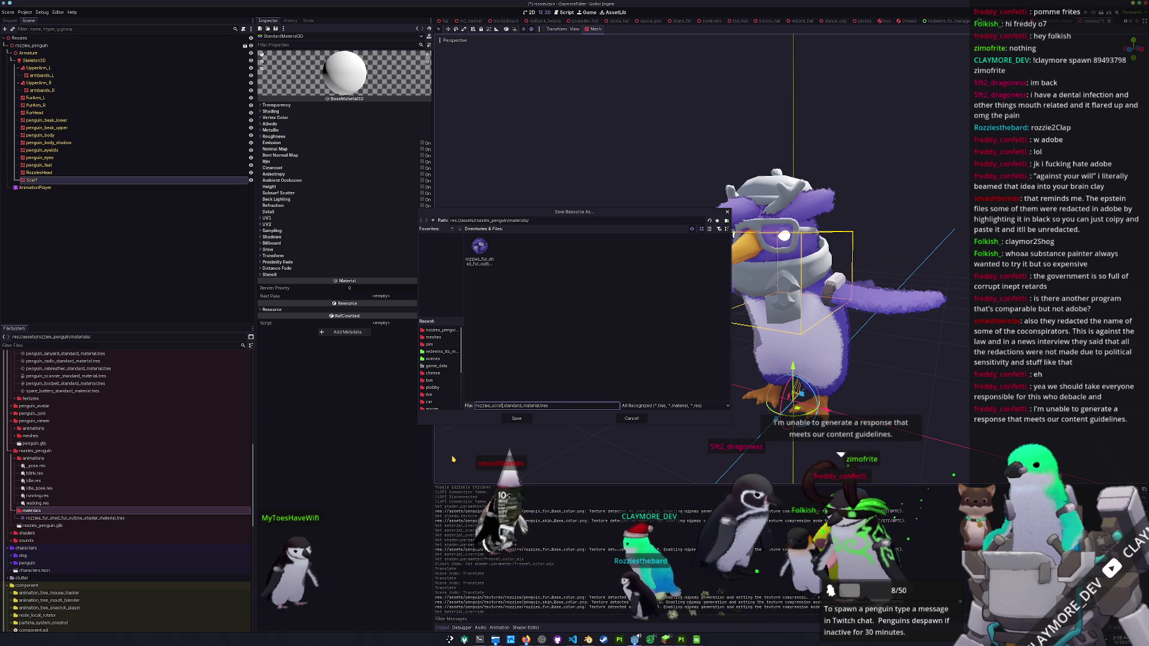
key(Return)
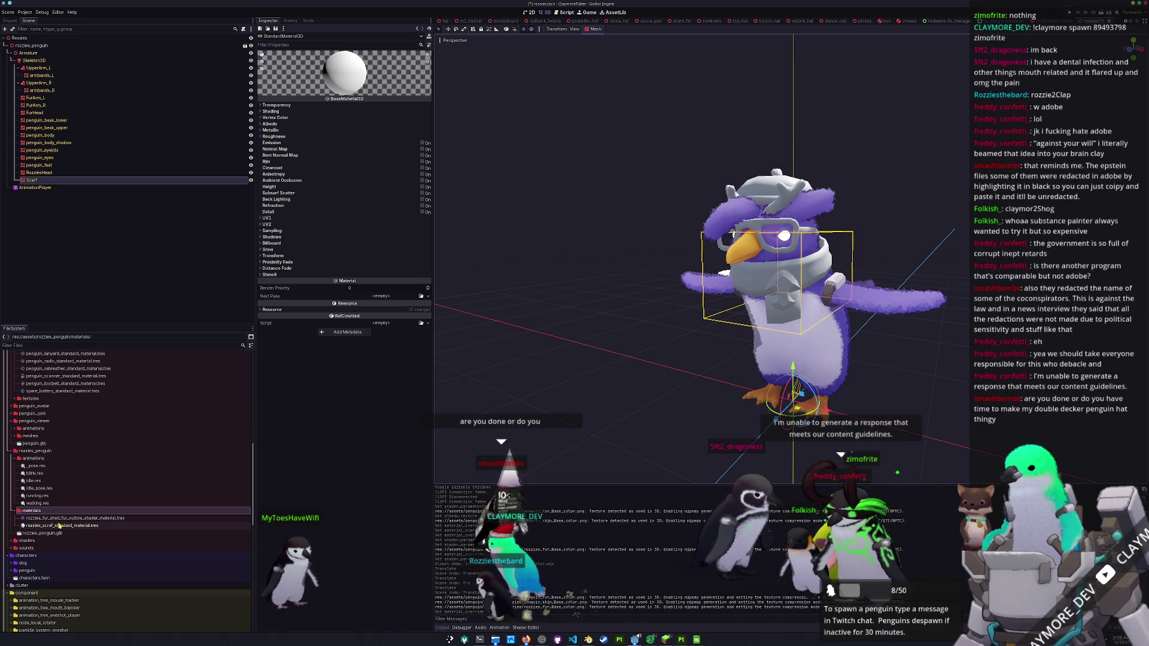
mouse_move(59, 525)
mouse_down()
mouse_move(164, 368)
mouse_move(37, 180)
mouse_up()
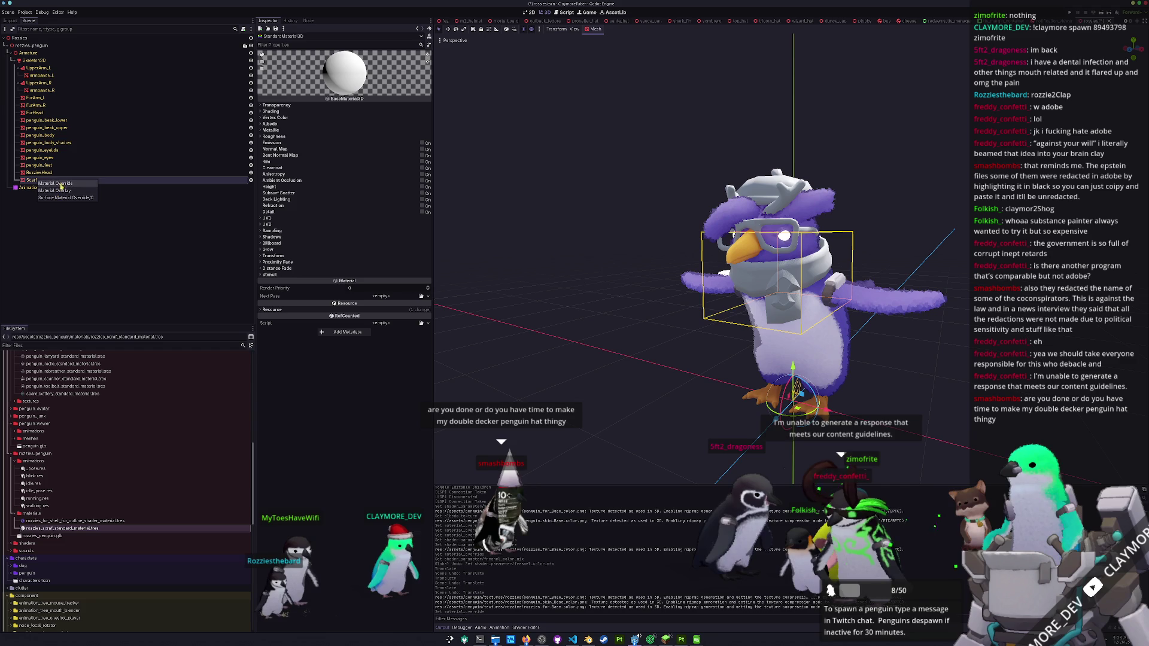
- Apply the scarf material to the Scarf mesh and set its Shading Mode to Unshaded
click(60, 185)
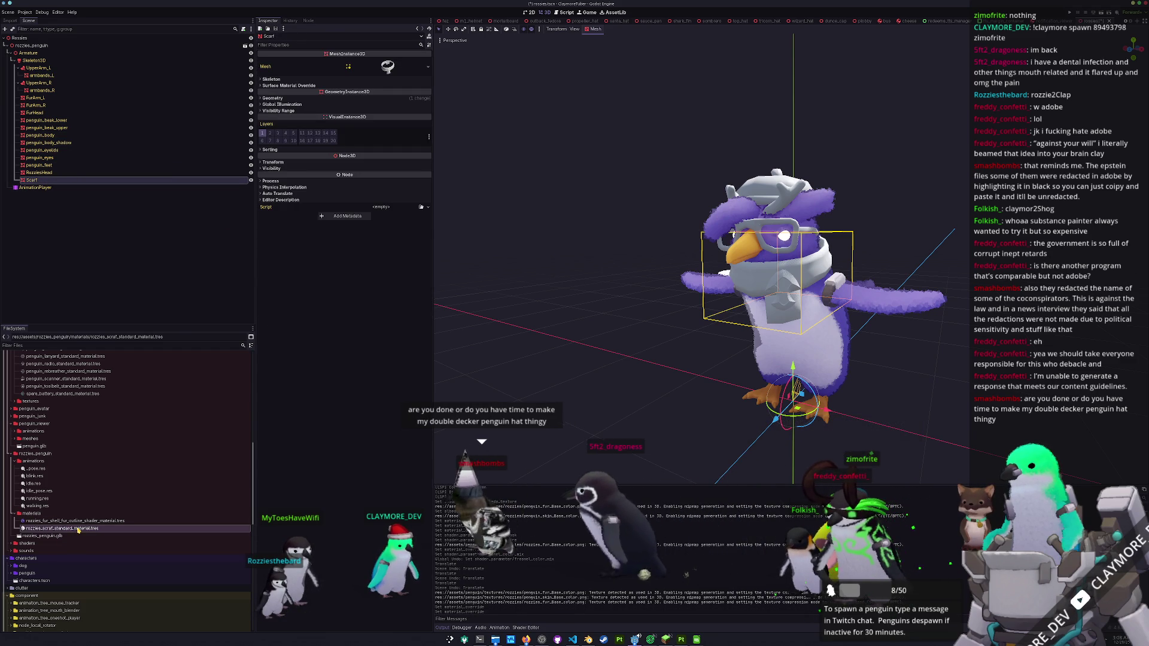
click(78, 529)
click(284, 105)
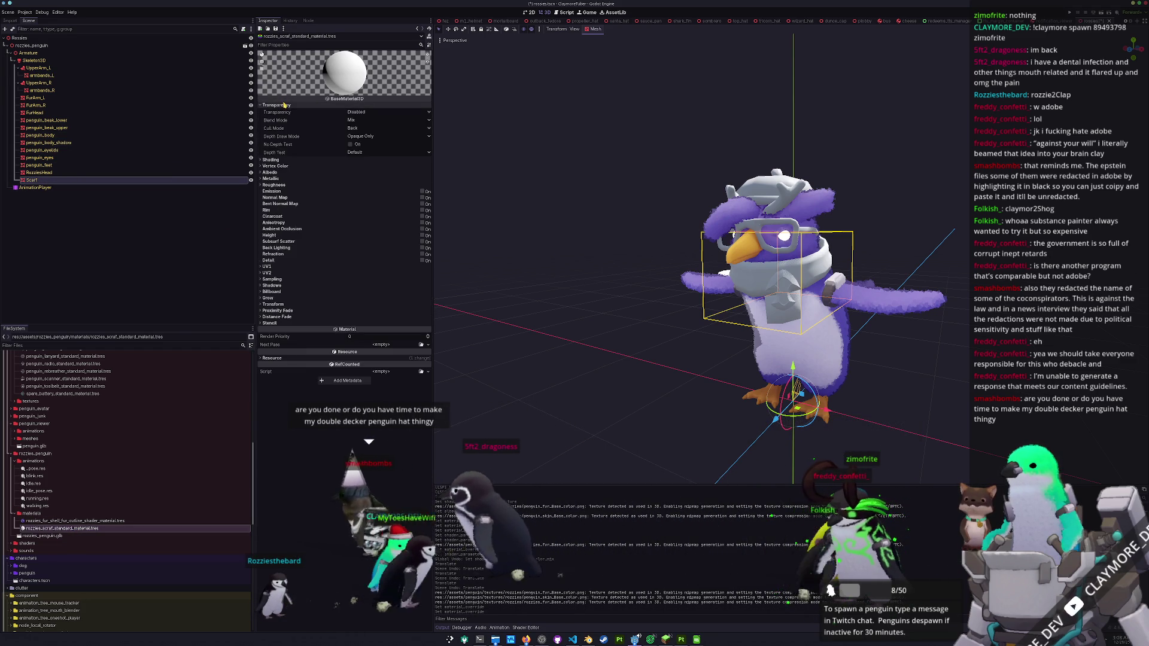
click(290, 159)
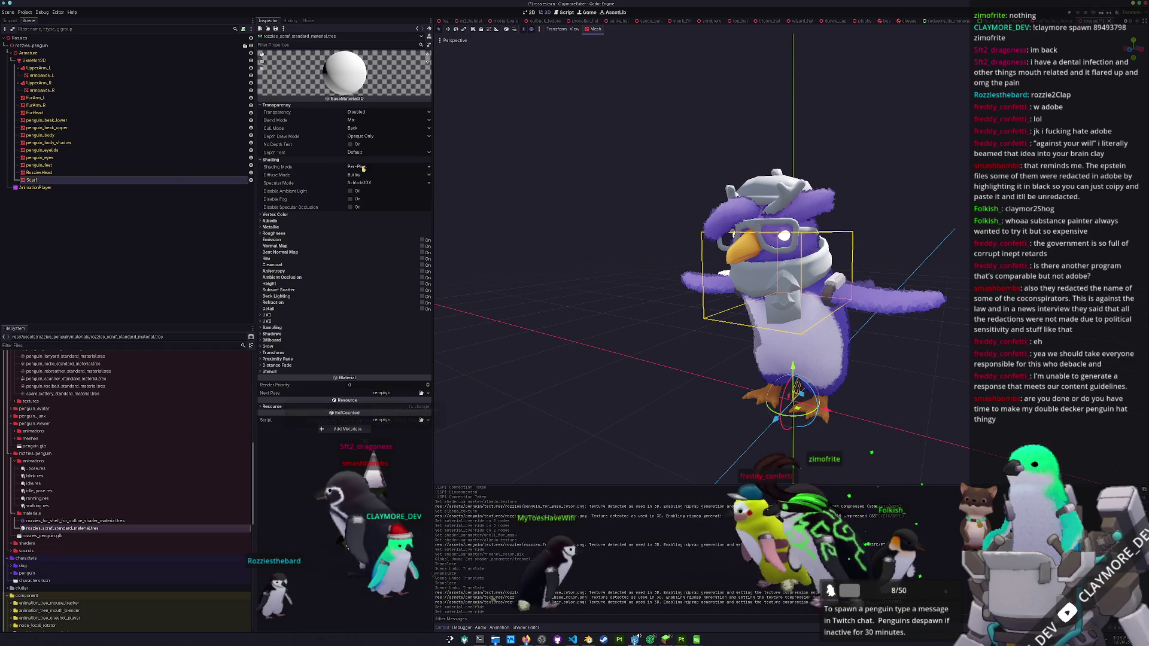
click(384, 167)
click(366, 174)
- Load the red rozzies scarf texture into the material's Albedo Texture
click(289, 221)
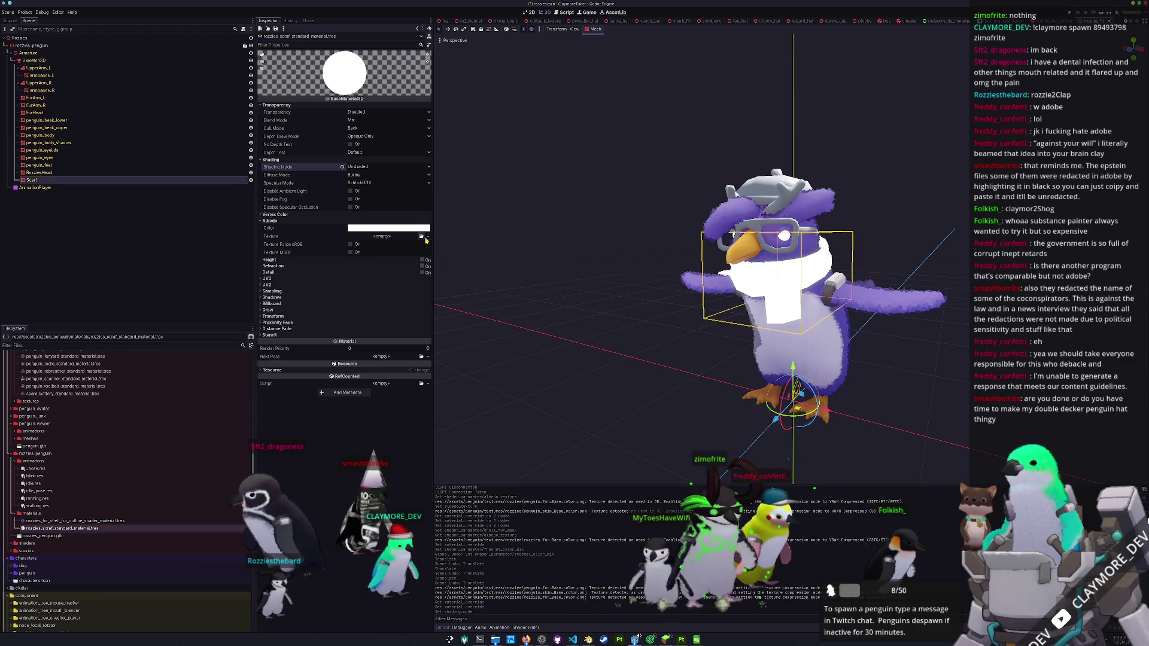
click(421, 236)
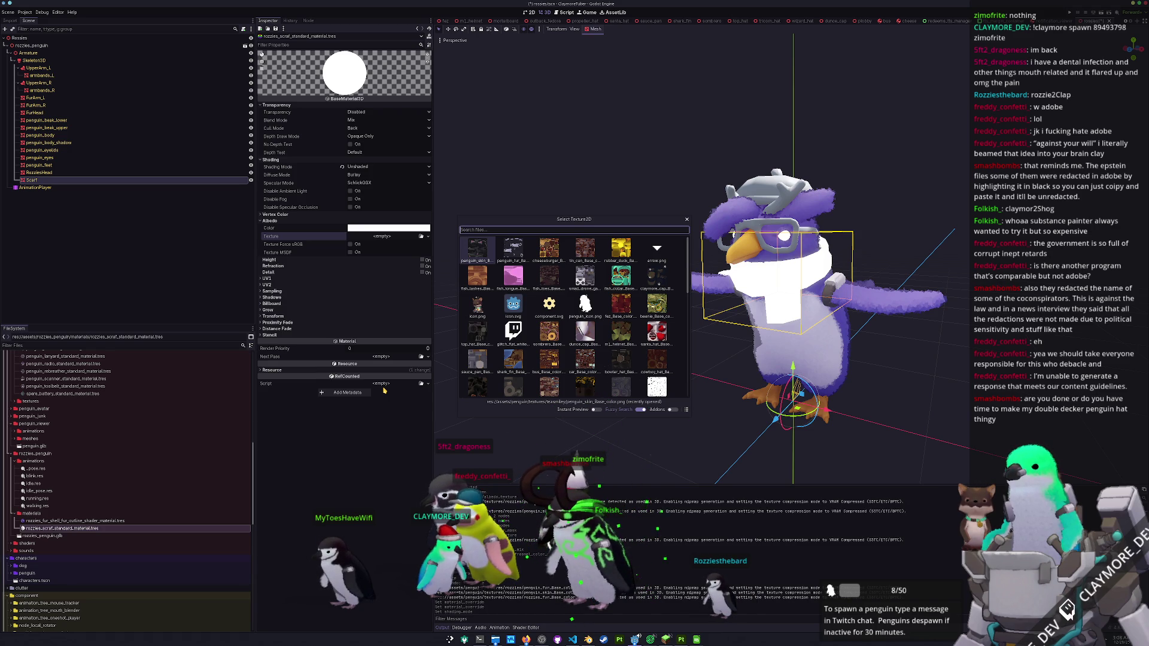
text(rozzles)
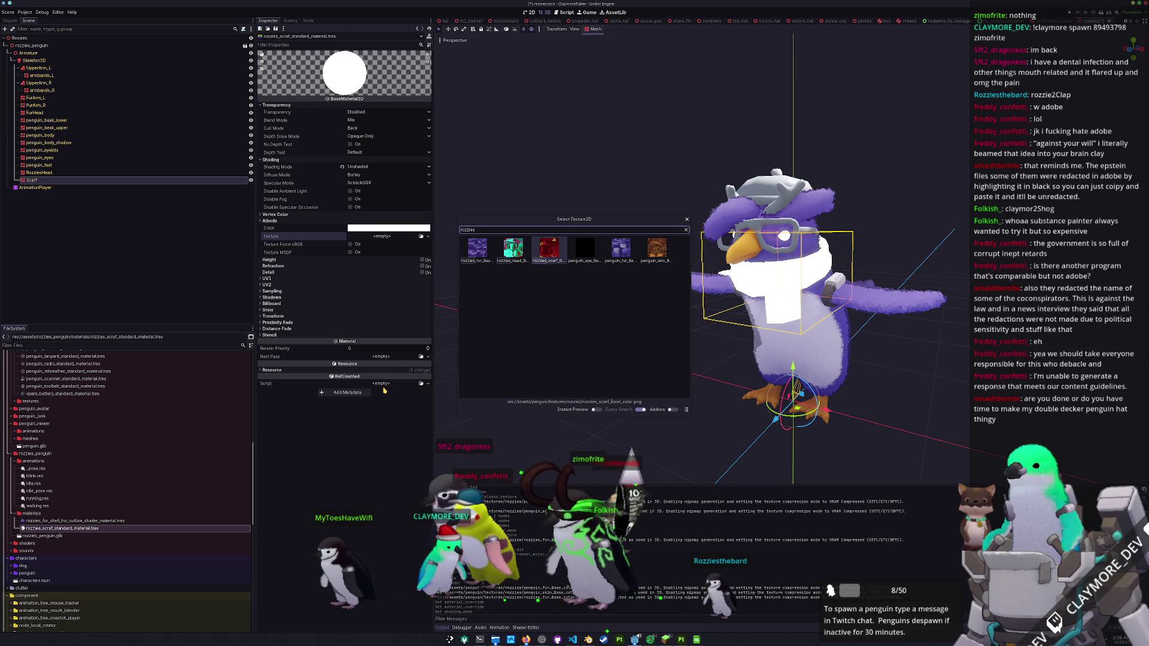
key(Return)
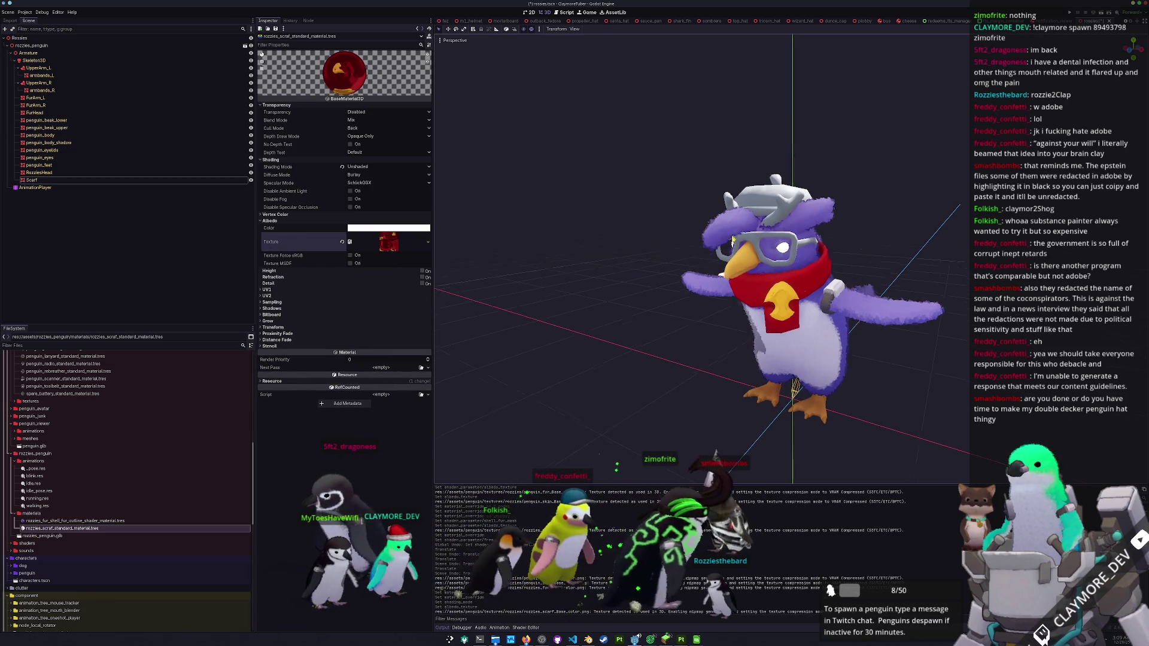
click(703, 205)
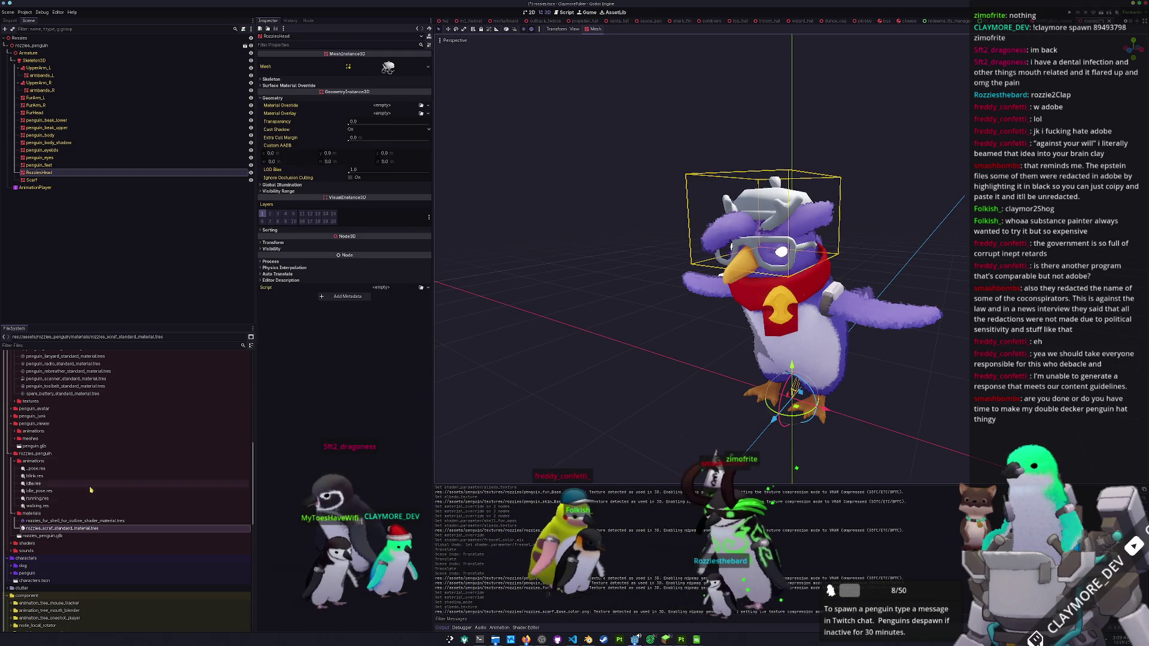
- Duplicate the scarf material as rozzies_head_standard_material.tres with the rozzies_head albedo texture
key(ctrl+d)
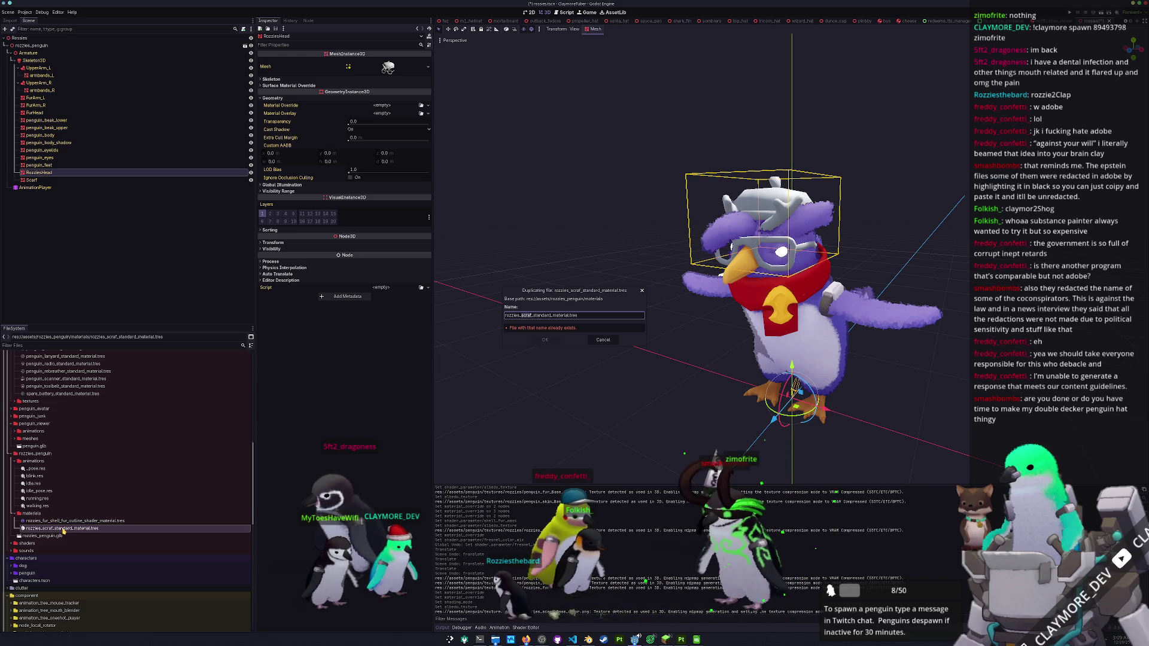
key(Return)
double_click(62, 528)
click(427, 244)
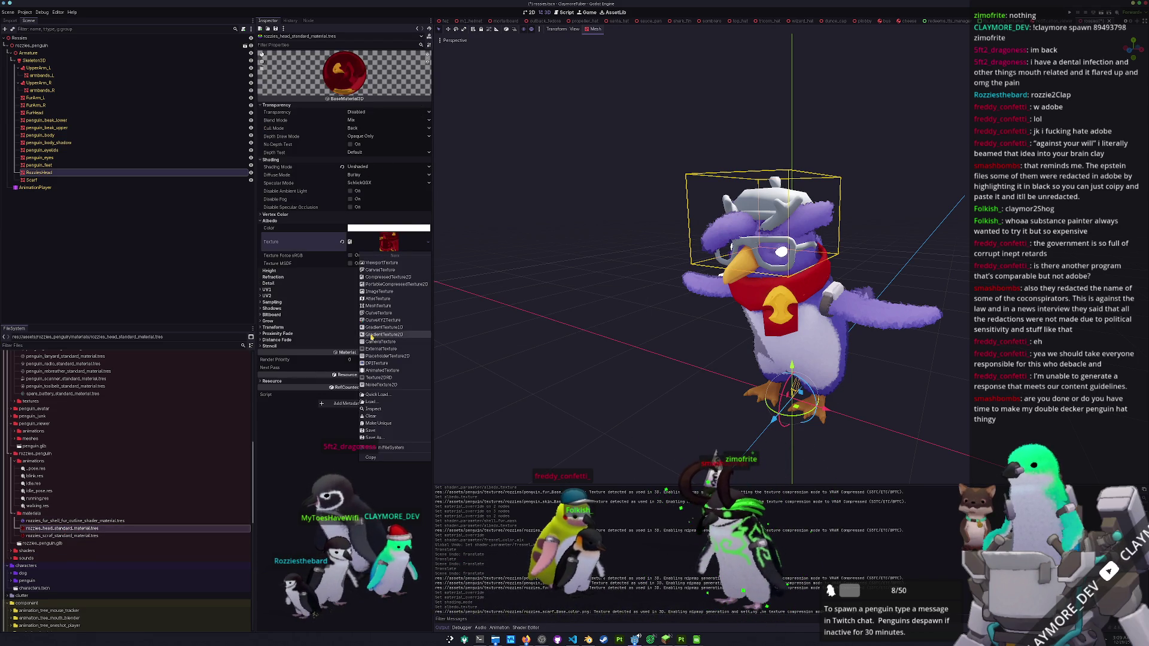
click(381, 395)
text(roz)
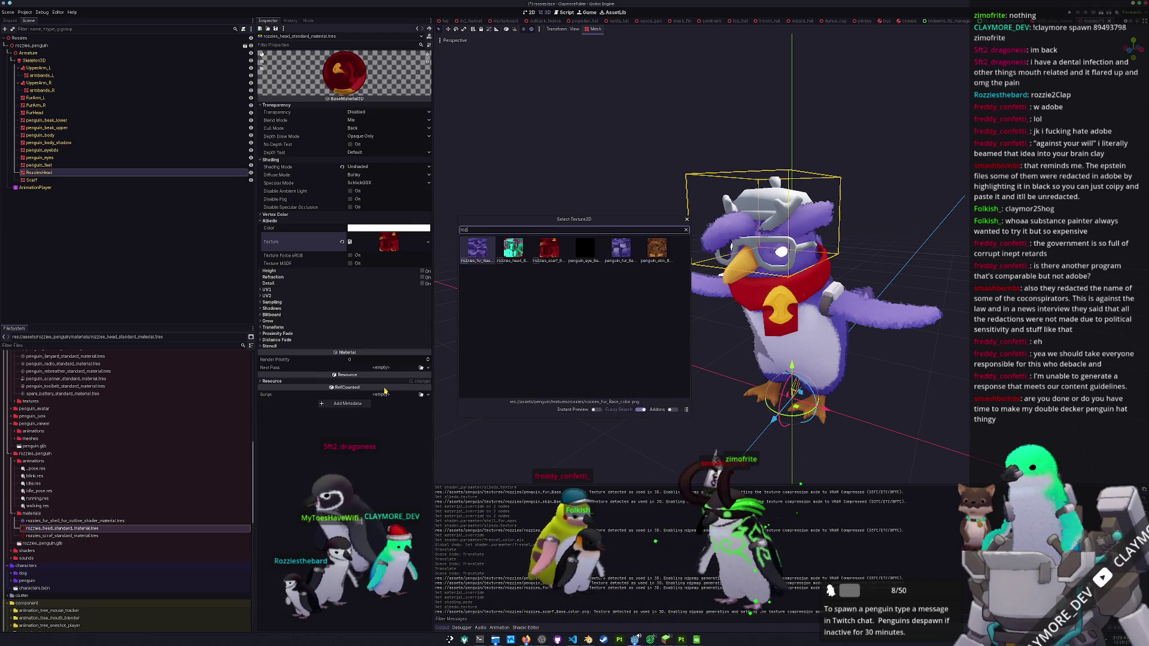
text(zies_head)
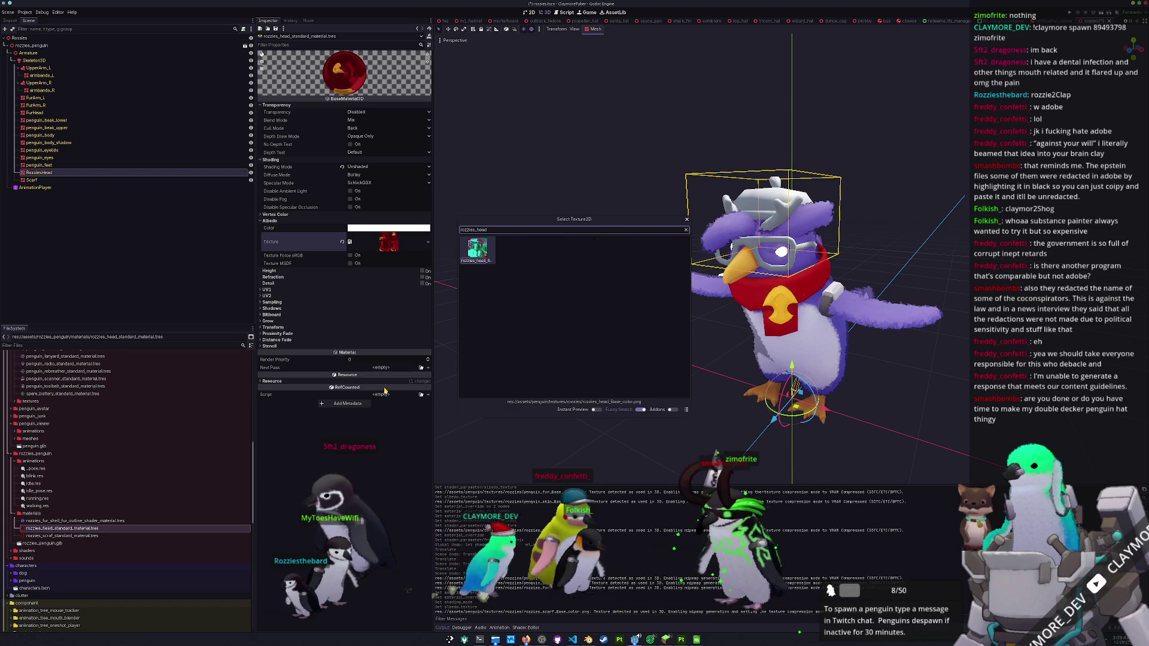
key(Return)
- Apply the head material to the RozziesHead mesh
drag(141, 498, 68, 174)
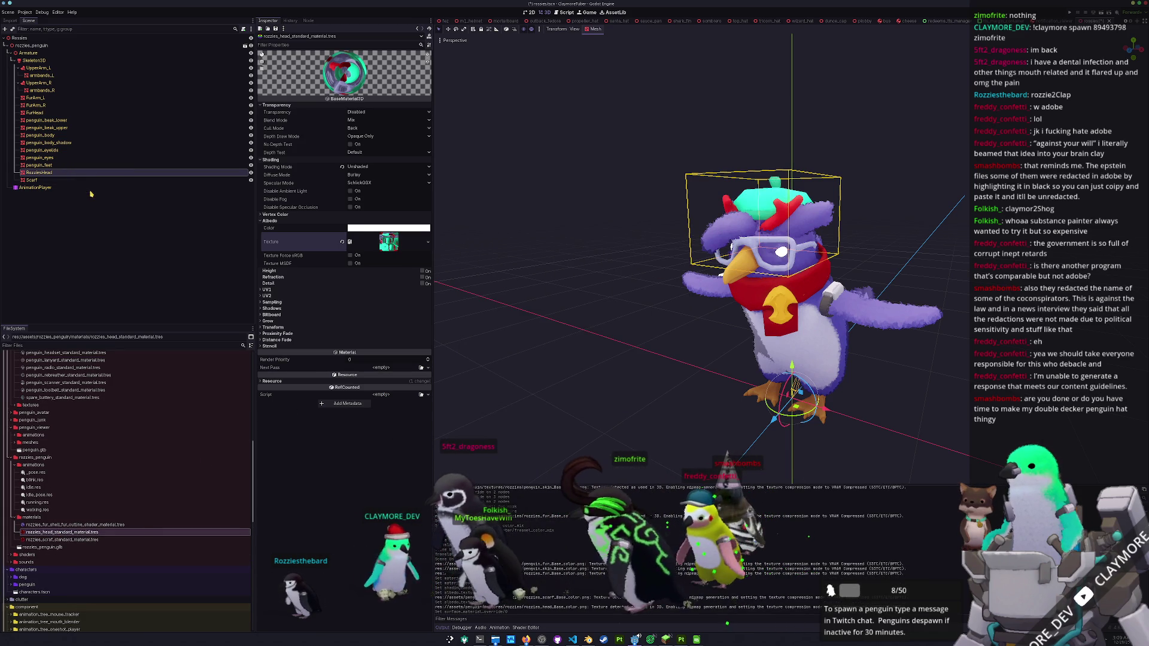
click(611, 313)
click(772, 347)
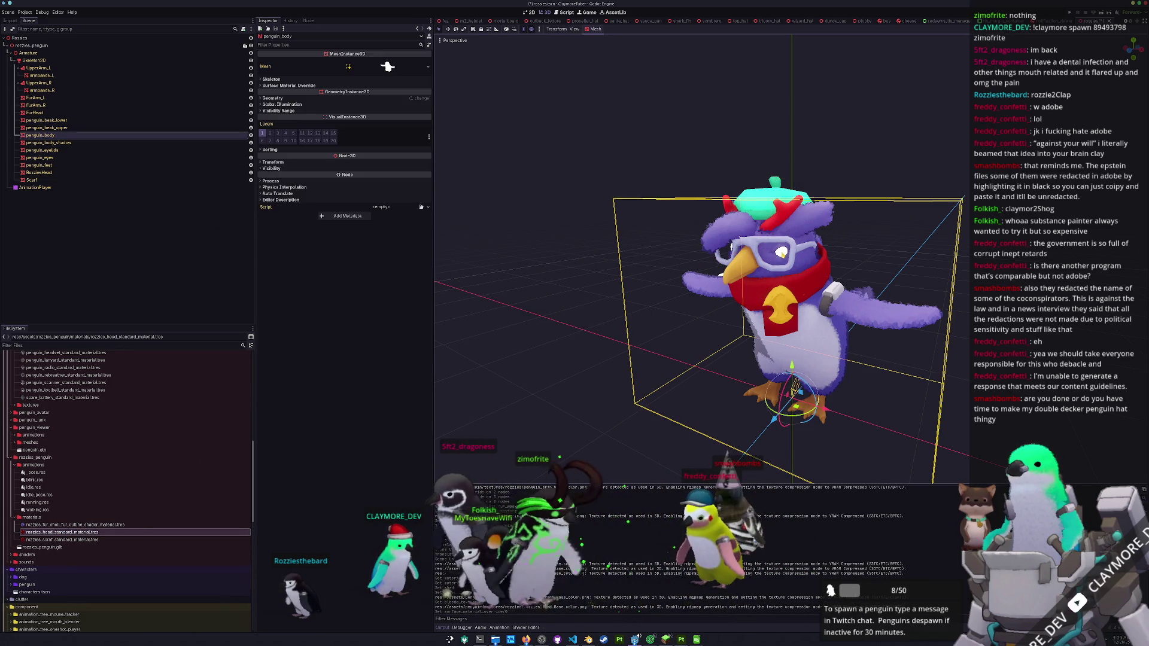
- Set the penguin_eyes mesh's Material Override to the eye material
click(67, 113)
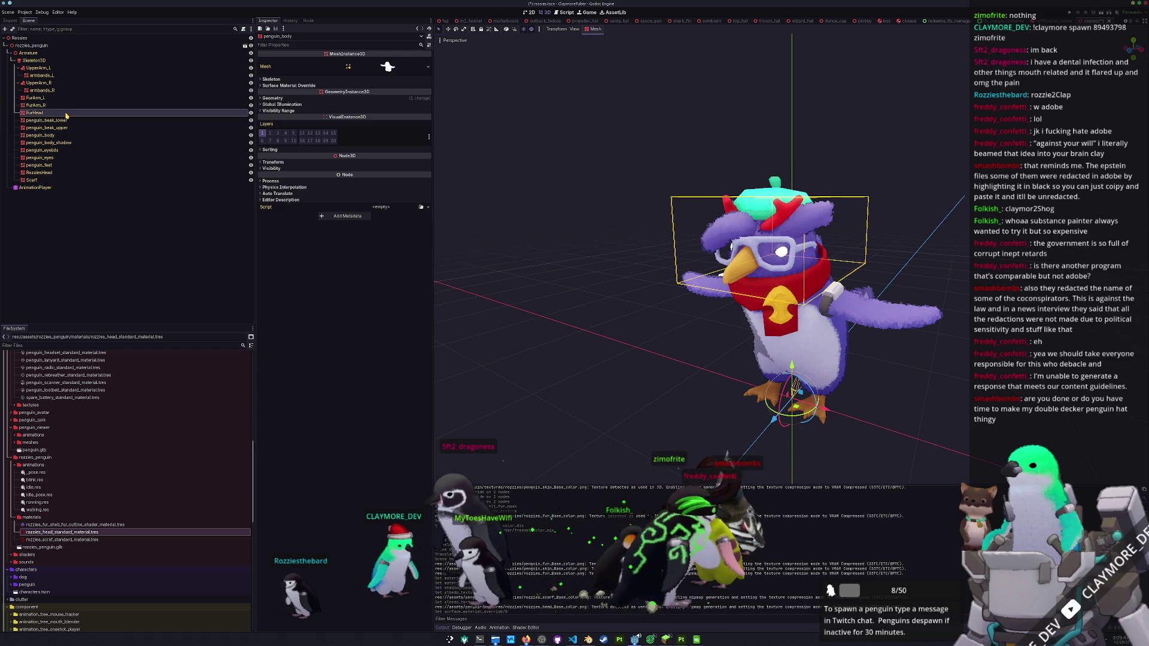
click(39, 158)
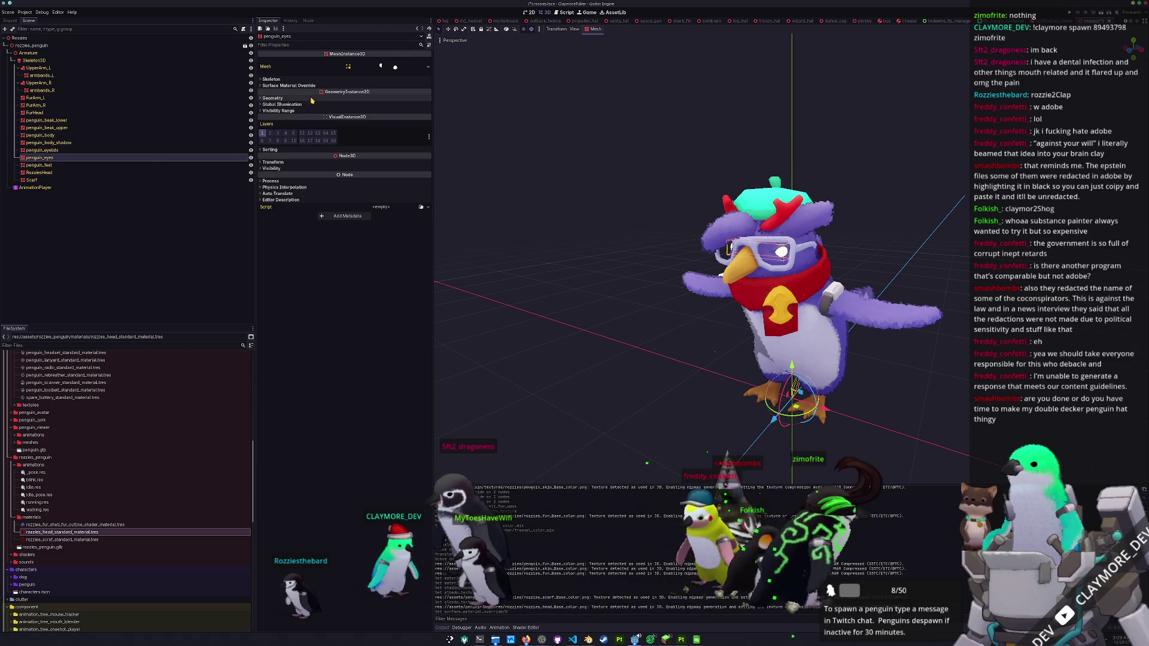
click(418, 99)
click(421, 106)
text(eye)
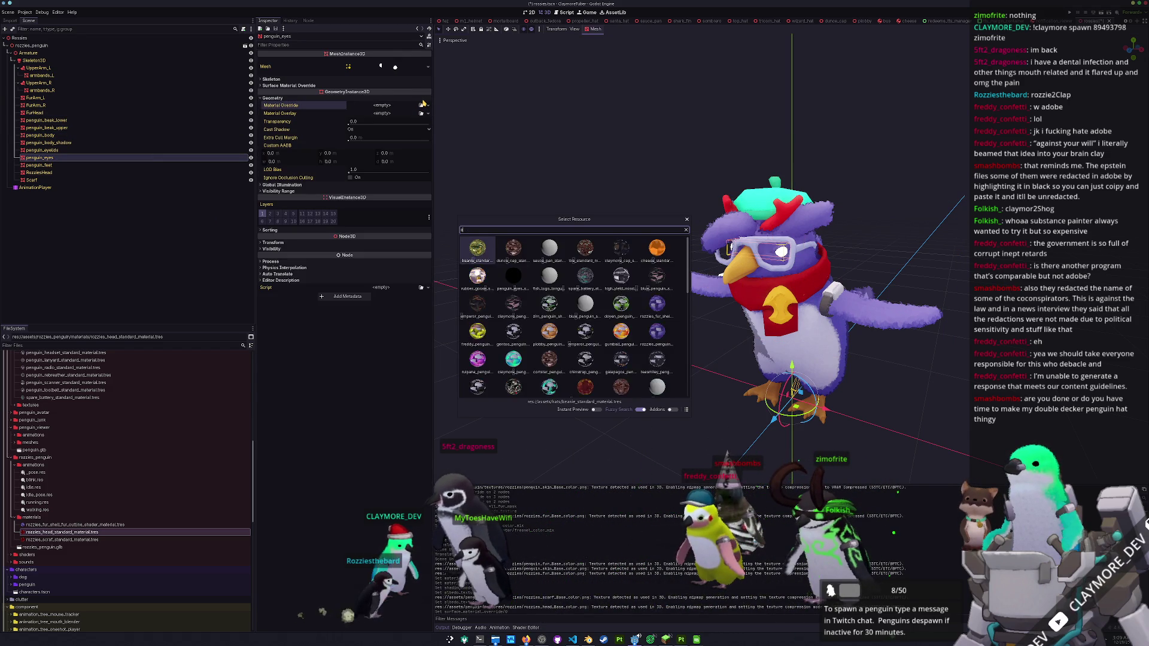
key(Return)
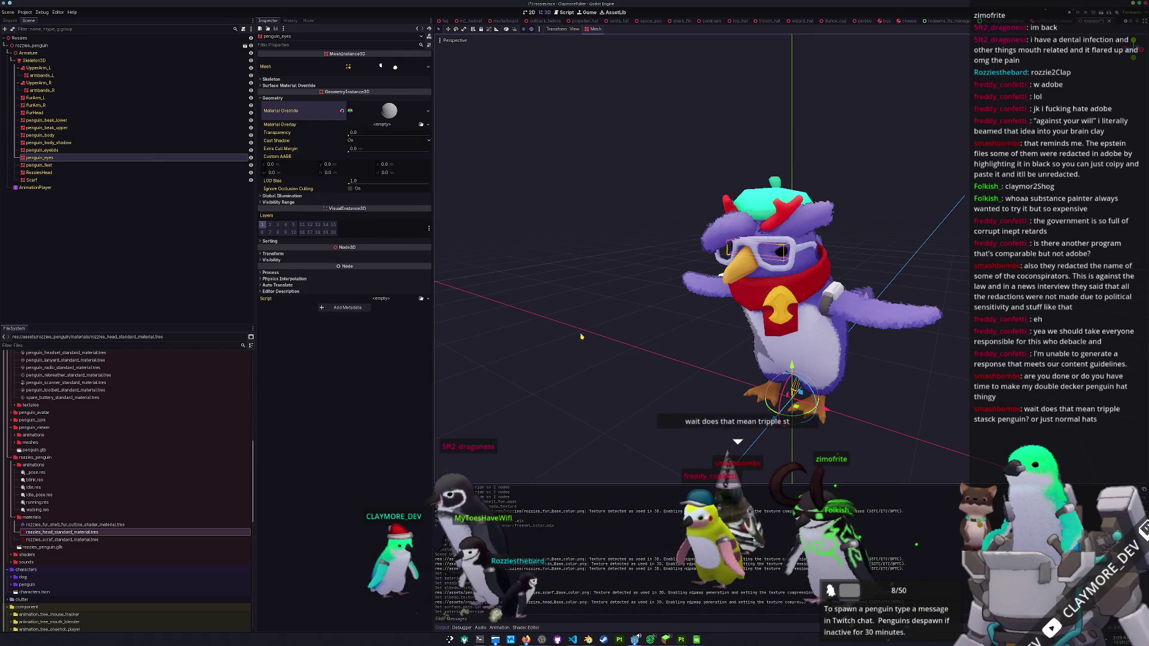
- Set FurArm_R's Material Override to the purple rozzies fur shell material
click(662, 267)
scroll(651, 369, down, 2)
mouse_move(651, 369)
mouse_down()
mouse_move(629, 373)
mouse_move(825, 269)
mouse_move(820, 359)
mouse_up()
scroll(832, 267, up, 2)
click(831, 267)
click(311, 99)
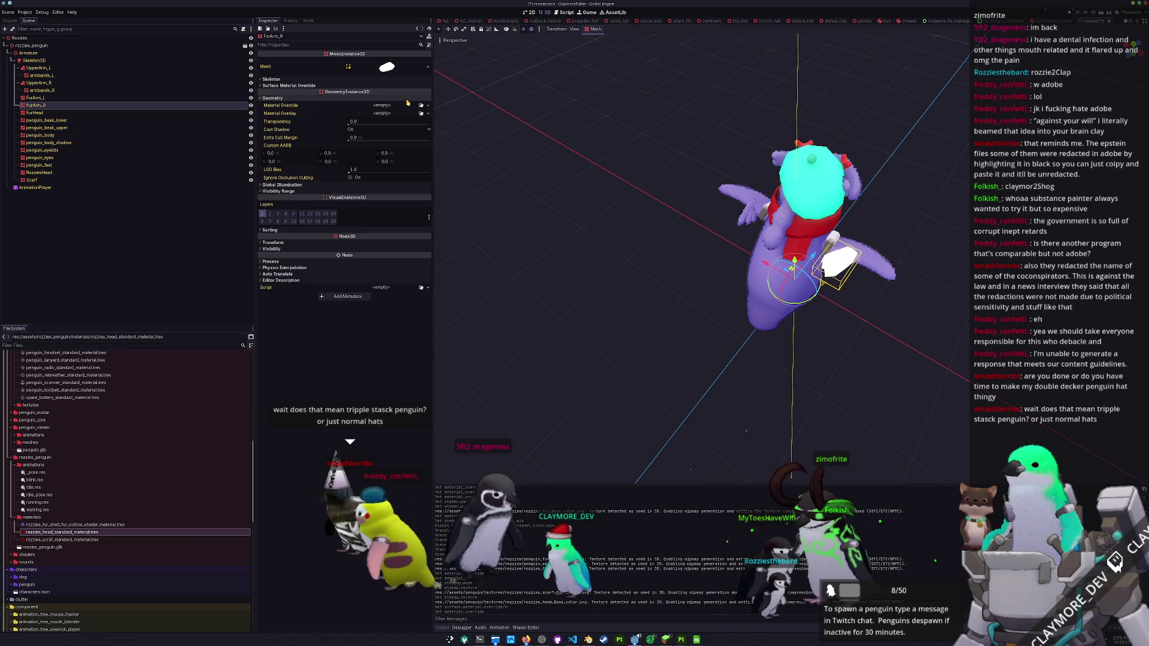
click(421, 105)
text(rozzies)
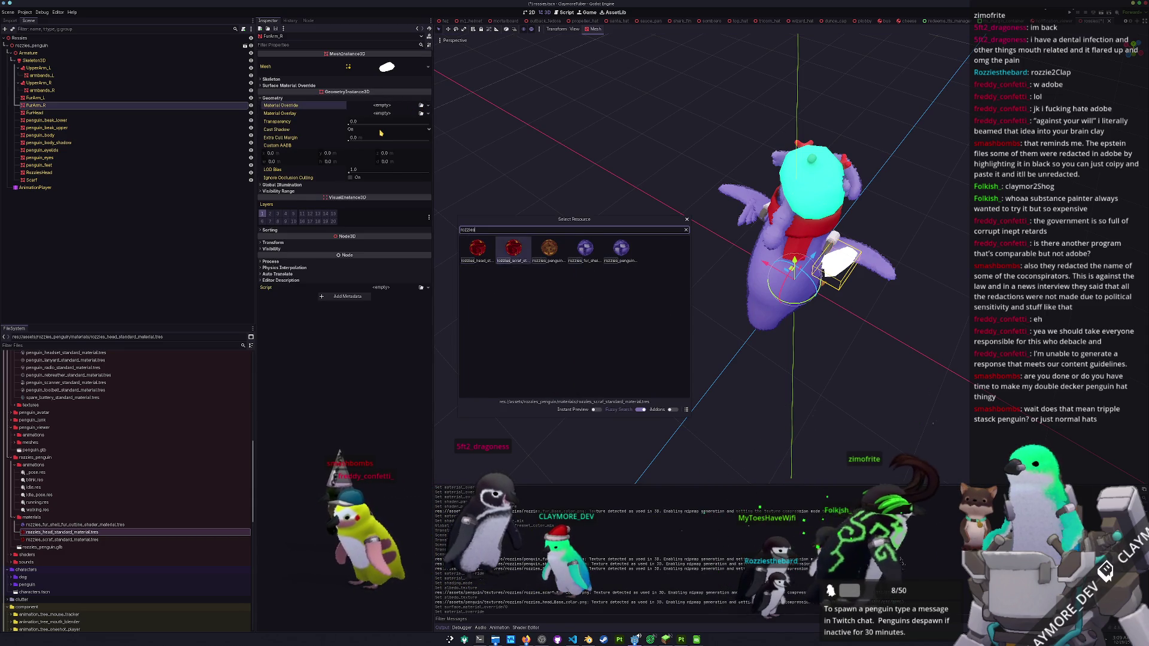
key(Right)
key(Right)
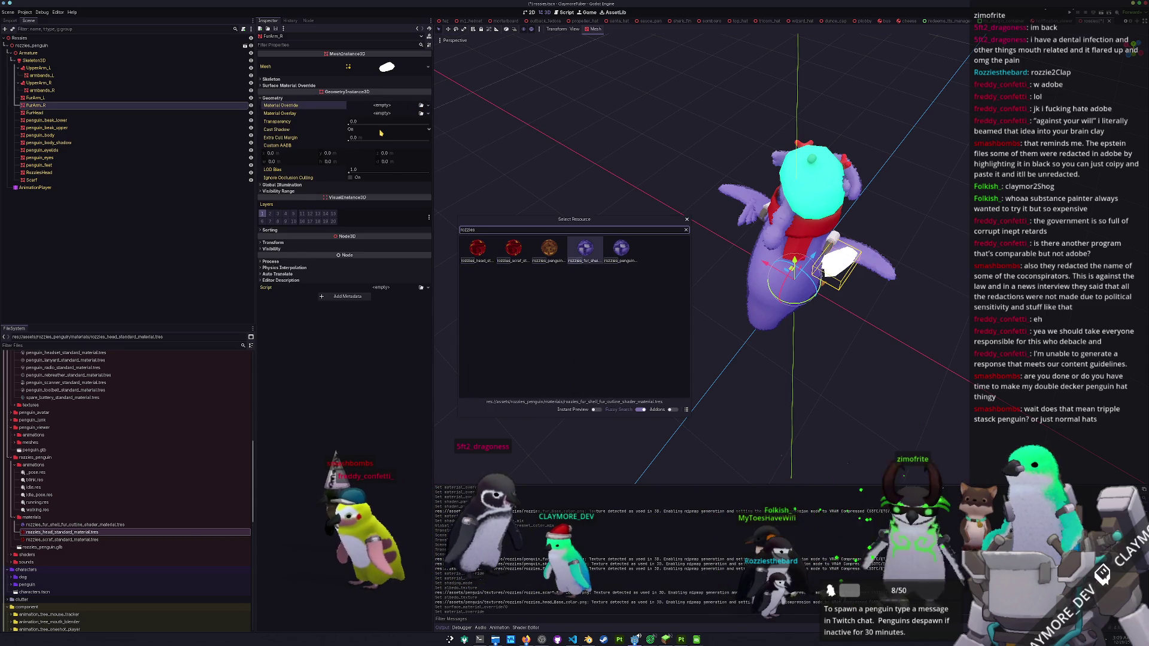
key(Return)
- Save the penguin scene
click(592, 328)
scroll(618, 344, down, 5)
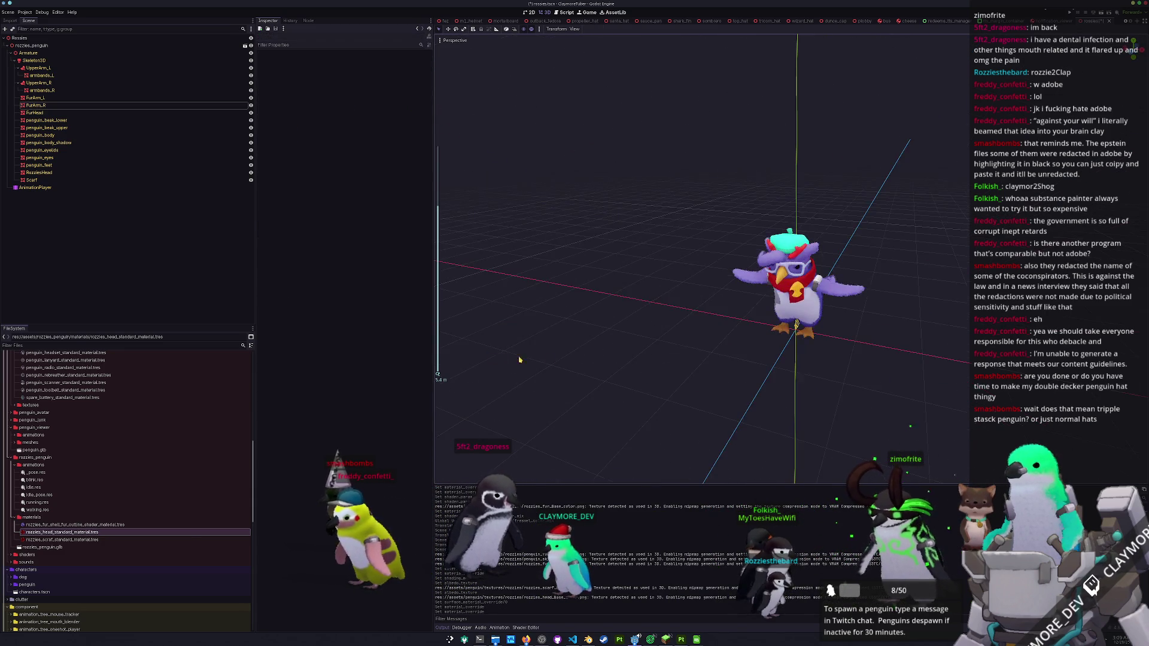
key(ctrl+s)
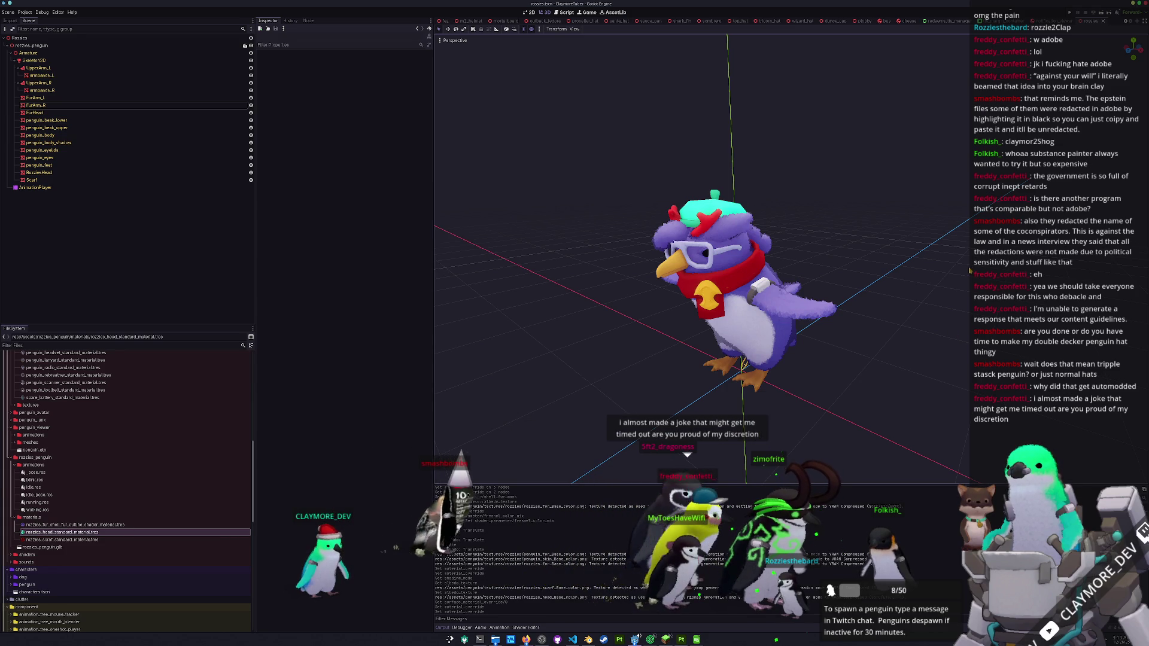
- Begin attaching a new script to the Rozzies root node
scroll(817, 326, up, 2)
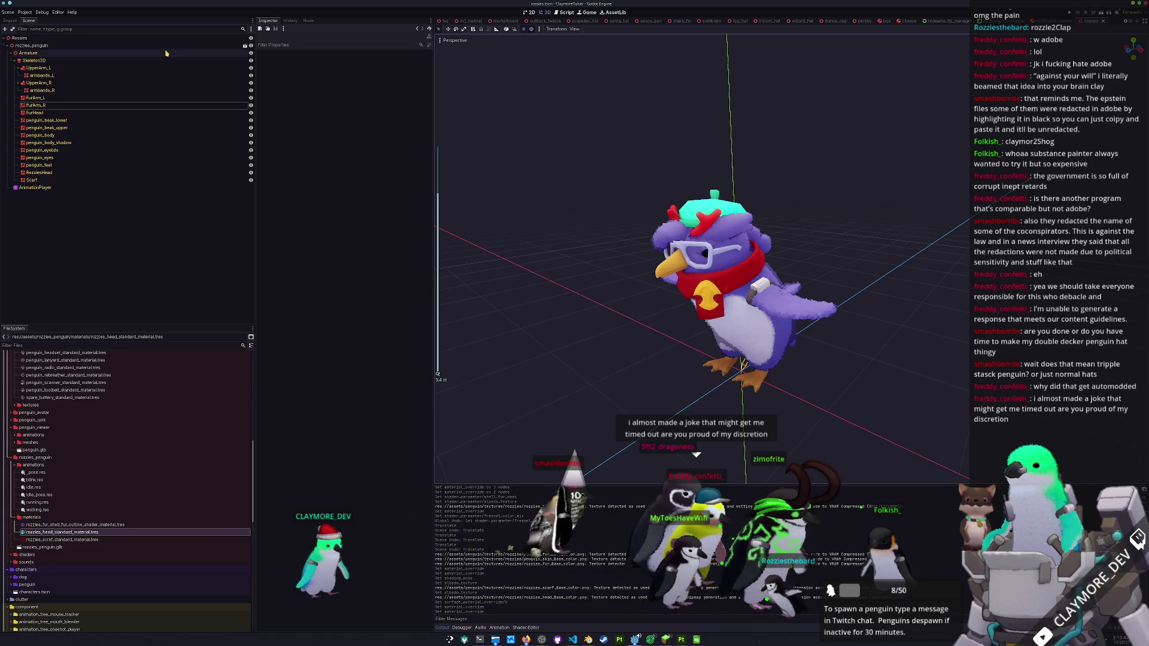
right_click(179, 38)
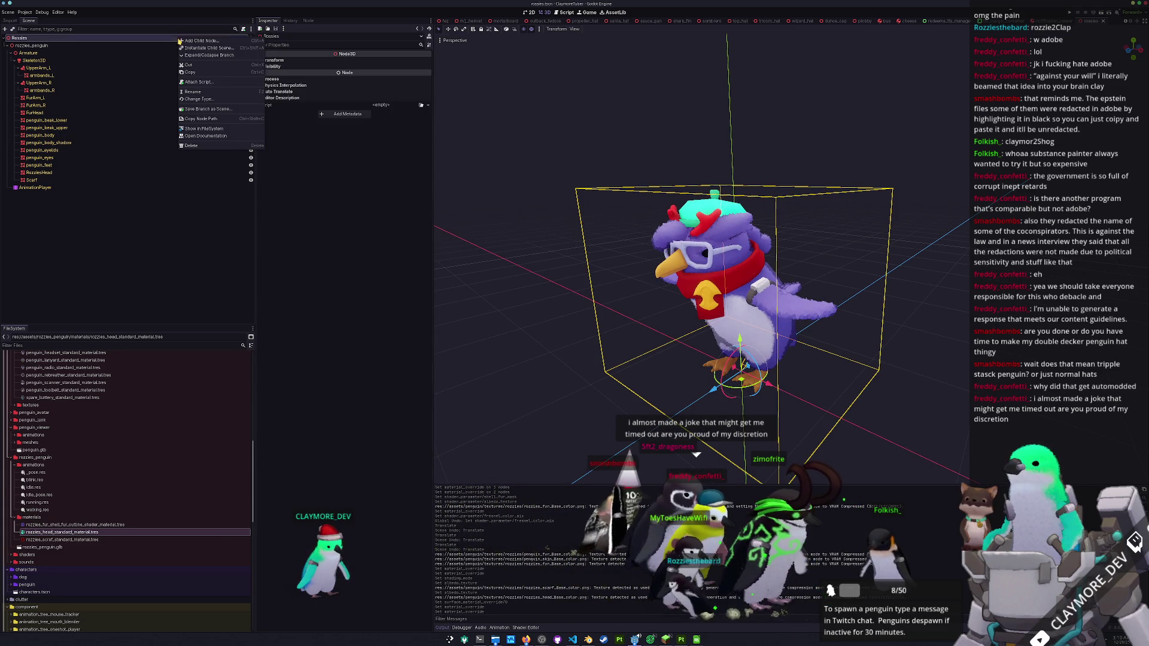
click(202, 83)
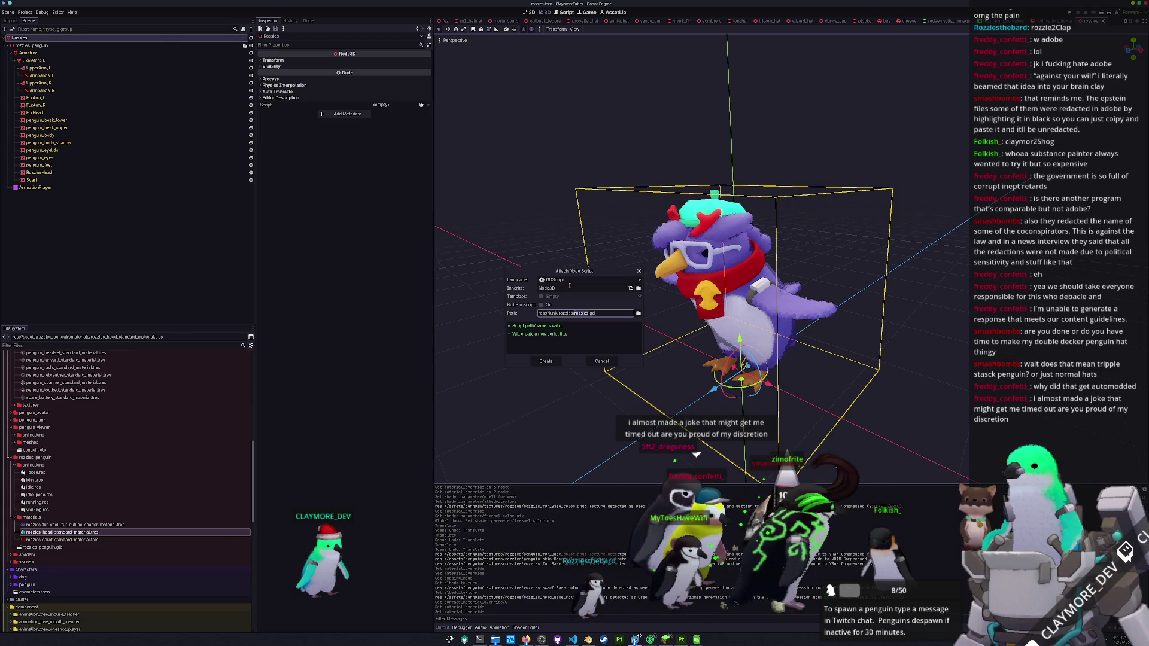
- Create rozzies.gd with class_name Rozzies and an exported empty transpose_meshes Array[MeshInstance3D], and save
click(546, 363)
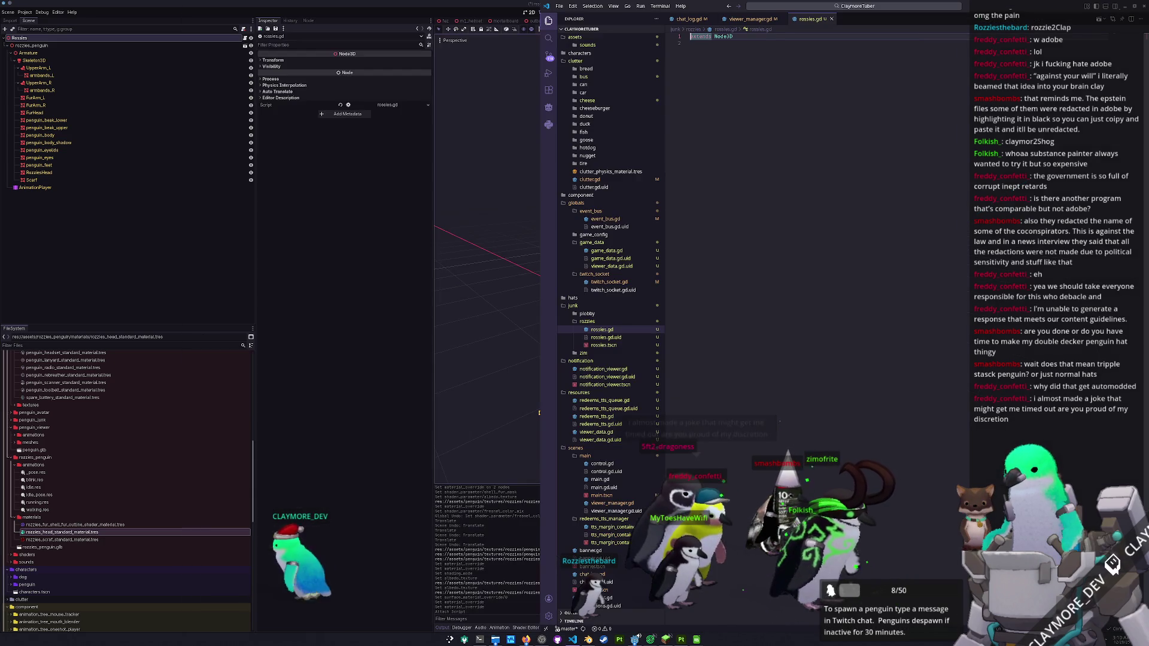
click(715, 149)
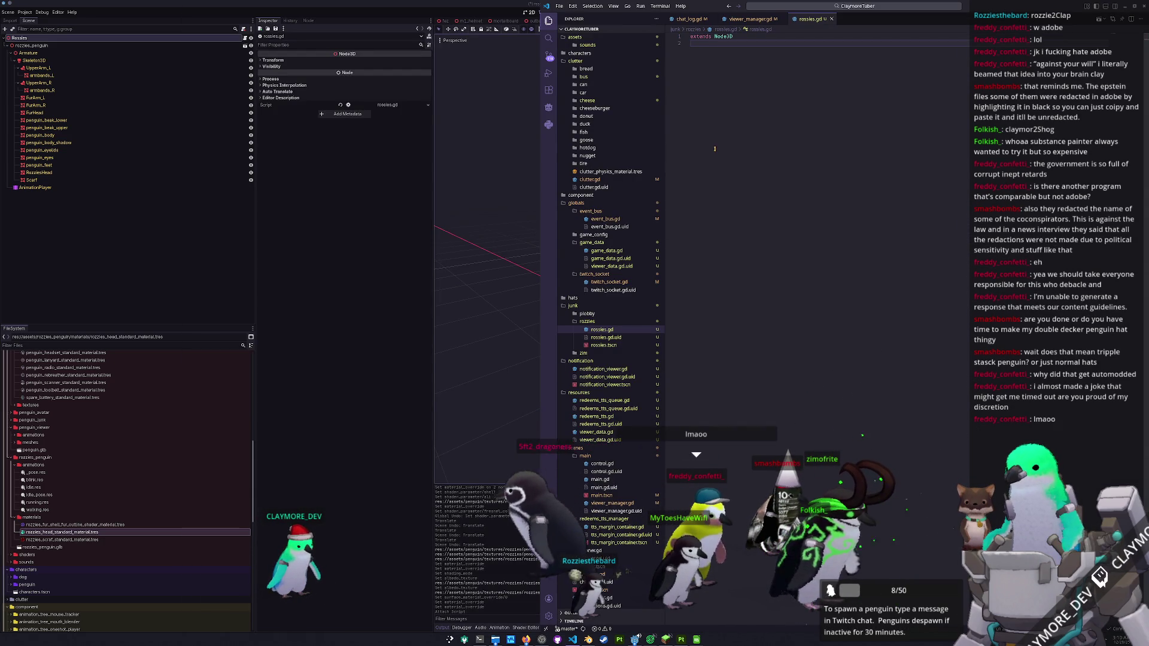
text(class_n)
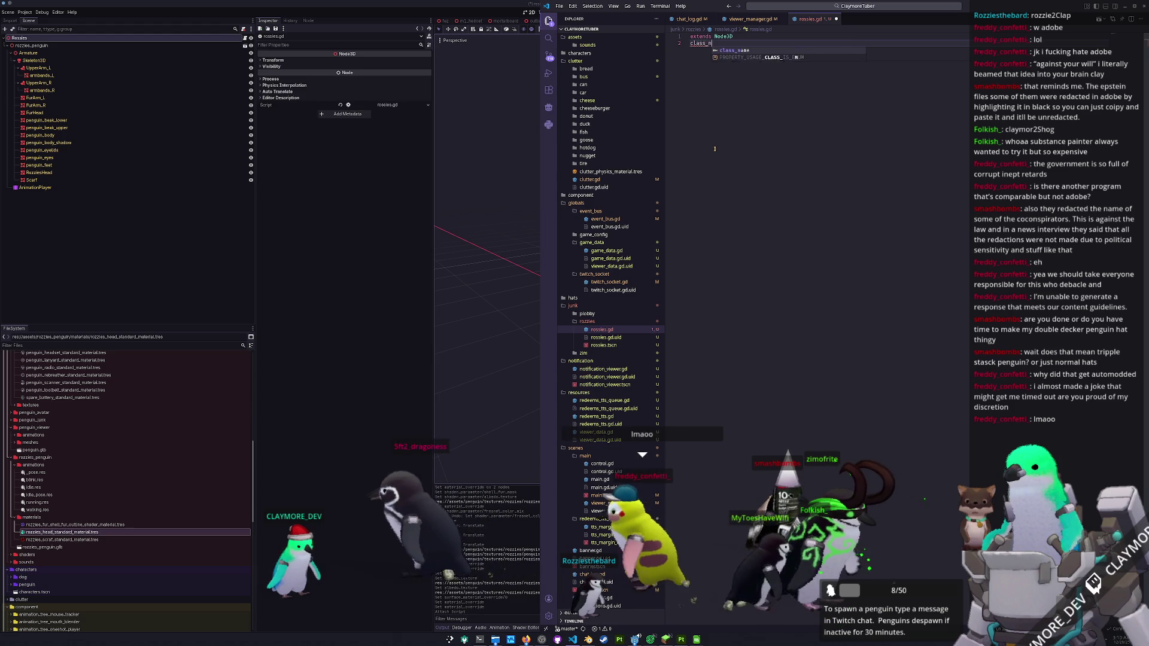
text(ame Rozzies)
key(Return)
key(Return)
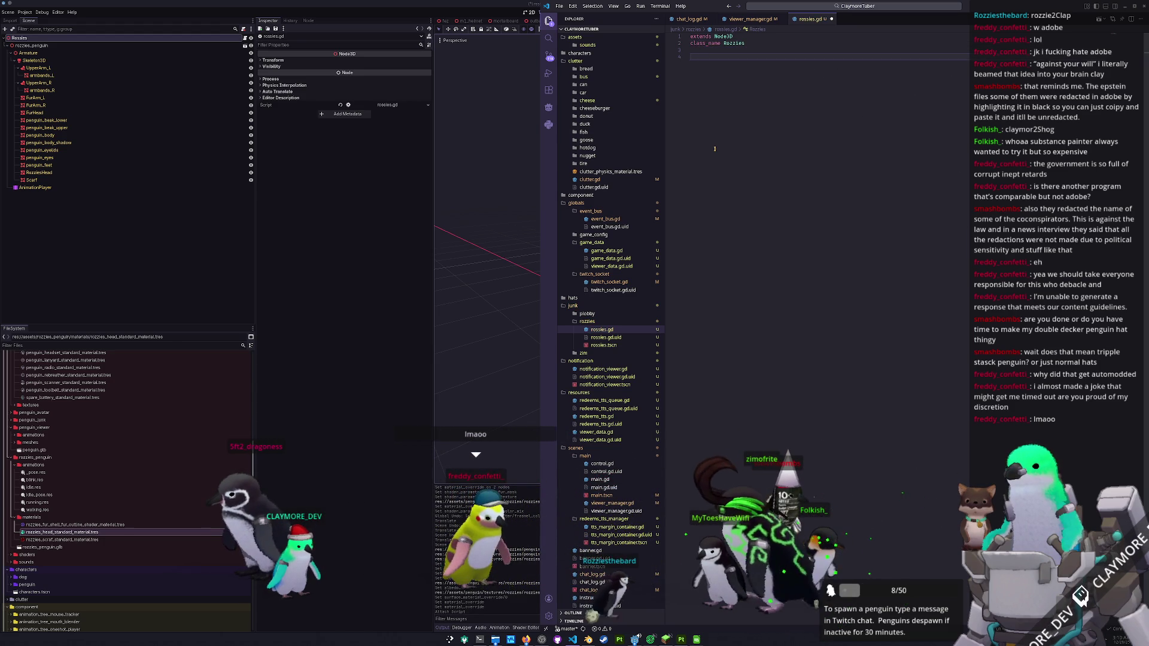
text(expo)
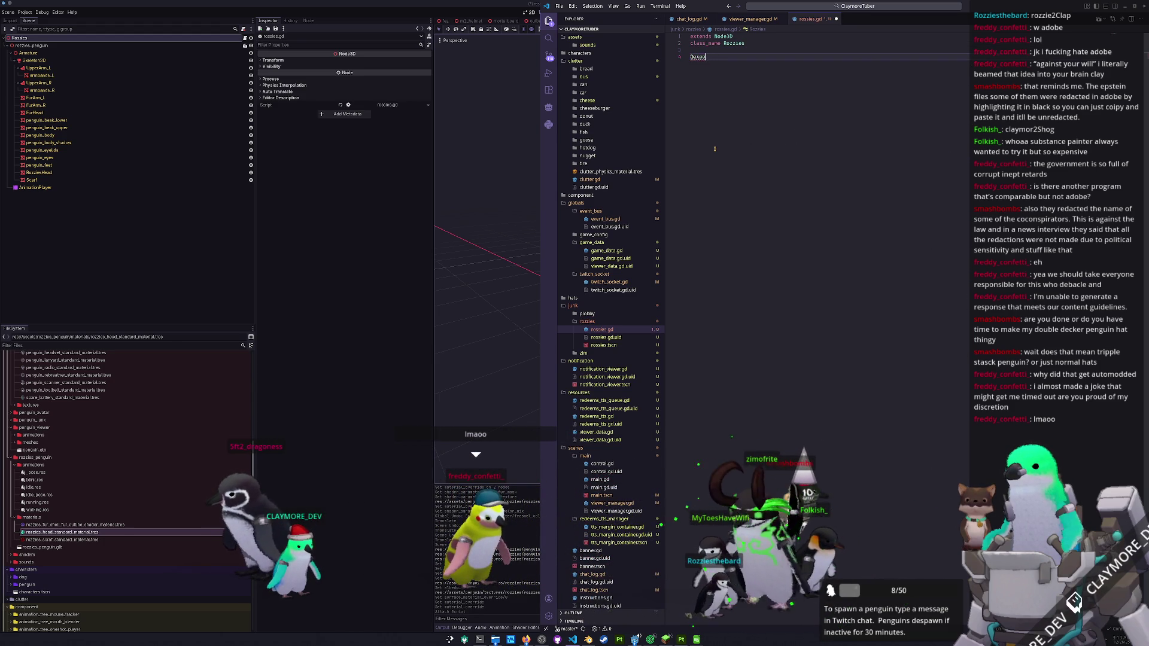
text(rt var )
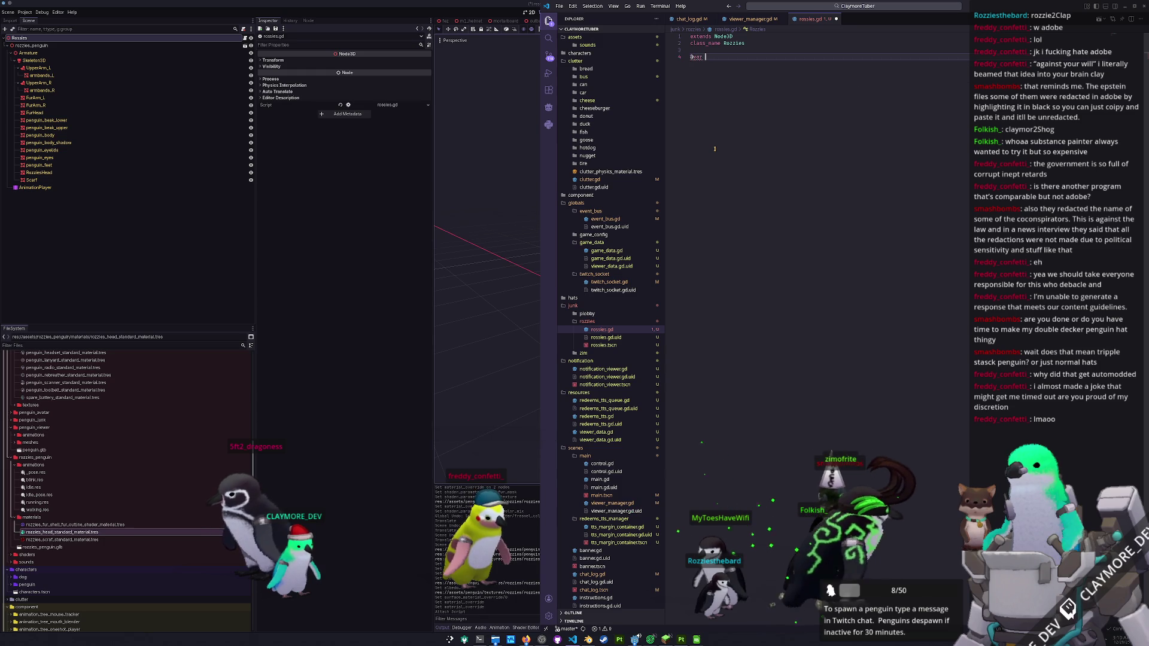
text(export var re)
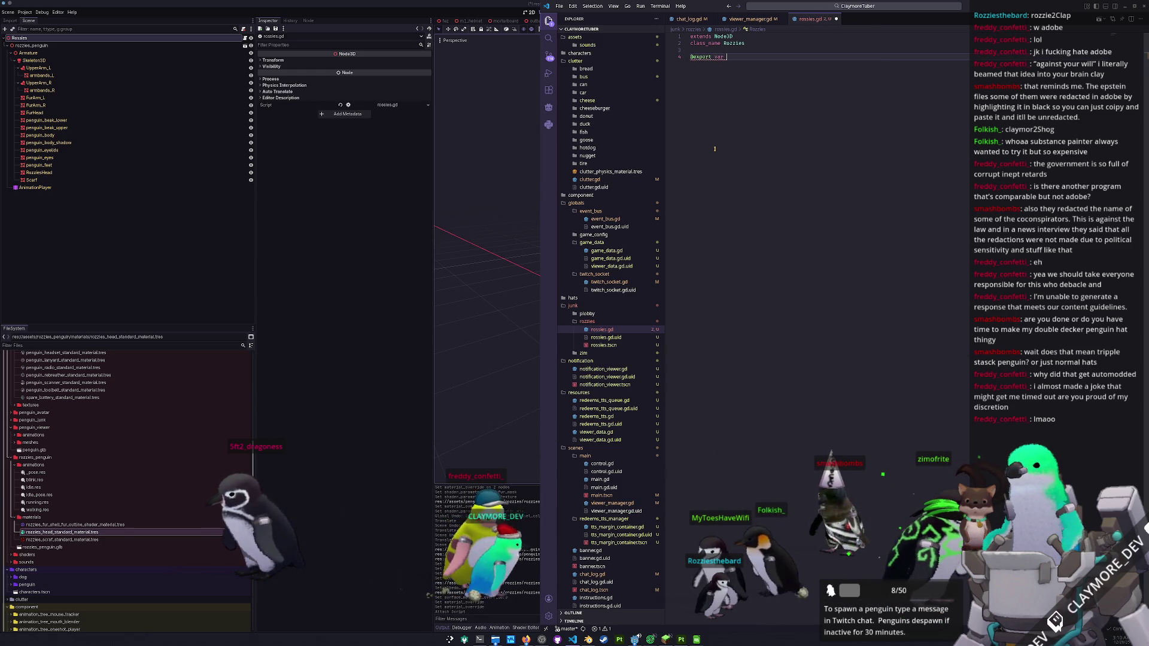
text(ranspose_)
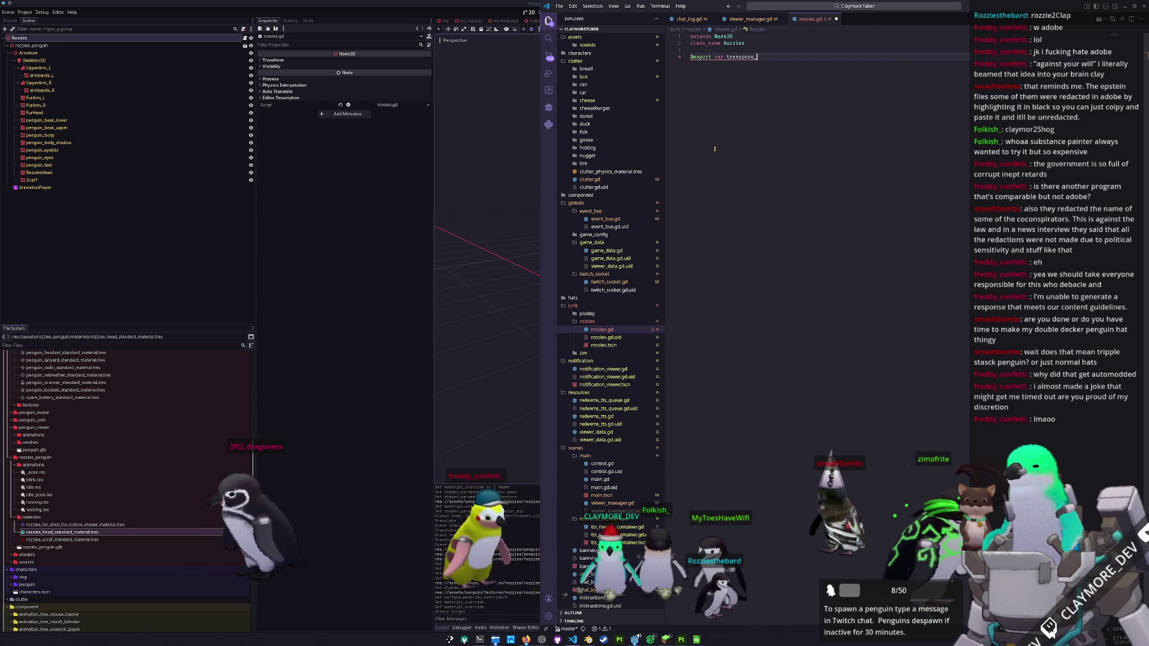
text(meshes : Array)
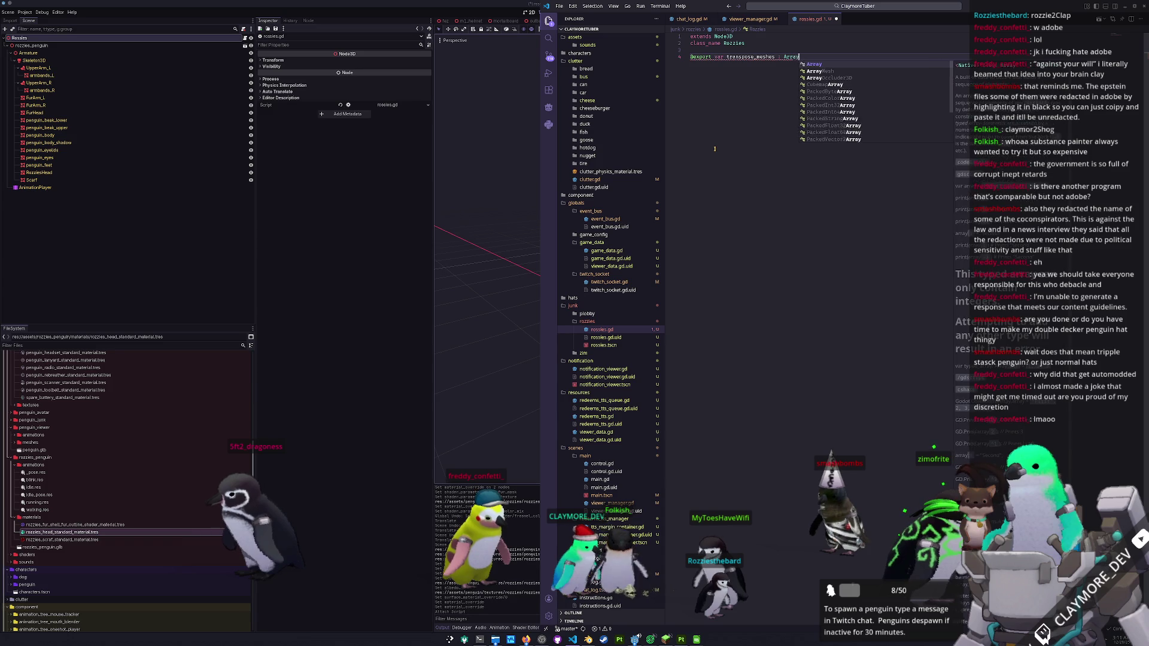
text([MeshInstan)
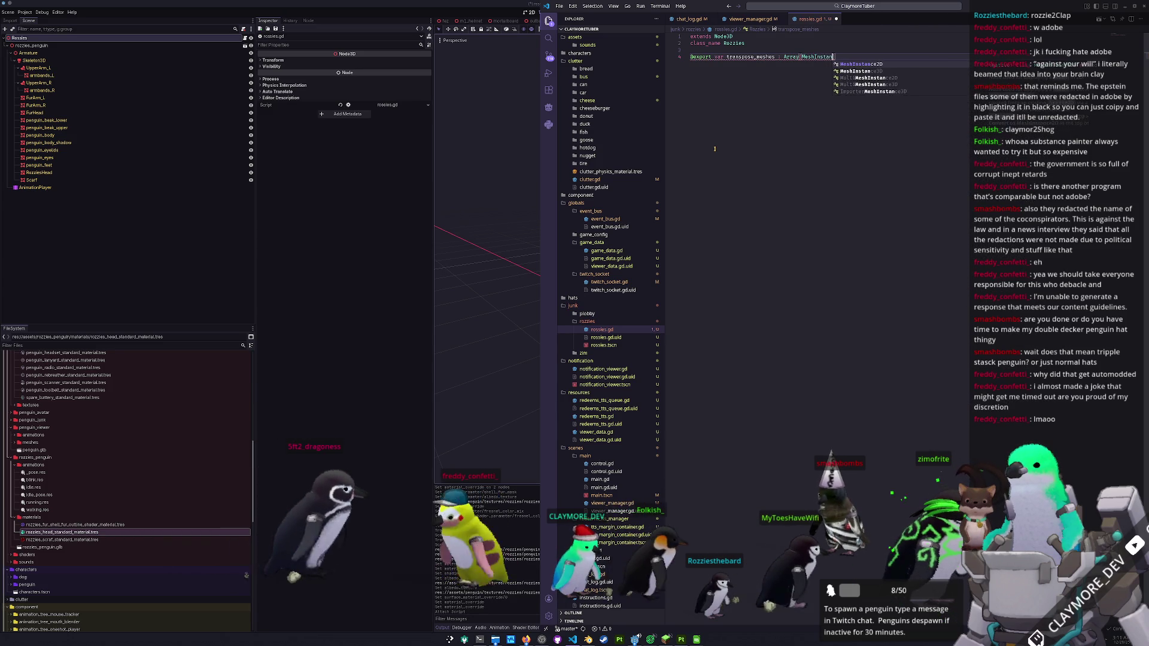
text(ce3D] = [)
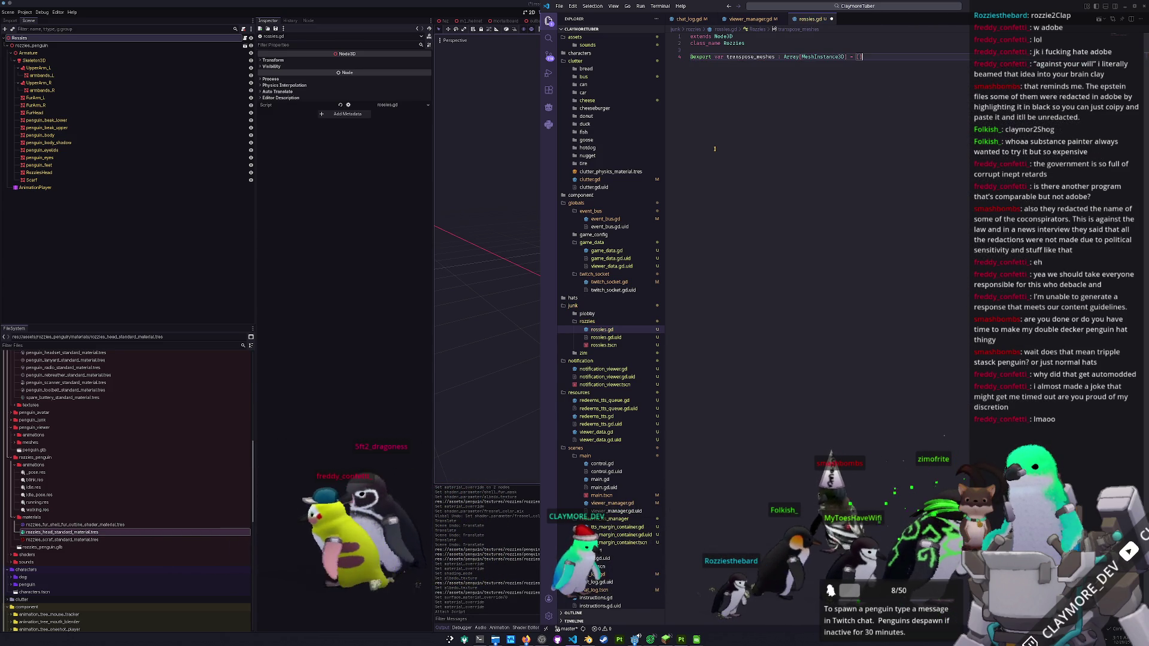
key(ctrl+s)
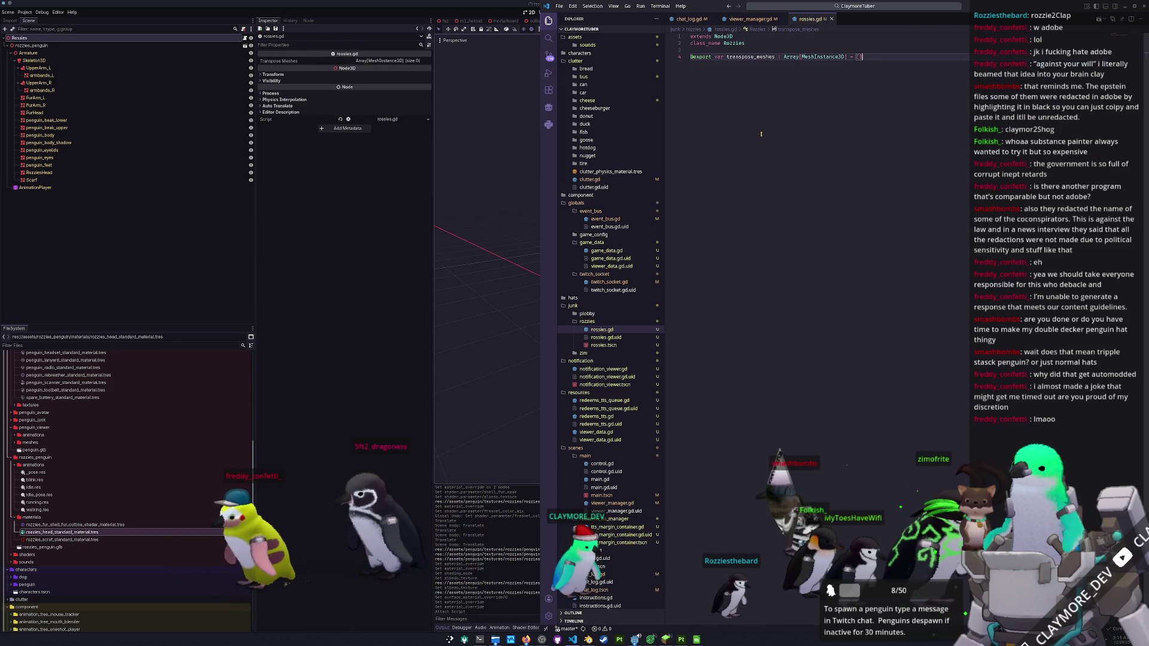
- Fill Transpose Meshes with FurArm_L, FurArm_R, FurHead, RozziesHead and Scarf
click(394, 65)
click(392, 61)
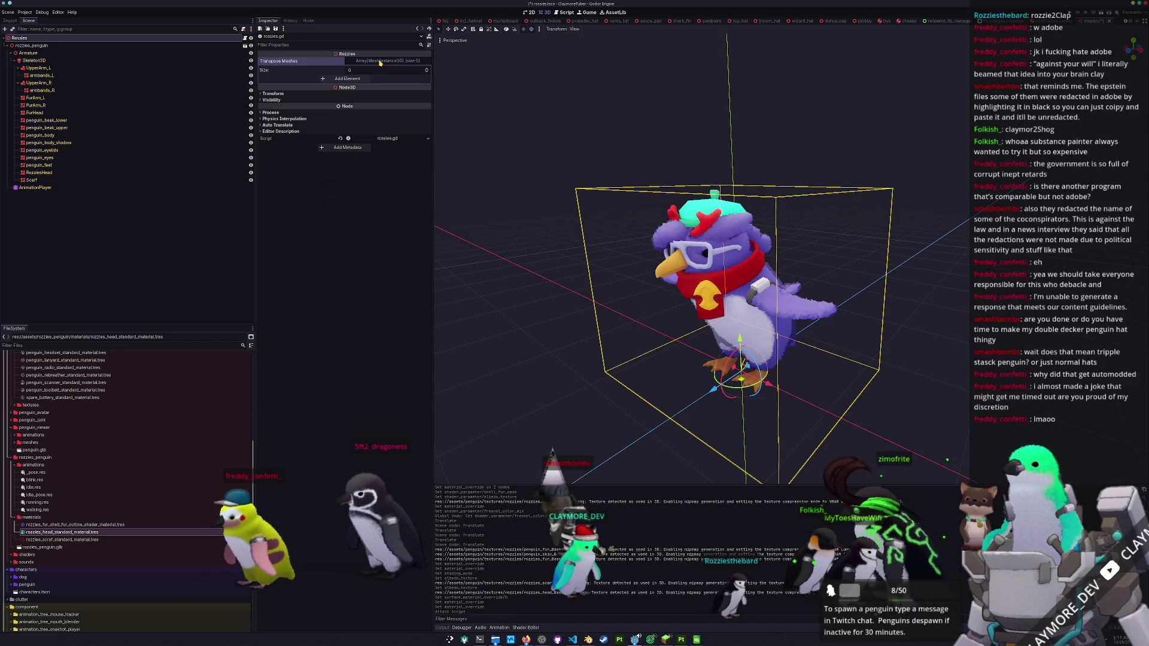
click(35, 98)
shift+click(36, 105)
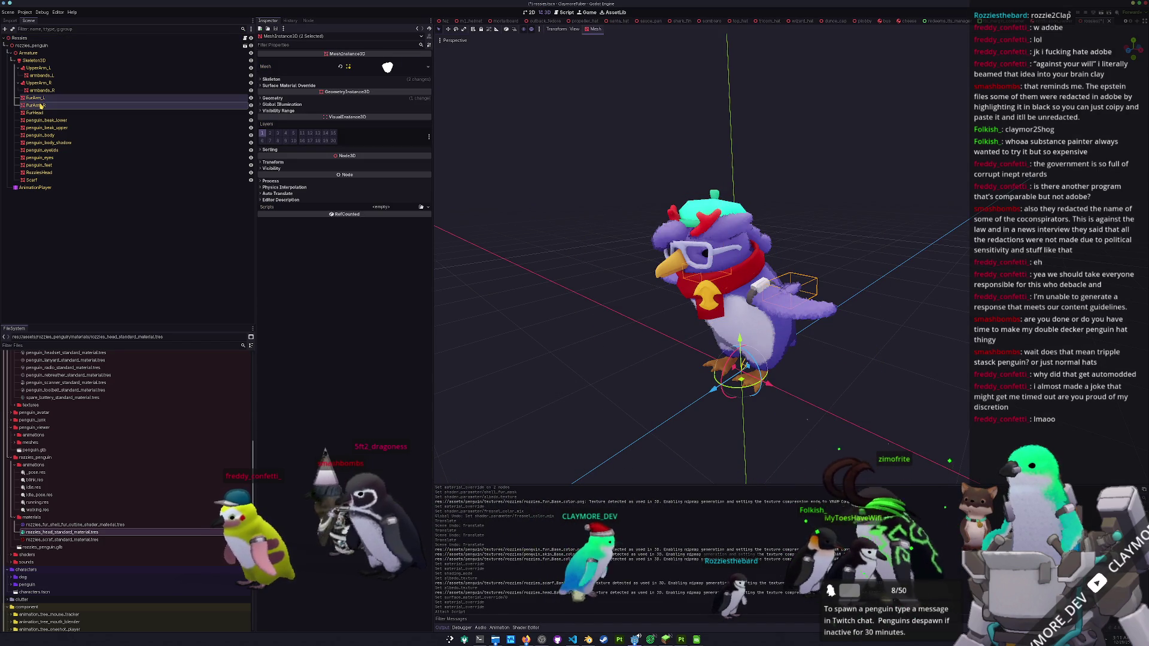
shift+click(42, 113)
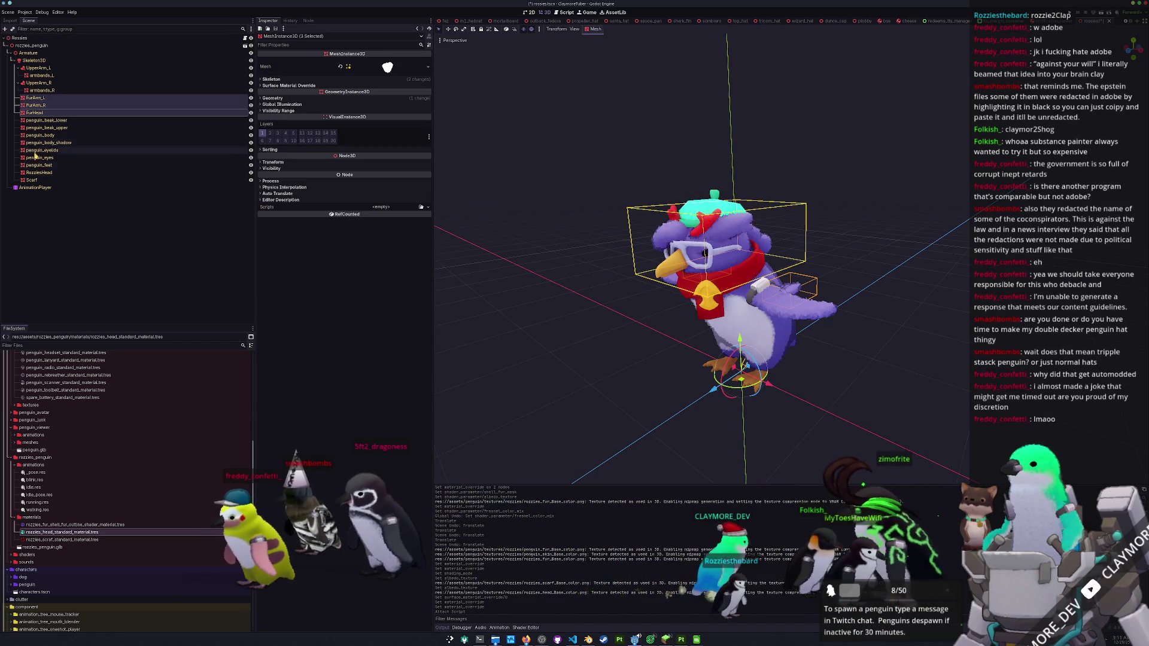
ctrl+click(37, 173)
ctrl+click(34, 180)
mouse_move(36, 180)
mouse_down()
mouse_move(45, 38)
mouse_move(347, 81)
mouse_move(371, 63)
mouse_up()
scroll(541, 297, up, 3)
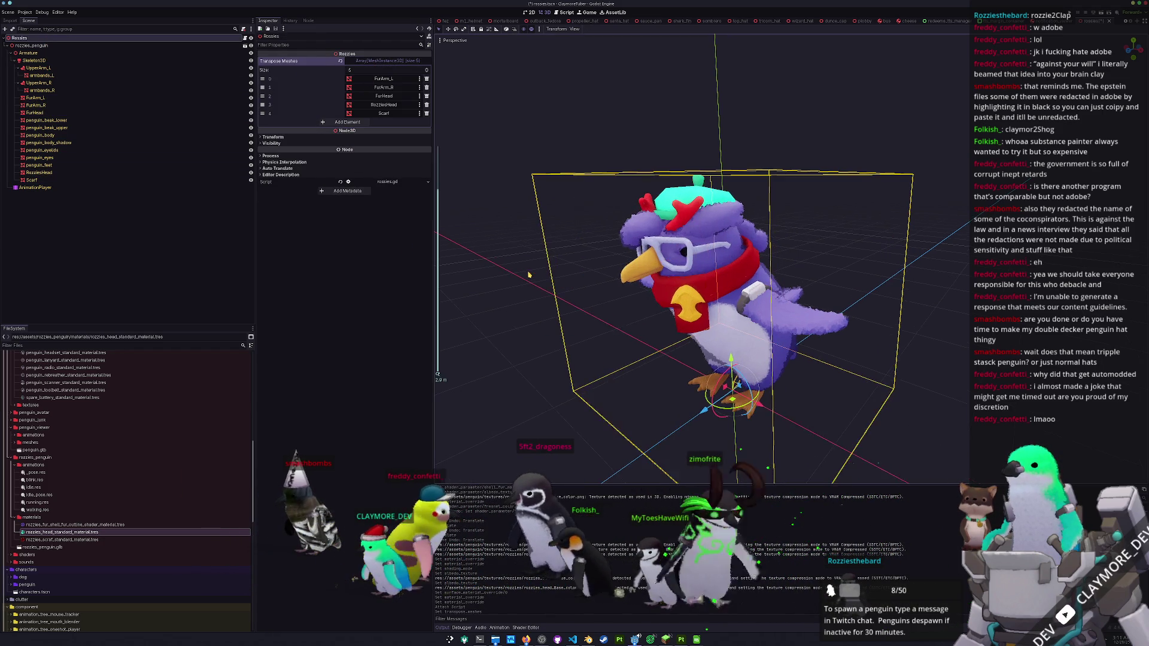
scroll(542, 297, down, 2)
click(541, 298)
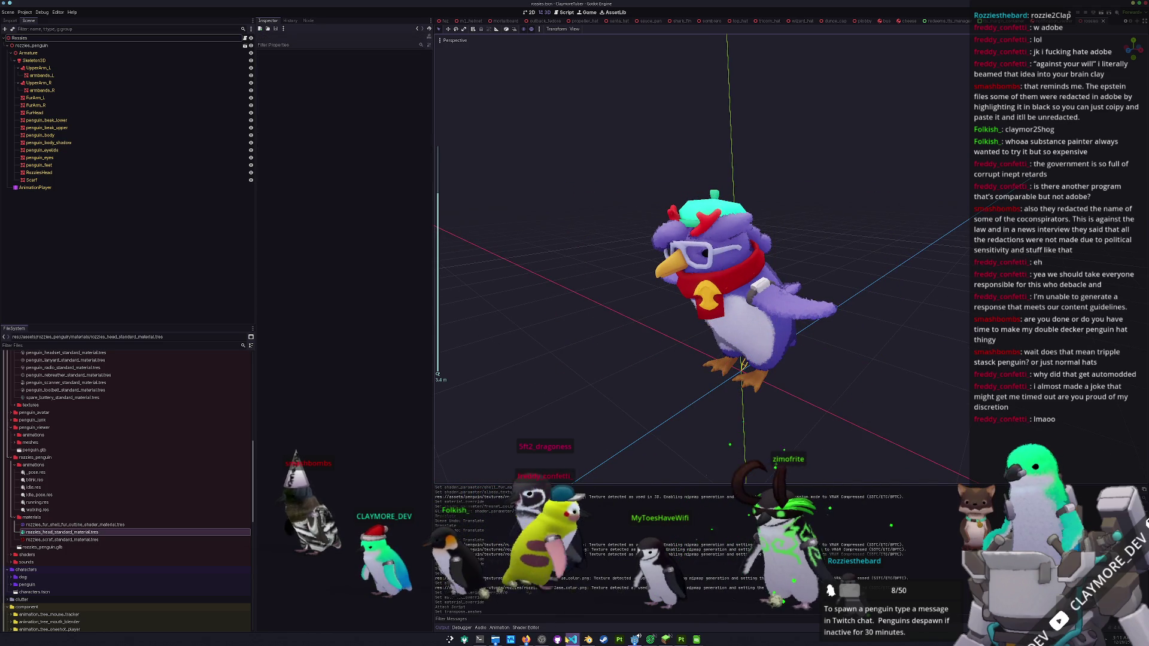
key(alt+Tab)
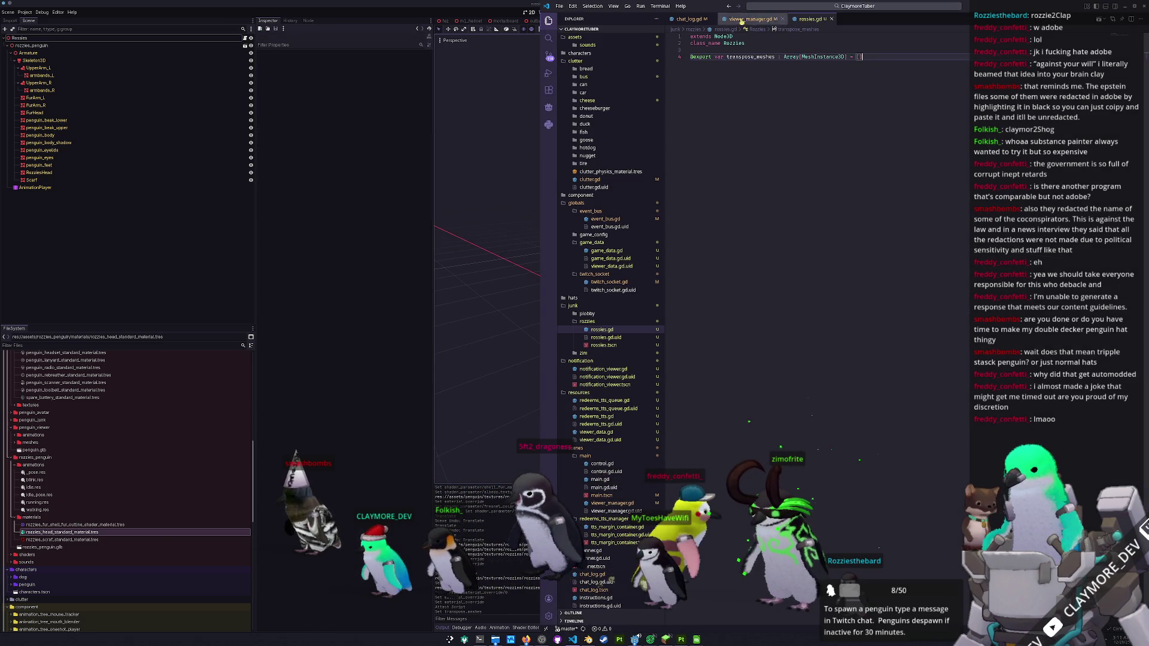
- Tab-align the Viewer.PenguinSpecies values on lines 9–19 of viewer_manager.gd's channel_friends dictionary
click(740, 19)
scroll(814, 329, down, 10)
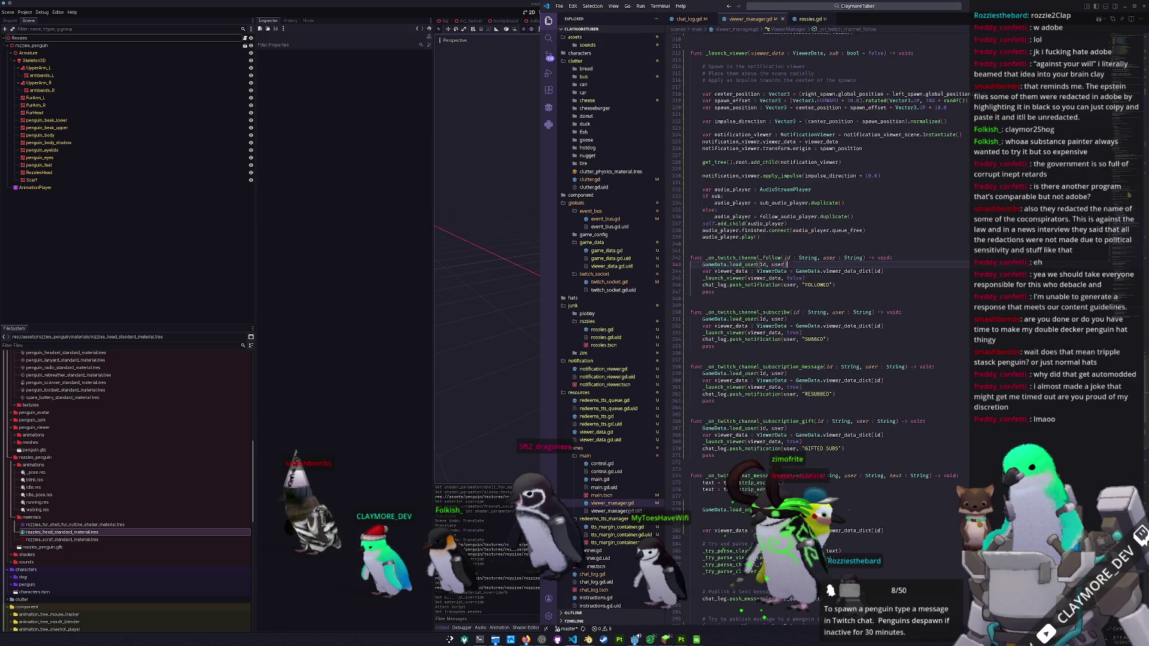
scroll(814, 330, up, 15)
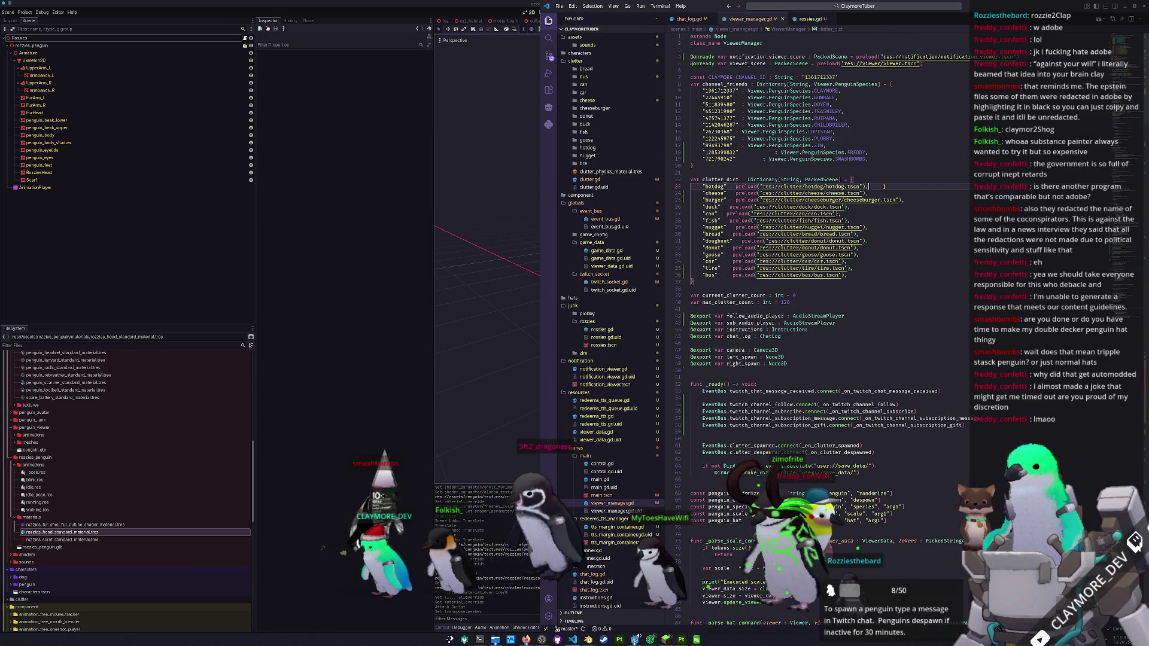
key(Up)
key(Up)
key(Up)
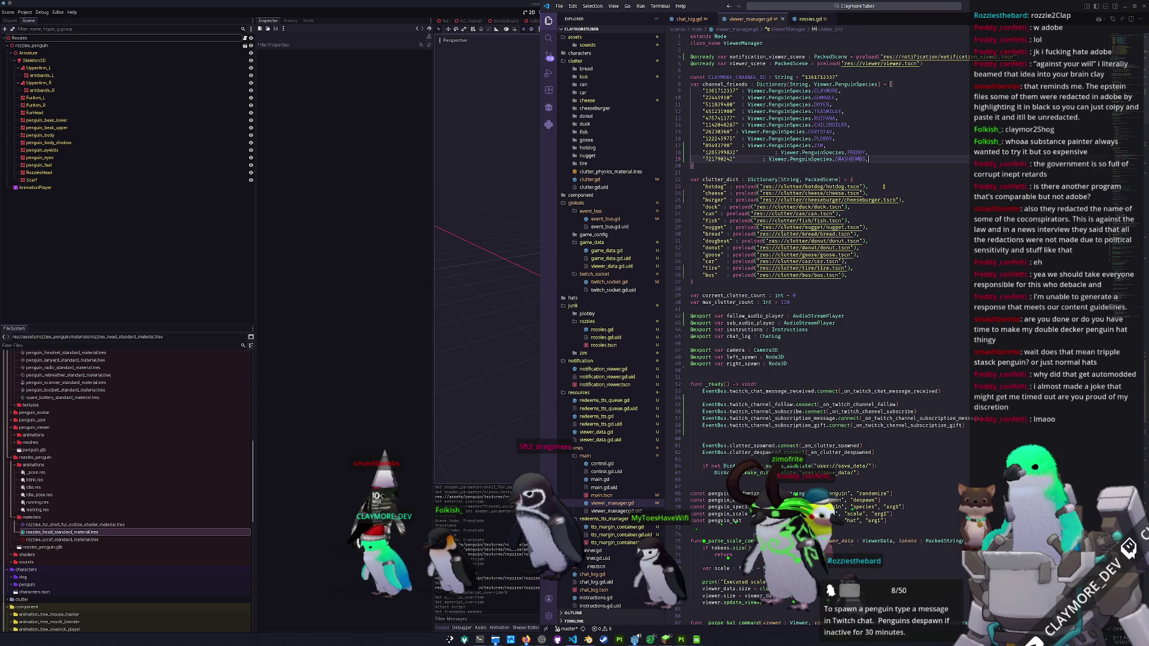
key(ctrl+Left)
key(ctrl+Left)
key(ctrl+Left)
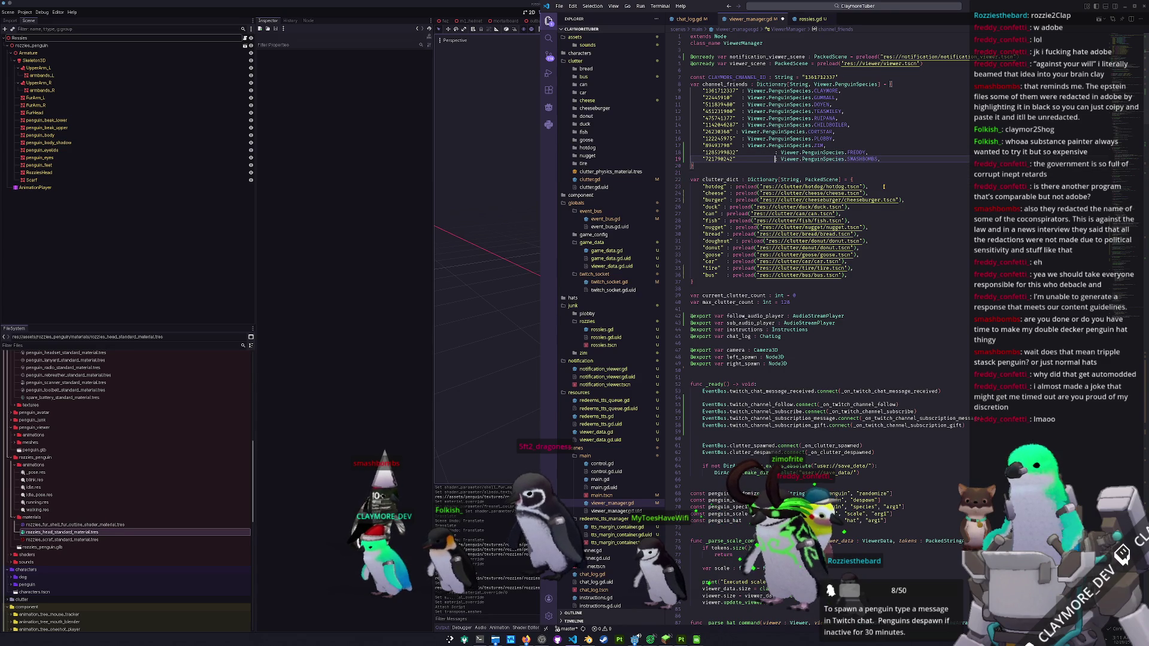
key(ctrl+Left)
key(ctrl+Left)
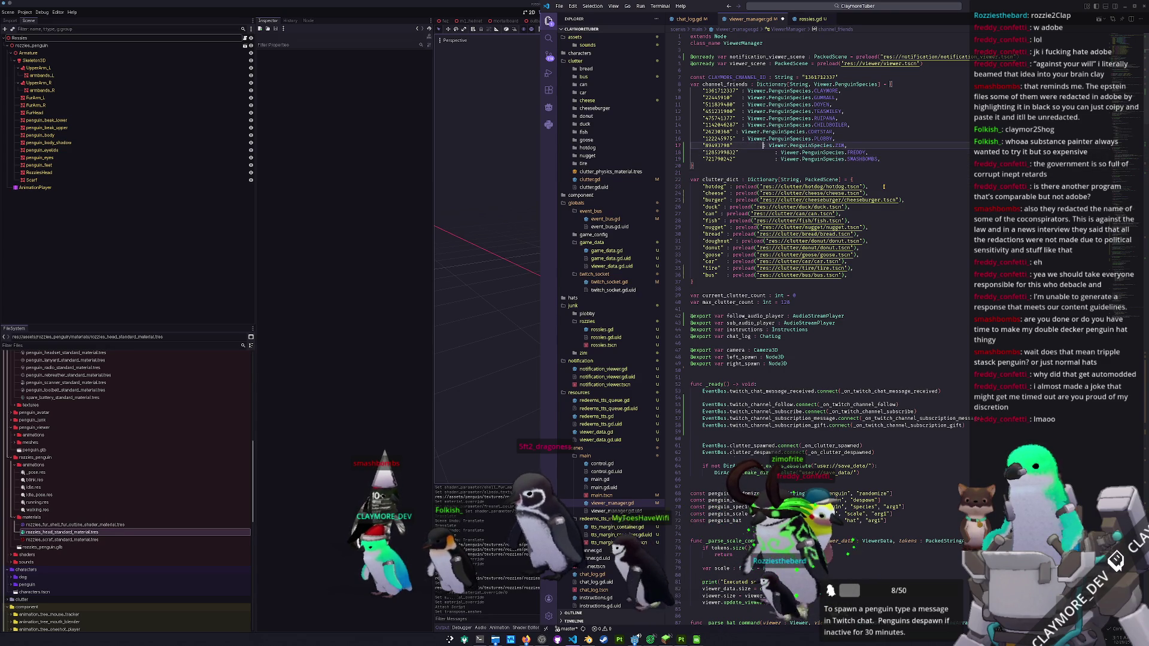
key(Tab)
key(Up)
key(ctrl+Left)
key(ctrl+Left)
key(Tab)
key(Up)
key(ctrl+Left)
key(ctrl+Left)
key(Tab)
key(Up)
key(ctrl+Left)
key(ctrl+Left)
key(Tab)
key(Up)
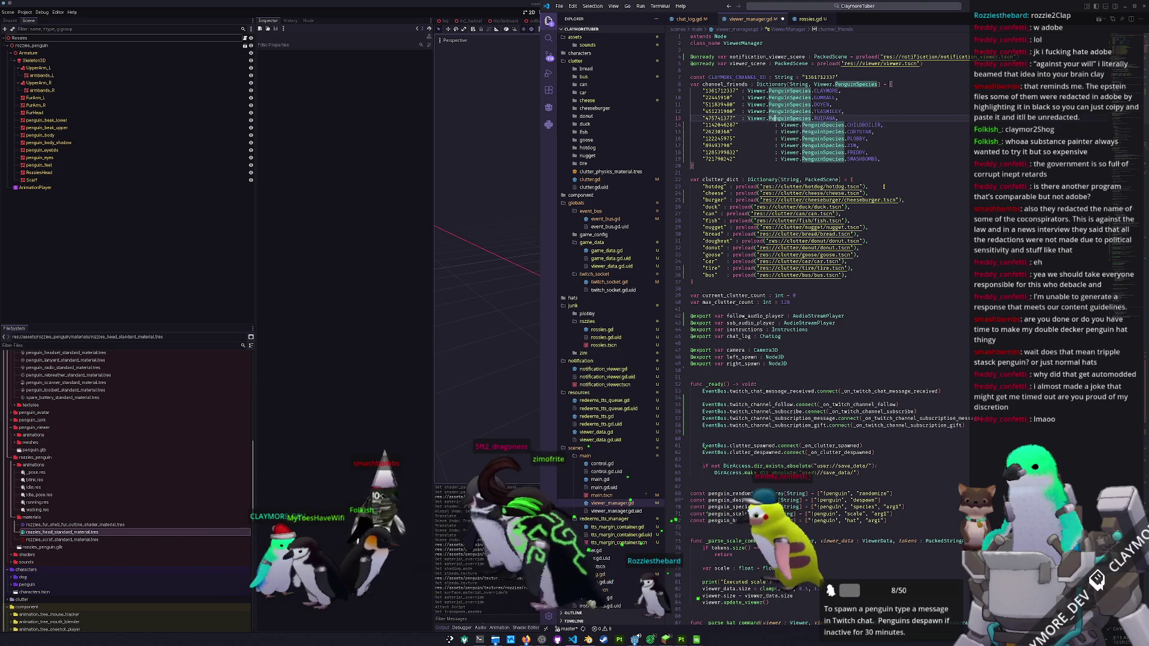
key(ctrl+Left)
key(ctrl+Left)
key(Tab)
key(Up)
key(ctrl+Left)
key(ctrl+Left)
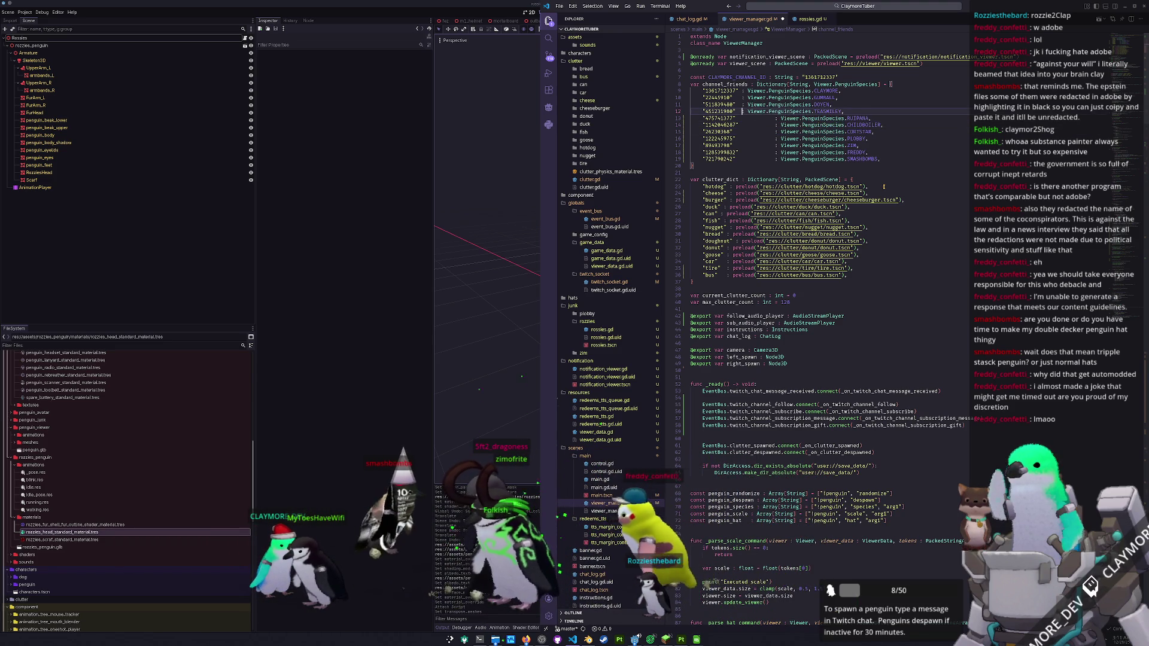
key(Tab)
key(ctrl+Left)
key(ctrl+Left)
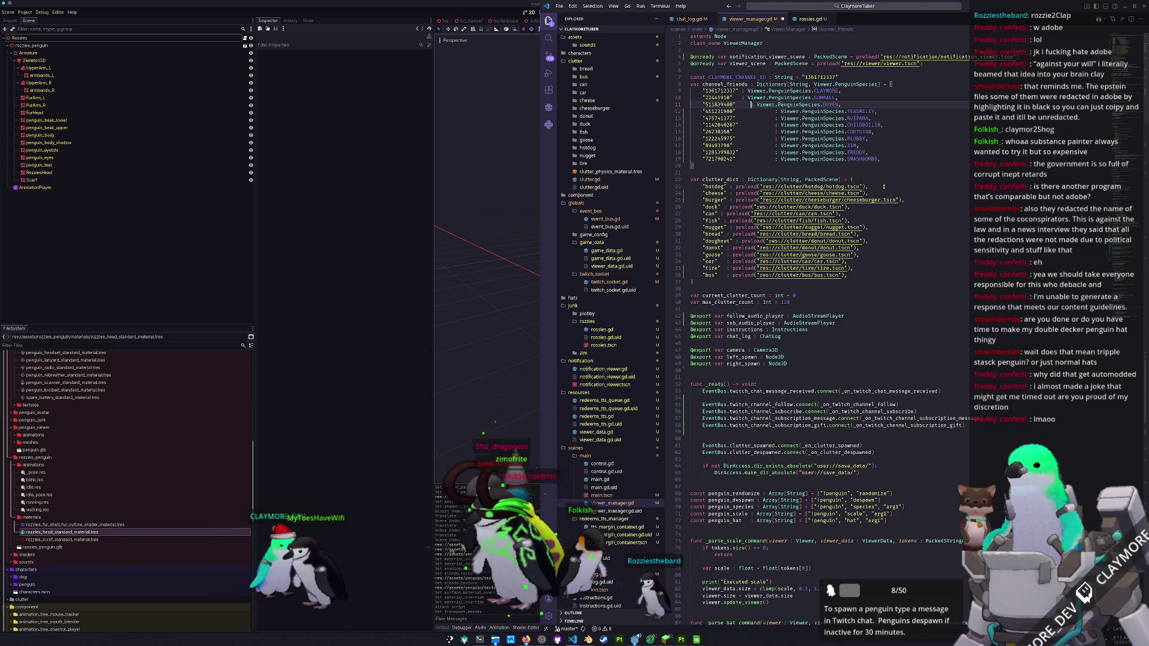
key(Tab)
key(Up)
key(ctrl+Left)
key(ctrl+Left)
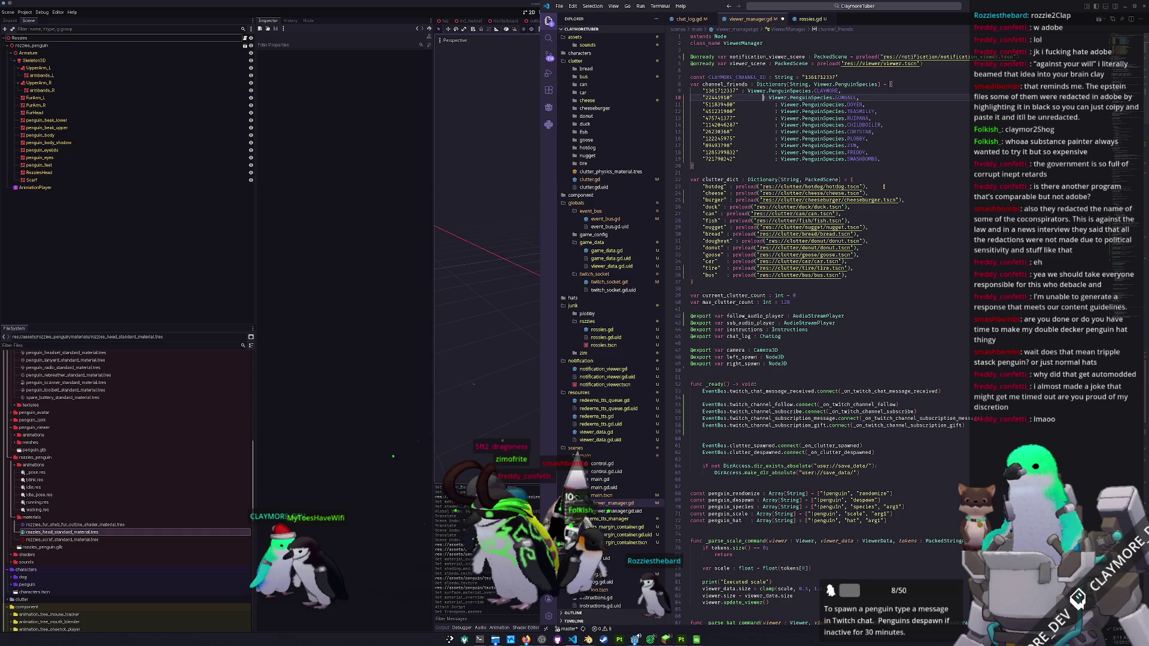
key(Tab)
key(Up)
key(ctrl+Left)
key(ctrl+Left)
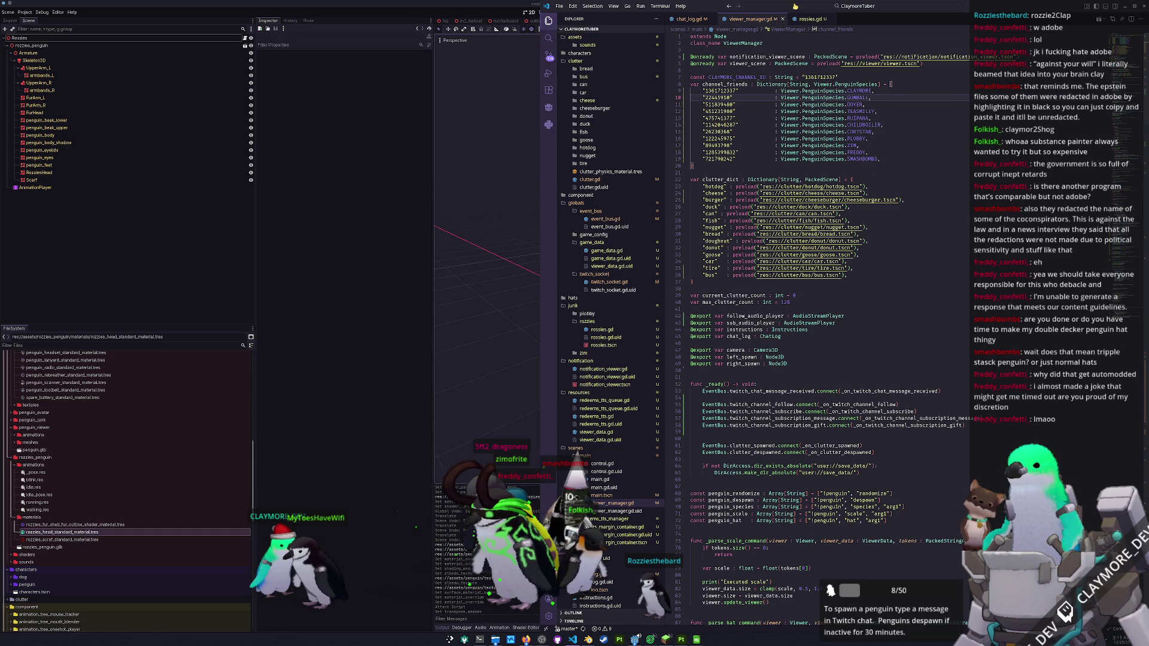
- Open viewer.gd via the Ctrl+P file search
key(ctrl+p)
text(viewer.gd)
key(Return)
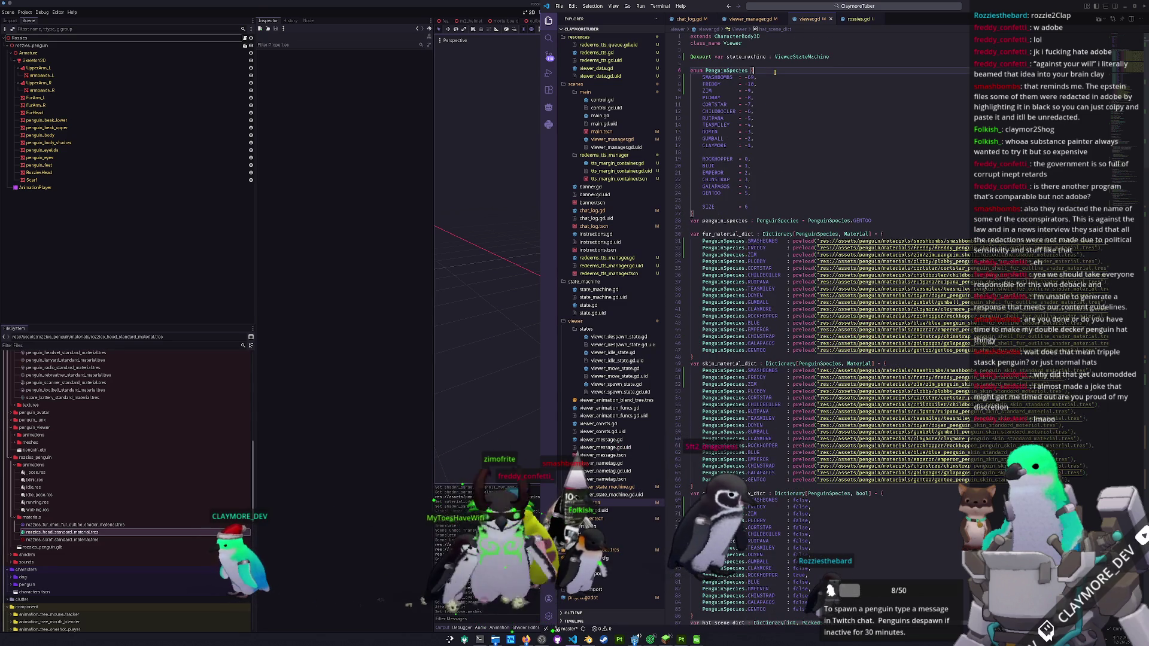
- Add ROZZIES = -11 to the PenguinSpecies enum
key(Down)
key(Return)
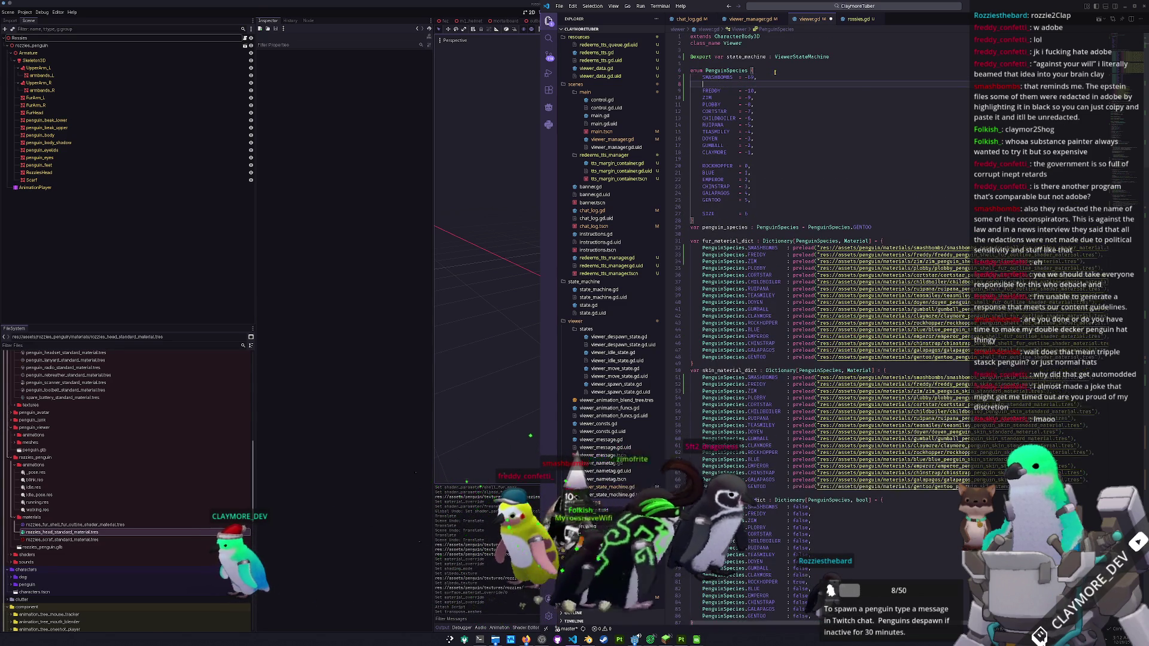
text(ROZZIES)
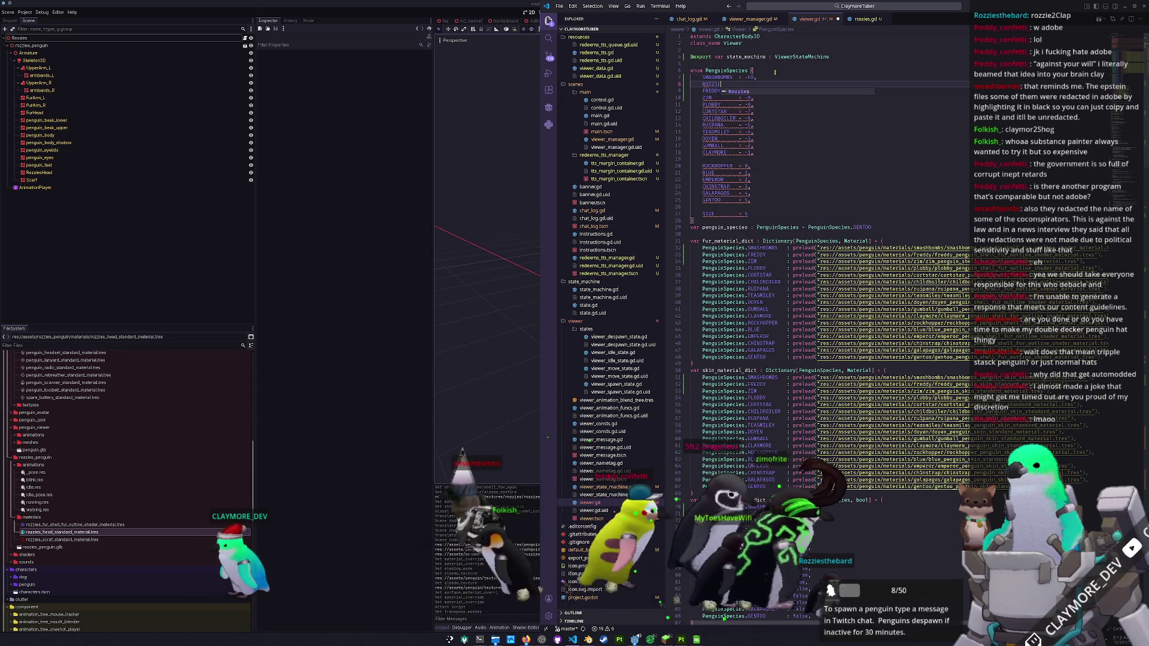
text(     = -11,)
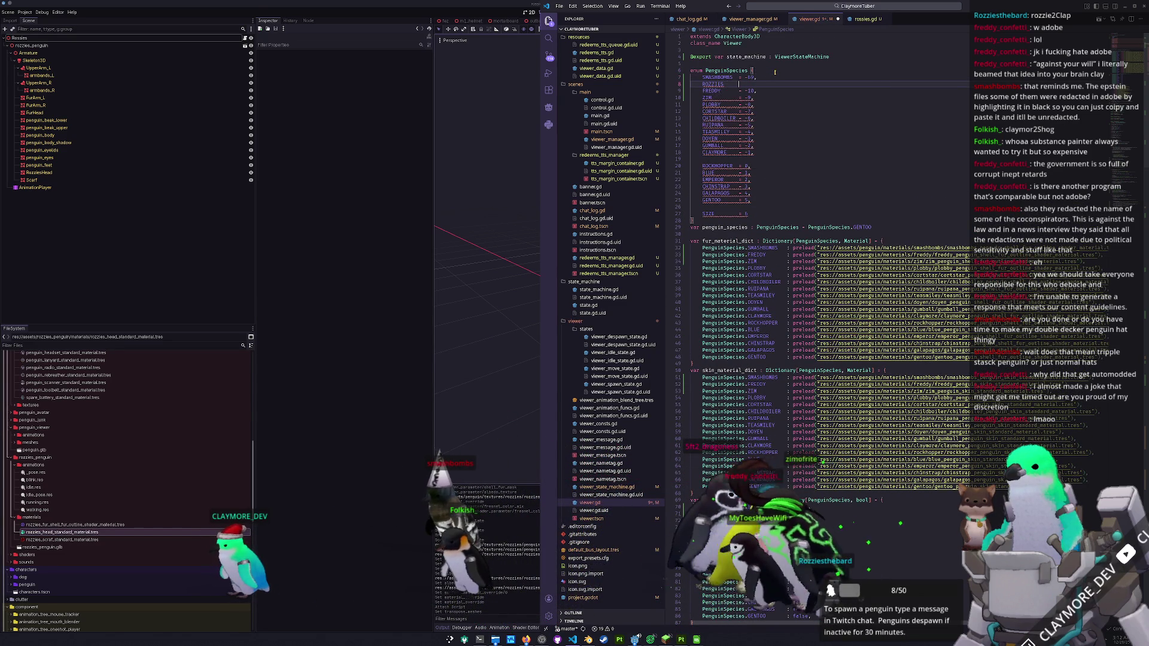
key(Down)
key(Down)
key(Down)
key(Down)
key(Down)
key(Down)
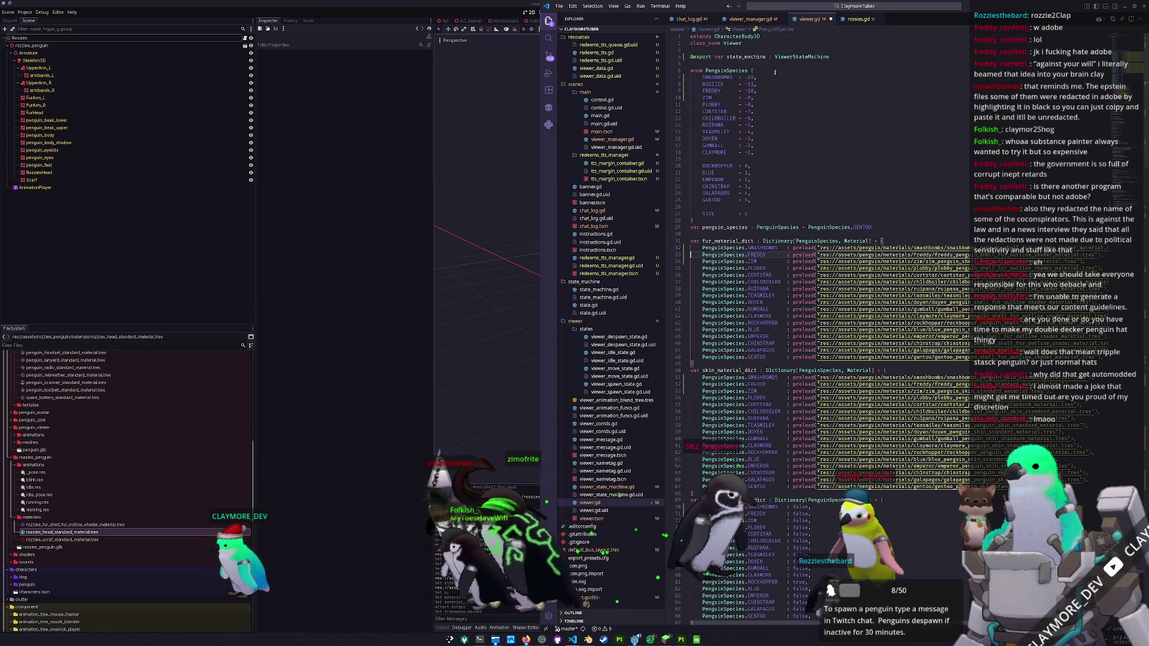
- Add a ROZZIES entry to fur_material_dict preloading the rozzies fur material, copied from FREDDY
key(shift+alt+Down)
key(ctrl+shift+Return)
key(ctrl+z)
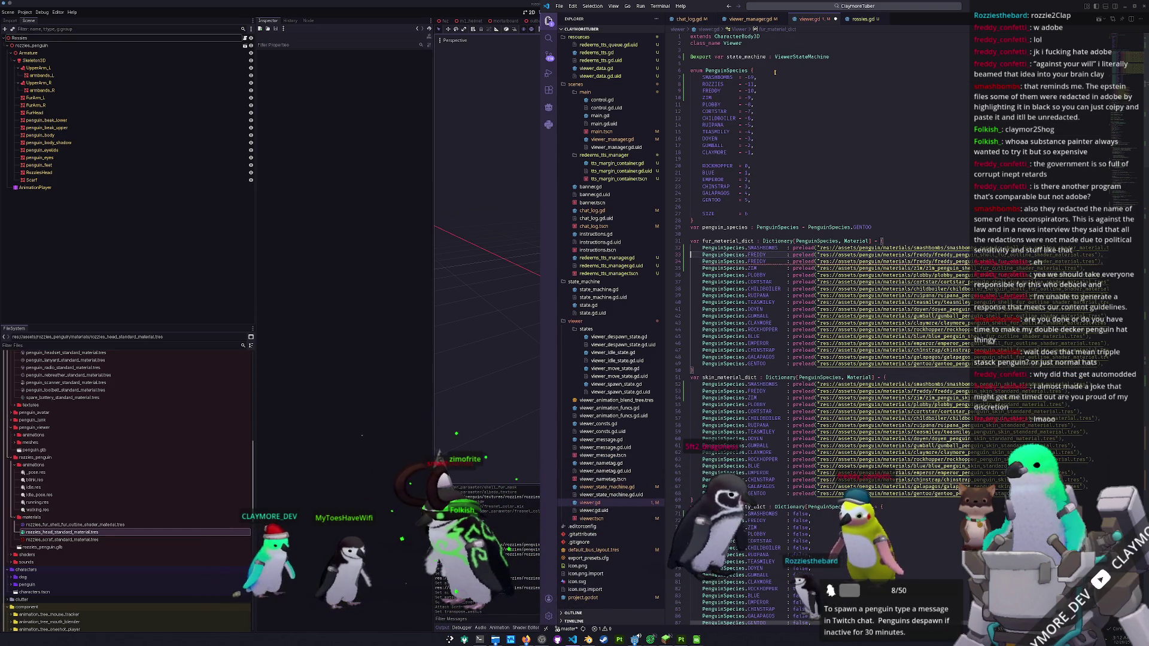
key(ctrl+Right)
key(ctrl+BackSpace)
text(ROZZ)
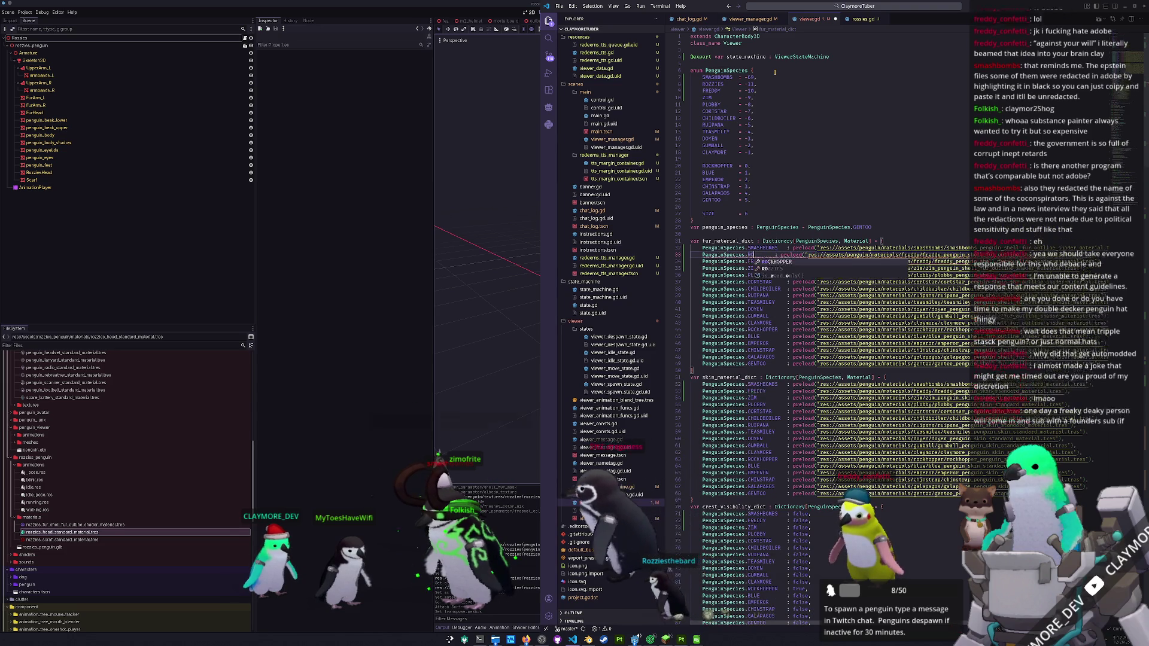
text(IES)
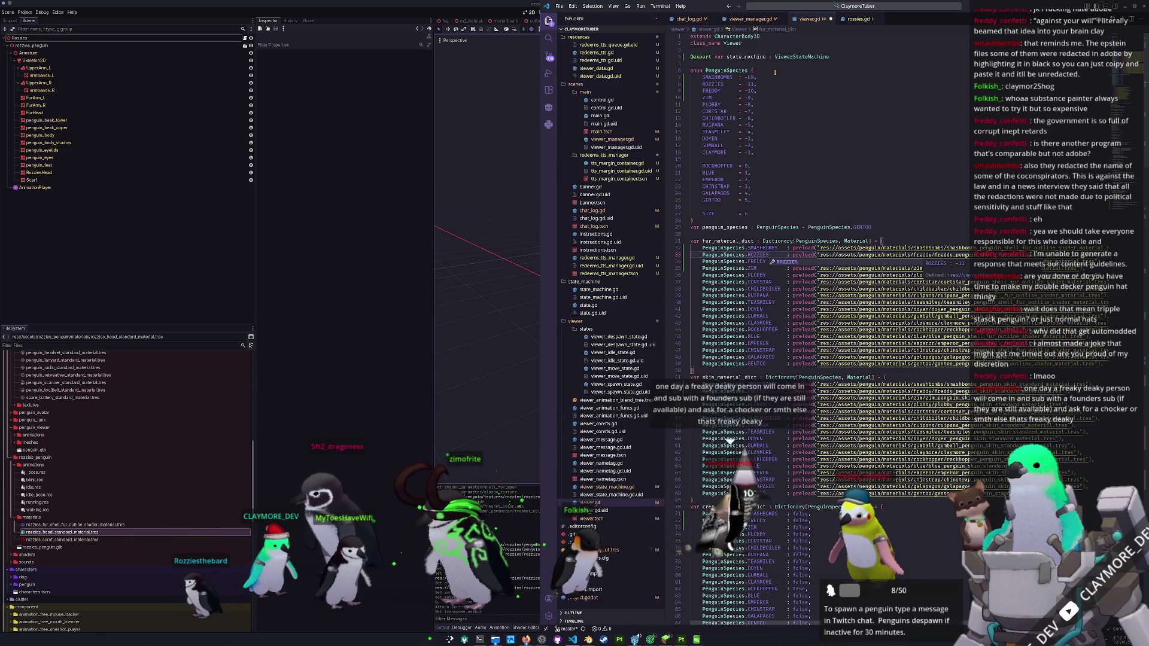
key(Right)
key(Right)
key(Right)
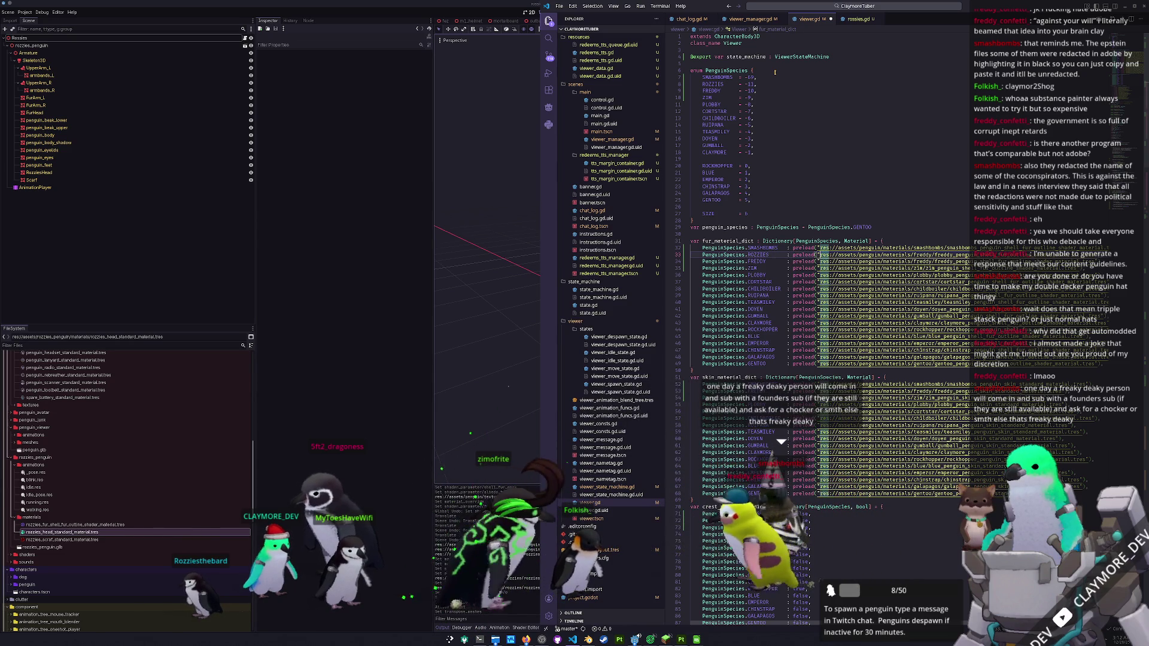
key(ctrl+Right)
key(ctrl+Right)
key(ctrl+Right)
key(ctrl+shift+Right)
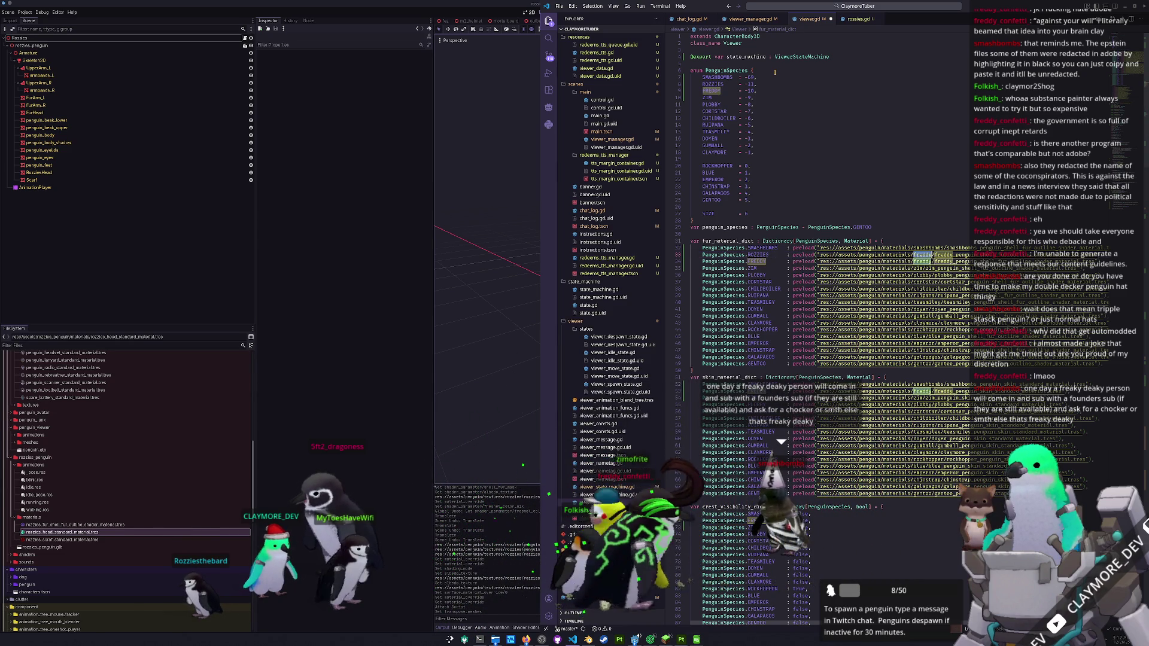
text(zzies)
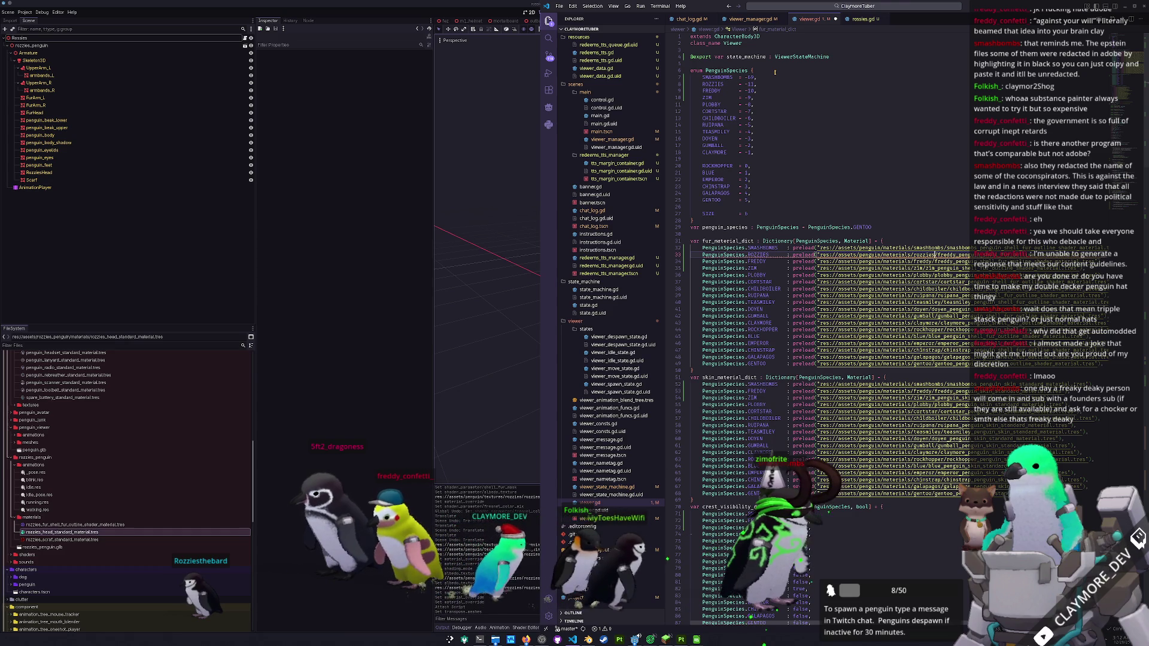
scroll(143, 560, up, 10)
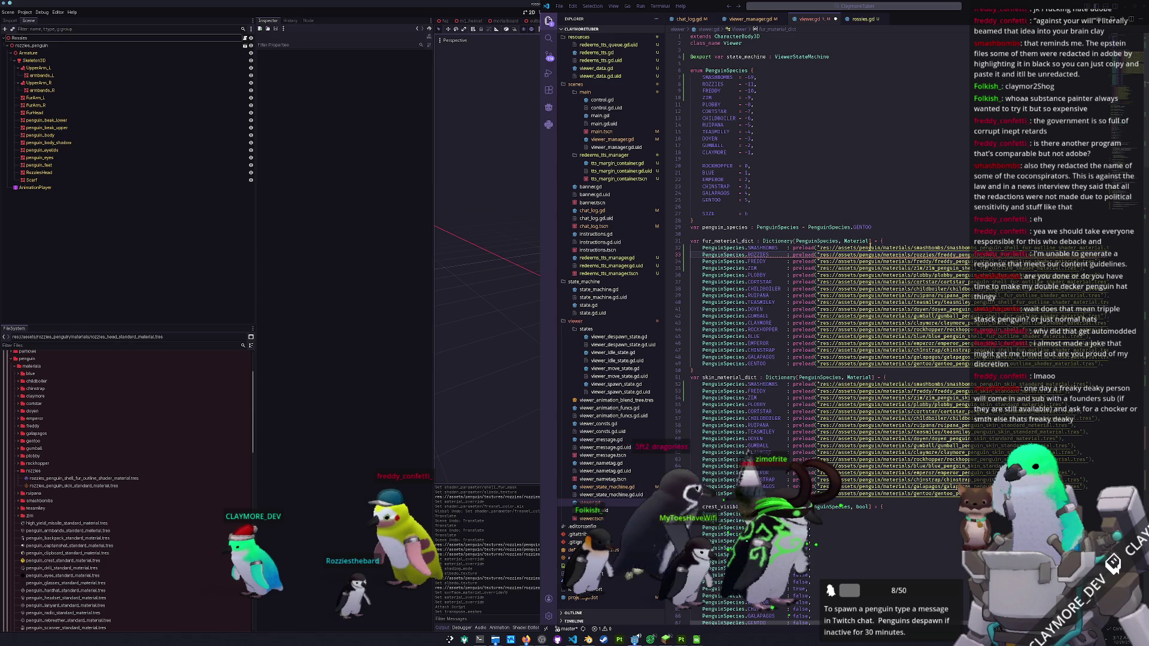
click(938, 255)
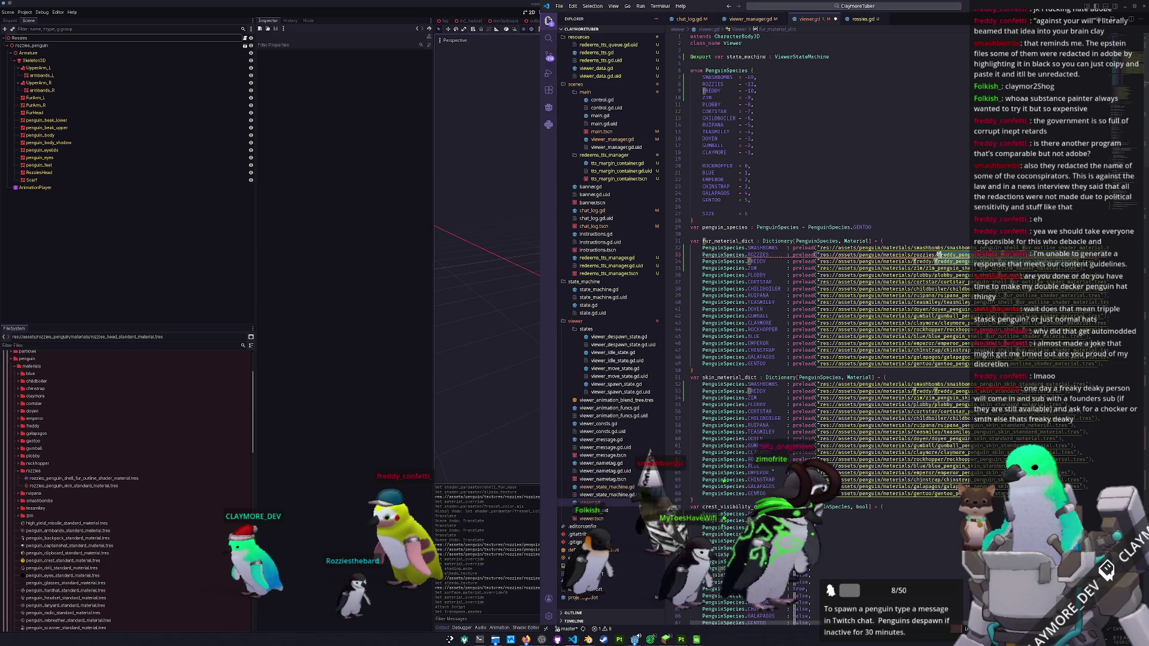
text(r)
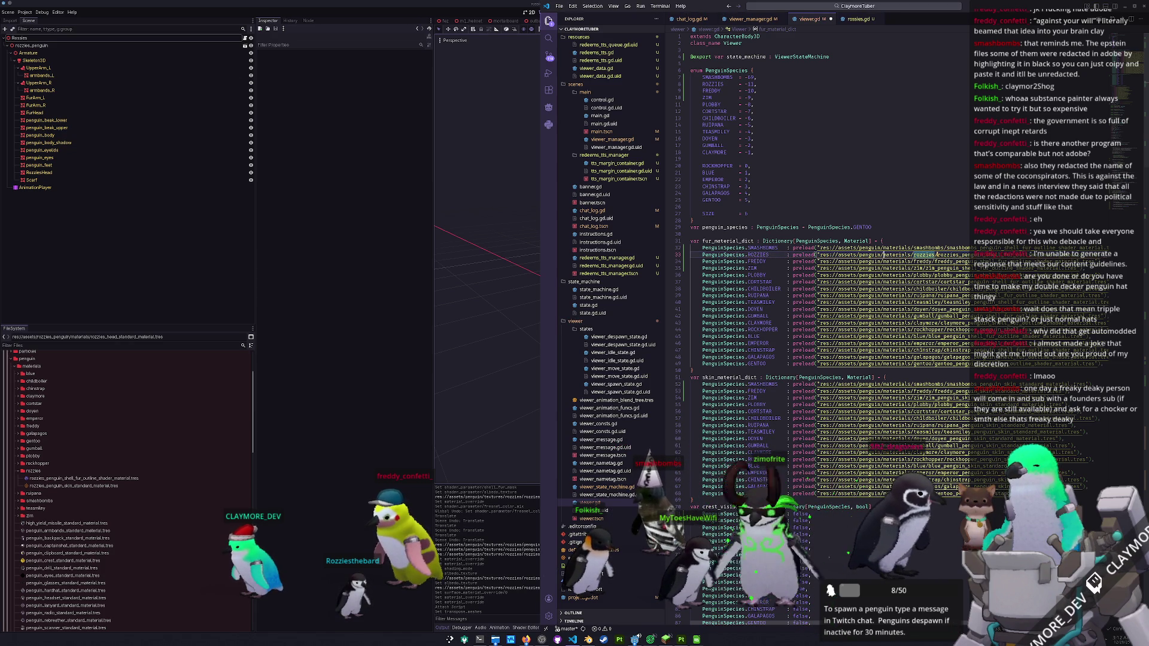
key(ctrl+Left)
key(ctrl+Left)
key(ctrl+Left)
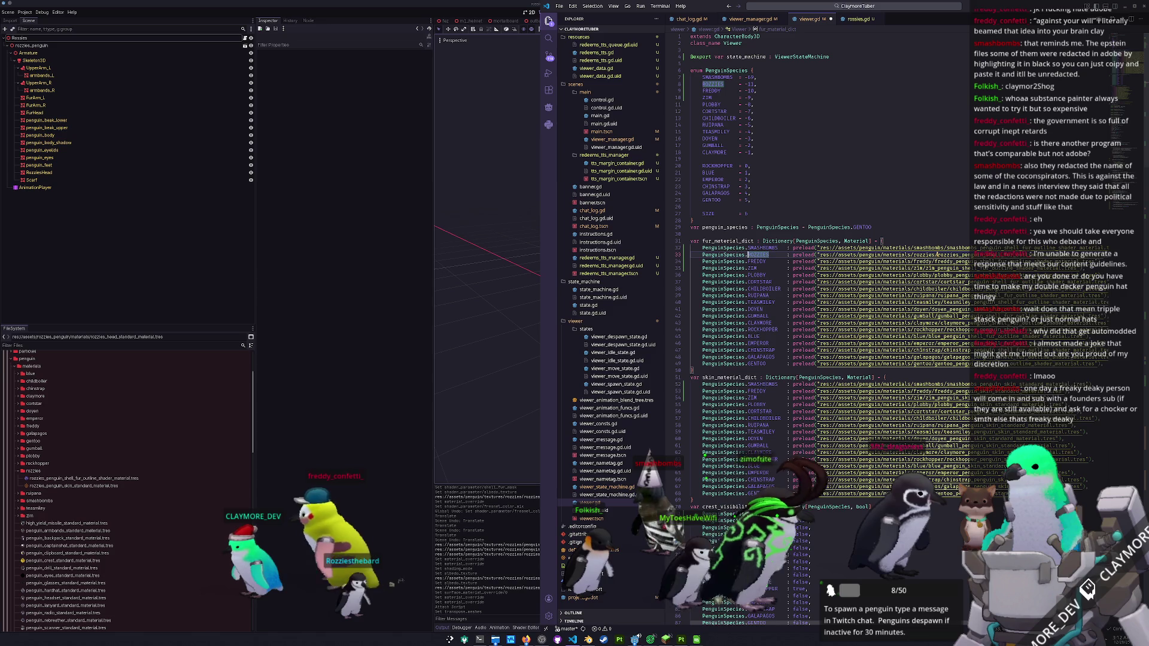
key(ctrl+Left)
key(ctrl+Left)
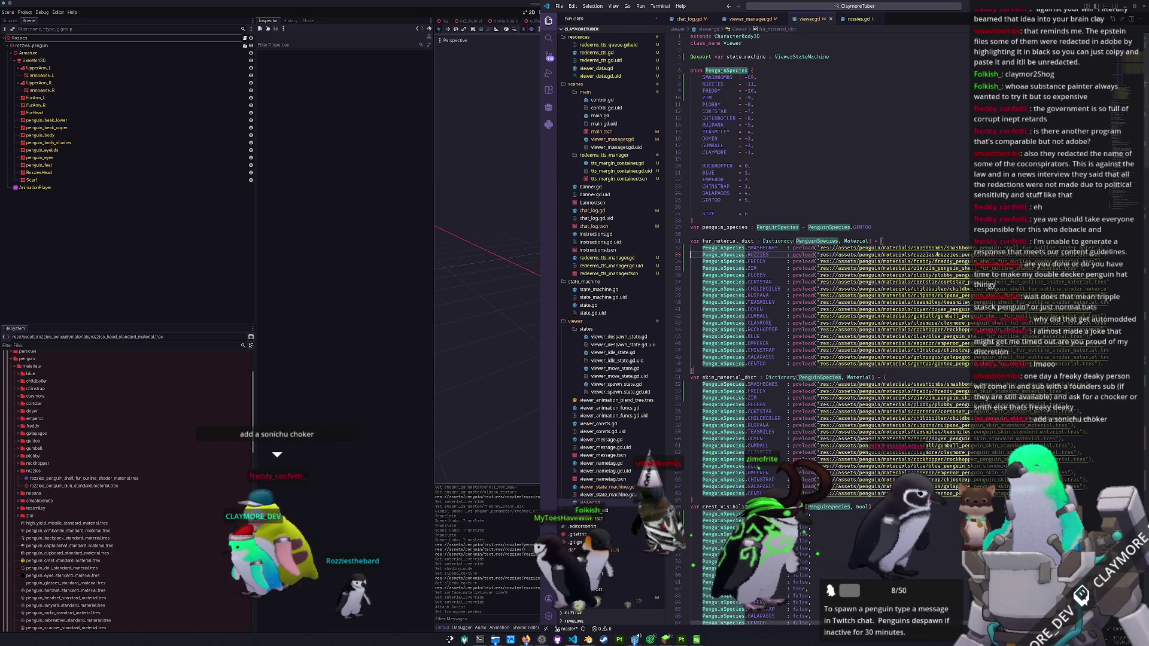
- Paste a ROZZIES entry into skin_material_dict preloading the rozzies skin material
click(703, 268)
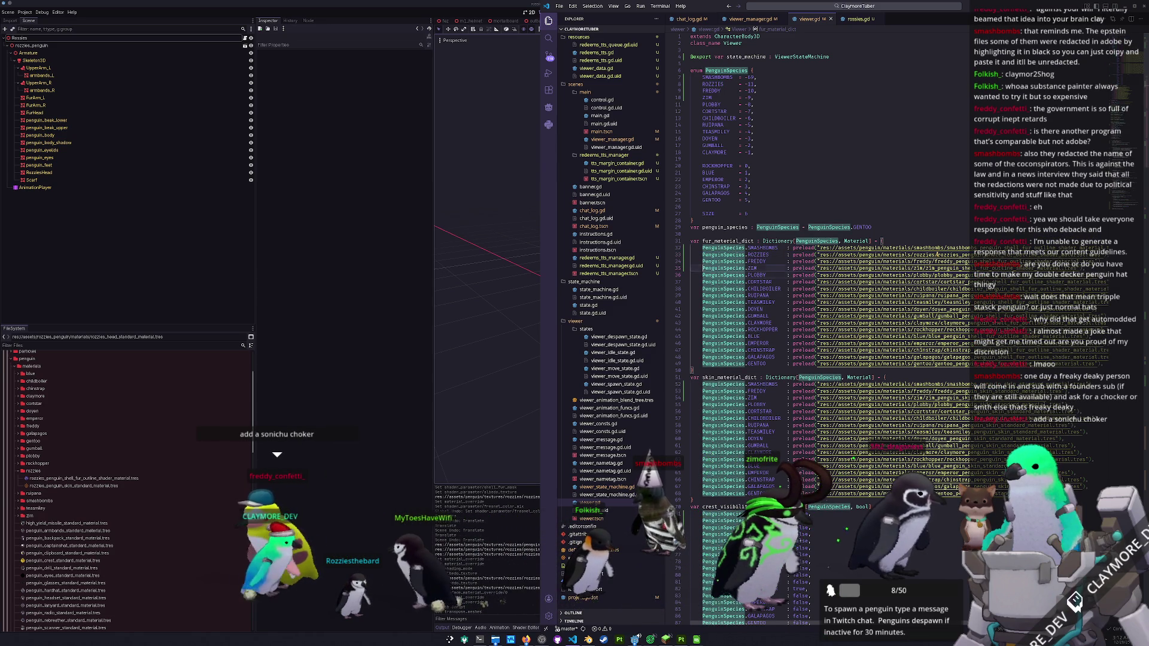
key(Down)
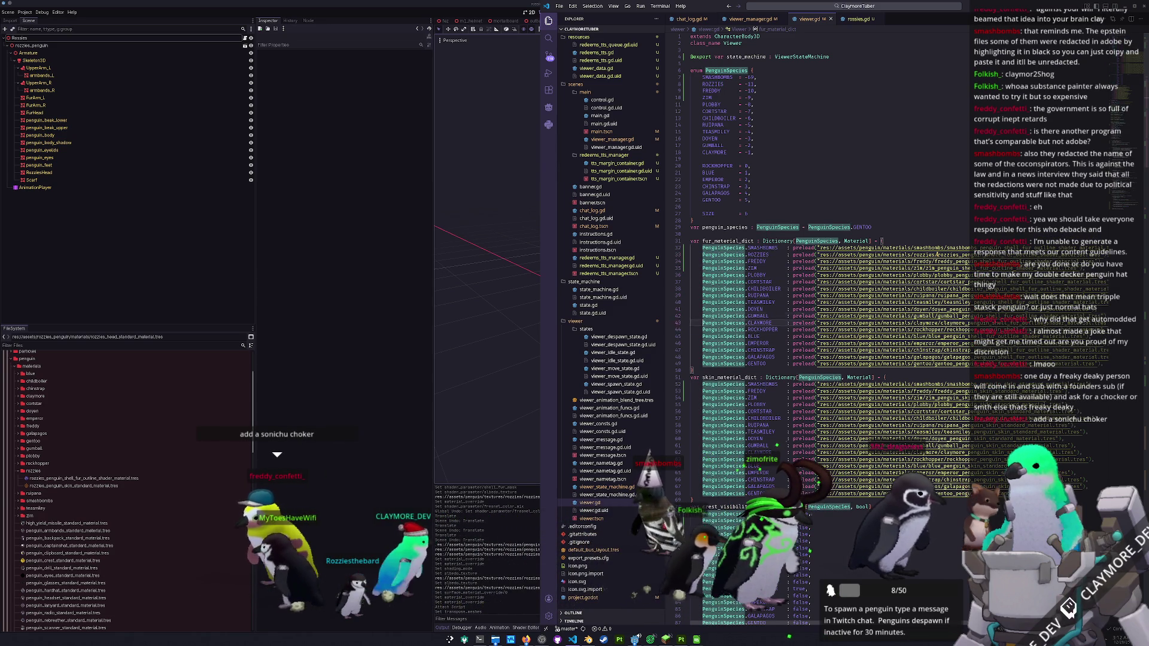
key(ctrl+v)
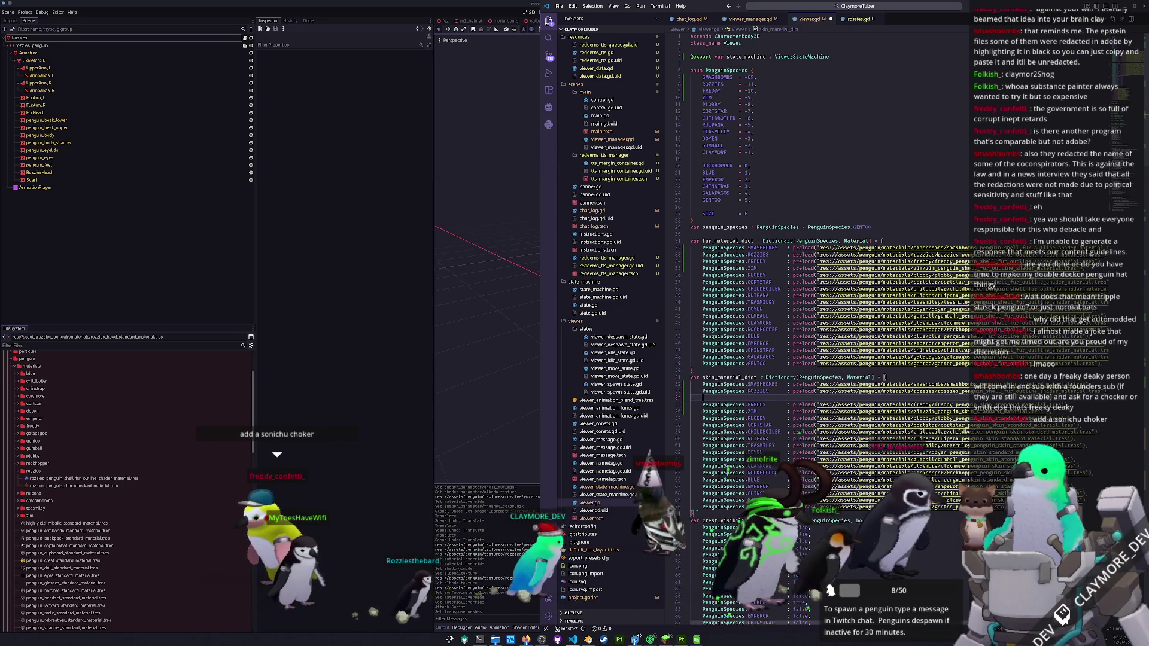
key(ctrl+d)
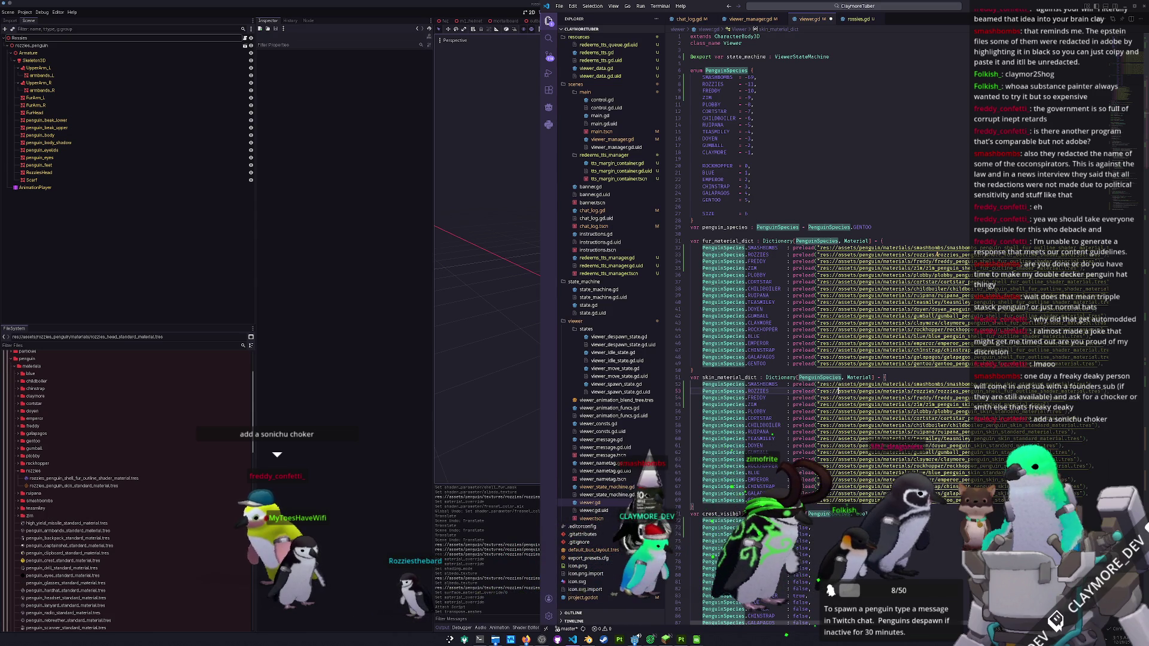
double_click(750, 398)
click(703, 391)
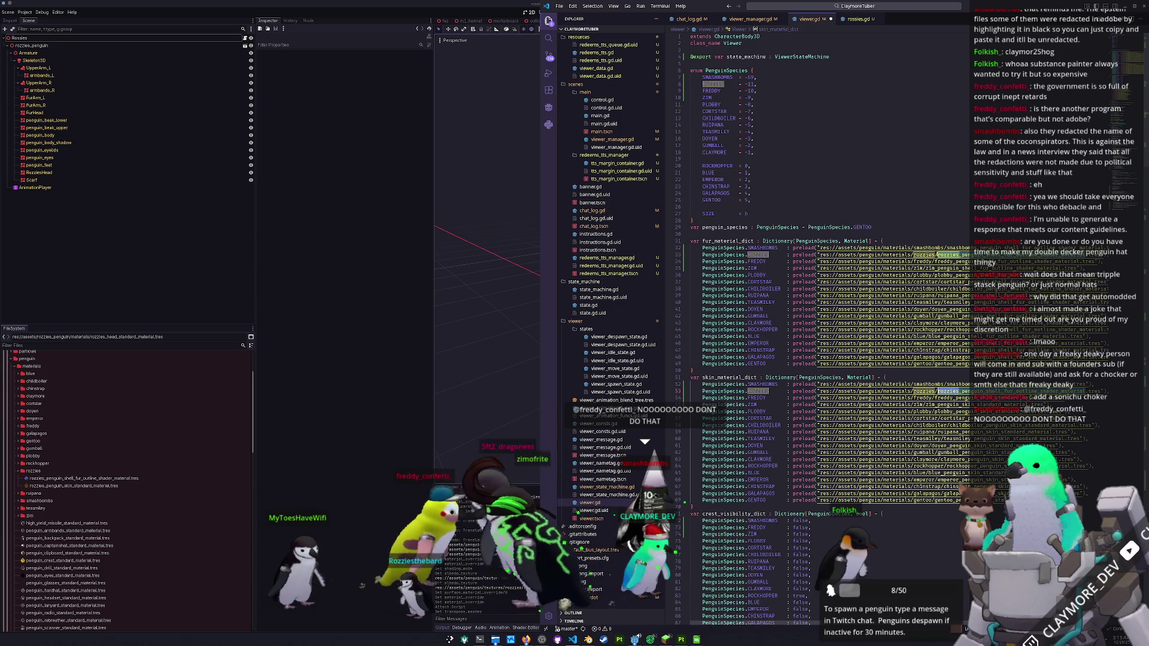
click(952, 398)
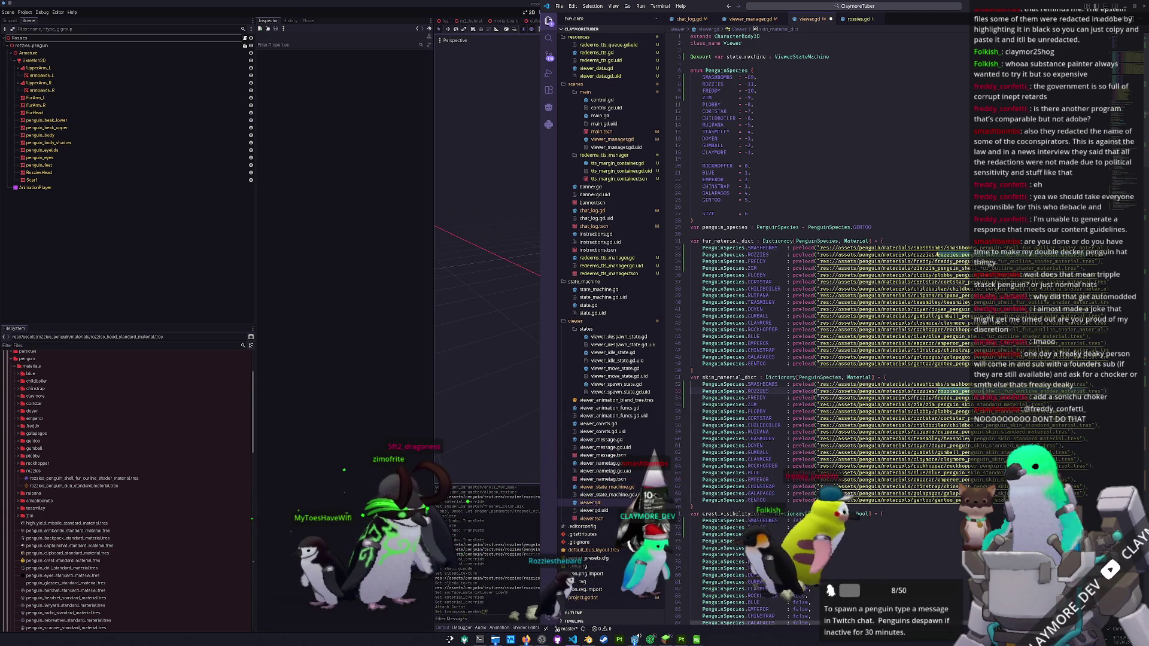
click(951, 392)
- Replace the duplicated SMASHBOMBS key in crest_visibility_dict with ROCKHOPPER
click(952, 446)
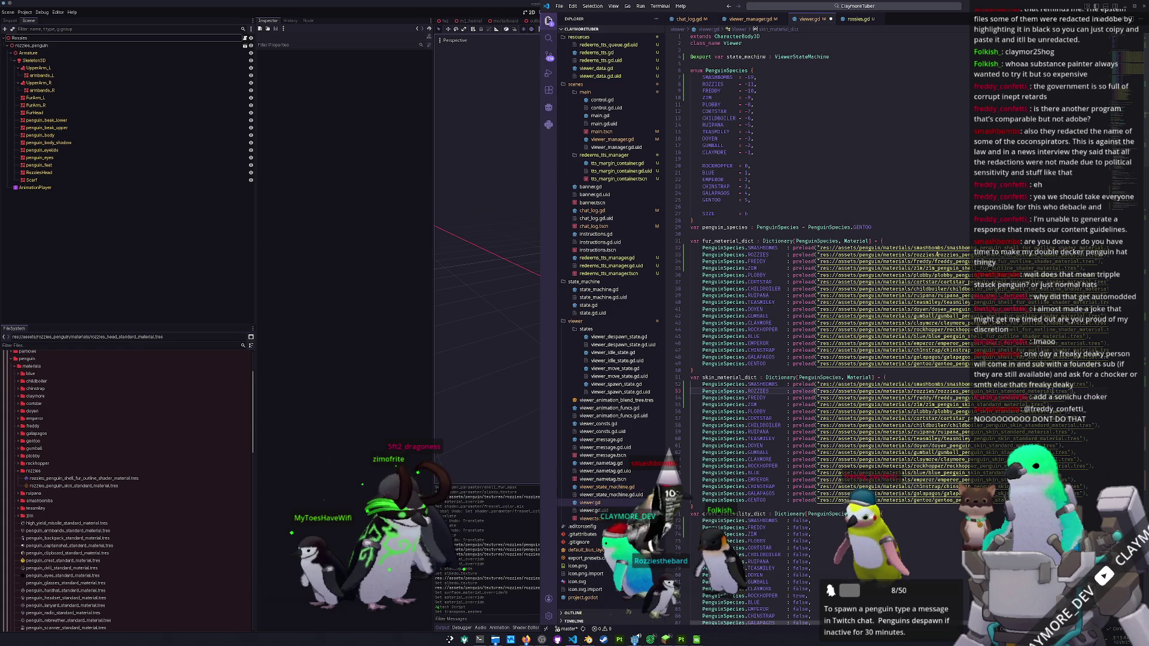
click(692, 506)
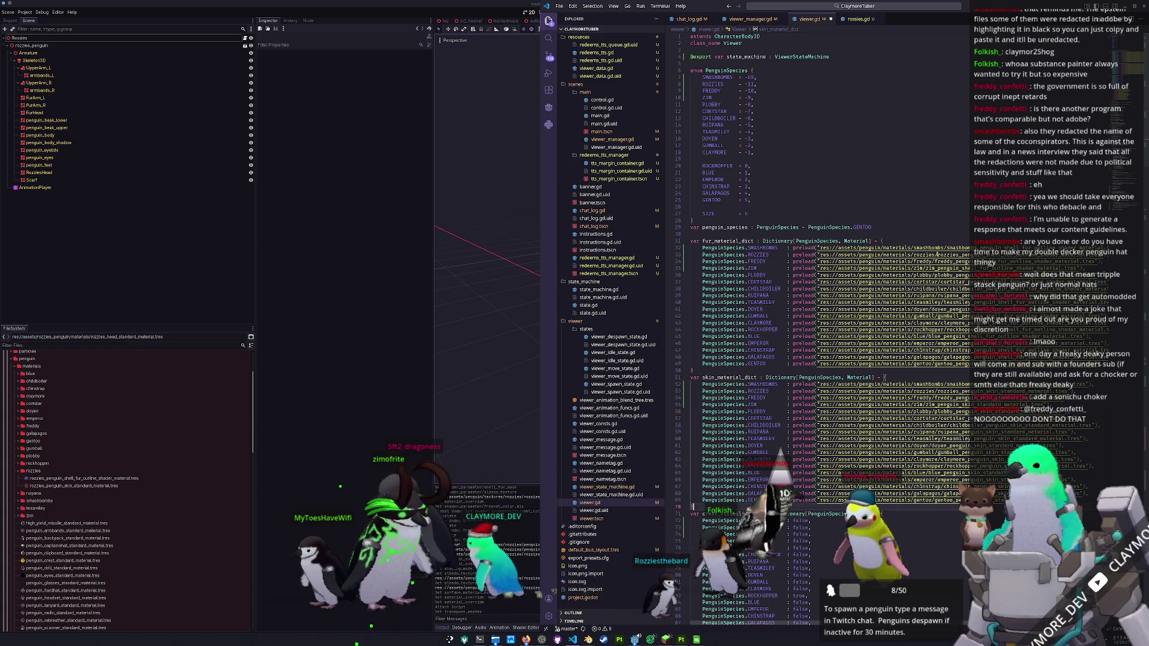
double_click(755, 521)
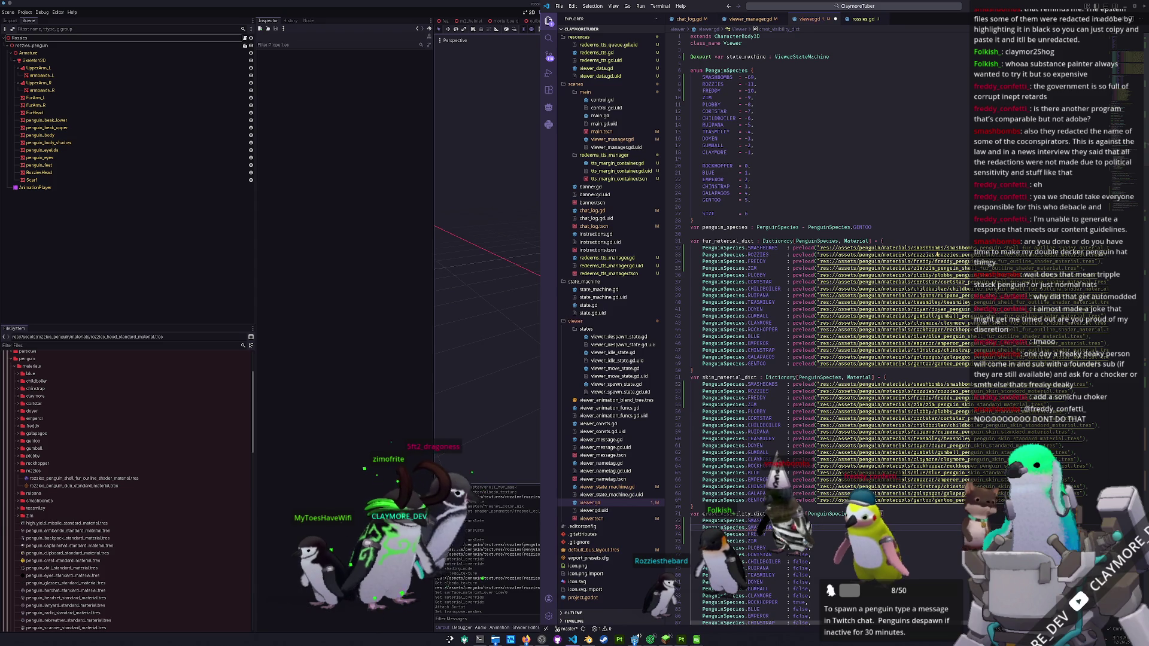
text(ROZZ)
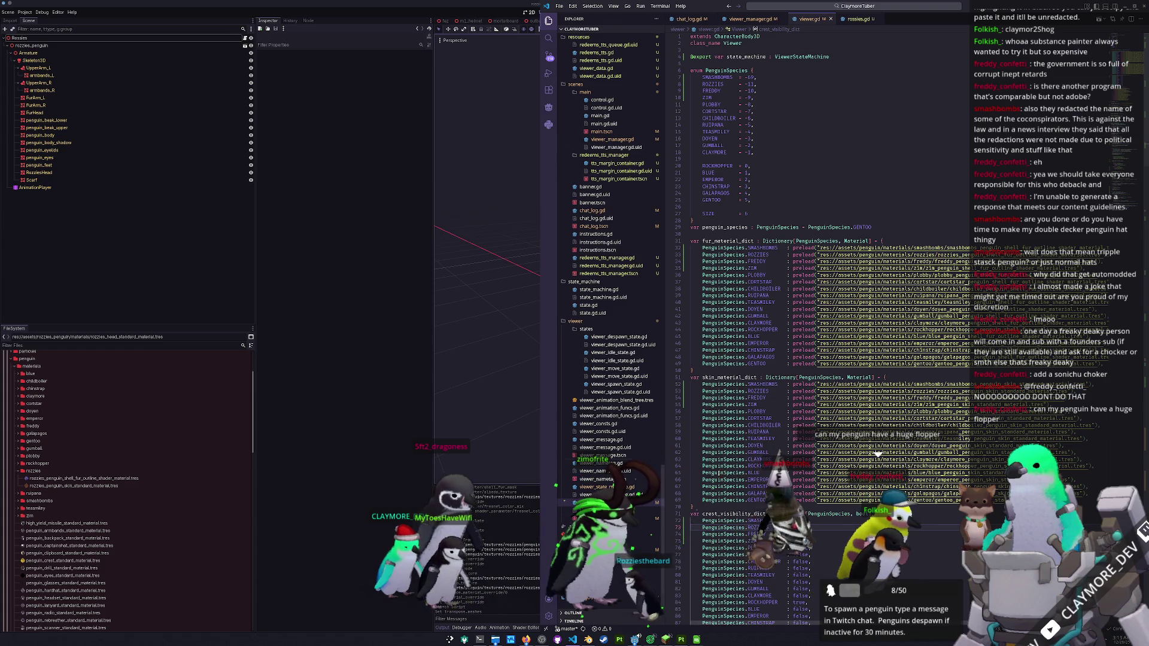
scroll(819, 473, down, 4)
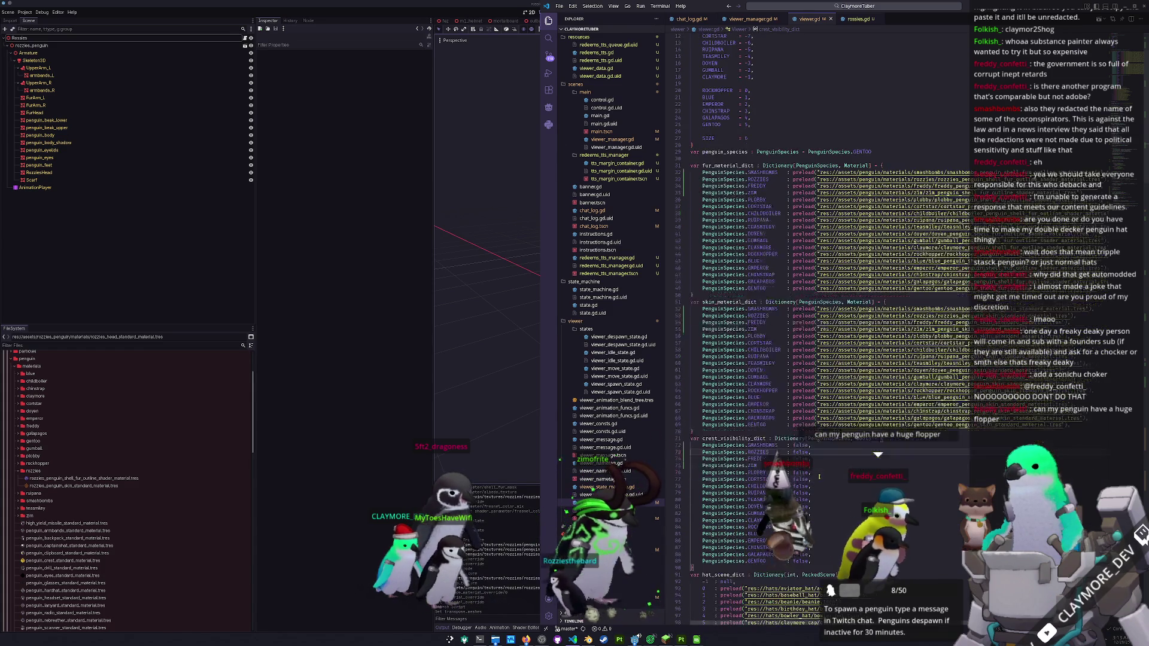
scroll(819, 473, down, 3)
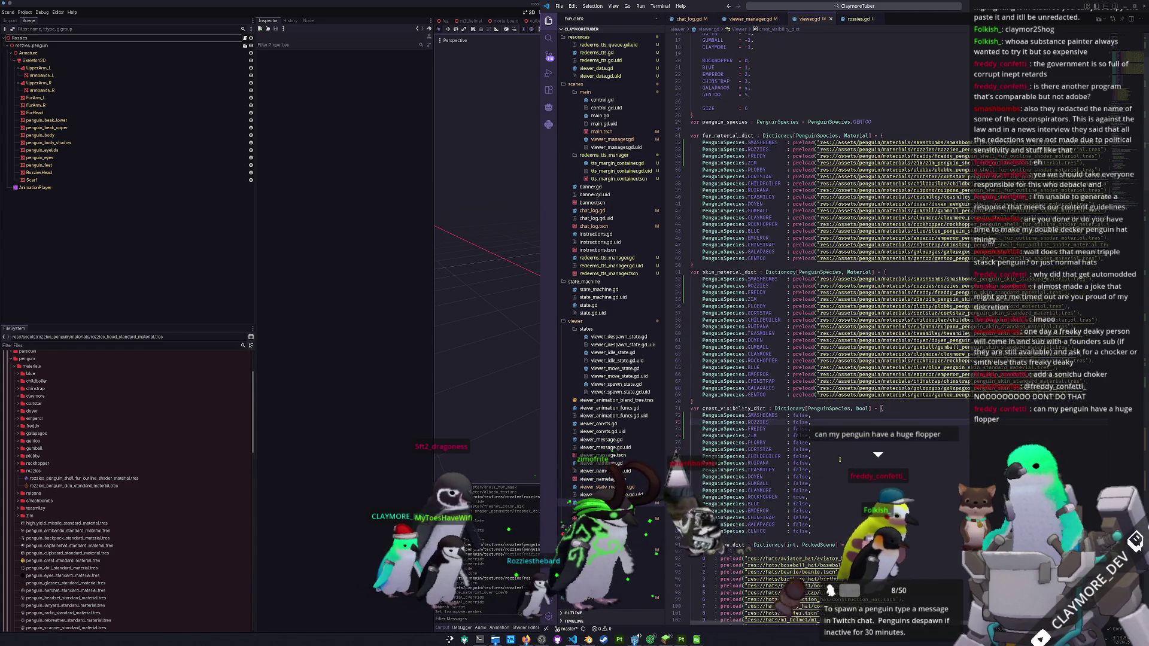
scroll(840, 460, down, 1)
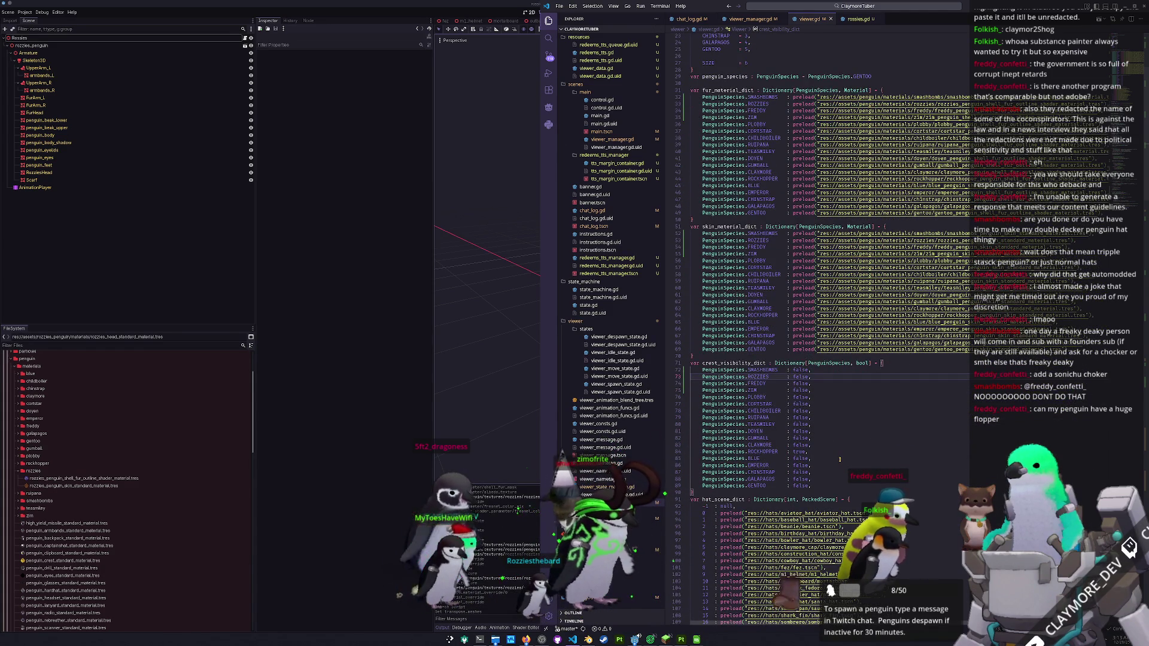
scroll(829, 387, down, 12)
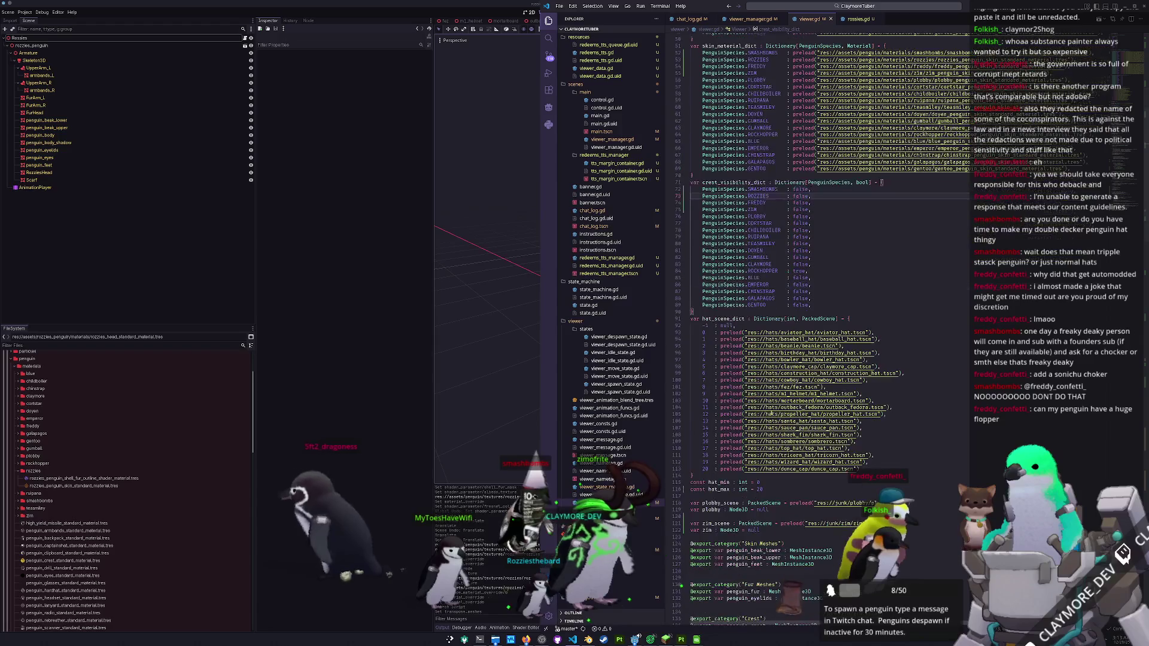
scroll(768, 492, down, 8)
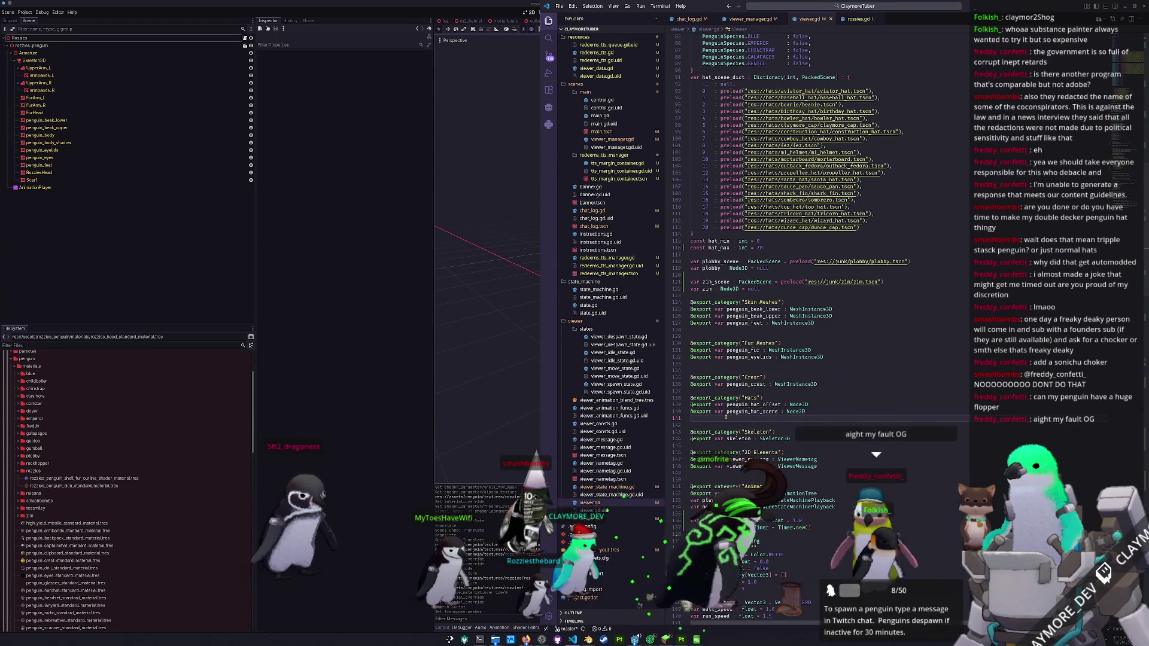
key(Down)
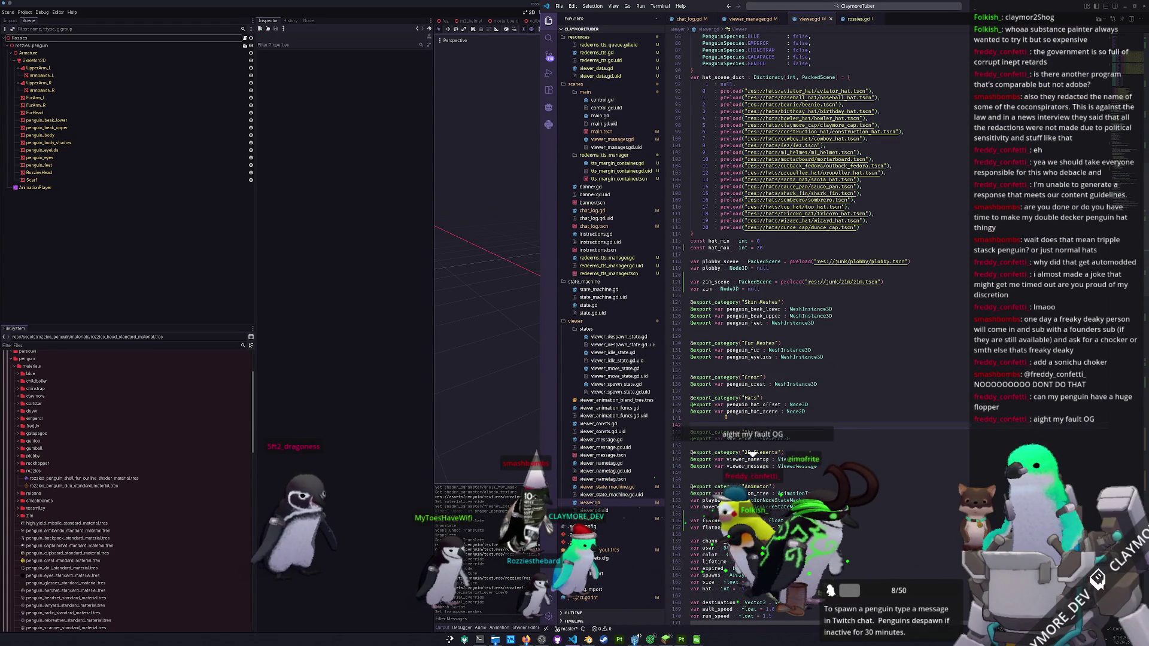
scroll(726, 417, down, 12)
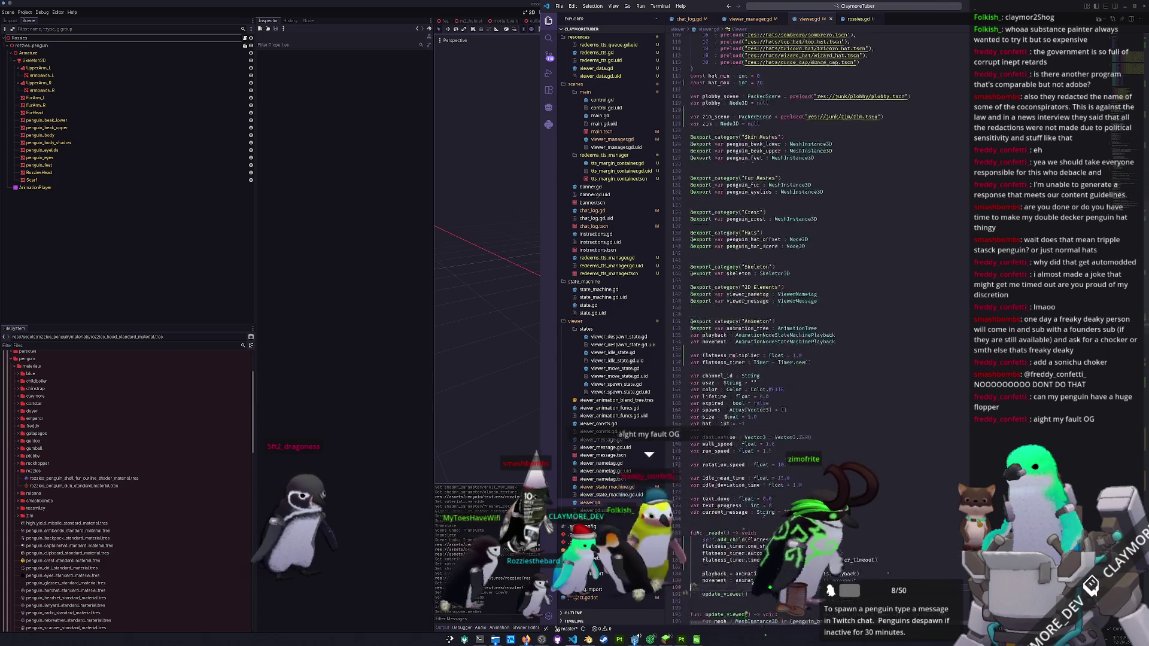
scroll(726, 417, down, 5)
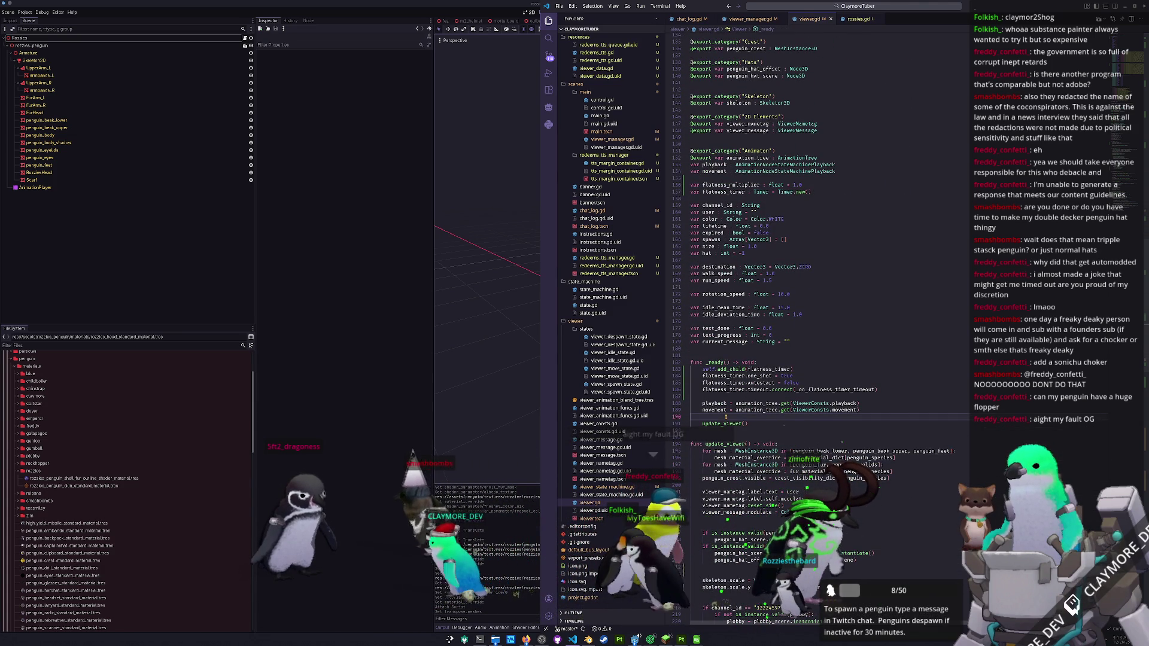
scroll(726, 417, down, 8)
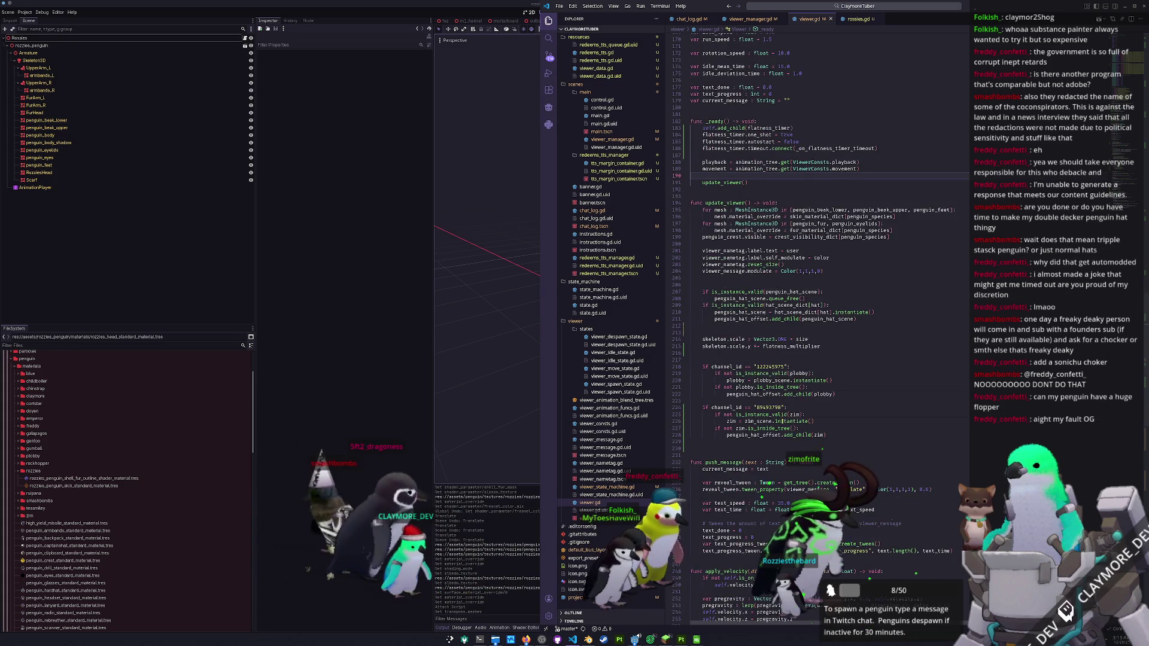
scroll(786, 408, down, 2)
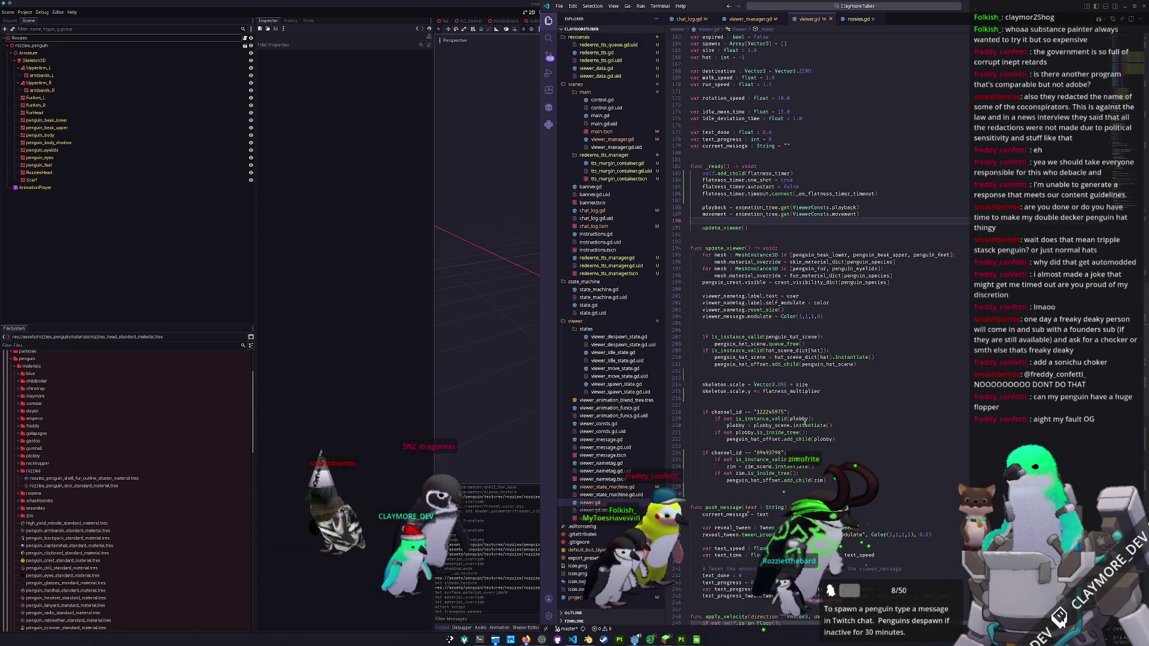
click(799, 419)
scroll(864, 333, up, 20)
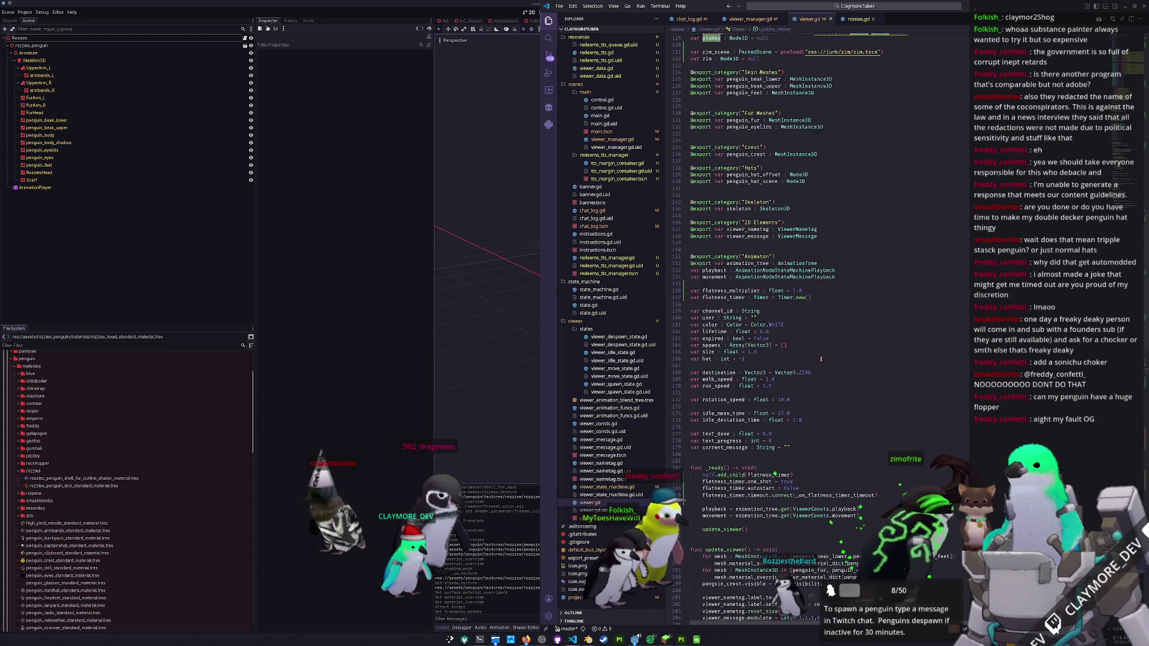
scroll(864, 334, up, 3)
click(789, 284)
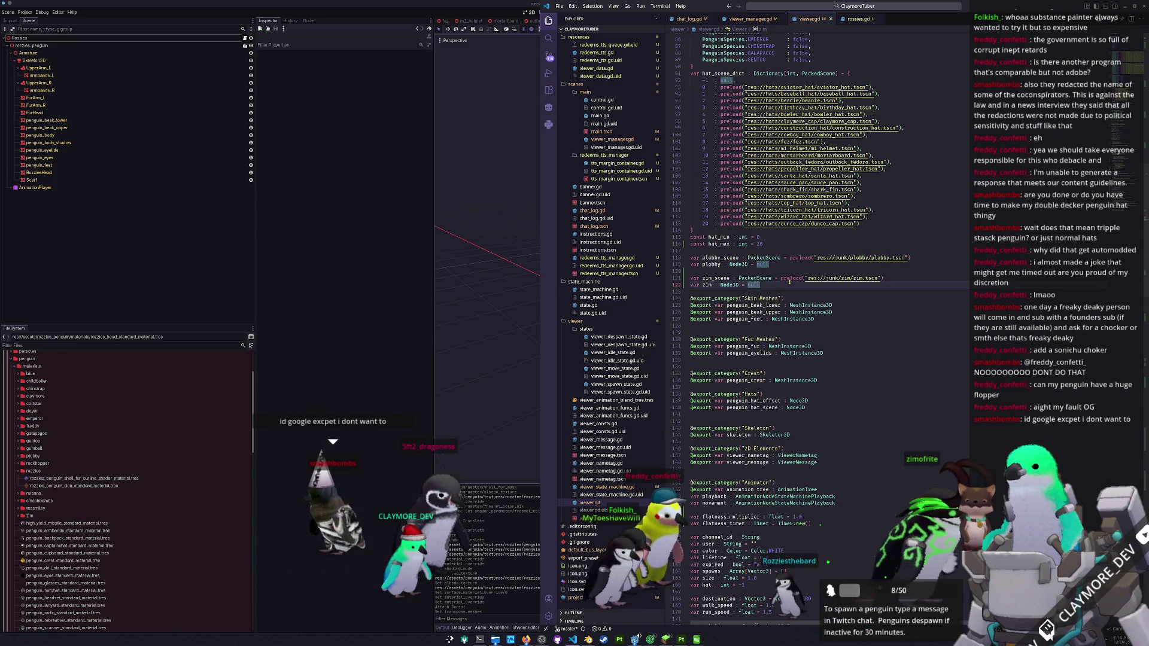
- Declare rozzies_scene as a PackedScene preloading res://junk/rozzies/rozzies.tscn below zim
key(Return)
key(Return)
text(var )
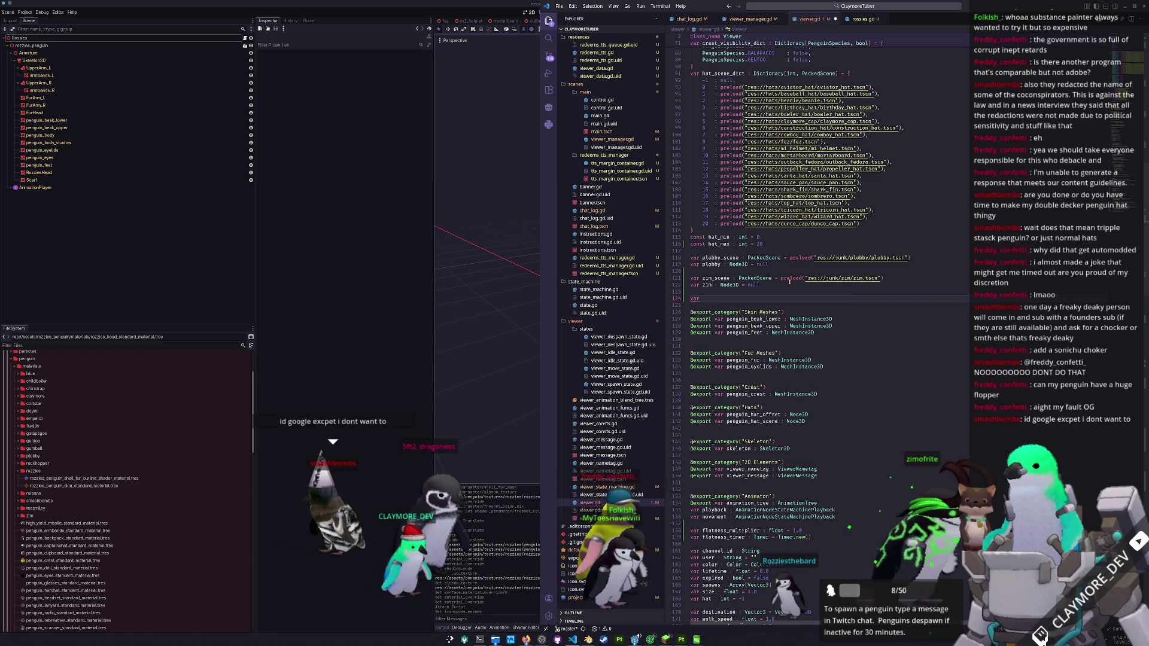
text(rozzies_sc)
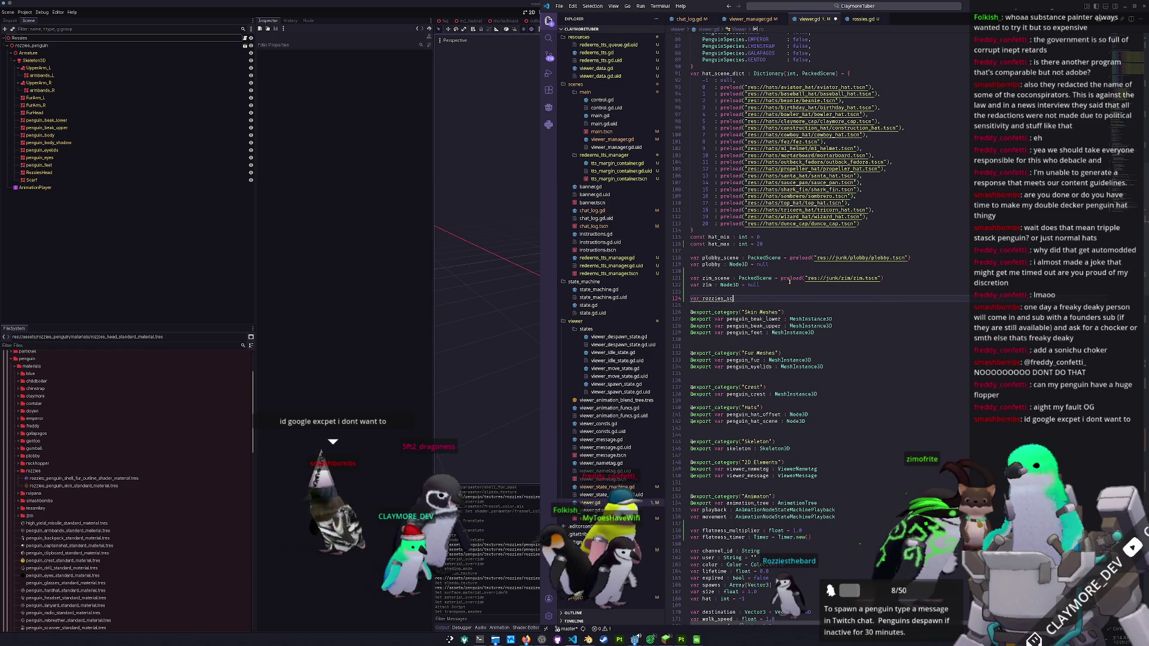
text(ene : PackedScene = preload()
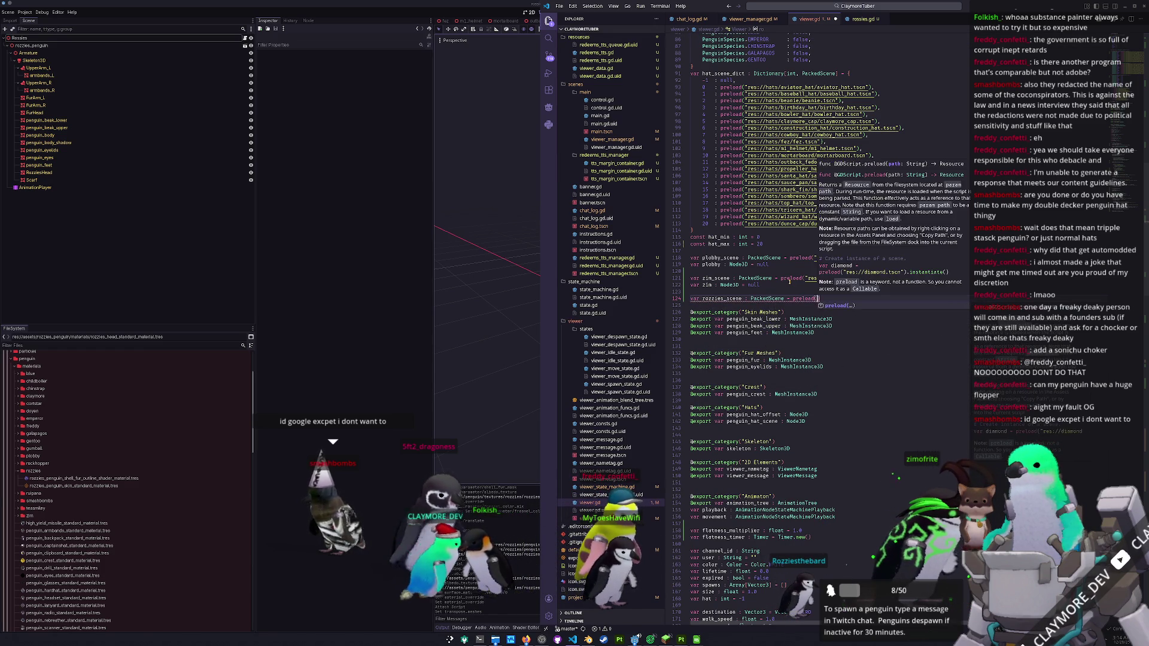
text("res://junk)
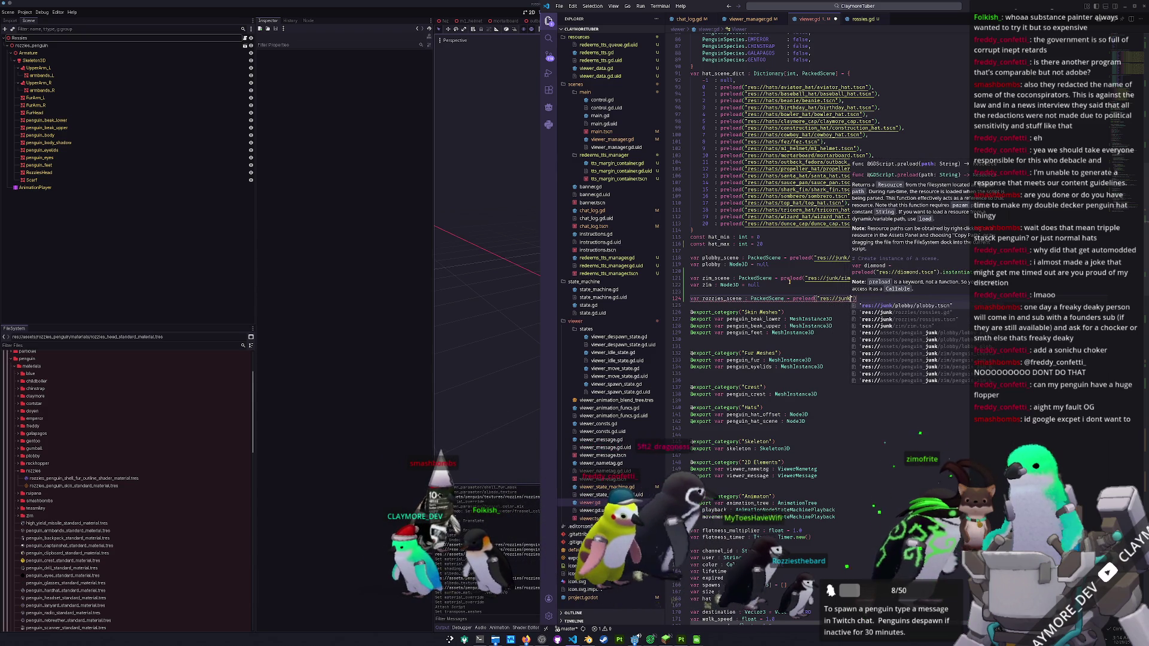
key(Down)
key(Down)
key(Return)
key(ctrl+Left)
key(ctrl+Left)
key(ctrl+Left)
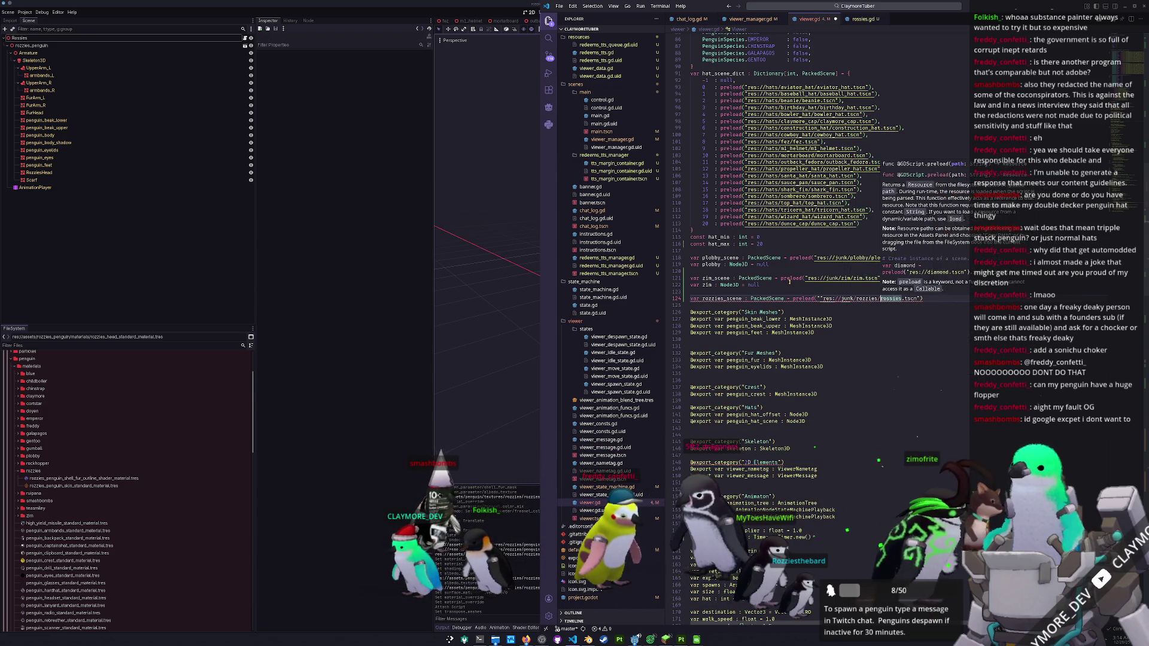
key(BackSpace)
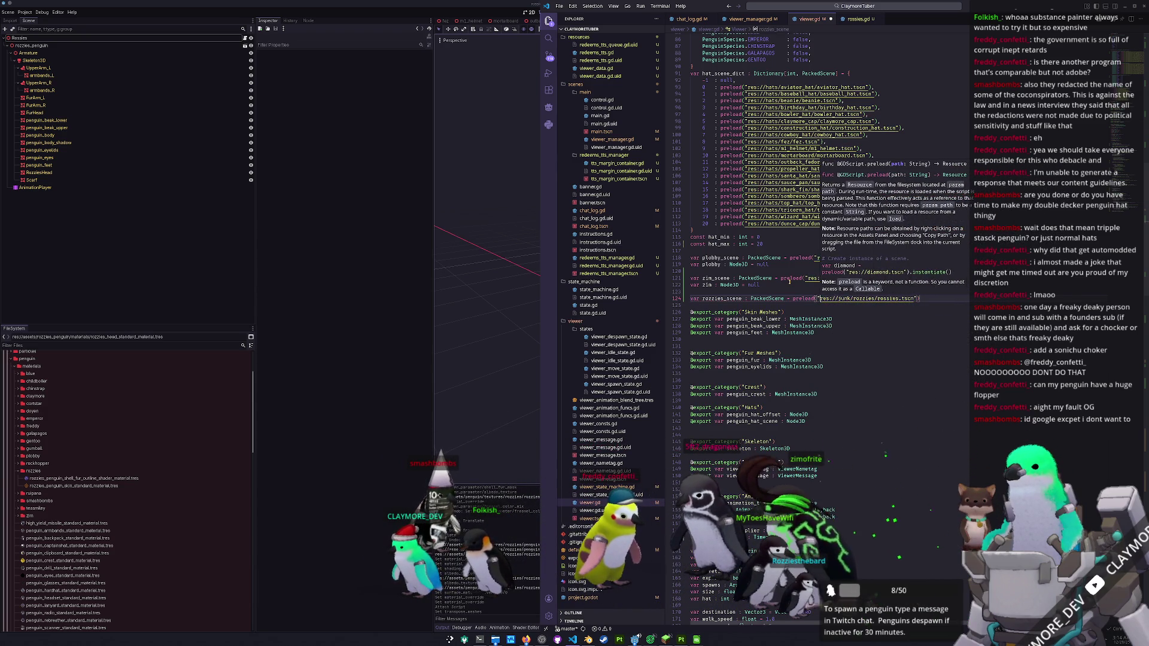
key(End)
- Add the declaration var rozzies : Rozzies = null on the next line
key(Return)
text(var rozzies : R)
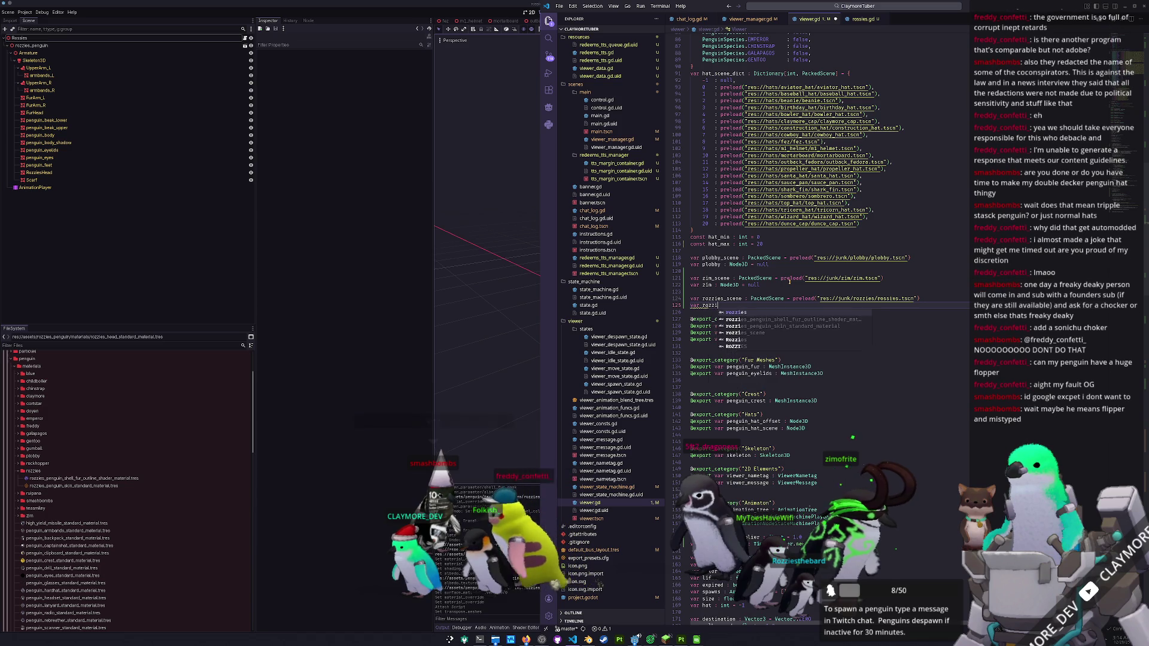
text(ozzies = nul)
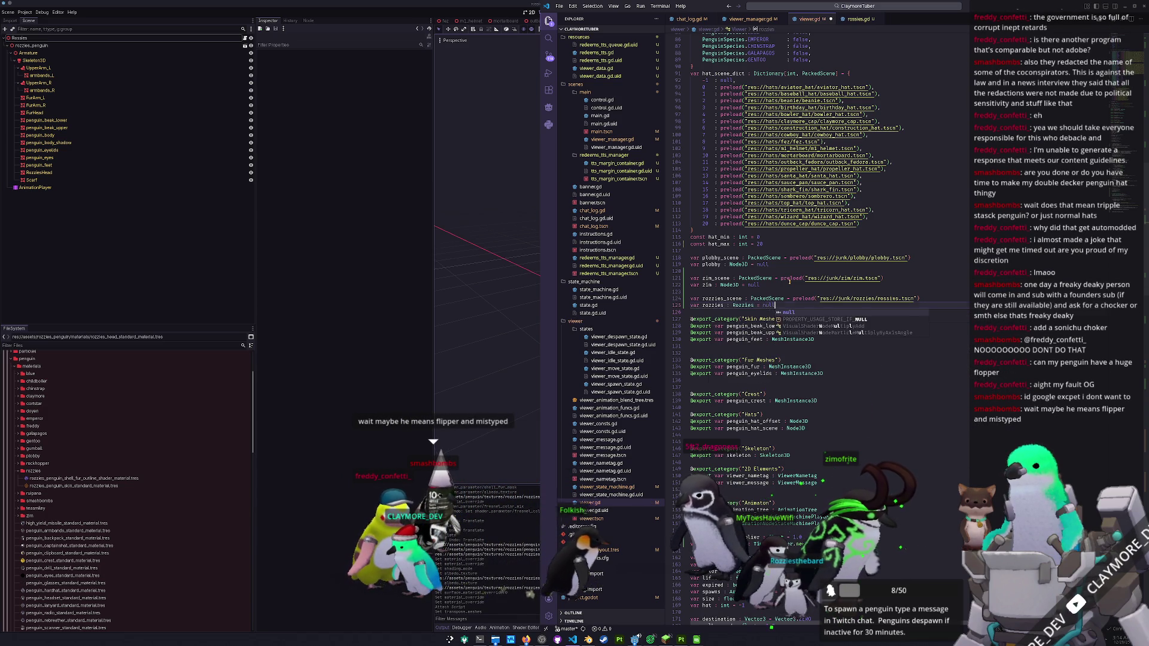
text(l)
scroll(789, 281, down, 15)
scroll(744, 448, down, 10)
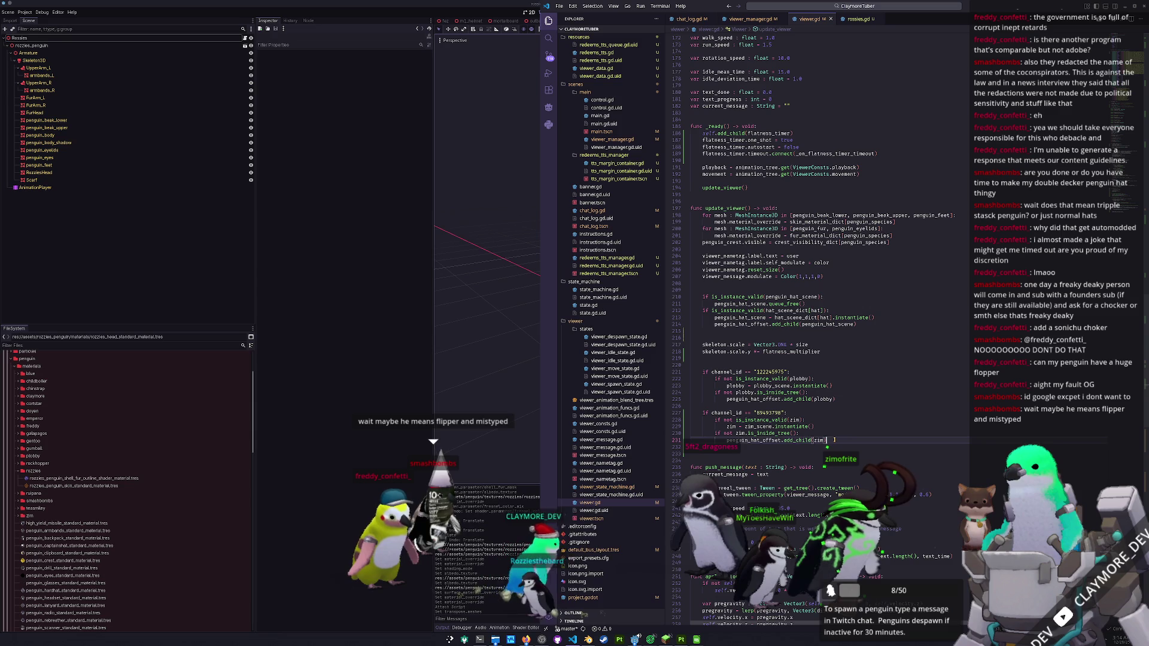
- Copy the zim channel_id if-block and paste it directly below, separated by one blank line
key(shift+Up)
key(shift+Up)
key(shift+Up)
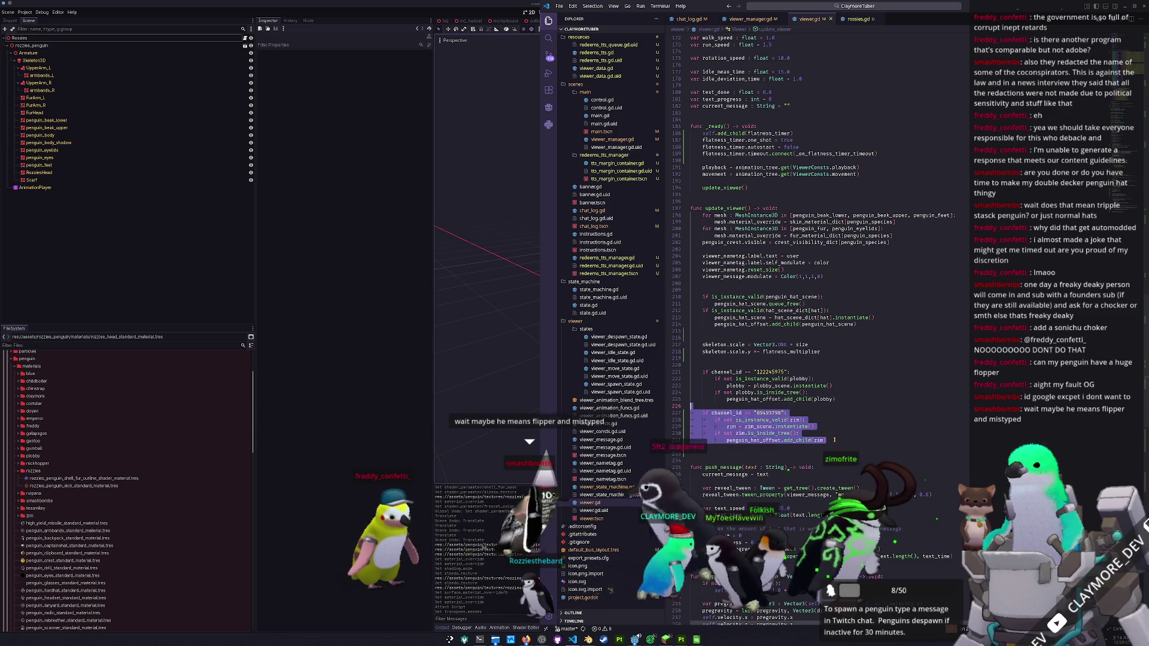
key(ctrl+c)
key(Right)
key(Return)
key(ctrl+v)
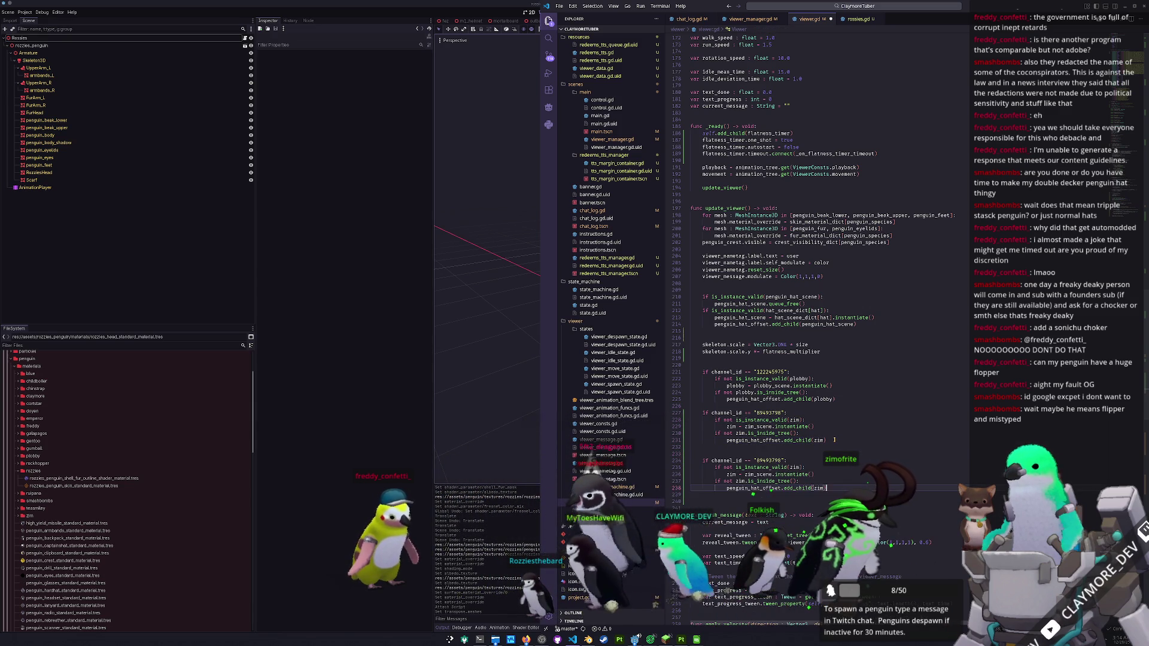
key(Up)
key(Up)
key(Up)
key(Delete)
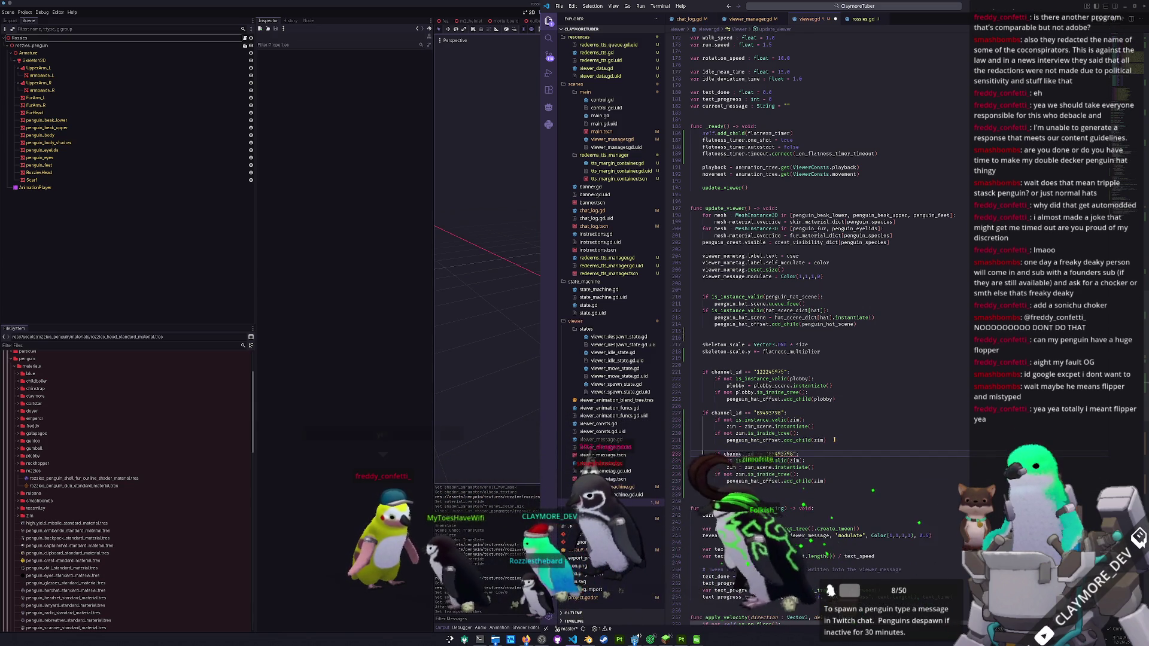
key(Return)
key(Delete)
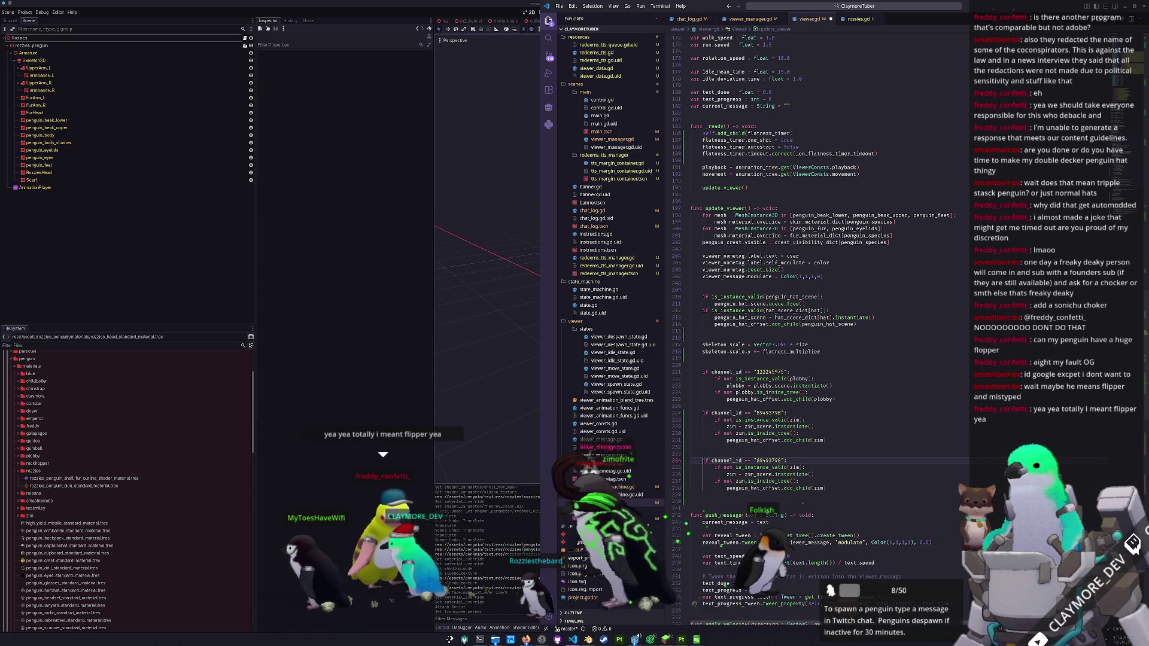
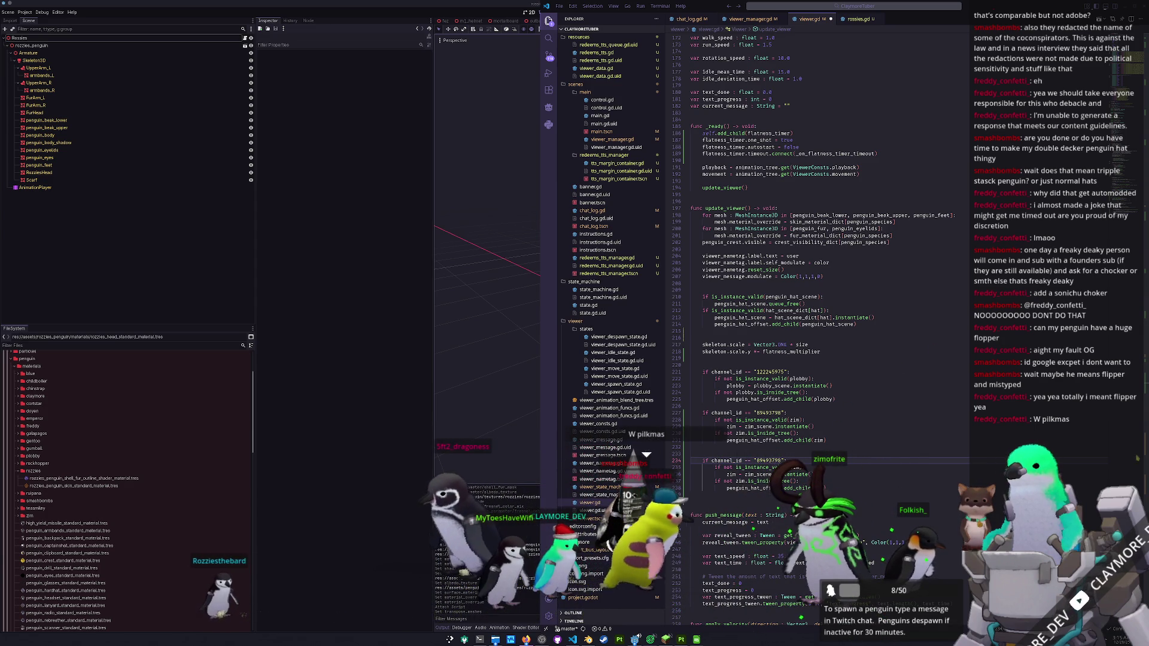
- Copy the new channel ID from viewer.gd into a new channel_friends line in viewer_manager.gd
double_click(767, 460)
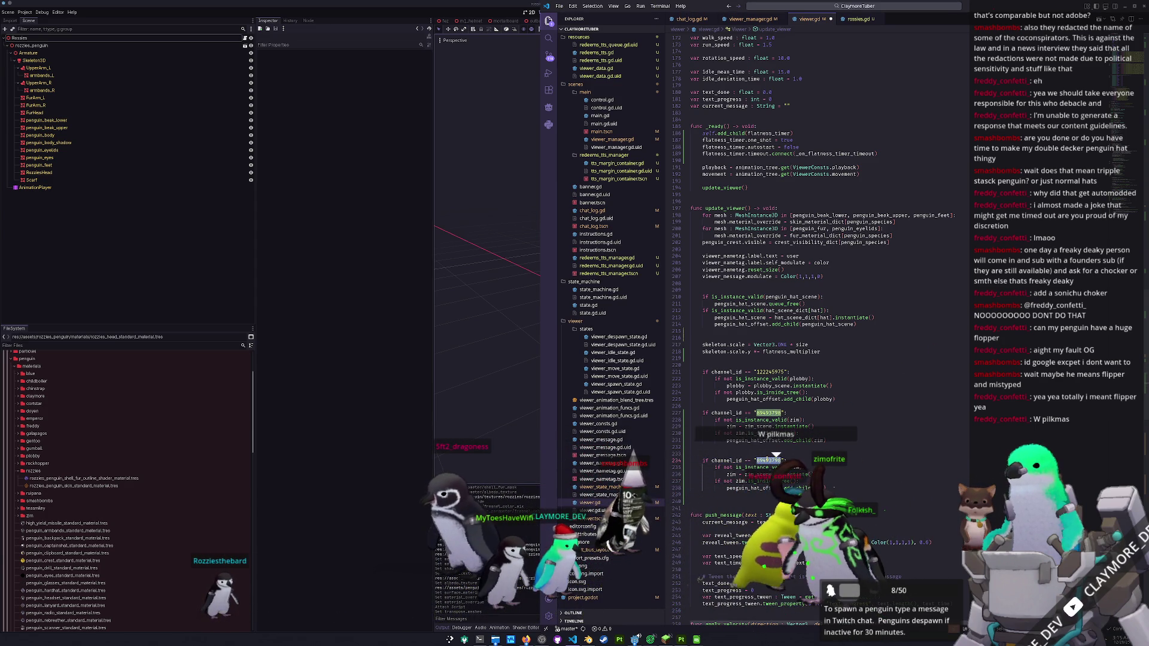
double_click(768, 461)
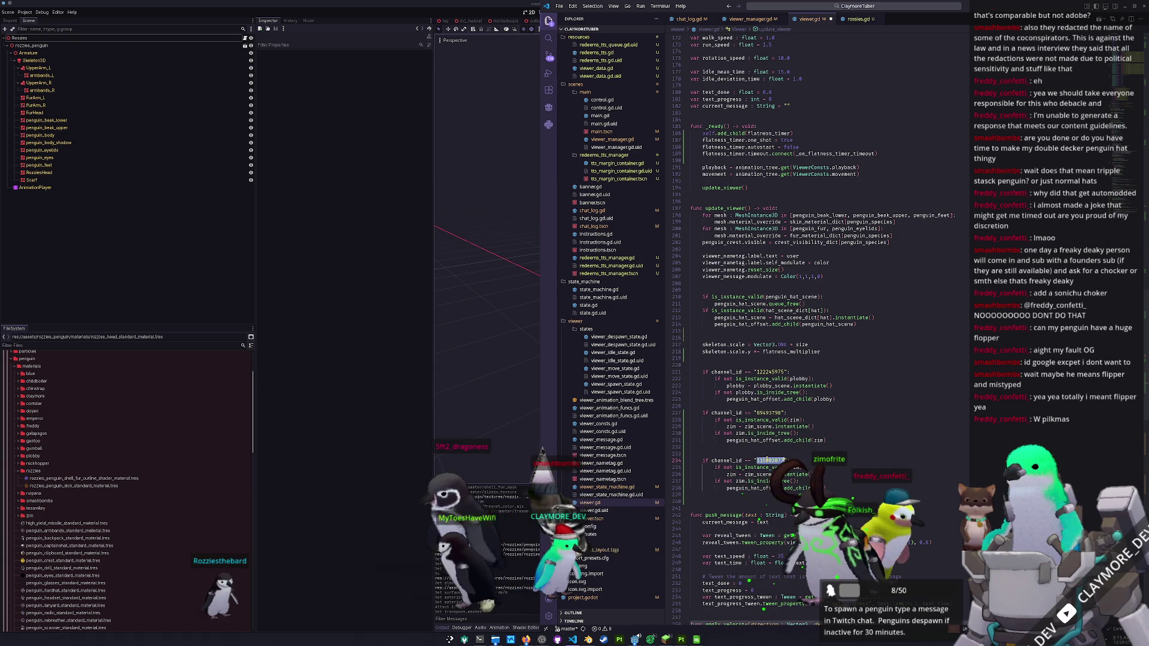
key(ctrl+s)
click(745, 23)
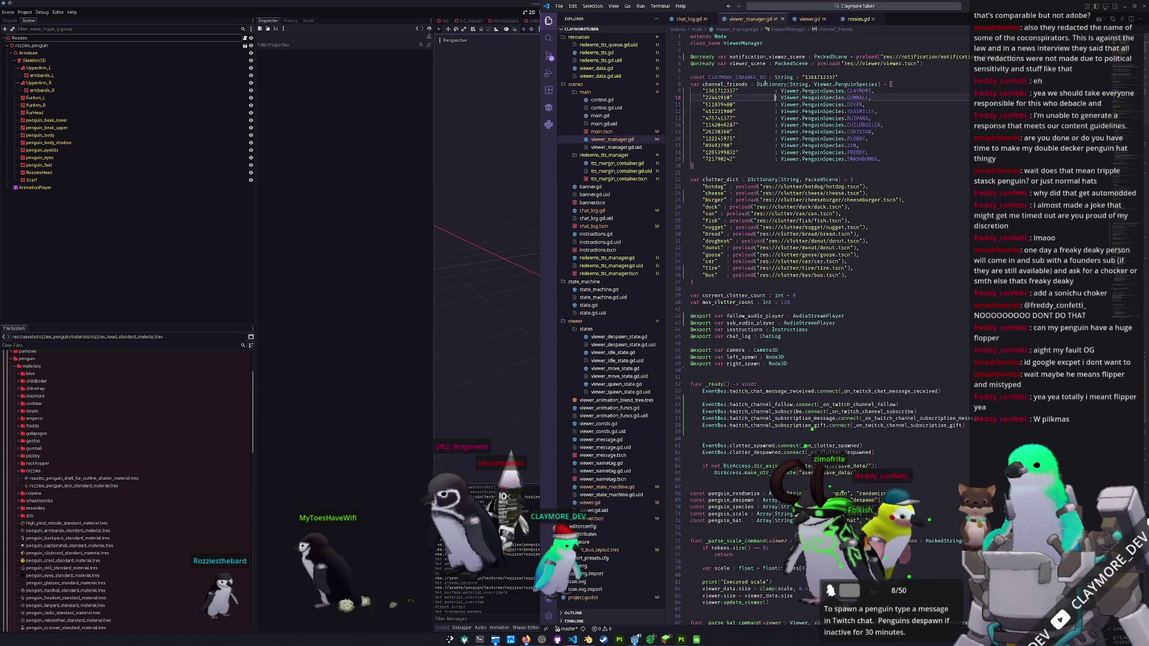
click(886, 159)
key(Return)
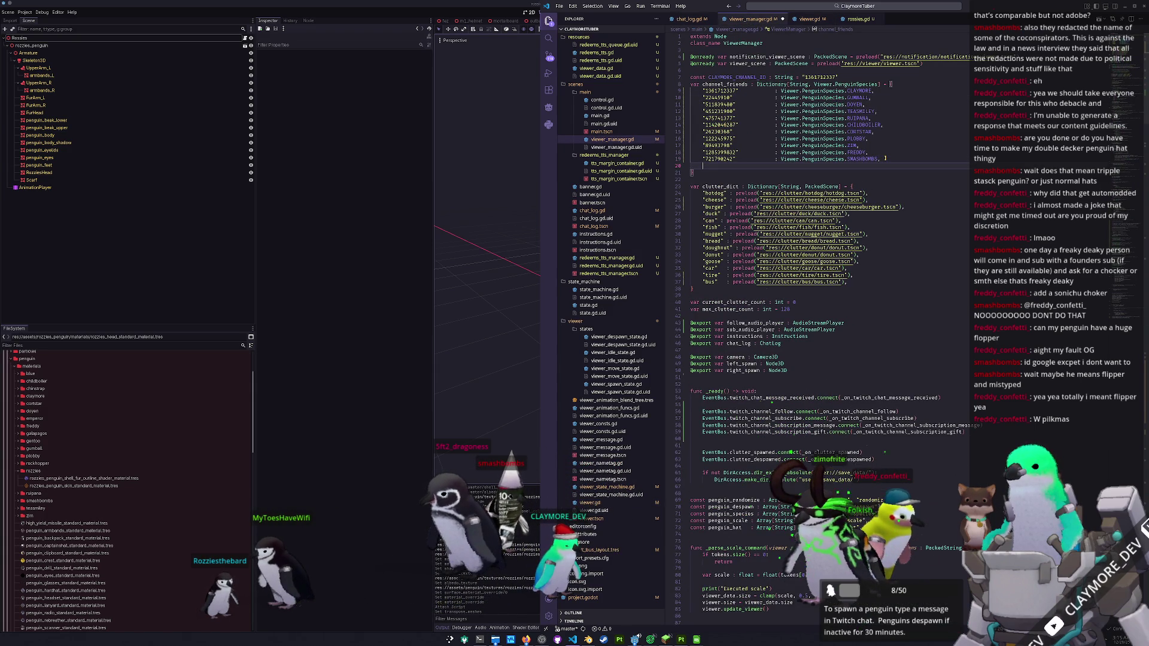
key(ctrl+v)
key(Tab)
key(Tab)
key(Tab)
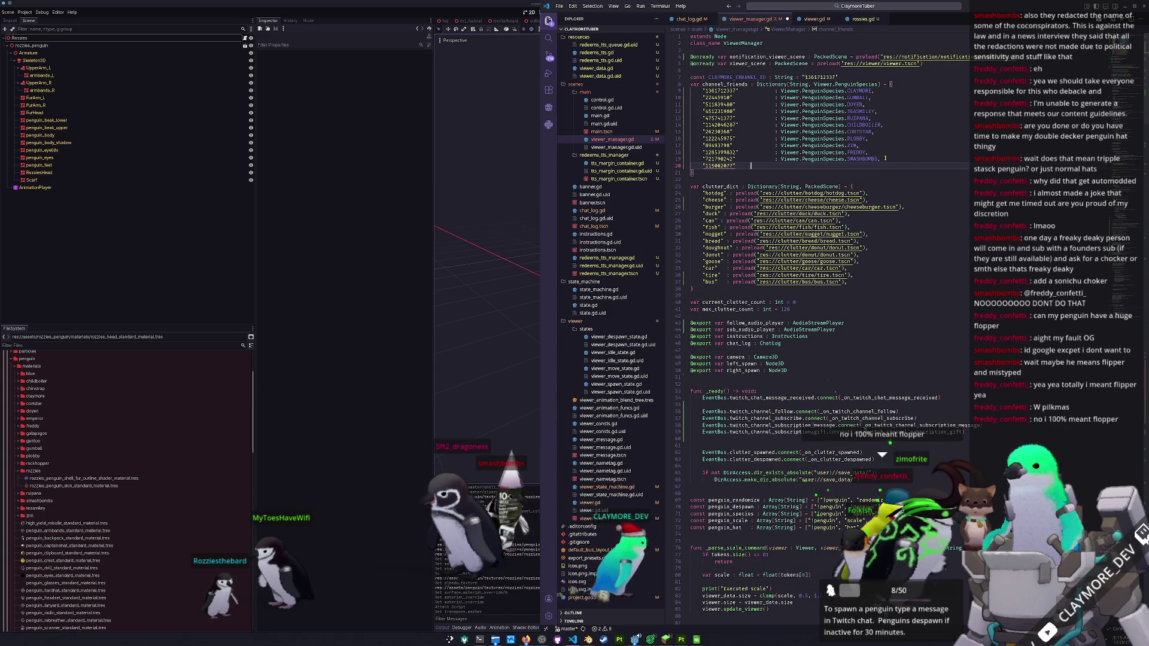
- Map the channel ID to Viewer.PenguinSpecies.ROZZIES and move the entry above SMASHBOMBS
text(:)
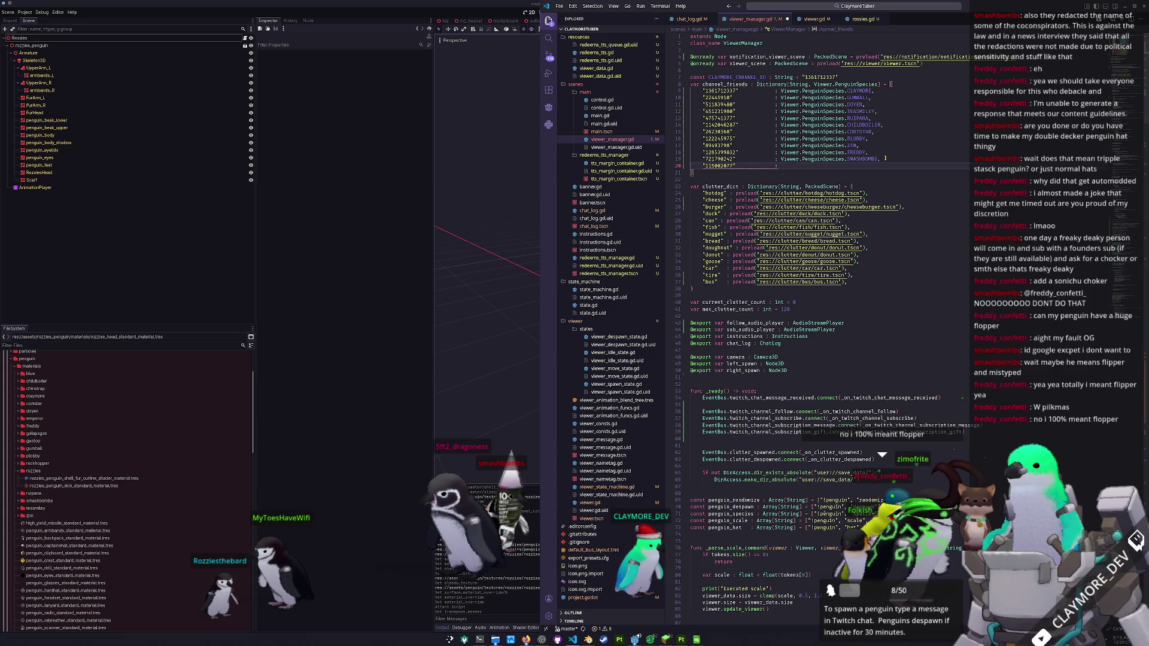
text( Viewer.)
key(Return)
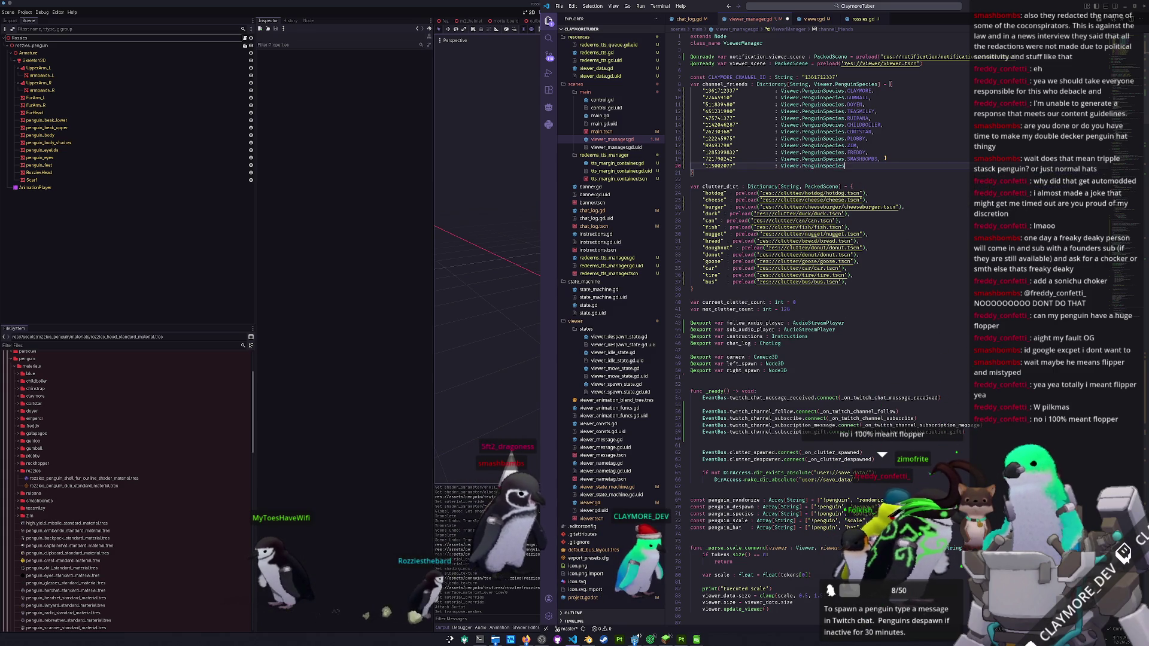
text(.)
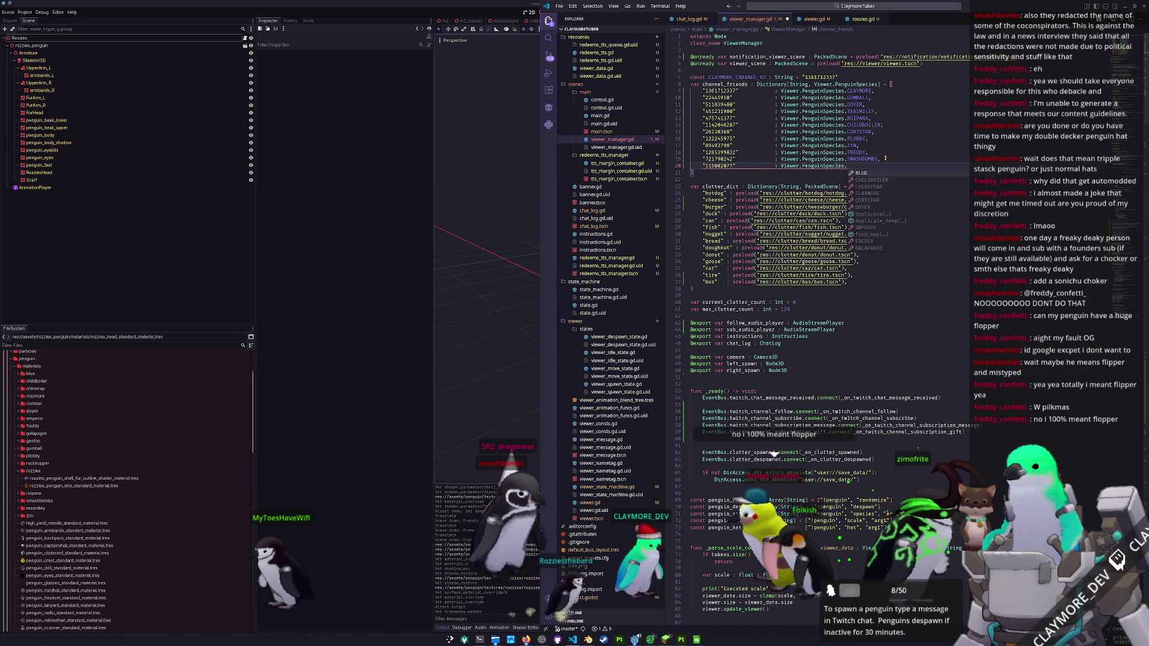
text(RO)
key(Down)
key(Return)
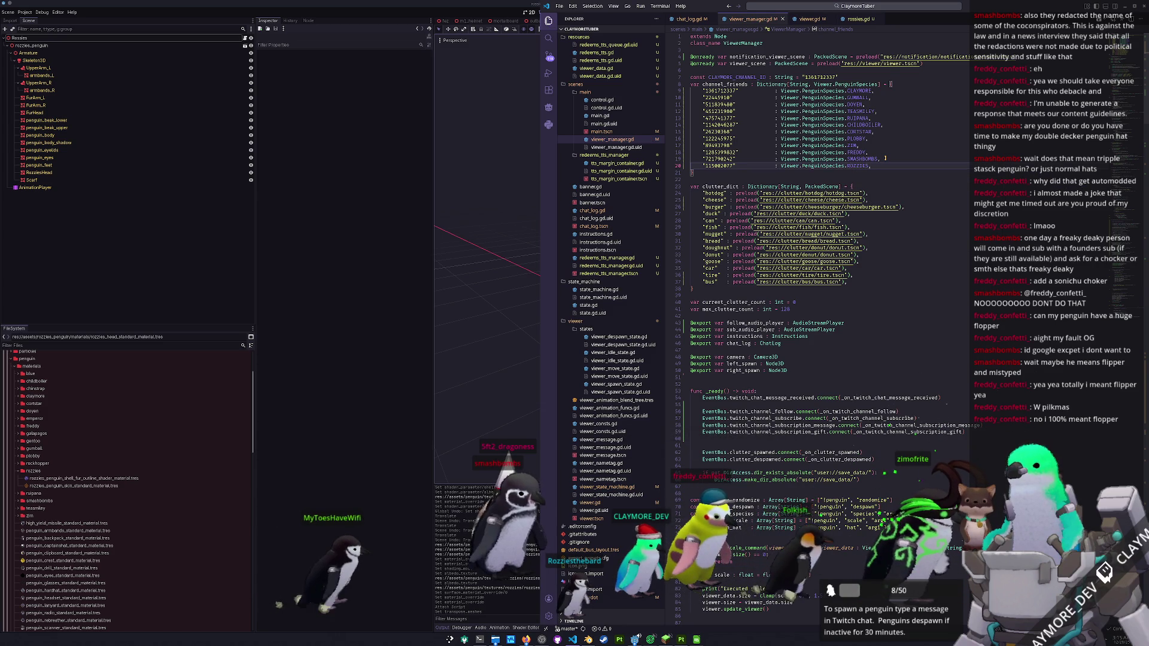
shift+click(885, 159)
key(BackSpace)
key(ctrl+v)
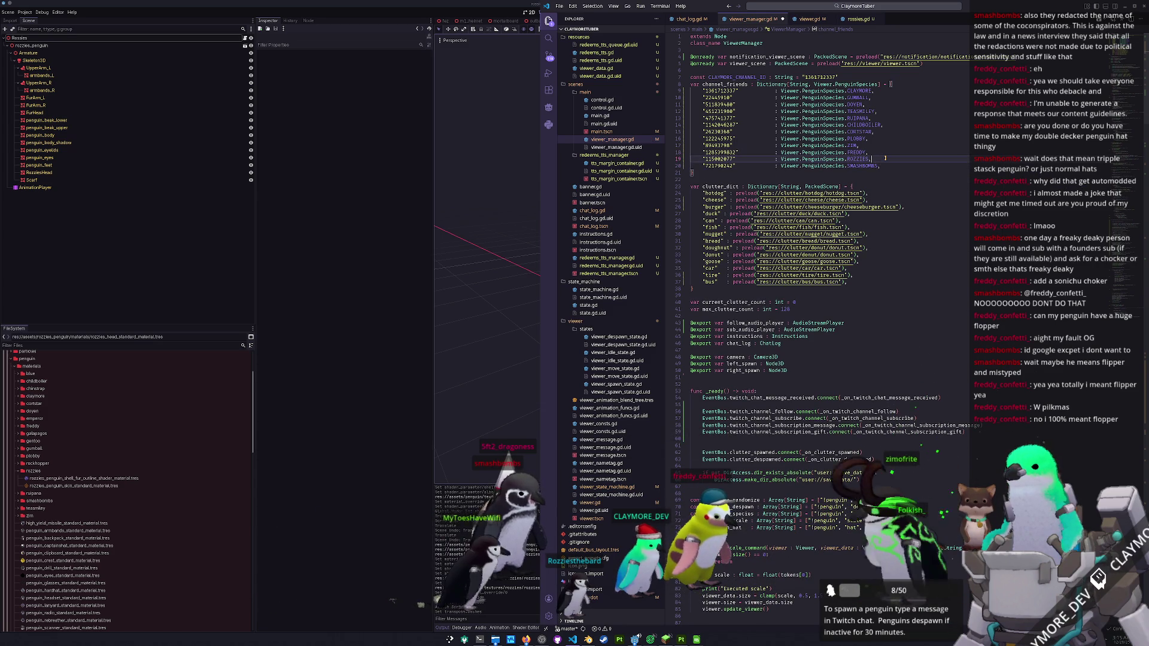
click(810, 18)
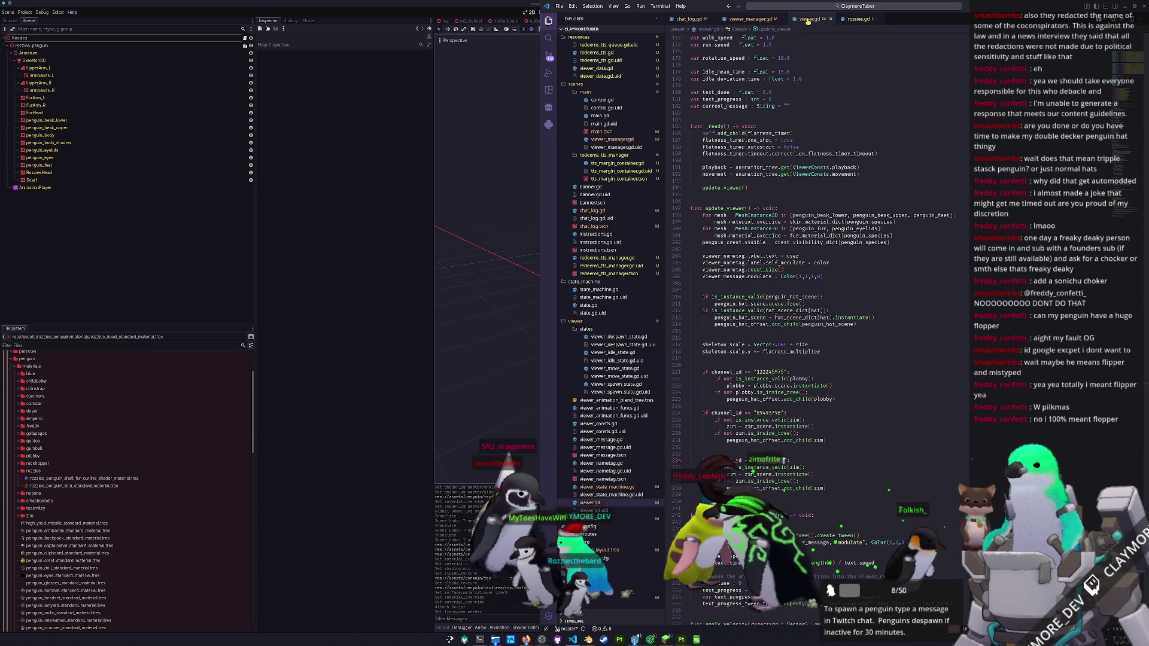
- Rename zim to rozzies in the validity check and assignment, and use rozzies_scene instead of zim_scene
scroll(786, 427, down, 3)
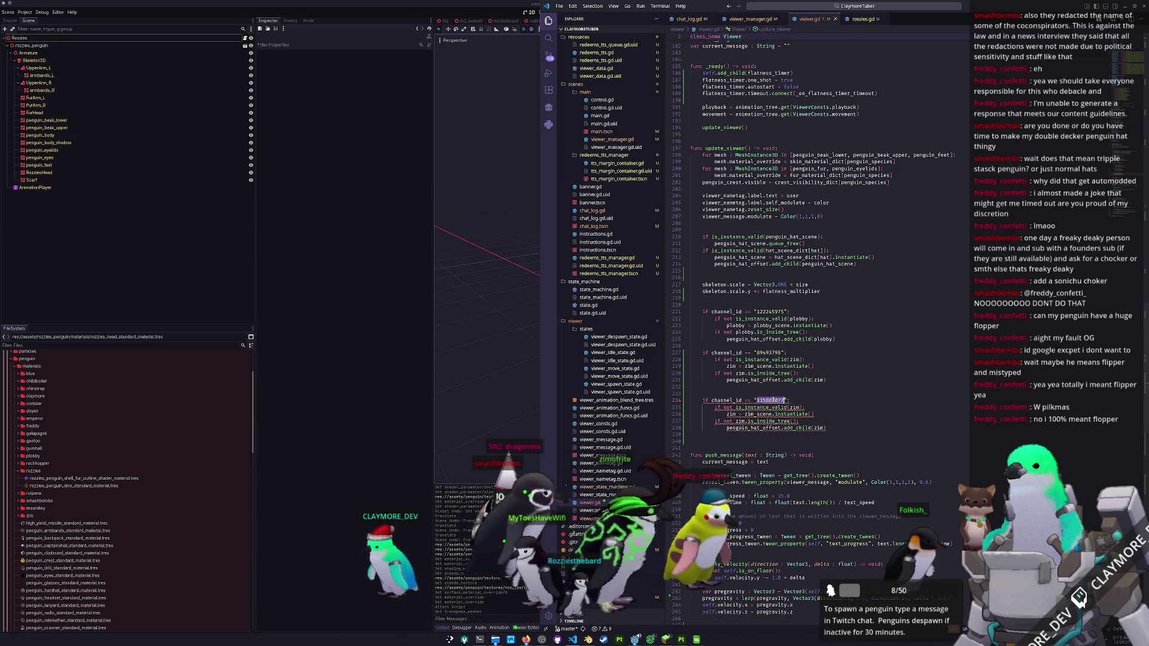
click(795, 408)
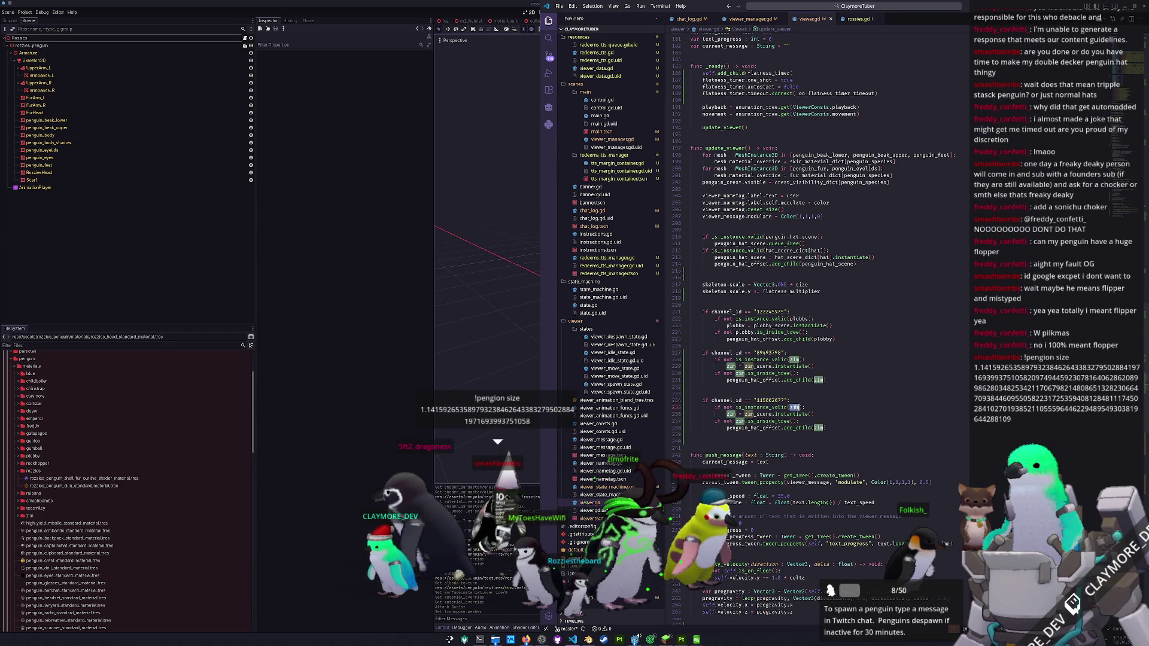
text(rozzies)
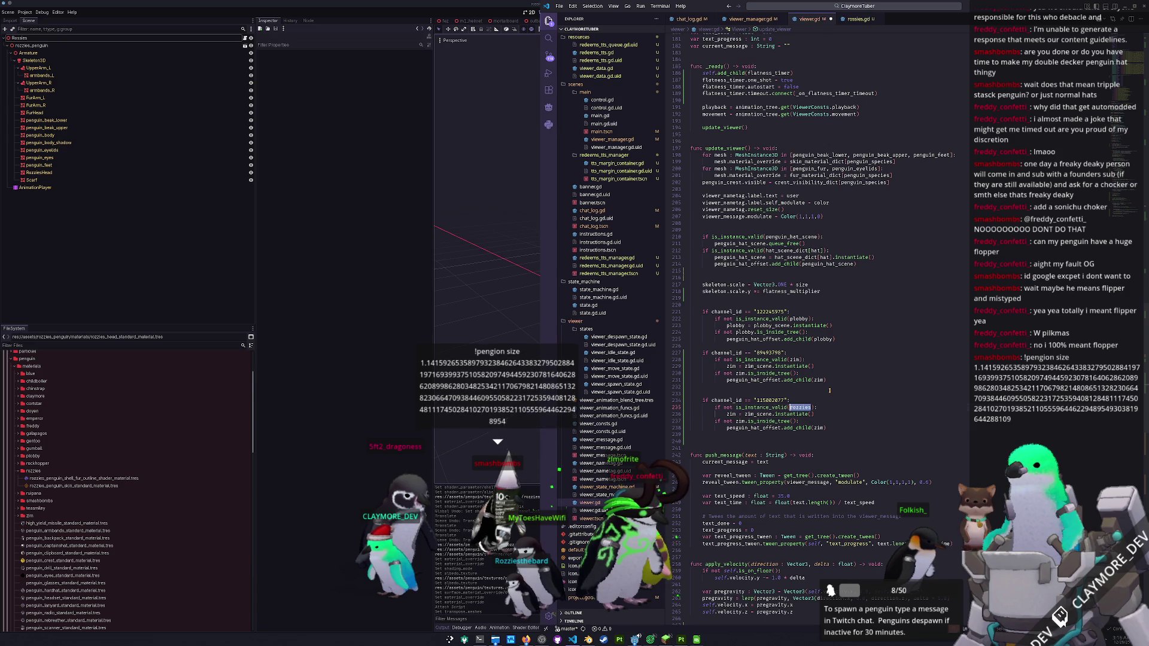
key(Down)
key(ctrl+BackSpace)
text(rozzies)
key(Right)
key(Right)
key(Right)
key(ctrl+Delete)
text(rozzies)
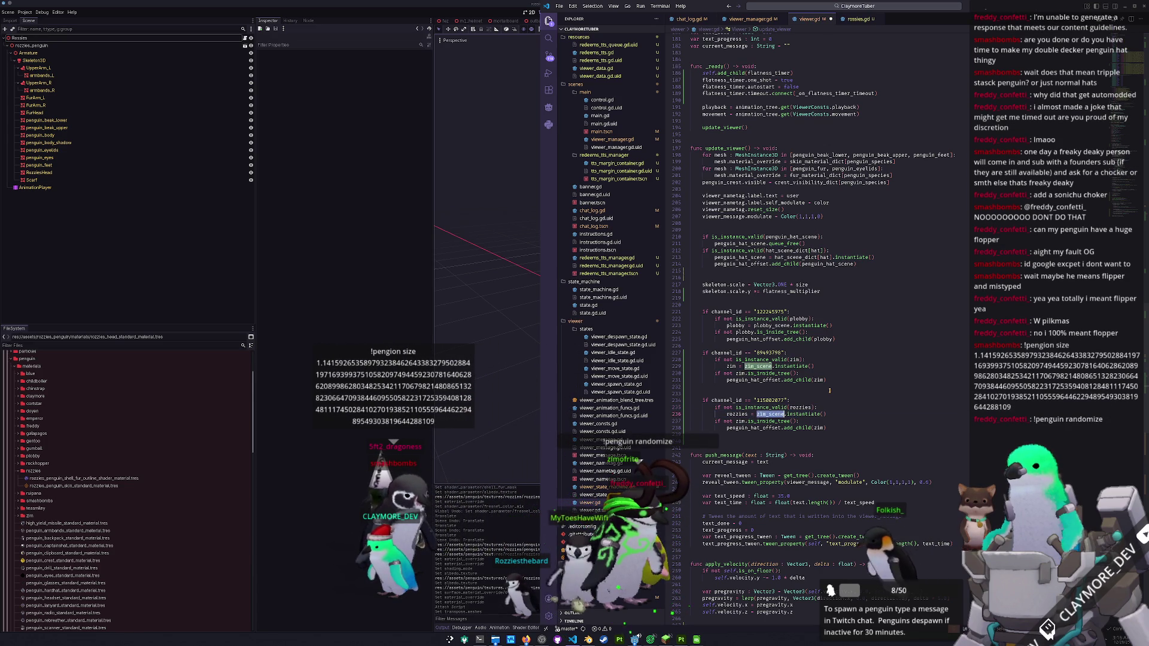
text(_s)
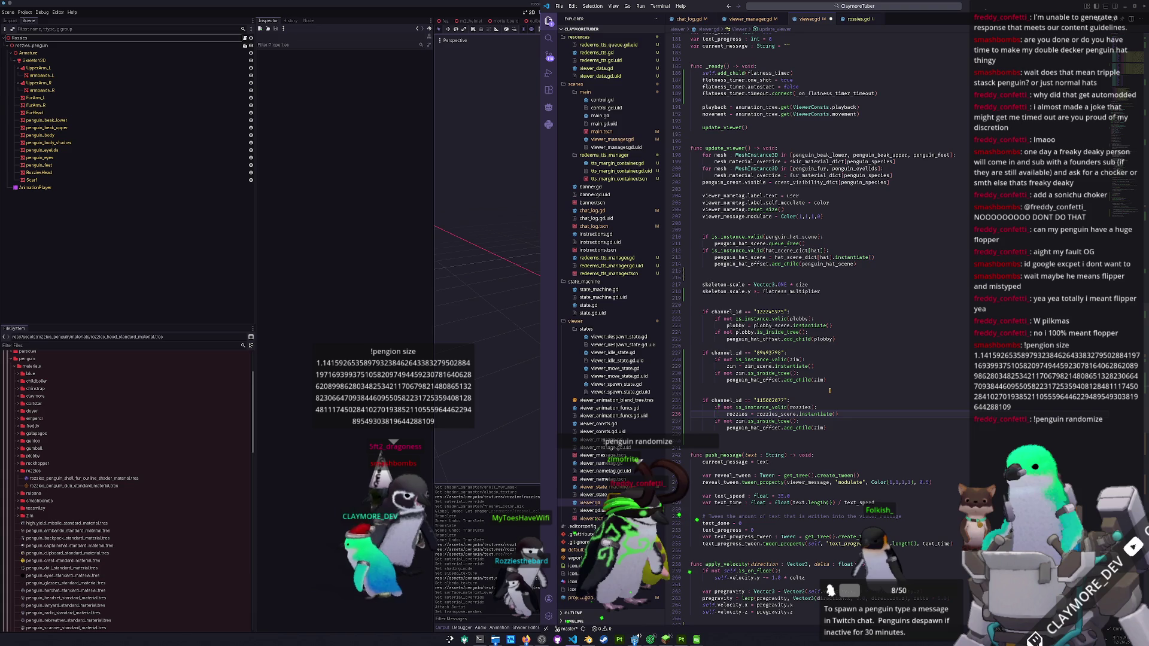
- Insert indented blank lines after the rozzies instantiate line
key(Up)
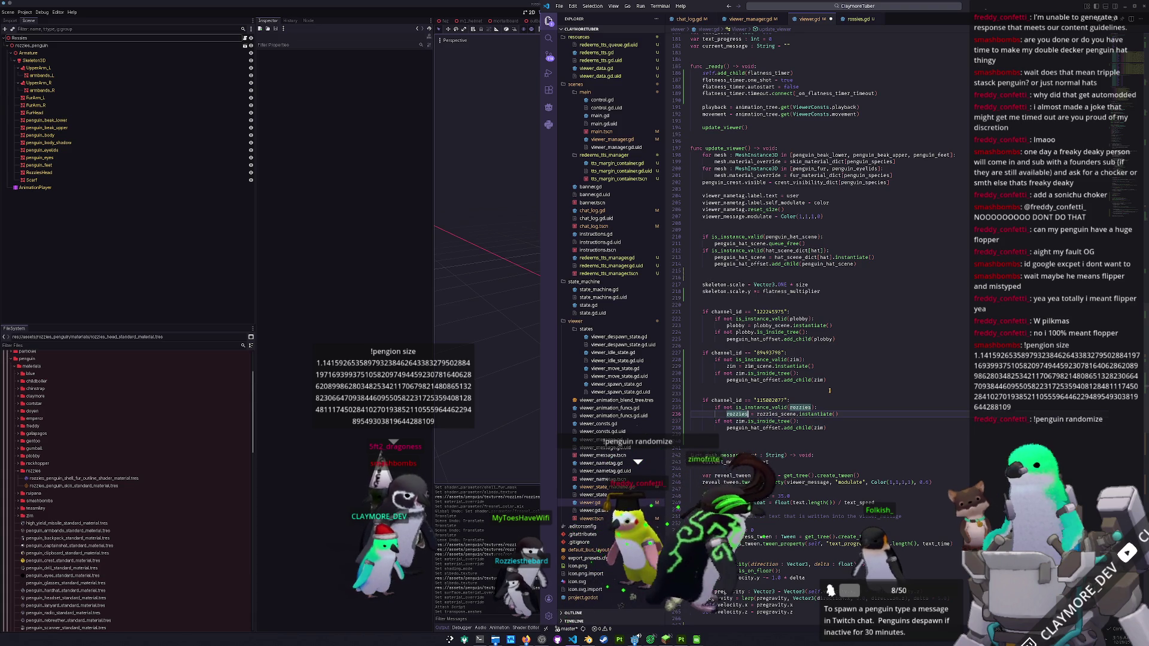
key(End)
key(Return)
key(Return)
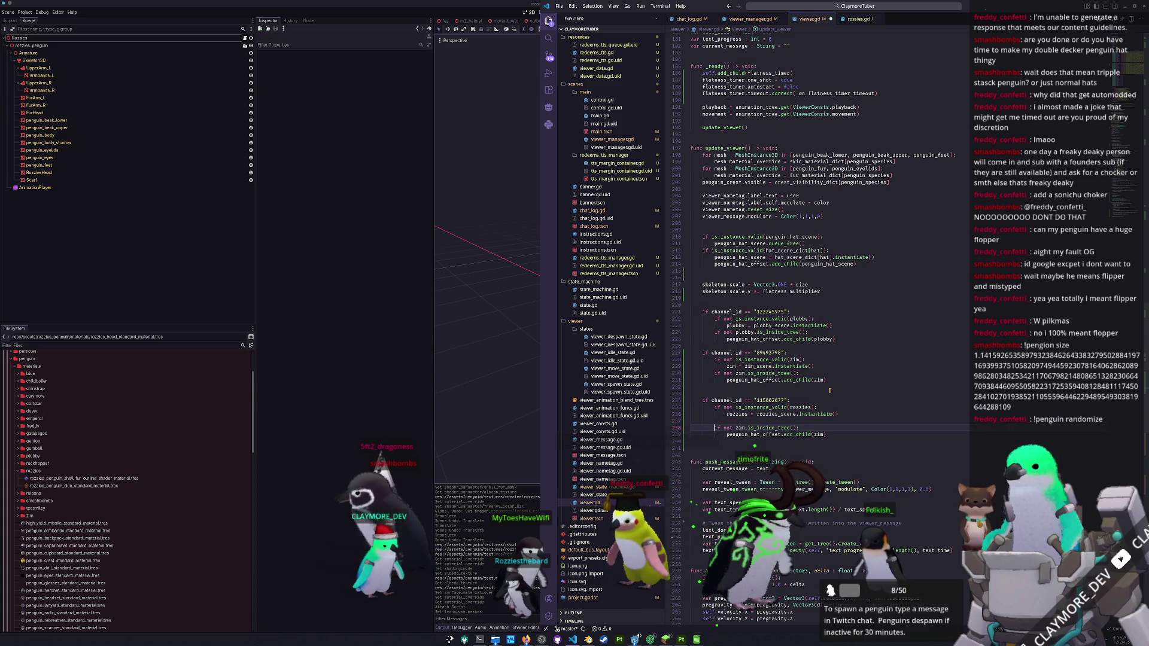
key(Up)
key(Return)
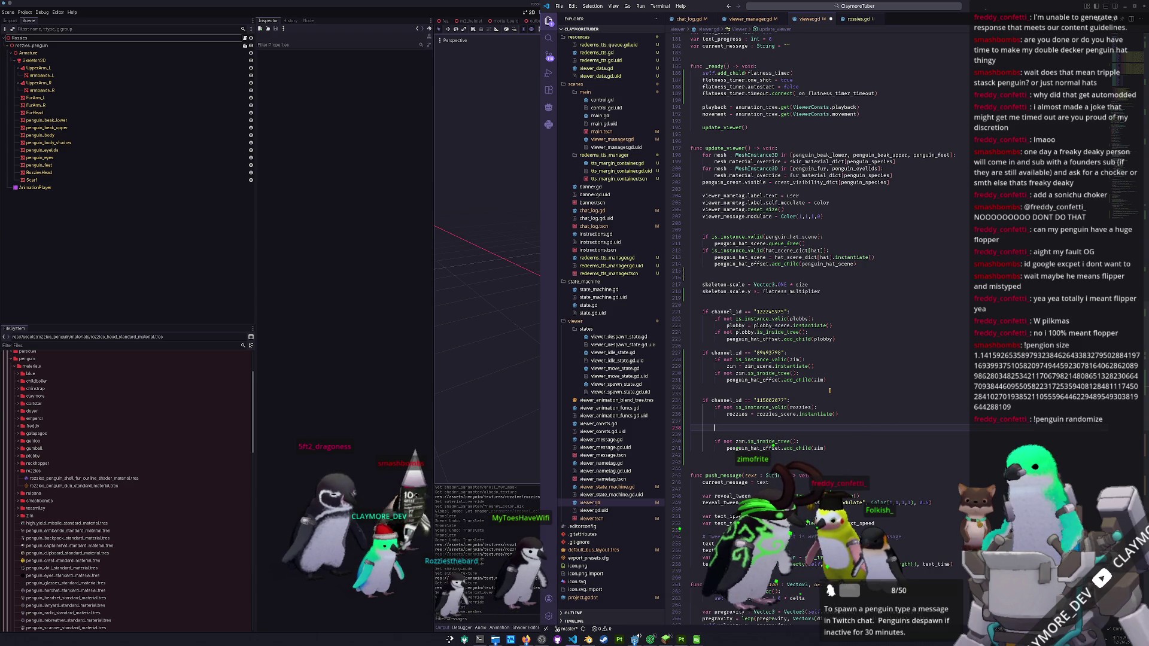
- Add a loop reparenting each mesh in rozzies.transpose_meshes to skeleton
text(for )
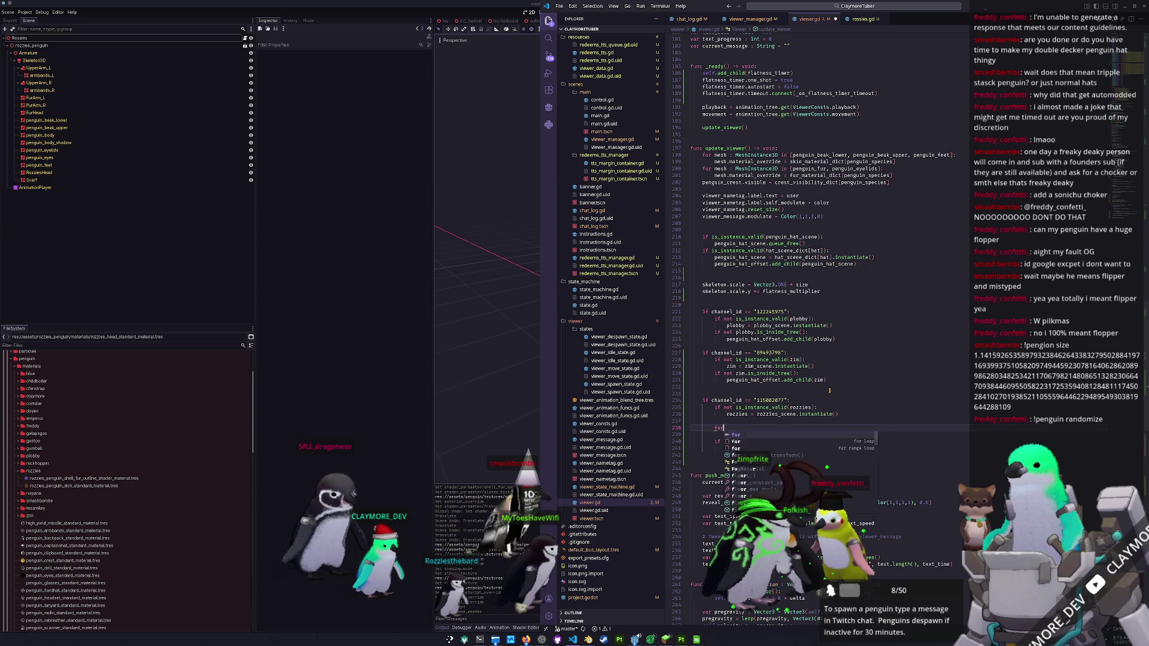
text(mesh : MeshInstance3)
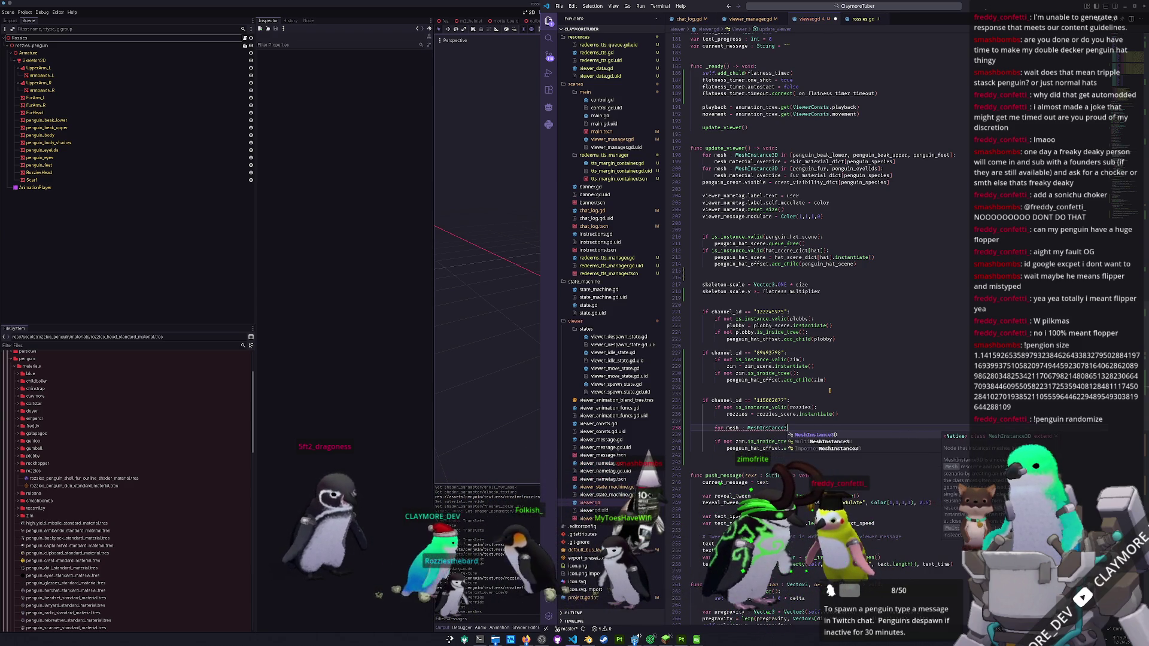
text(D in rozzies.tra)
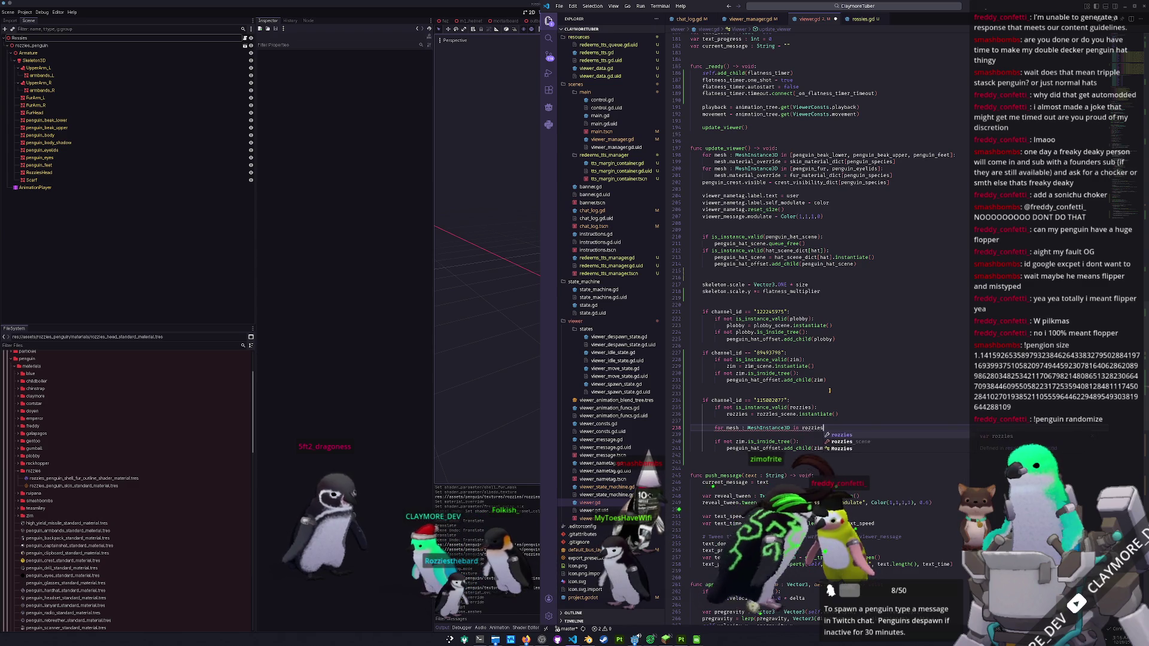
text(ns)
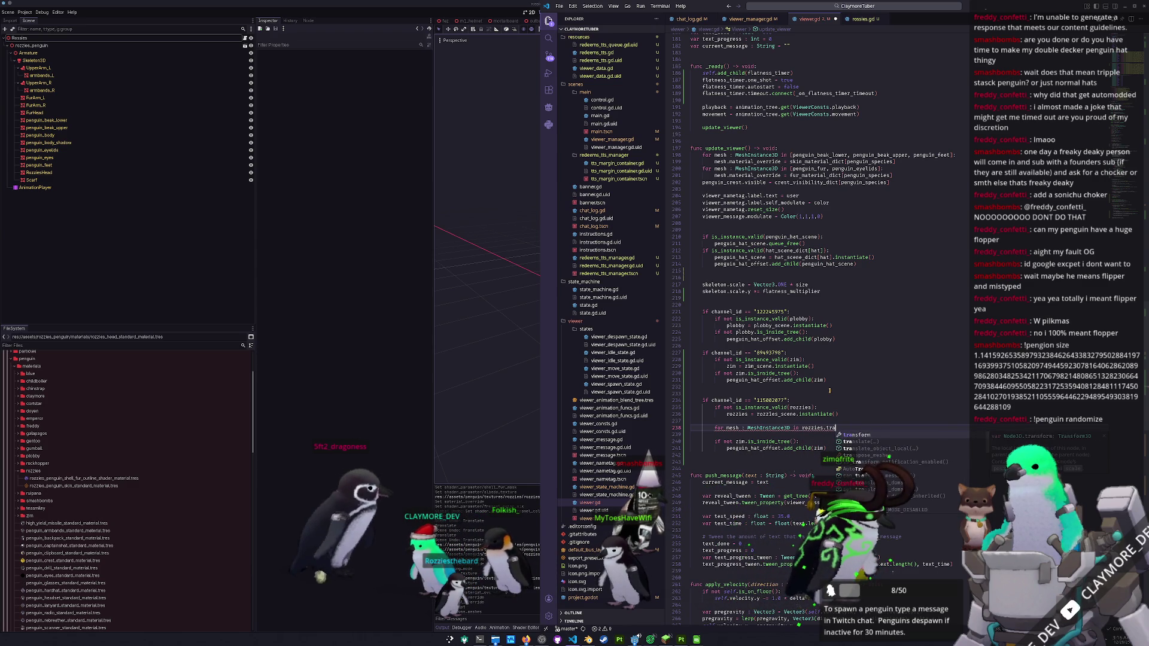
text(pose_meshes:)
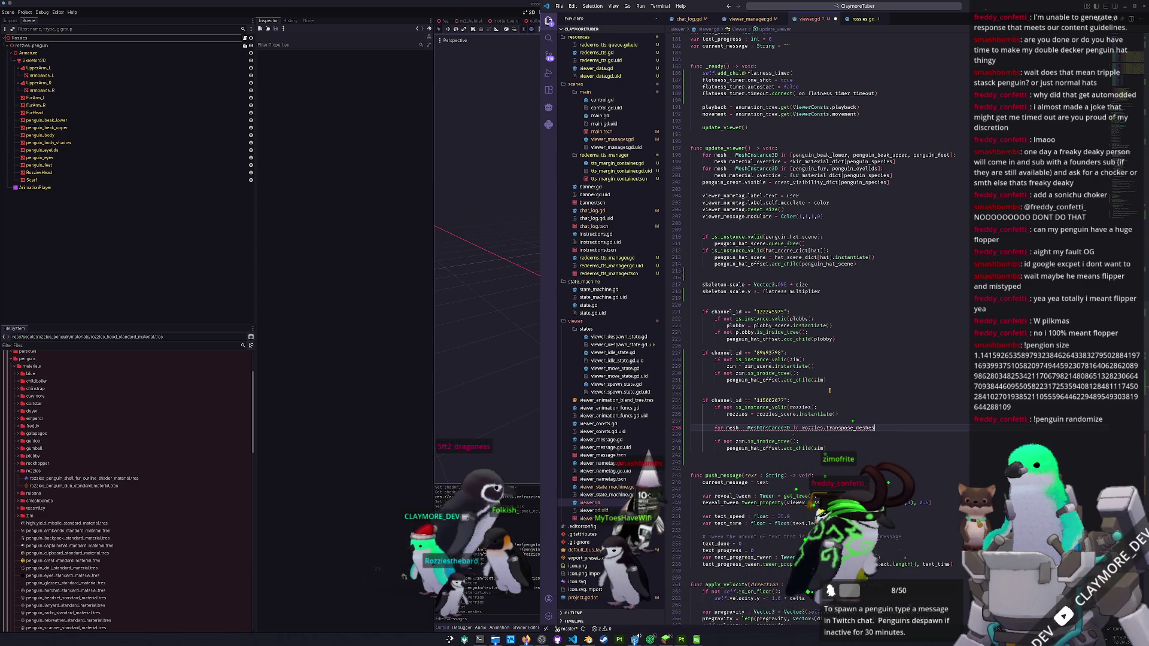
key(Return)
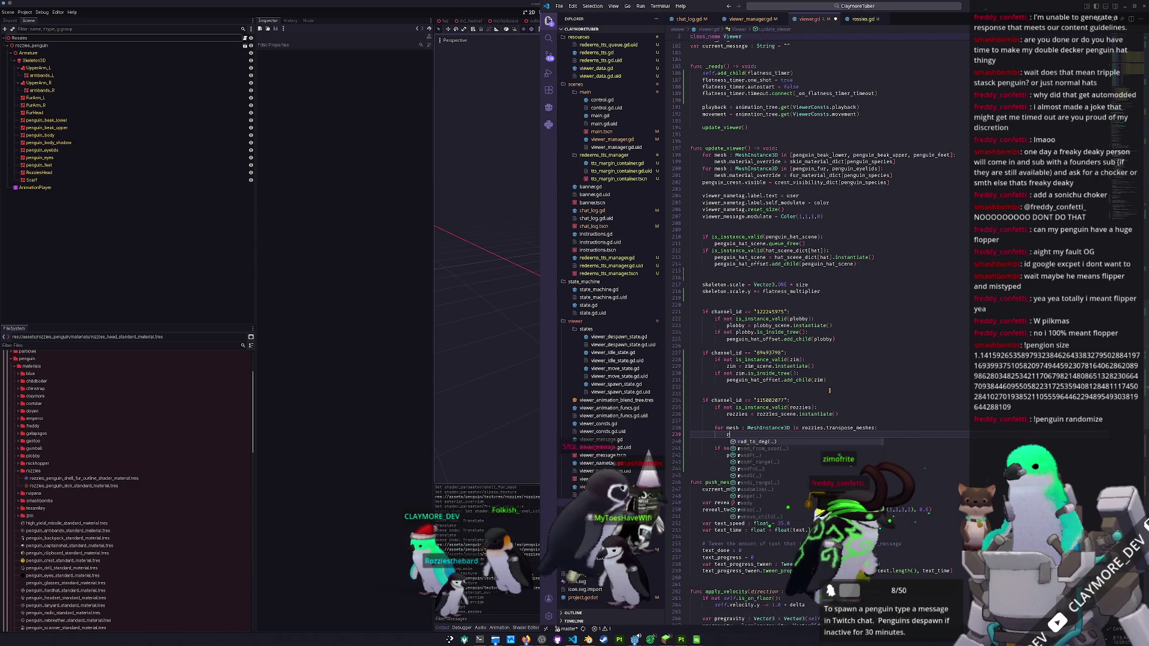
text(mesh.repare)
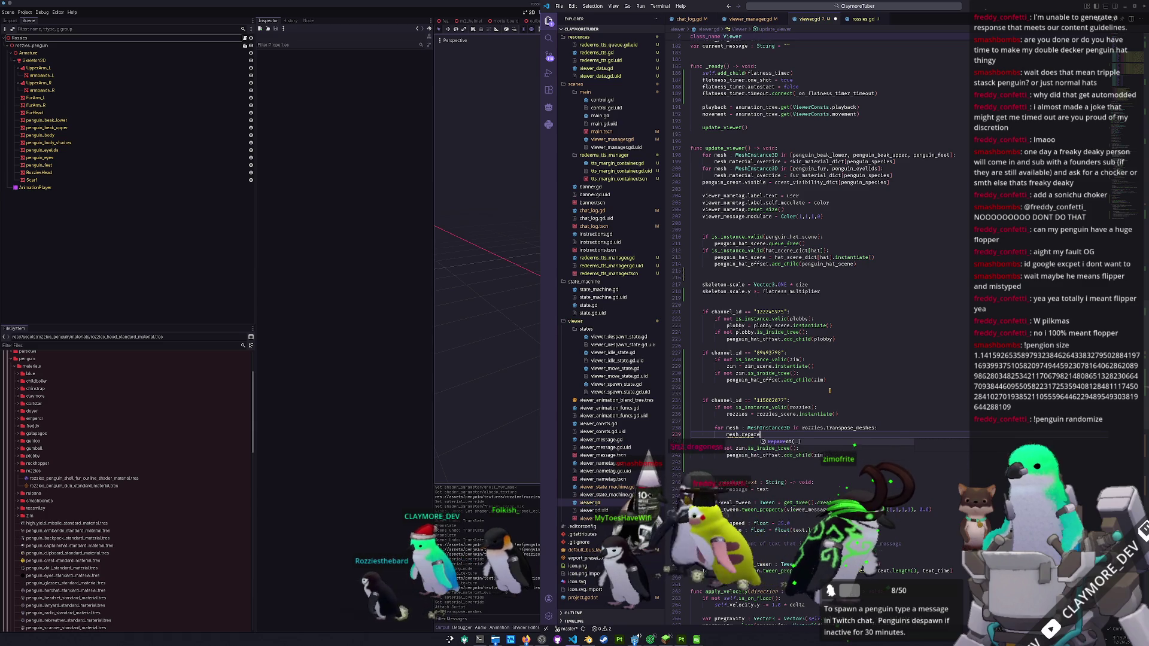
text(nt(skeleton))
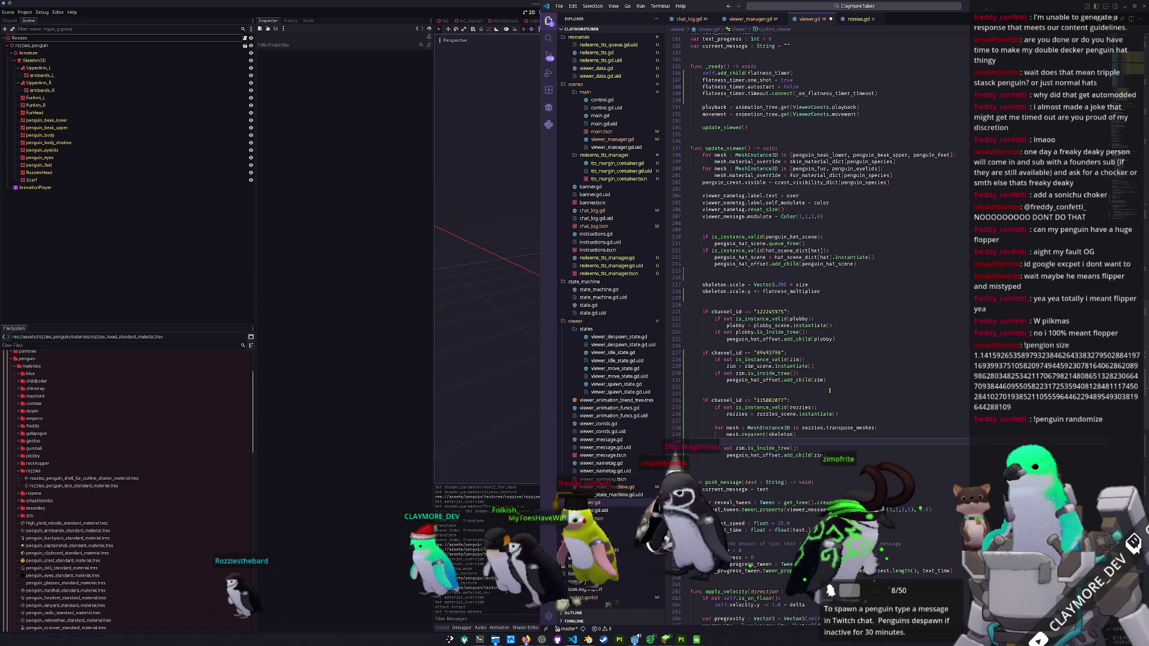
- Delete the old zim add-child lines and the blank line above the mesh loop
mouse_move(749, 435)
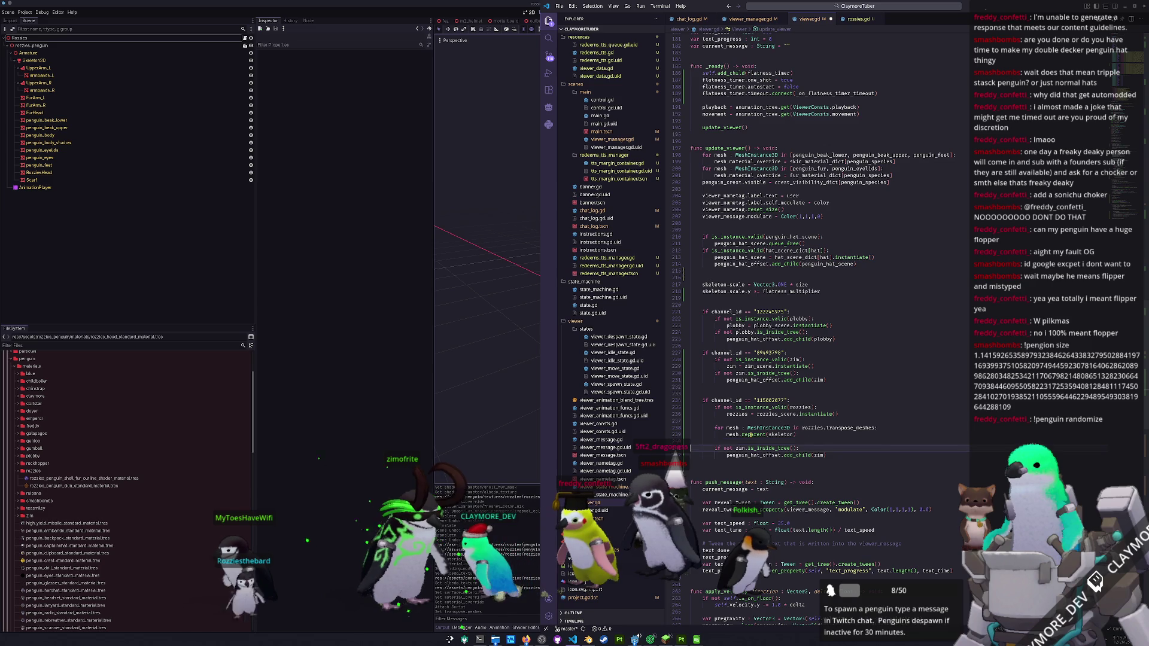
key(BackSpace)
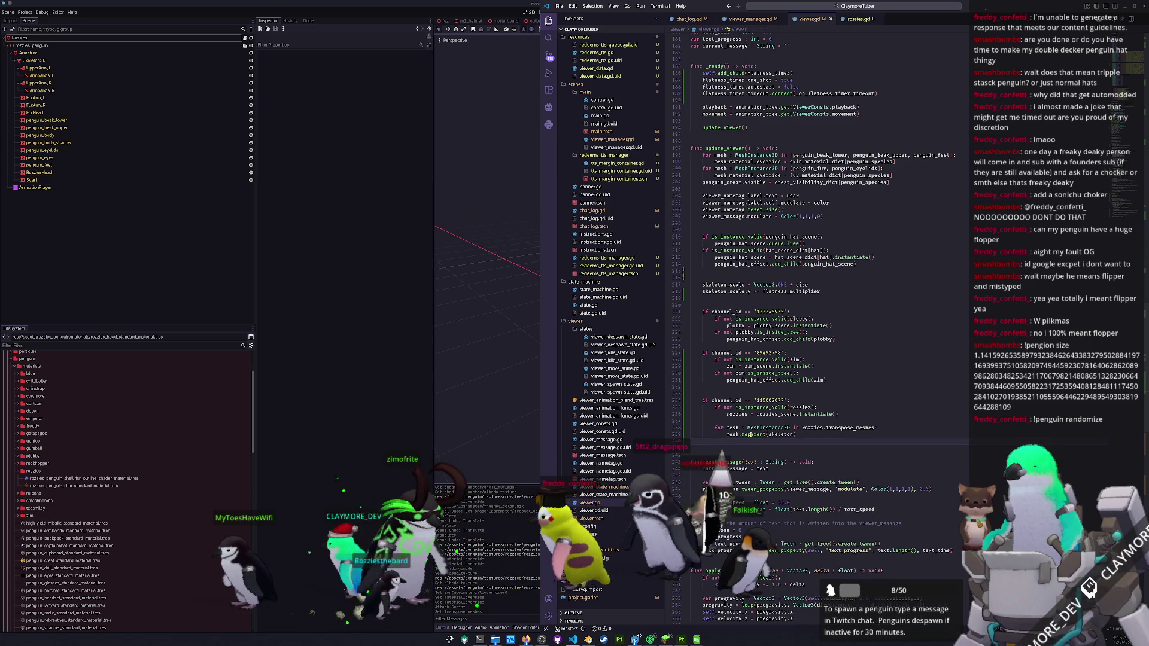
key(Up)
key(Up)
key(ctrl+shift+k)
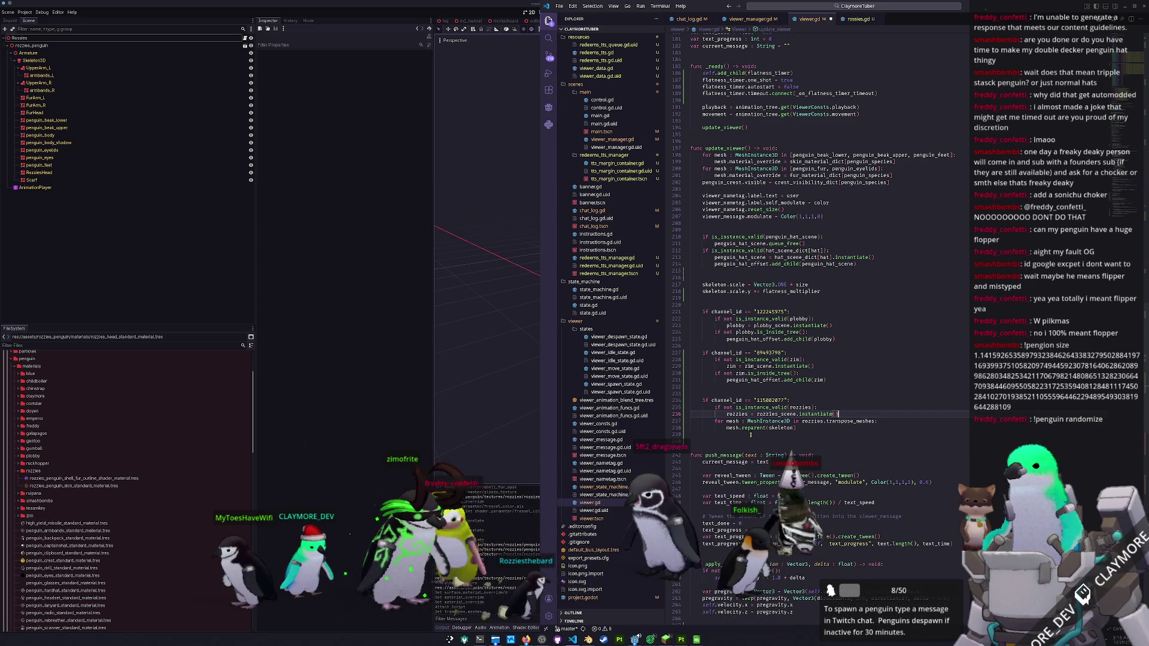
click(750, 434)
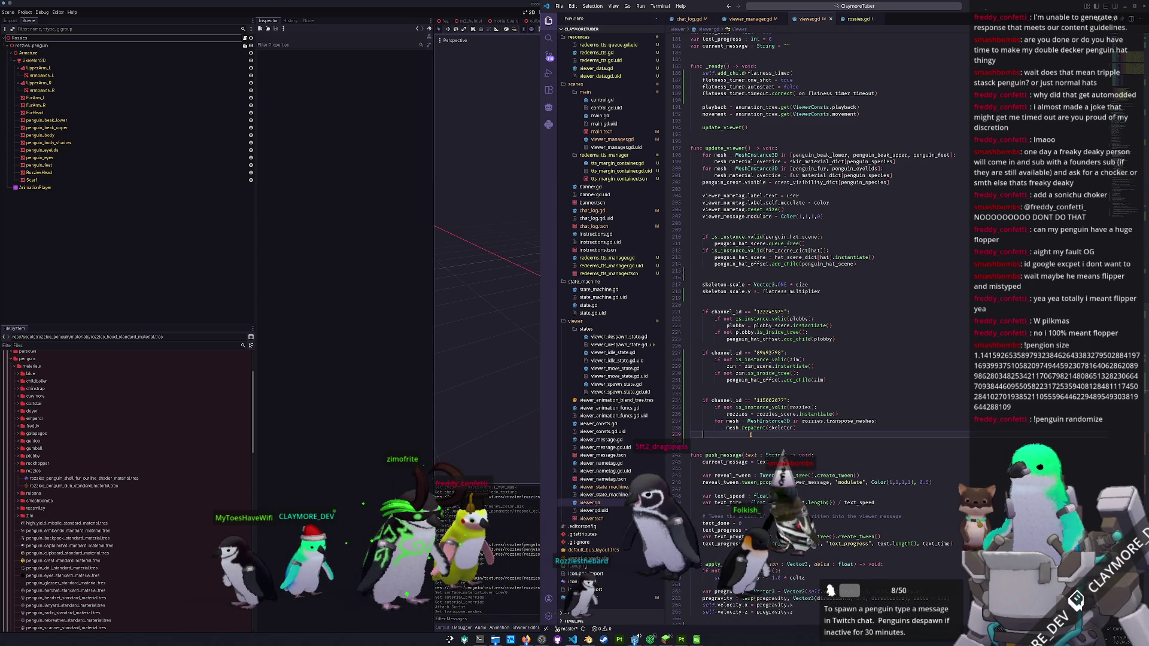
click(530, 435)
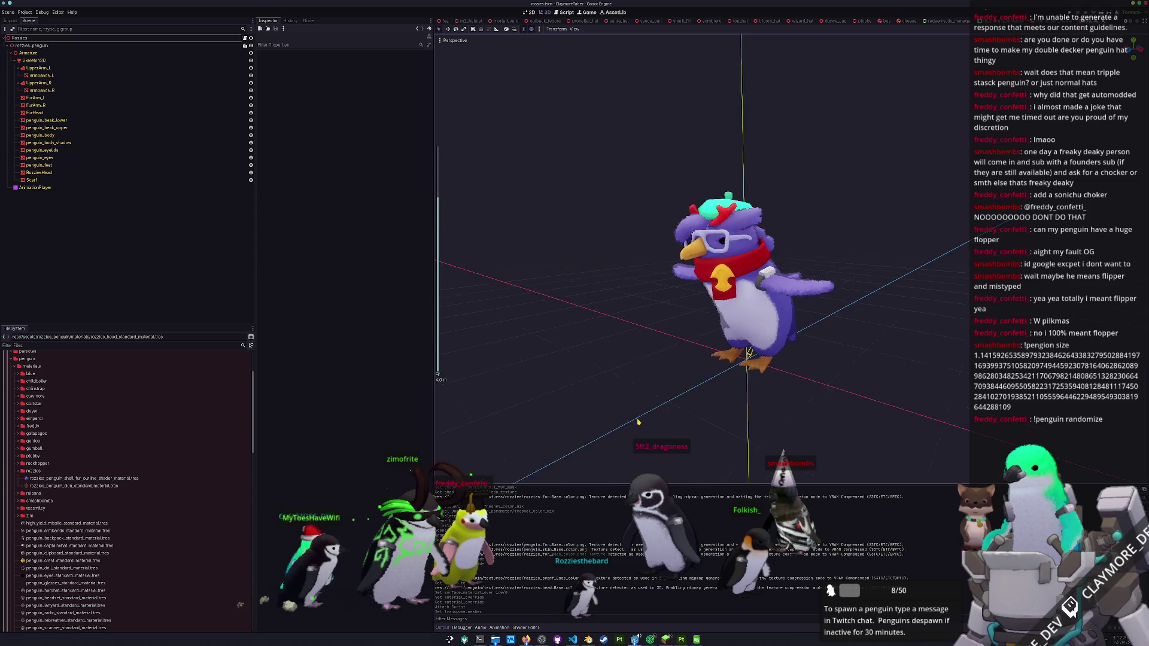
- Select the penguin's AnimationPlayer node, zoom in on the penguin, and run the project
click(35, 188)
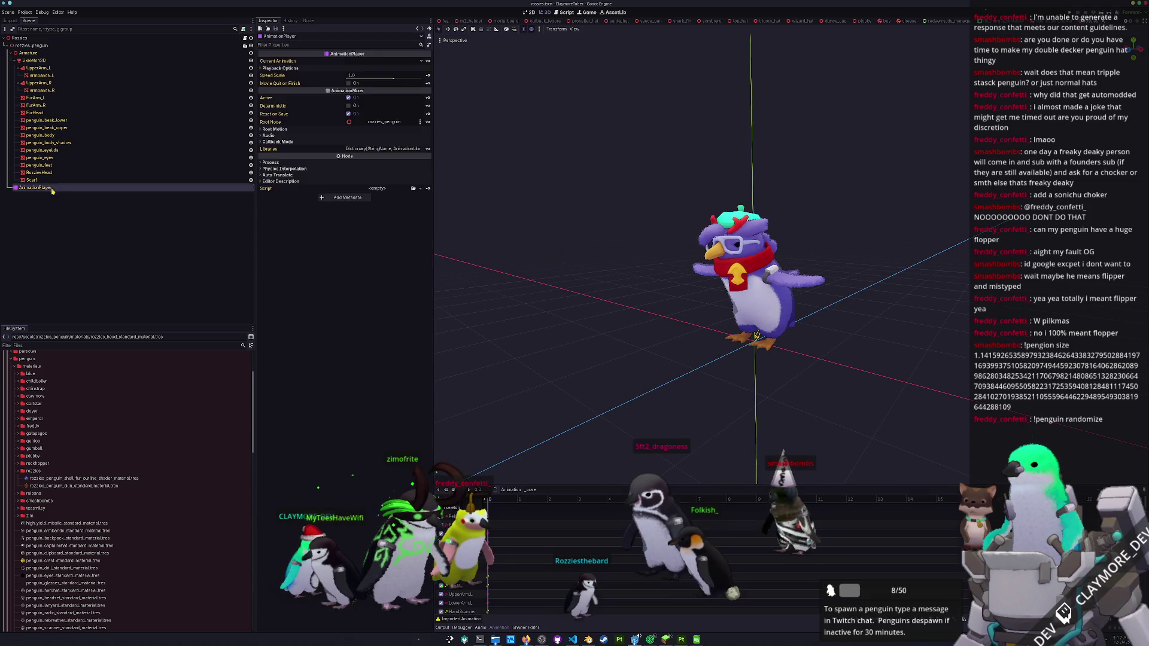
scroll(658, 374, up, 4)
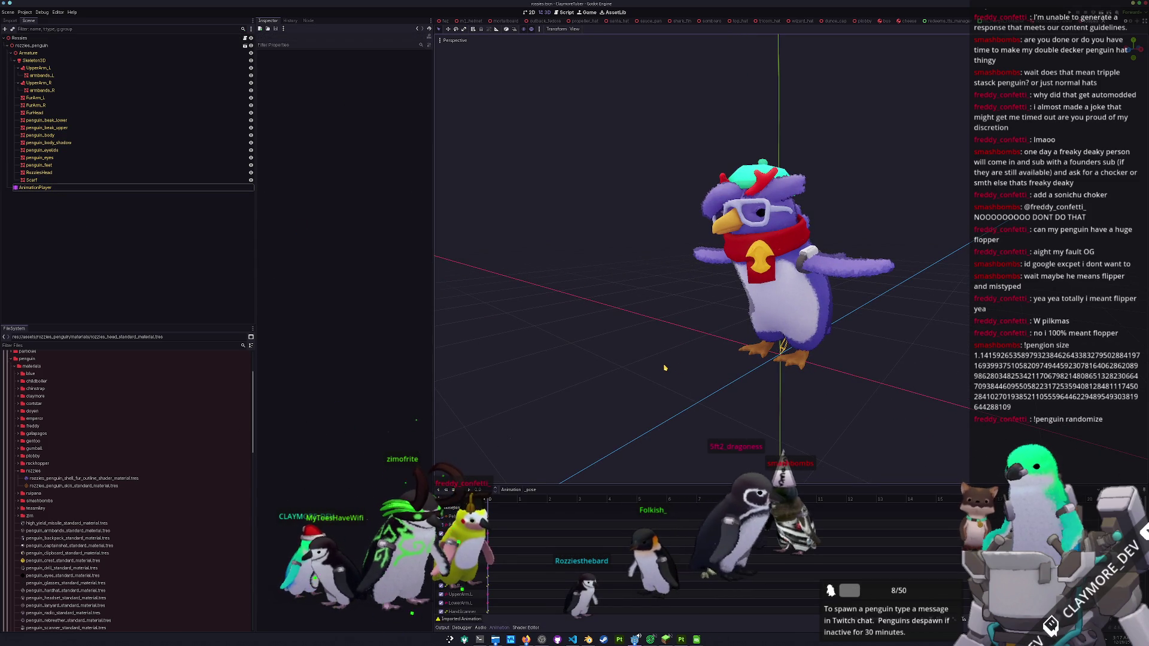
key(F5)
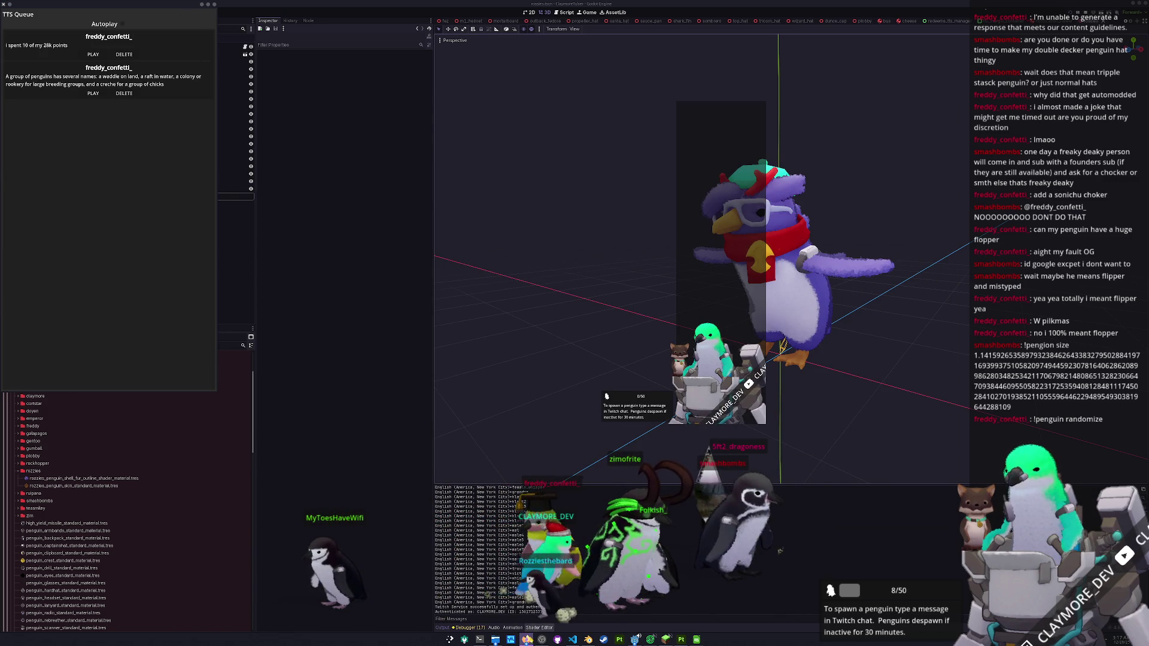
- Inspect the channel ID check and custom penguin spawn code in viewer.gd while the game runs
key(alt+Tab)
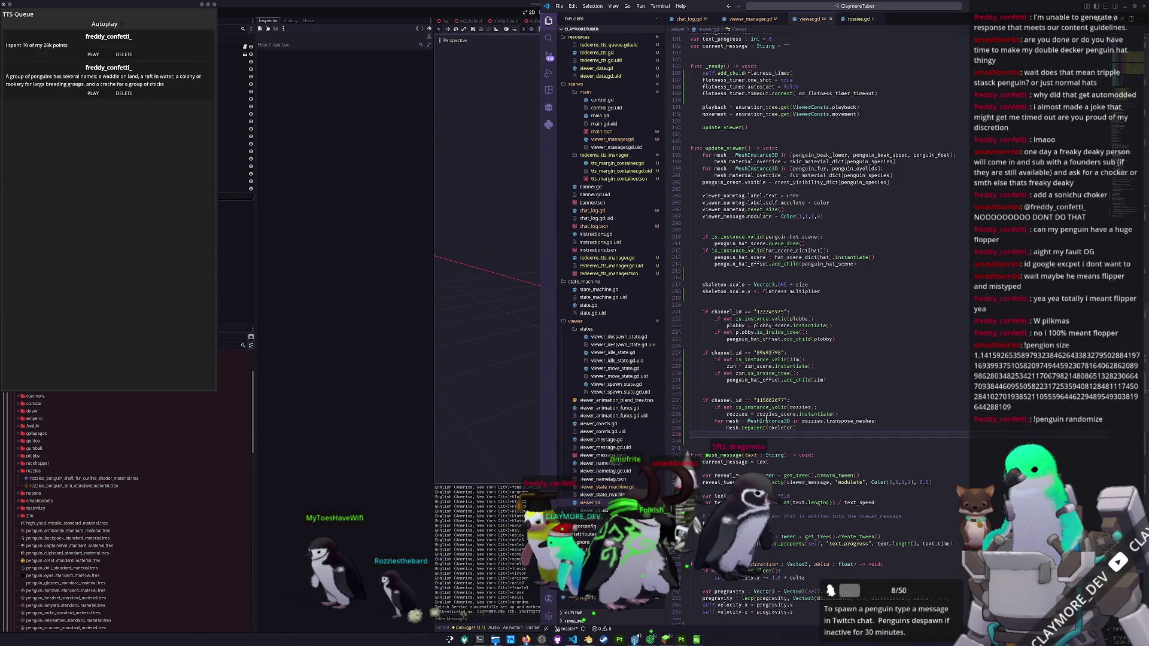
double_click(768, 400)
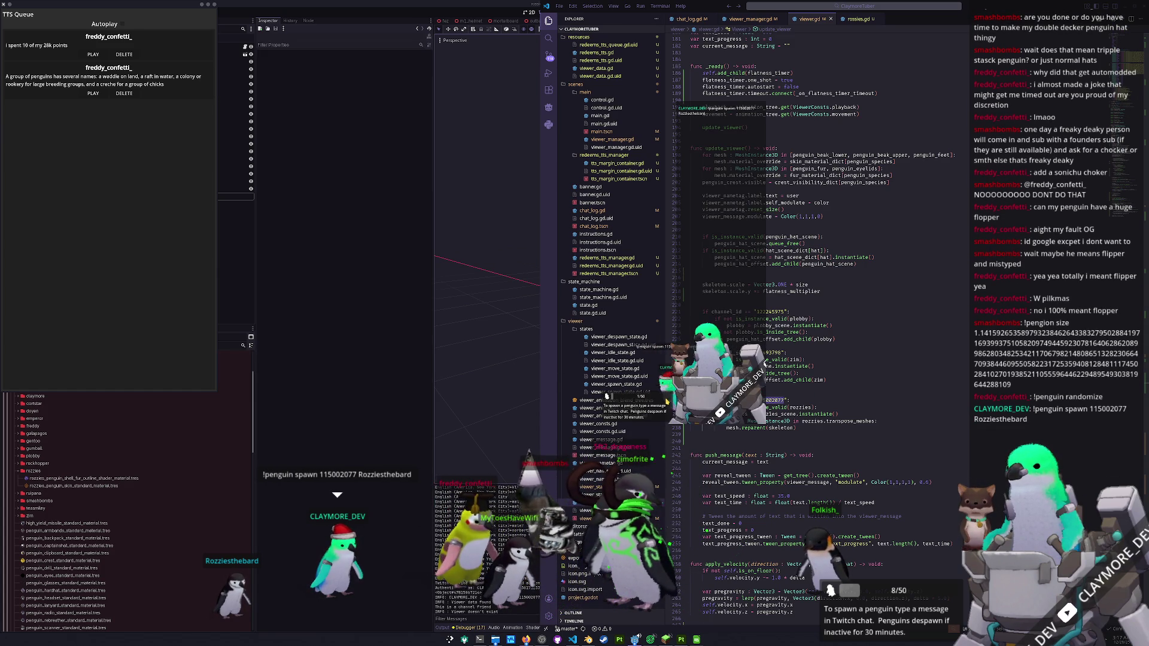
drag(662, 402, 601, 400)
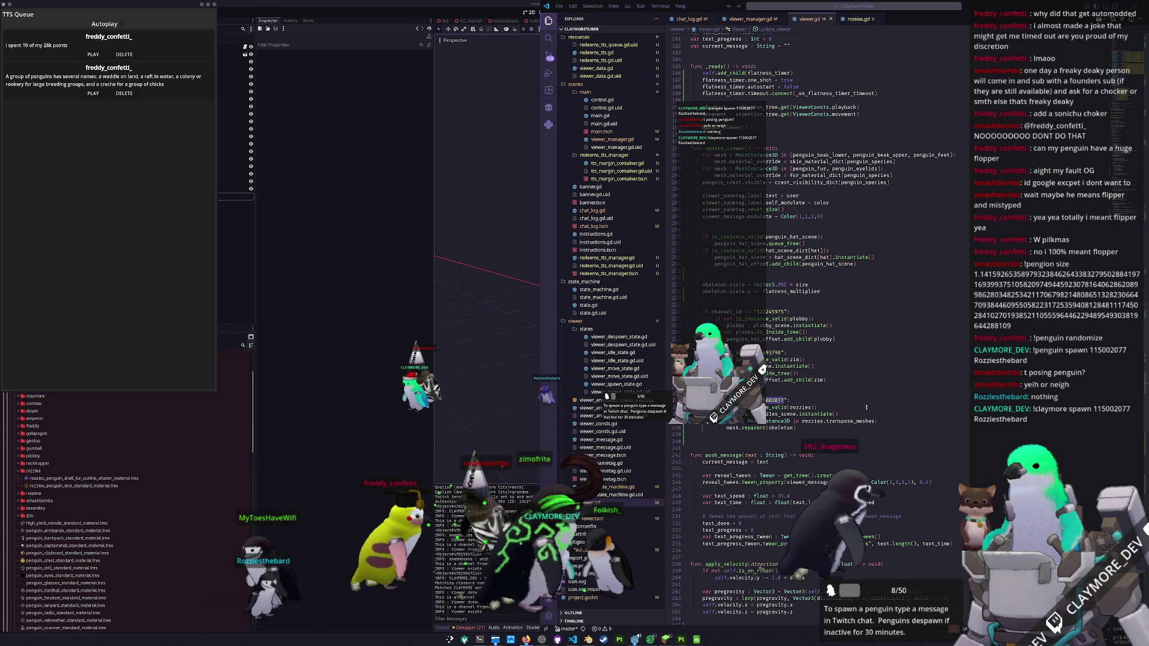
click(799, 437)
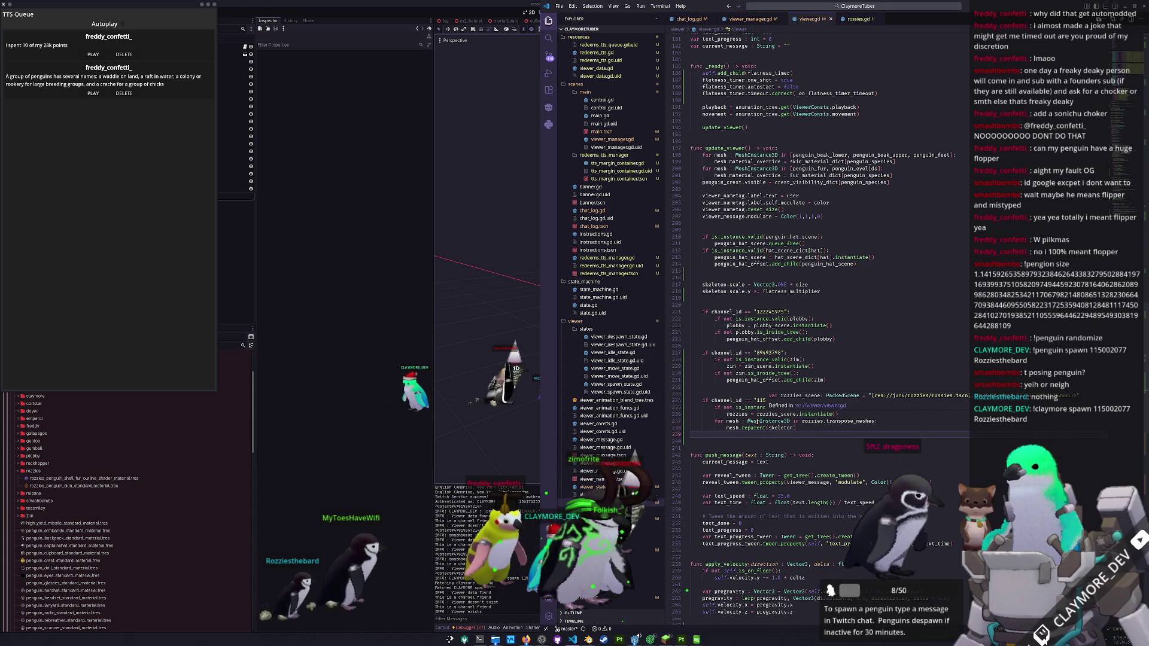
click(813, 421)
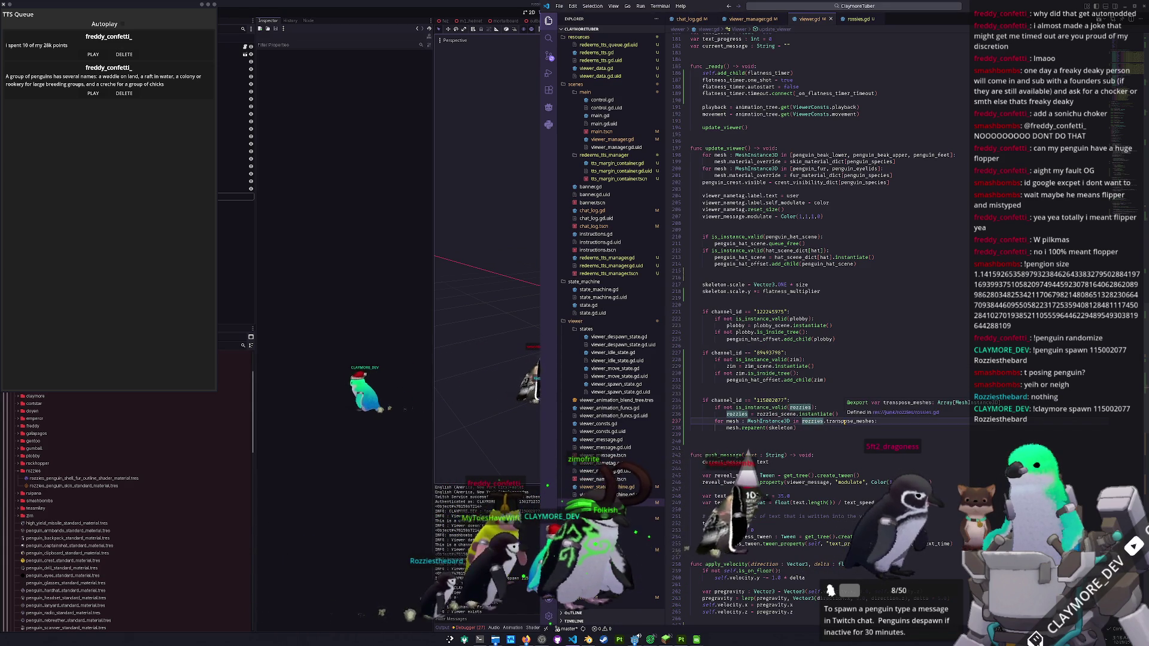
click(843, 433)
click(352, 477)
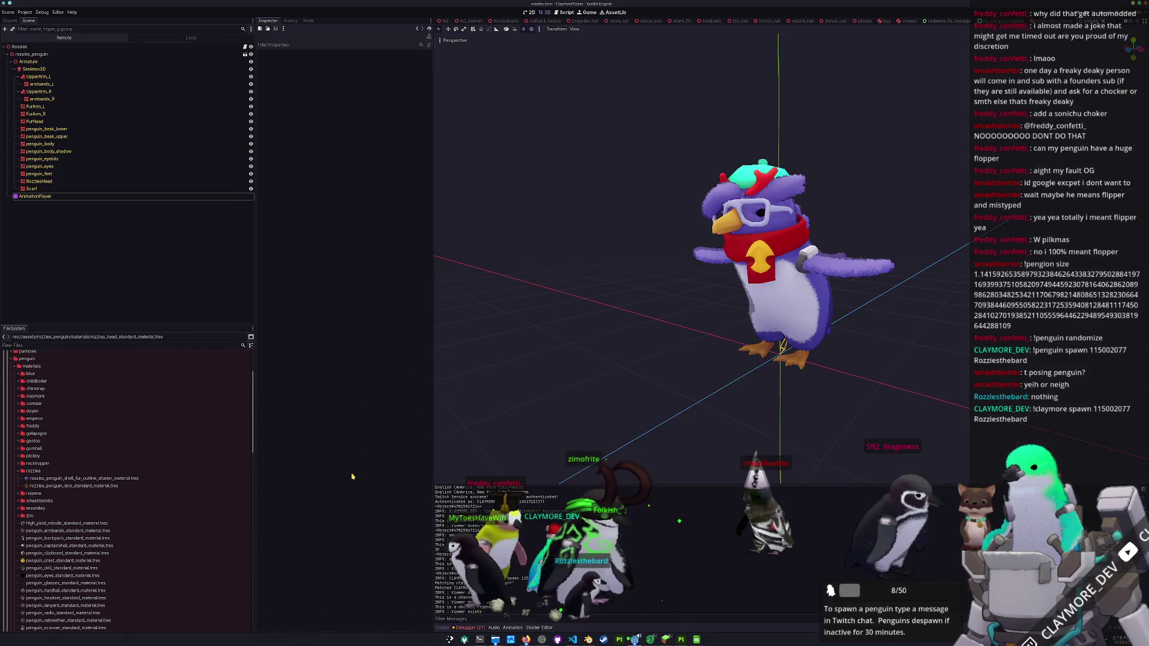
- View the scene root's Transpose Meshes array, which lists five meshes, in the Inspector
click(120, 47)
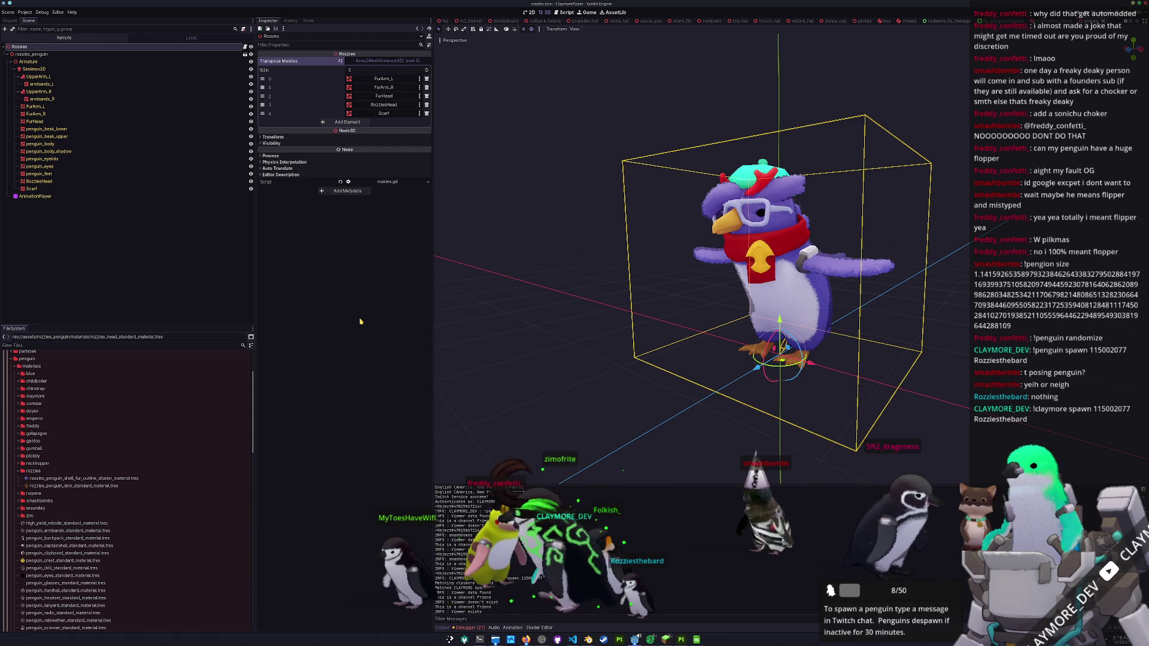
key(alt+Tab)
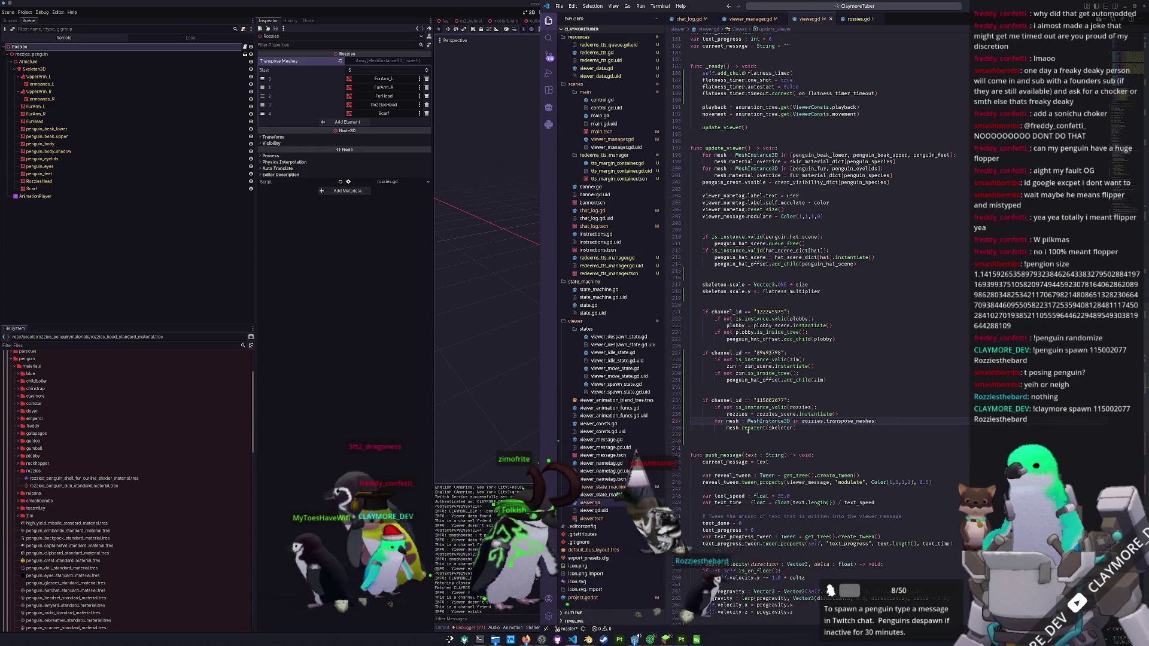
- Append ', false' to the reparent call so it reads mesh.reparent(skeleton, false)
mouse_move(752, 428)
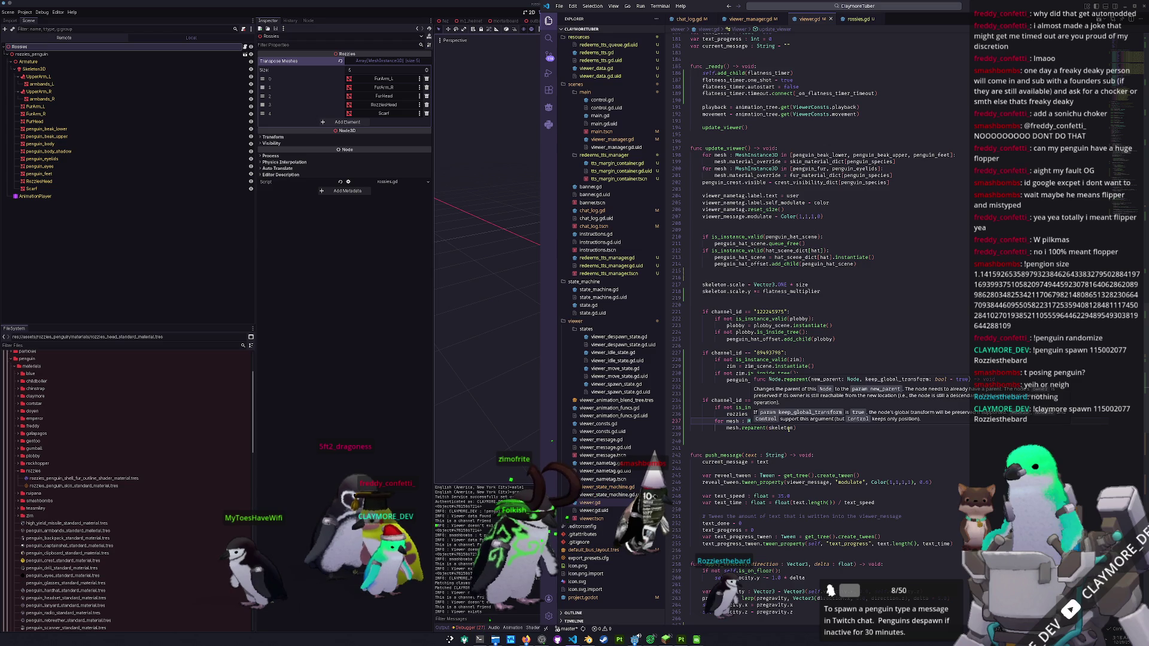
click(795, 429)
text(, false)
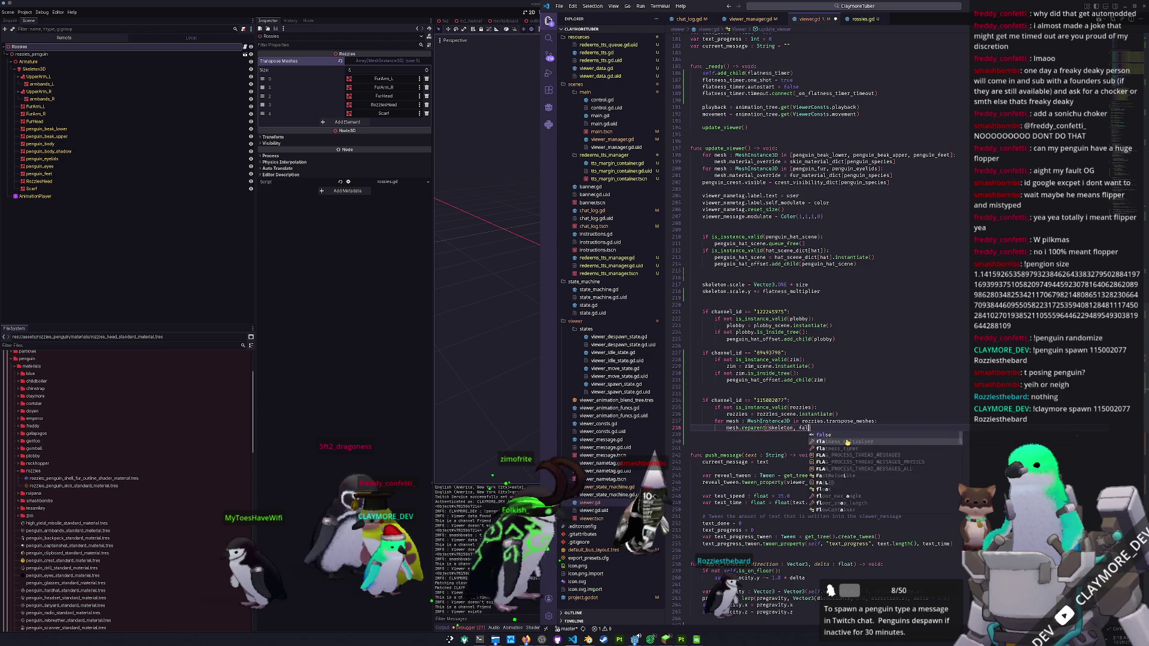
key(Down)
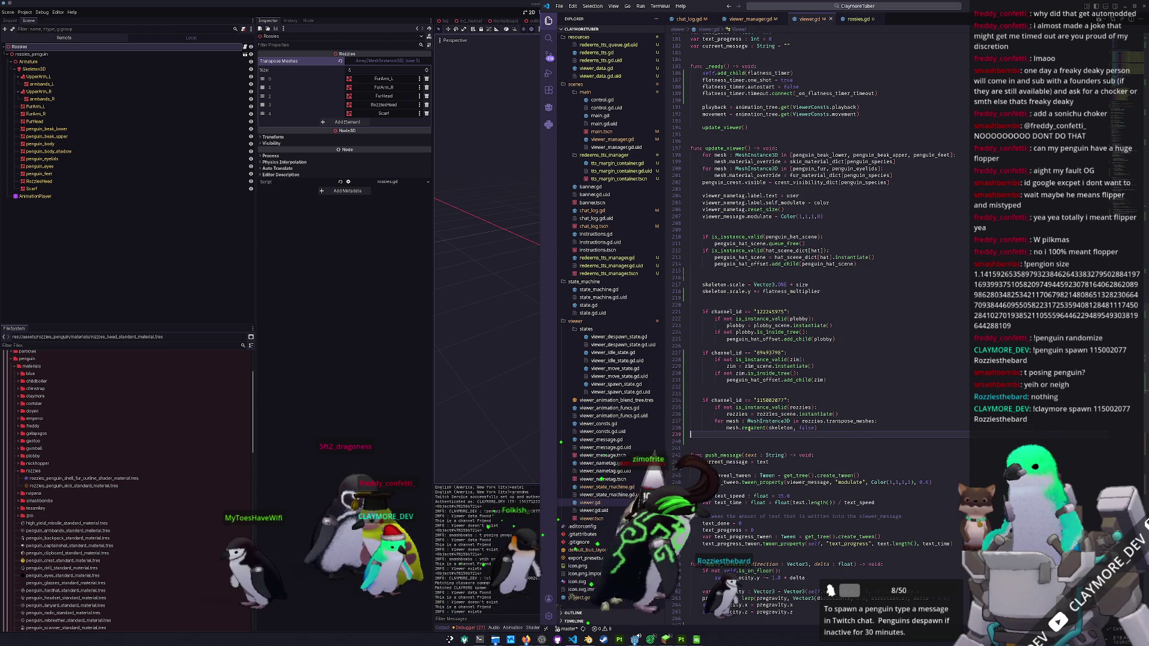
mouse_move(749, 428)
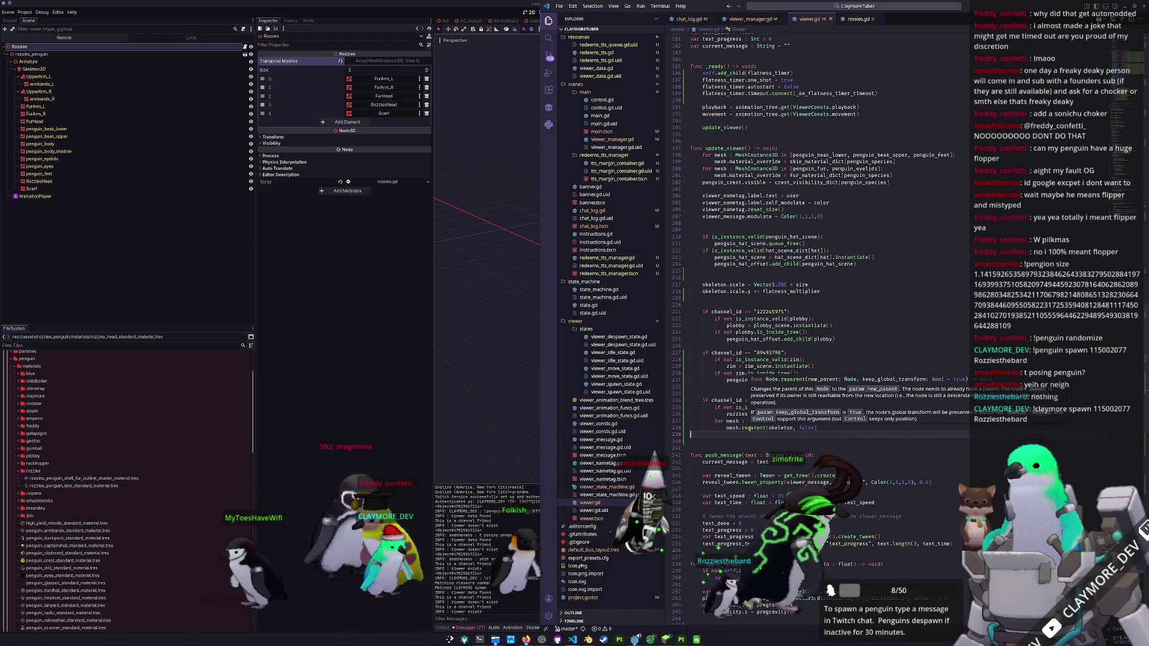
click(466, 436)
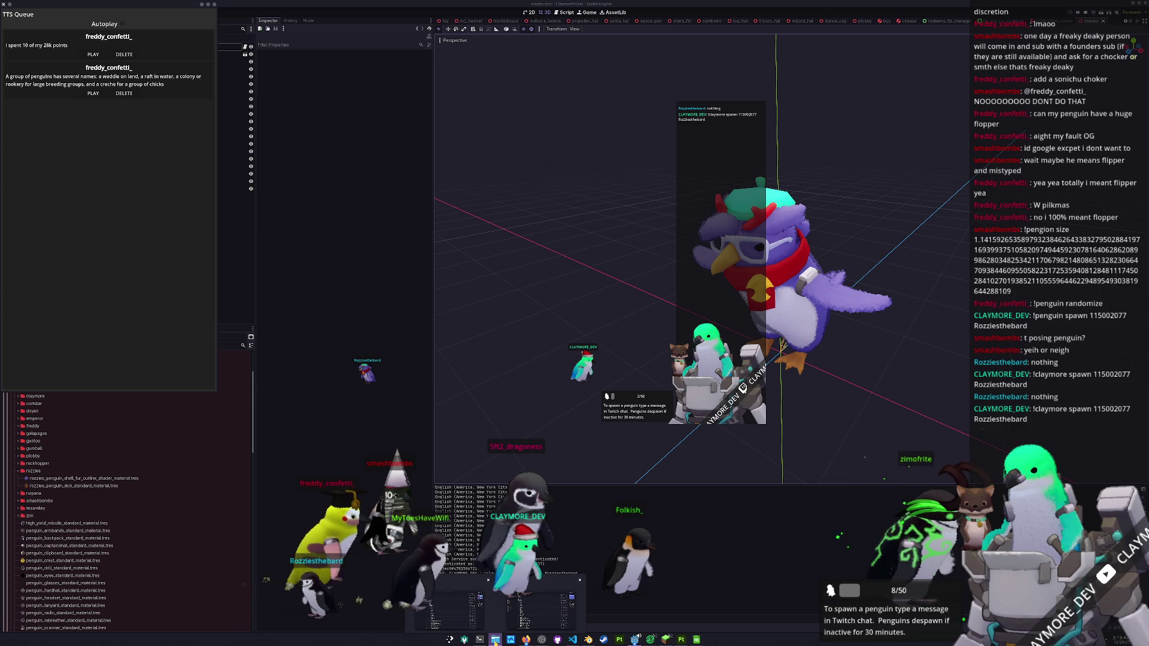
- Navigate Dolphin to HADALYTH > app_userdata > ClaymoreTuber > save_data
click(457, 616)
drag(721, 213, 716, 296)
click(579, 383)
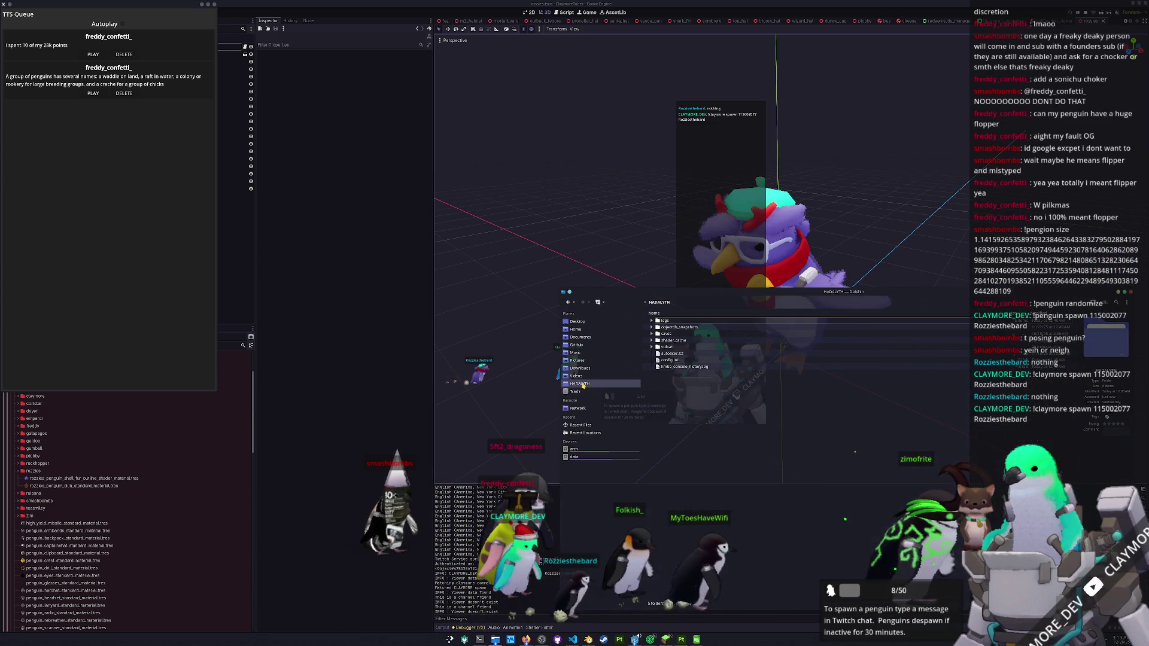
click(645, 304)
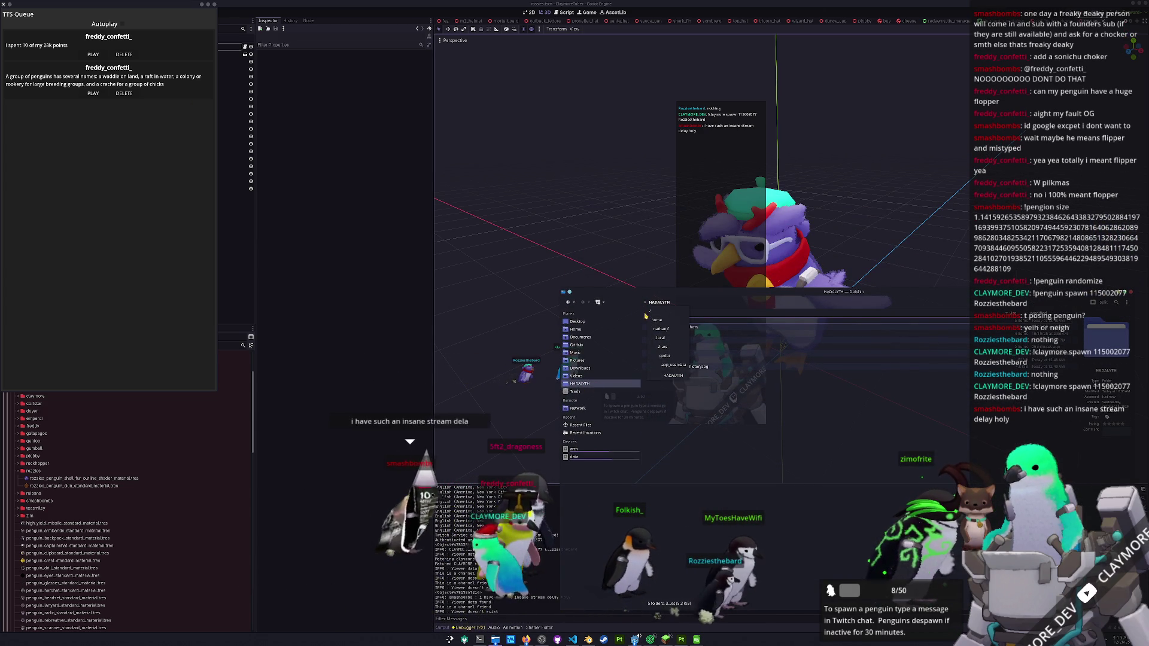
click(663, 366)
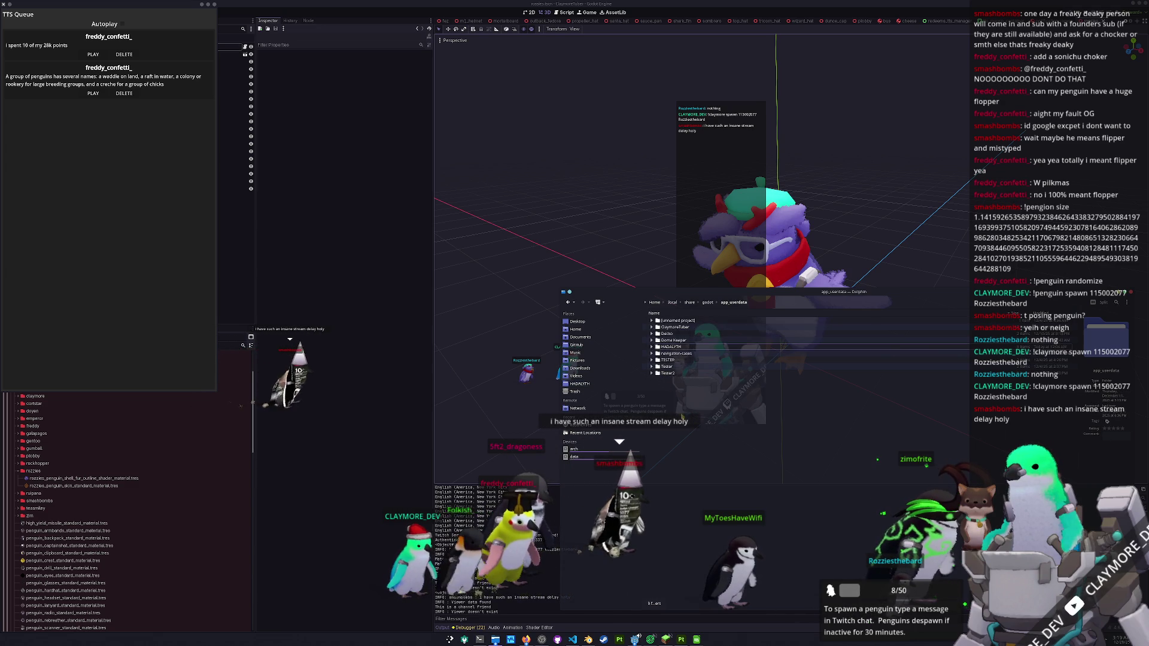
click(673, 328)
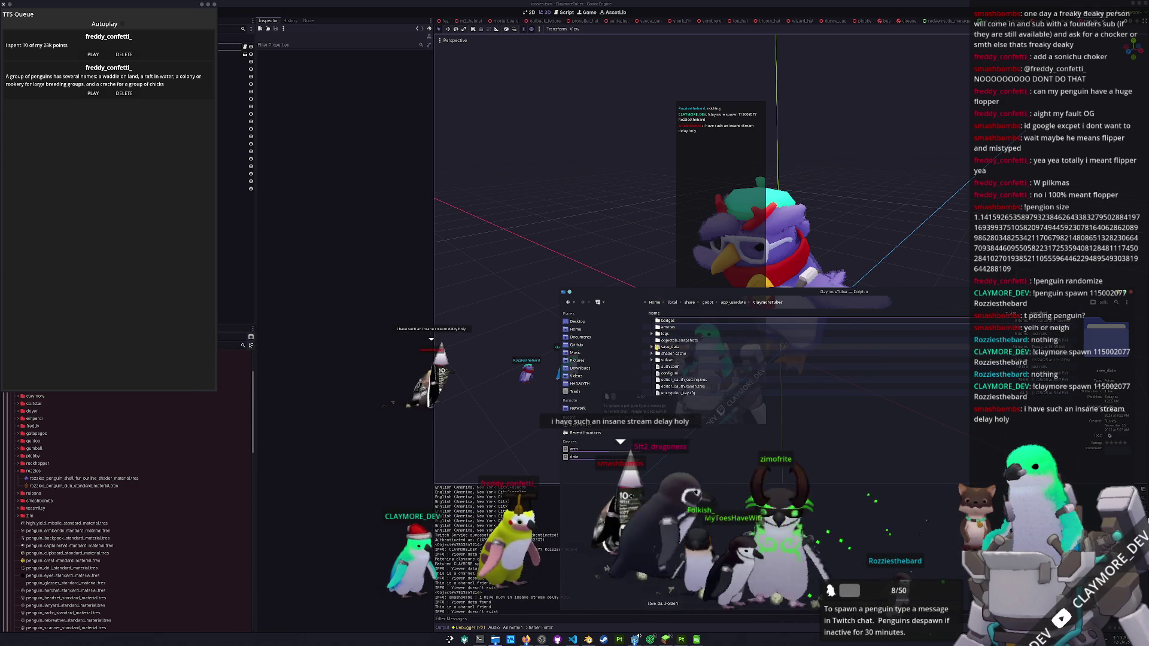
click(669, 347)
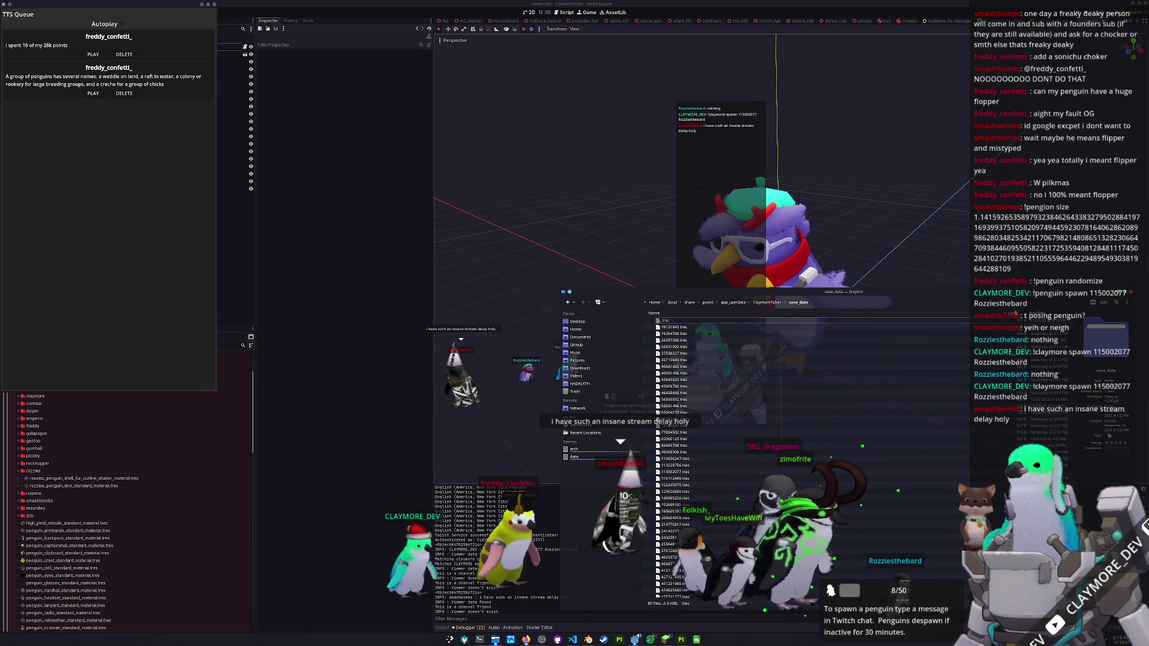
- Search save_data for the channel ID and open the matching .tres file in Visual Studio Code
key(ctrl+f)
key(ctrl+v)
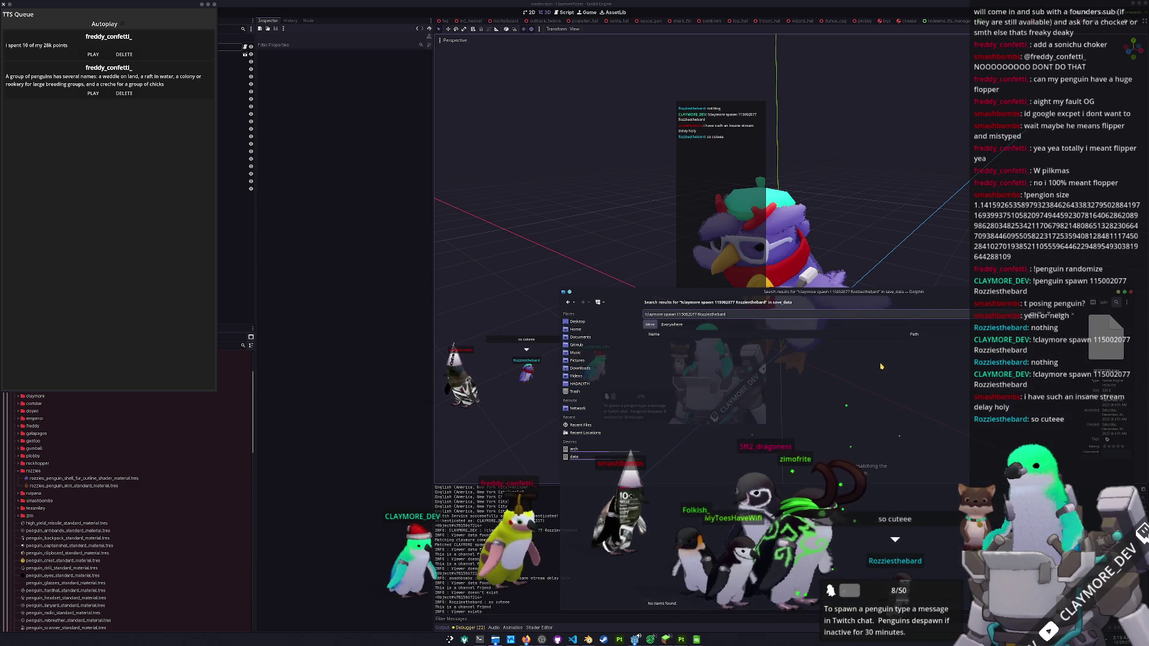
key(ctrl+shift+Left)
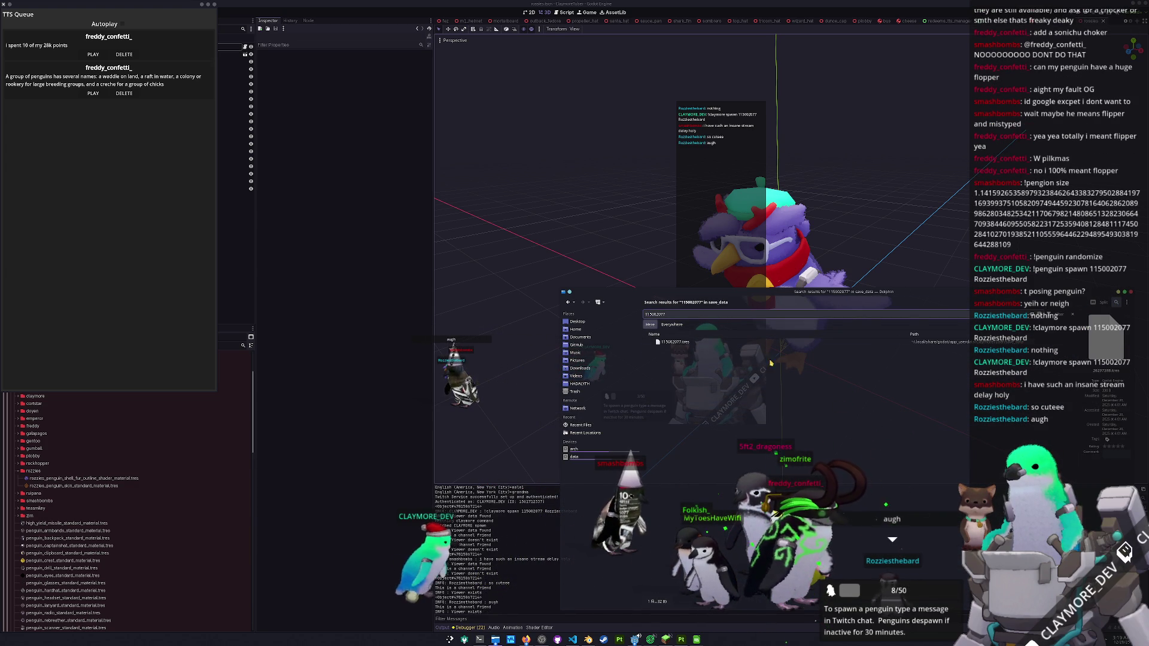
key(Down)
key(Return)
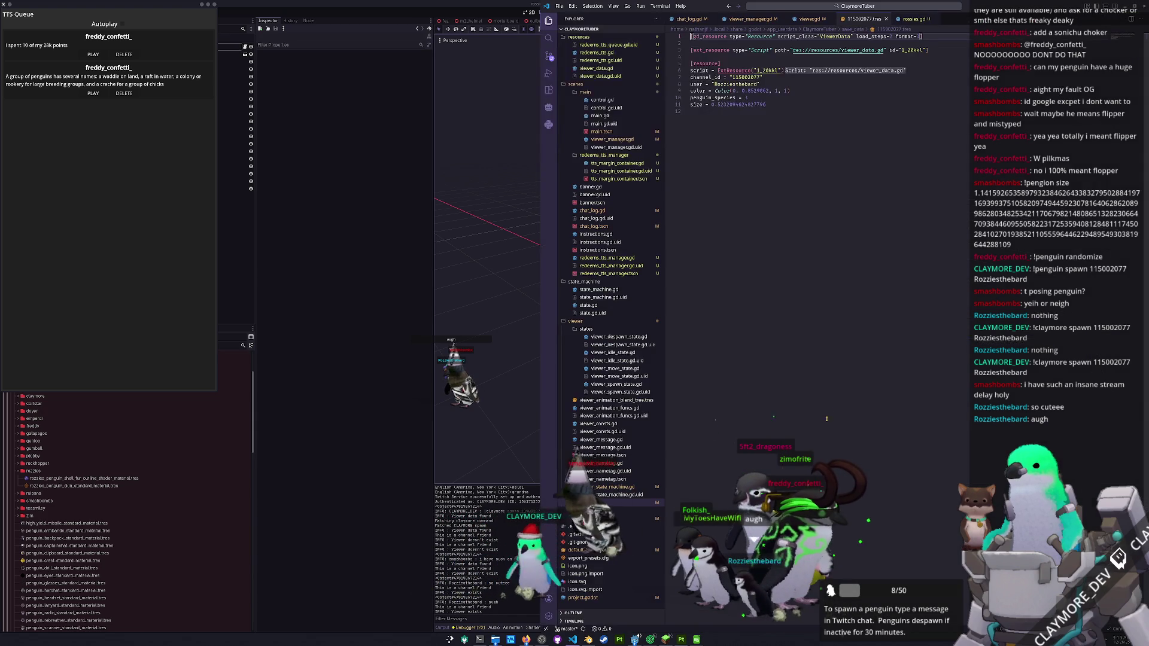
- Check the size value on line 11 of the viewer's .tres save file
click(802, 216)
double_click(772, 104)
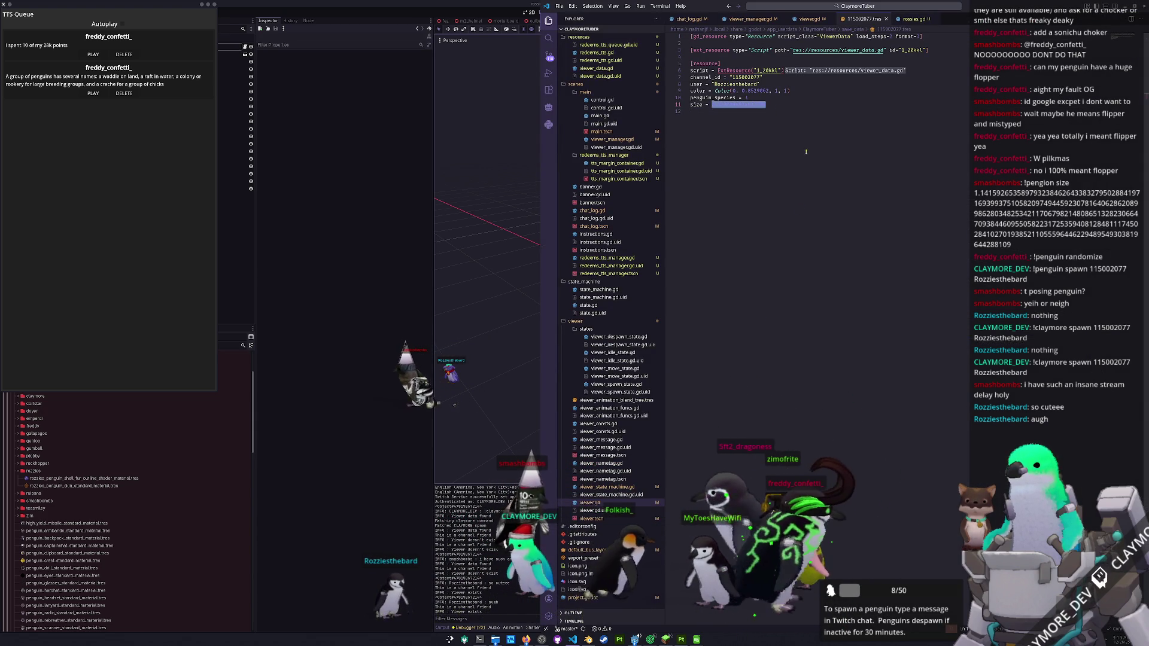
key(alt+Tab)
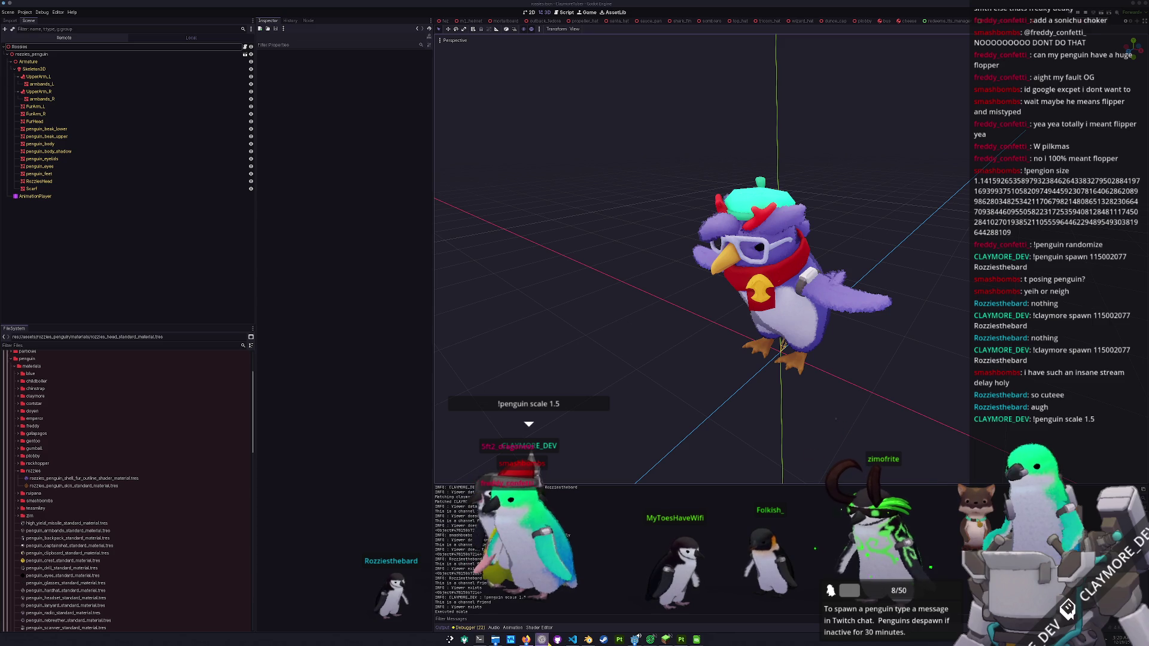
- Bring the running game window forward, then switch to the penguin model in Blender
mouse_move(636, 639)
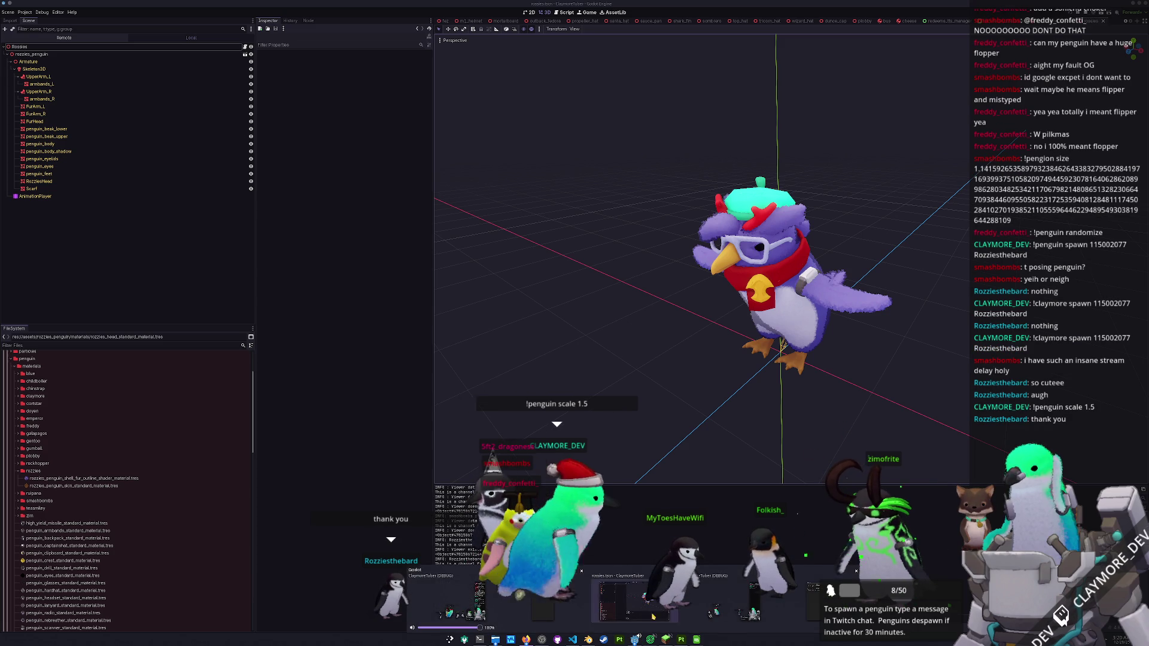
click(650, 621)
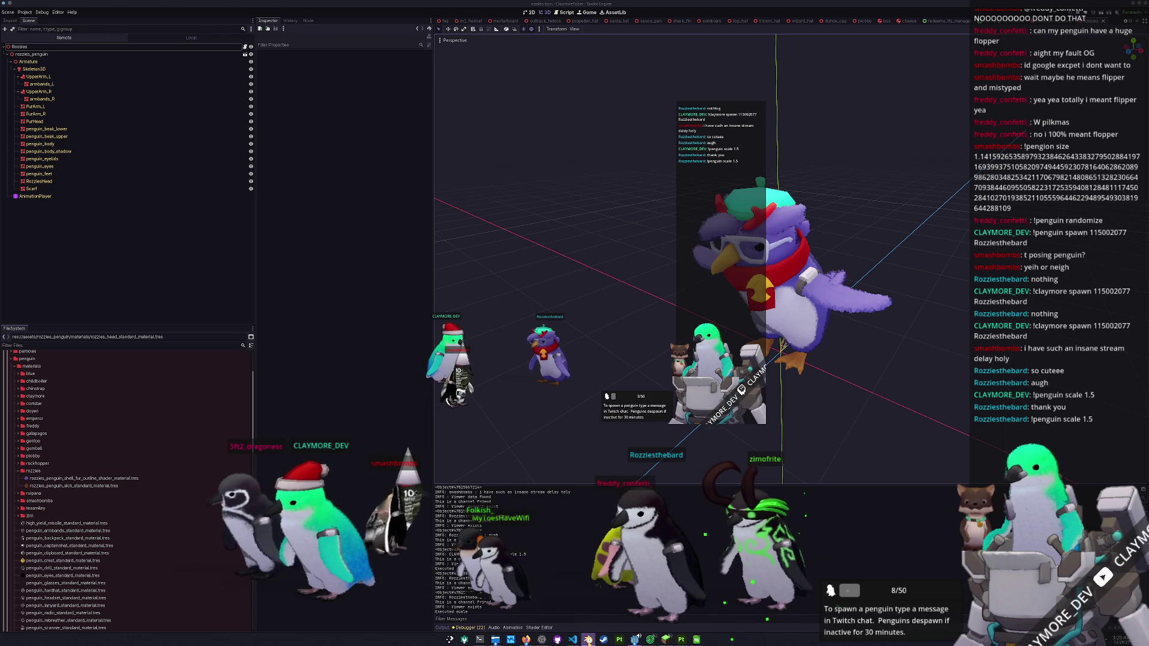
key(alt+Tab)
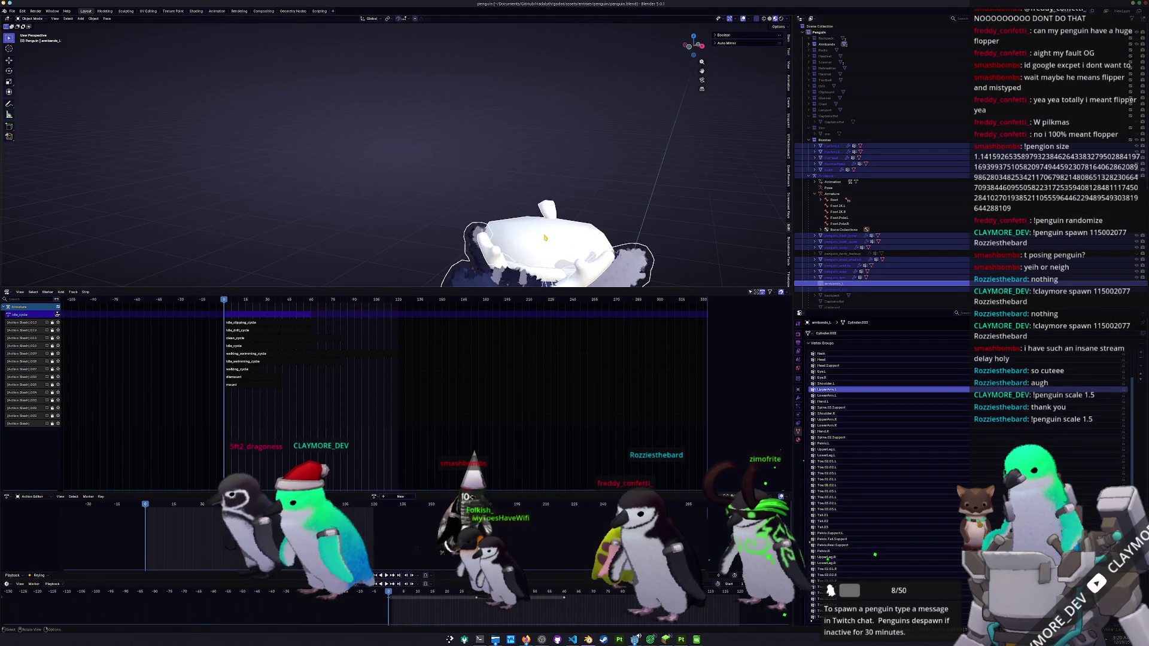
- Apply Shade Smooth to the penguin's Scarf object
click(545, 238)
key(KP_Decimal)
click(542, 188)
scroll(543, 188, up, 4)
right_click(527, 156)
click(527, 155)
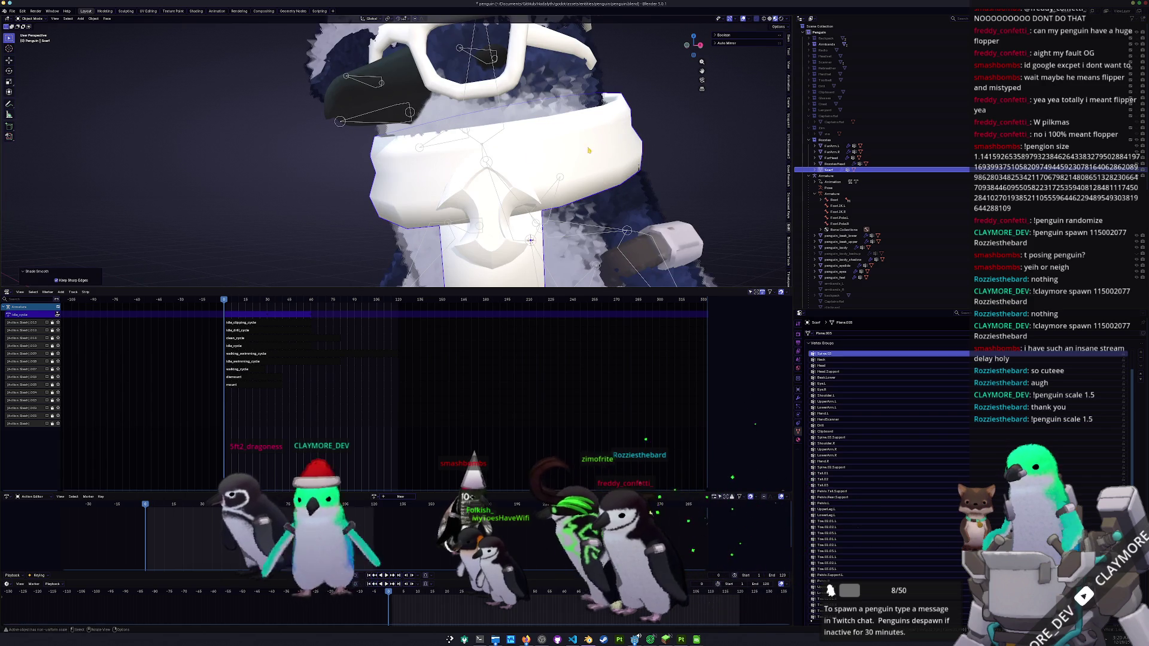
scroll(579, 154, down, 5)
- Apply Shade Smooth to the RozziesHead object
click(511, 72)
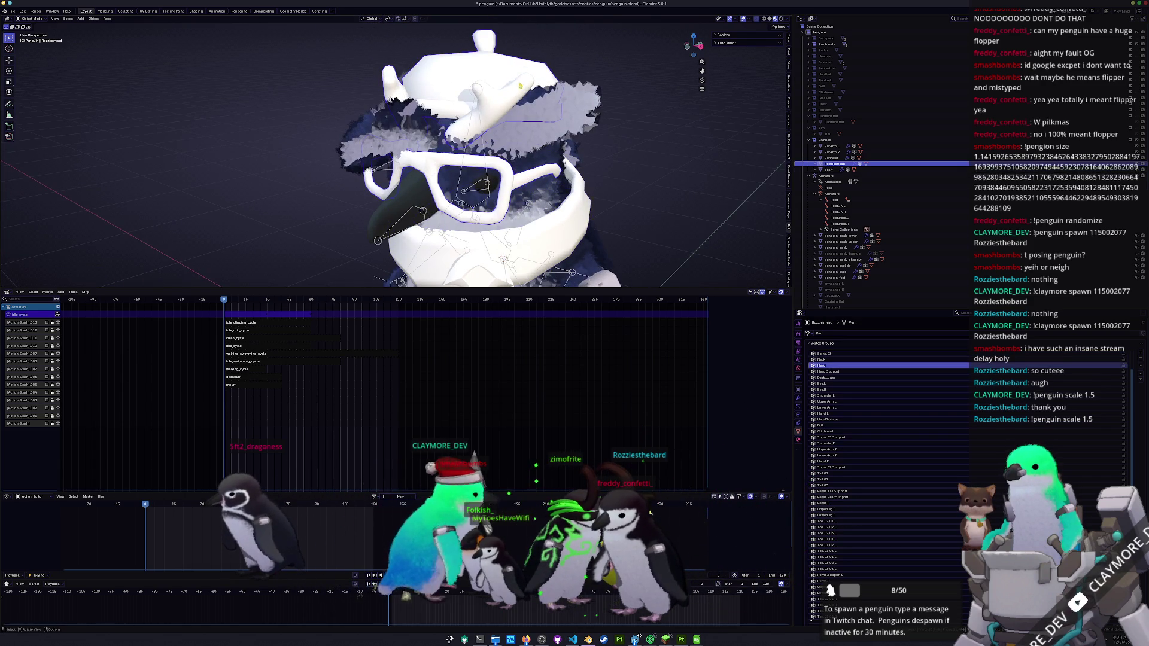
right_click(511, 73)
click(510, 72)
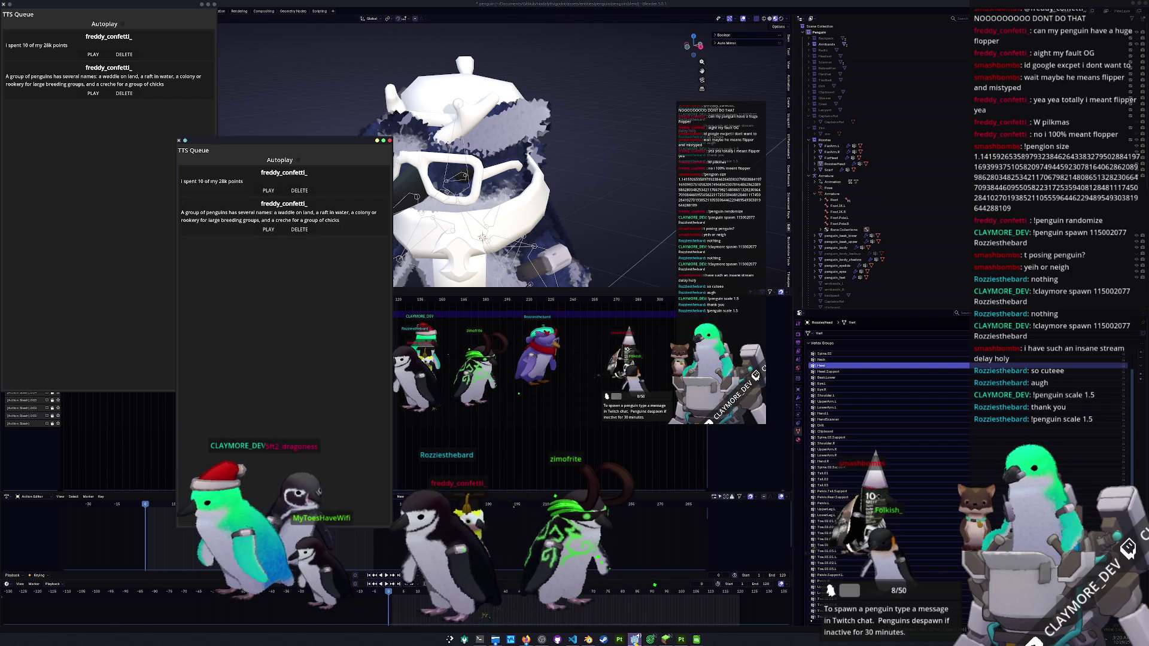
- In the main scene, change PostProcessingMesh's Depth Threshold from 0.002 to 0.003
key(alt+Tab)
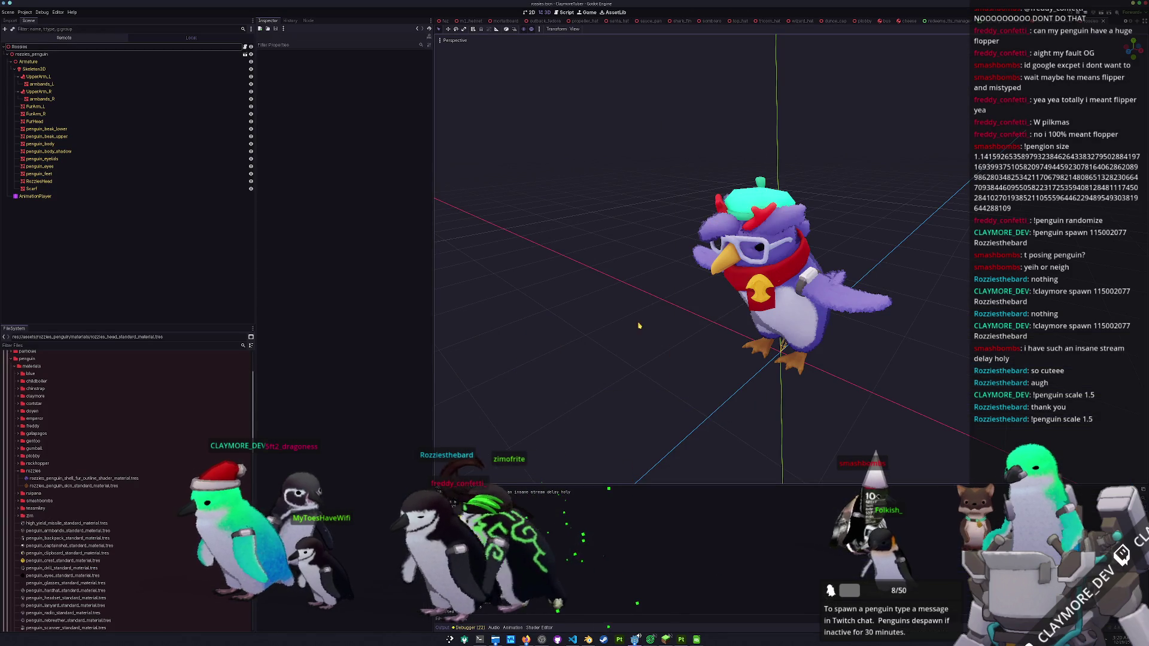
scroll(637, 347, down, 3)
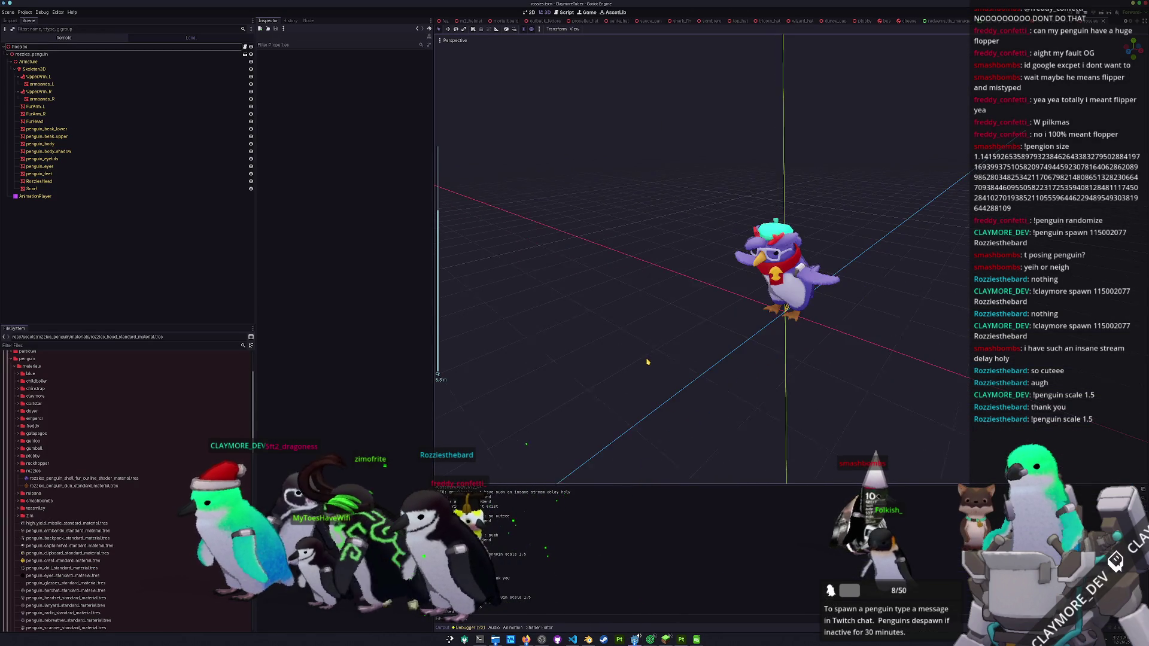
scroll(475, 23, up, 5)
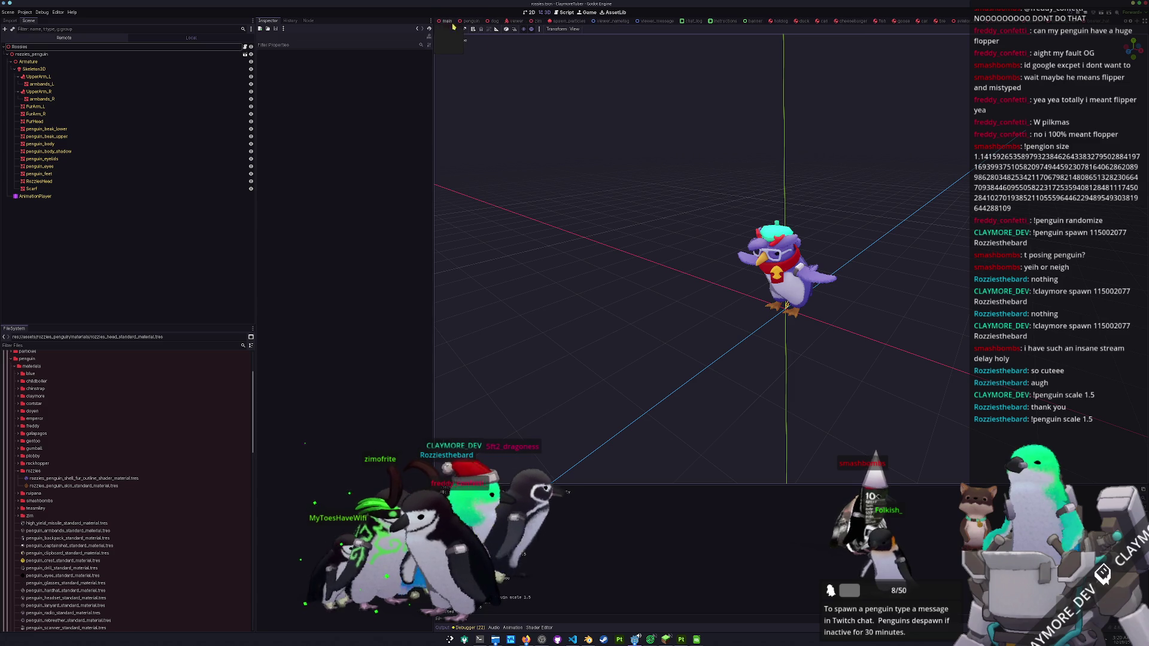
click(446, 24)
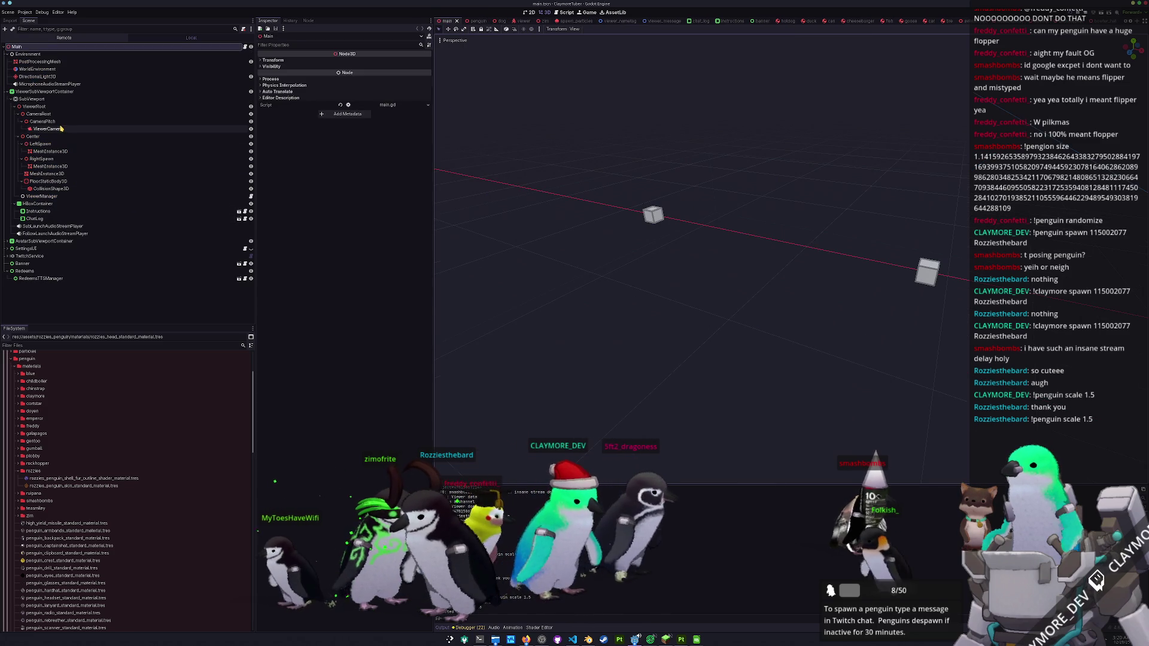
click(39, 62)
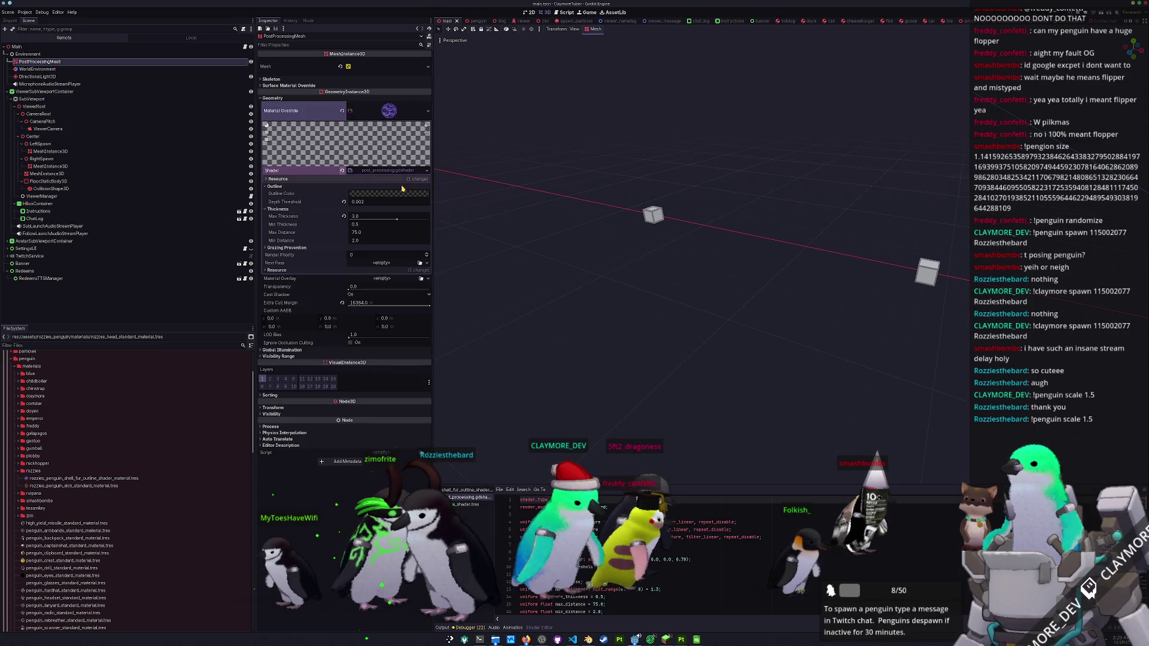
click(363, 203)
key(BackSpace)
key(Return)
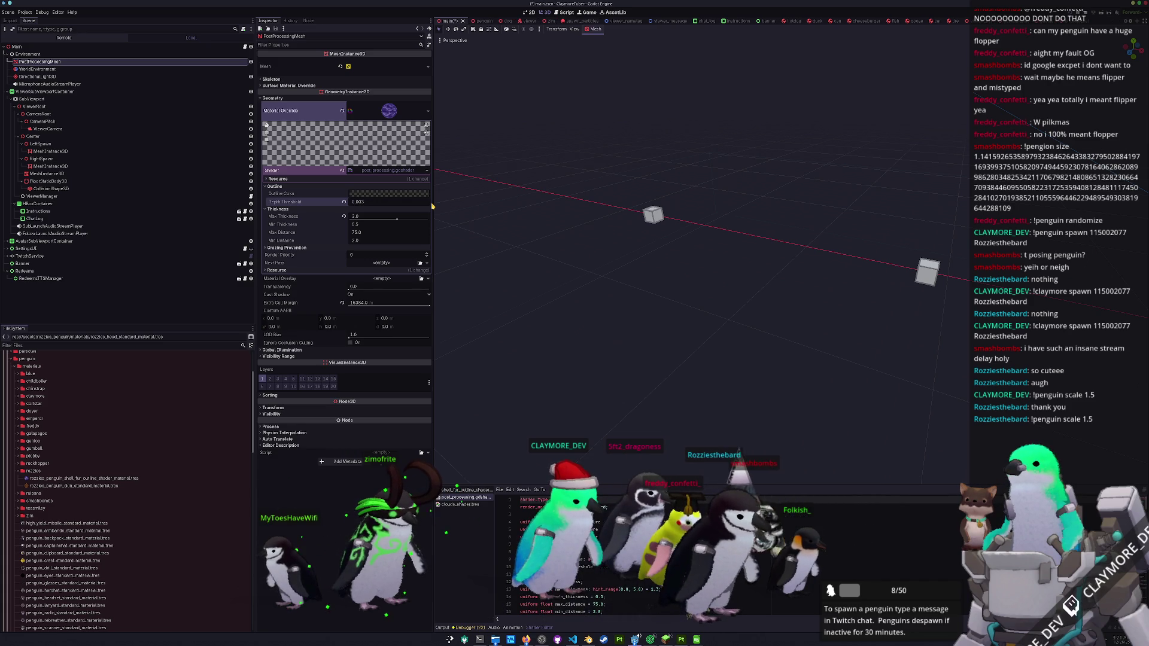
- Expand Grazing Prevention, bring up the running game and tile the editor right
click(356, 247)
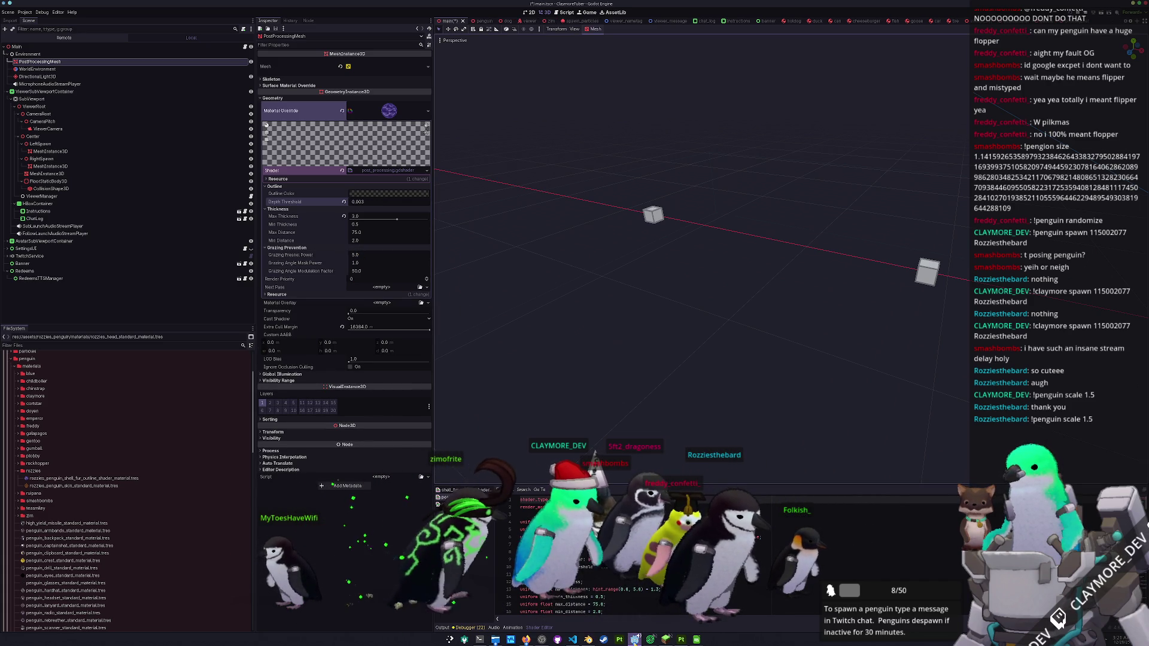
click(494, 596)
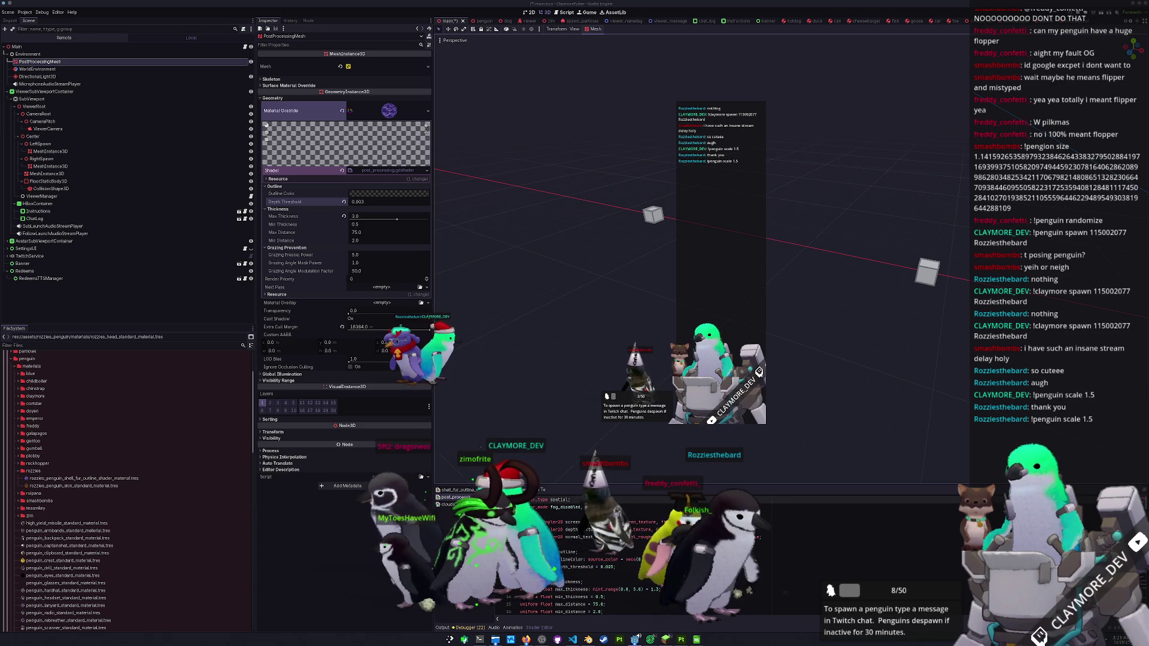
key(super+Down)
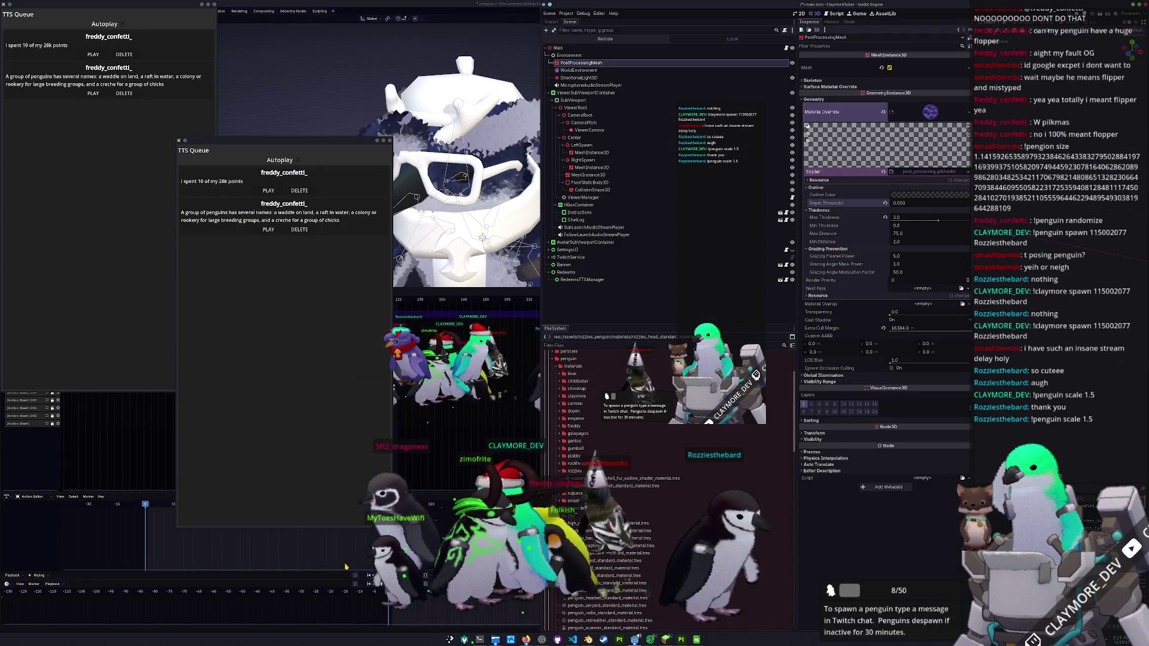
- Reveal Blender, save penguin.blend, and return to the viewer .tres file in VS Code
key(super+Down)
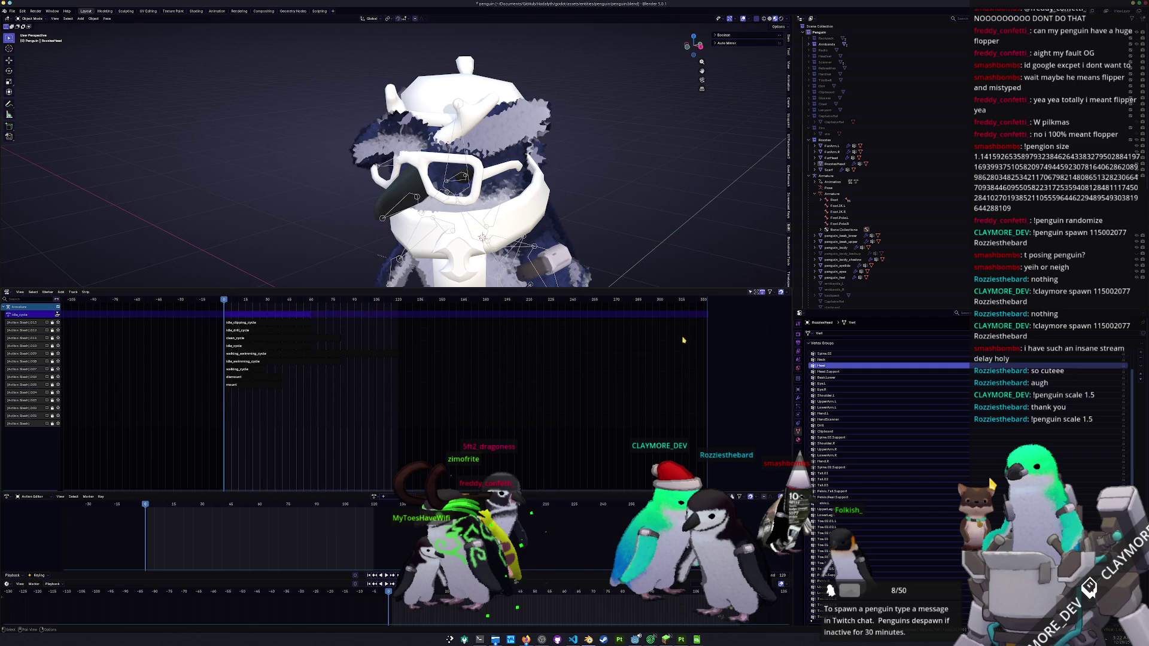
scroll(710, 238, down, 2)
key(ctrl+s)
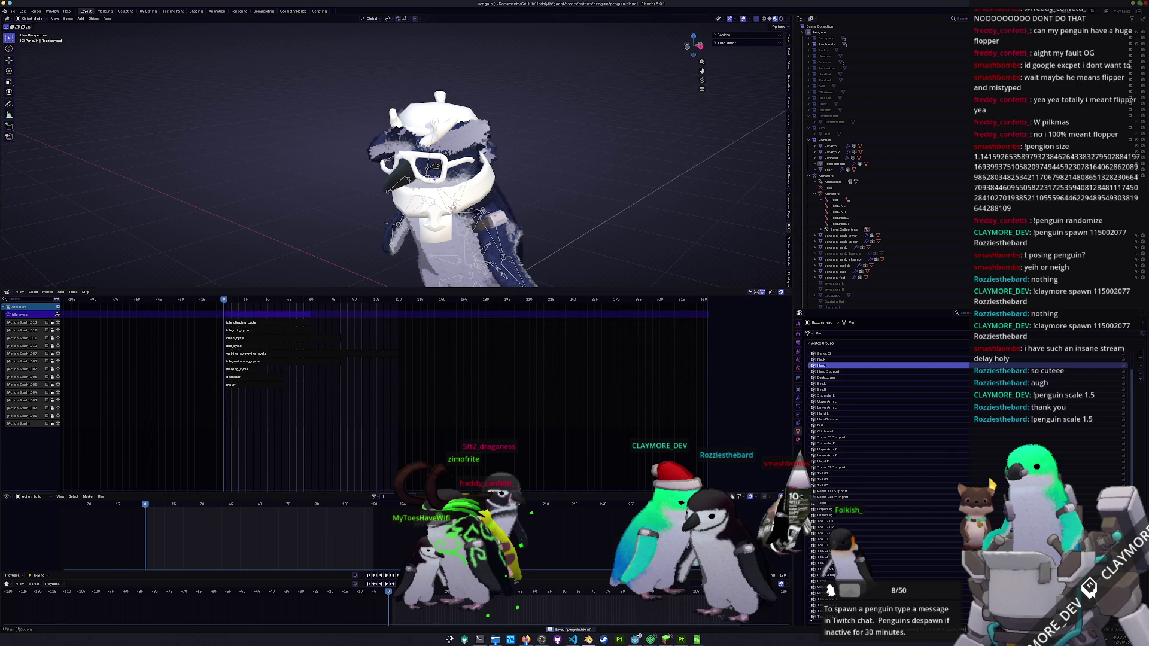
key(alt+Tab)
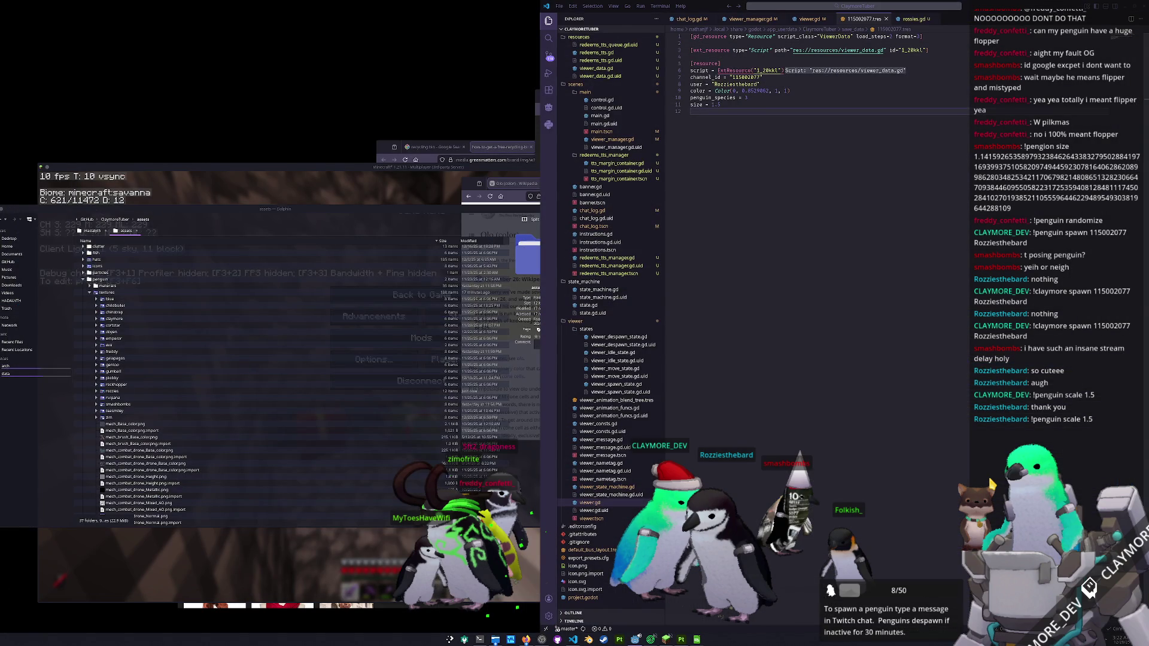
- Maximize the Godot editor, then select and deselect the floor MeshInstance3D
key(alt+Tab)
key(super+Up)
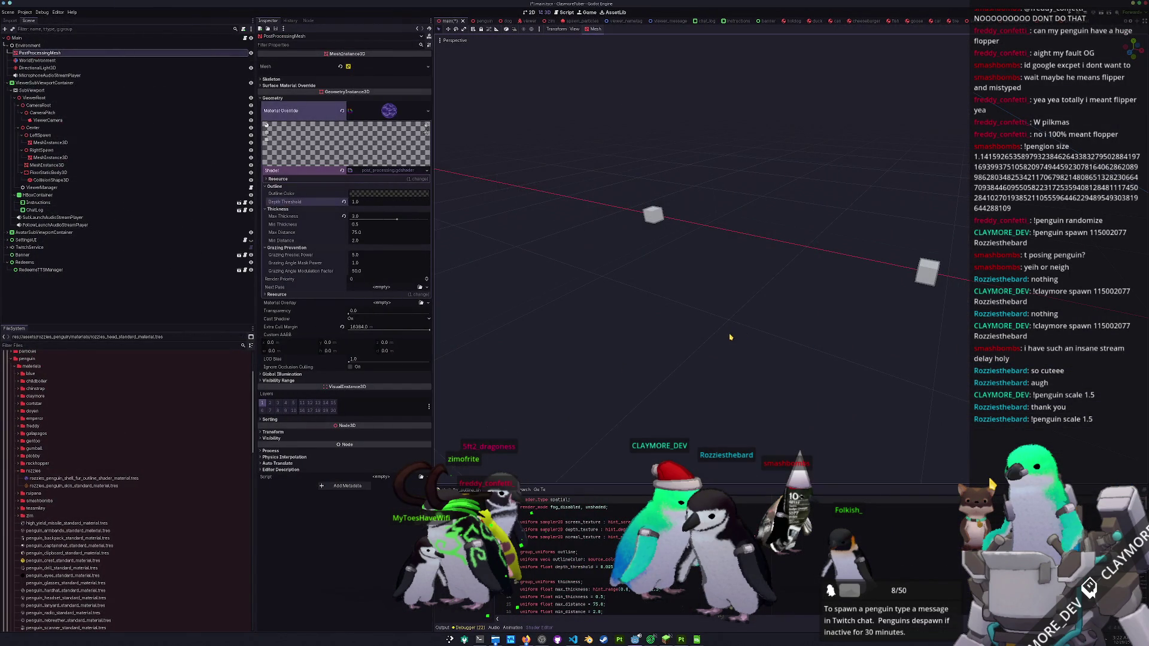
click(47, 164)
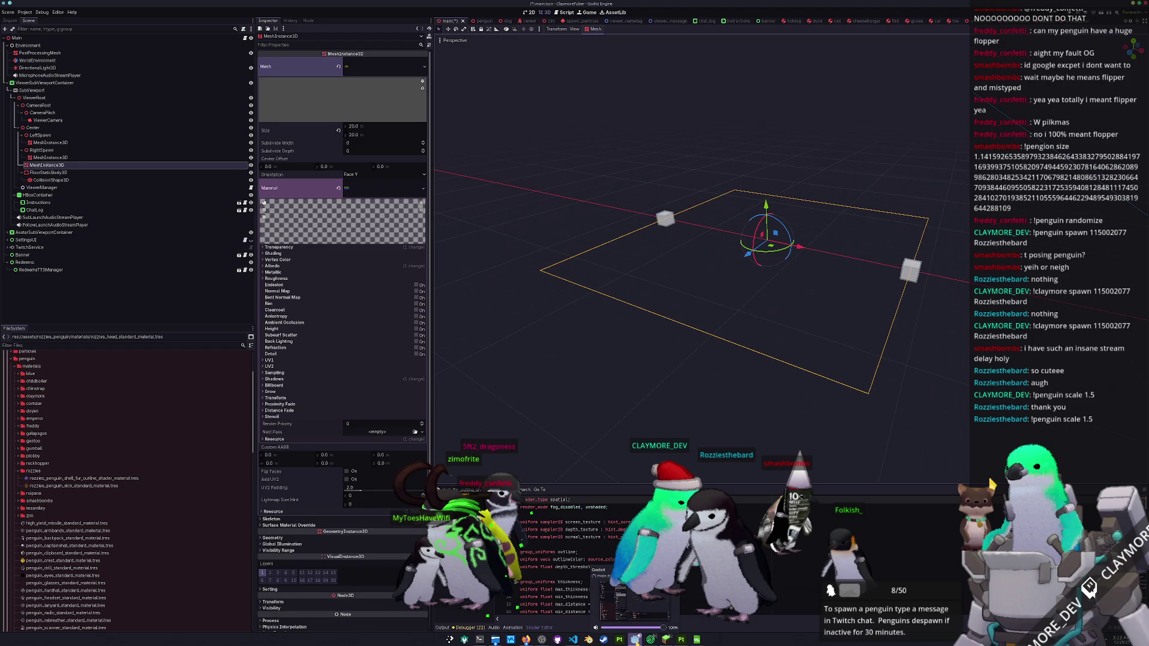
click(661, 625)
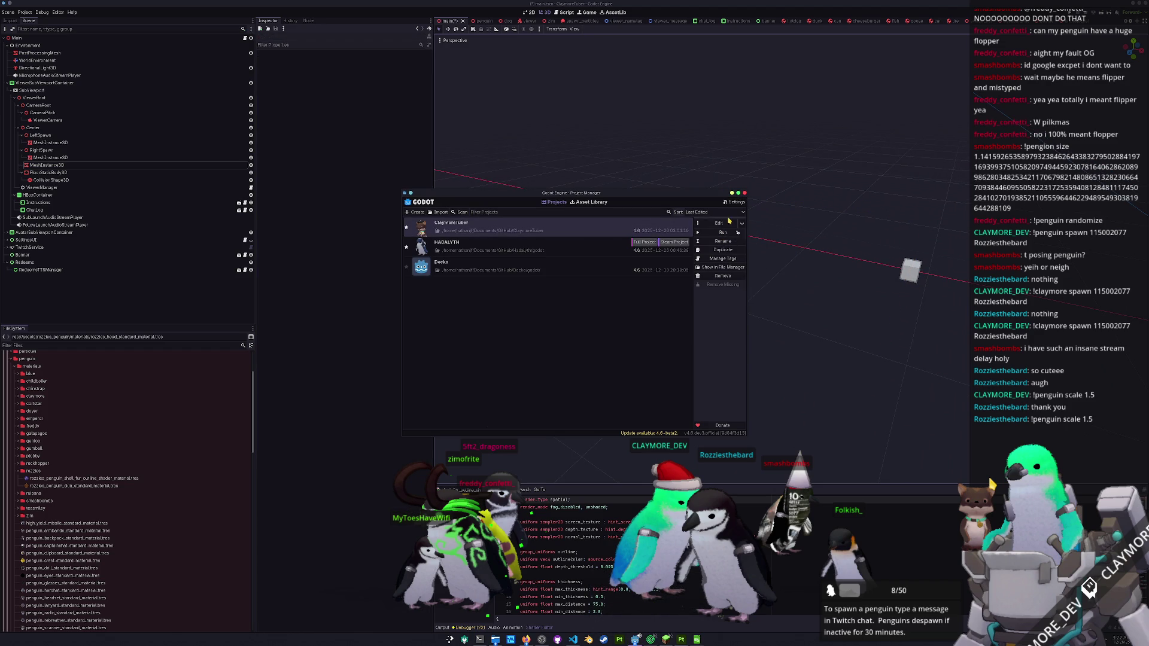
- Launch ClaymoreTuber and set the OBS Overlay source to capture the penguin overlay window
key(Return)
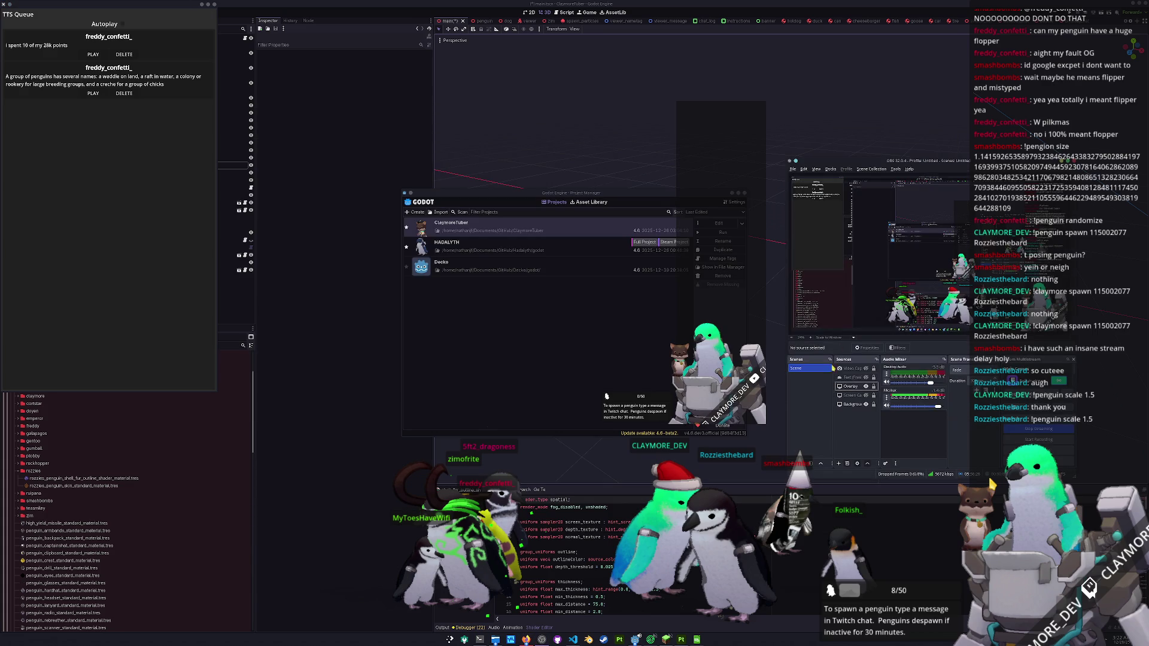
double_click(851, 386)
click(850, 324)
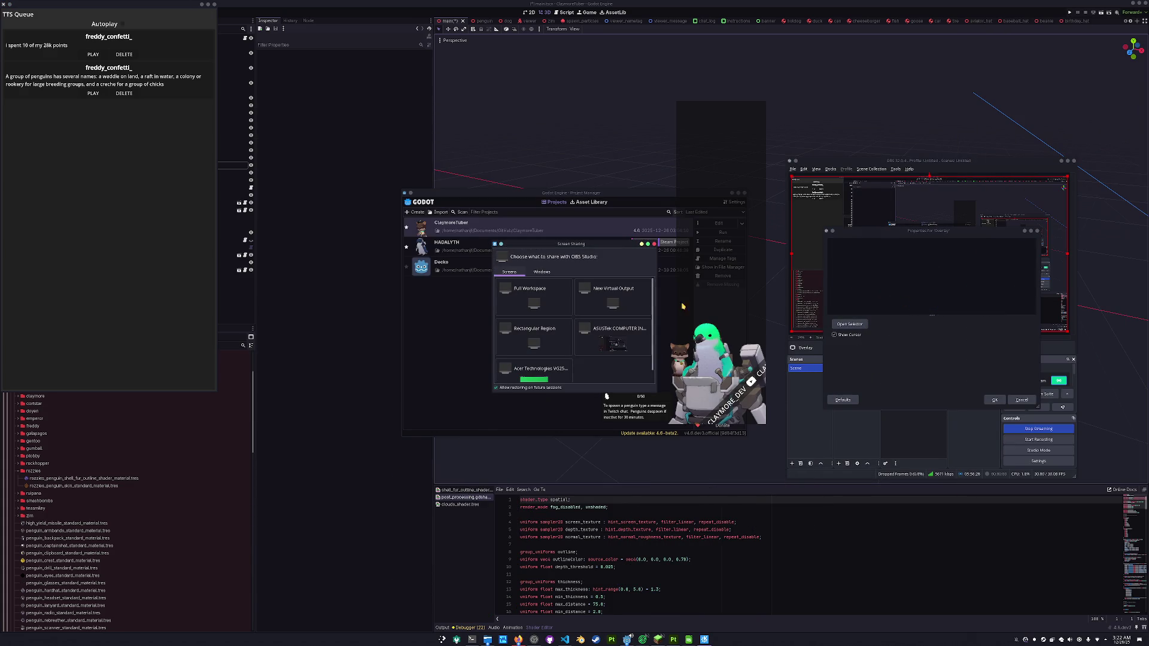
click(541, 272)
scroll(596, 319, down, 3)
scroll(596, 319, down, 5)
double_click(605, 323)
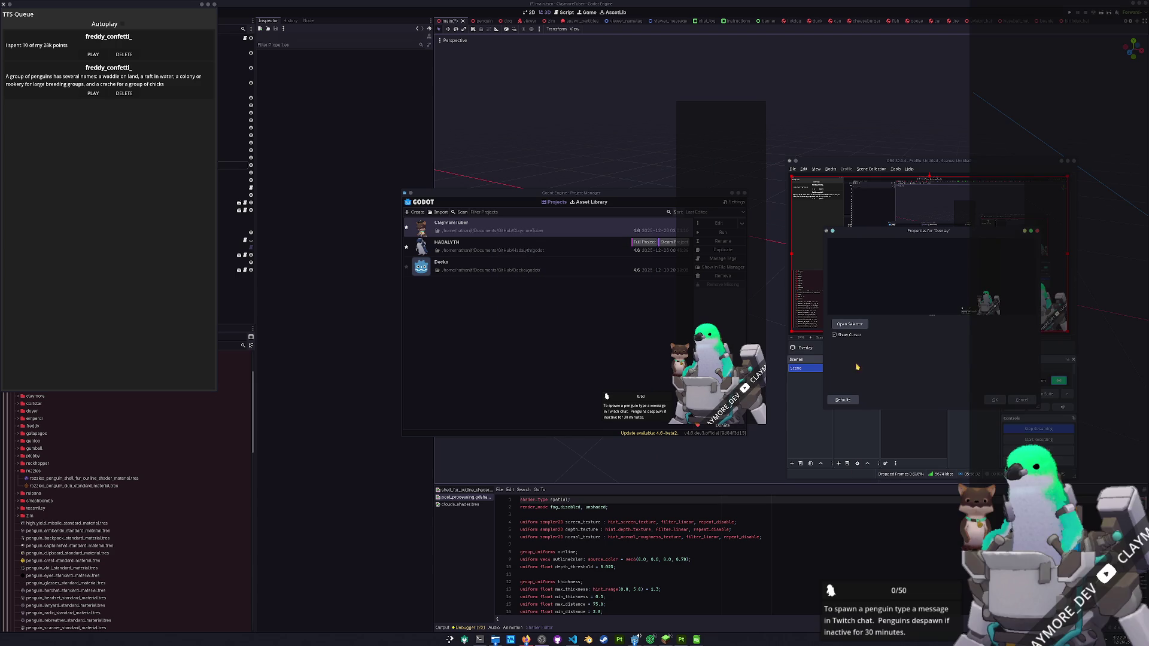
click(995, 399)
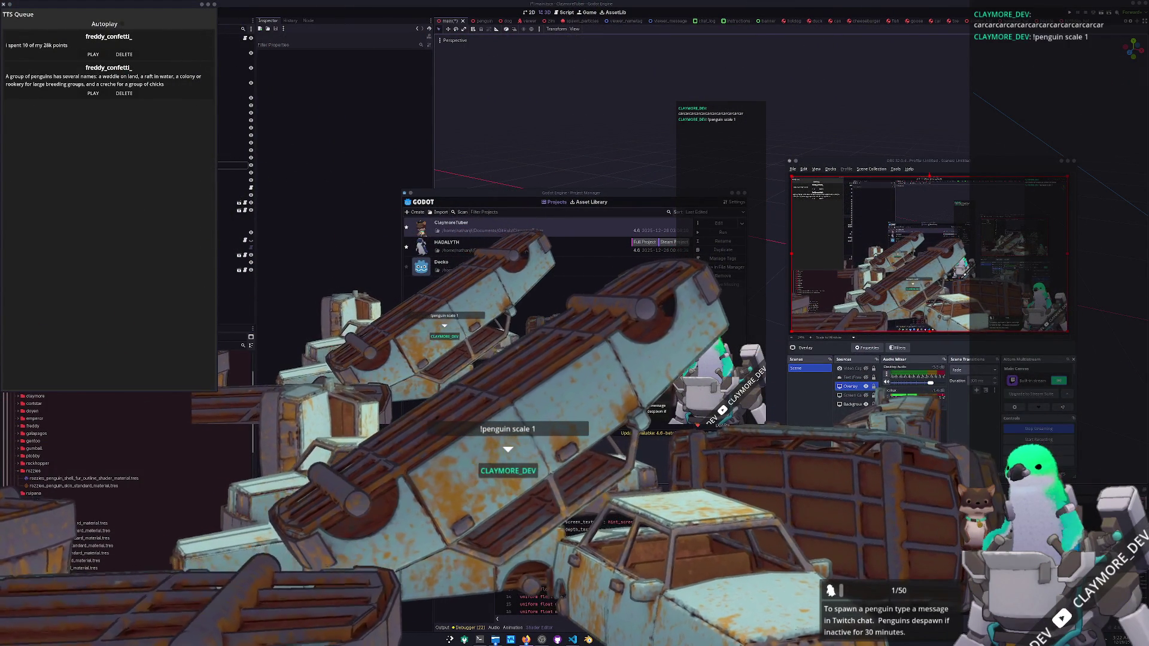
- Focus the Godot editor, then move the OBS window aside and minimize it
click(778, 380)
scroll(778, 381, up, 2)
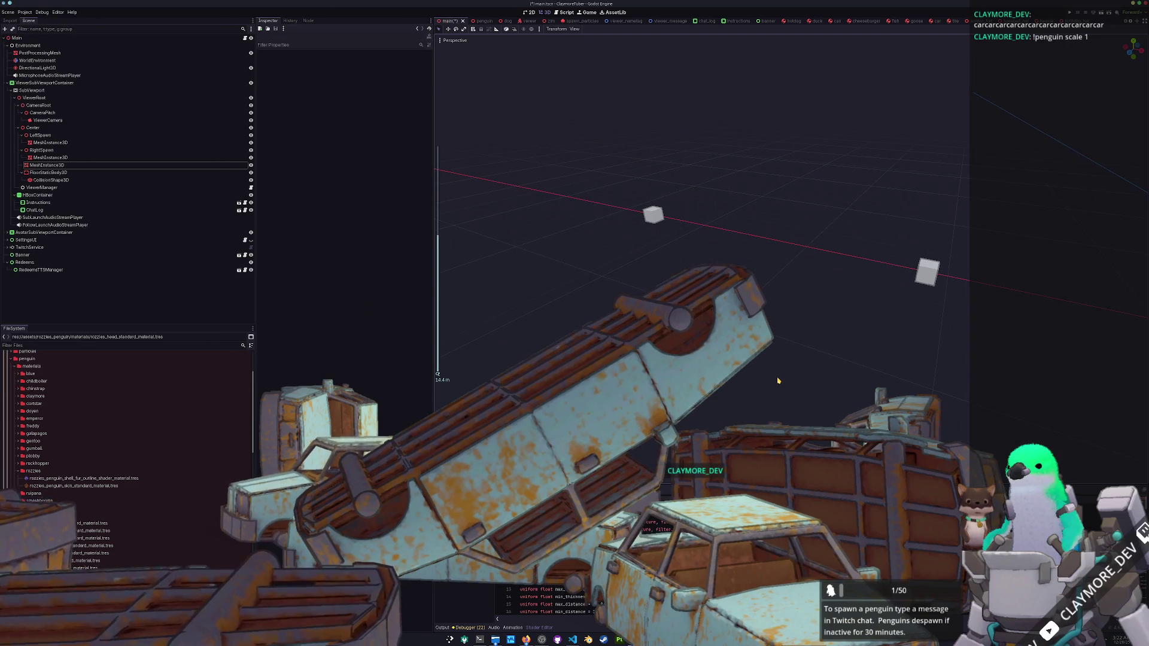
scroll(778, 380, down, 1)
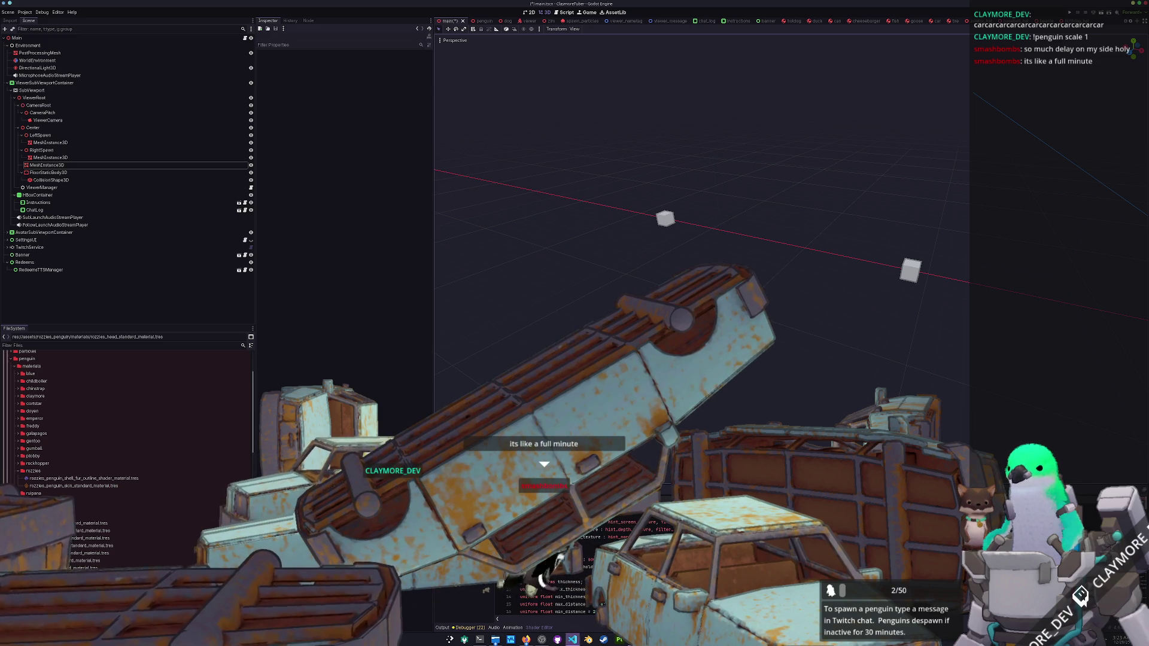
key(alt+Tab)
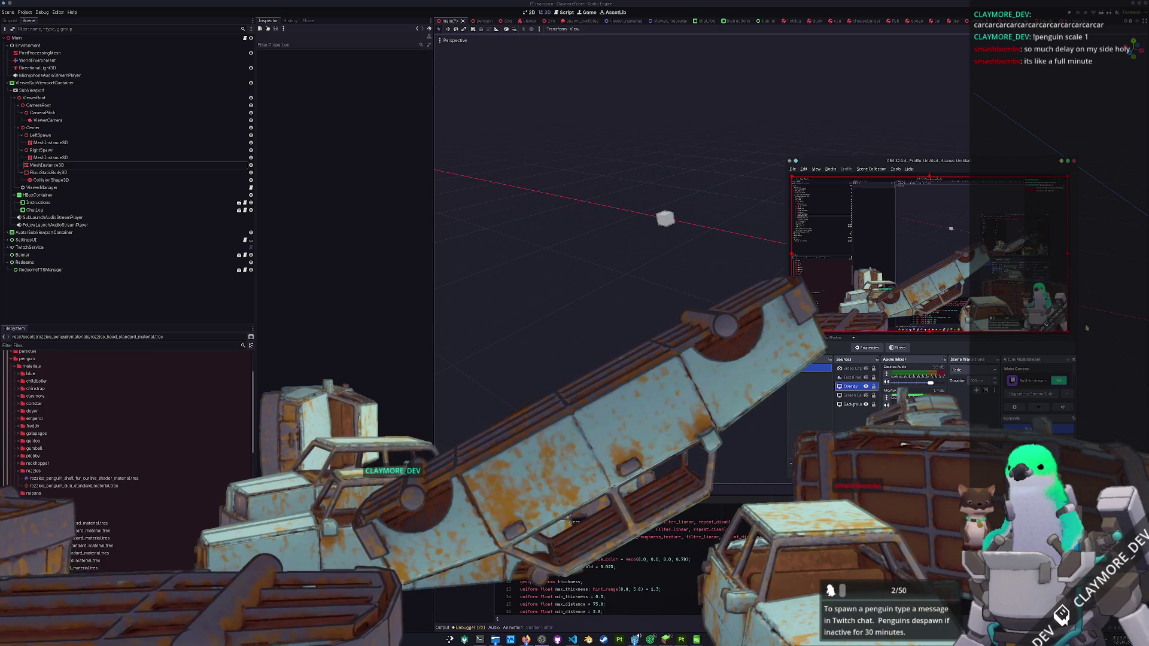
mouse_move(951, 157)
mouse_down()
mouse_move(892, 163)
mouse_move(897, 155)
mouse_up()
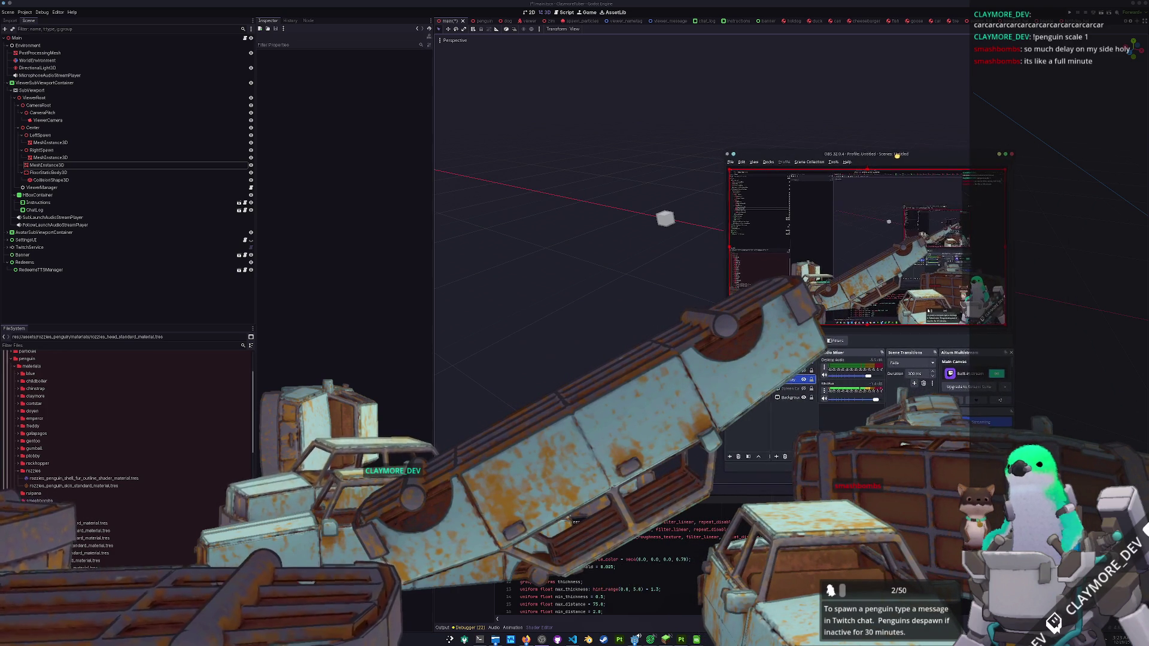
click(1061, 289)
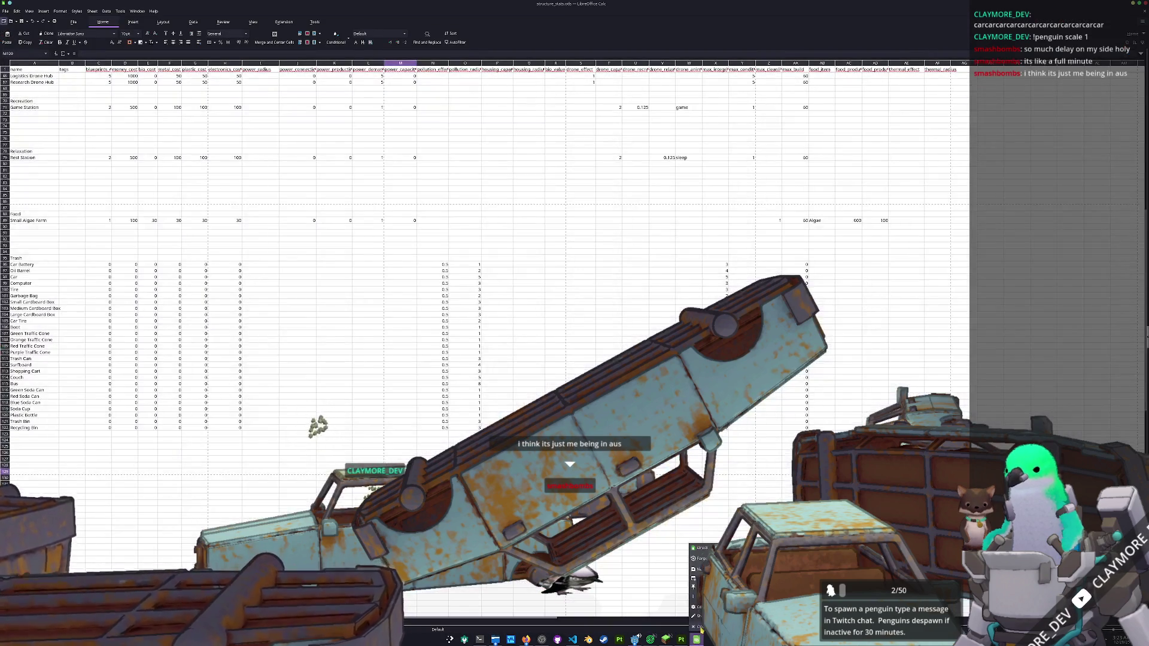
click(700, 627)
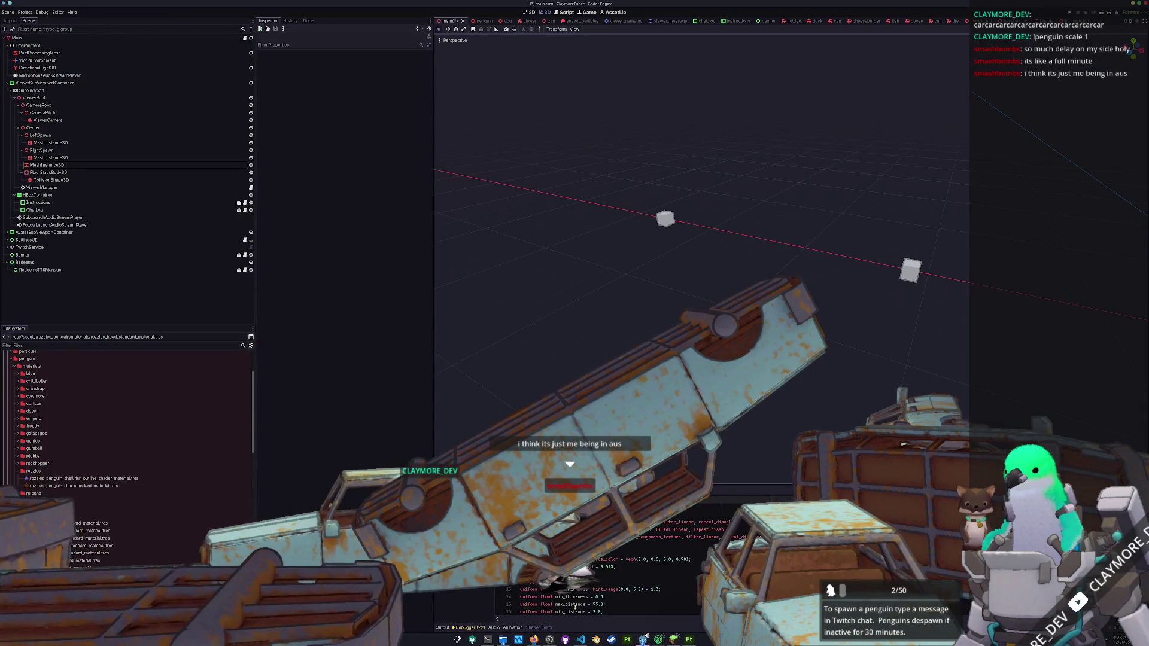
- Open viewer_manager.gd in VS Code and scroll down to _parse_randomize_command
key(alt+Tab)
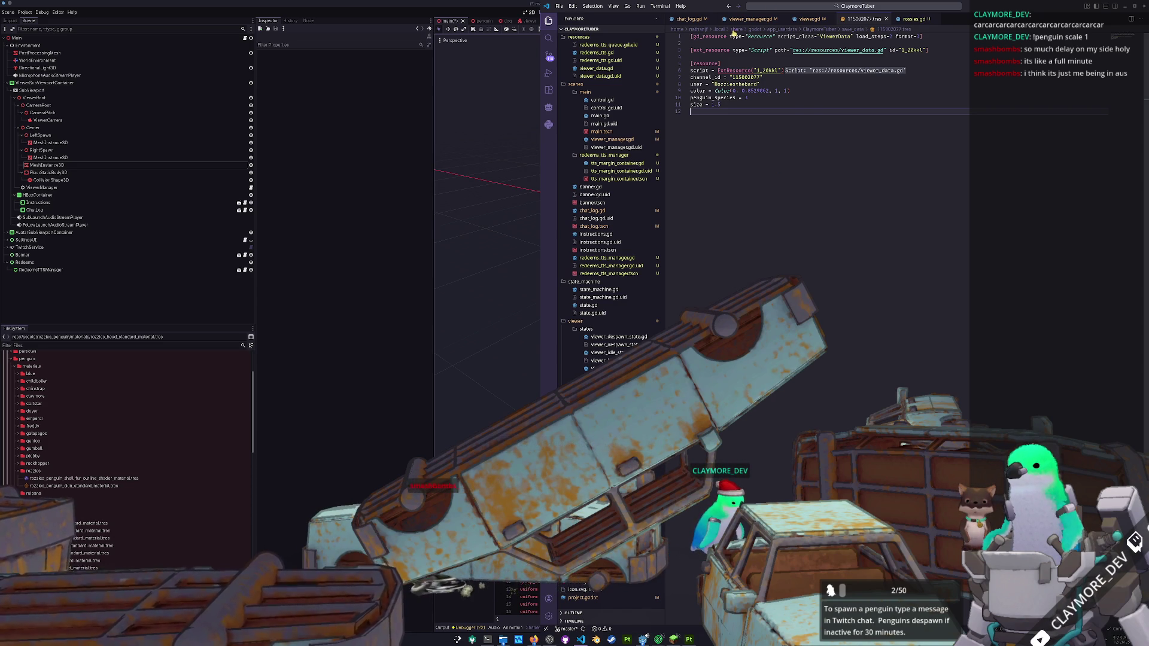
click(751, 19)
scroll(929, 293, down, 10)
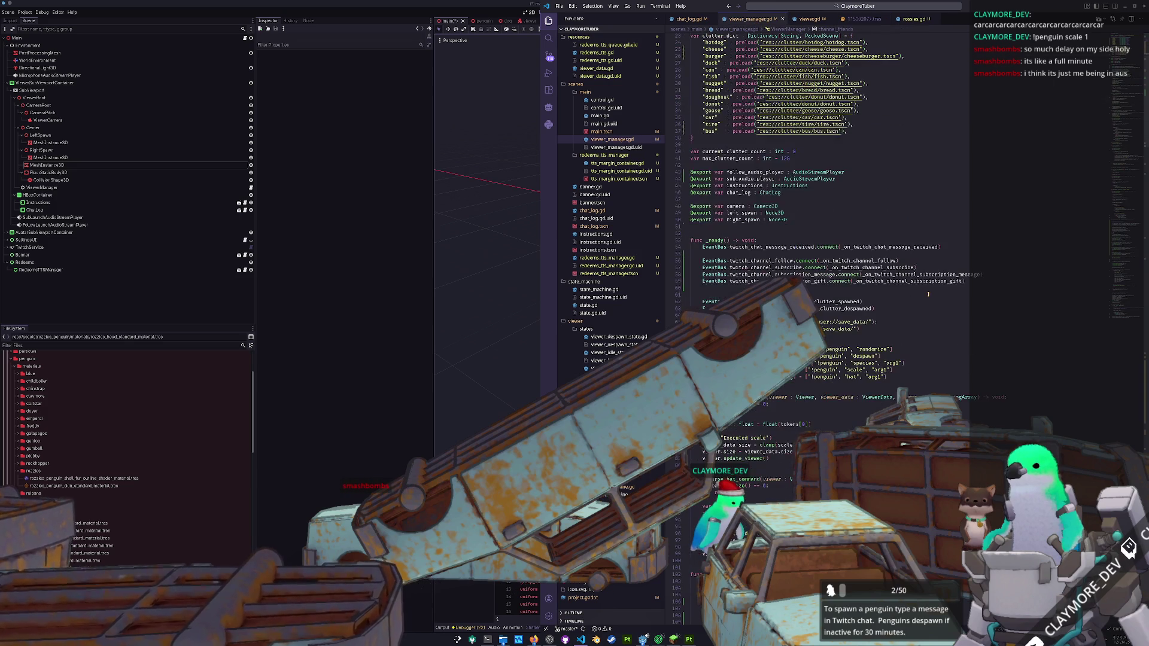
scroll(913, 299, down, 2)
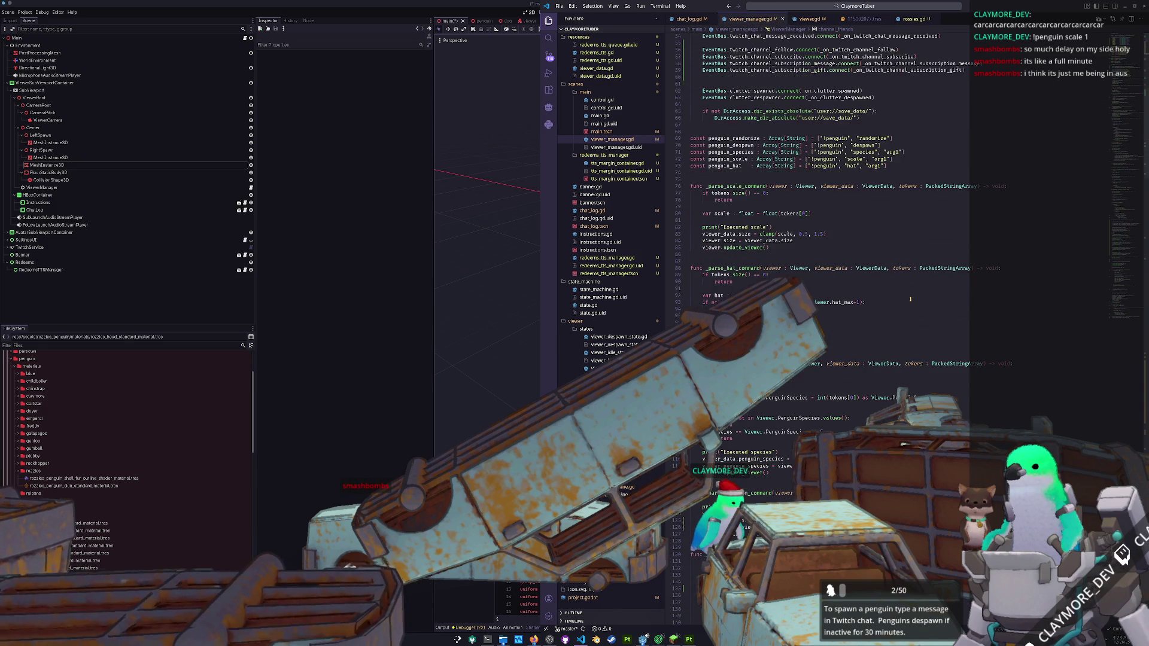
scroll(910, 298, down, 8)
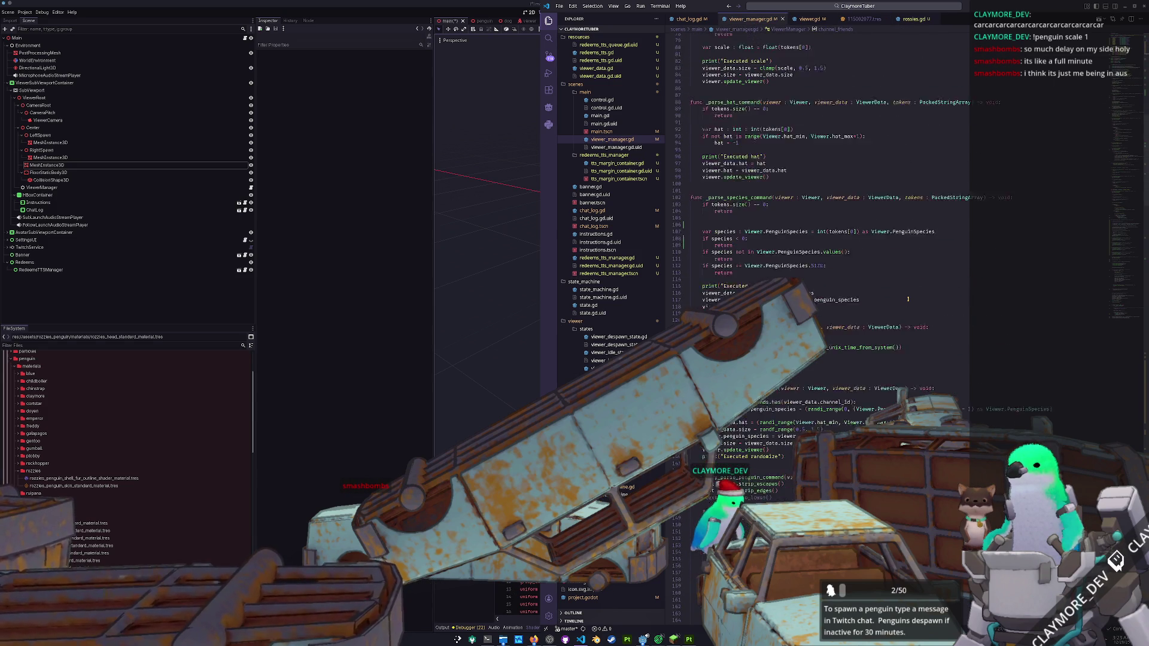
scroll(908, 298, down, 7)
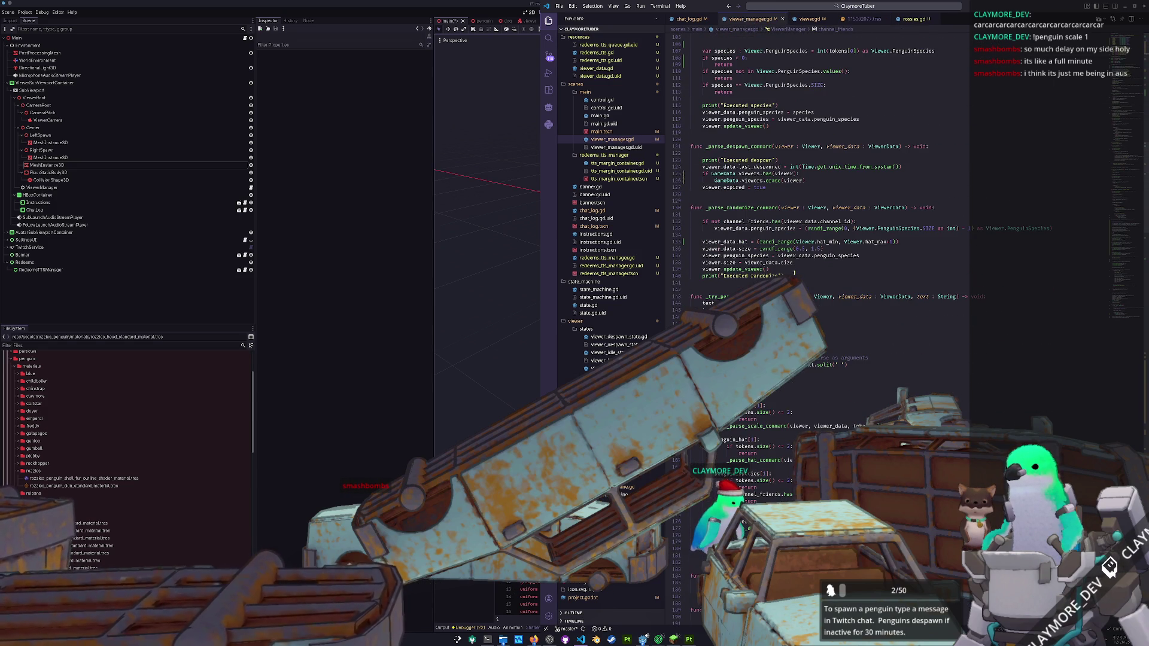
- Select the 'if not channel_friends.has' check lines
click(891, 235)
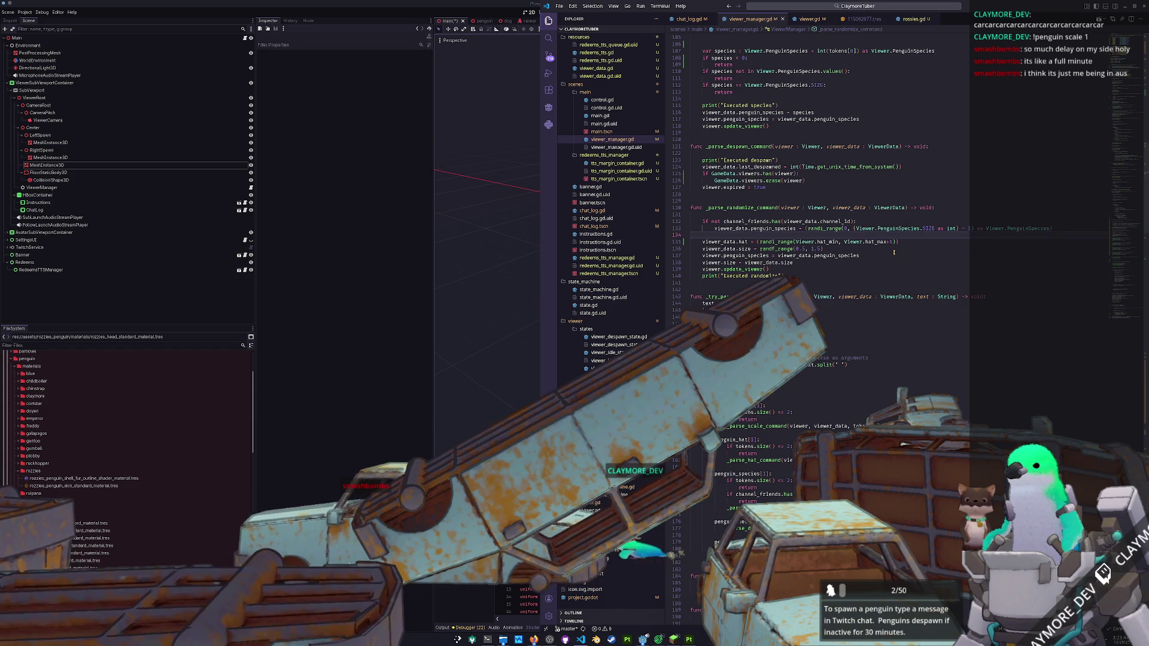
key(Up)
key(Up)
key(shift+Down)
key(shift+Down)
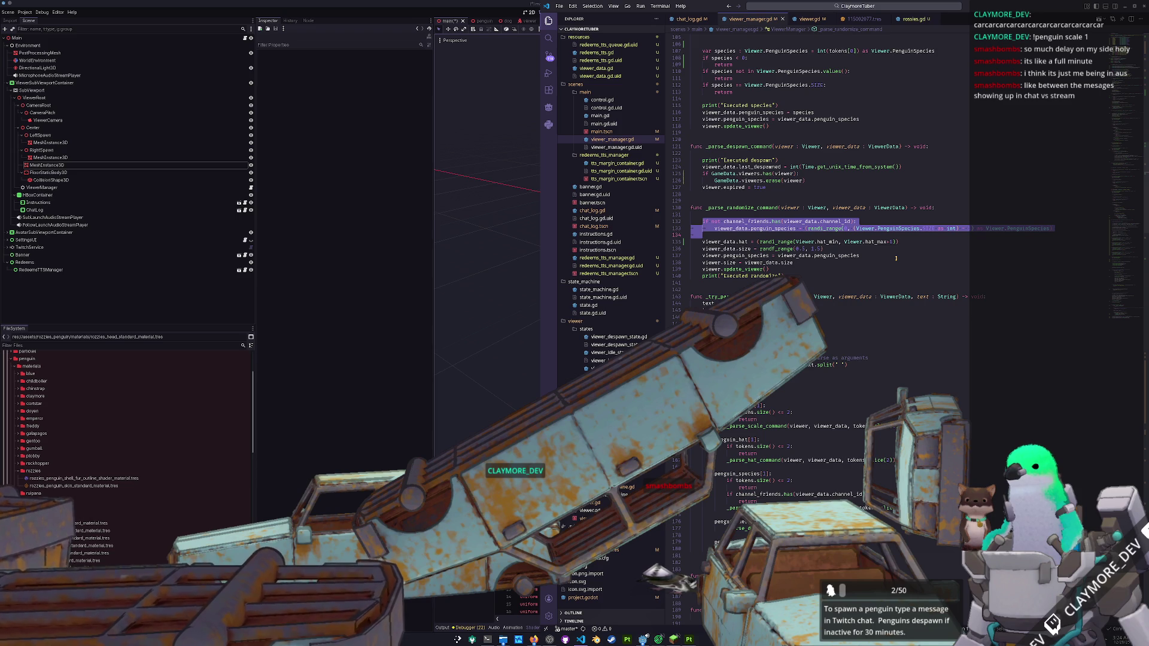
- Comment out the channel_friends check, dedent the species roll line, and delete the blank line
key(Escape)
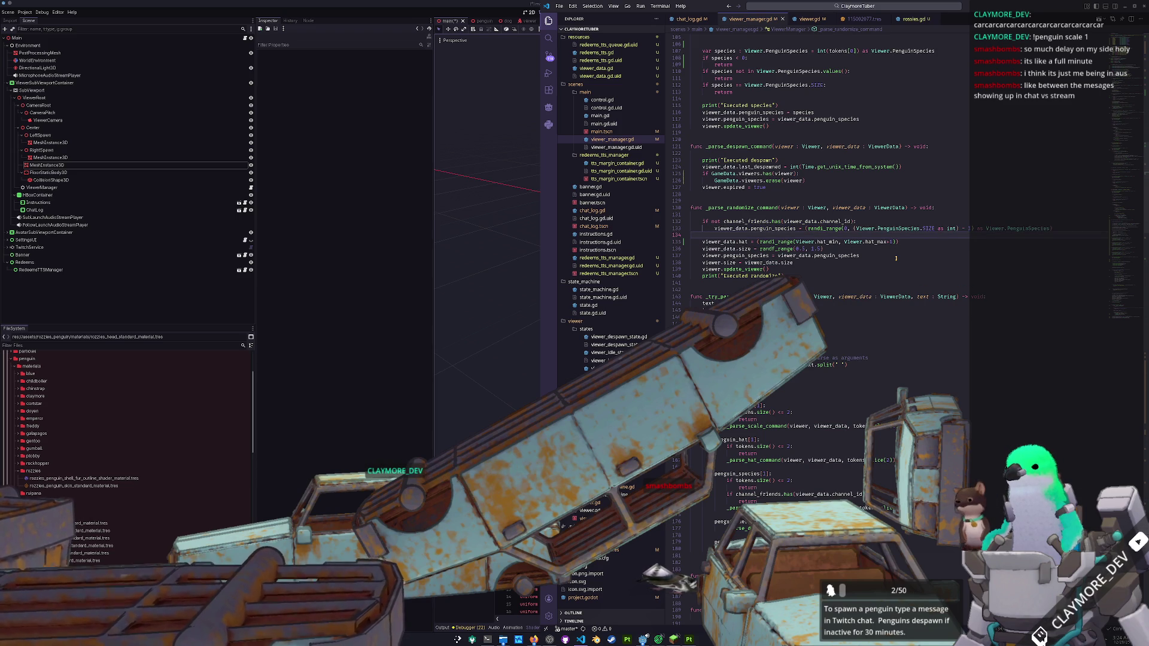
key(Up)
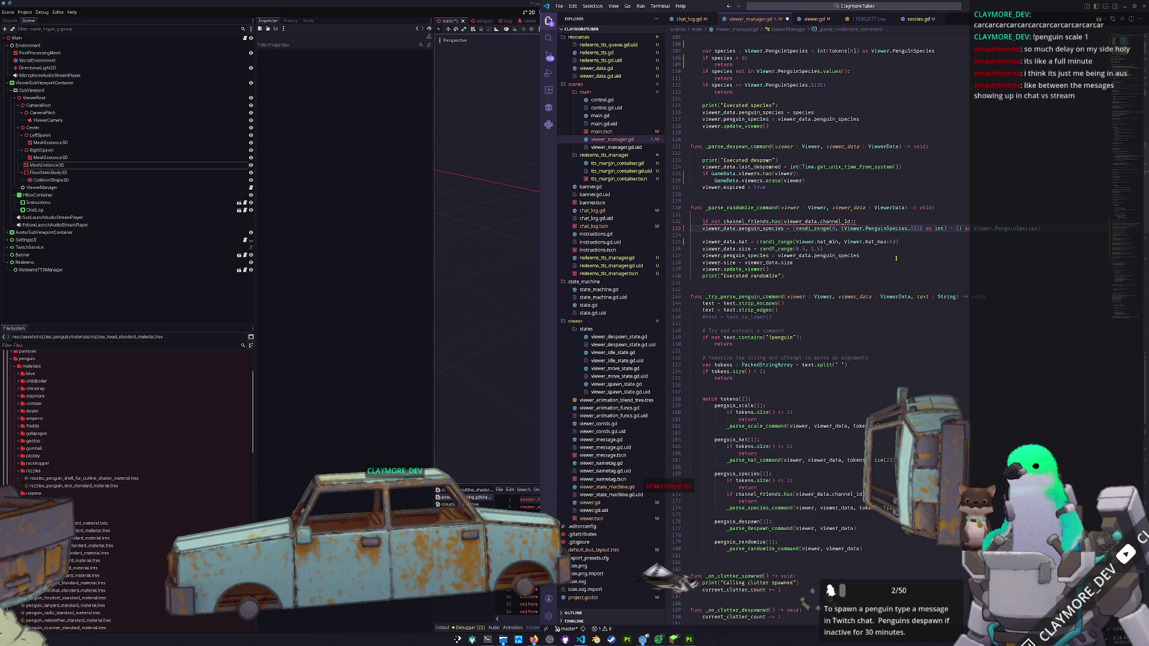
key(Up)
text(#)
key(Down)
key(shift+Tab)
key(Down)
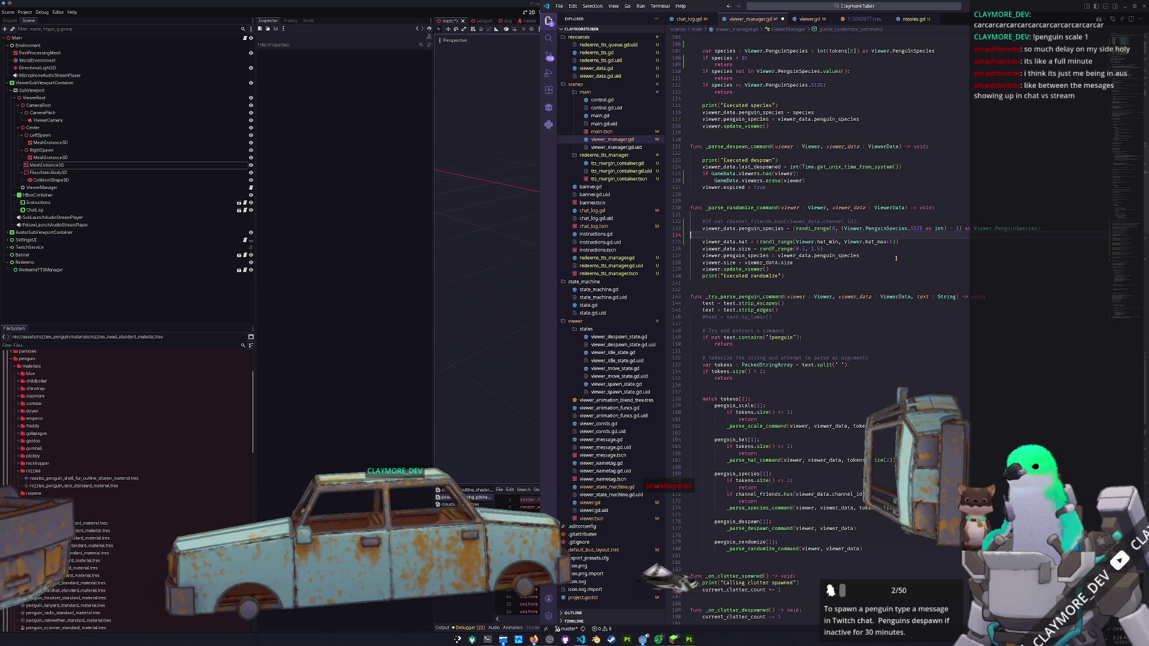
key(Delete)
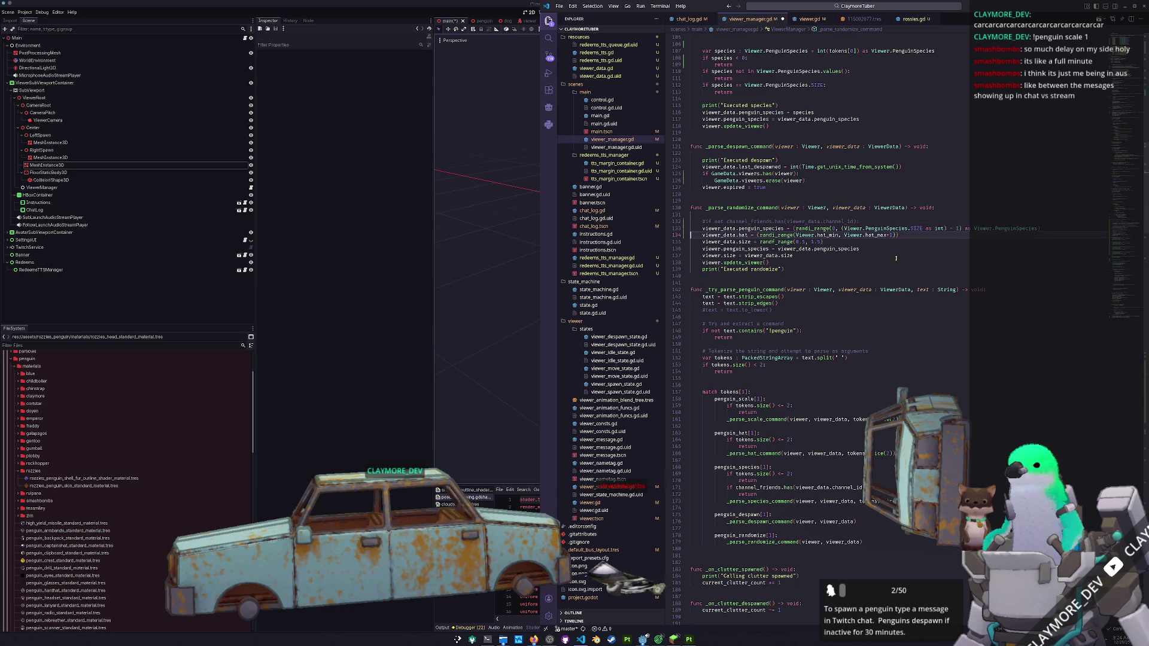
- Add a NOTE comment above the check: 'This line would prevent people with'
key(Up)
key(shift+Up)
key(Delete)
key(ctrl+z)
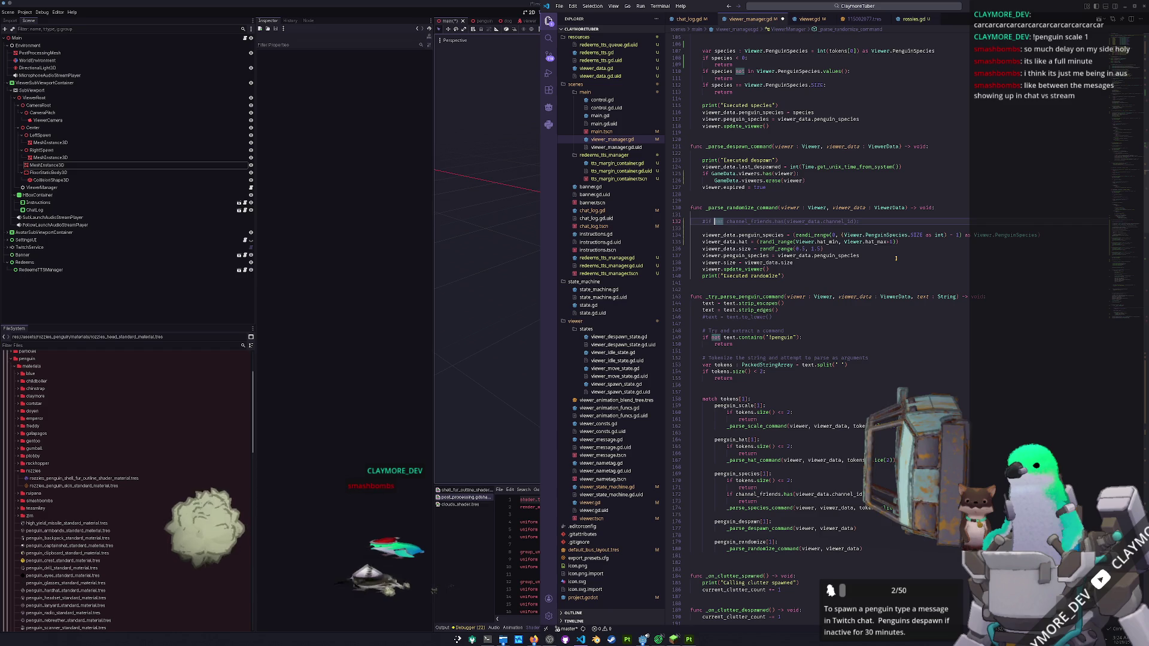
key(ctrl+shift+Return)
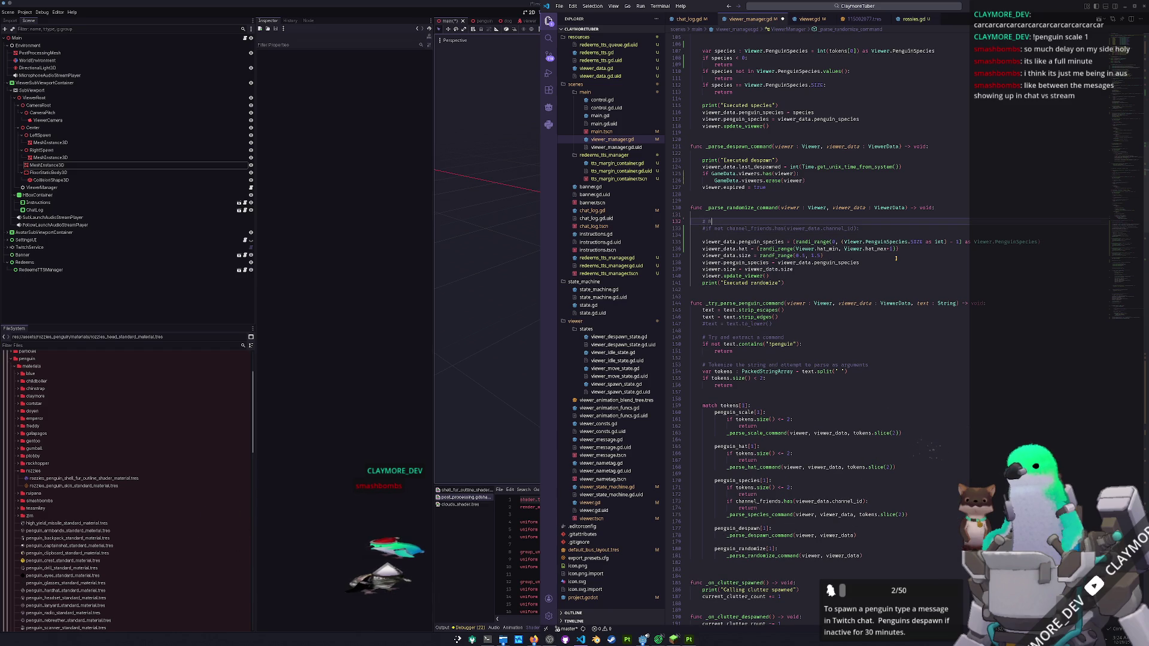
text(OTE : This line)
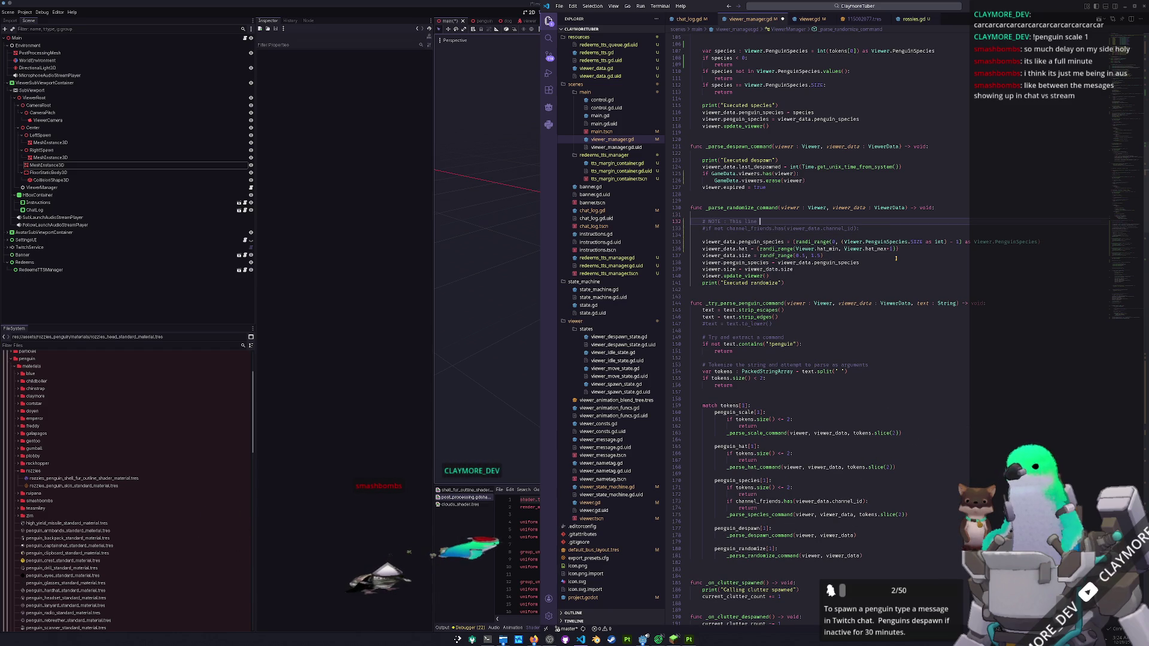
text( would prevent )
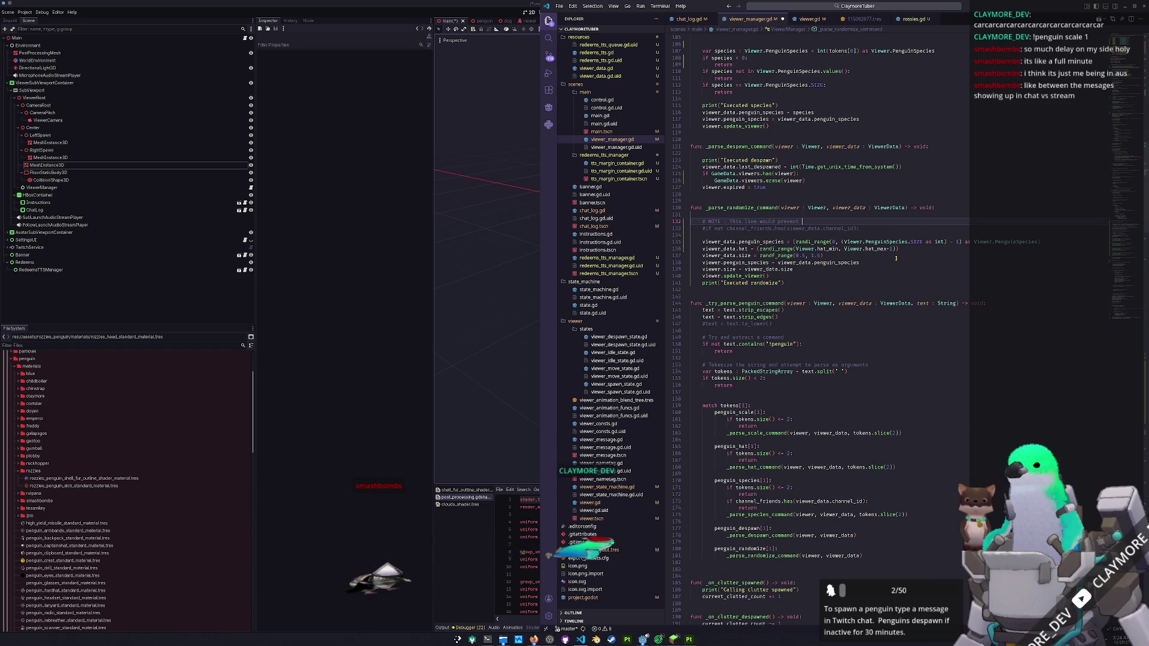
text(people with custom penguins from randomizing thier penguin)
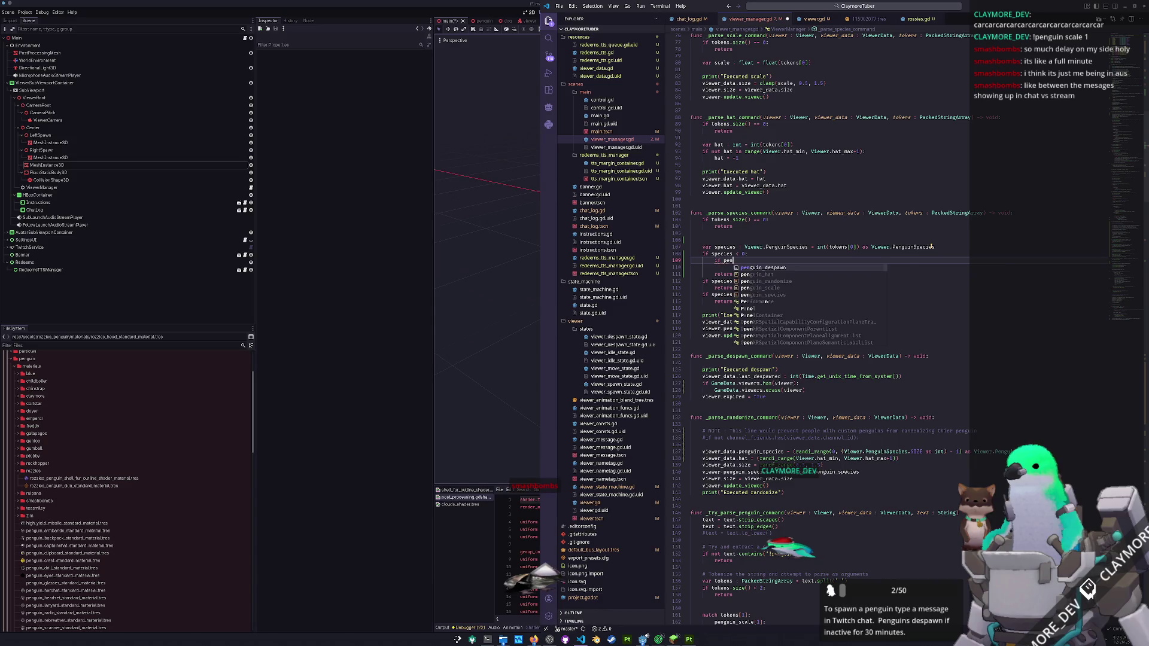
- Write the condition 'if viewer_data.id in channel_friends.keys():' in _parse_species_command
key(BackSpace)
key(BackSpace)
key(BackSpace)
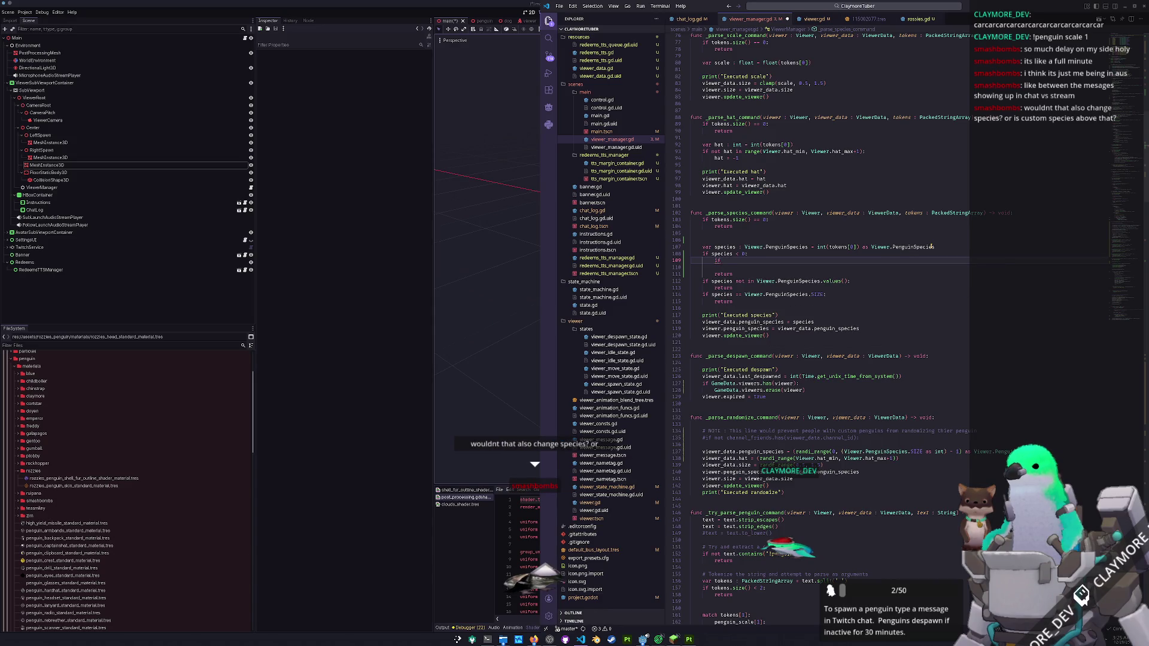
text( viewer.)
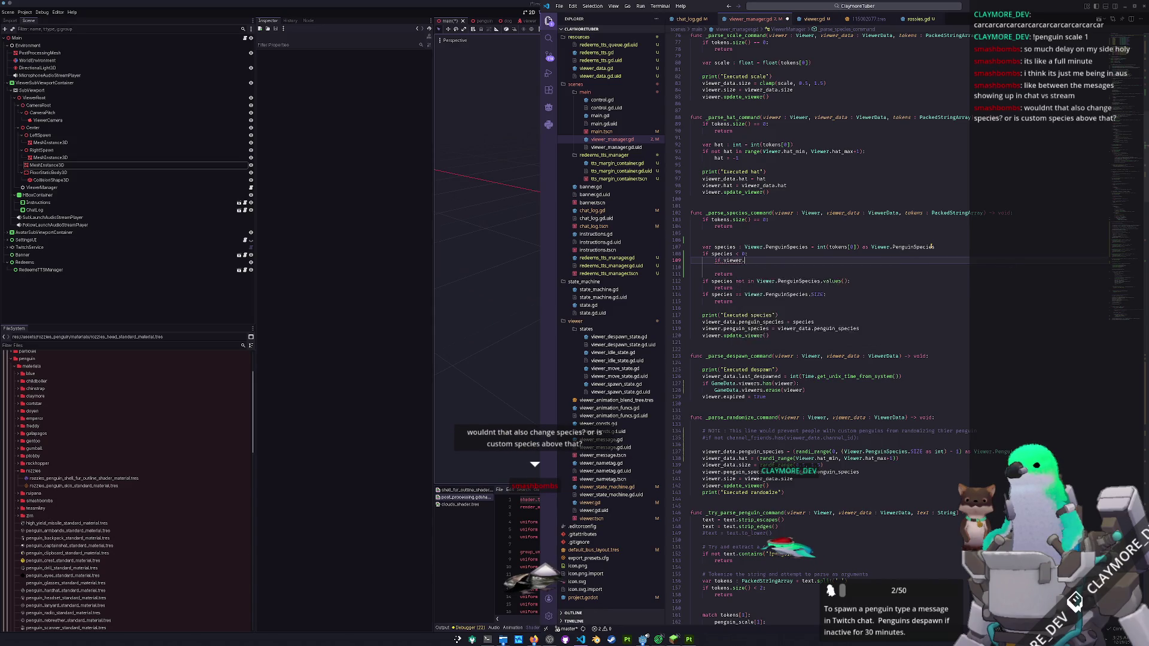
text(id)
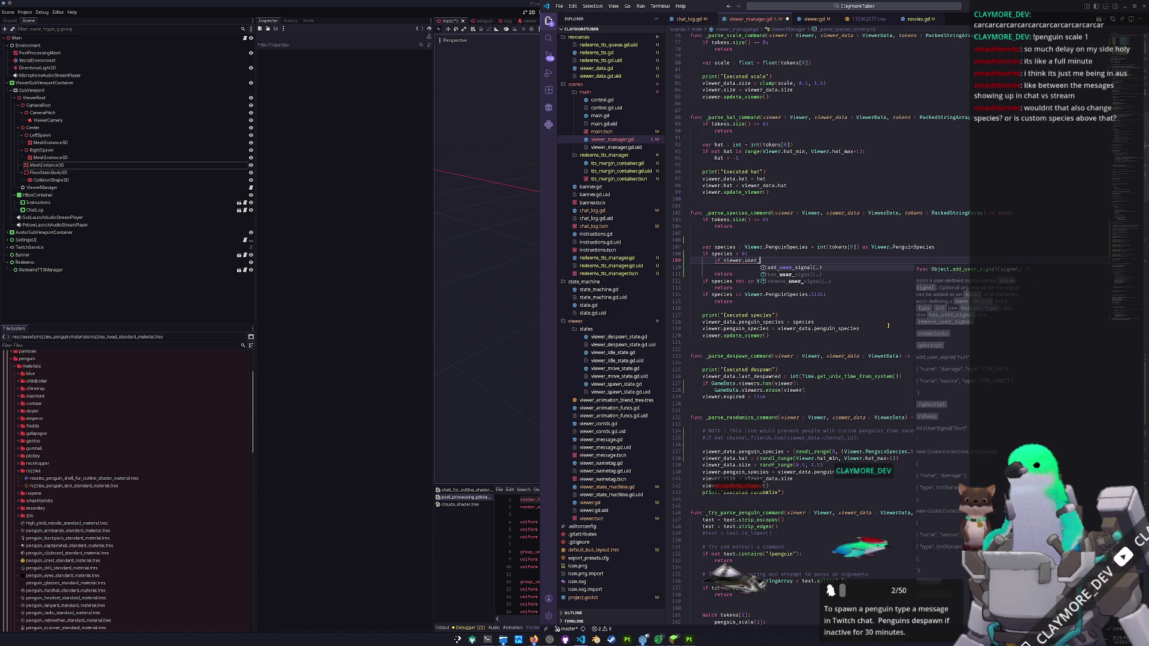
key(BackSpace)
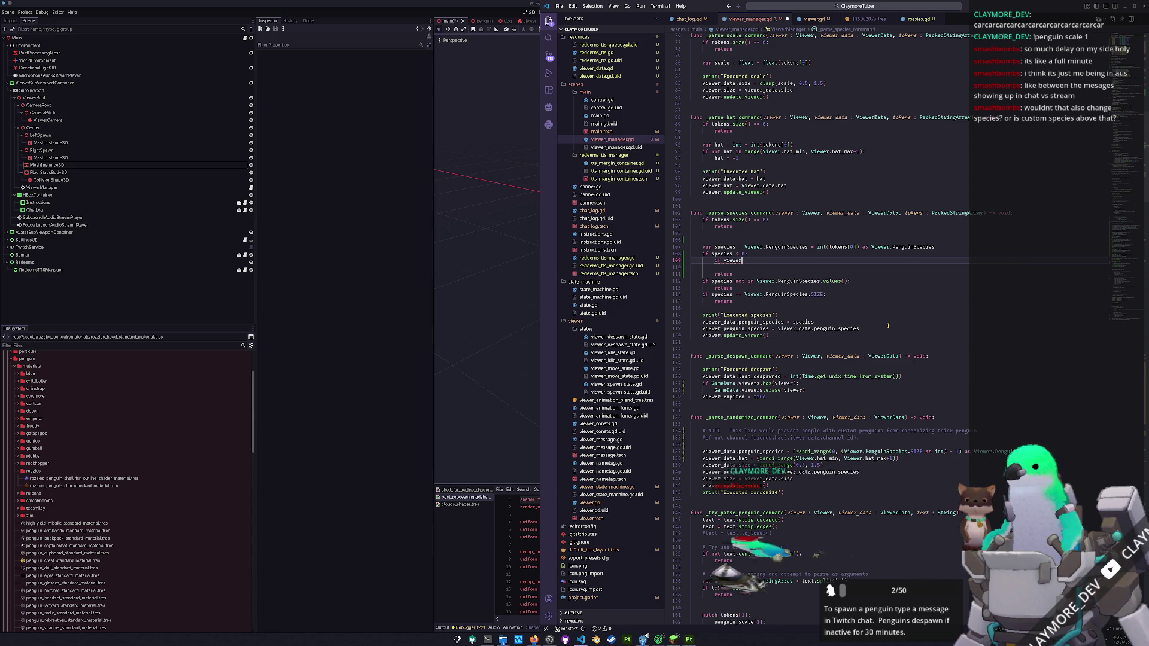
text(_Data)
key(Tab)
text(.id )
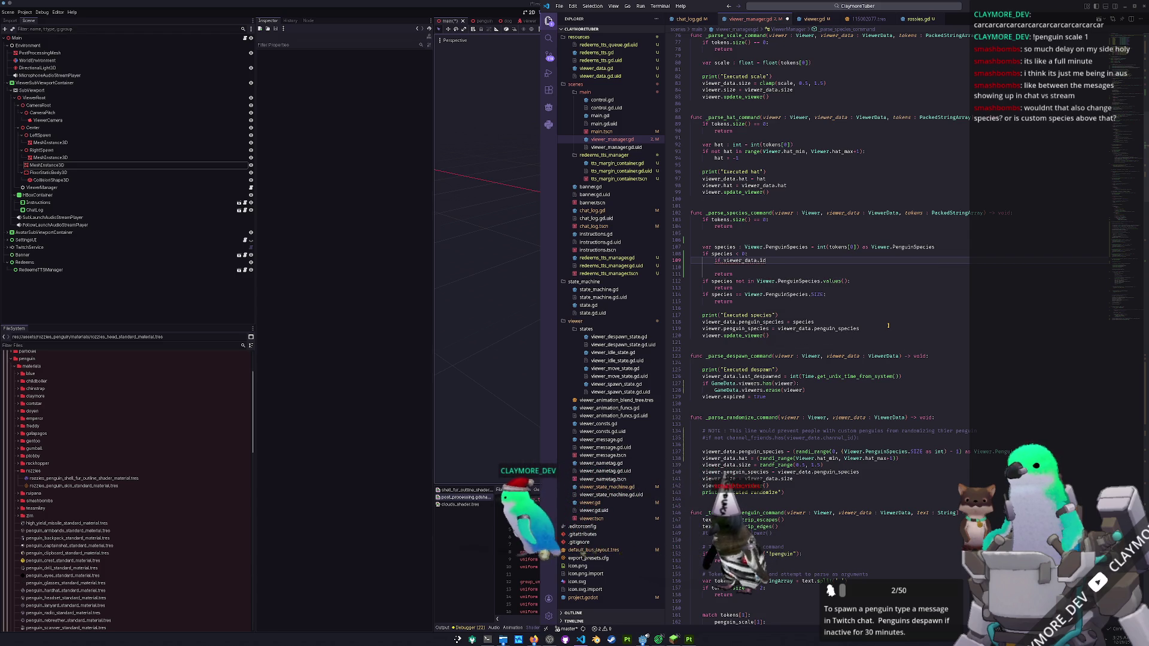
text(in channel_friends.keys():)
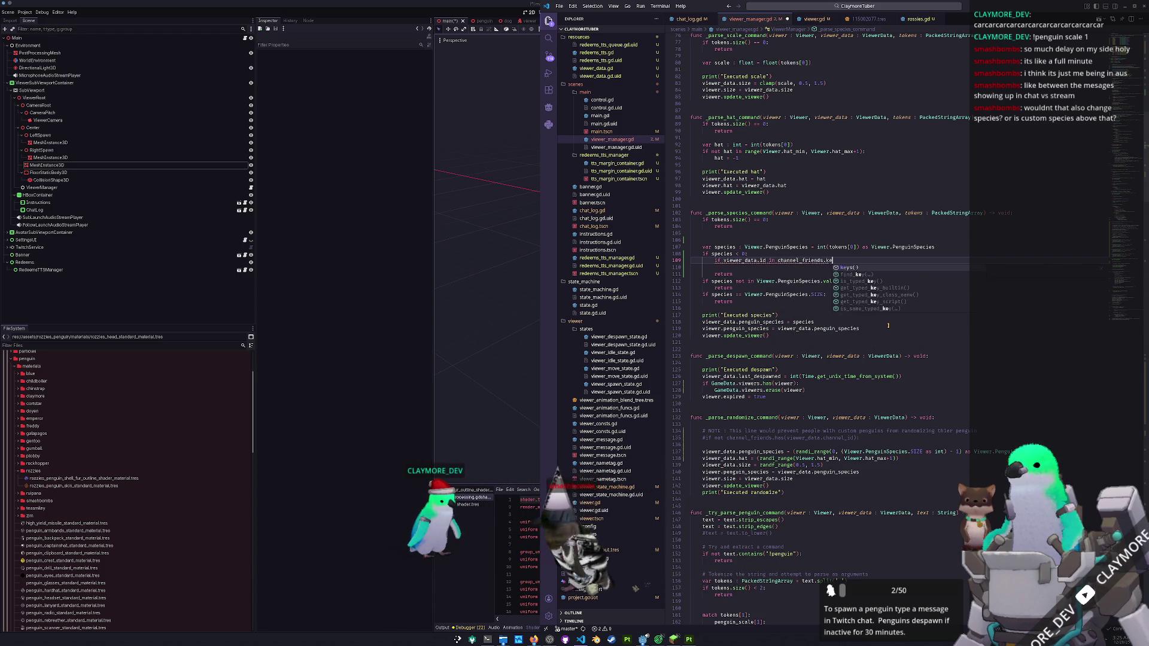
key(Return)
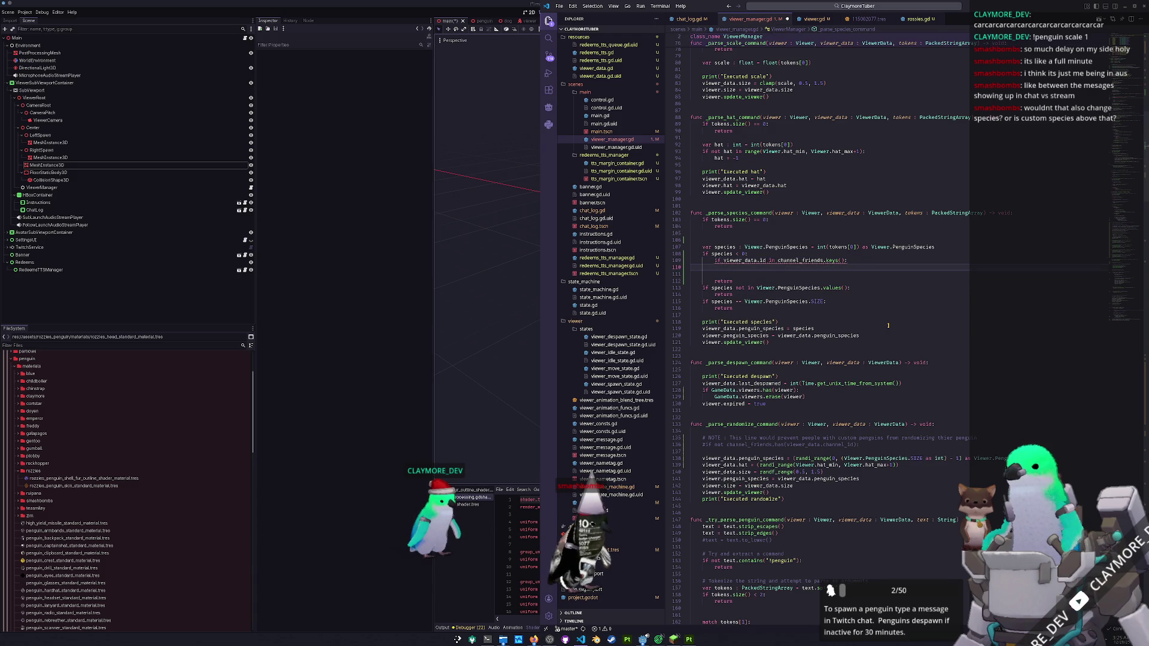
- Assign species = channel_friends[viewer_data.channel_id] and make the condition check channel_id
text(species = )
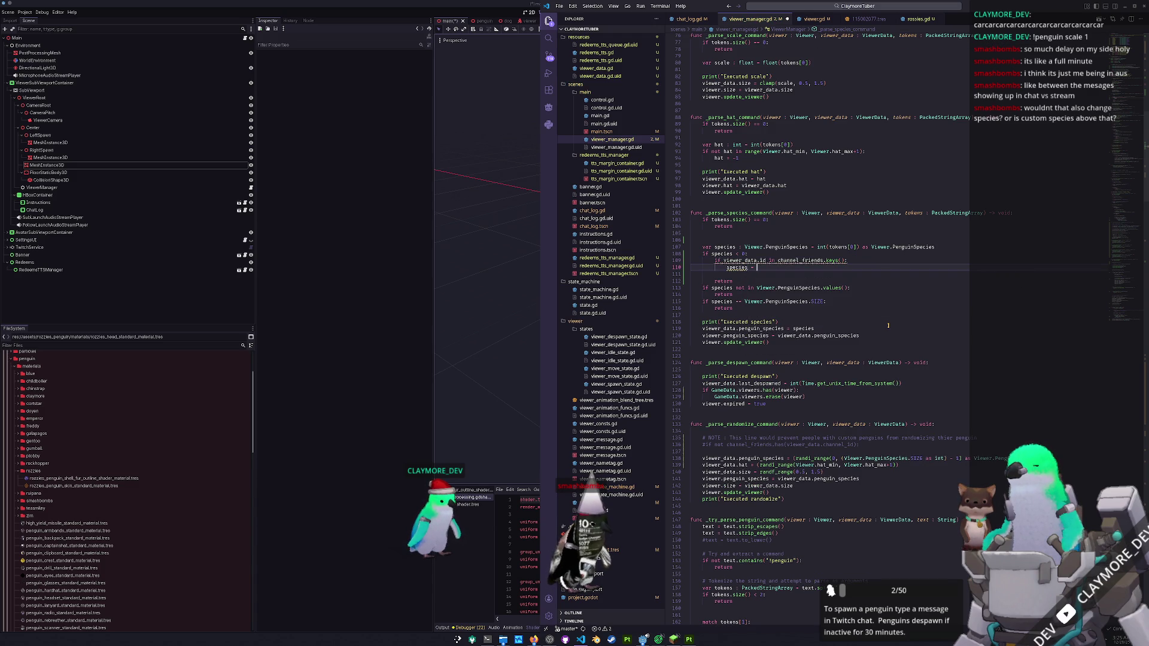
text(channel_friends[)
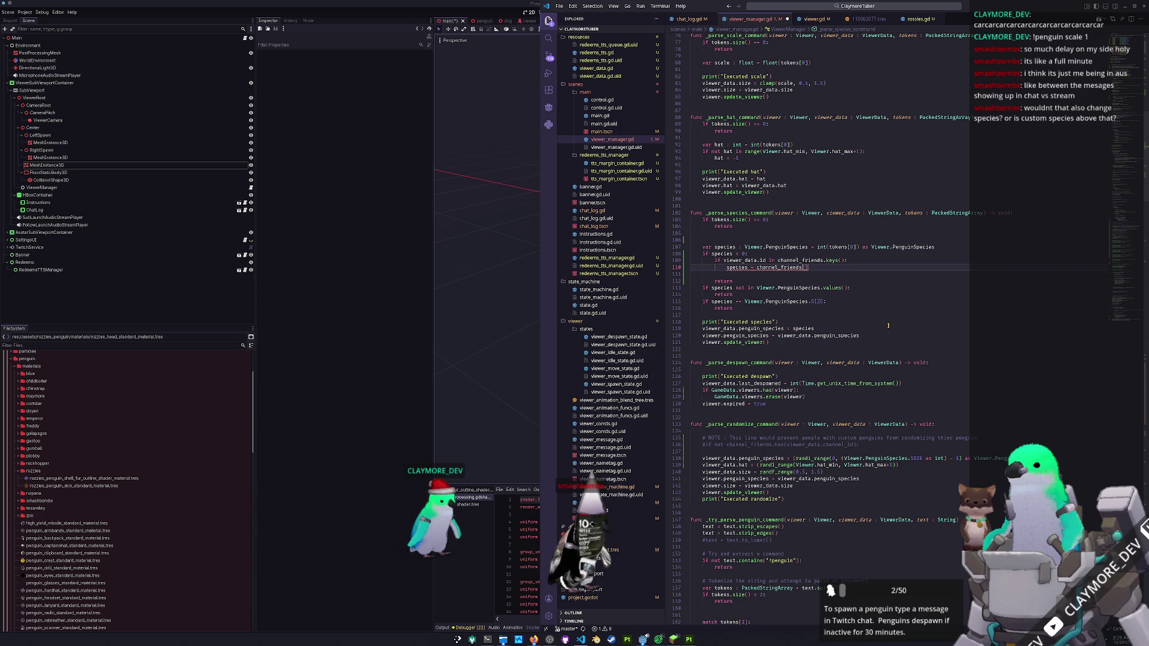
text(viewer_data.)
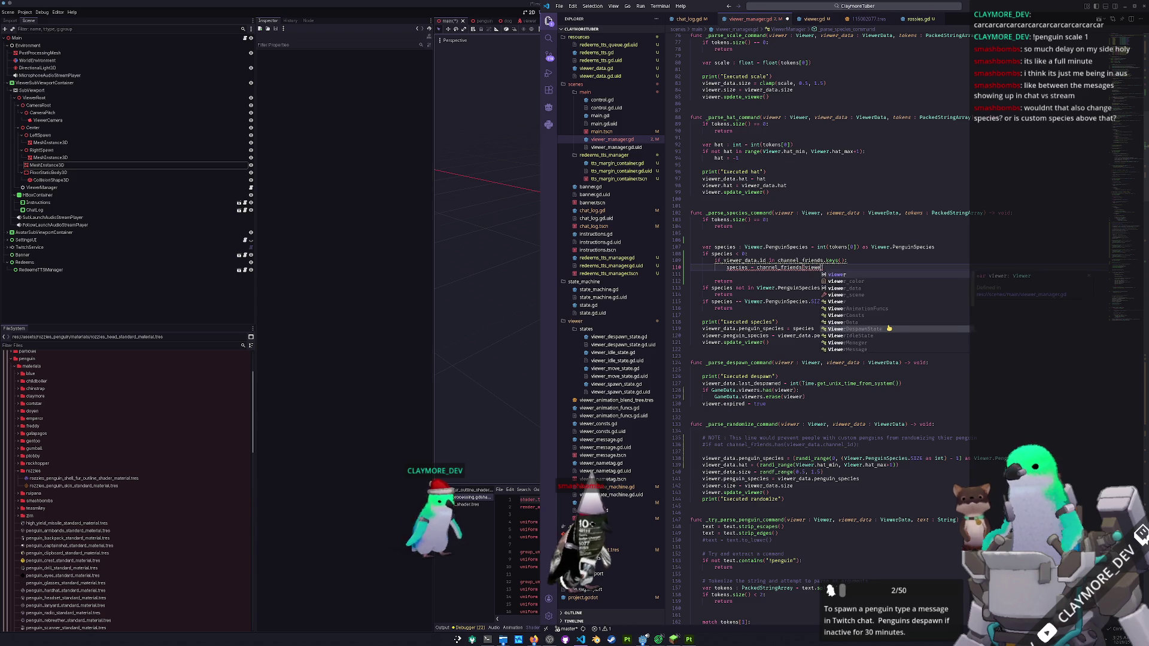
text(id)
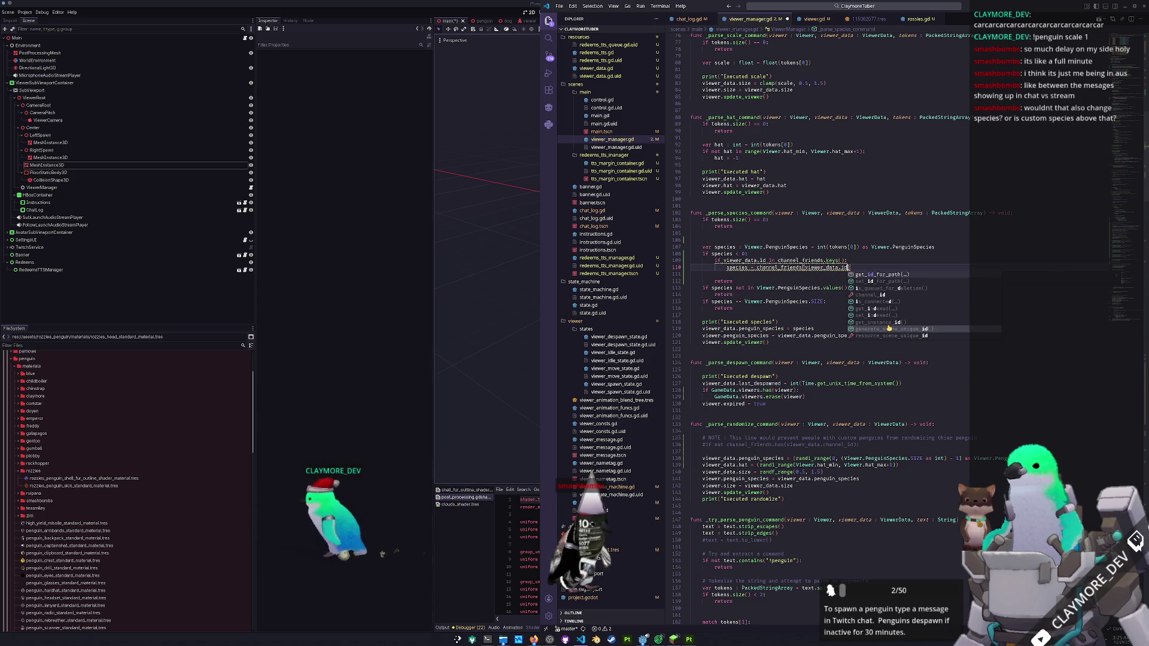
key(Left)
key(Left)
text(channel_)
key(Up)
text(channel_)
key(Down)
key(Down)
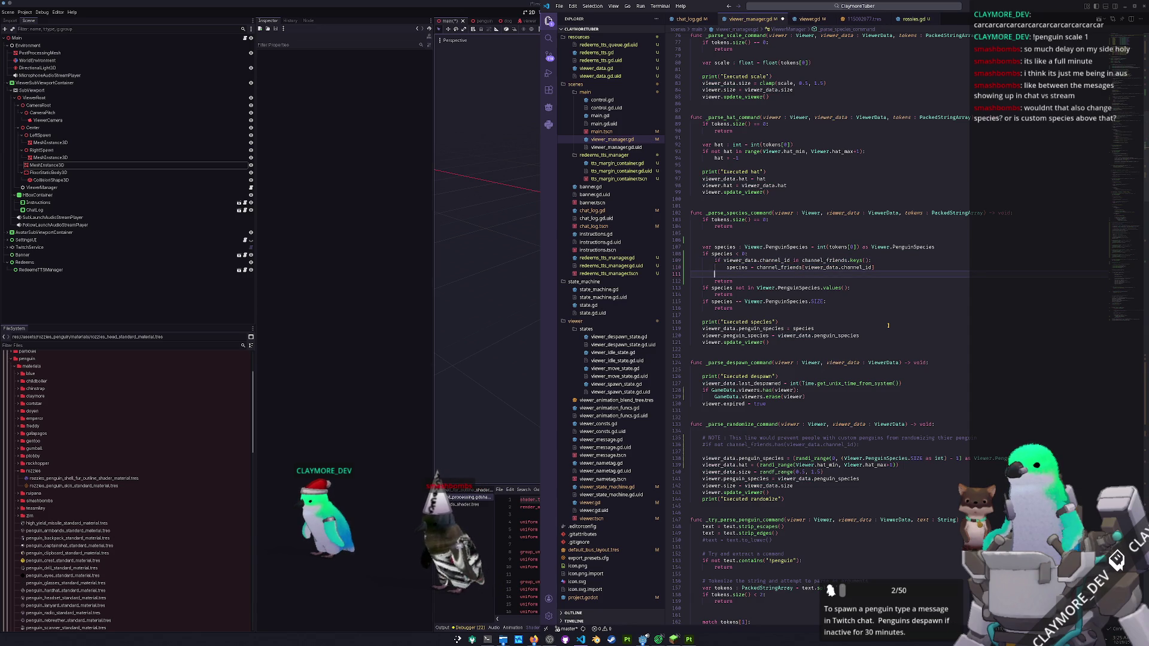
- Add a break after the assignment, then delete it again
key(Return)
key(Up)
text(break)
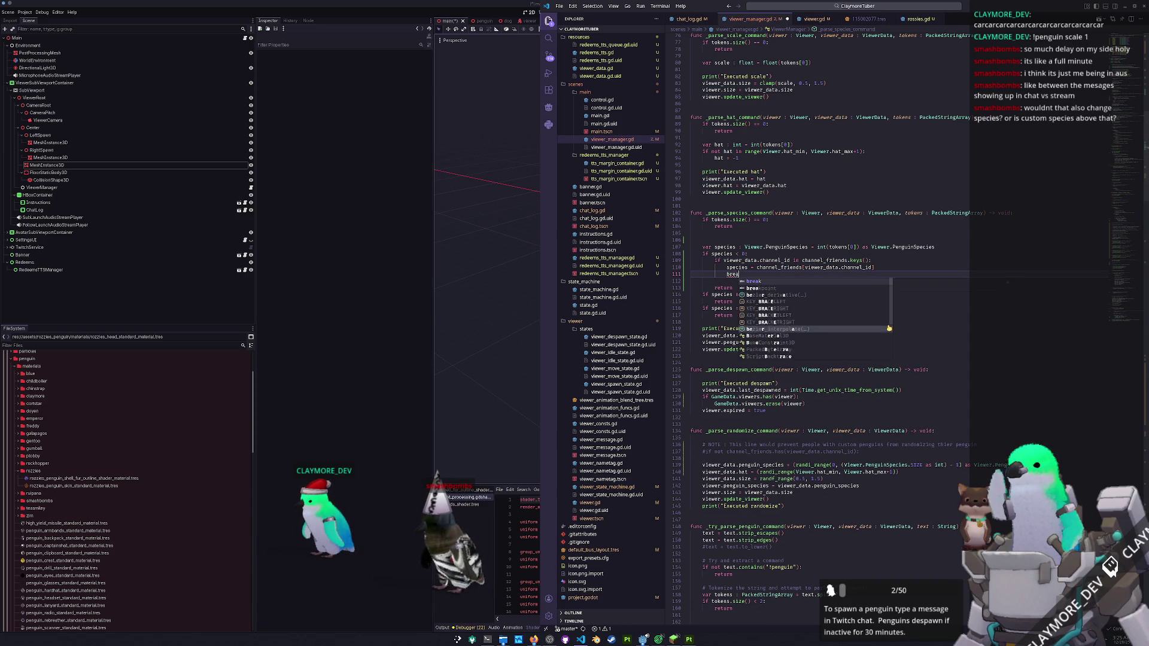
key(Return)
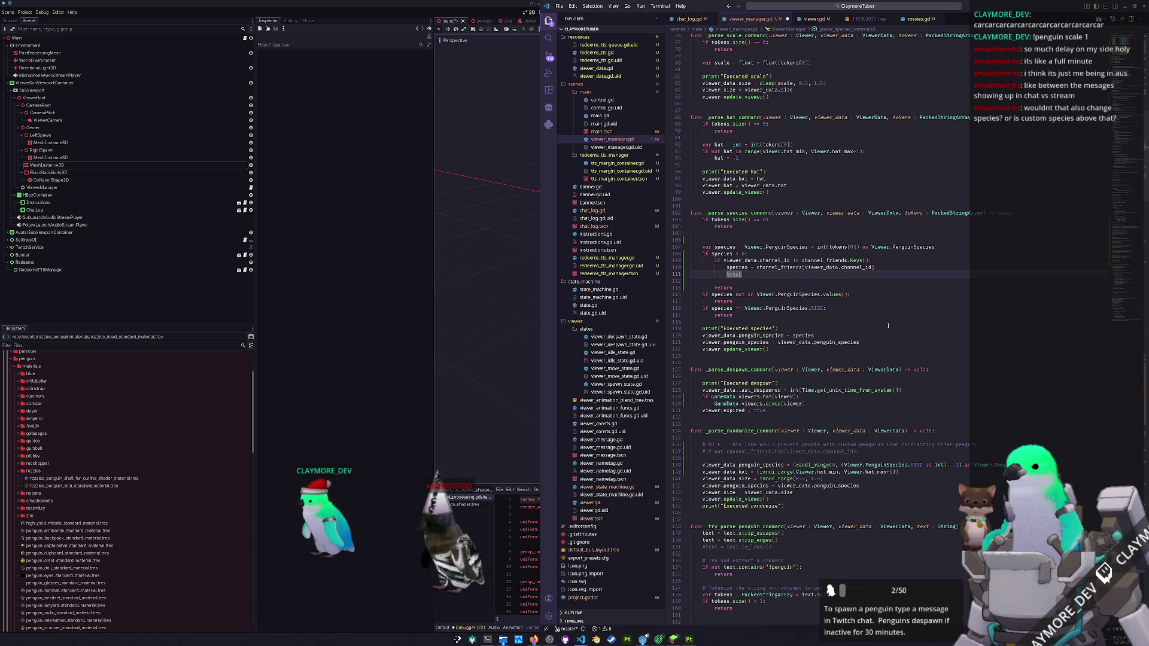
key(BackSpace)
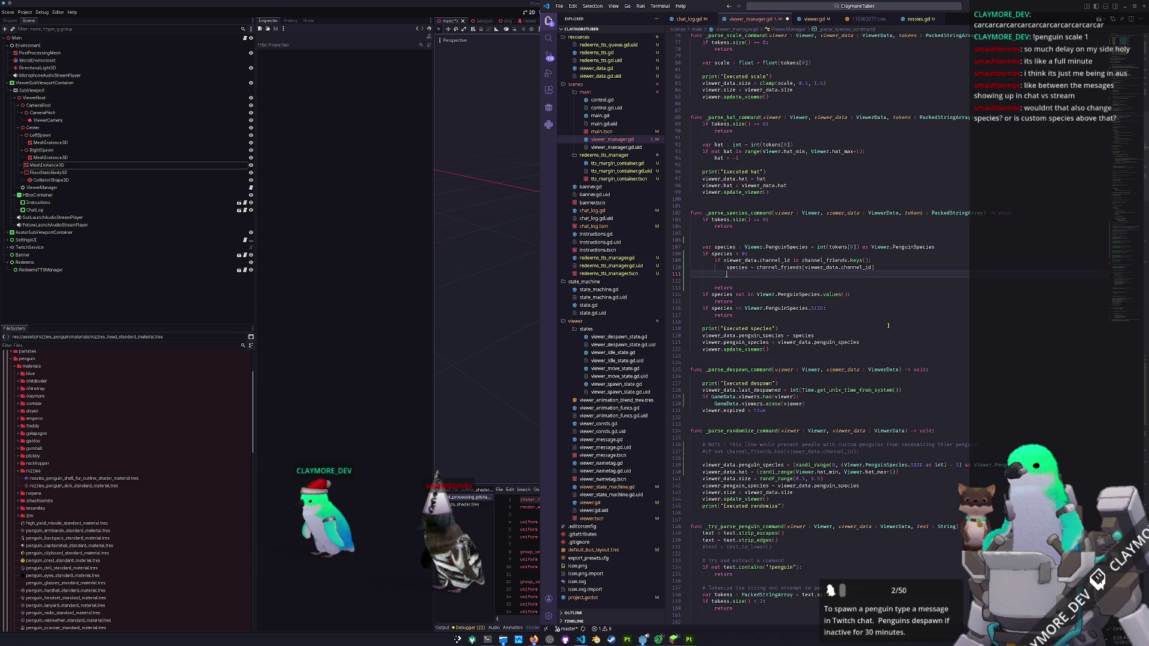
key(Down)
key(Down)
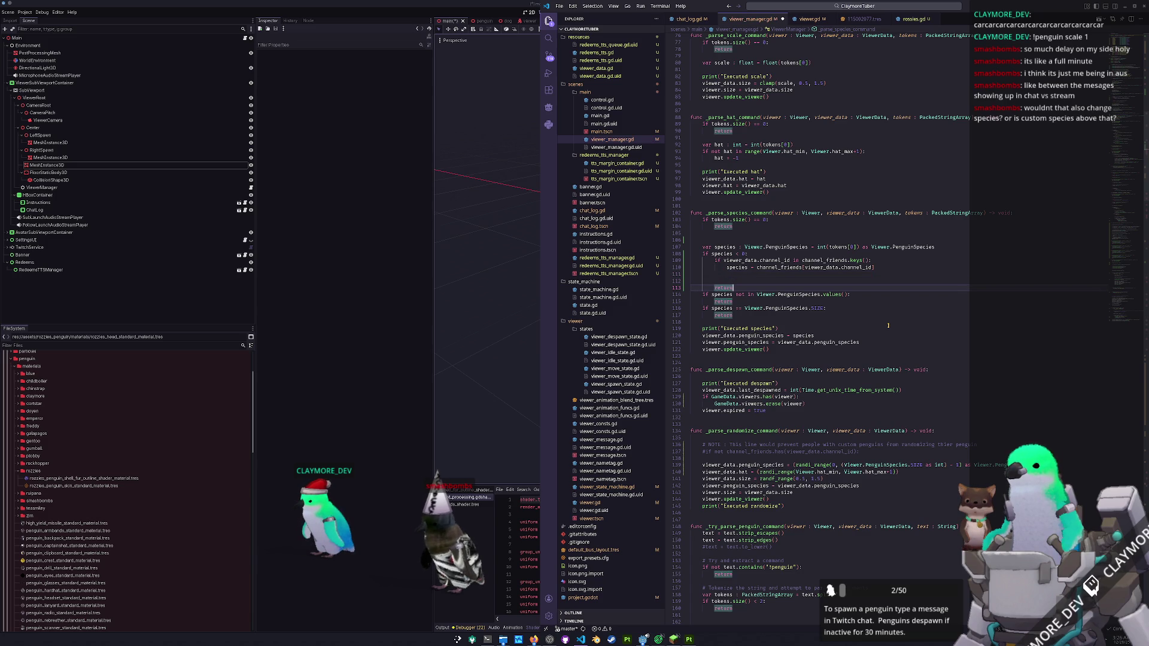
- Add an else branch that returns under the channel_friends check
key(shift+Up)
text(e)
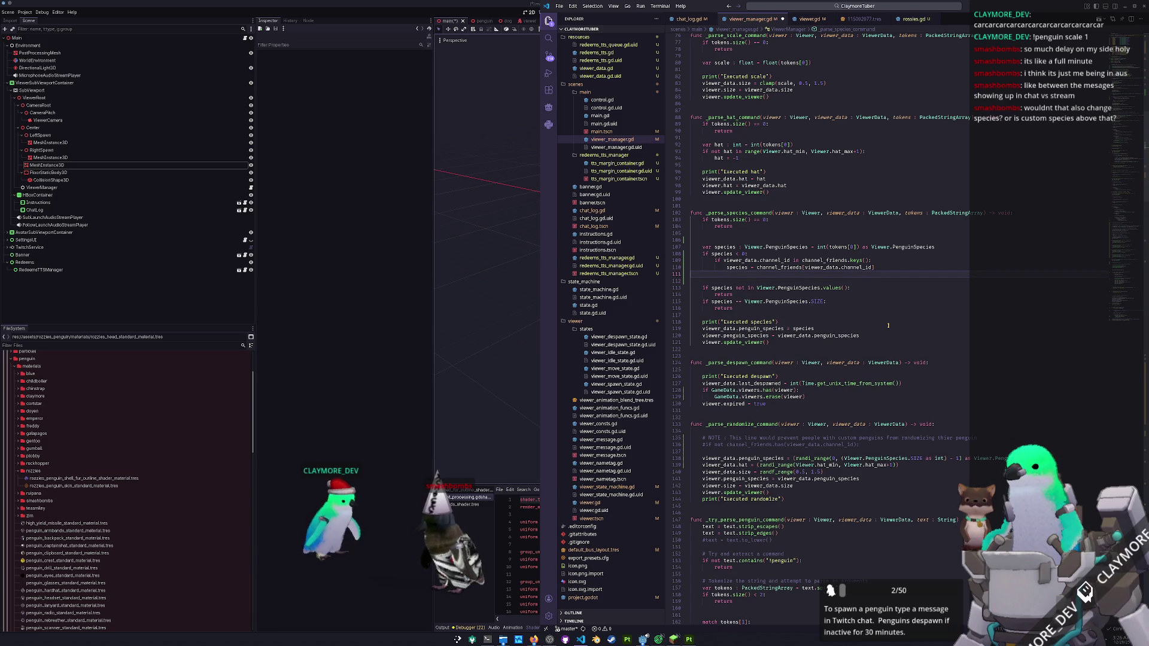
text(lse:)
key(Return)
text(channel_id)
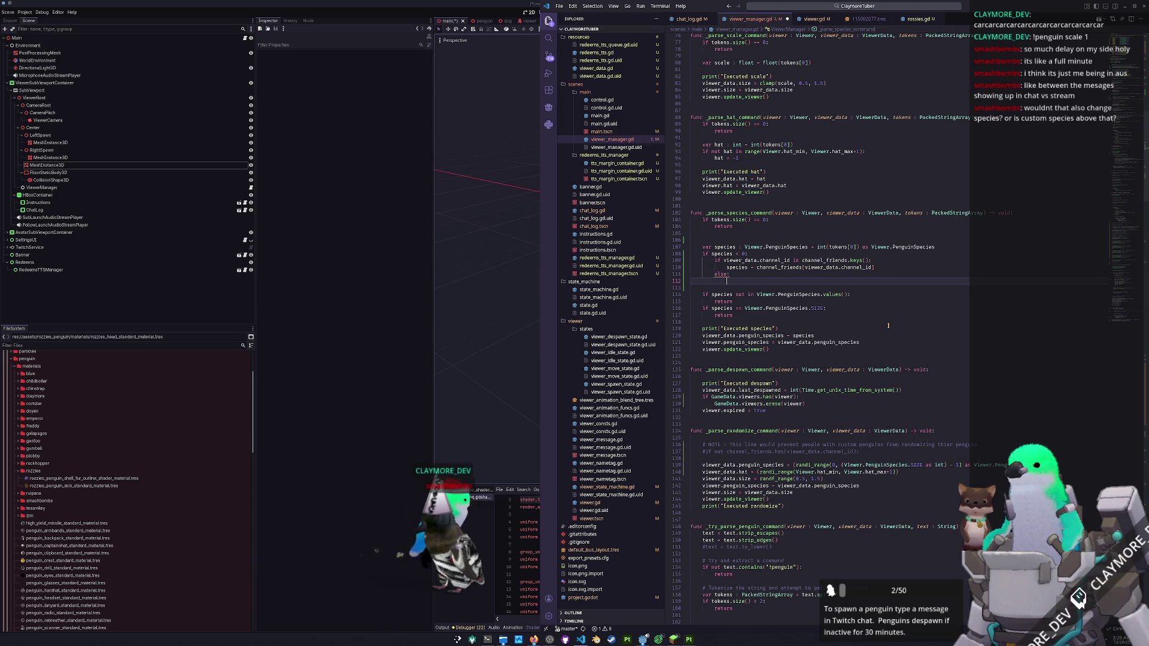
key(ctrl+BackSpace)
text(return)
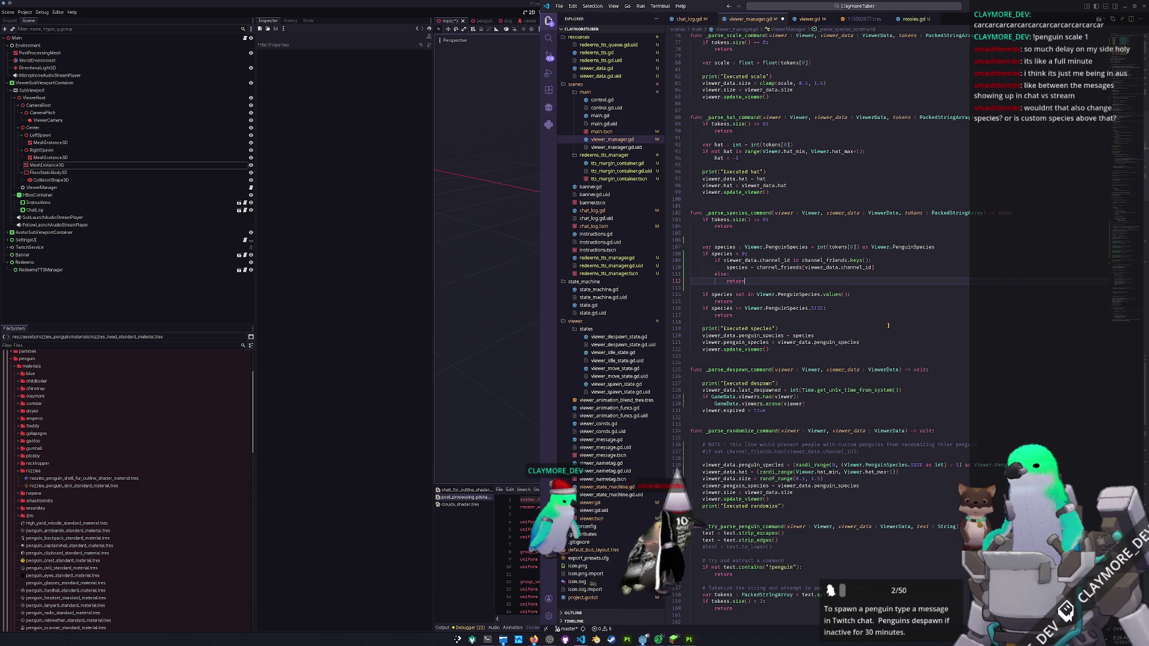
- Negate the check to 'if not viewer_data.channel_id in channel_friends.keys():' with an early return
key(Up)
key(Up)
key(Up)
key(Down)
key(Home)
key(Home)
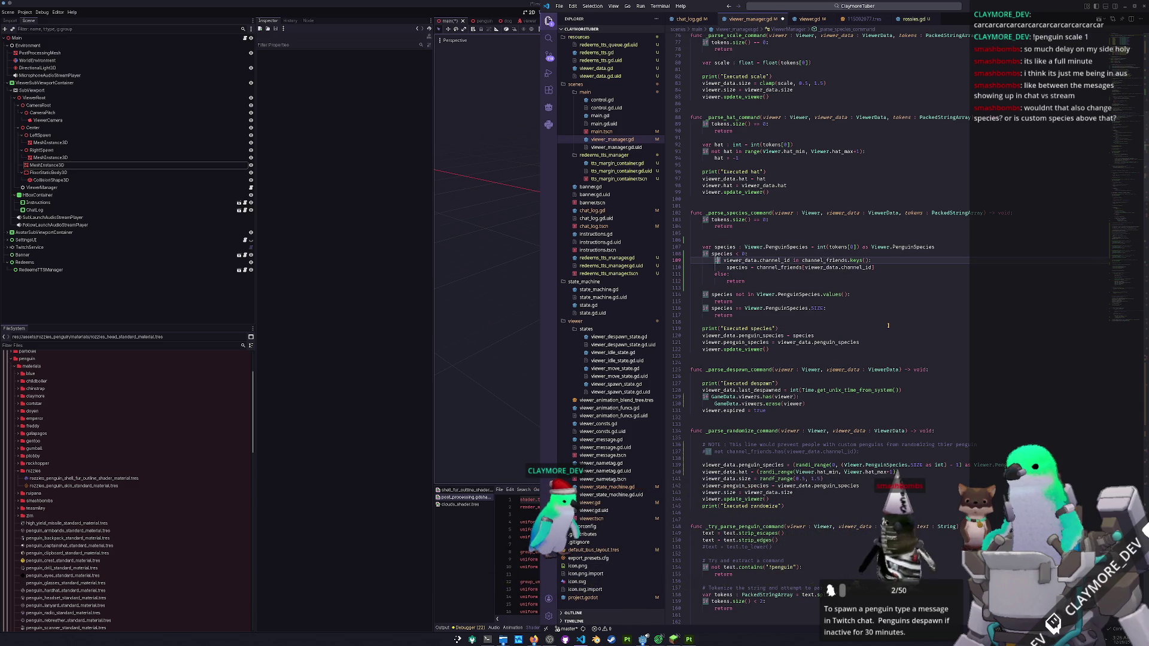
key(ctrl+Right)
text(not)
key(Down)
key(Home)
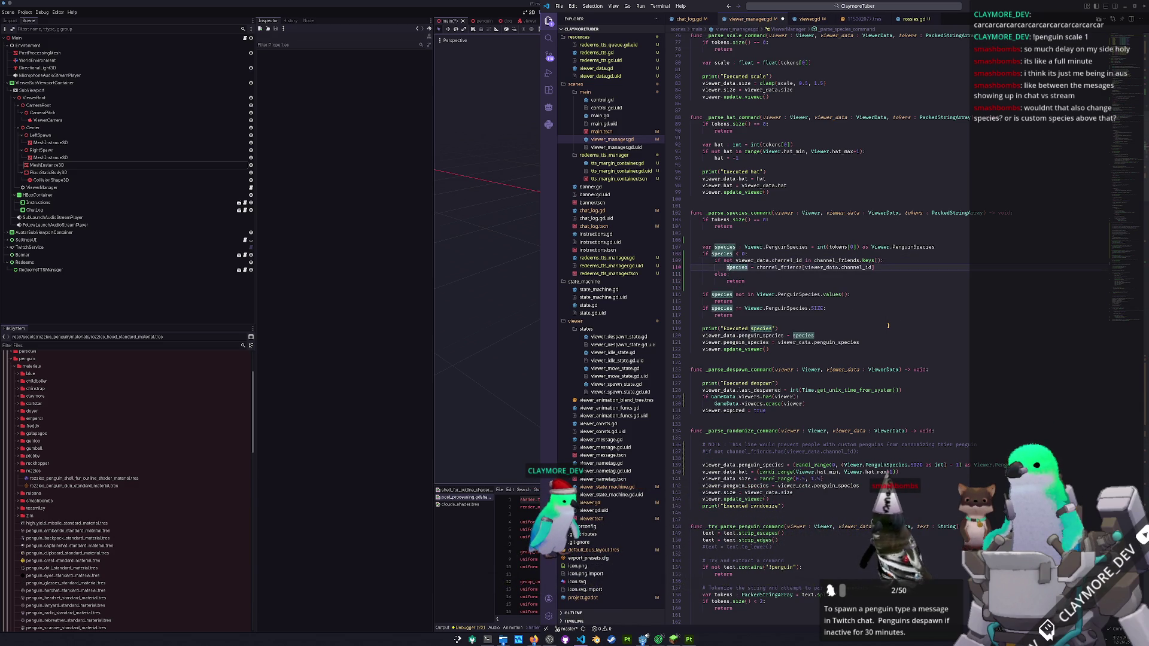
key(Return)
key(Up)
text(return)
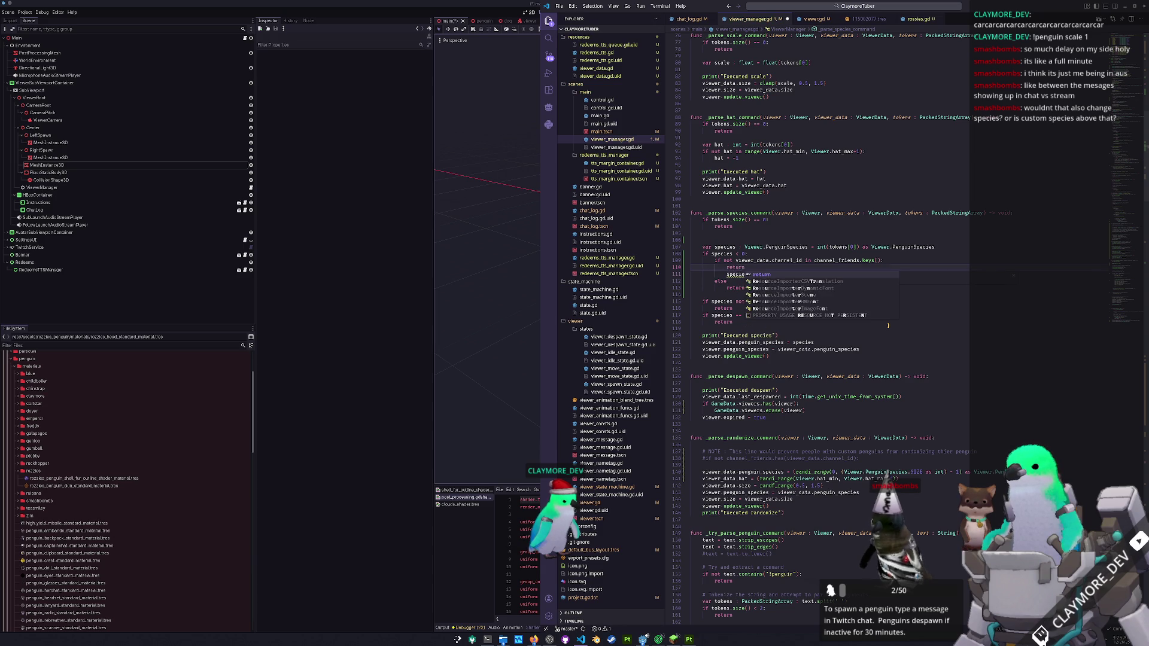
- Dedent the species assignment and delete the old else branch
key(shift+Tab)
key(Down)
key(shift+Down)
key(shift+Down)
key(Delete)
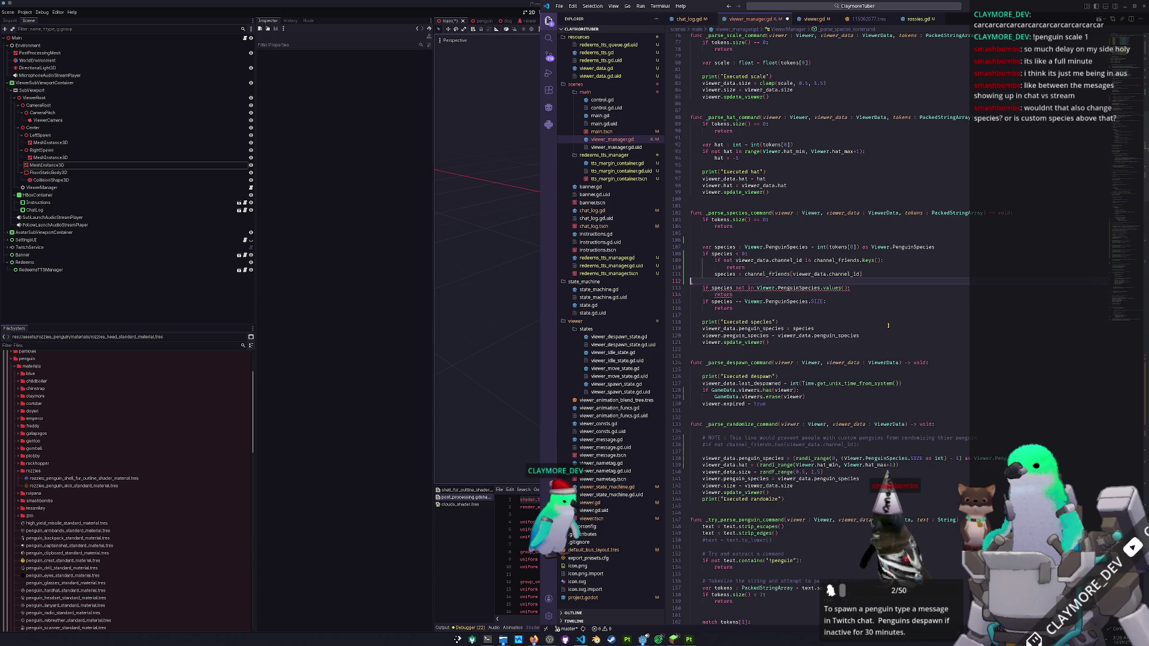
key(Up)
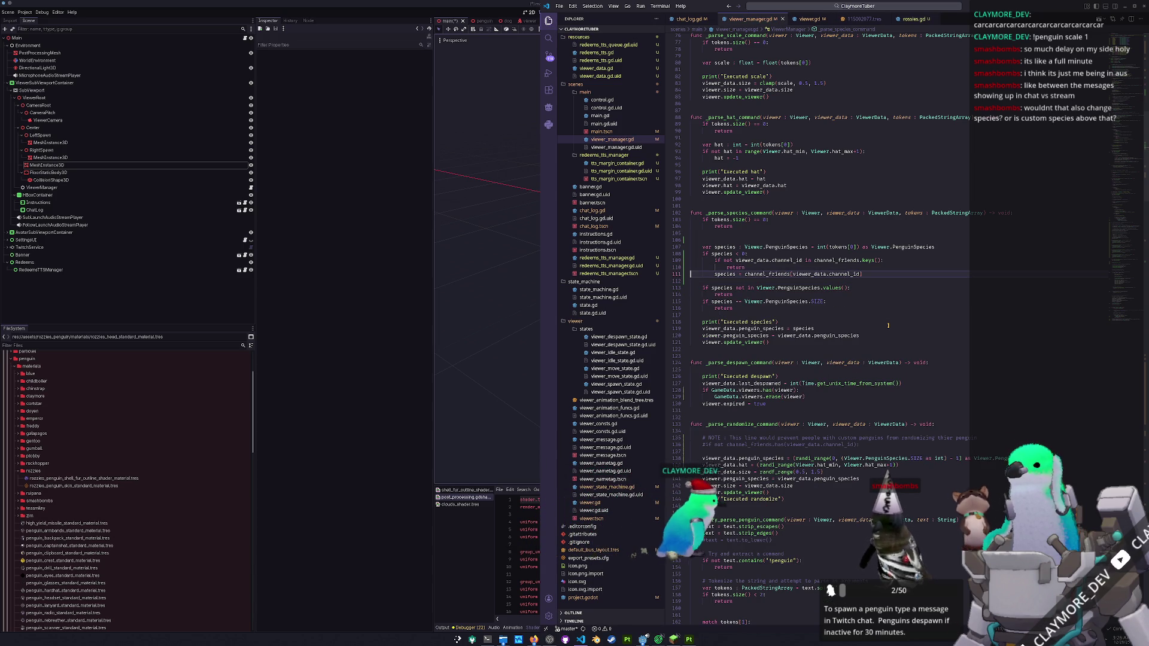
- Insert a blank line before the SIZE check and look over its lines
key(Down)
key(Down)
key(Down)
key(Return)
key(Up)
key(Up)
key(Up)
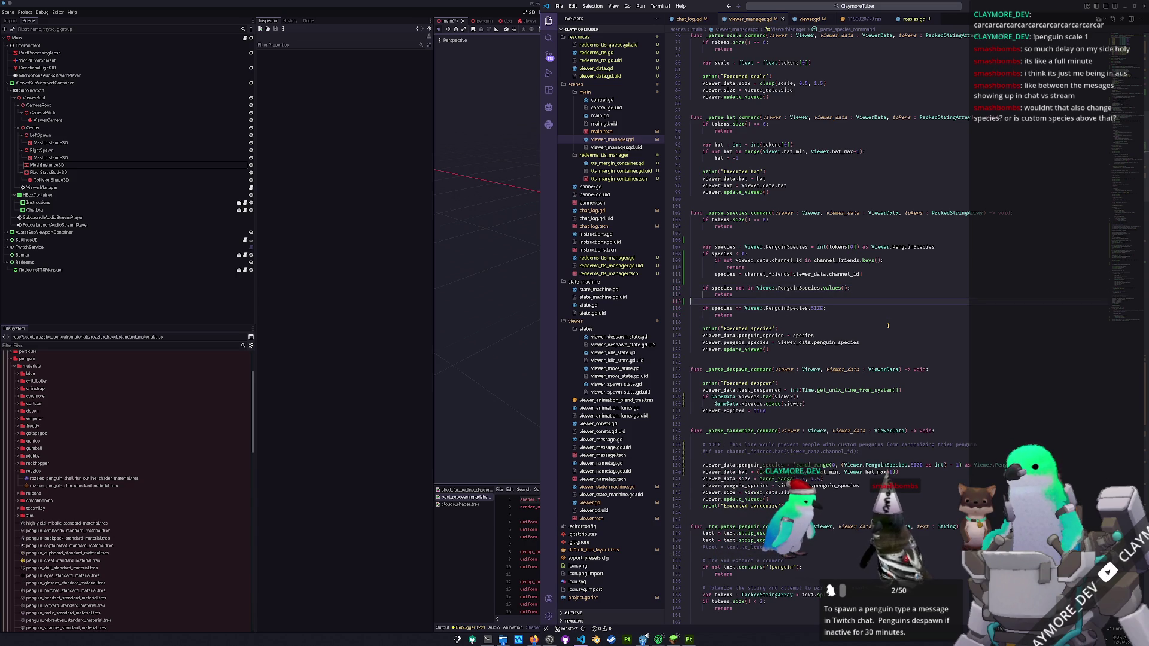
key(shift+Down)
key(shift+Down)
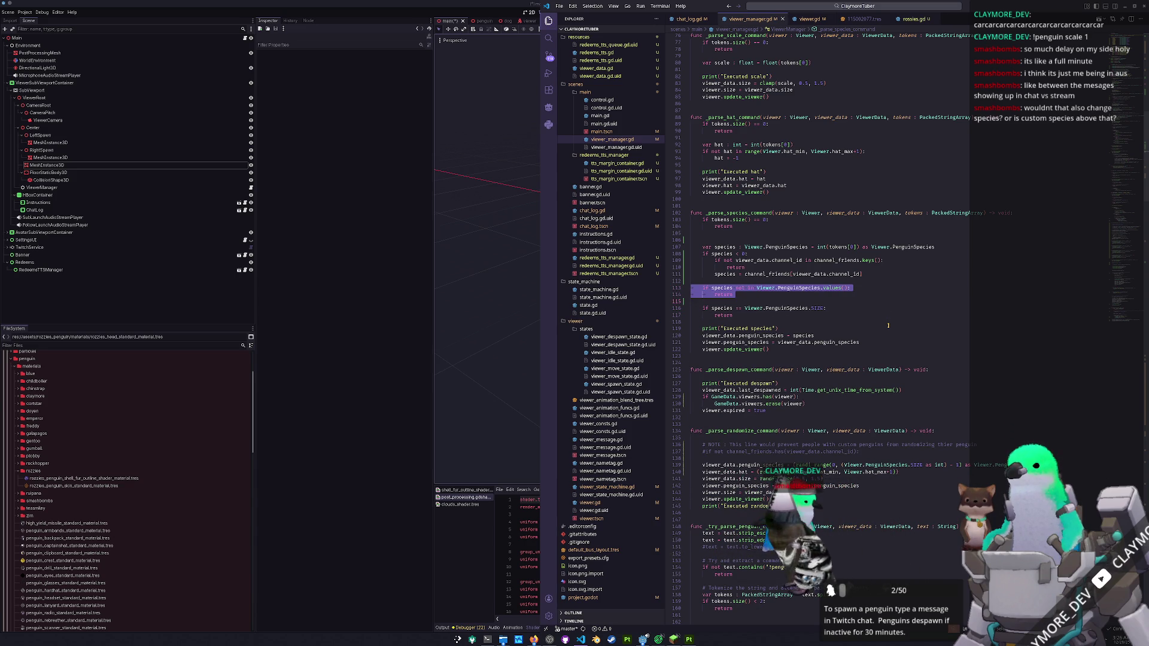
key(Down)
key(shift+Down)
key(shift+Down)
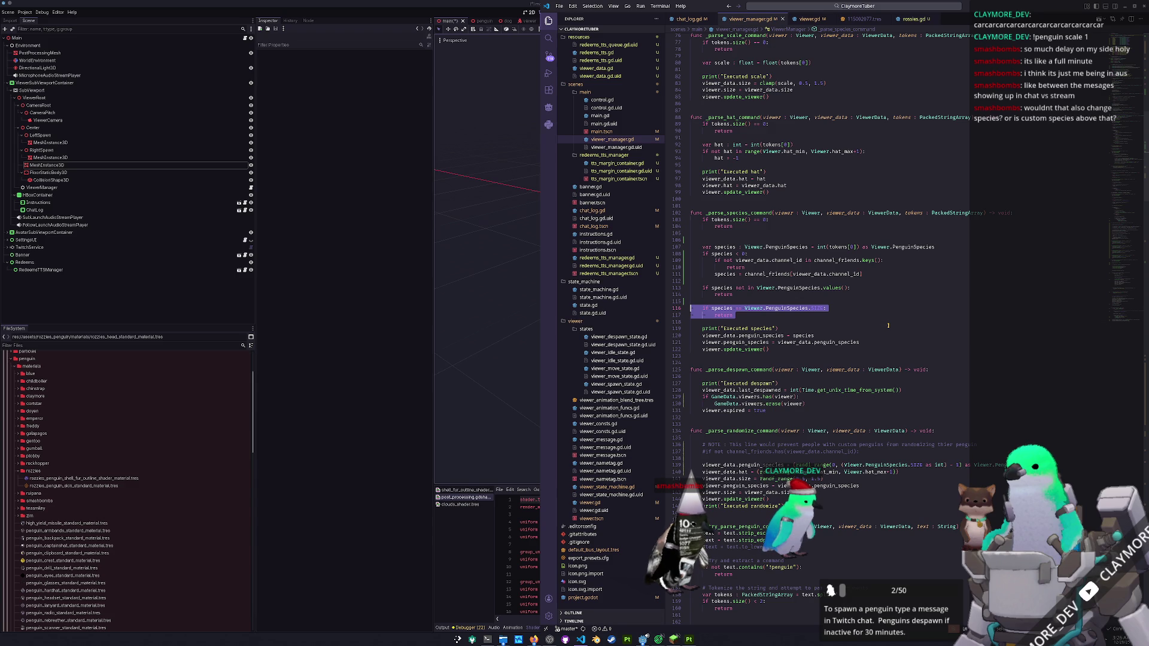
key(Escape)
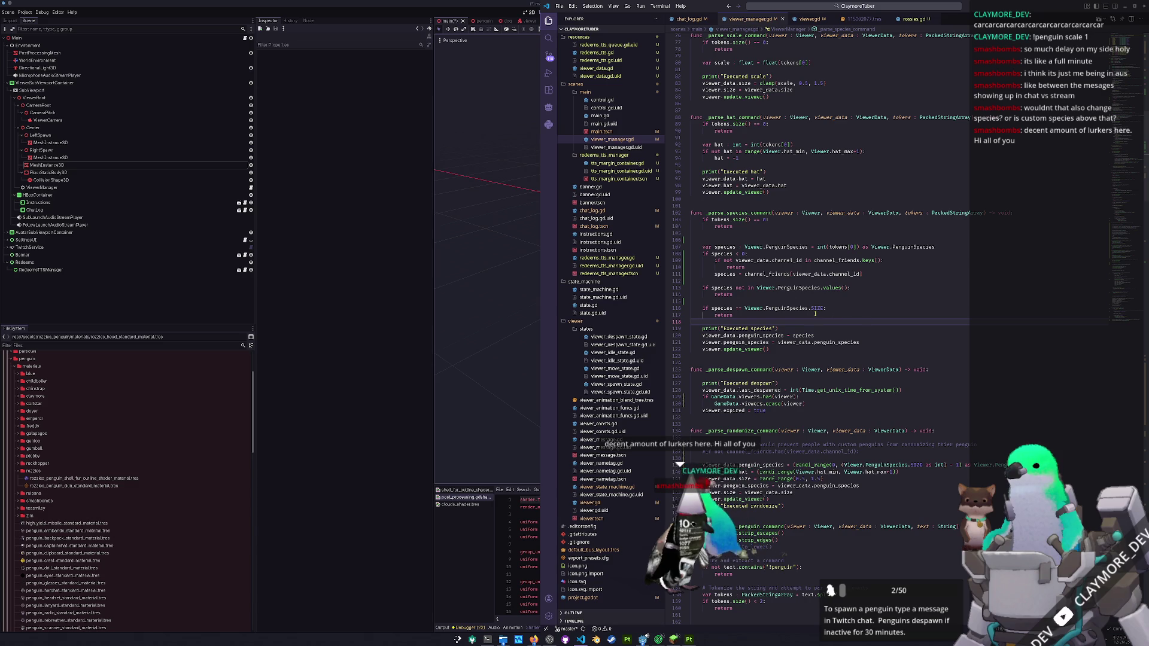
- Remove the empty line above the species check, save viewer_manager.gd, and run the project
key(Up)
key(Up)
key(Up)
key(Up)
key(Up)
key(Up)
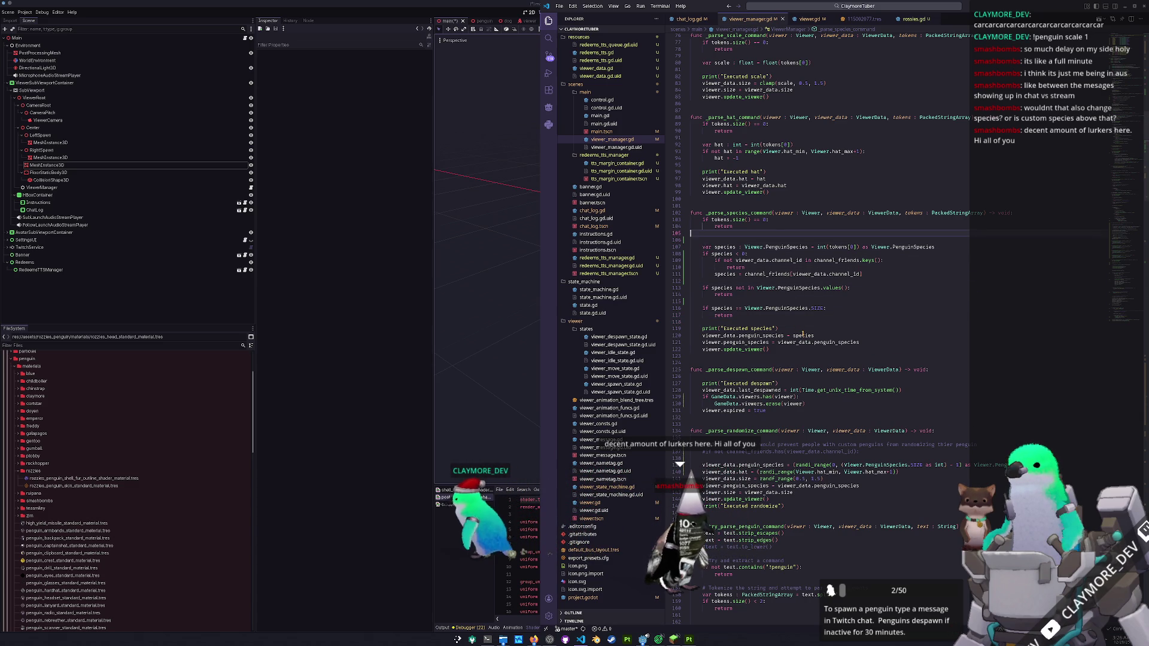
key(BackSpace)
key(ctrl+s)
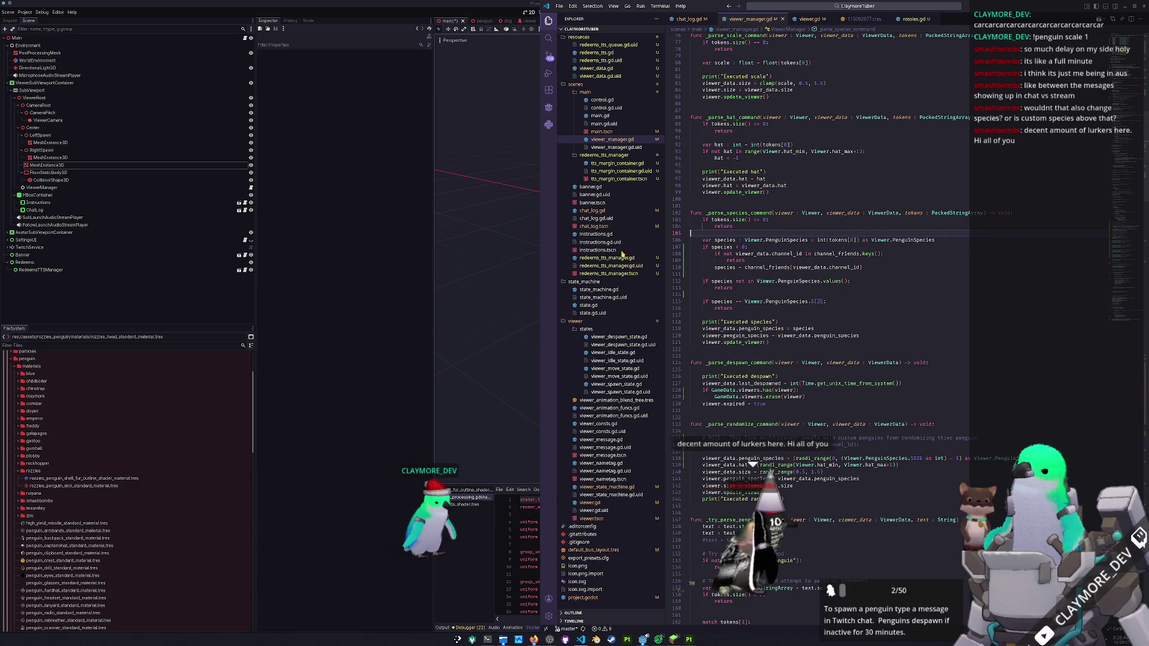
click(477, 412)
key(F5)
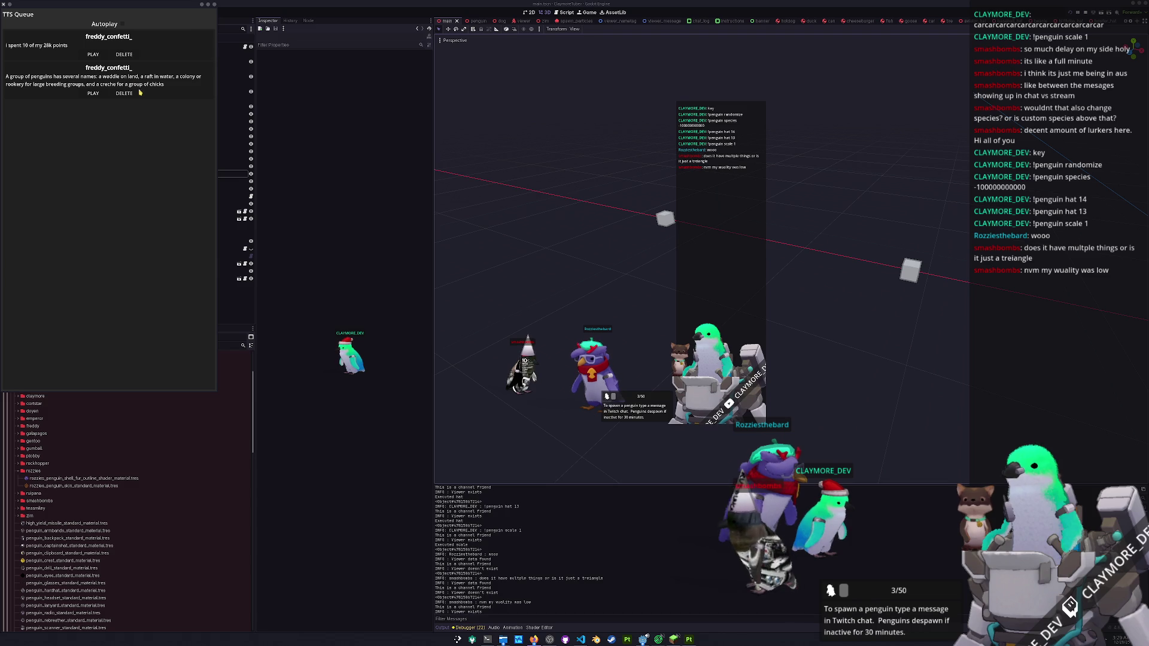
- Play the penguin group-names message from the TTS Queue, then stop the running game with F8
click(89, 94)
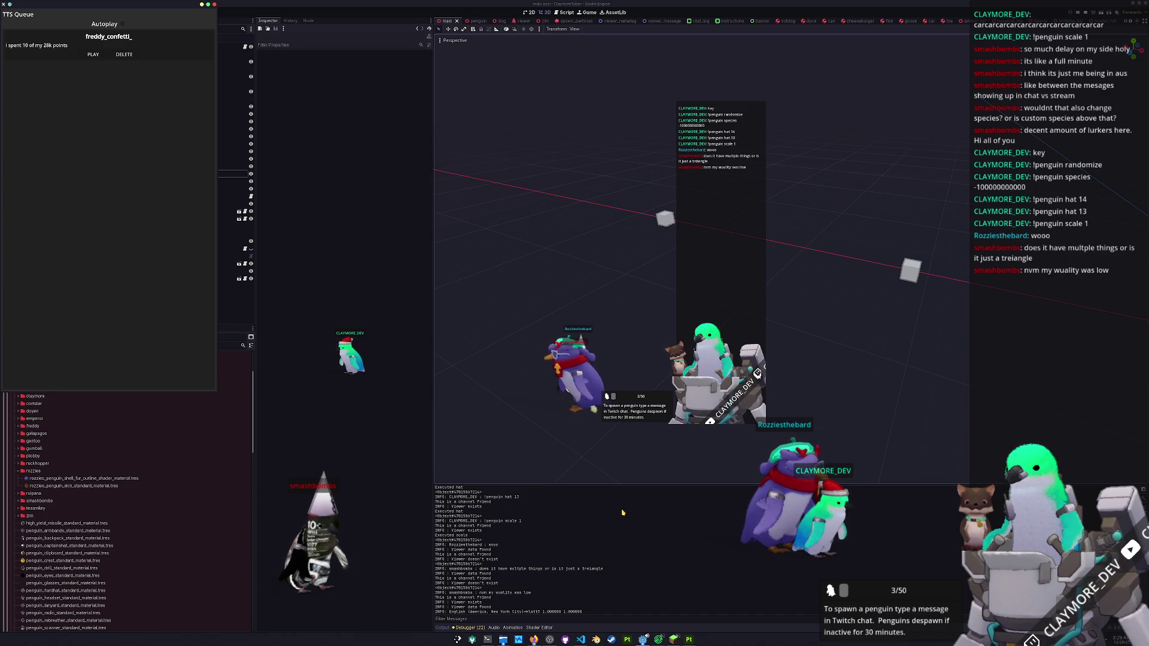
key(F8)
- Collapse the rozzies_penguin and penguin_viewer folders in the FileSystem dock
scroll(673, 464, down, 2)
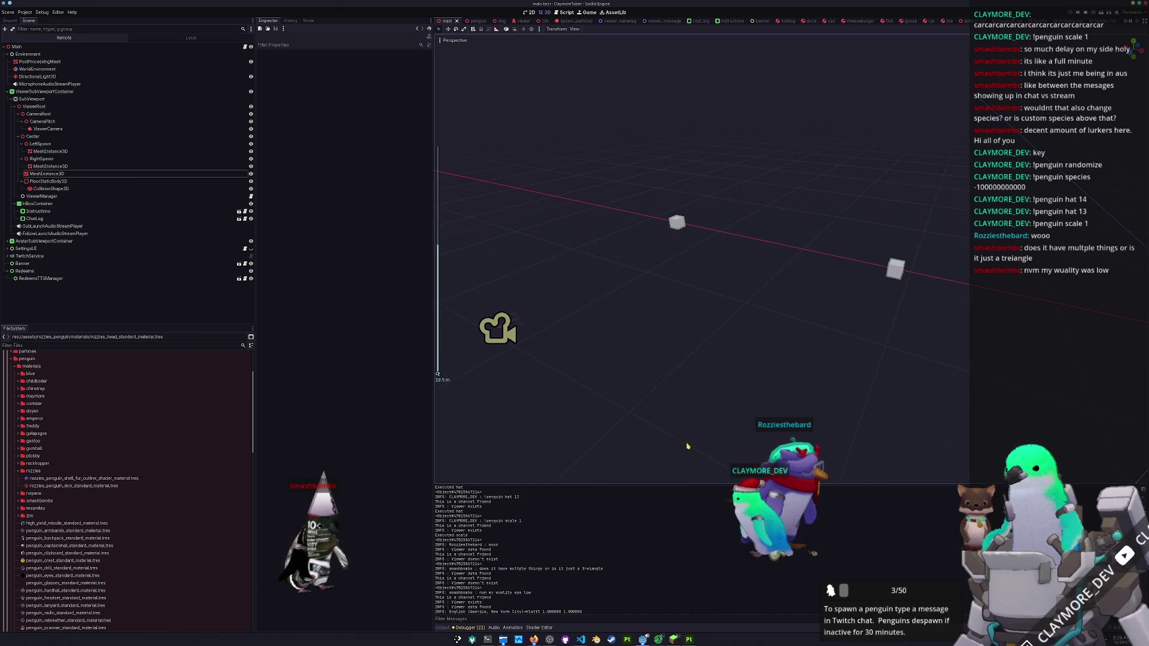
scroll(691, 422, up, 2)
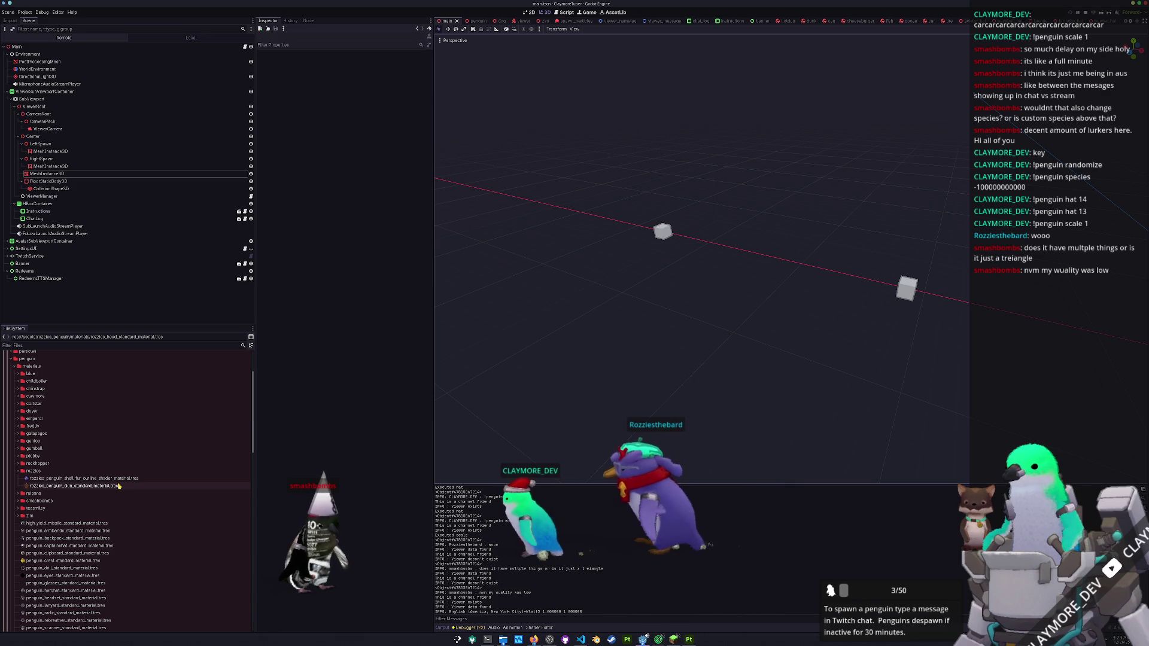
click(33, 471)
scroll(70, 461, down, 5)
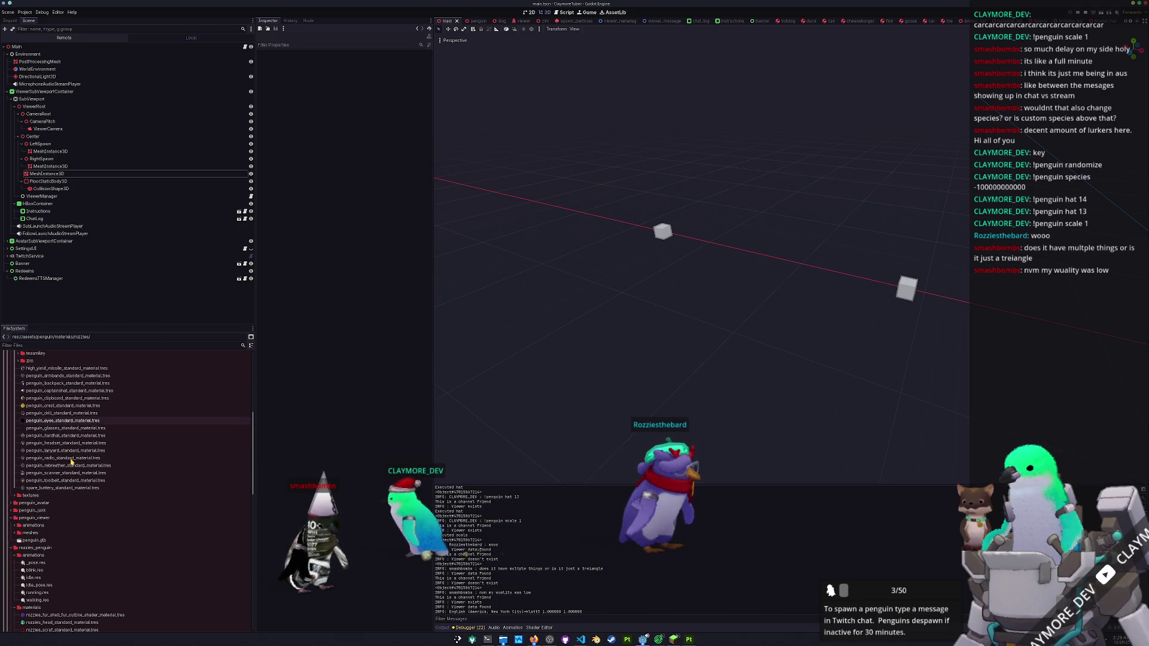
scroll(84, 434, down, 3)
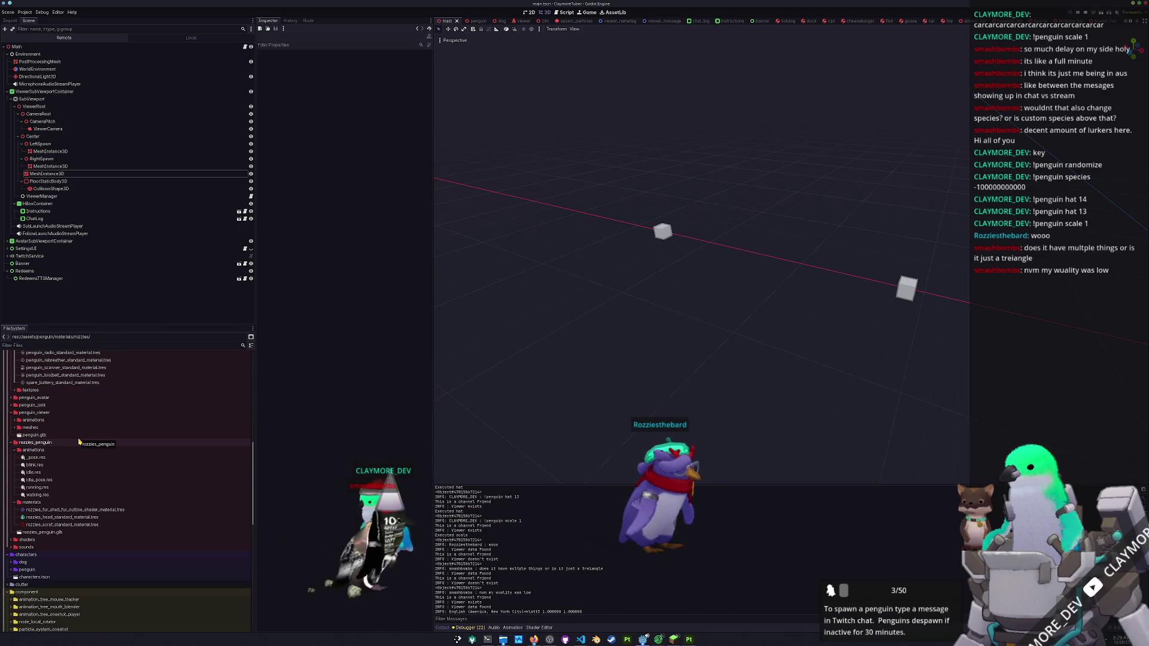
scroll(83, 449, down, 1)
click(88, 468)
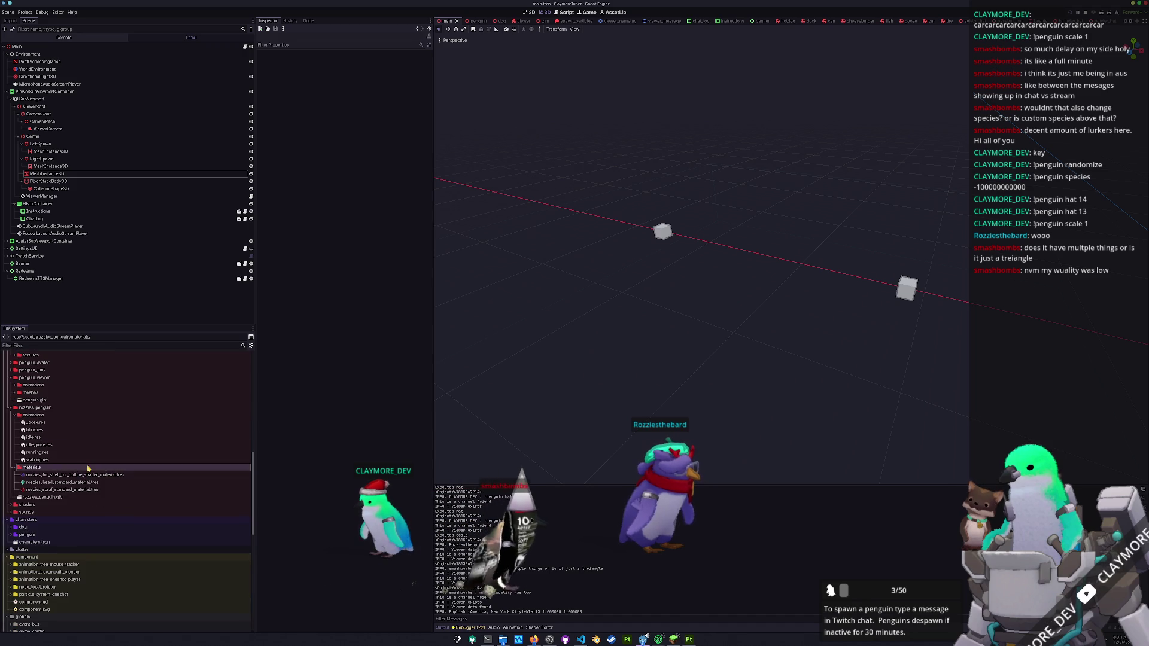
click(60, 415)
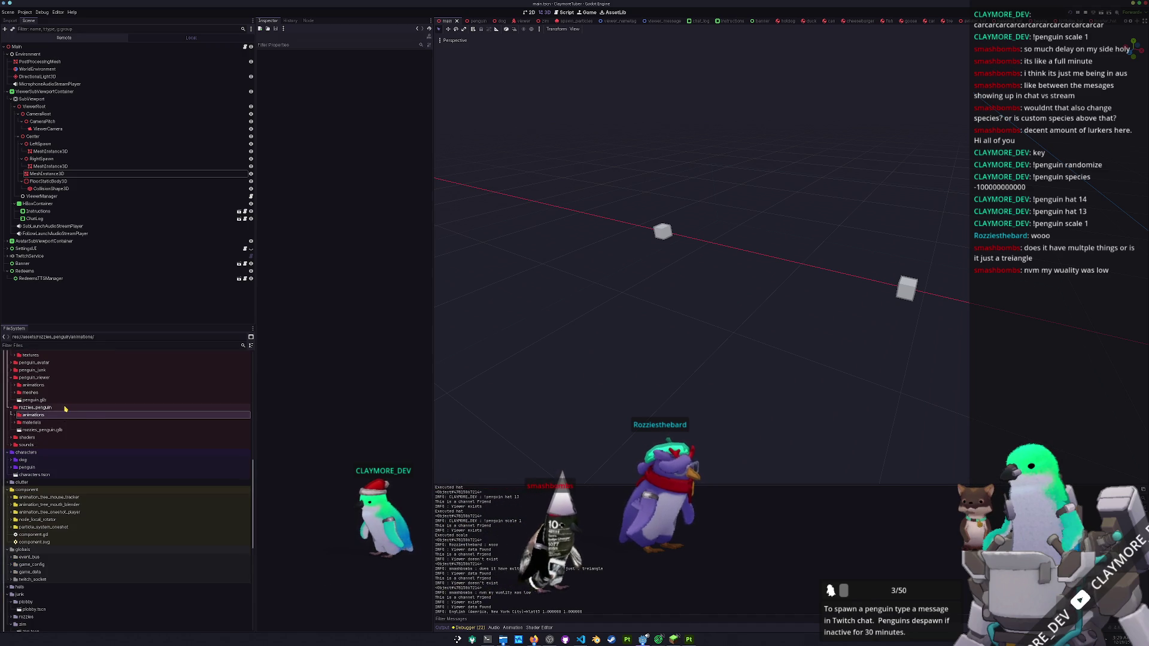
double_click(66, 408)
double_click(64, 377)
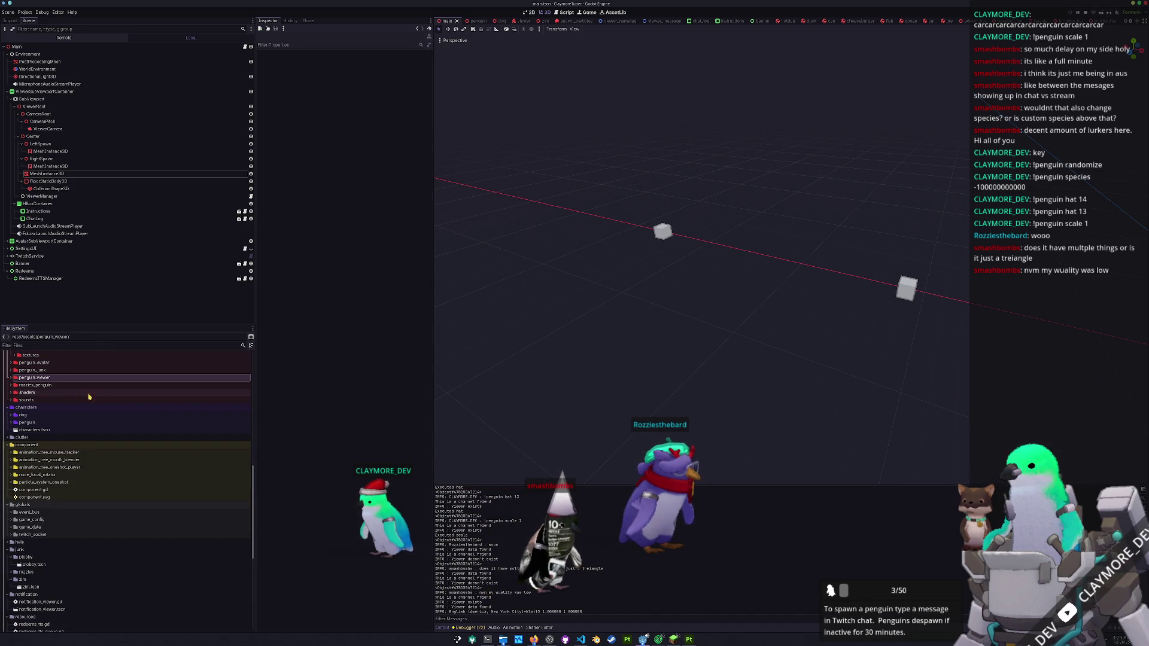
- Collapse the notification folder and duplicate the zim folder in res://junk
scroll(82, 397, down, 5)
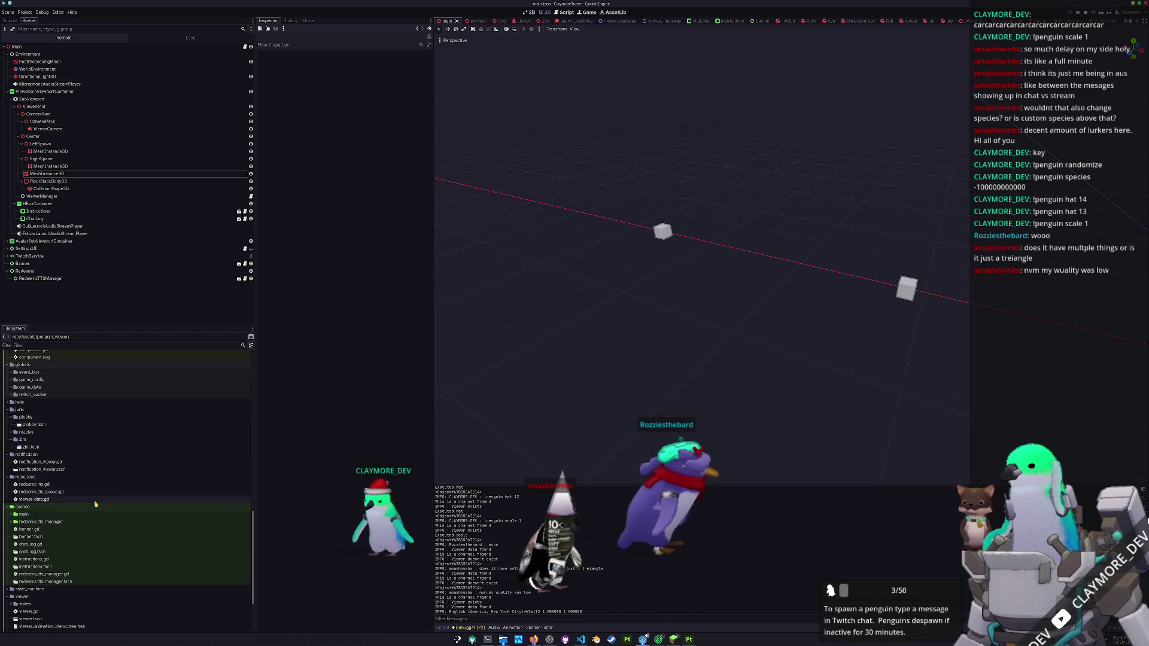
double_click(60, 455)
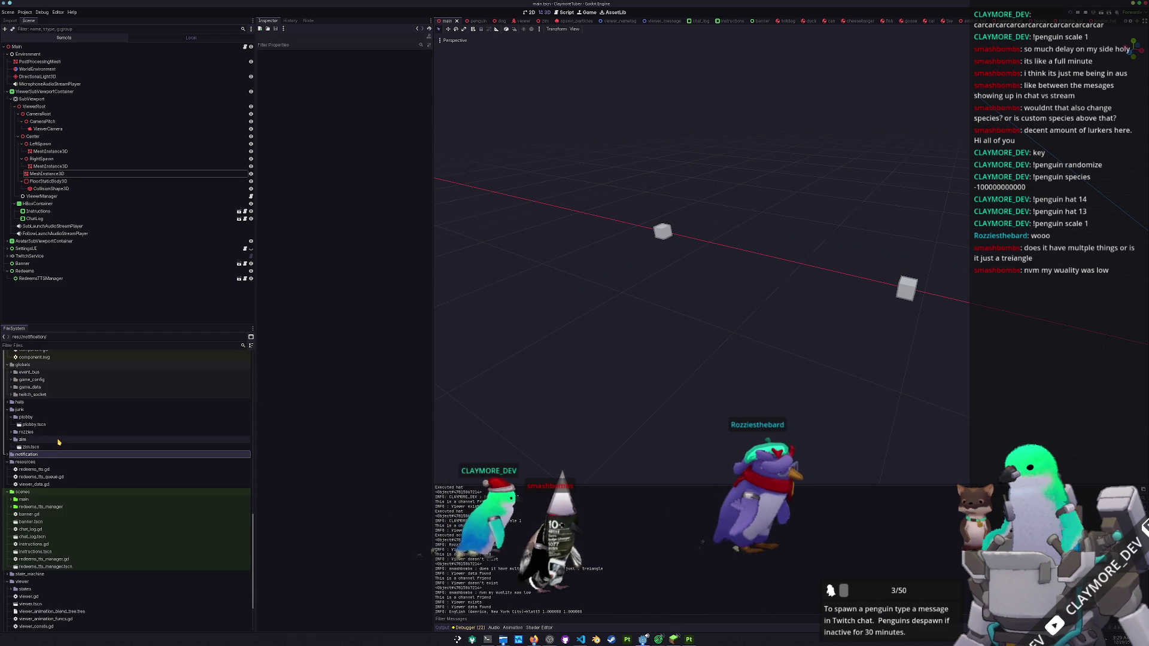
double_click(59, 441)
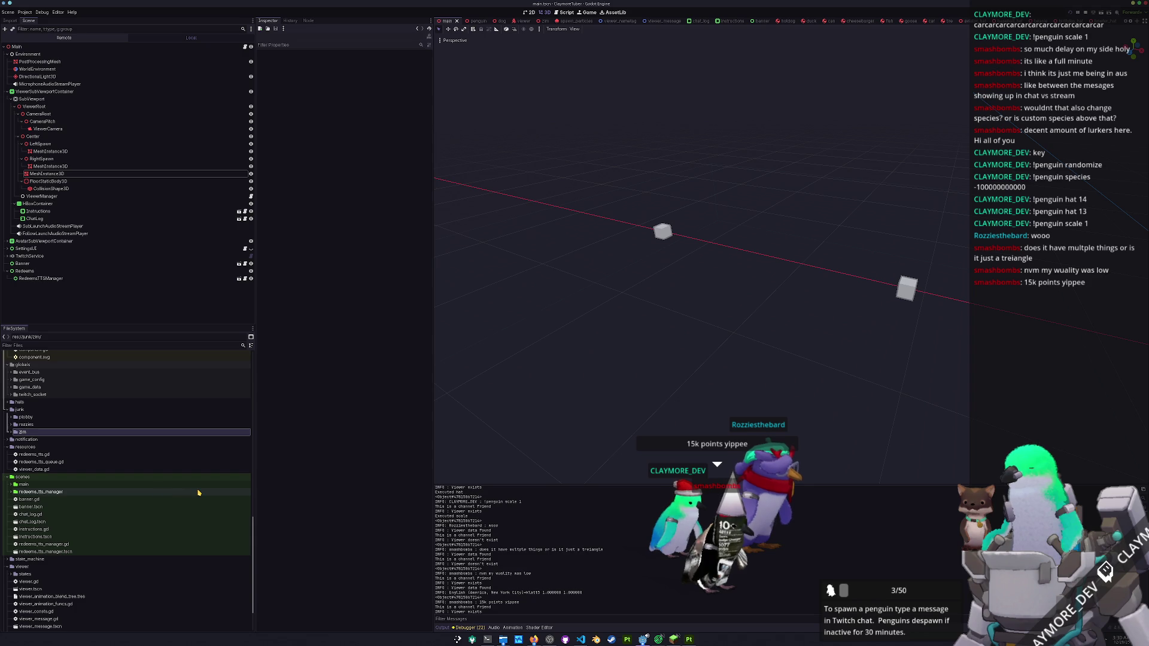
key(ctrl+d)
text(smashbo)
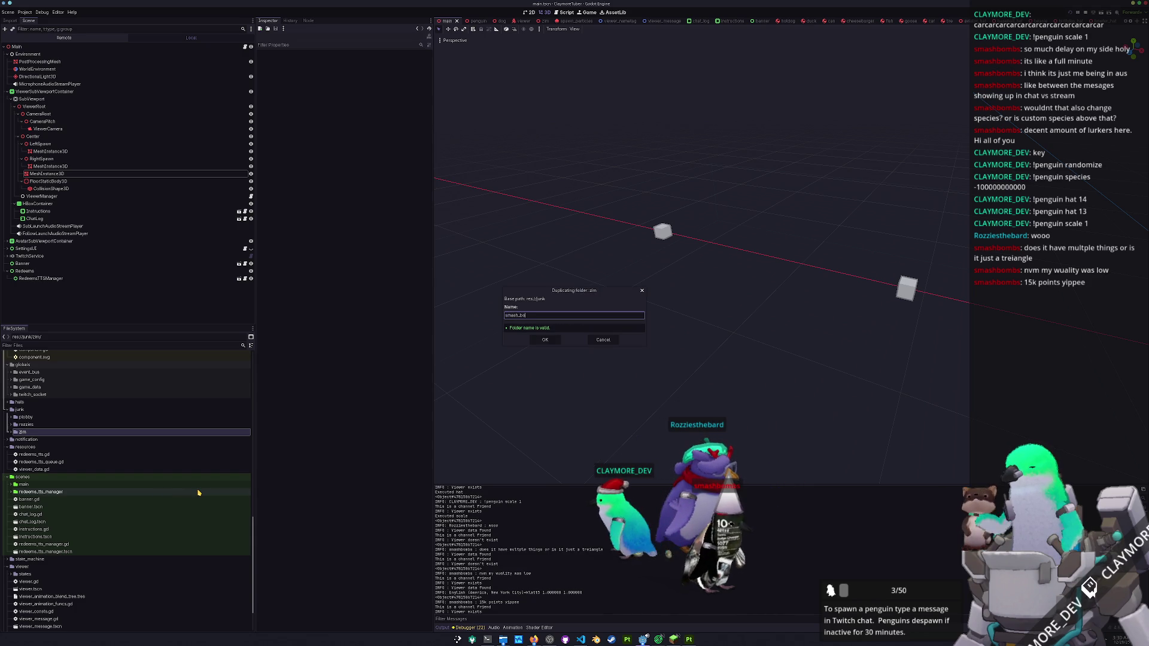
- Name the duplicated folder smashbombs
text(mbs)
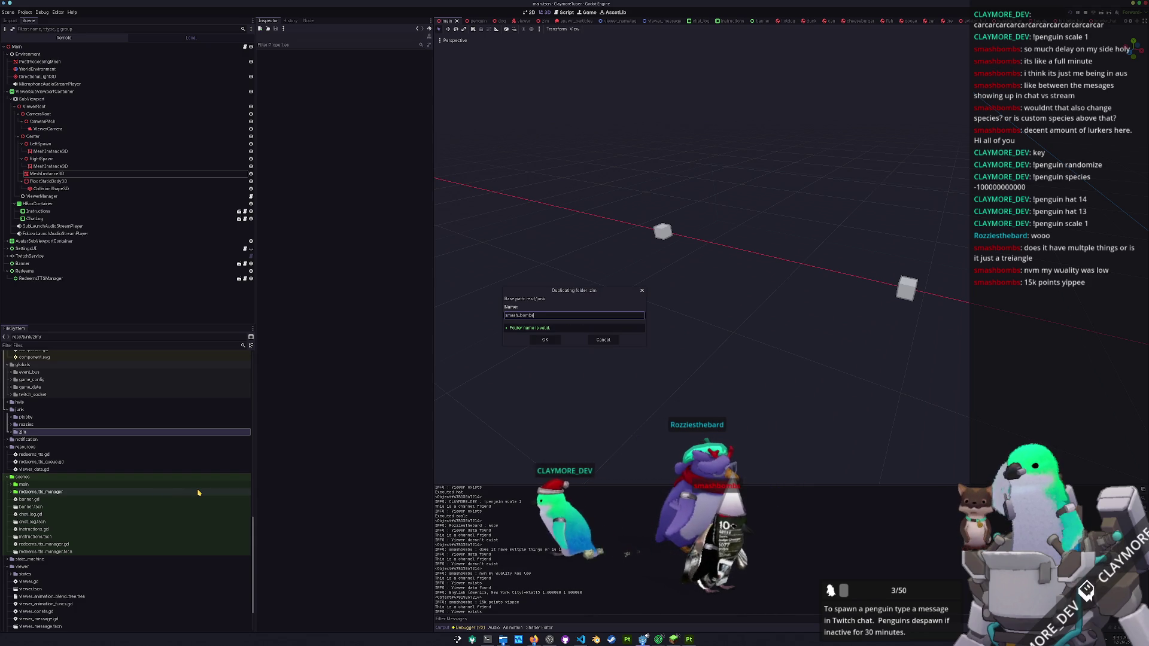
key(Return)
click(60, 432)
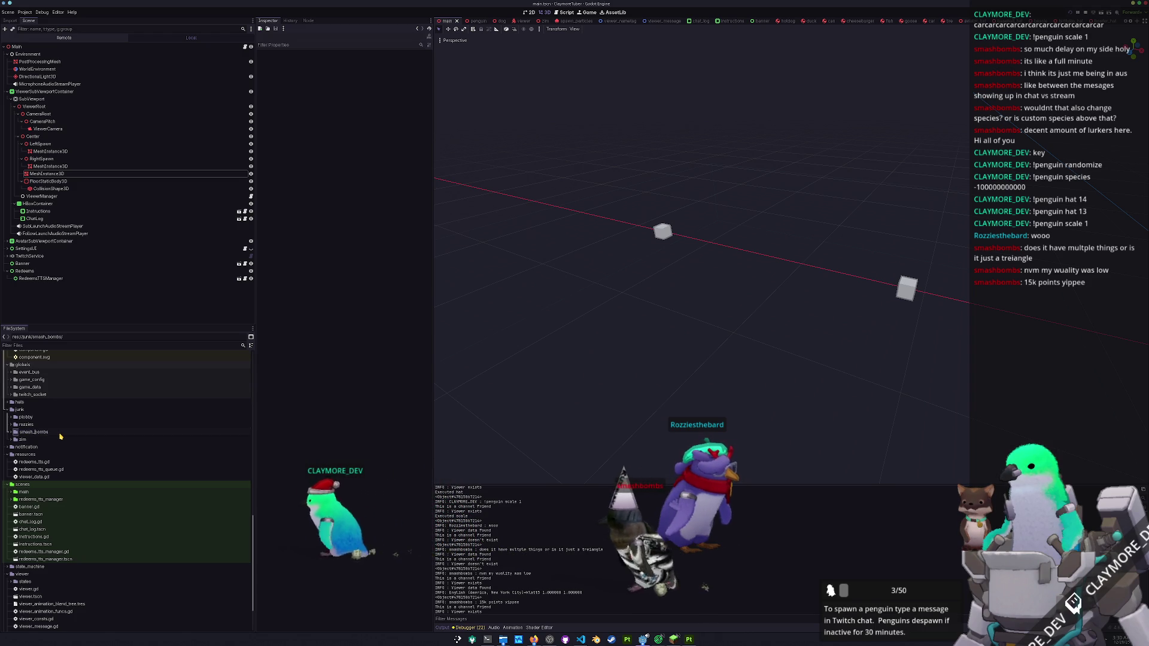
text(smashbombs)
key(Return)
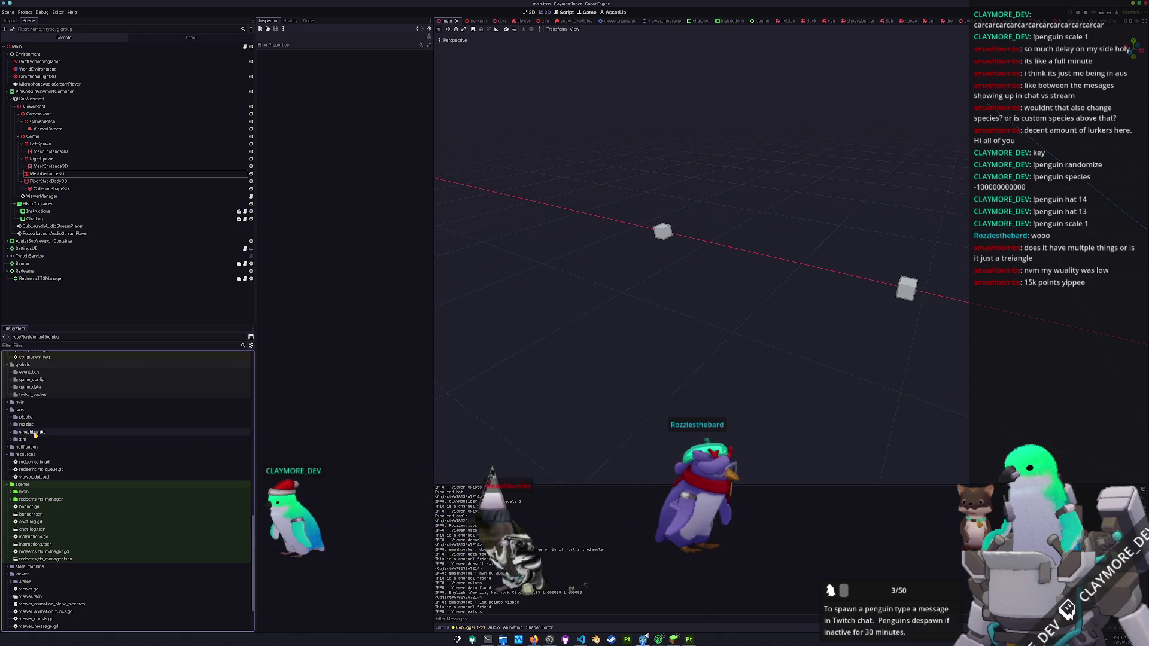
- Open its zim scene and delete the four penguin_zim nodes under the root
double_click(33, 432)
double_click(31, 440)
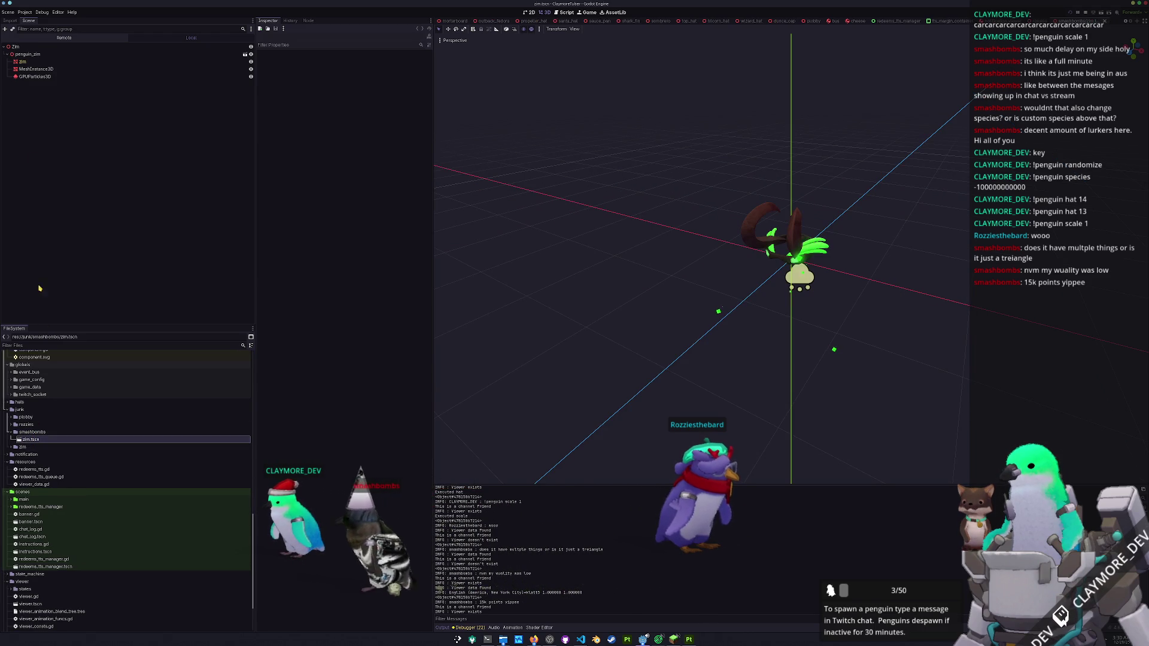
click(37, 54)
shift+click(38, 77)
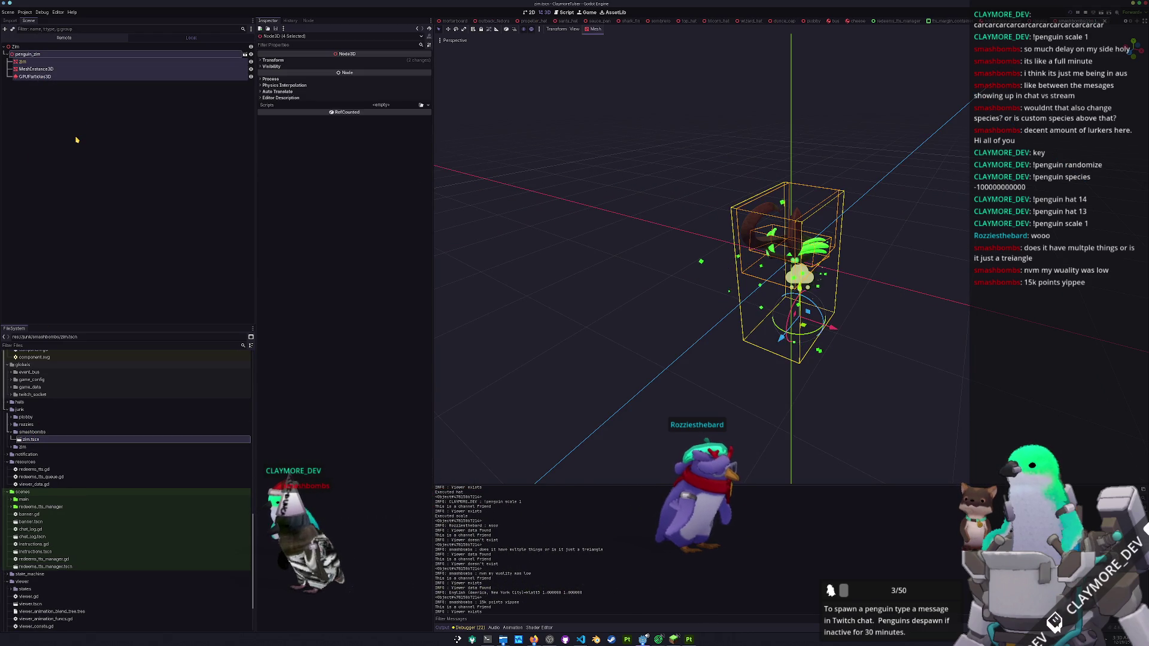
key(Return)
- Rename the scene's Zim root node to Smashbombs
click(43, 50)
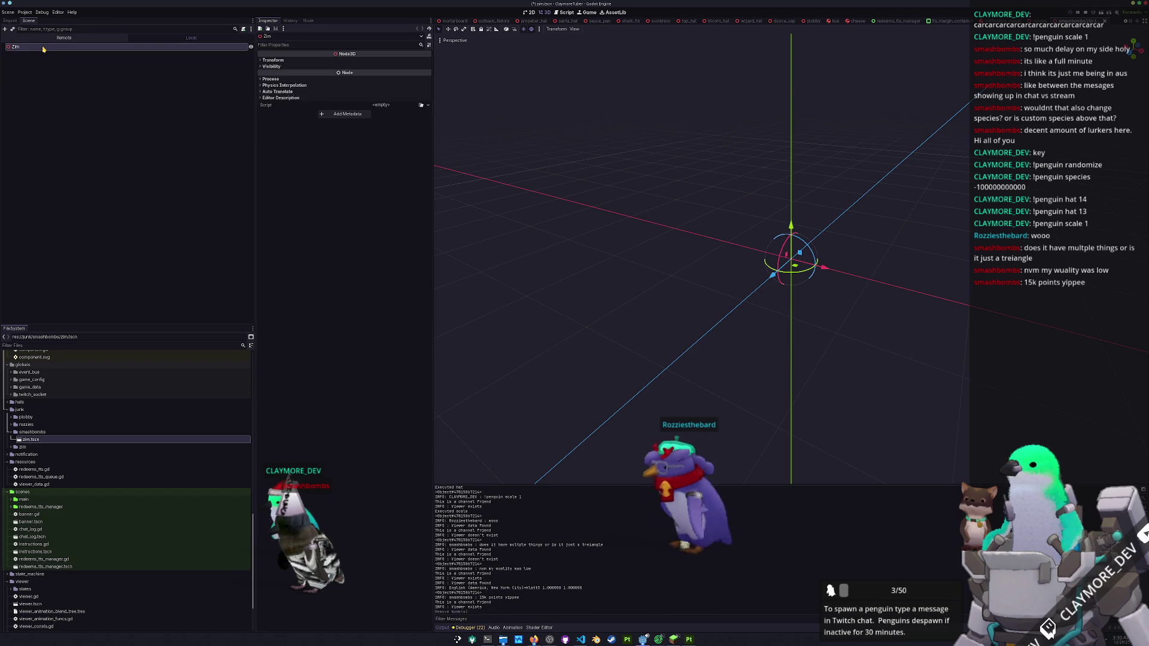
key(F2)
text(smash)
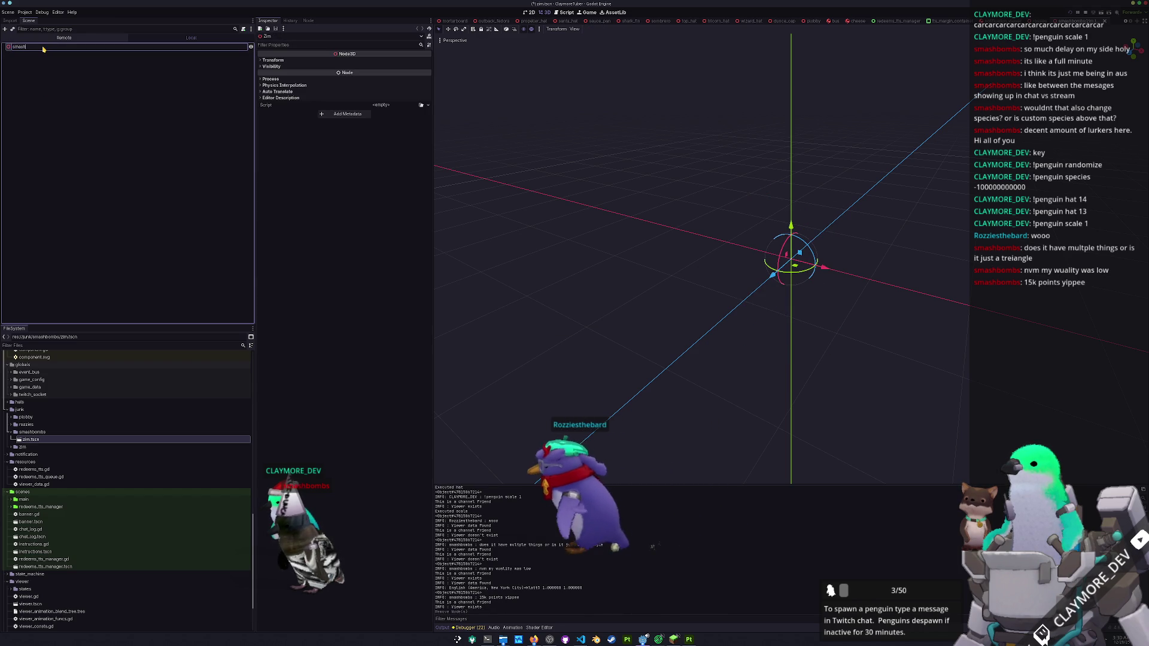
key(BackSpace)
key(BackSpace)
key(BackSpace)
text(Smash)
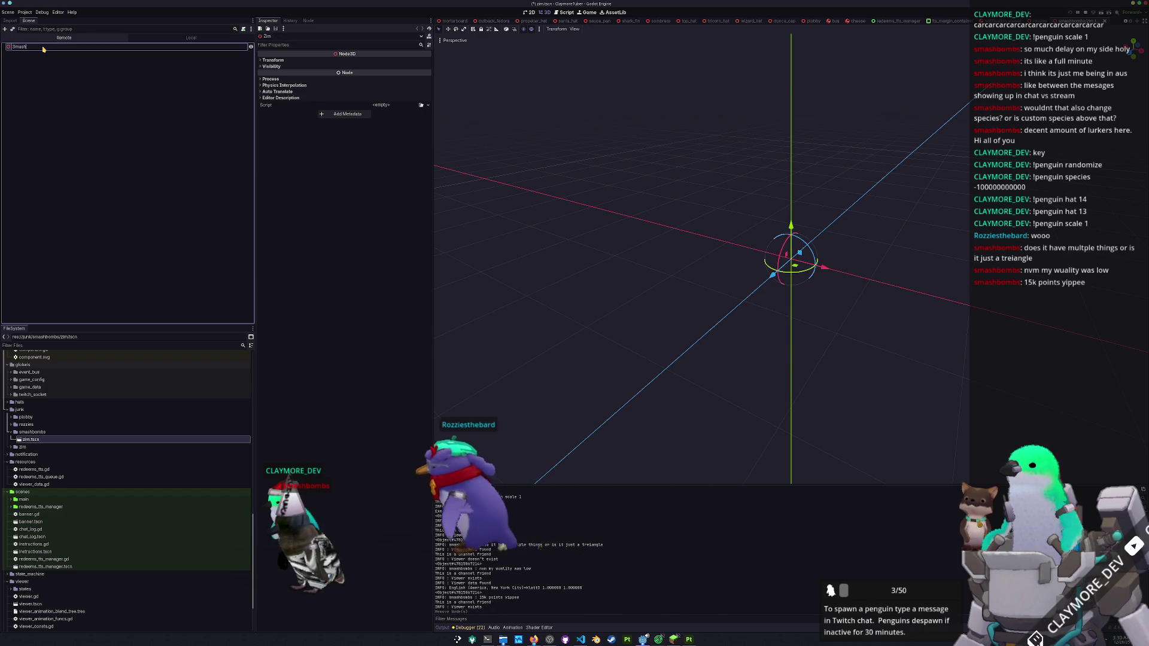
key(Return)
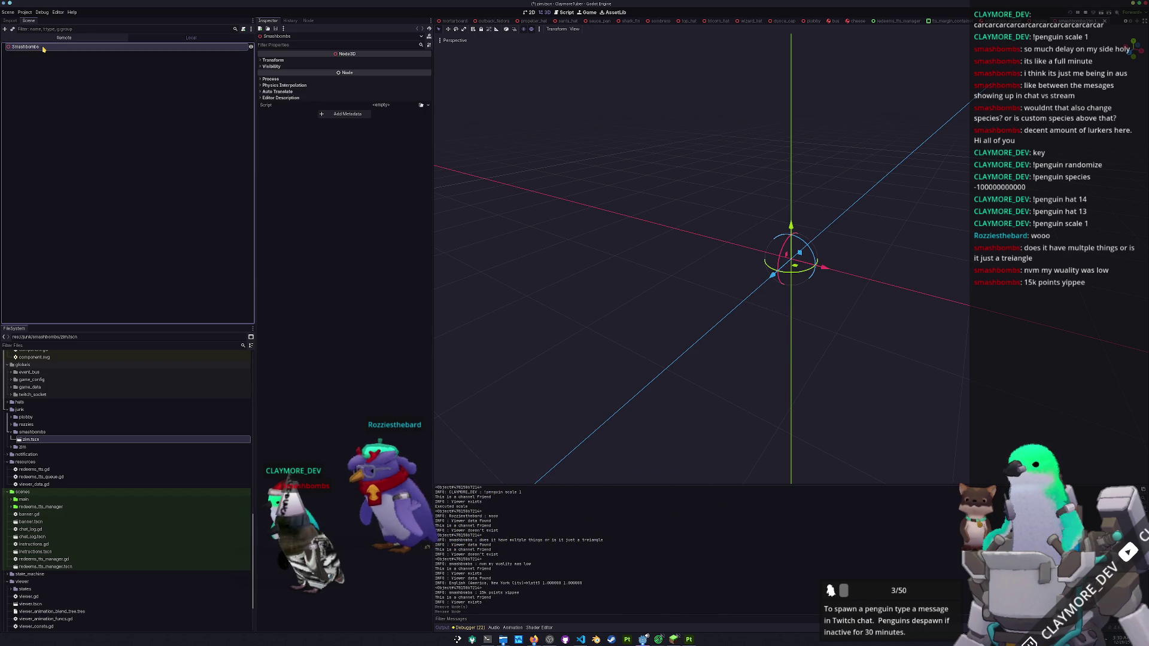
scroll(105, 473, up, 10)
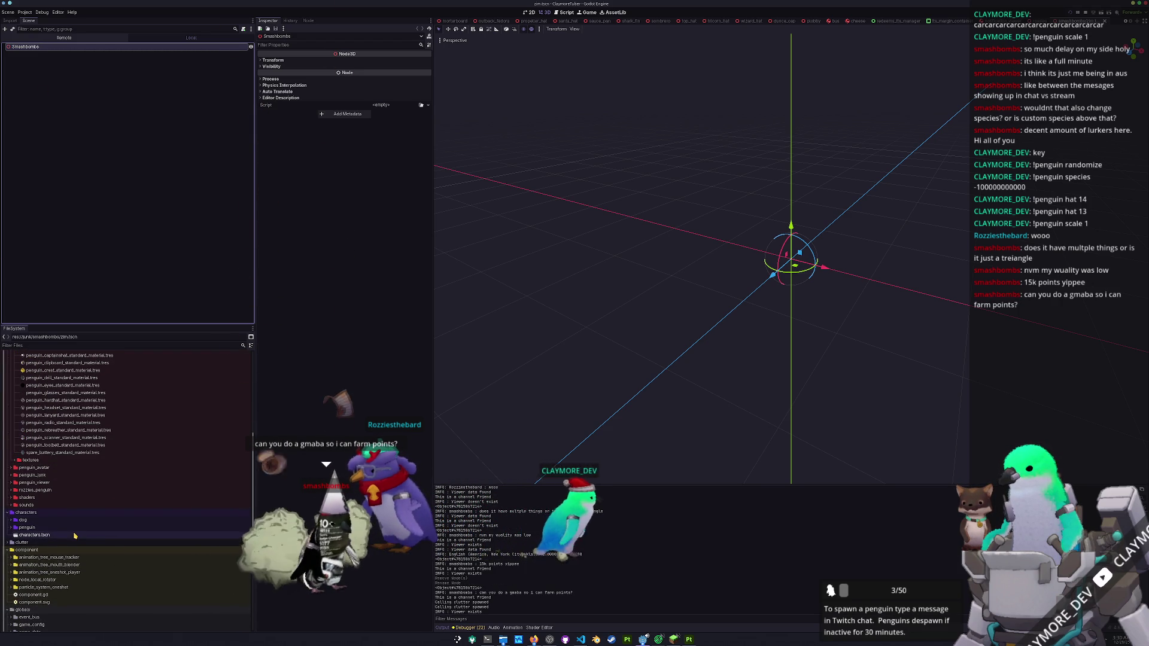
- Drag penguin.glb from assets/penguin_viewer onto the Smashbombs root node
scroll(54, 521, up, 5)
scroll(49, 517, up, 7)
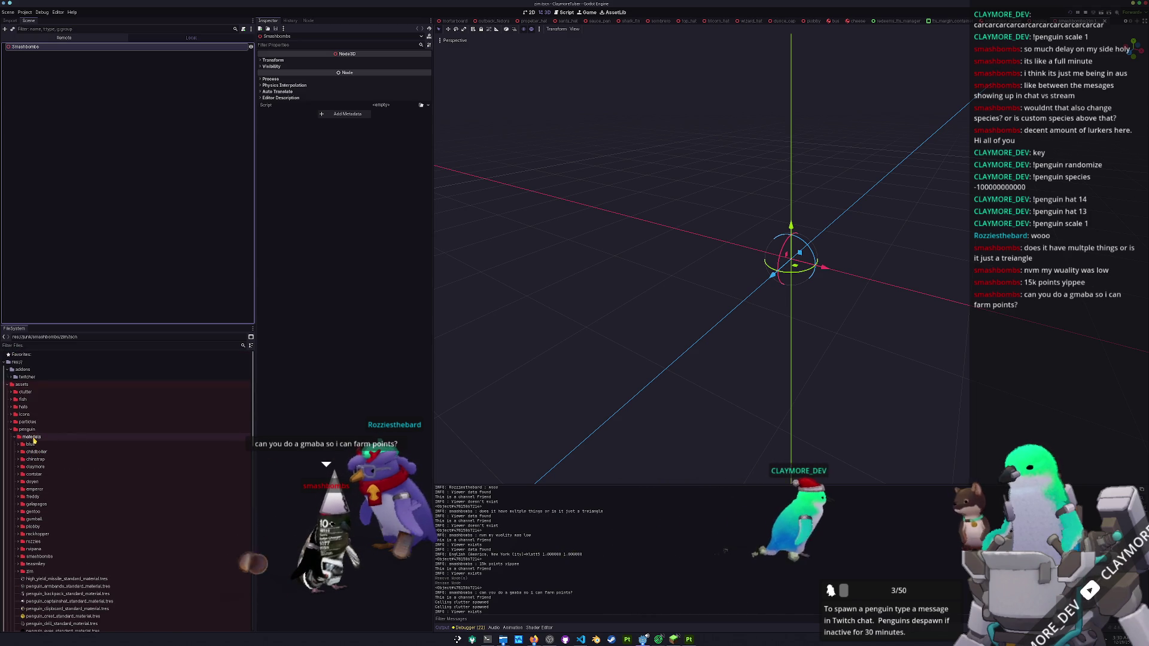
double_click(33, 437)
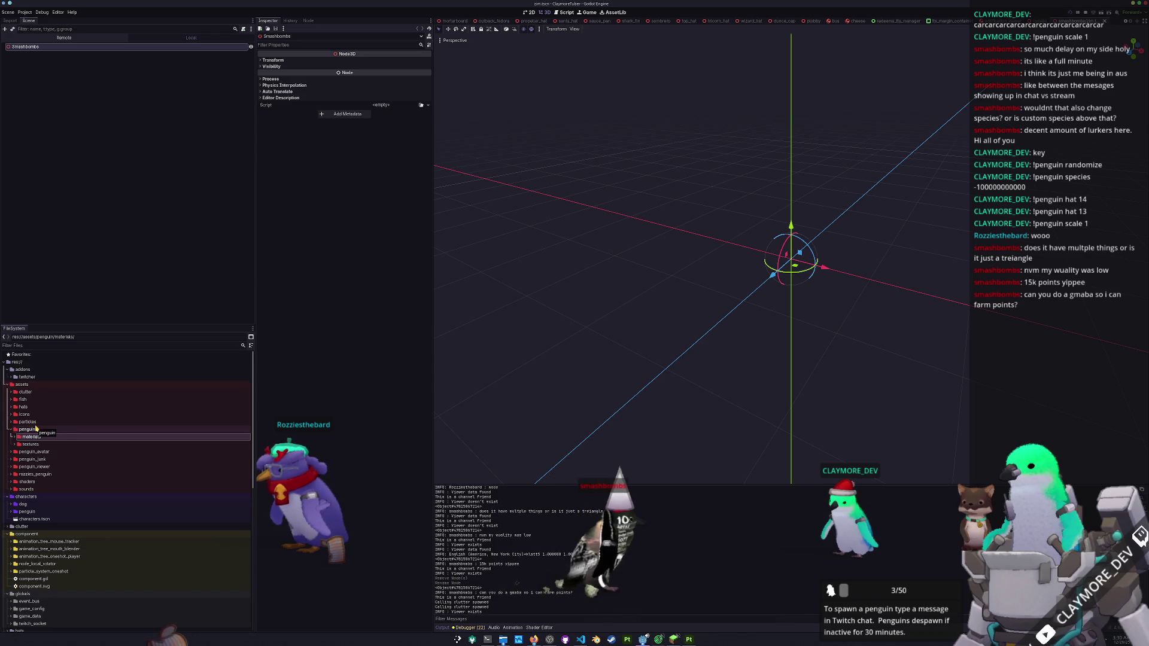
double_click(40, 467)
drag(34, 490, 72, 53)
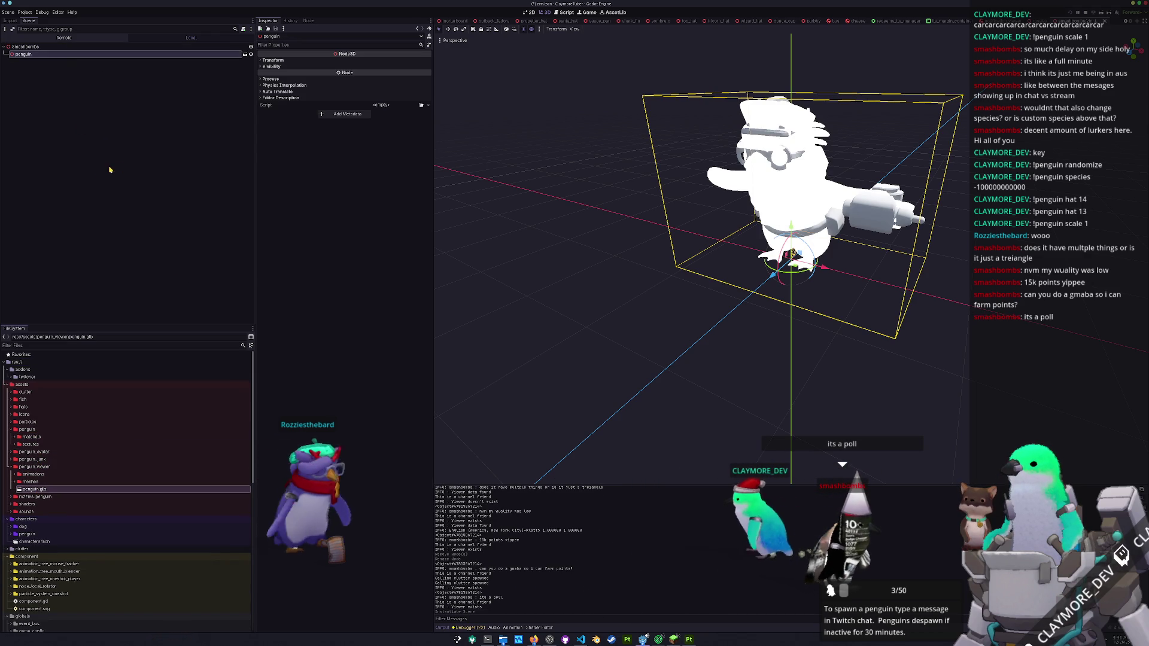
right_click(37, 57)
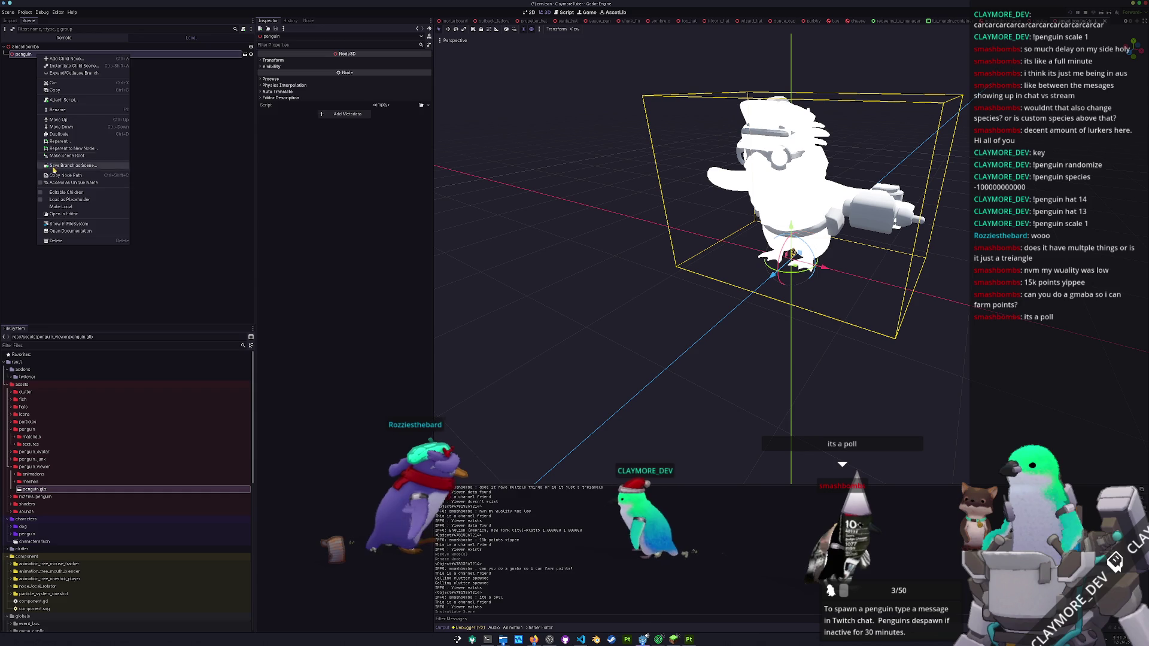
- Enable Editable Children and hide the captain's hat, hardhat, headset, backpack, radio, glasses and mech_drill
click(64, 163)
click(45, 84)
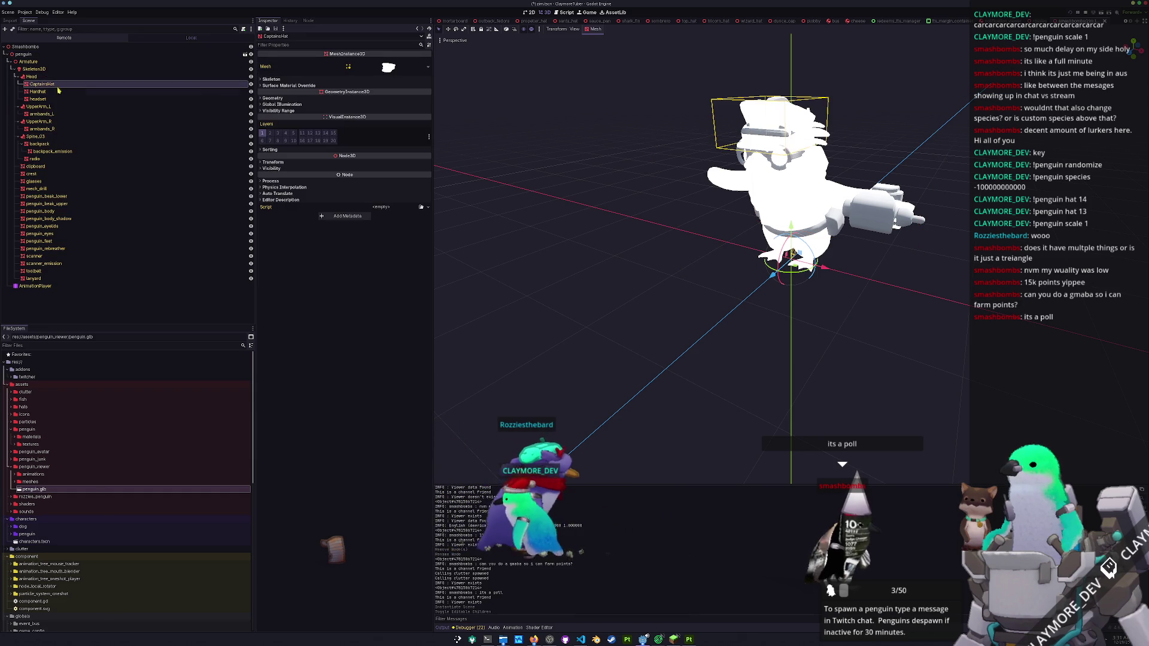
click(251, 84)
click(251, 91)
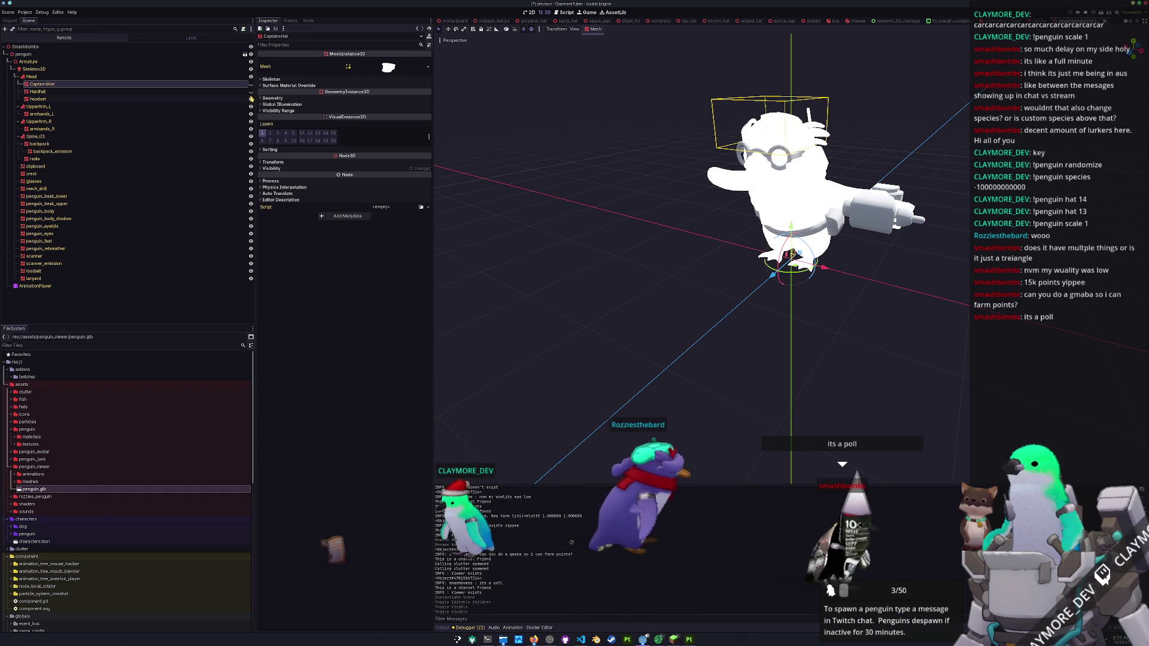
click(252, 99)
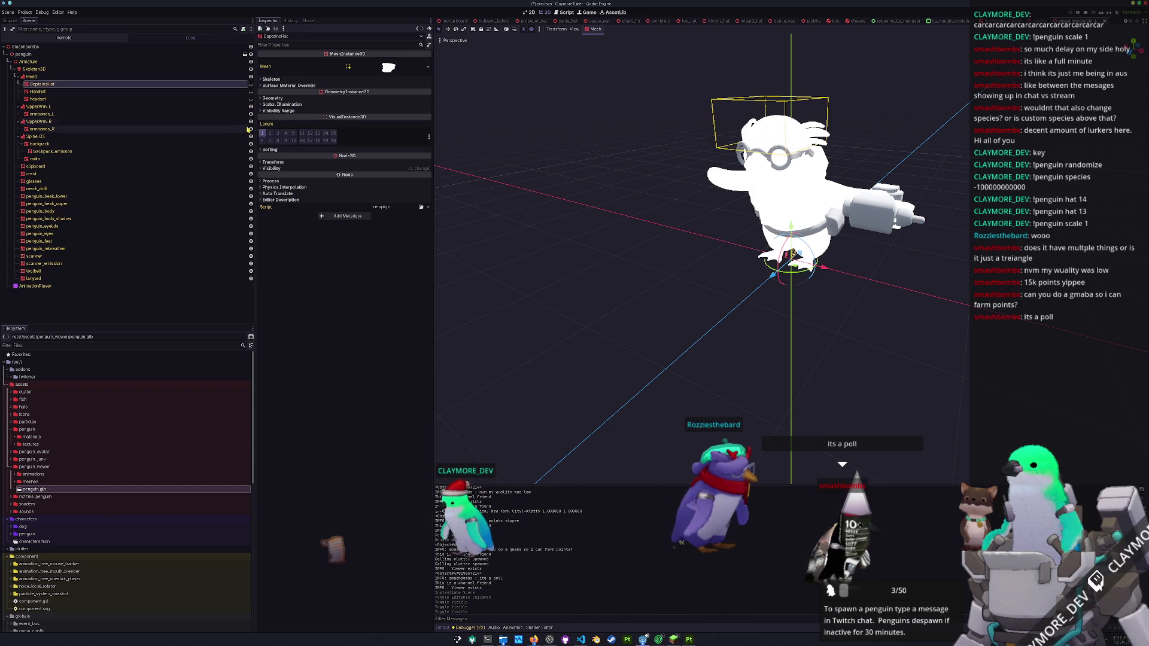
click(251, 143)
click(251, 151)
click(251, 158)
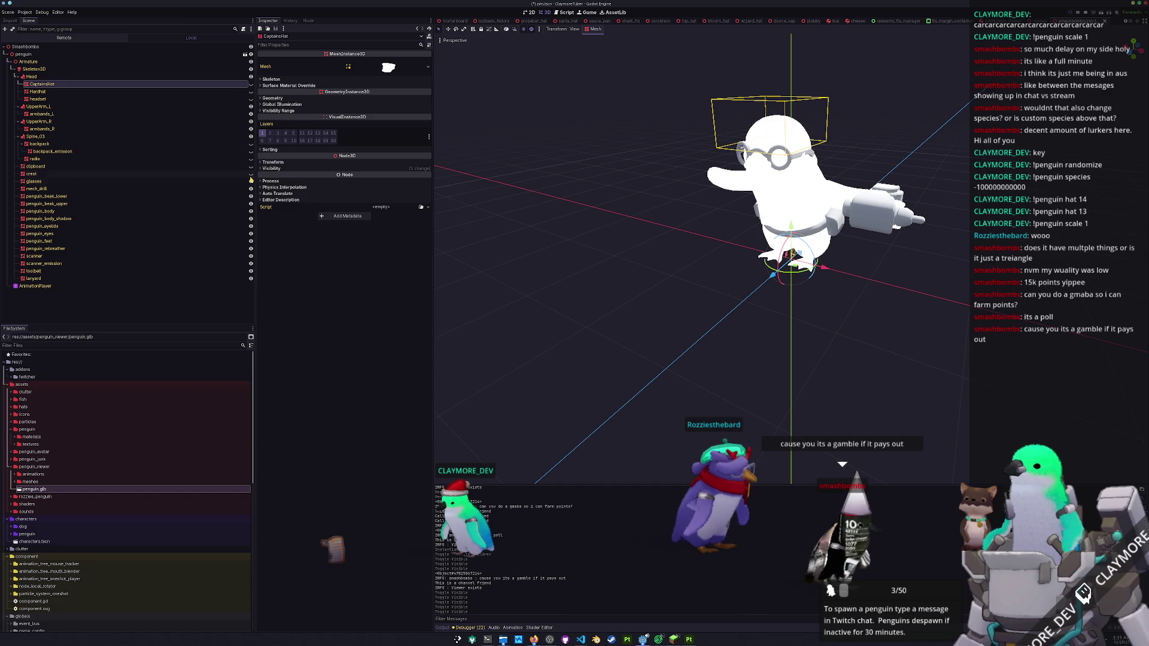
click(251, 181)
click(251, 189)
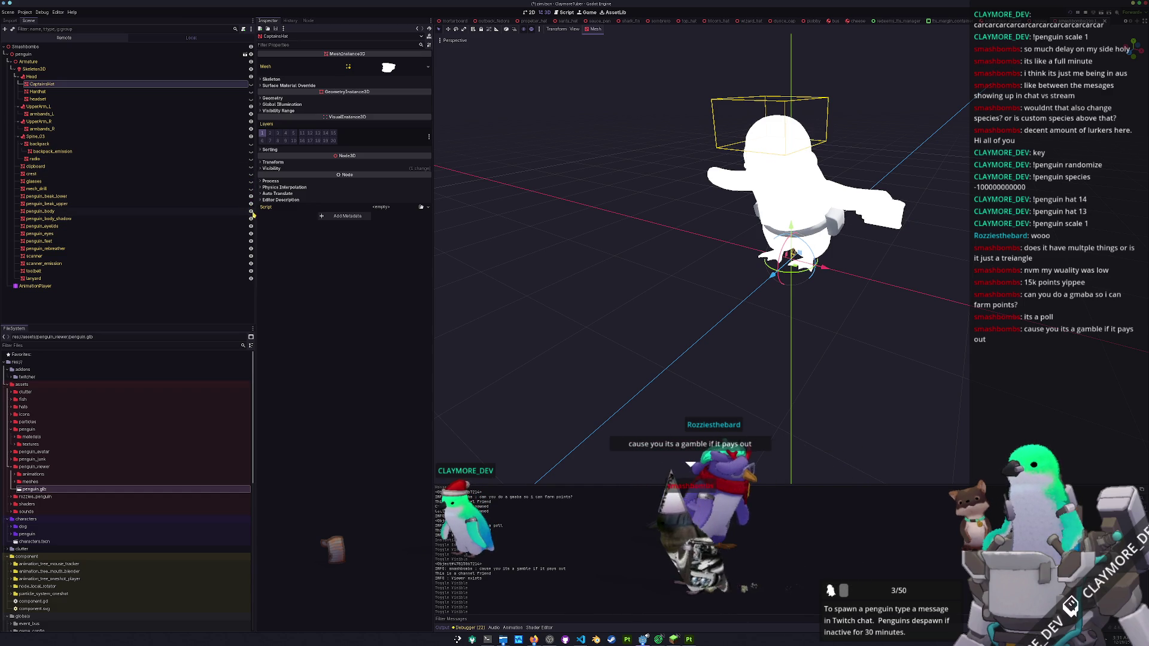
- Keep penguin_body's cast shadow On and inspect the body, shadow and eyelid meshes
click(242, 213)
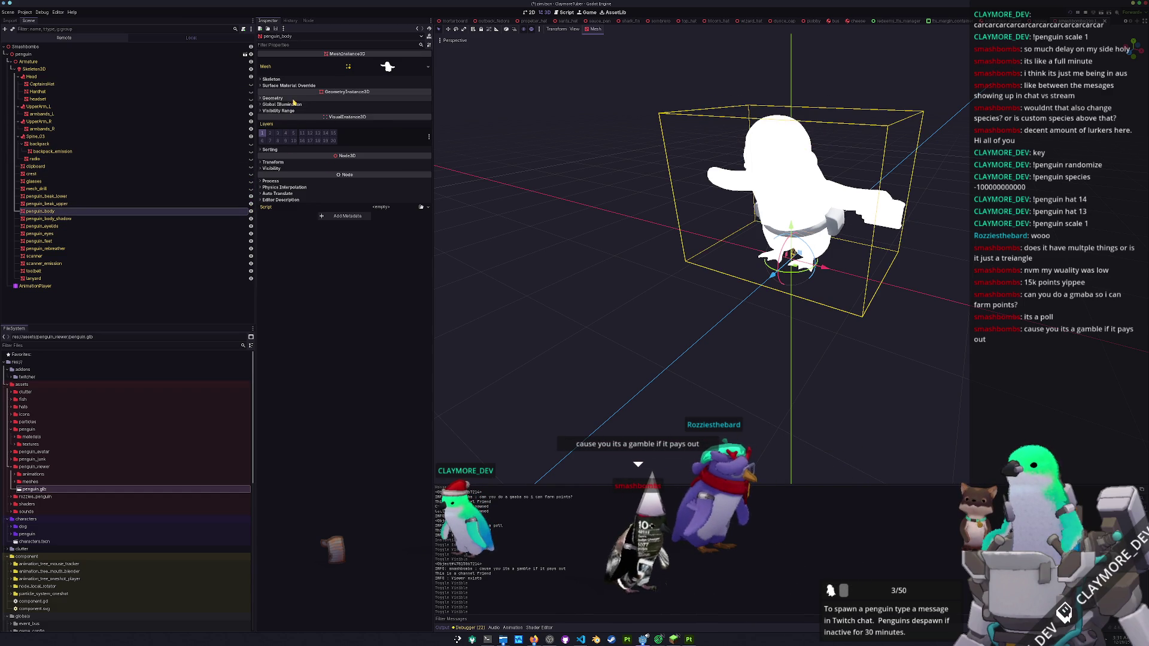
click(272, 99)
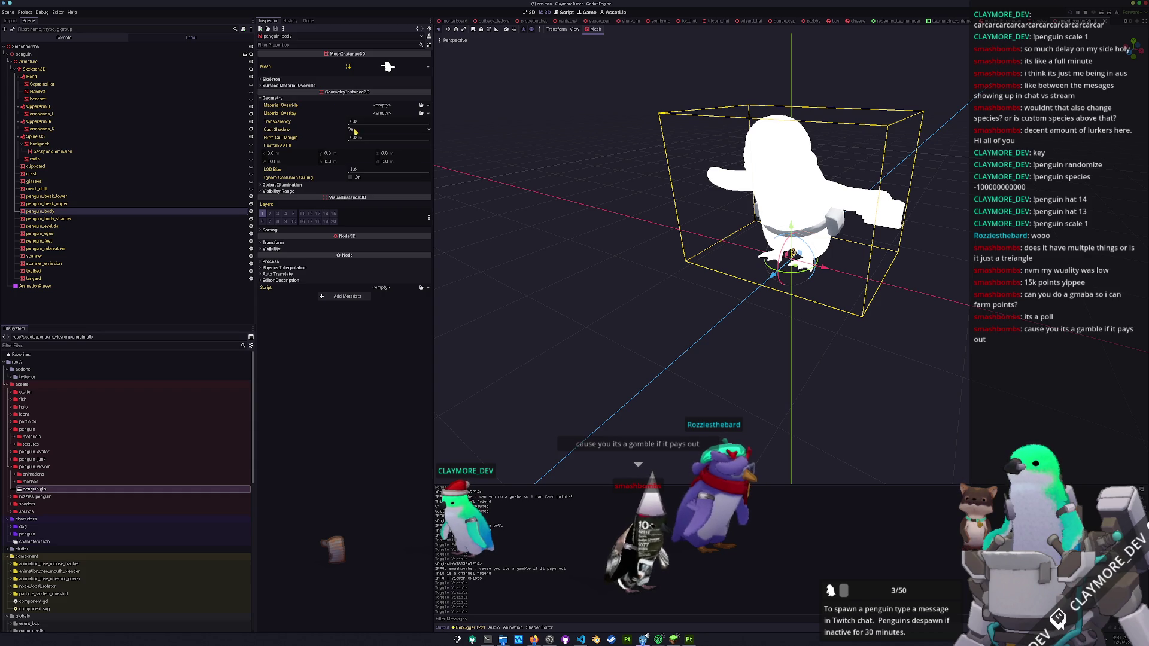
click(355, 130)
click(353, 144)
click(179, 219)
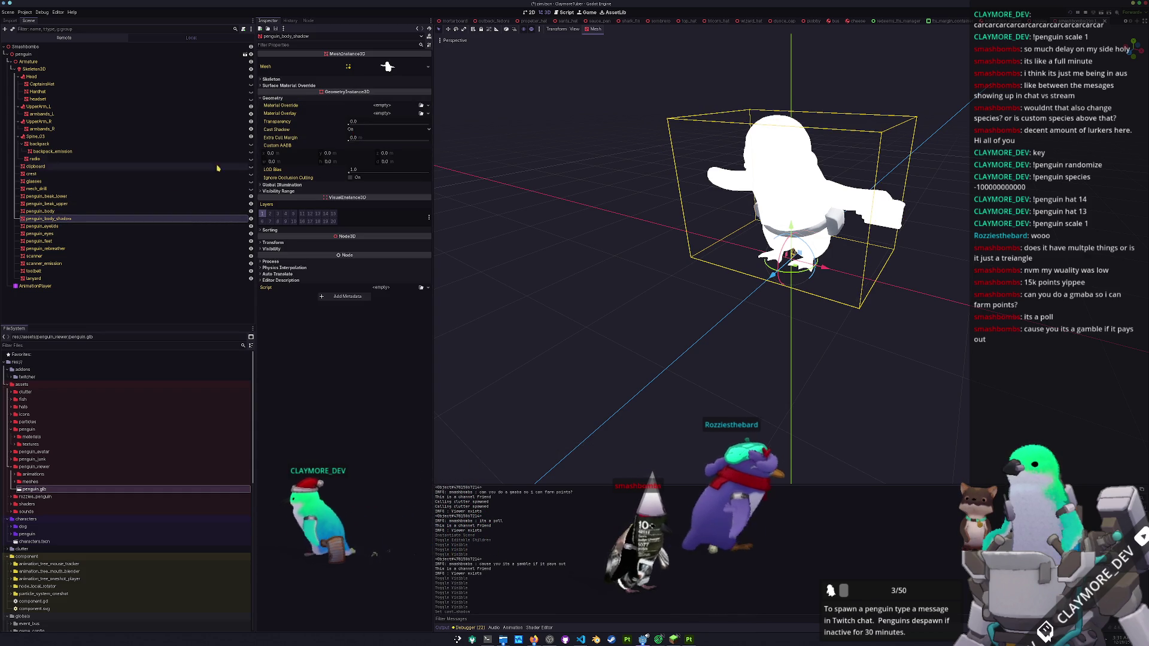
click(73, 227)
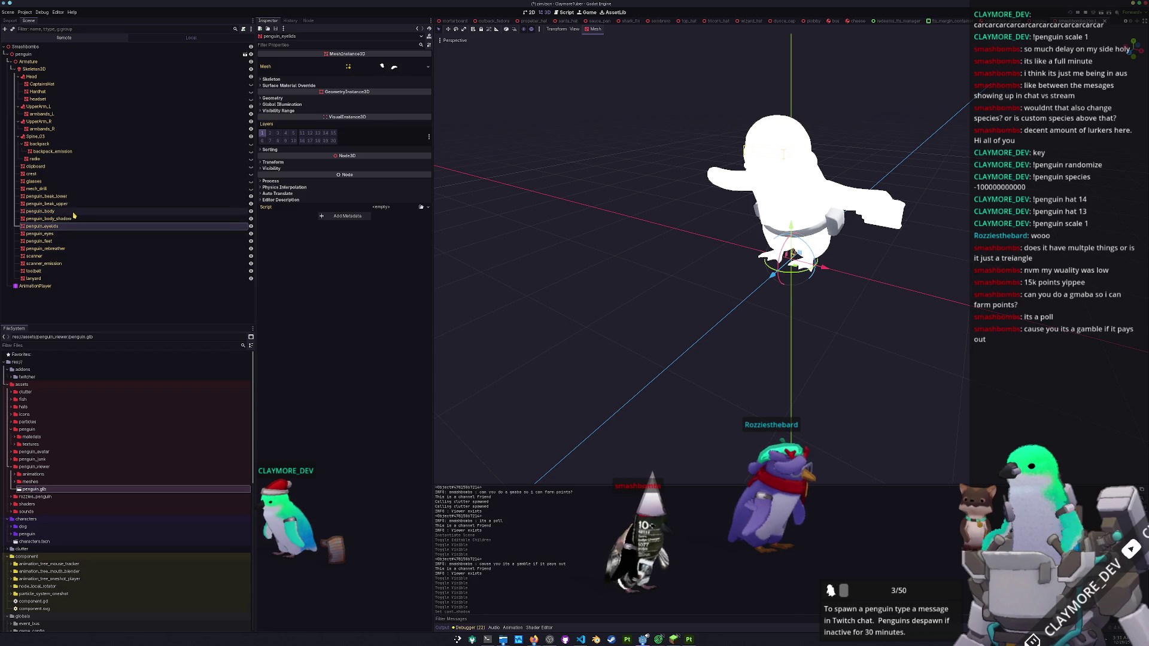
click(74, 212)
click(76, 219)
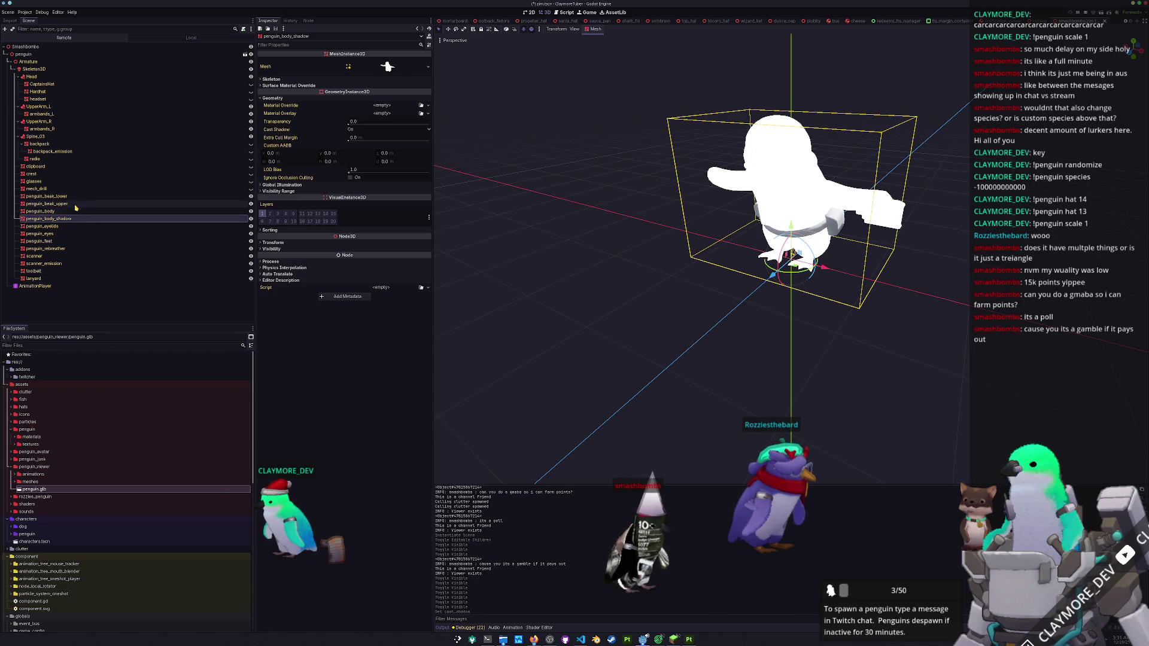
click(158, 212)
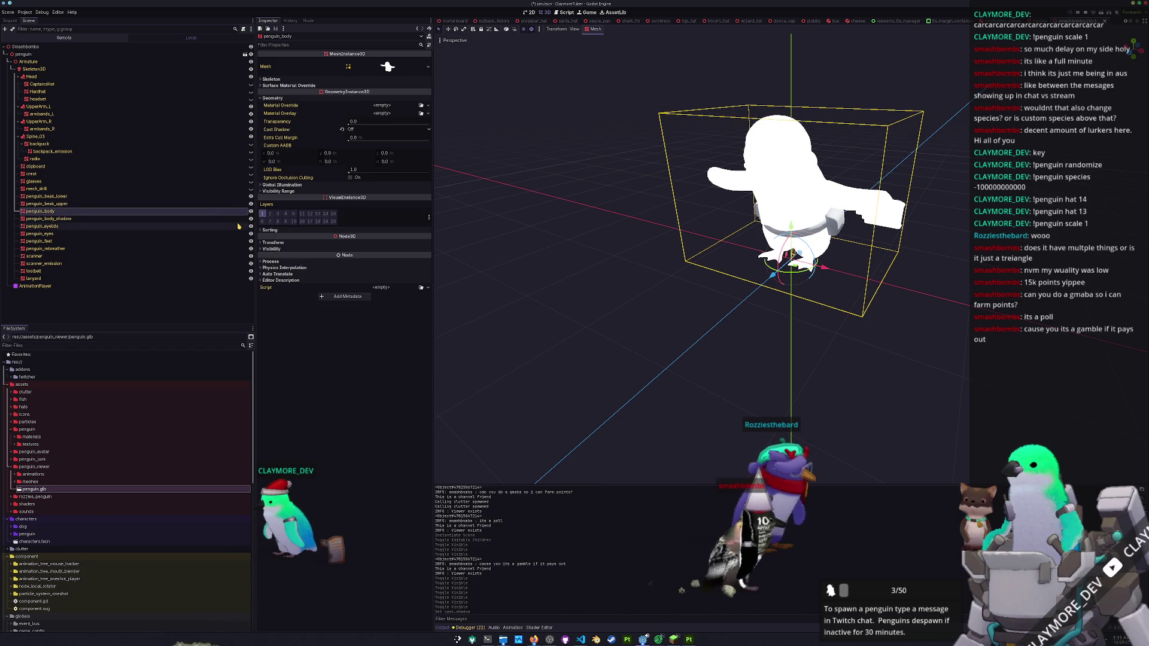
click(238, 220)
click(236, 226)
click(239, 234)
click(245, 241)
- Hide the penguin_rebreather, scanner_emission, toolbelt and lanyard meshes
click(249, 249)
click(250, 249)
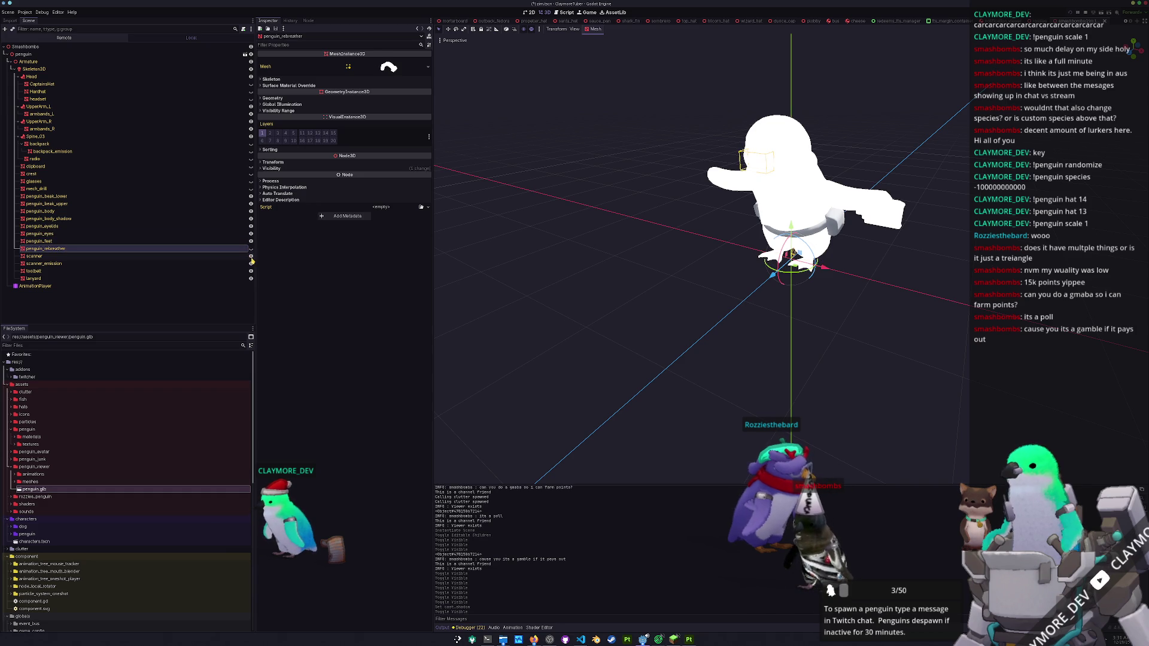
click(251, 263)
click(251, 271)
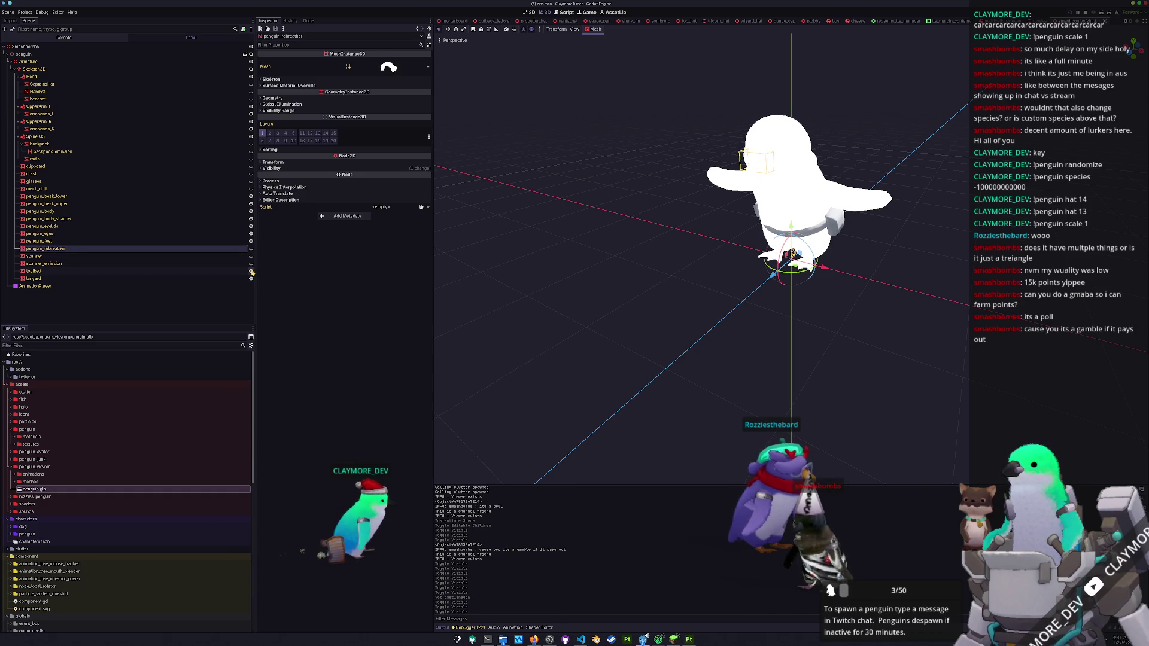
click(251, 278)
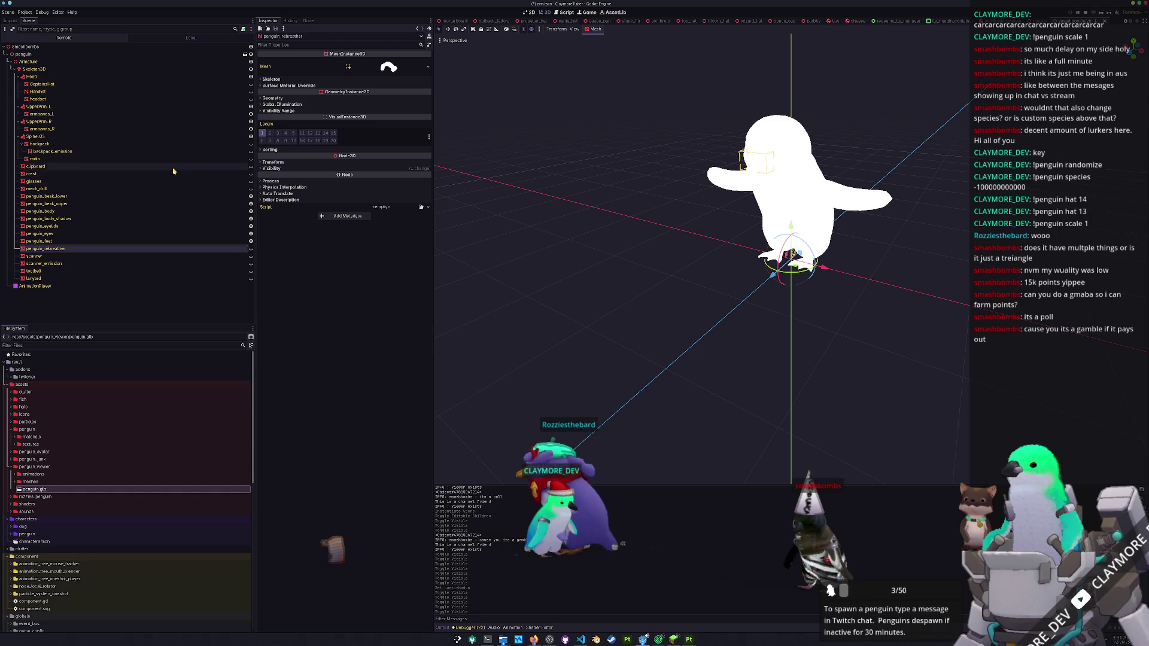
- Select armbands_L and armbands_R together and show their geometry settings
drag(592, 197, 473, 191)
click(60, 151)
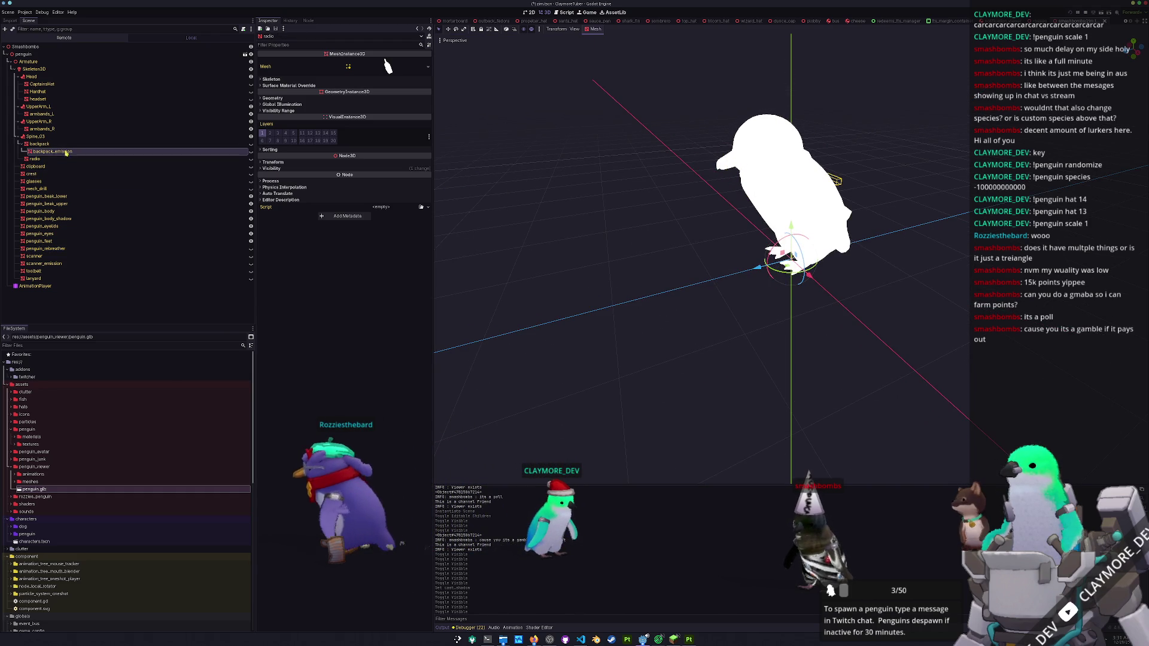
click(56, 114)
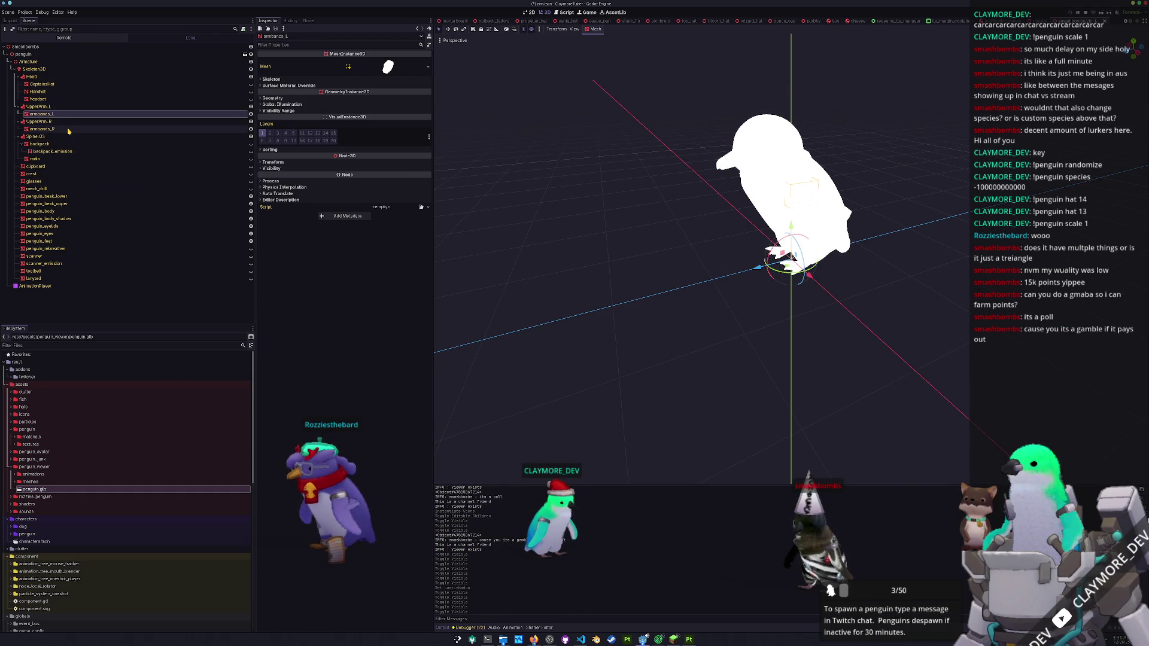
ctrl+click(67, 129)
click(309, 100)
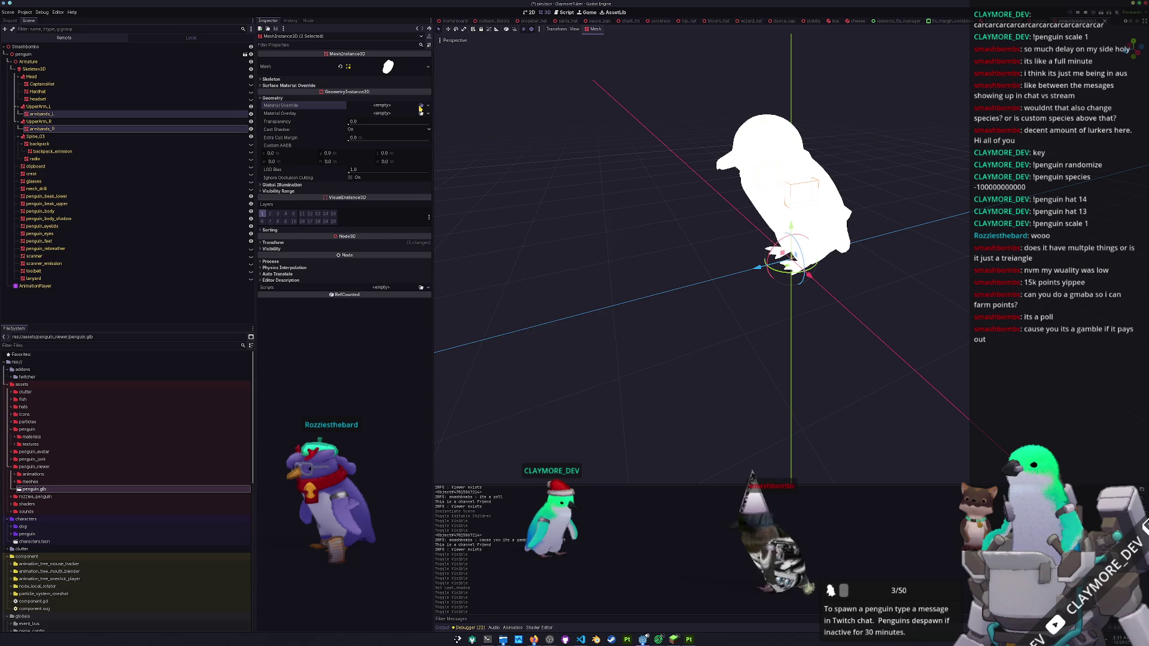
- Assign a material override to both armbands and the smashbombs material to the clipboard node
click(420, 106)
key(Return)
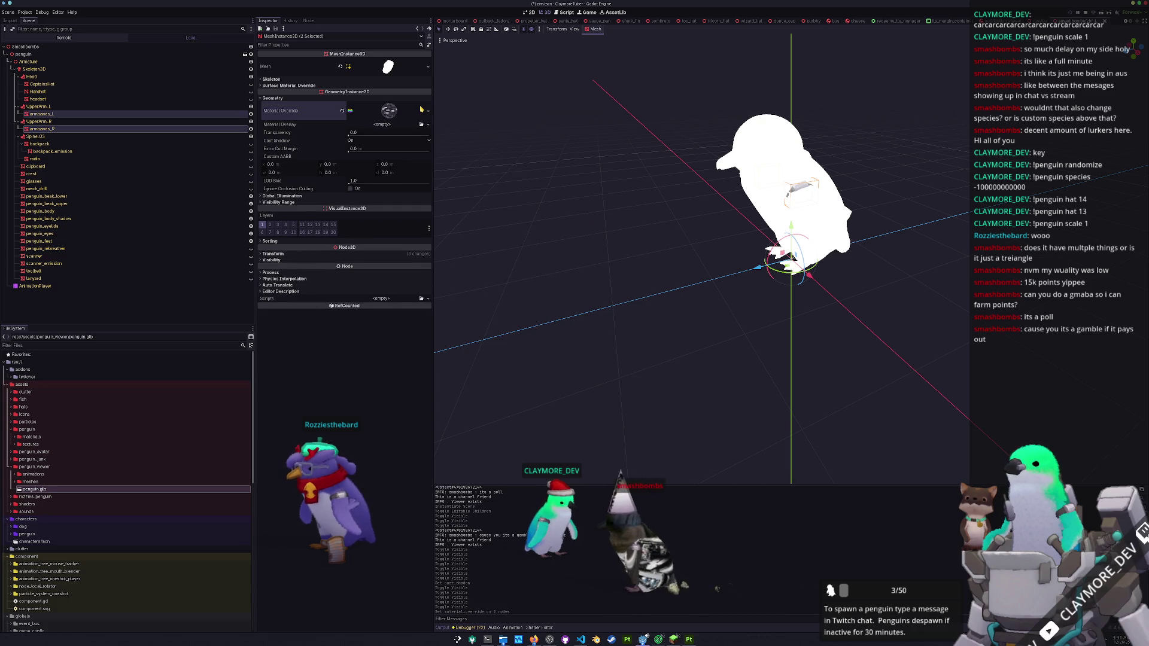
click(50, 166)
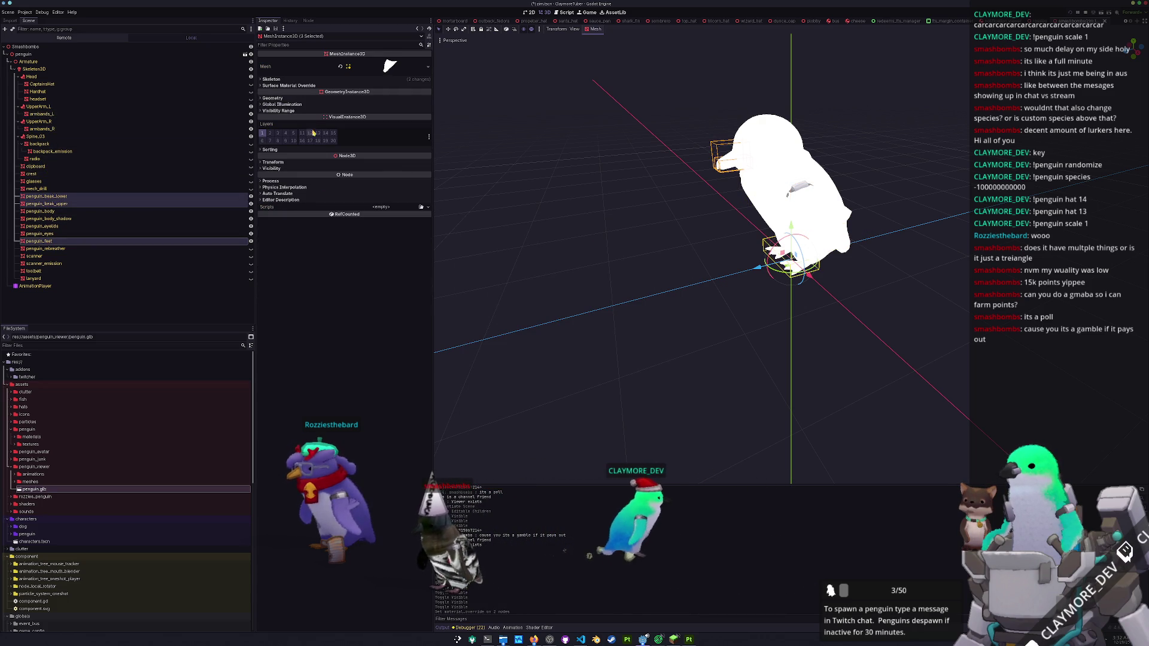
click(333, 98)
click(353, 105)
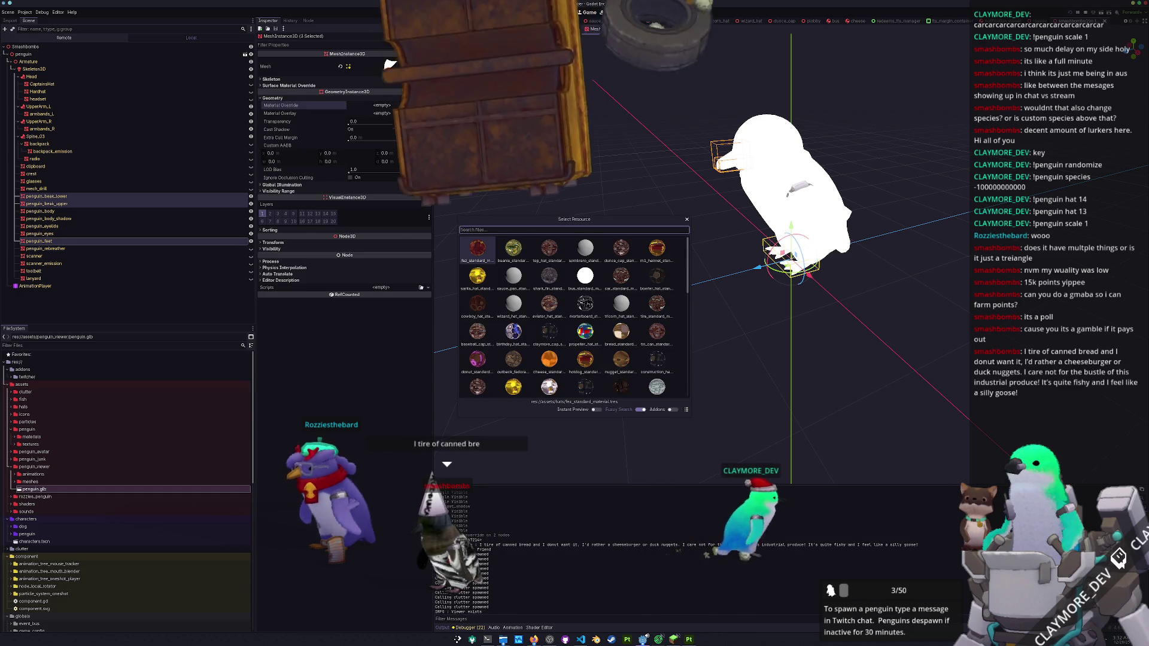
text(smashb)
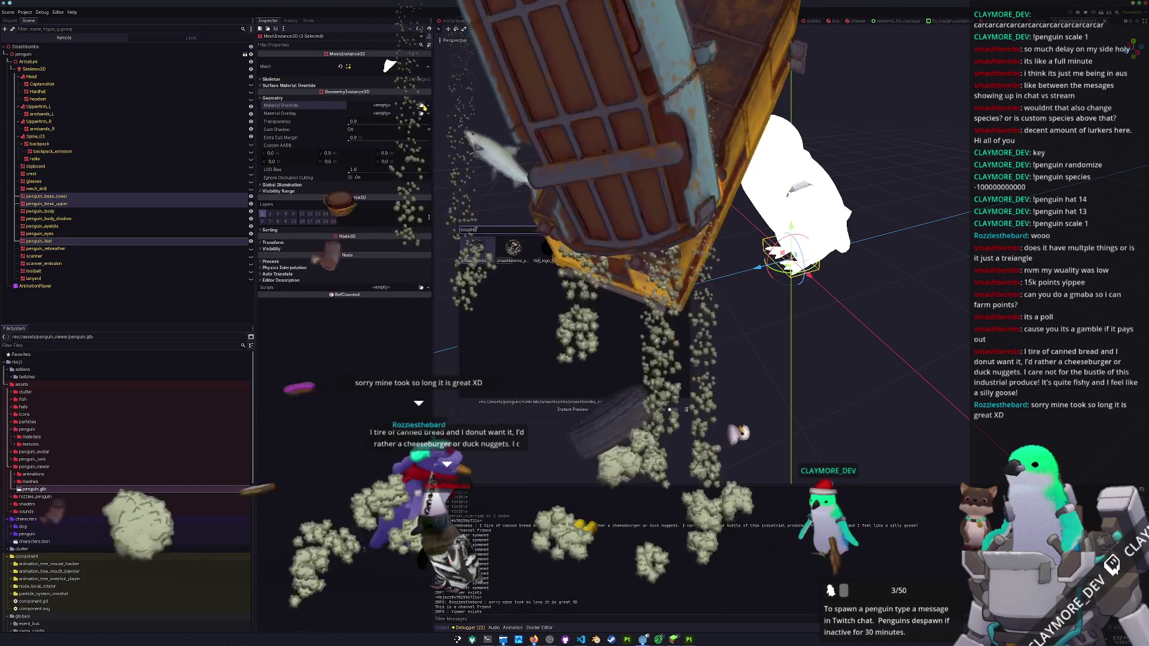
key(Return)
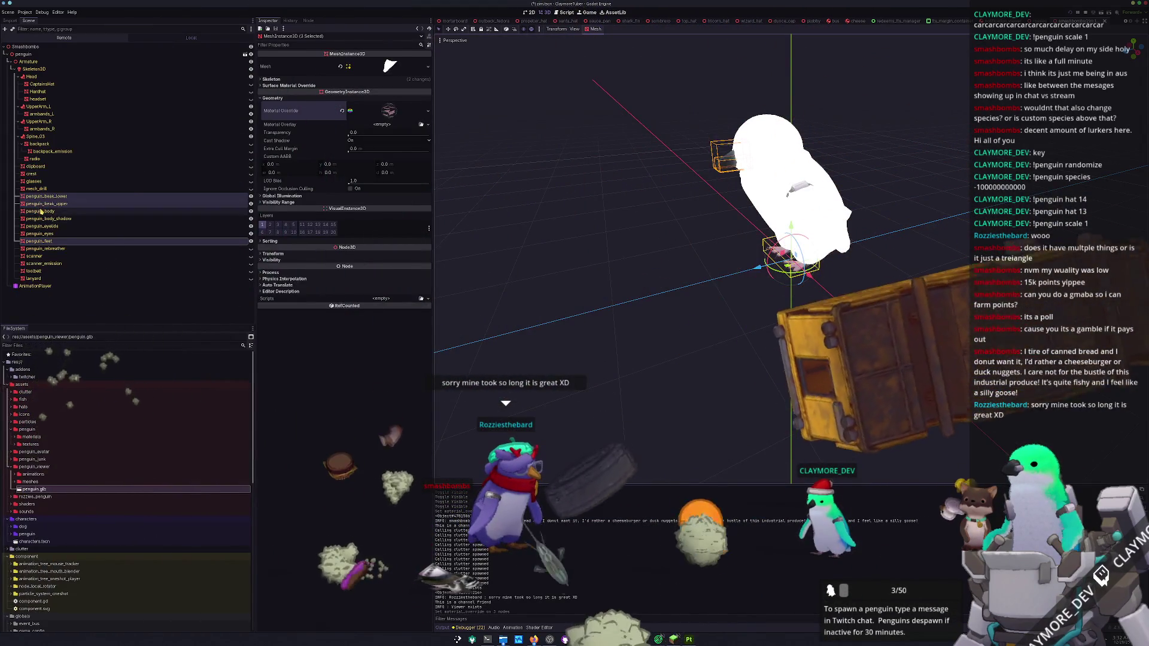
- Set penguin_body's Material Override to the smashbombs material
click(40, 212)
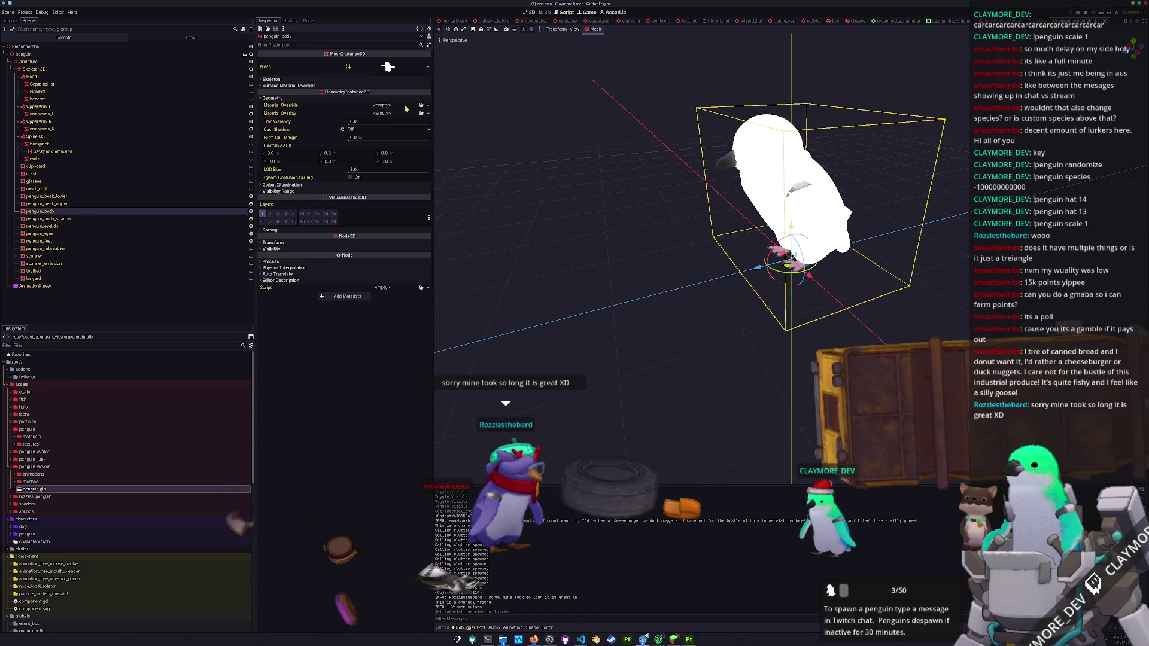
click(382, 105)
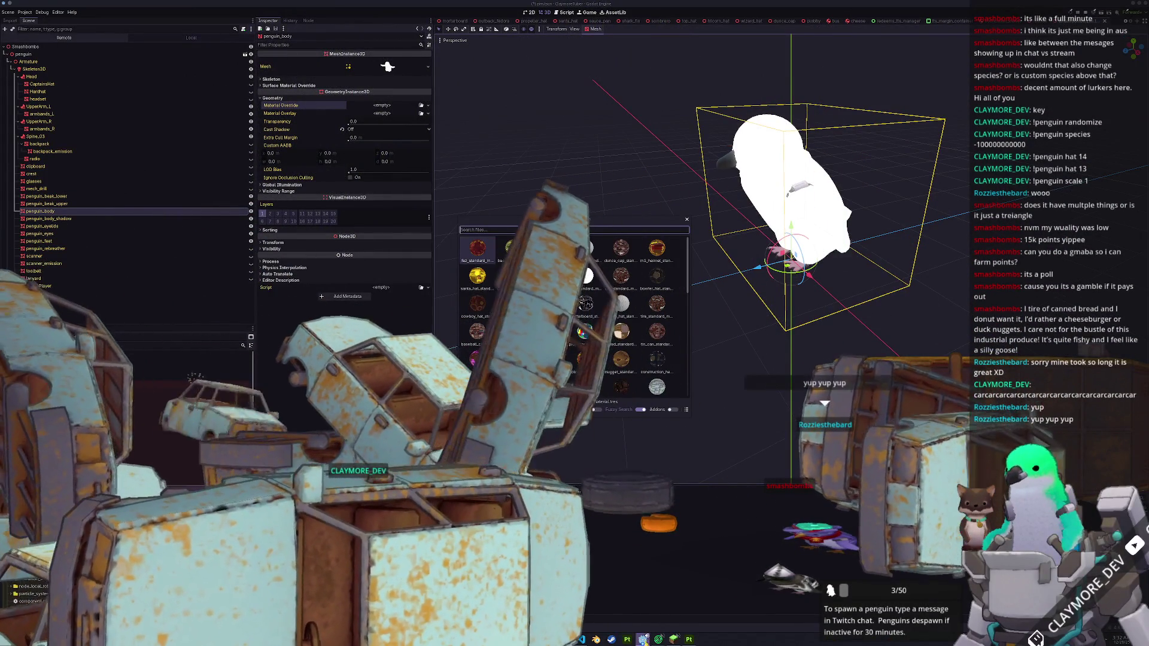
mouse_move(642, 638)
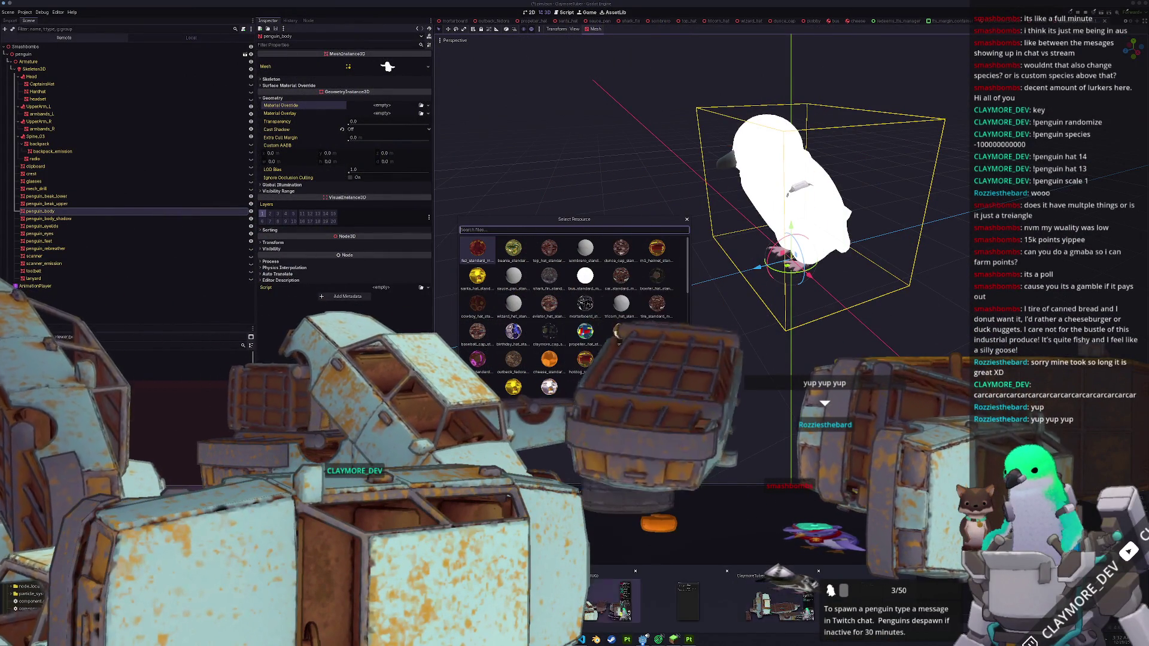
click(778, 596)
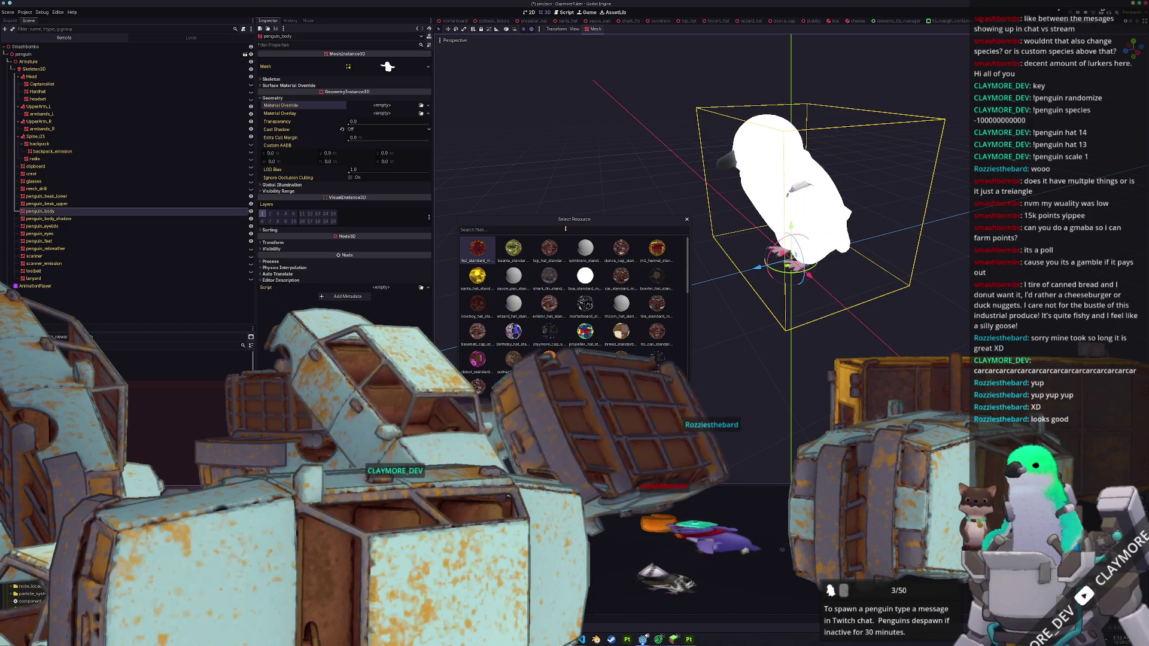
text(rozzi)
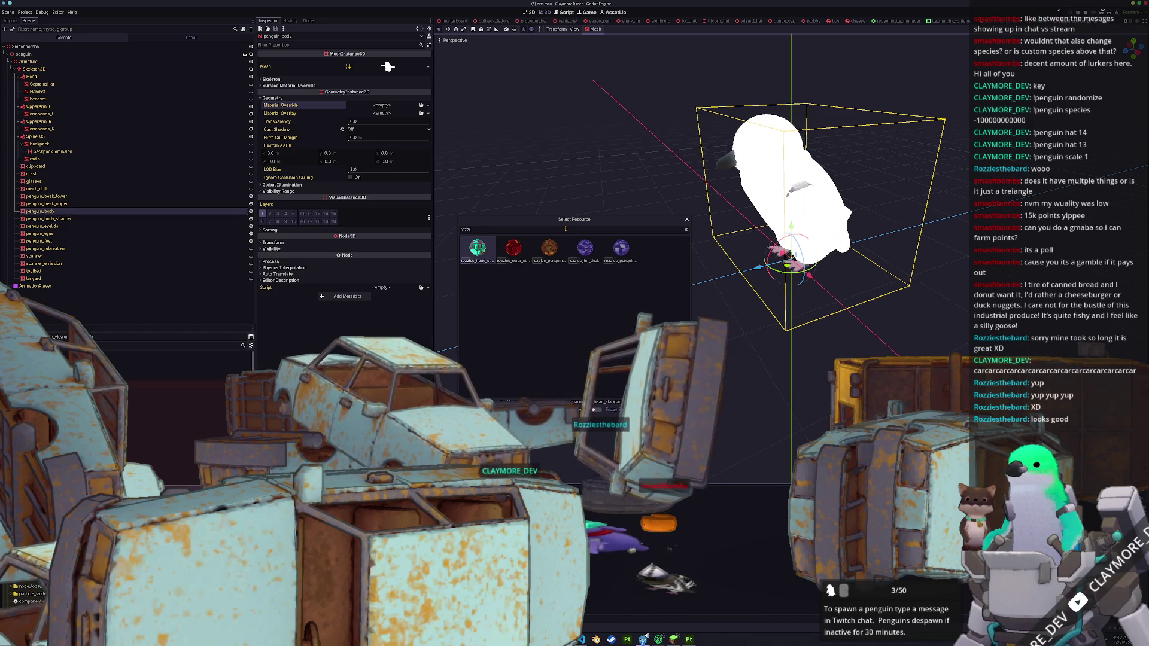
text(es)
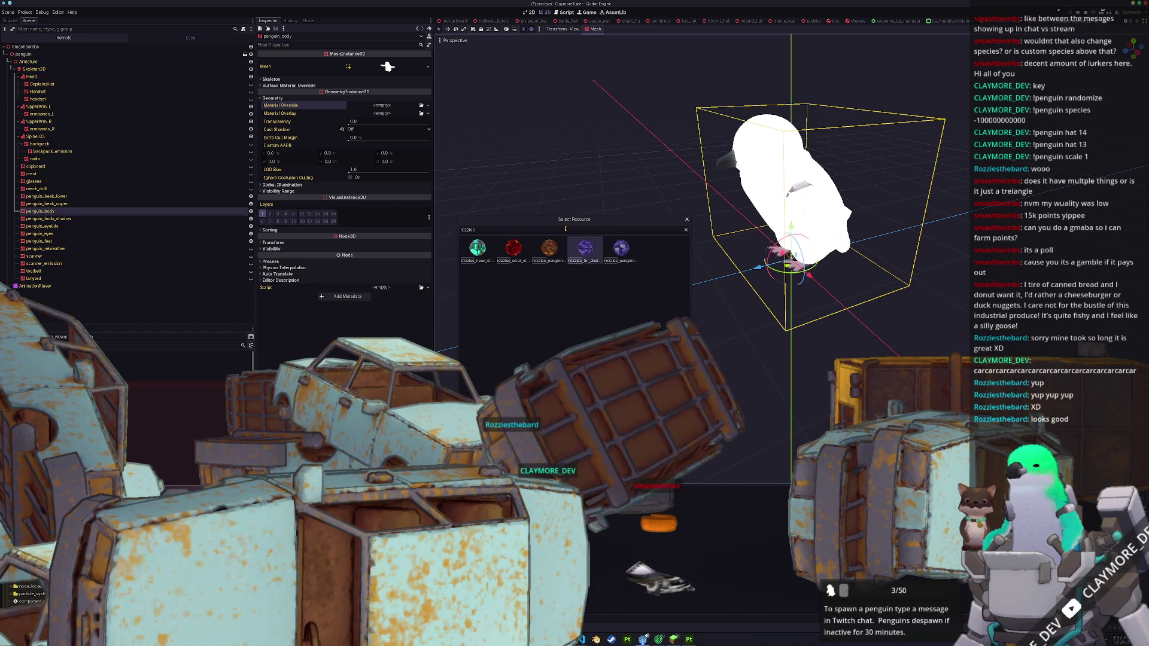
key(BackSpace)
key(BackSpace)
key(BackSpace)
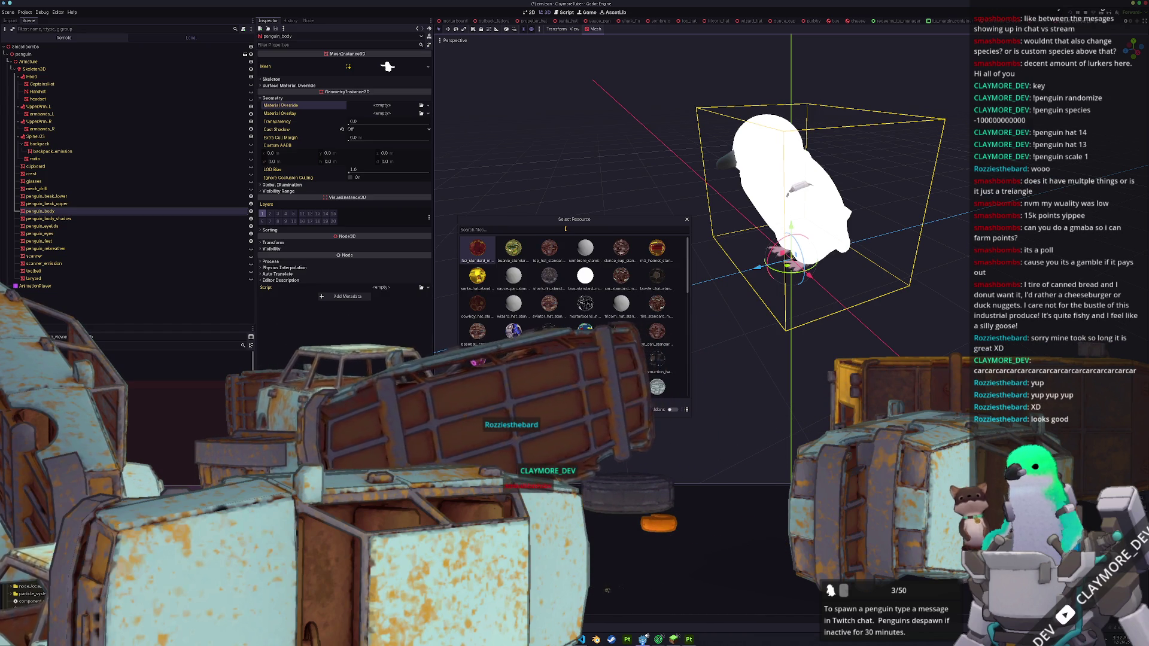
text(dsmash)
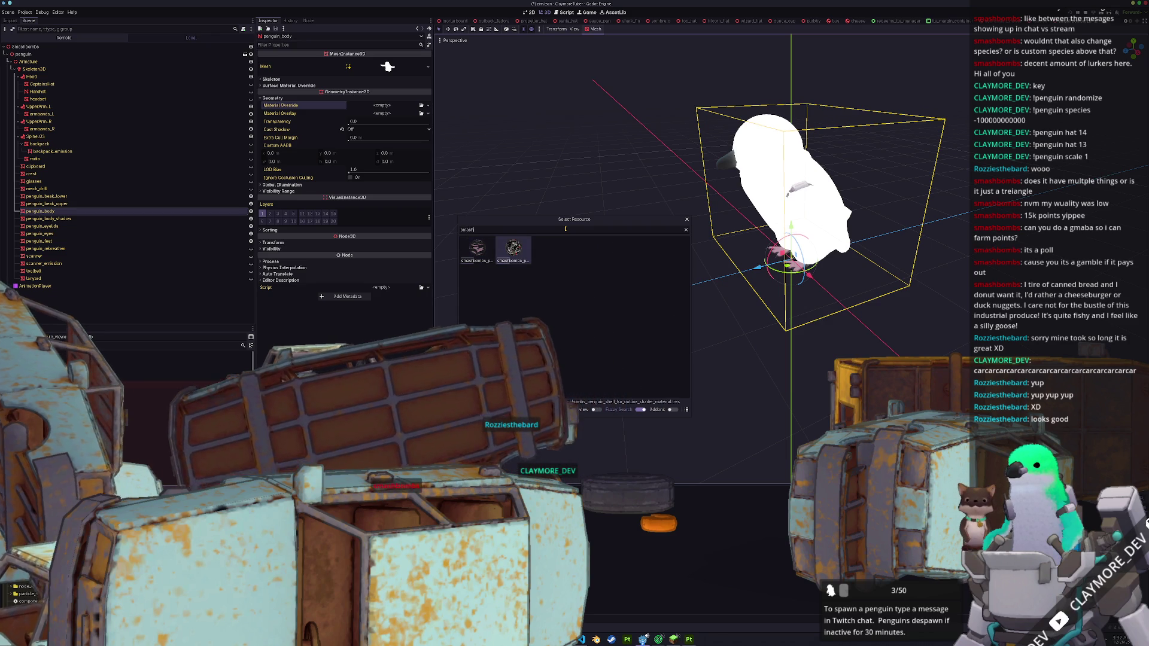
key(Return)
drag(592, 183, 615, 227)
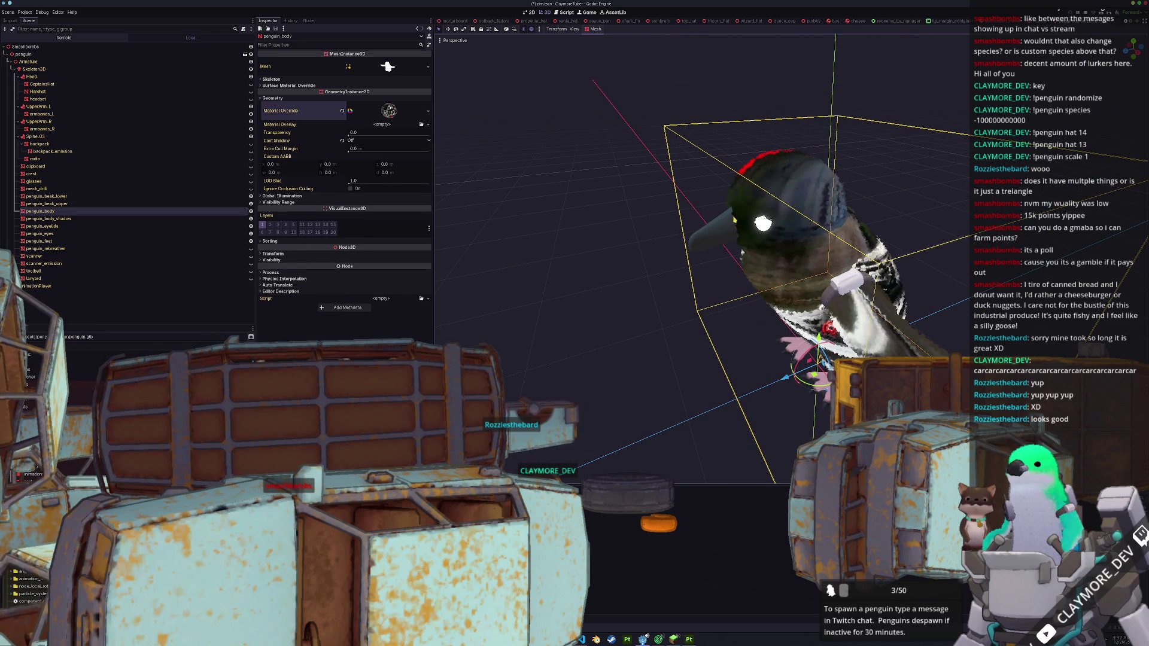
key(Down)
key(Down)
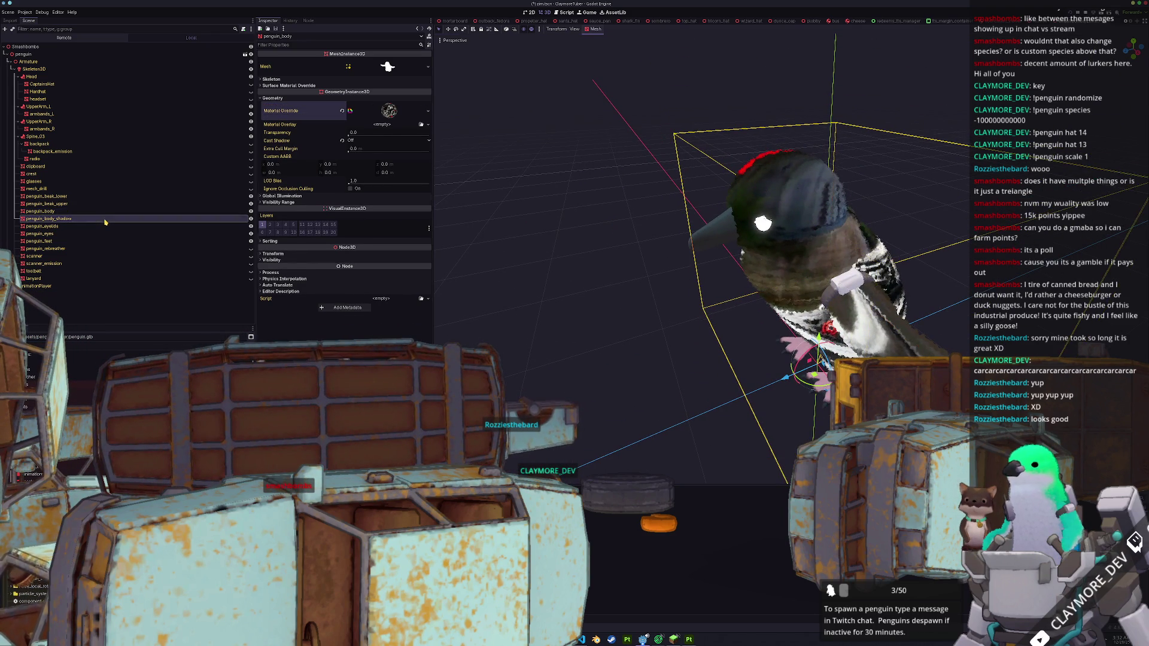
- Give penguin_eyelids the smashbombs Material Override
click(358, 99)
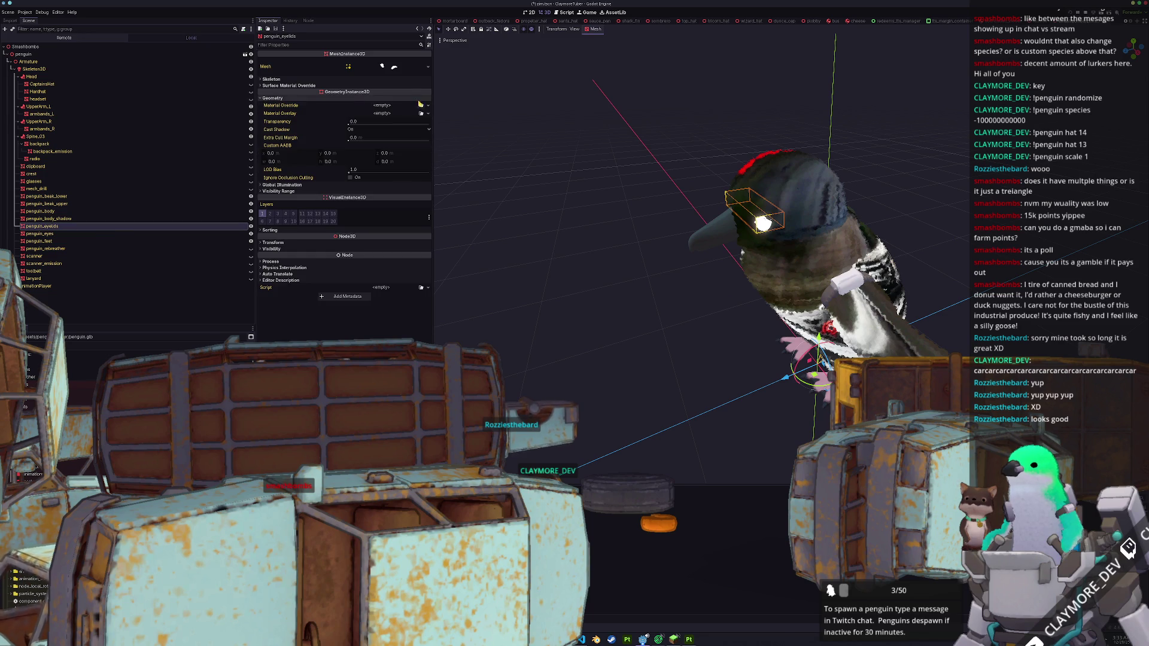
click(421, 106)
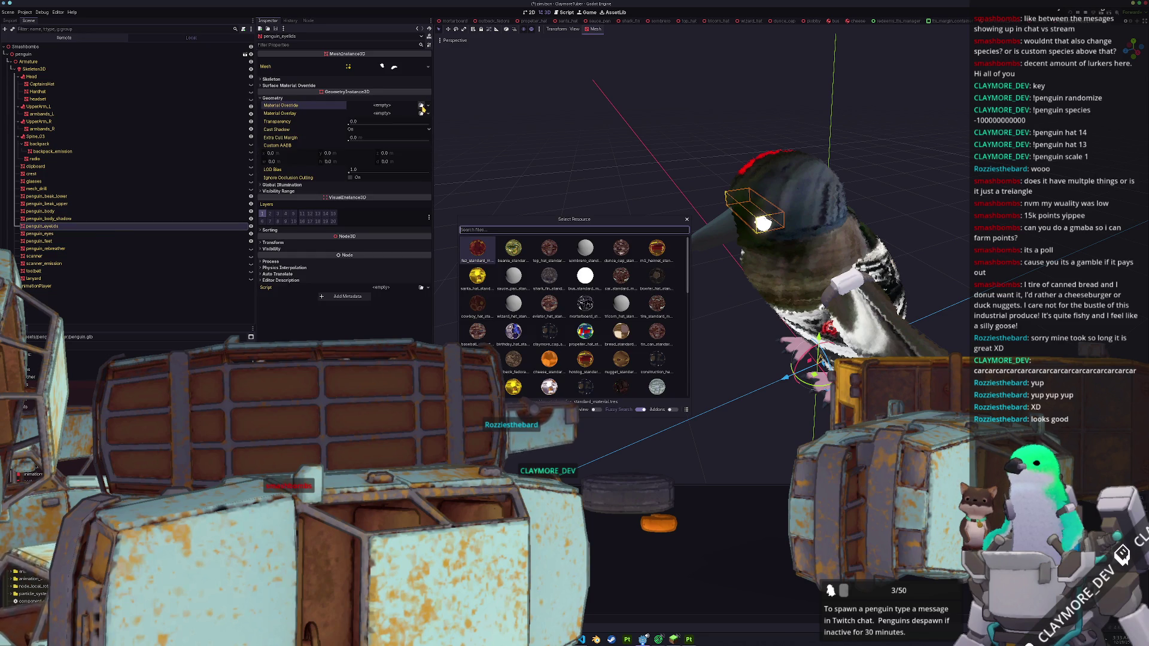
text(smash)
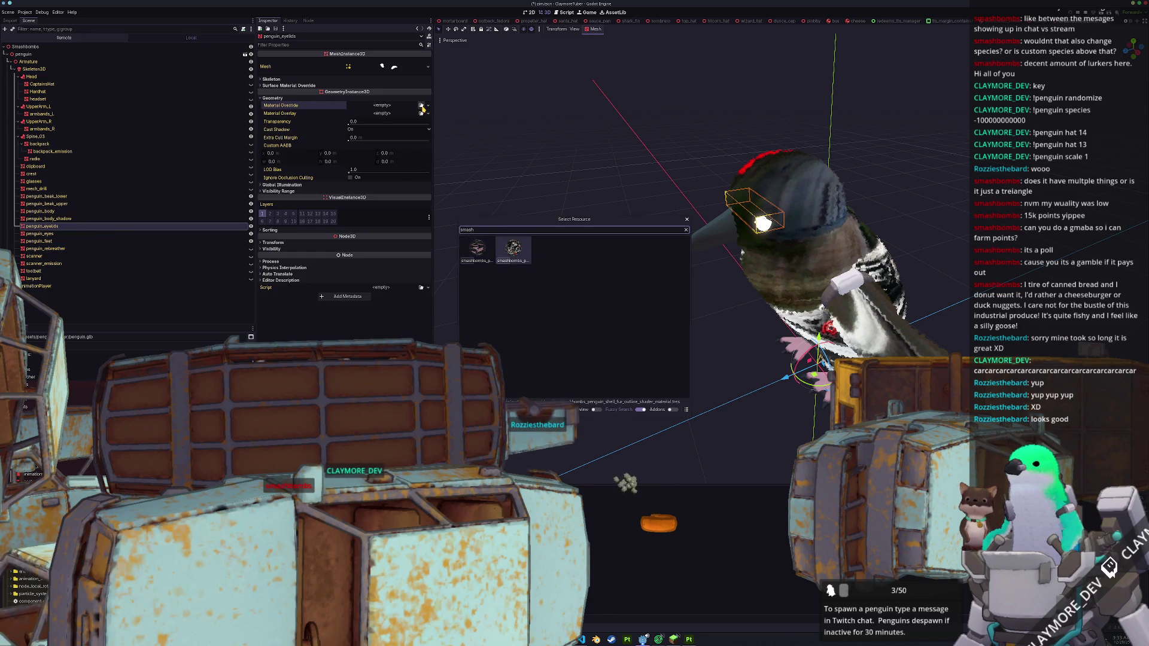
key(Return)
- Assign a Material Override to penguin_eyes, then deselect everything
click(80, 233)
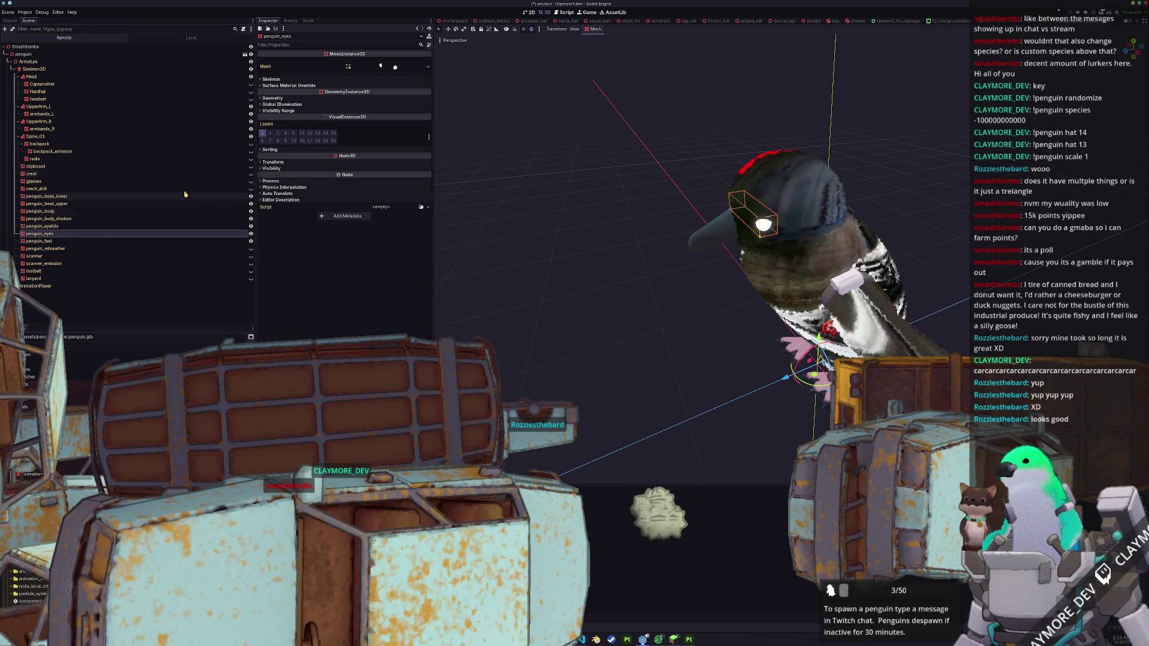
click(294, 99)
click(421, 105)
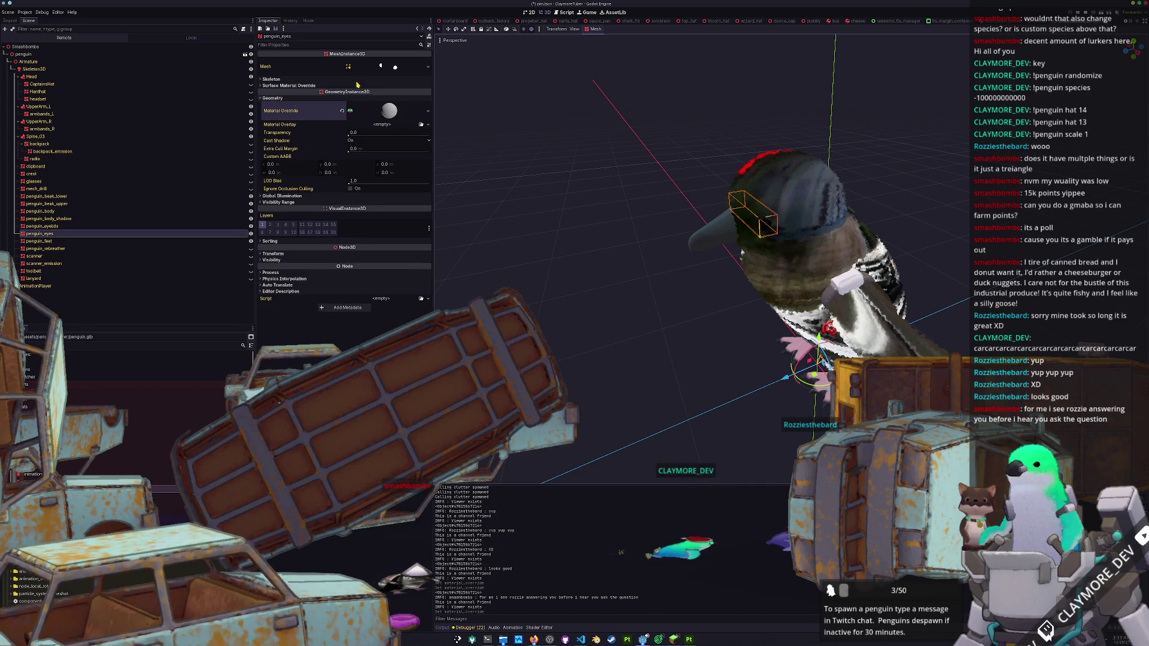
click(626, 294)
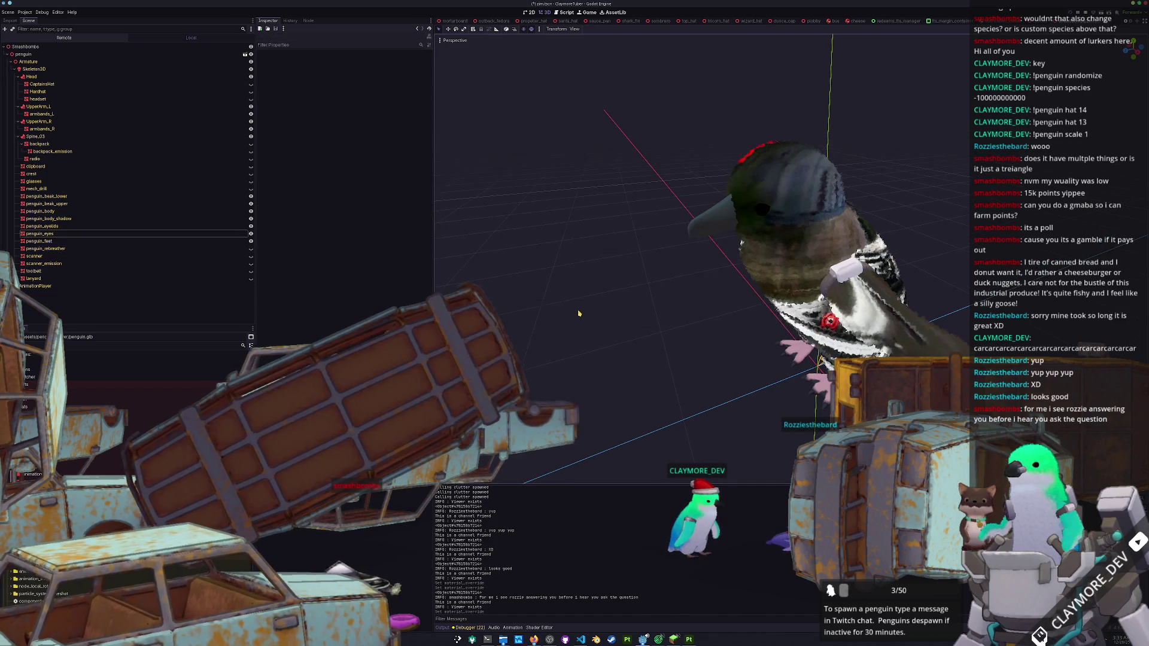
- Set the root penguin node's Transform Scale to 0.3 on all axes, then duplicate it
scroll(626, 294, down, 3)
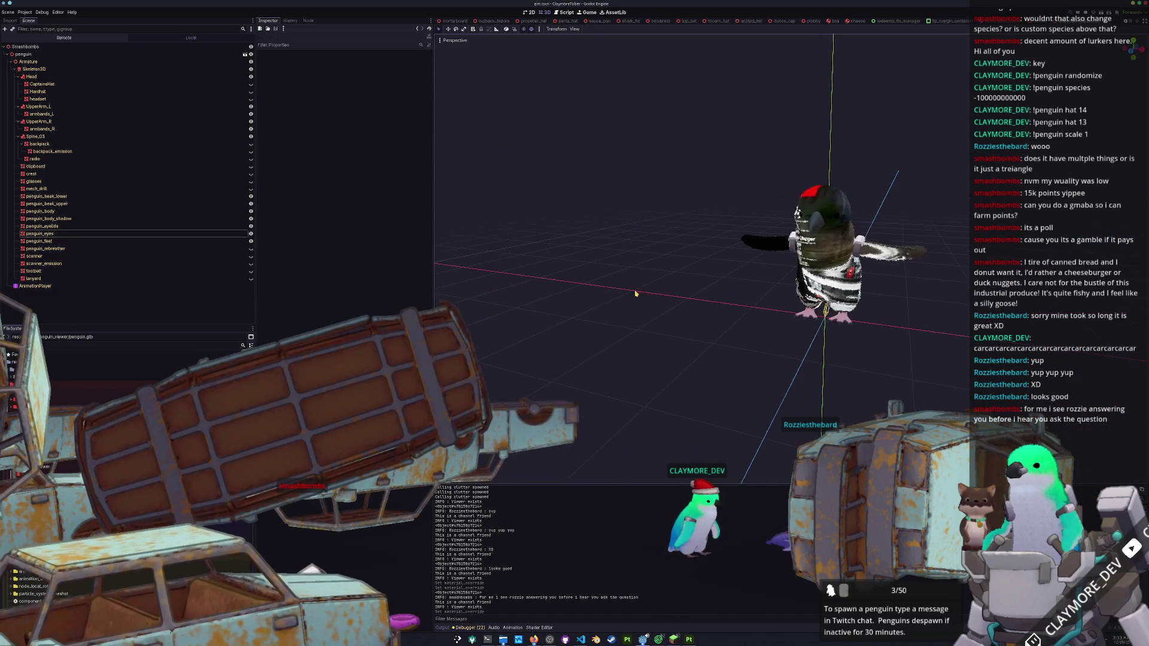
click(78, 55)
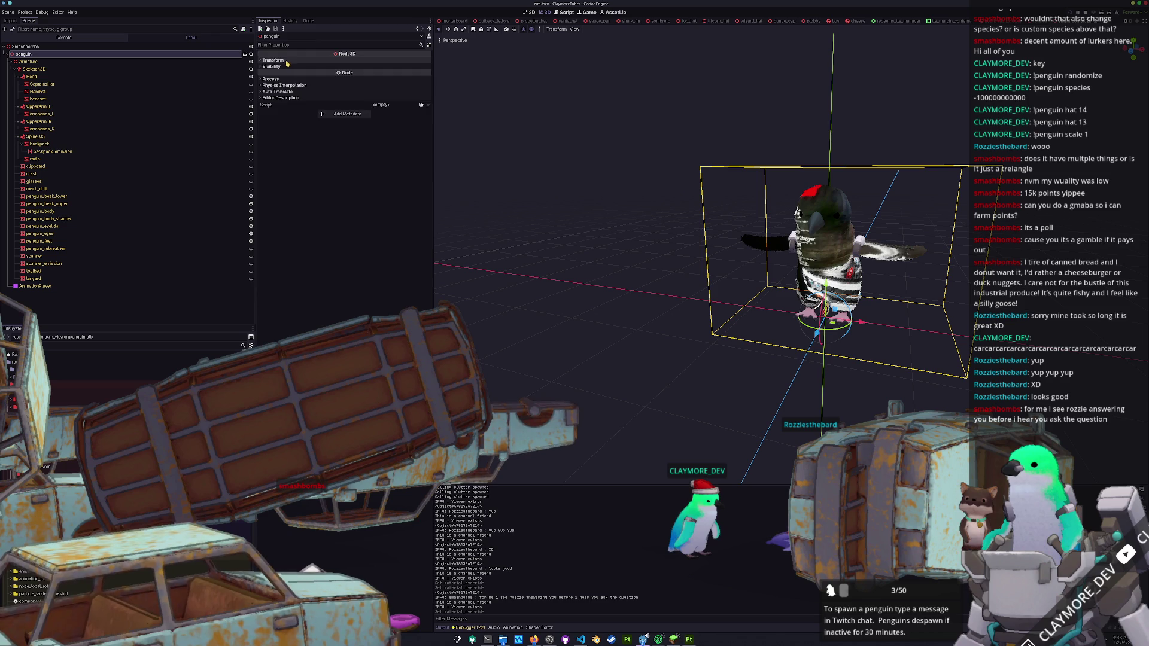
click(282, 60)
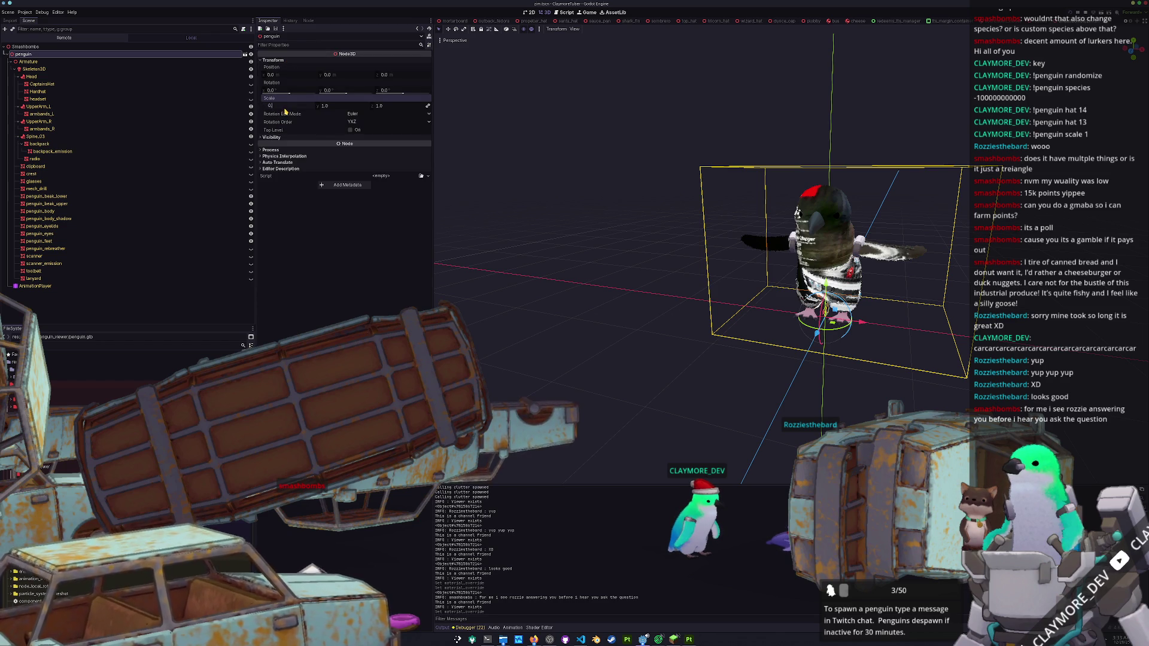
text(.25)
key(Return)
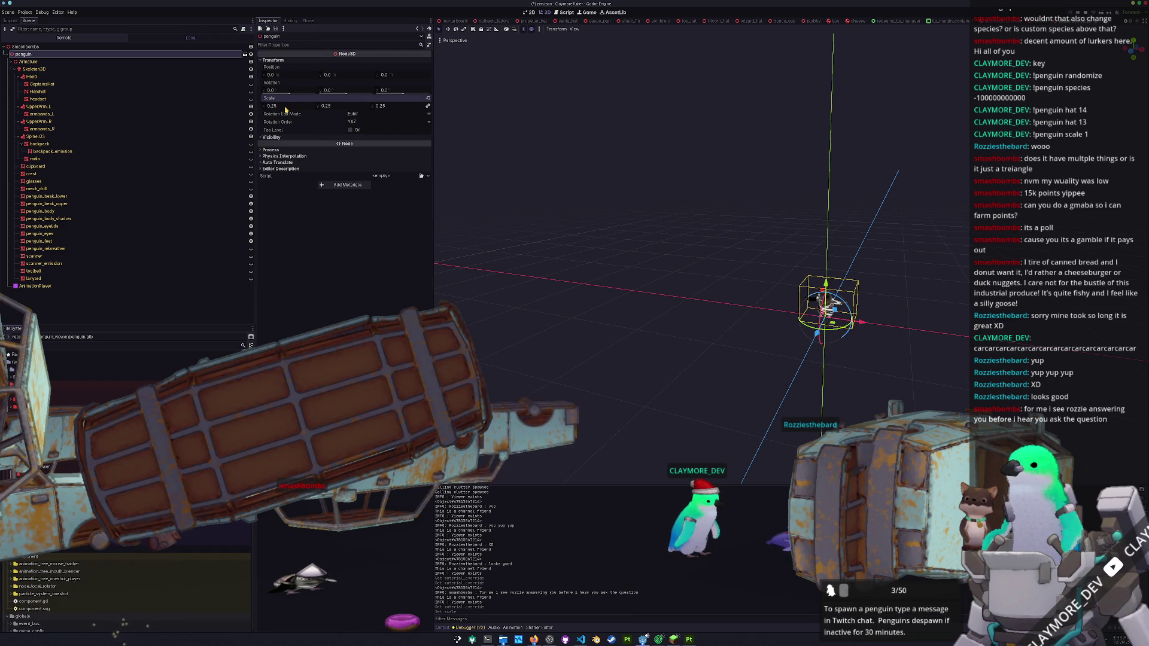
text(.3)
key(Return)
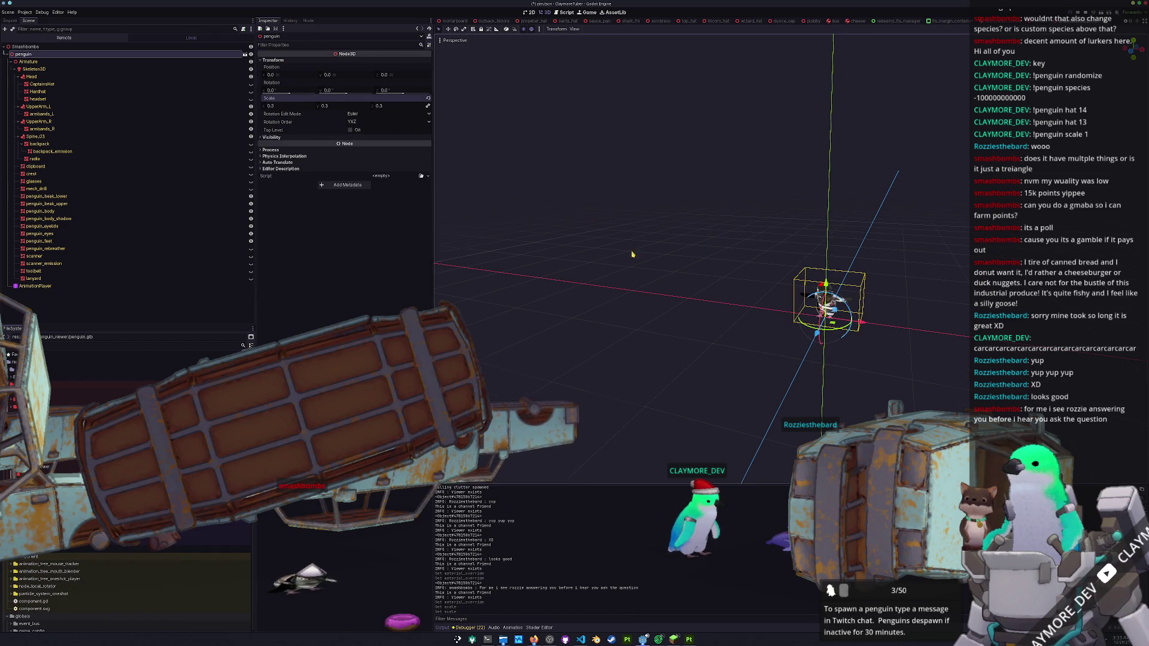
scroll(848, 310, up, 4)
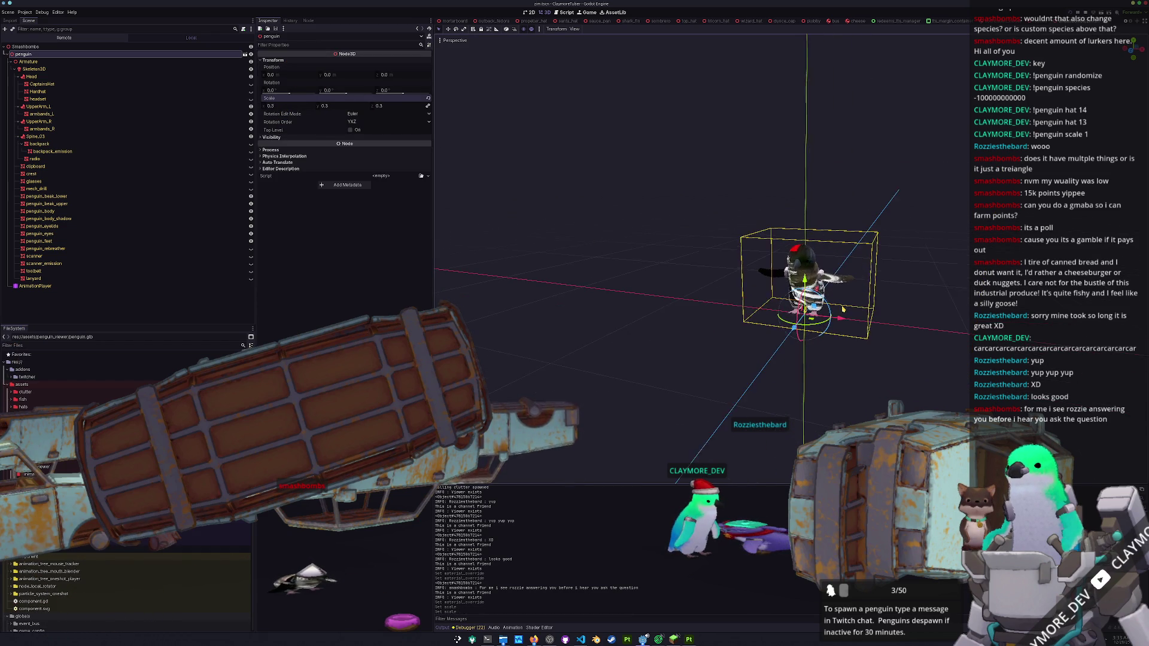
key(ctrl+d)
- Move the penguin copy up above the original, checking it in right orthographic view
drag(805, 280, 806, 220)
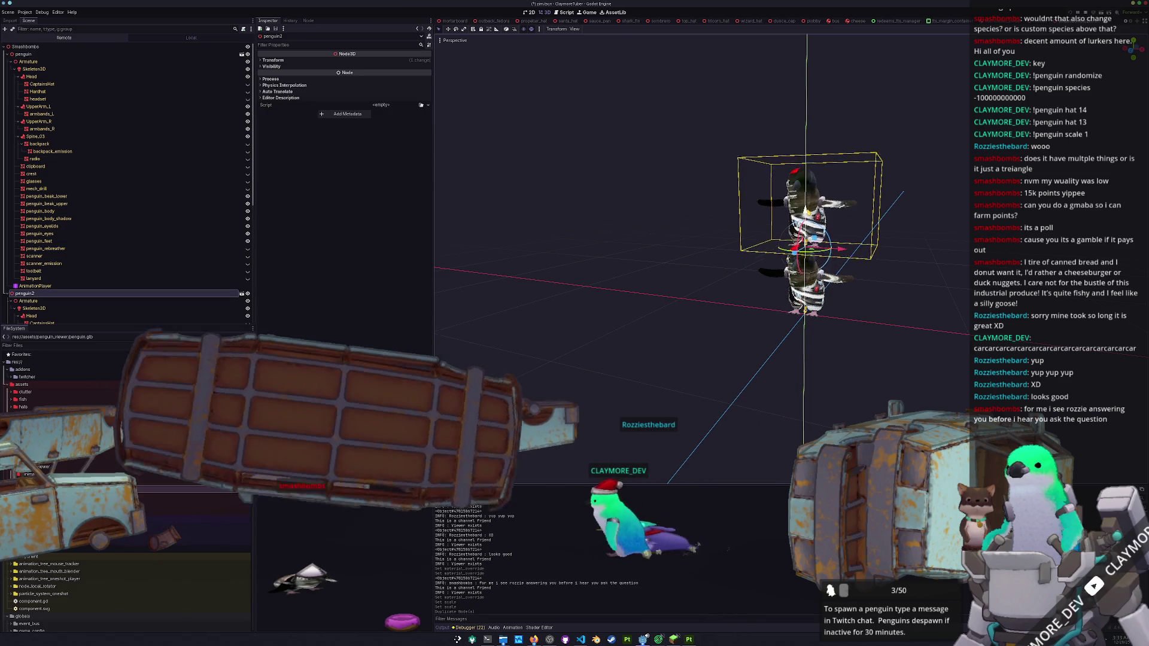
key(KP_3)
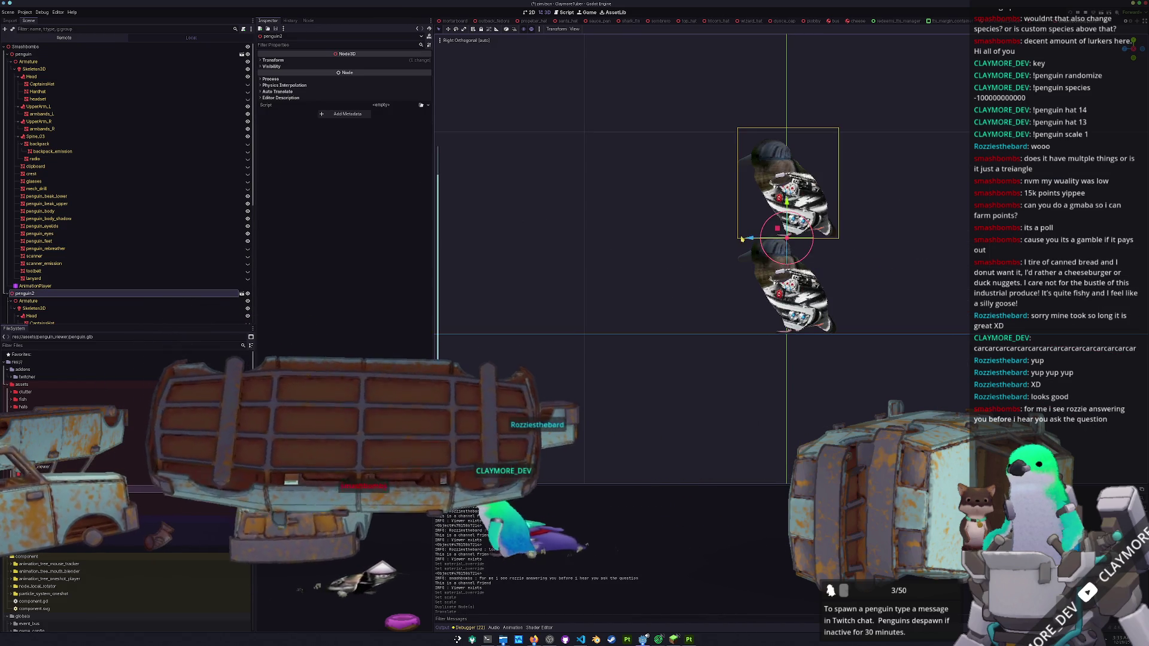
drag(742, 240, 729, 241)
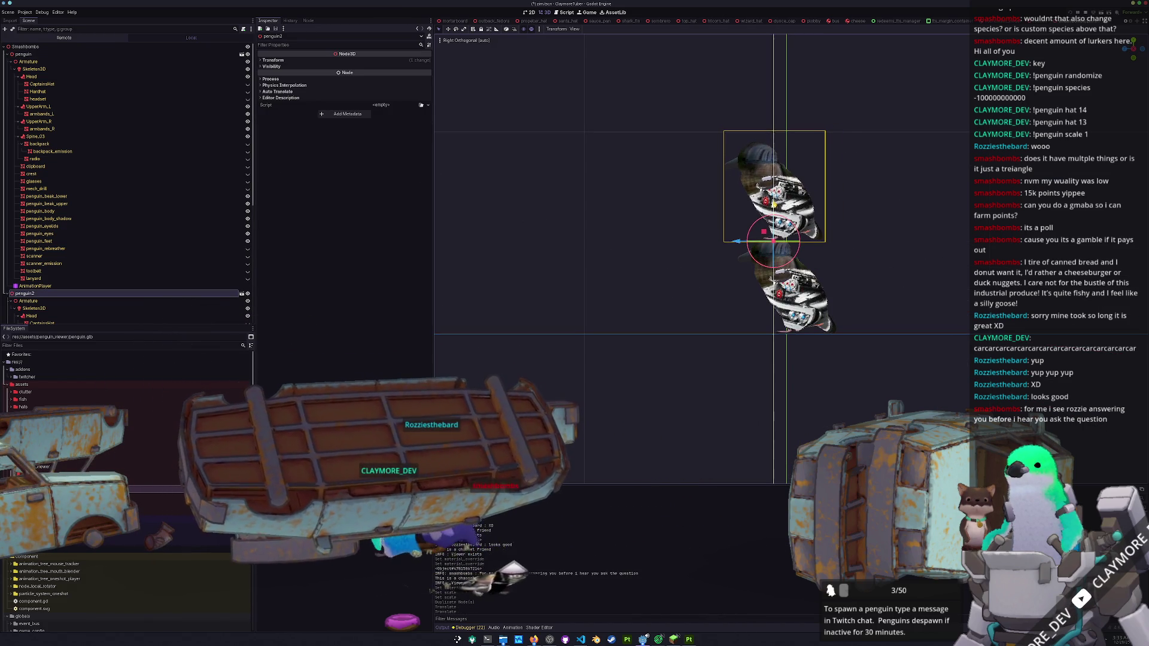
drag(773, 204, 773, 200)
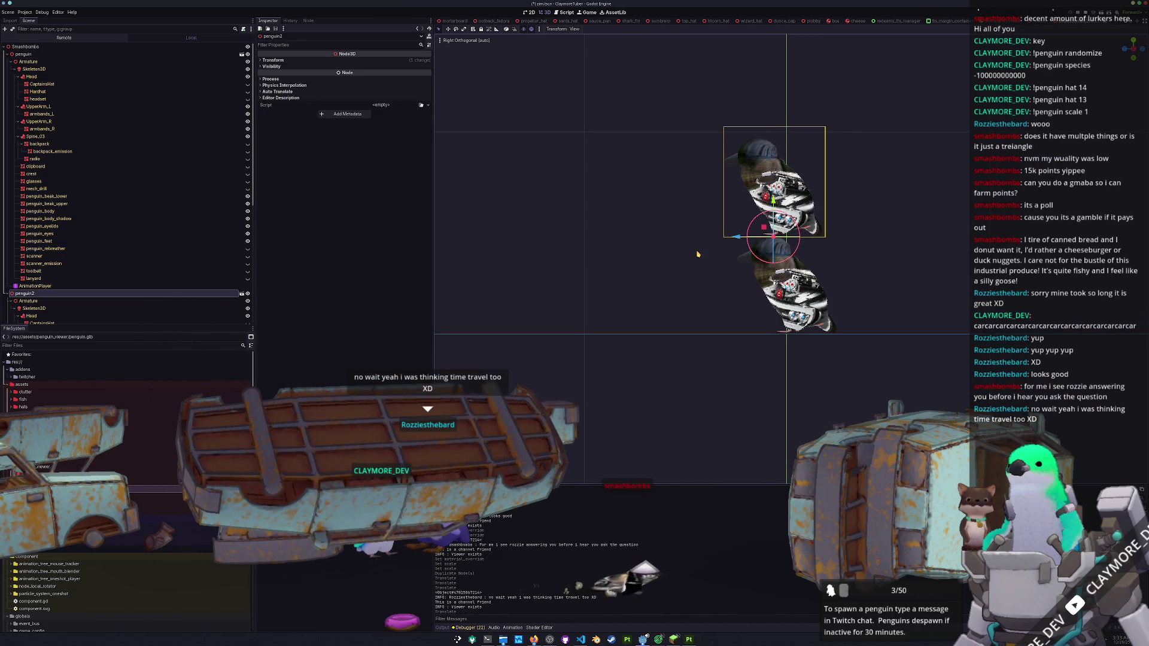
drag(698, 252, 492, 233)
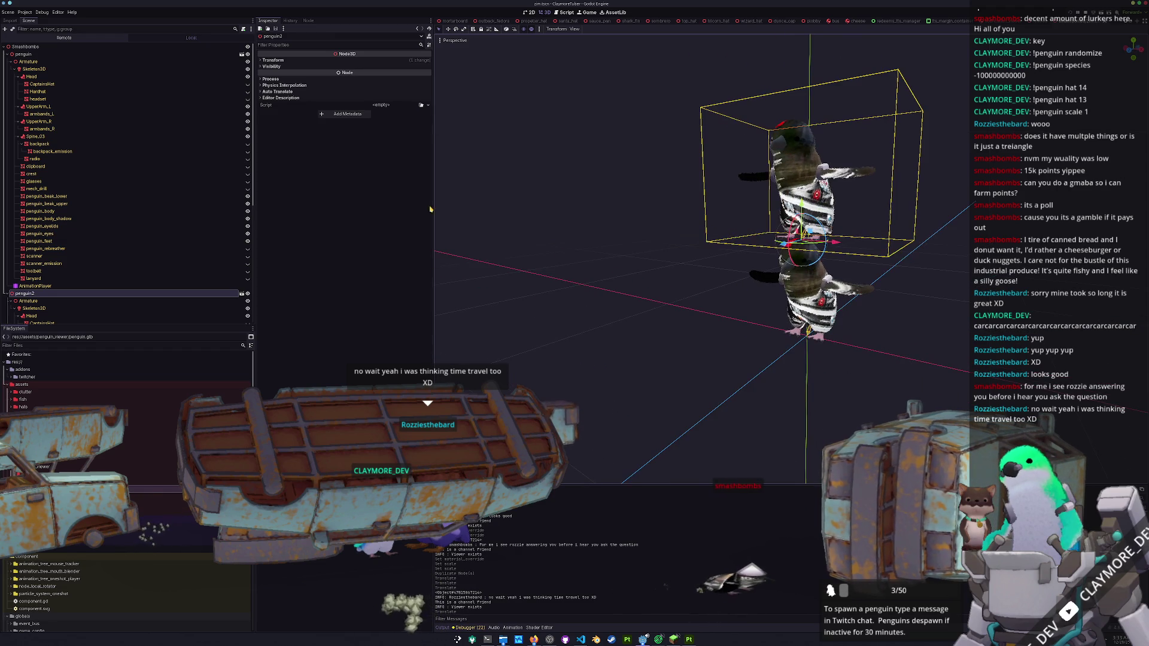
- Set the penguin copy's uniform scale to 0.125
click(276, 60)
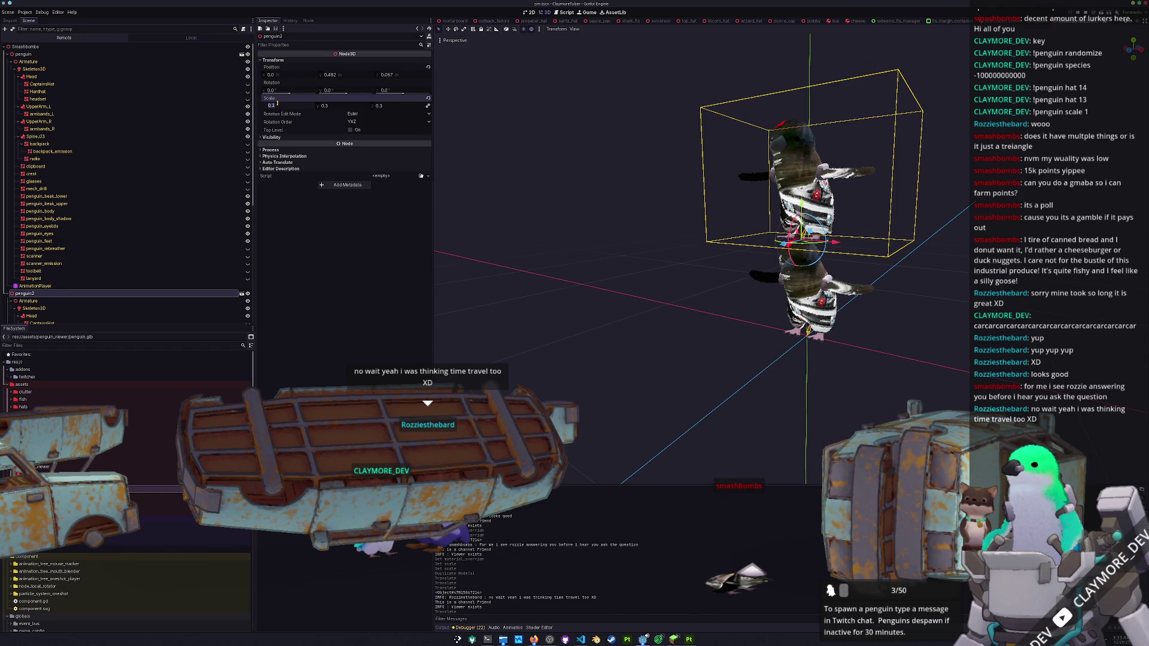
text(5)
key(Return)
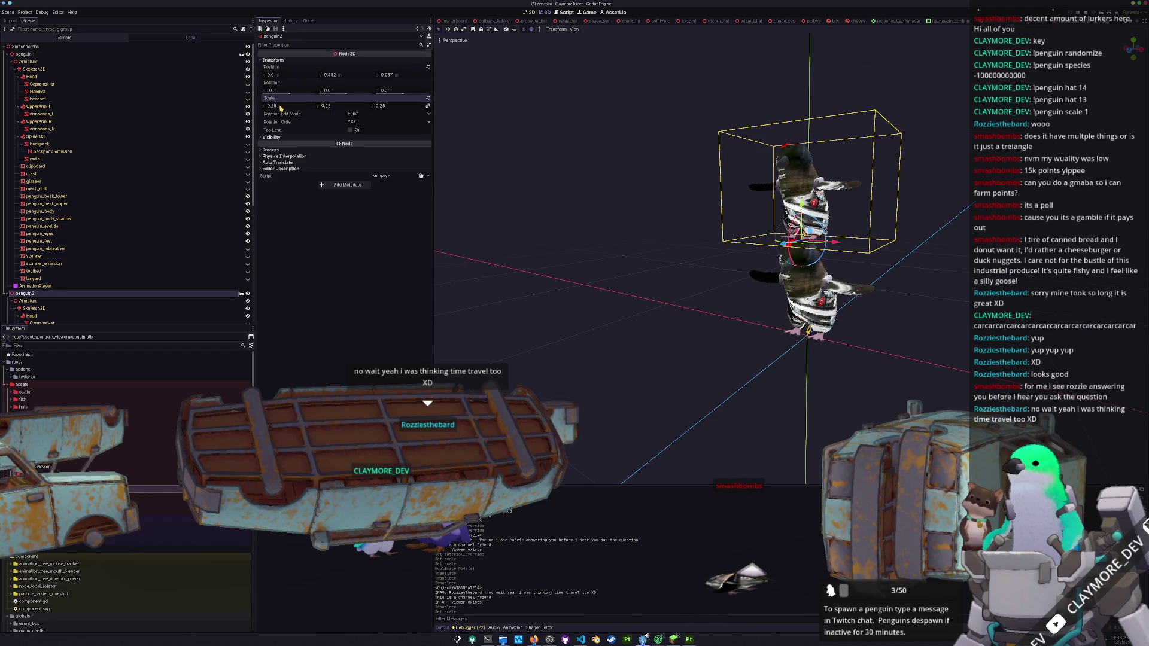
text(.125)
key(Return)
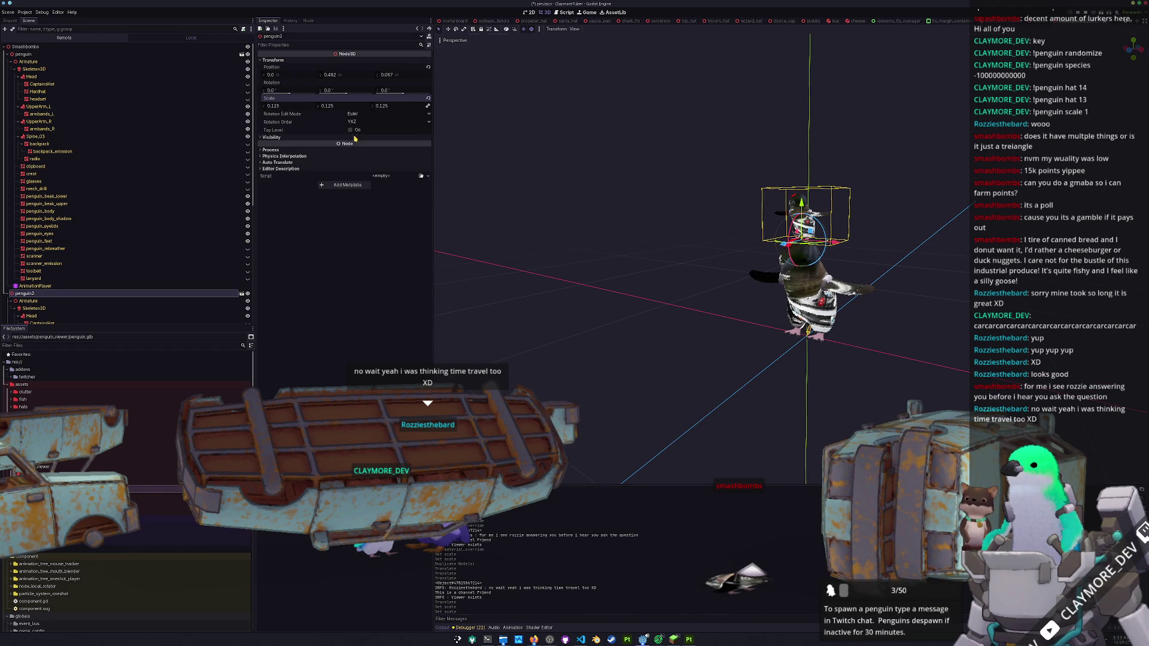
- Raise the penguin to Y 0.338 and save the scene
click(805, 287)
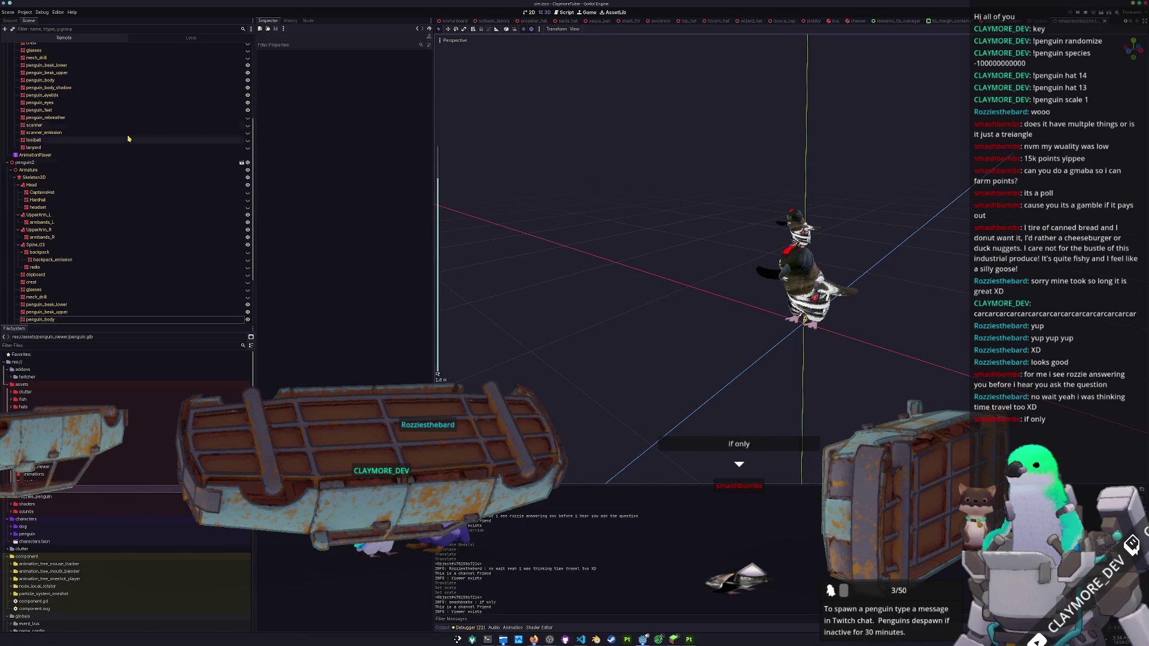
click(23, 54)
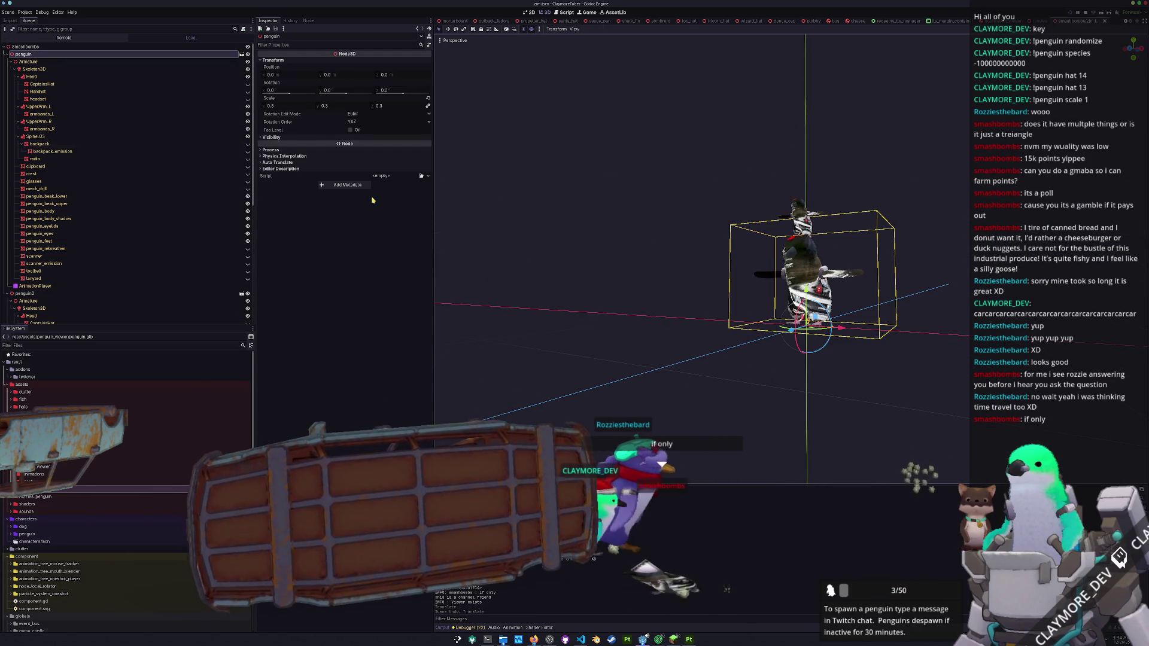
mouse_move(24, 293)
mouse_down()
mouse_move(27, 123)
mouse_move(82, 135)
mouse_up()
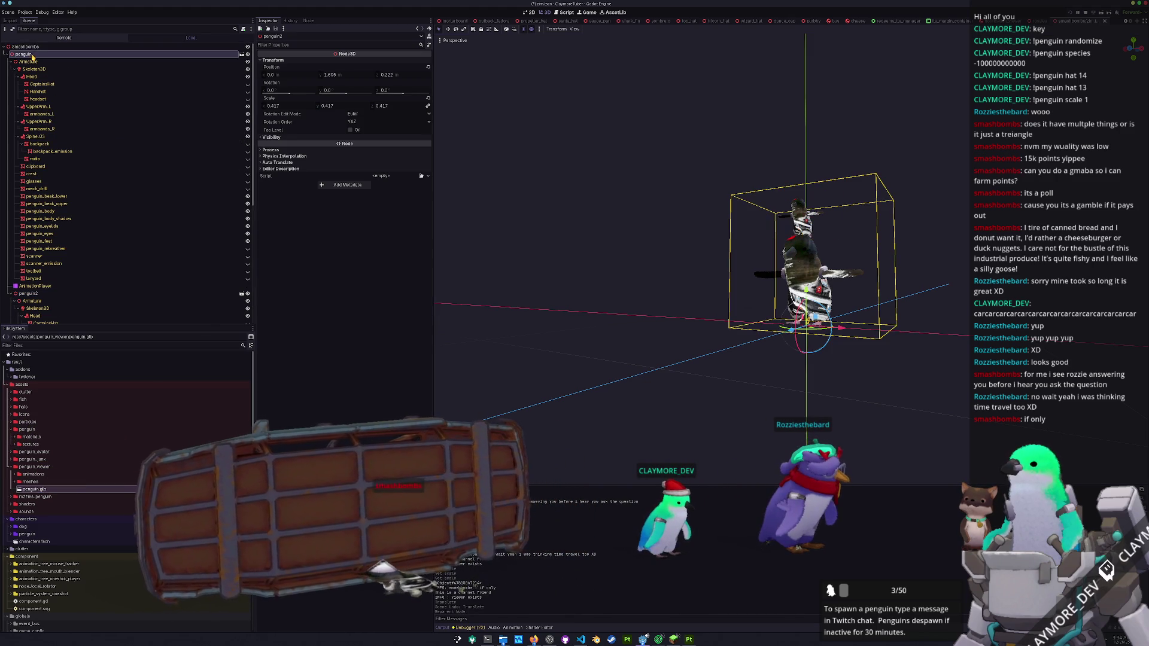
drag(714, 231, 671, 210)
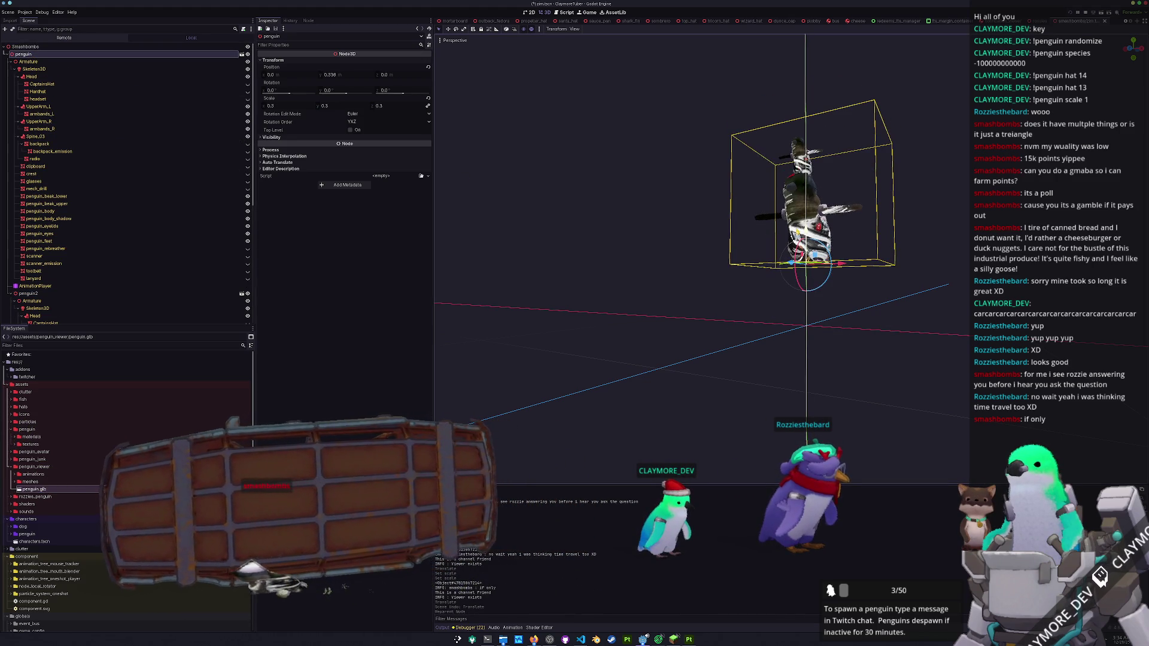
key(ctrl+s)
scroll(671, 210, down, 5)
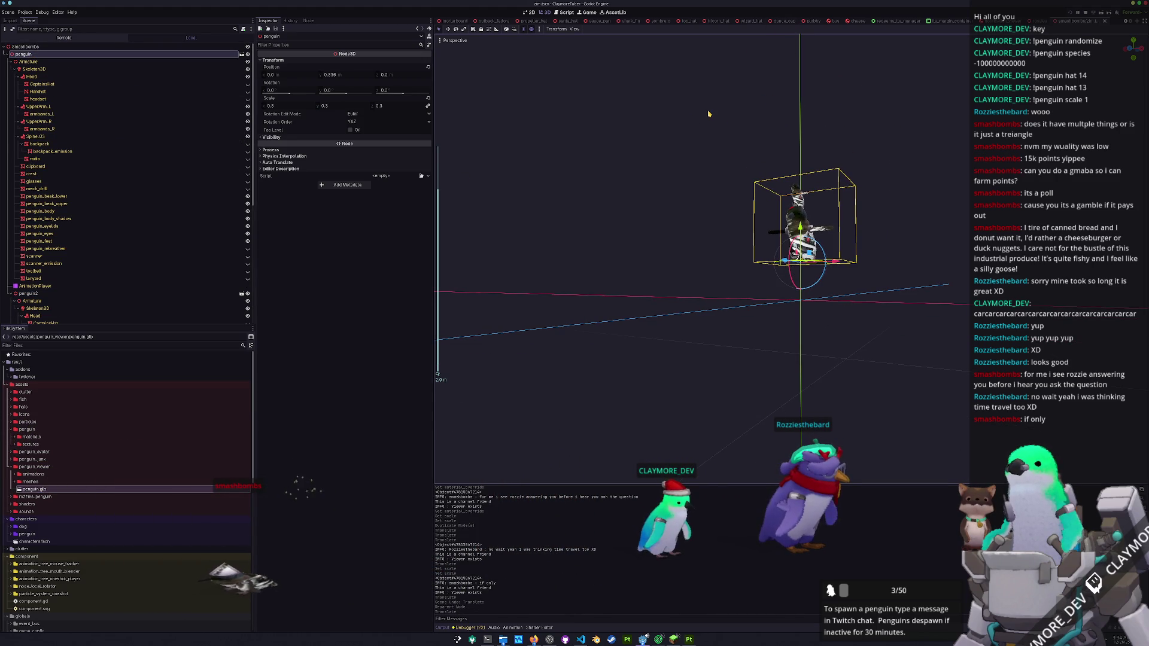
click(708, 124)
key(shift+alt+o)
- Open viewer.tscn and drag smashbombs.tscn into its scene tree near Offset
text(viewer)
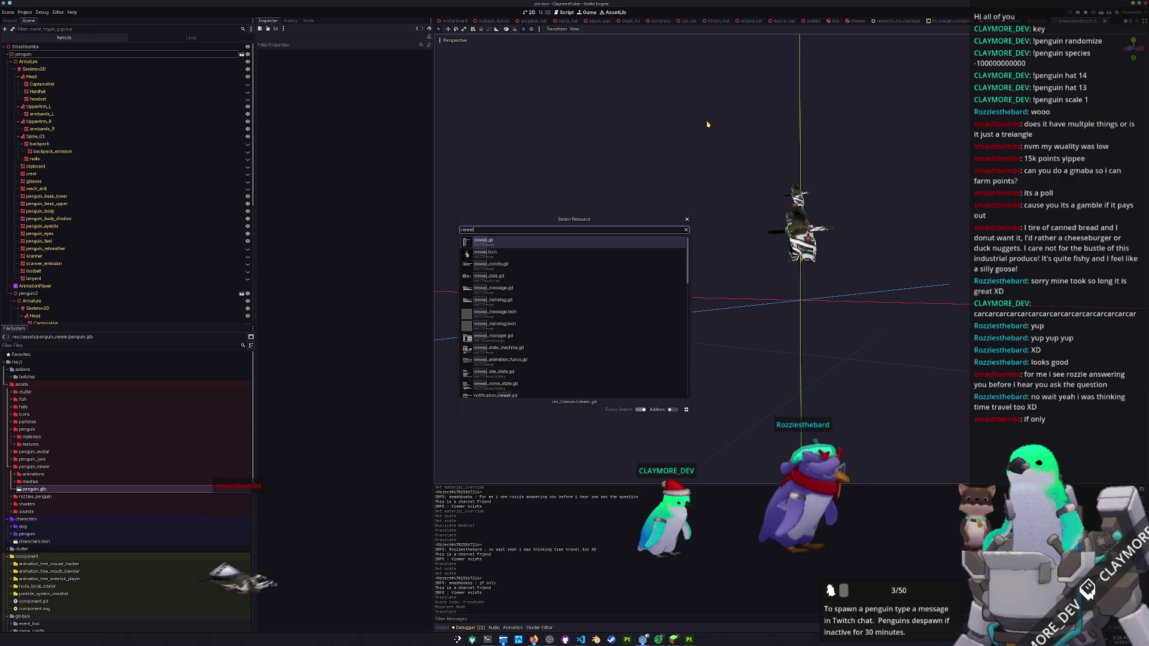
key(Down)
key(Return)
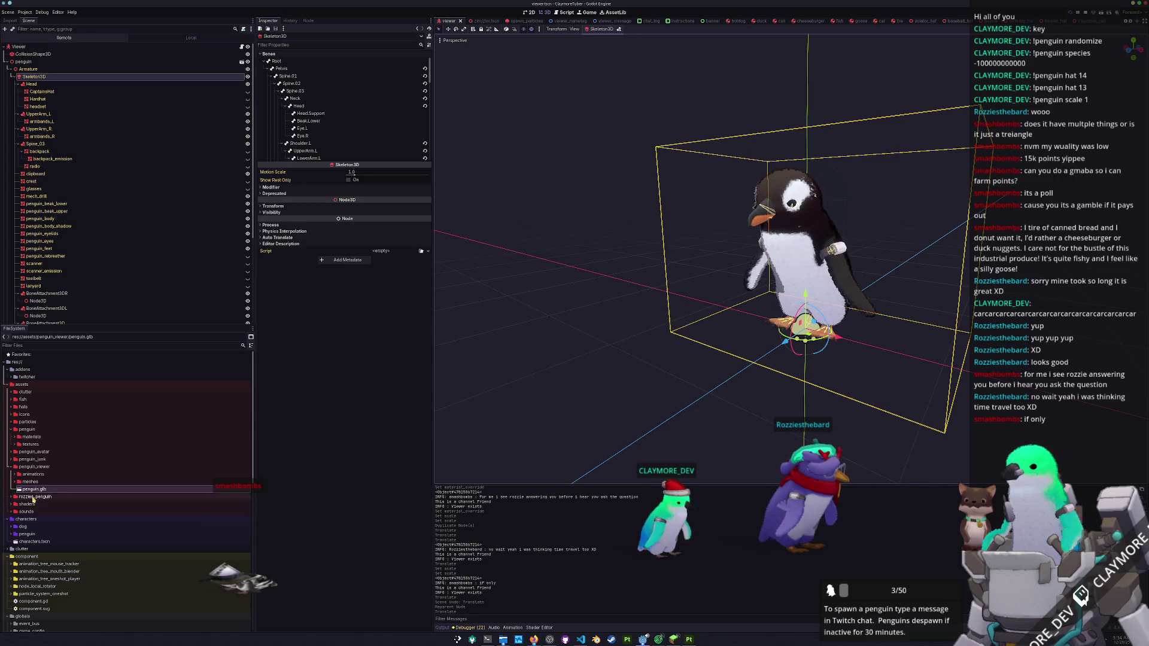
scroll(33, 500, down, 6)
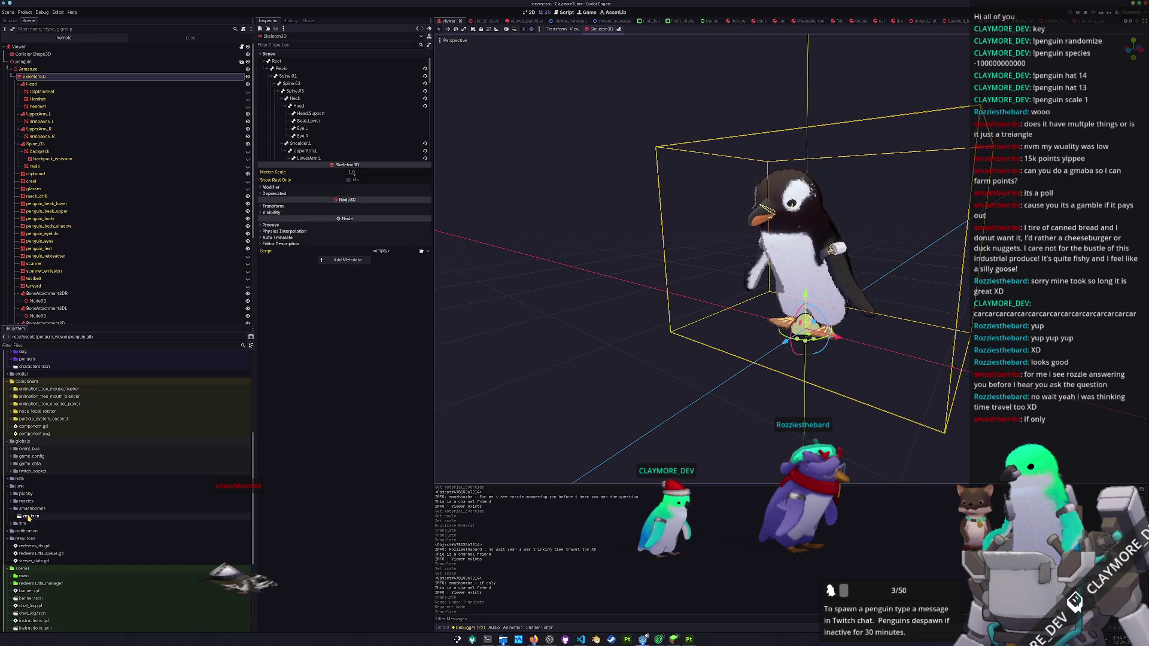
click(28, 518)
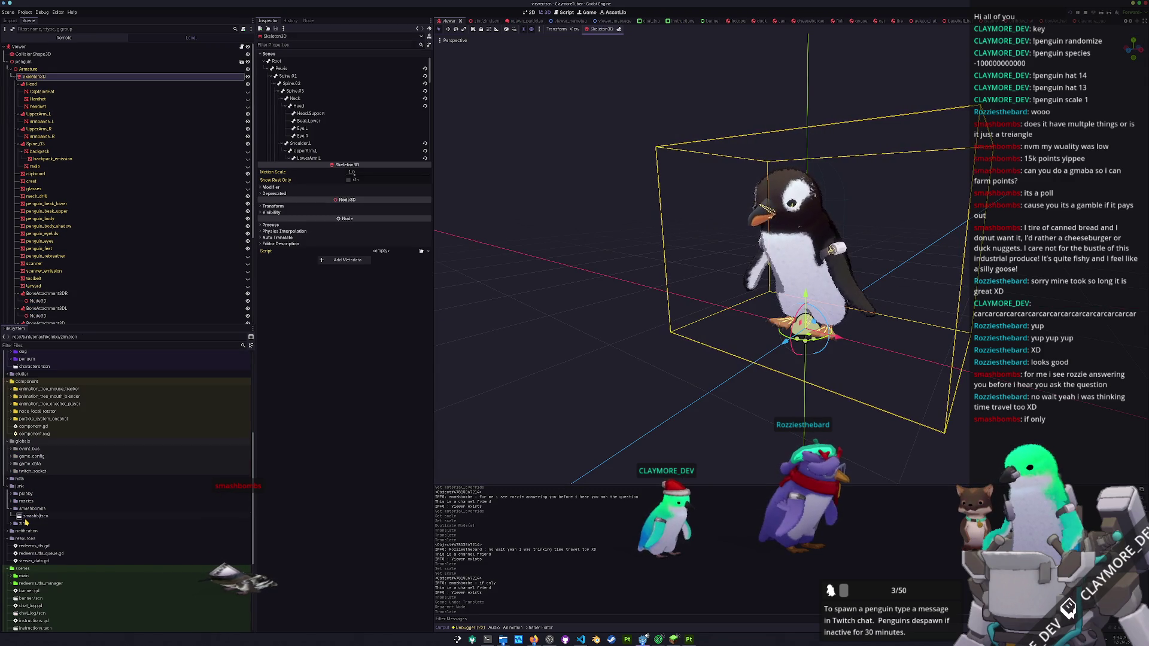
click(30, 516)
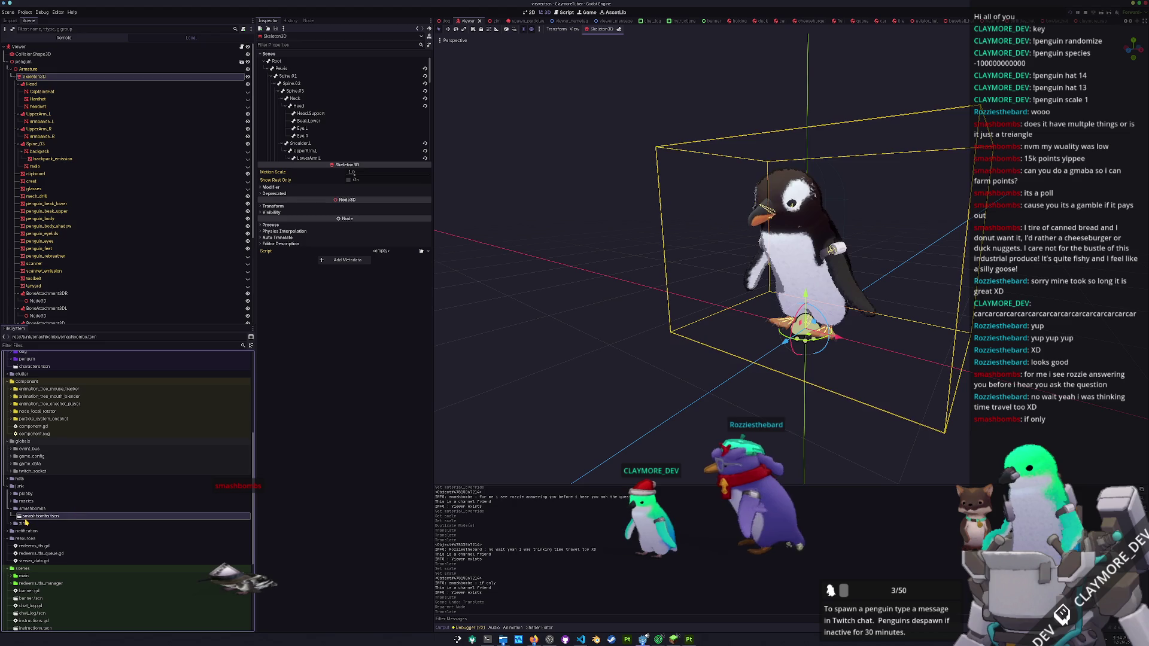
drag(33, 518, 62, 256)
- Delete the Smashbombs node, save viewer.tscn, and switch to viewer.gd in VS Code
drag(626, 292, 597, 272)
scroll(596, 272, down, 3)
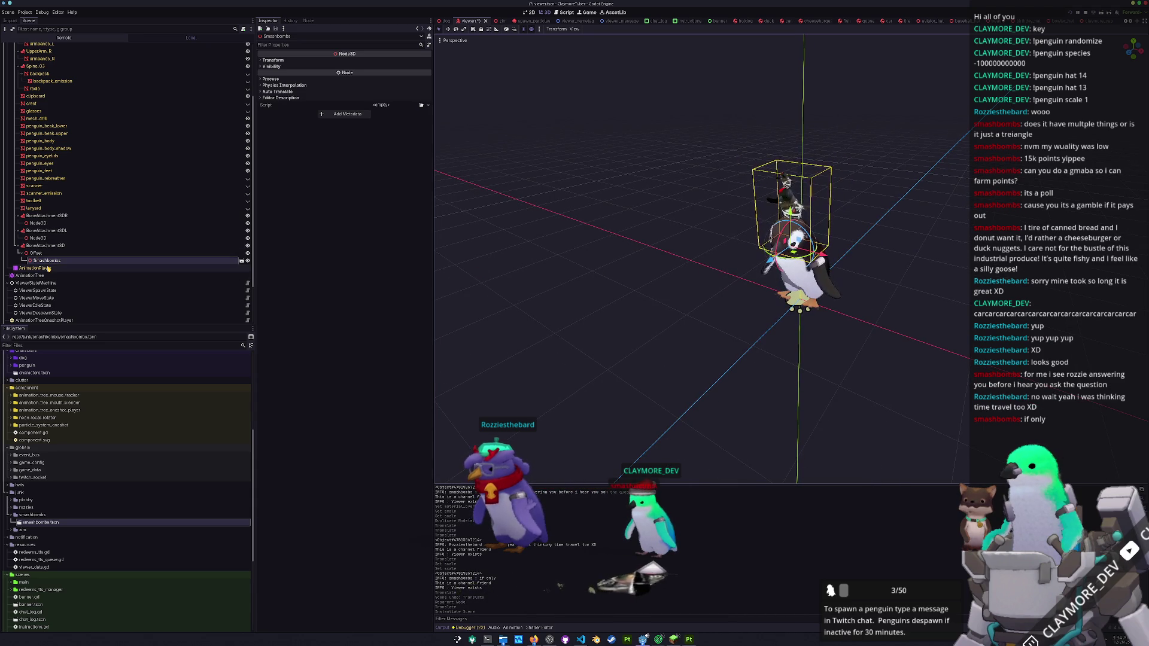
key(Return)
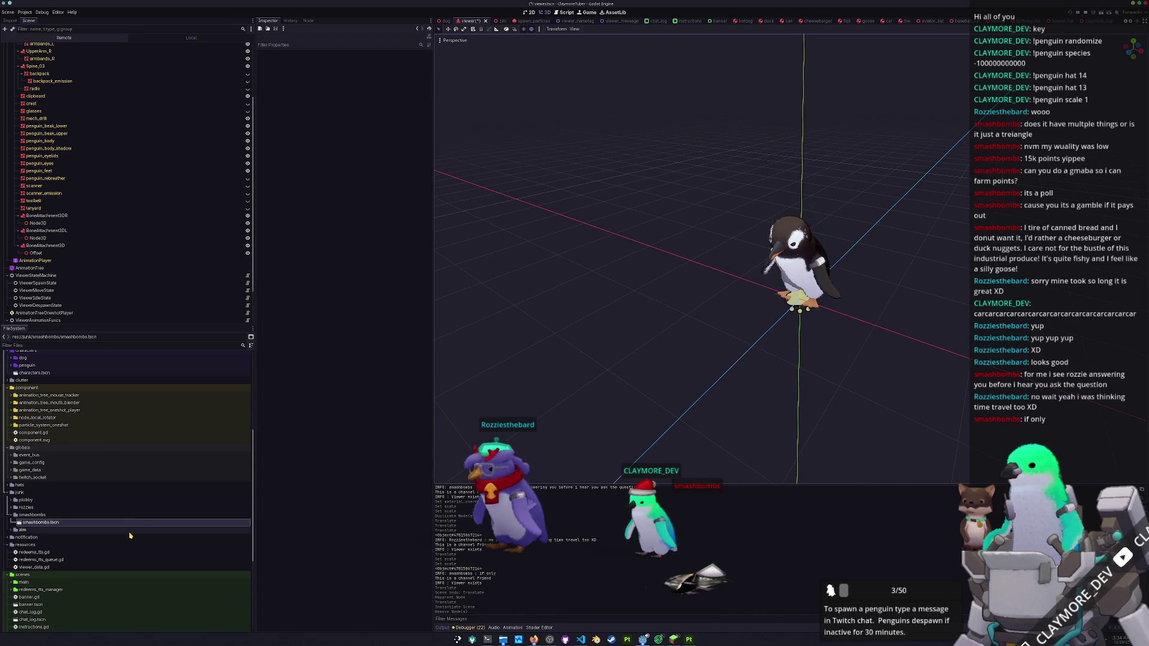
click(130, 537)
key(ctrl+s)
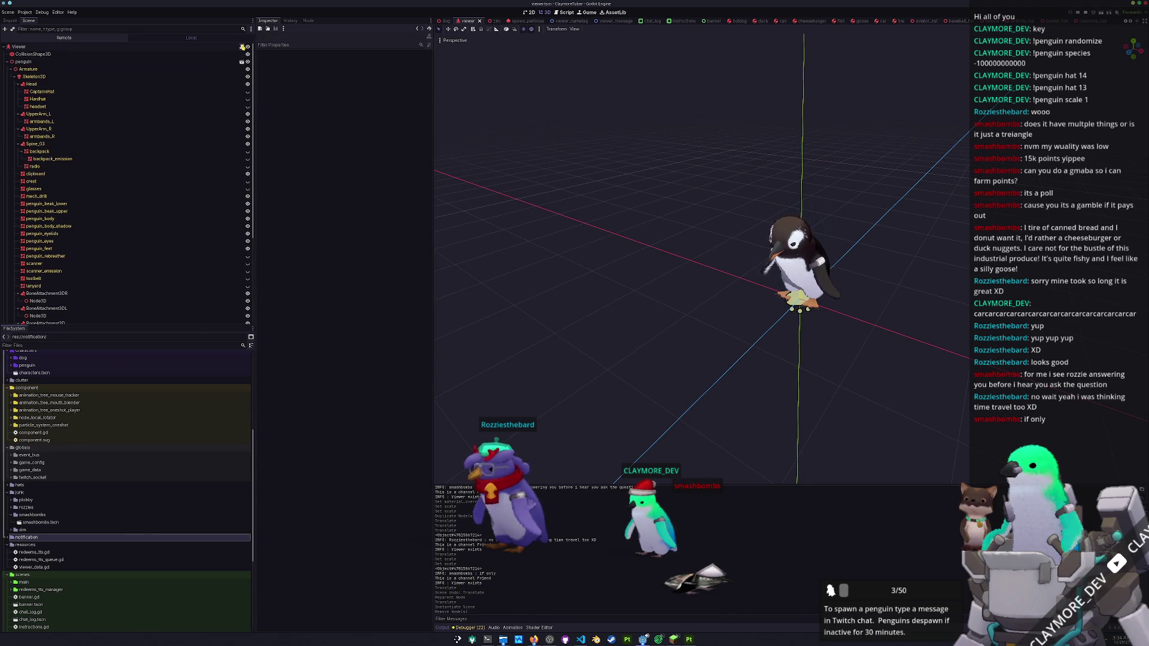
click(581, 639)
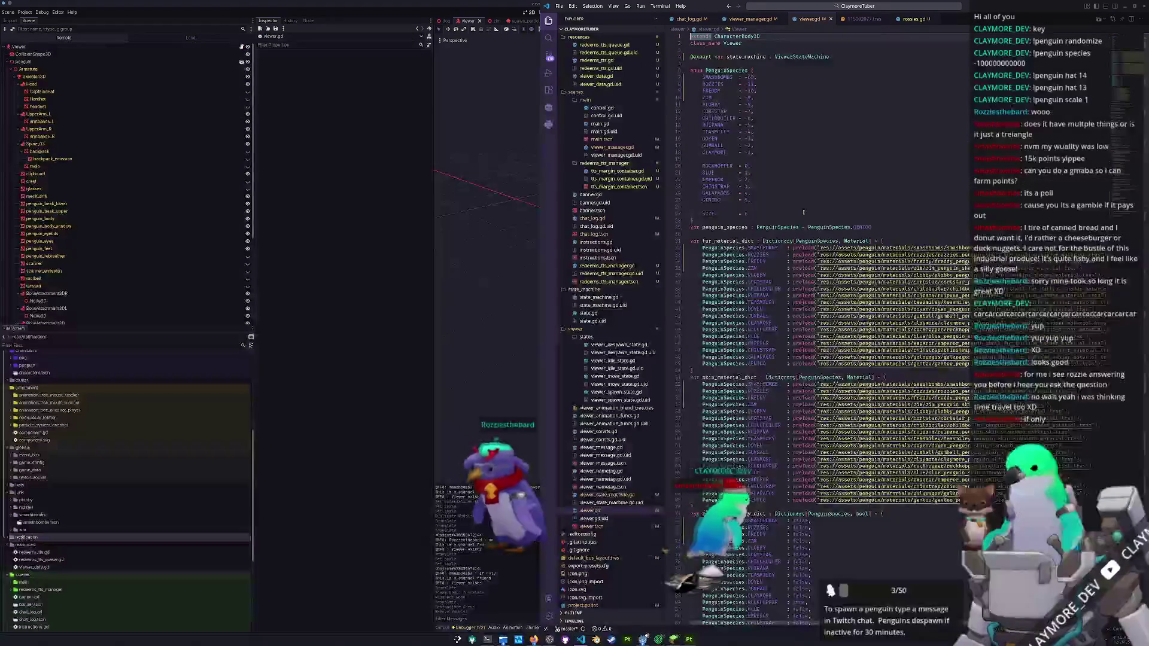
- Add var smashbombs_scene : PackedScene = preload("res://junk/smashbombs/smashbombs.tscn") after line 125
scroll(804, 250, down, 12)
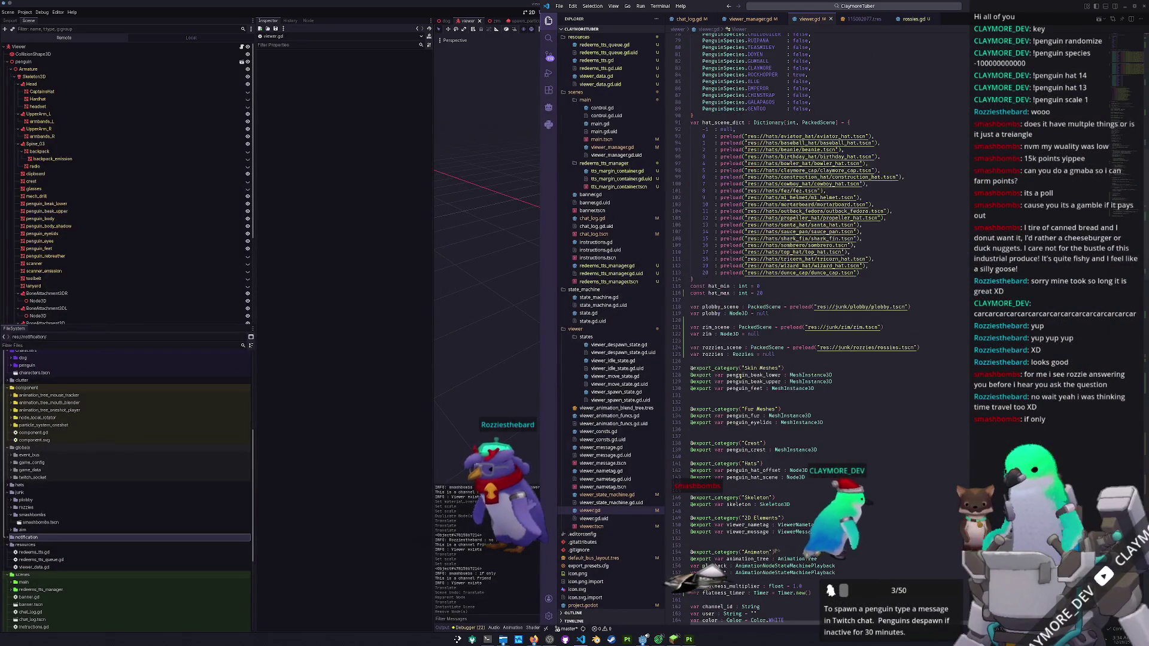
key(Return)
key(Return)
key(Up)
text(var sm)
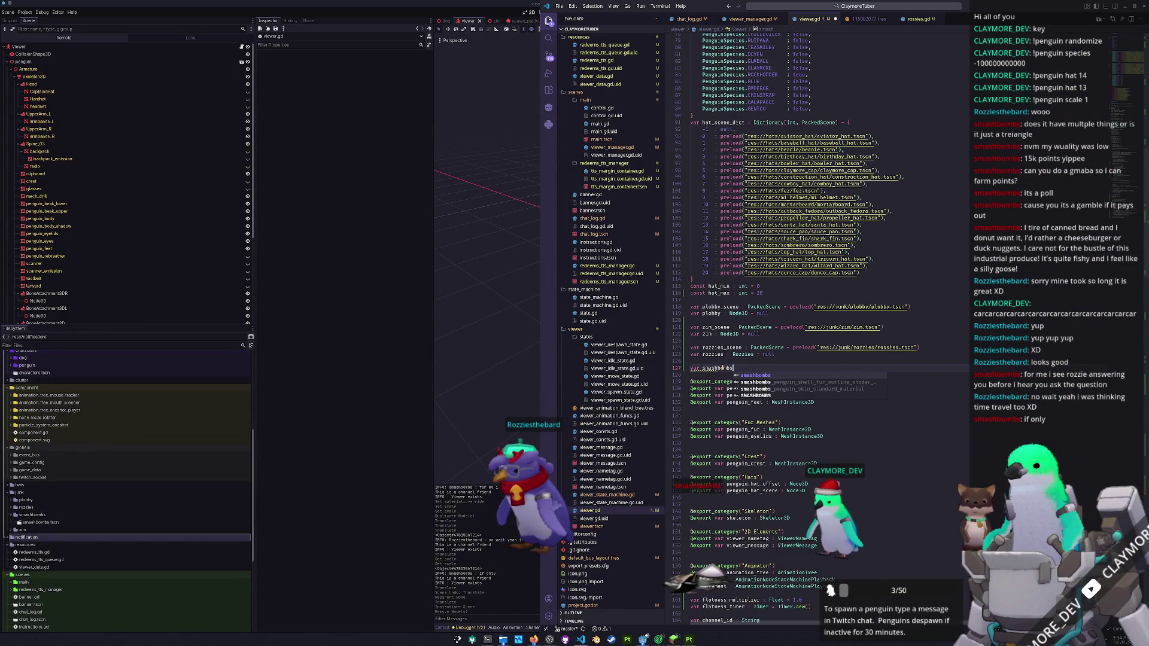
text(ashbombs_scene : Packe)
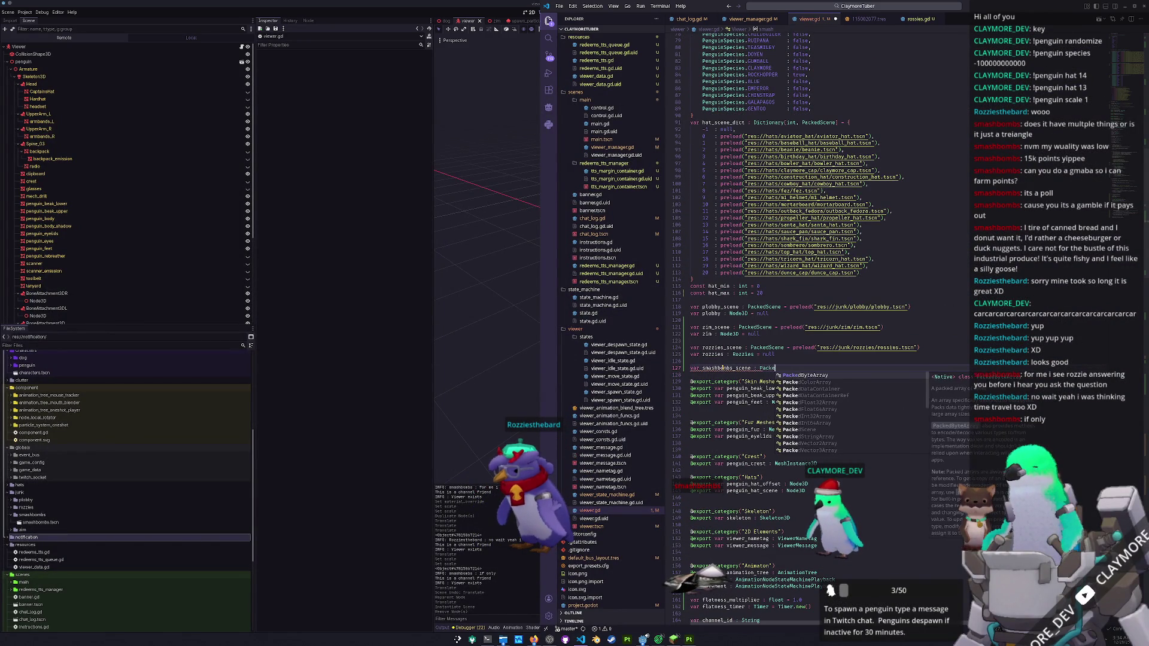
text(dScene = prel)
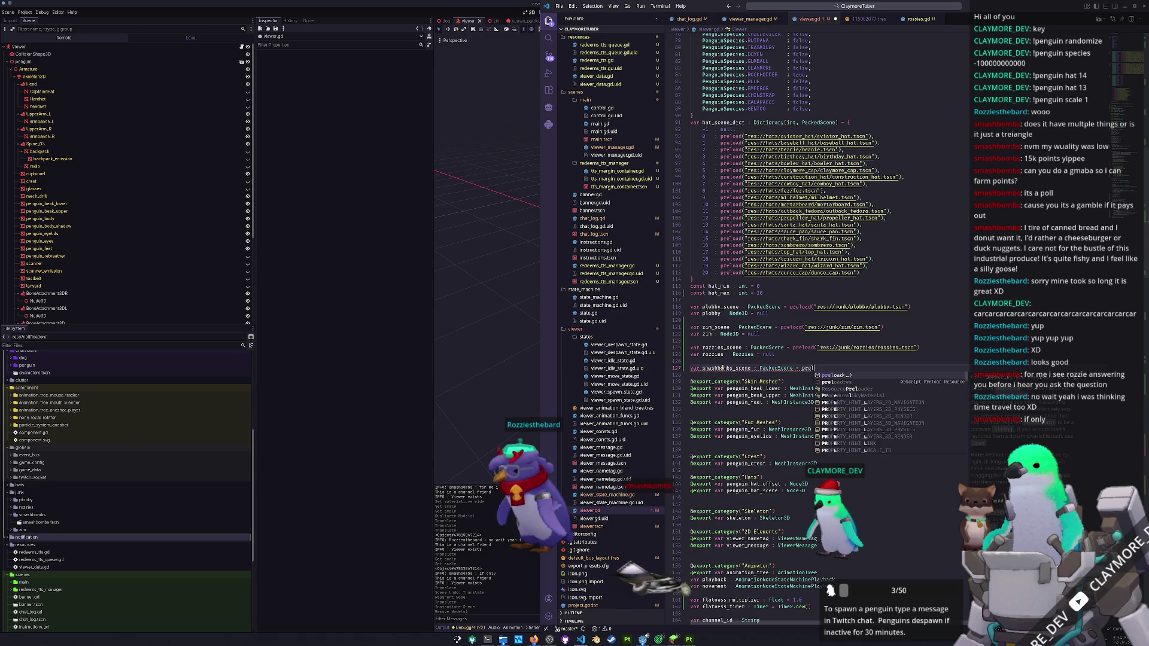
text(oad("res)
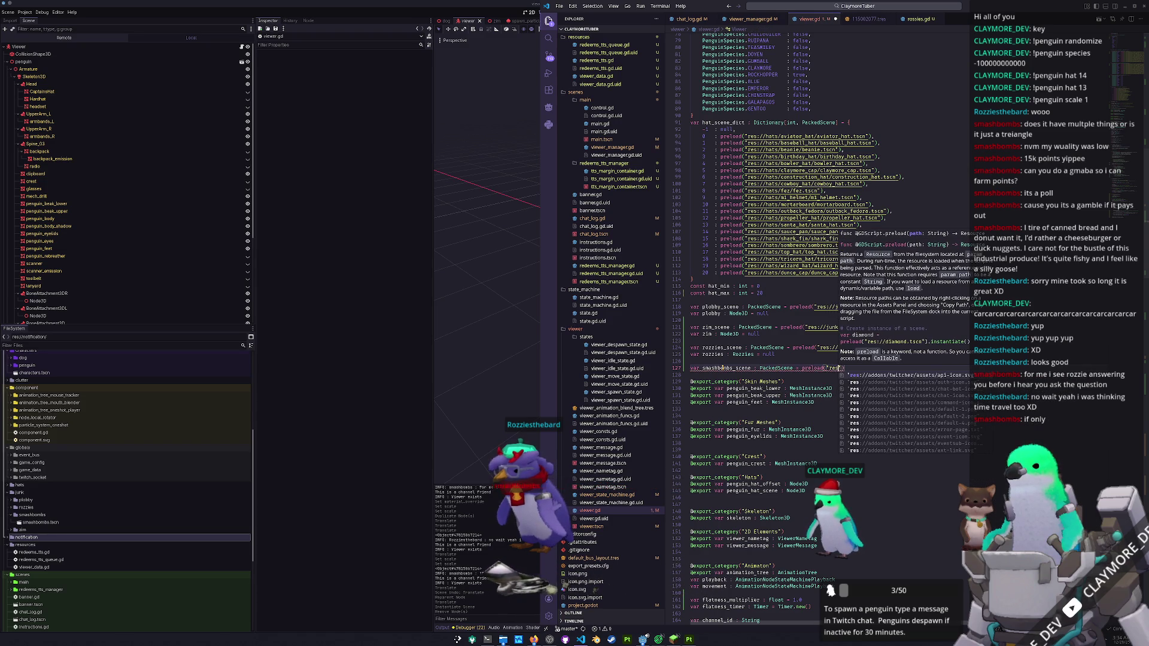
text(://junk)
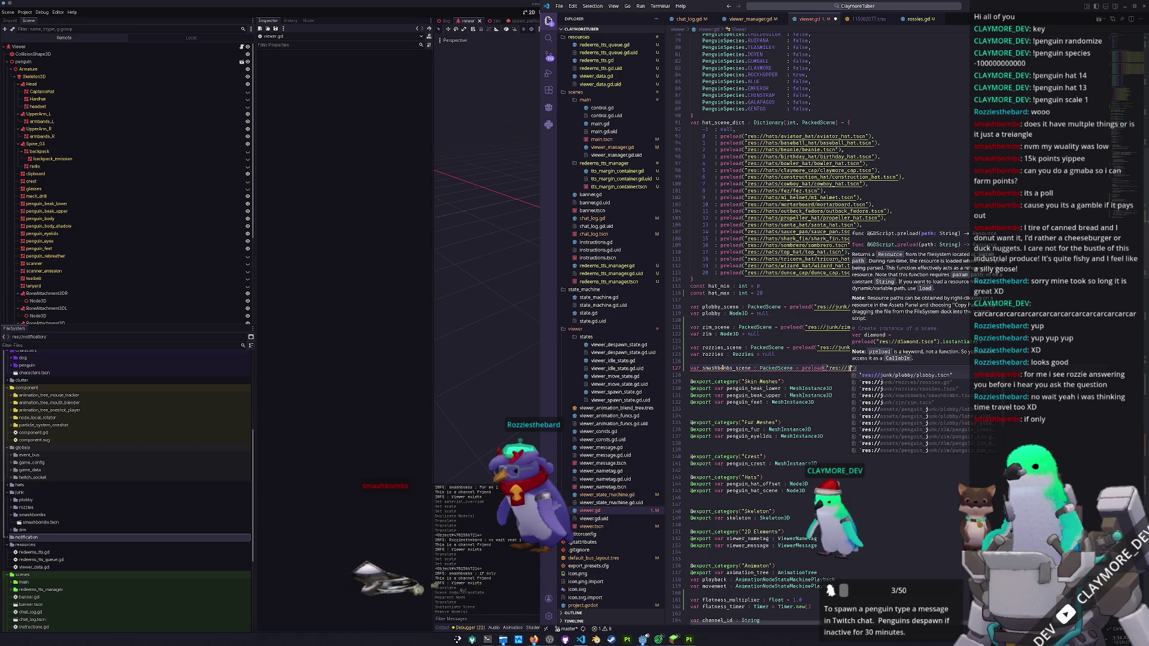
key(Down)
key(Down)
key(Down)
key(Return)
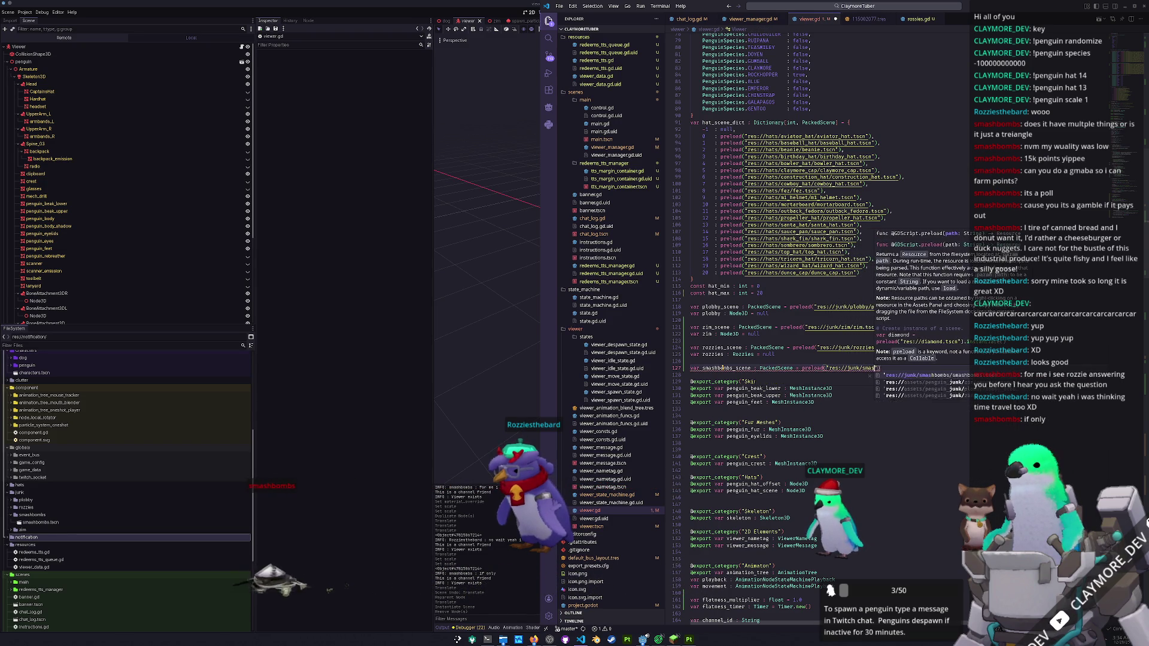
key(ctrl+Left)
key(ctrl+Left)
key(ctrl+Left)
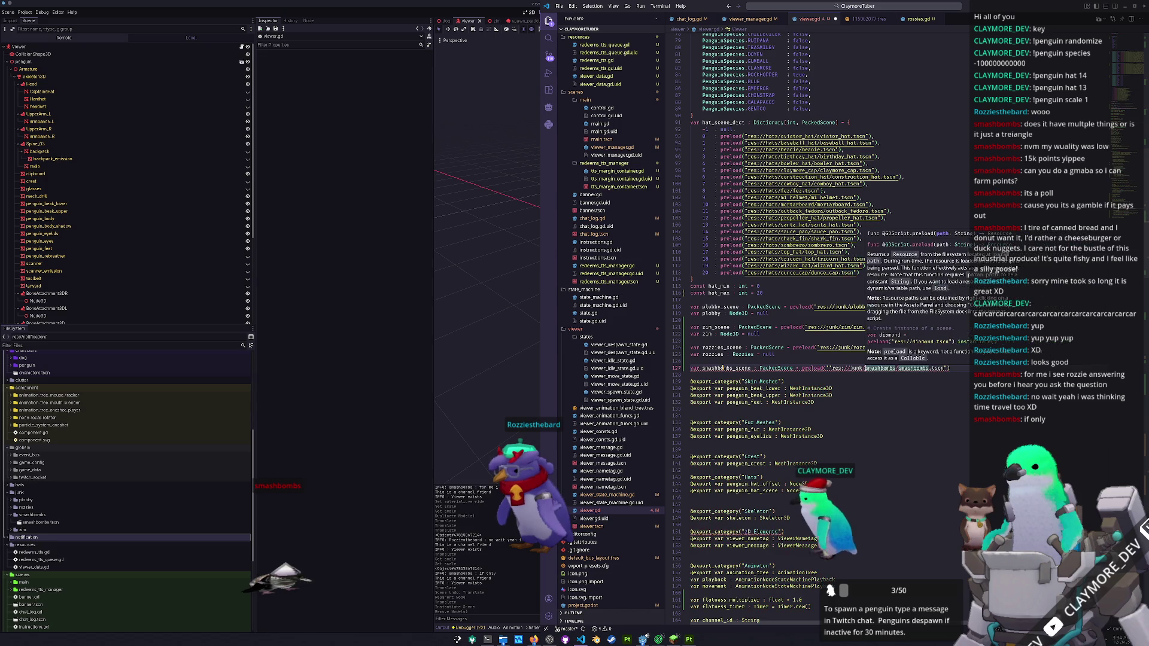
key(BackSpace)
- Declare var smashbombs : Node3D on the line below the preload
key(End)
key(Return)
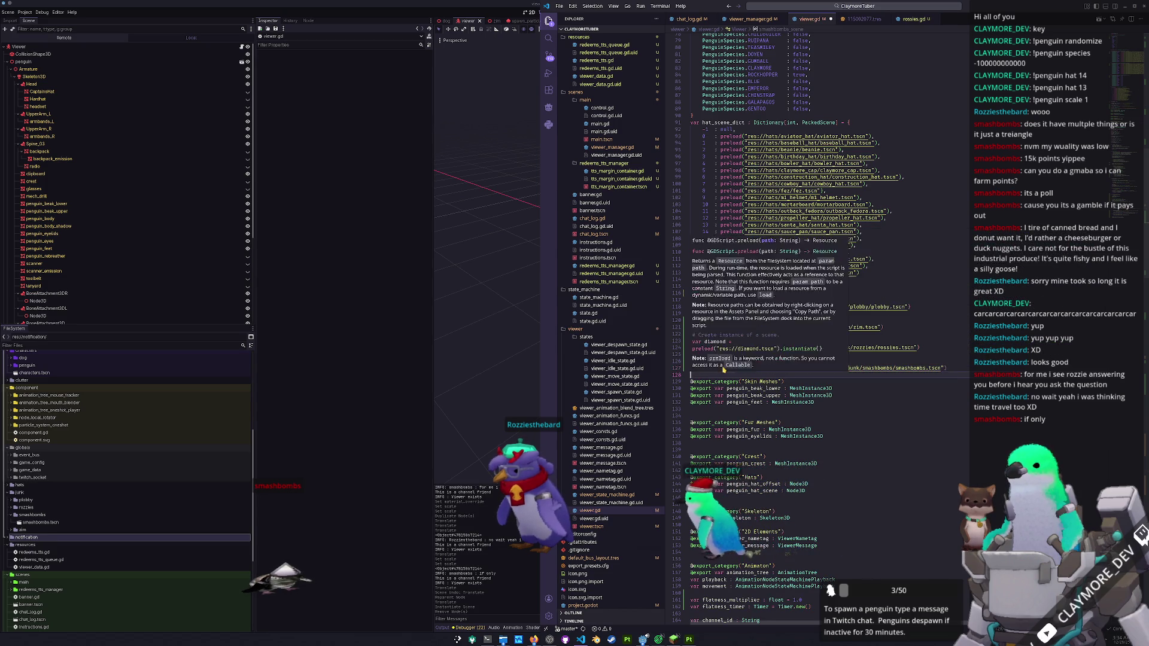
text(var )
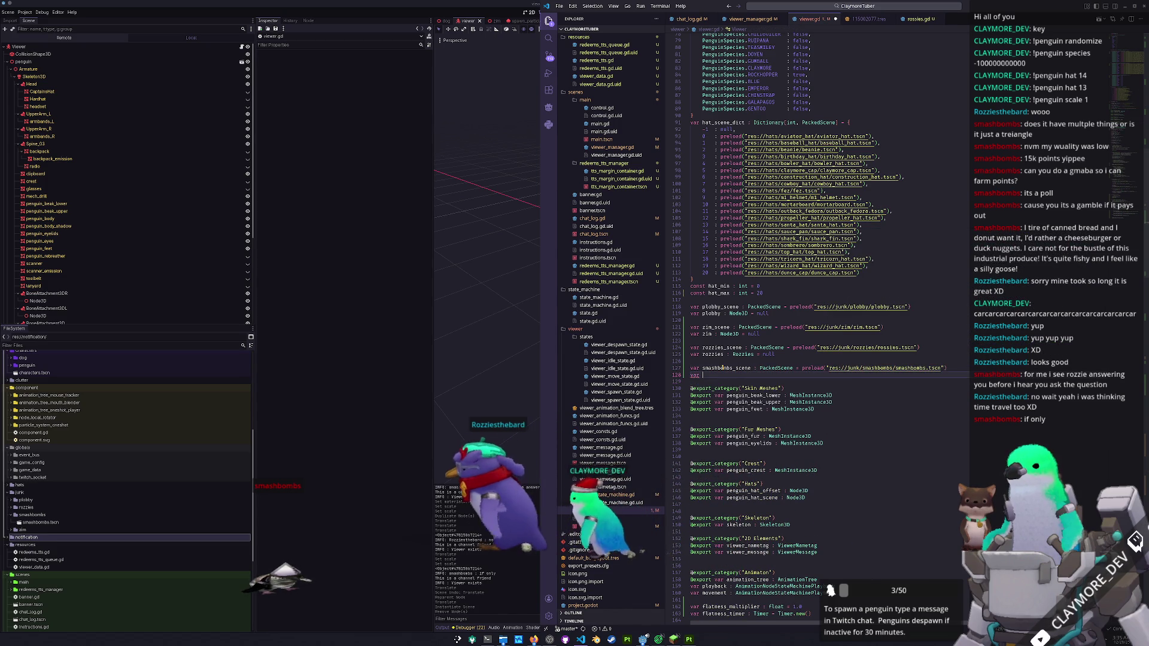
text(smashbombs : )
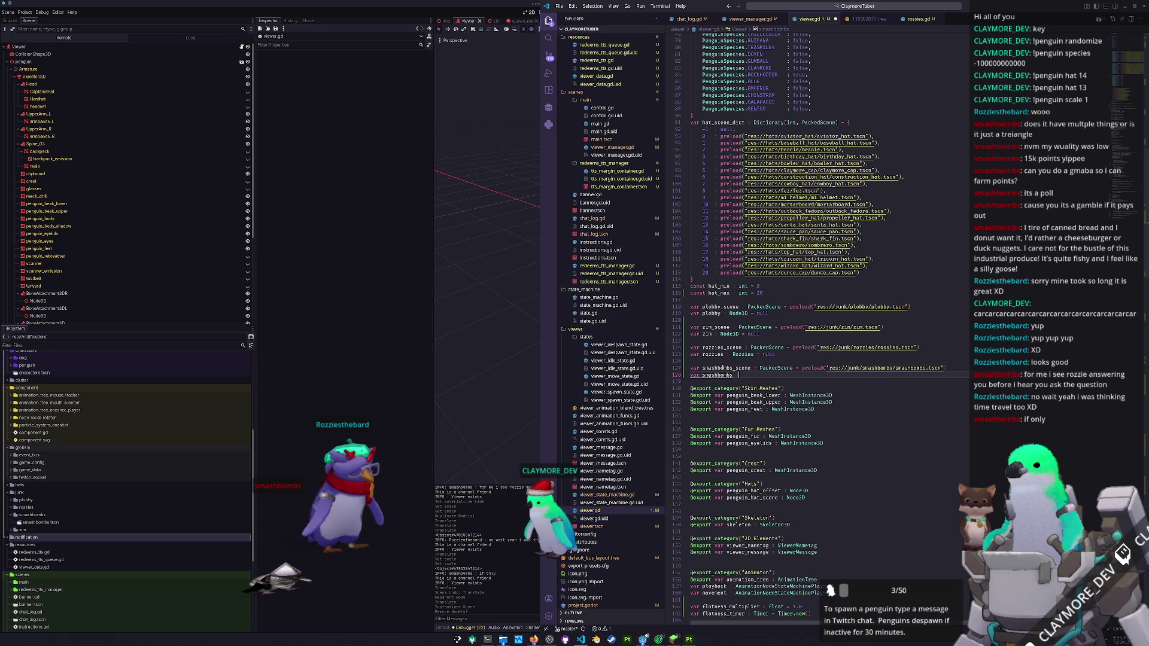
text(Node3D = null)
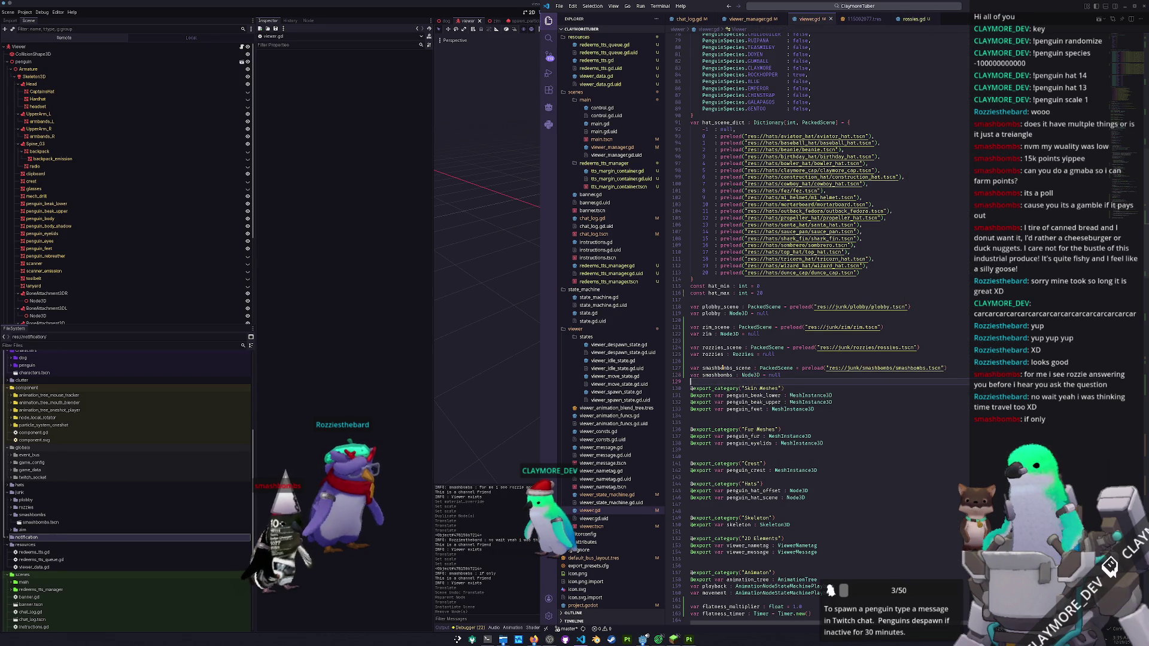
scroll(744, 360, down, 10)
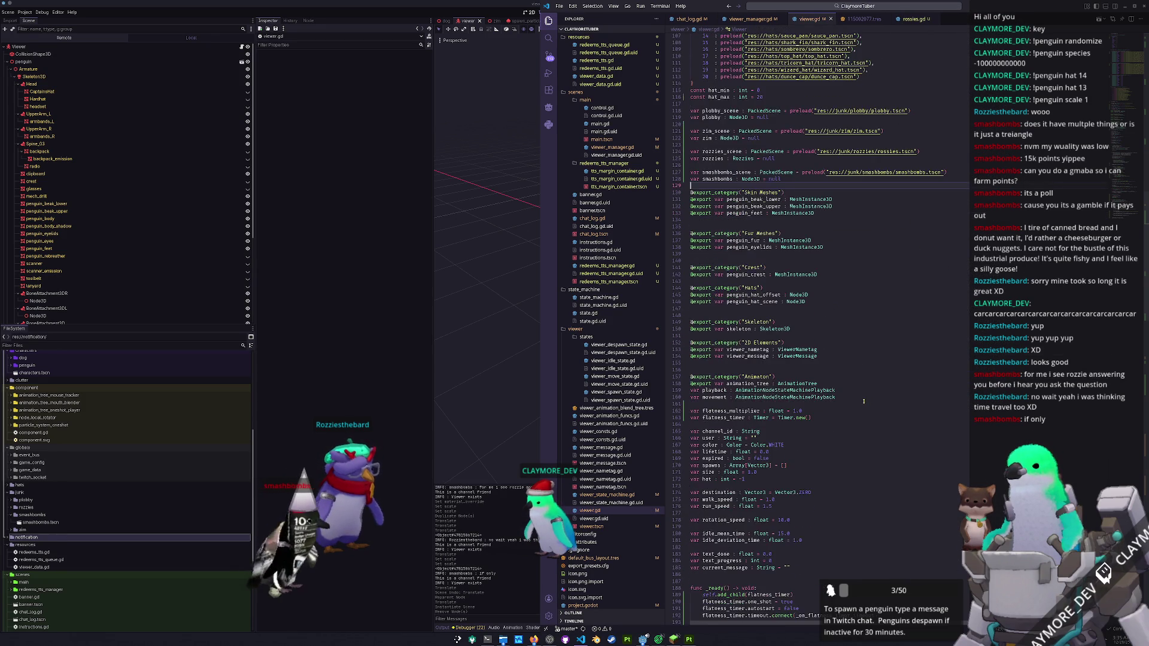
- Remove the extra blank line after the rozzies block in update_viewer and make room below it
scroll(835, 405, down, 15)
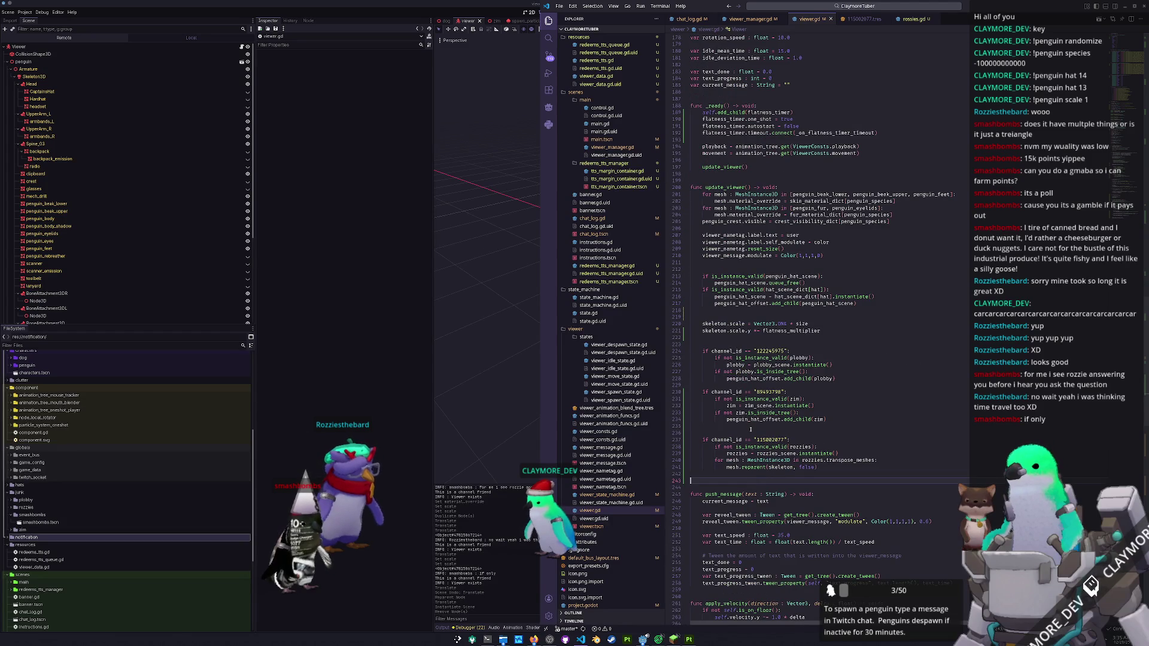
key(Delete)
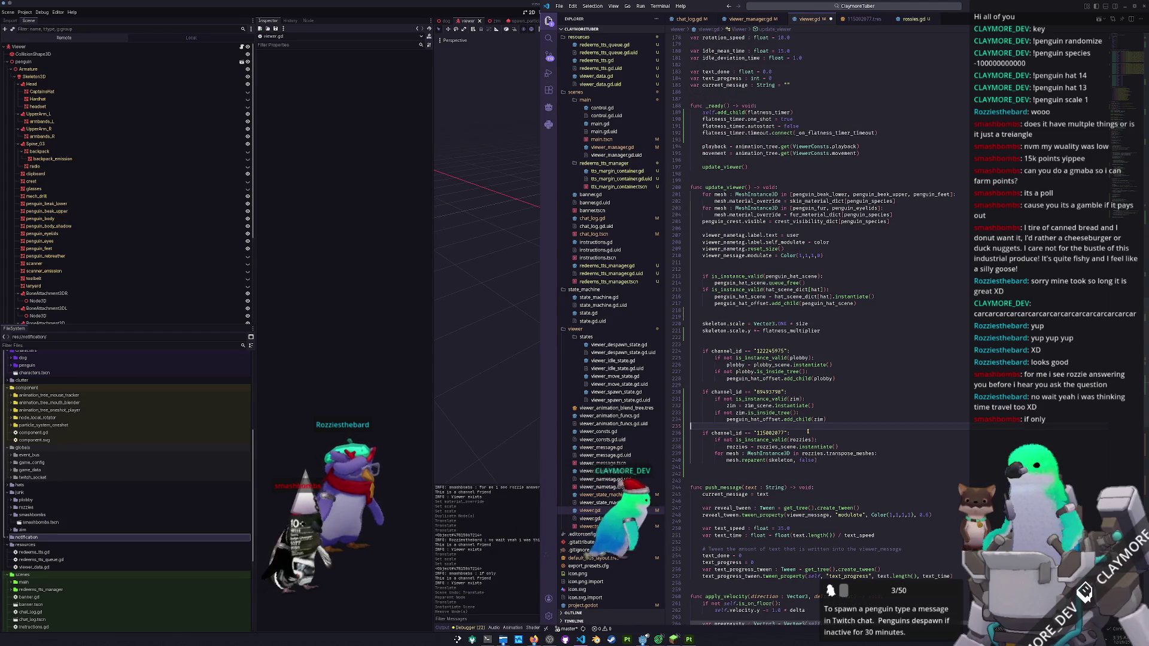
key(Down)
key(Down)
key(Down)
key(Return)
key(Return)
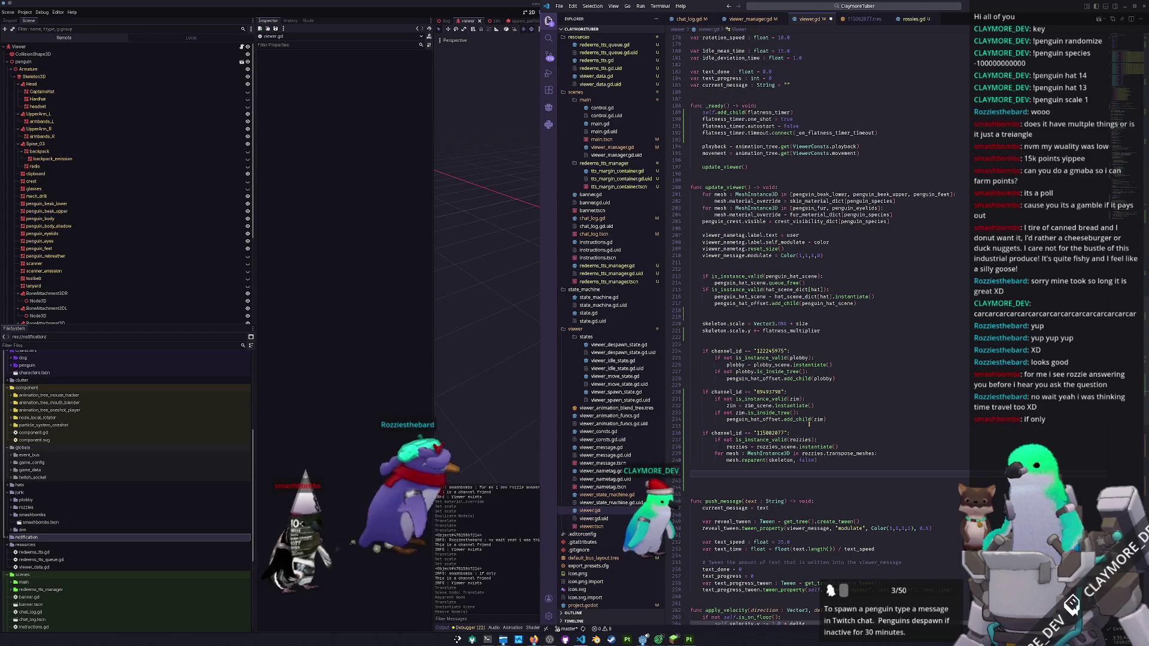
scroll(809, 423, down, 1)
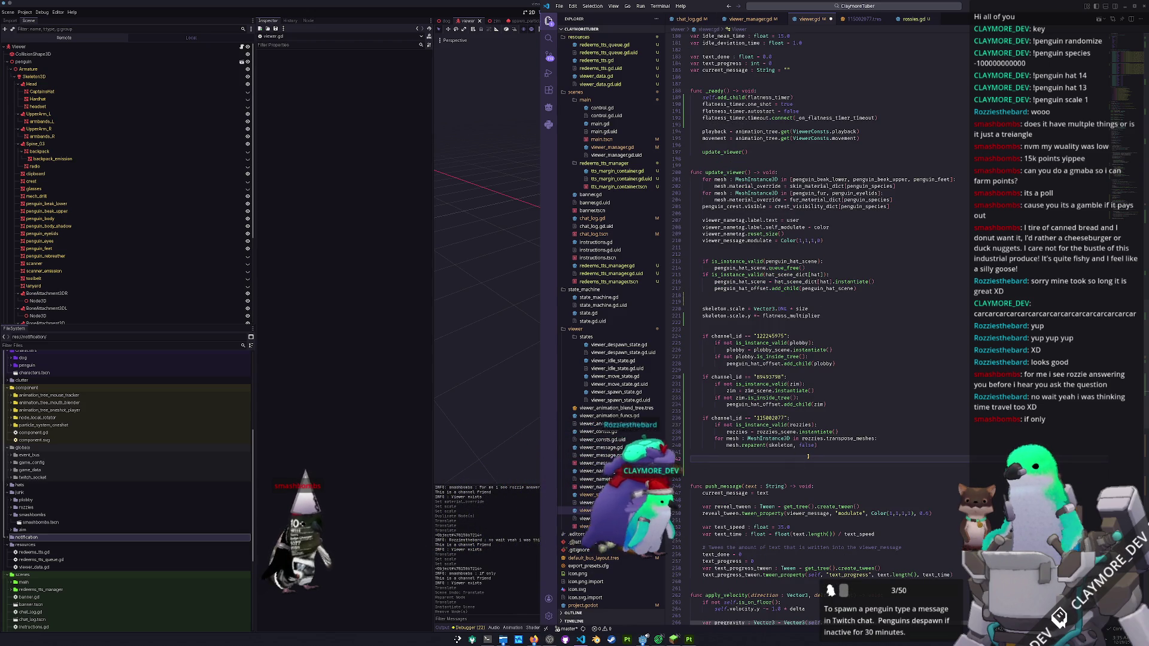
text(if channel_id == )
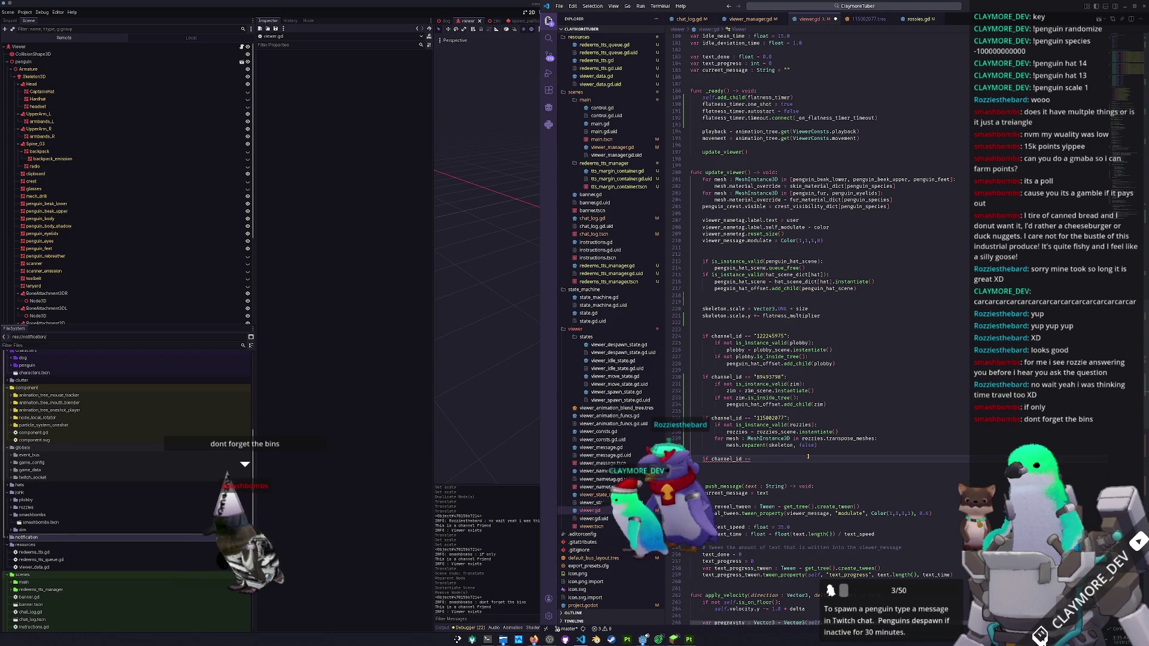
text(")
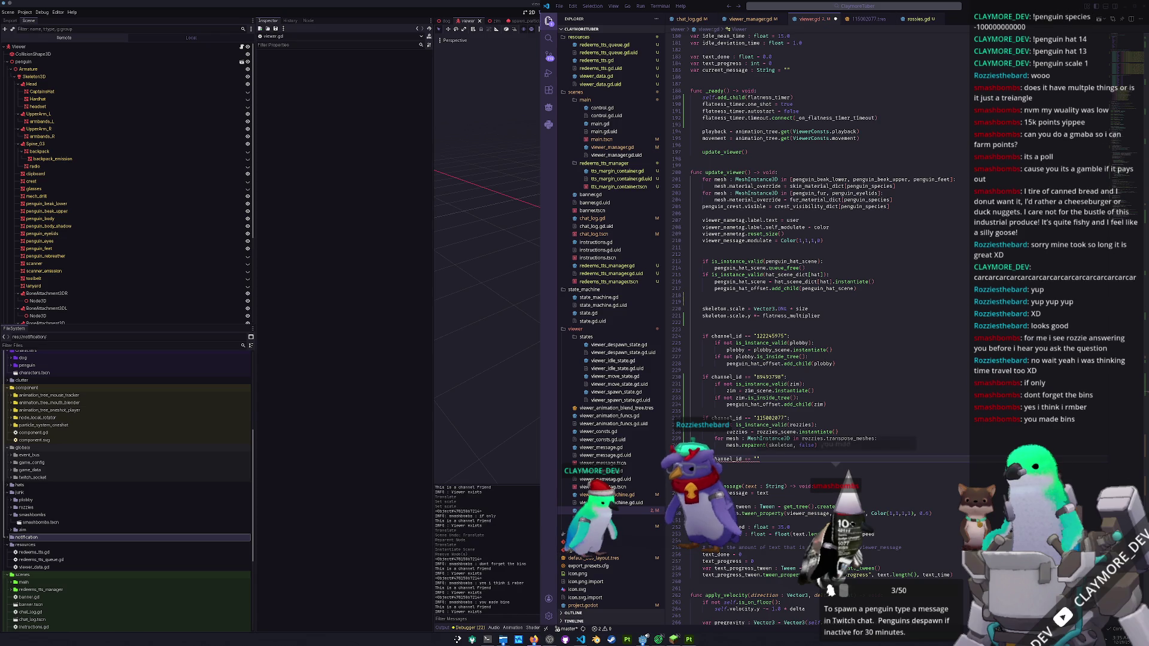
click(757, 459)
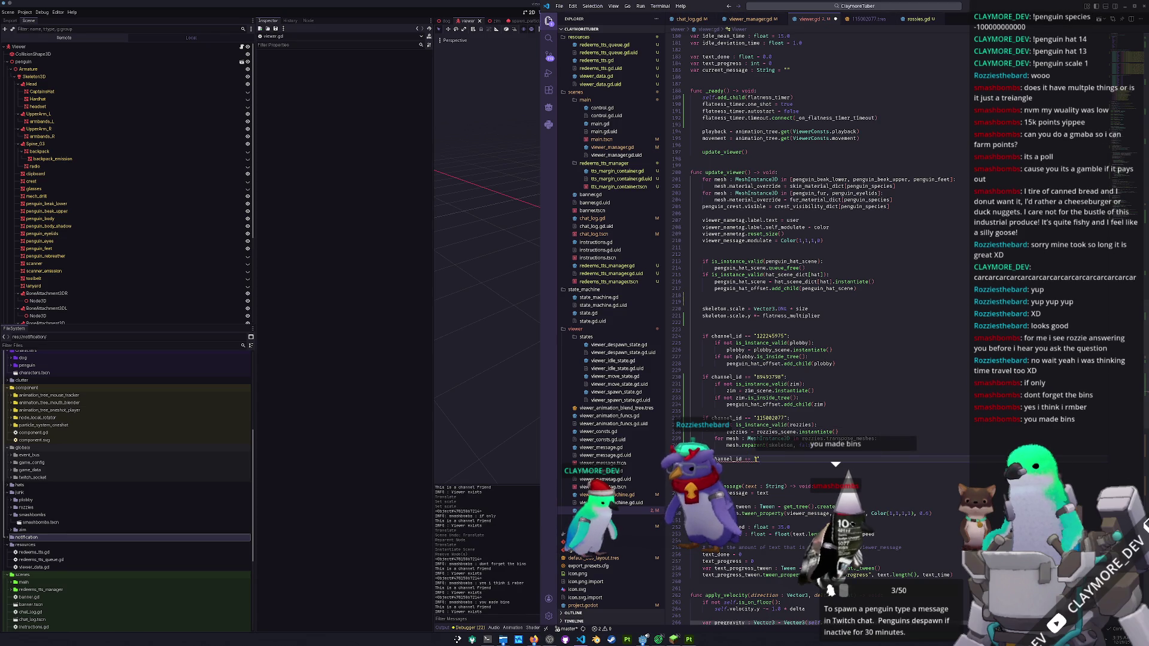
text(")
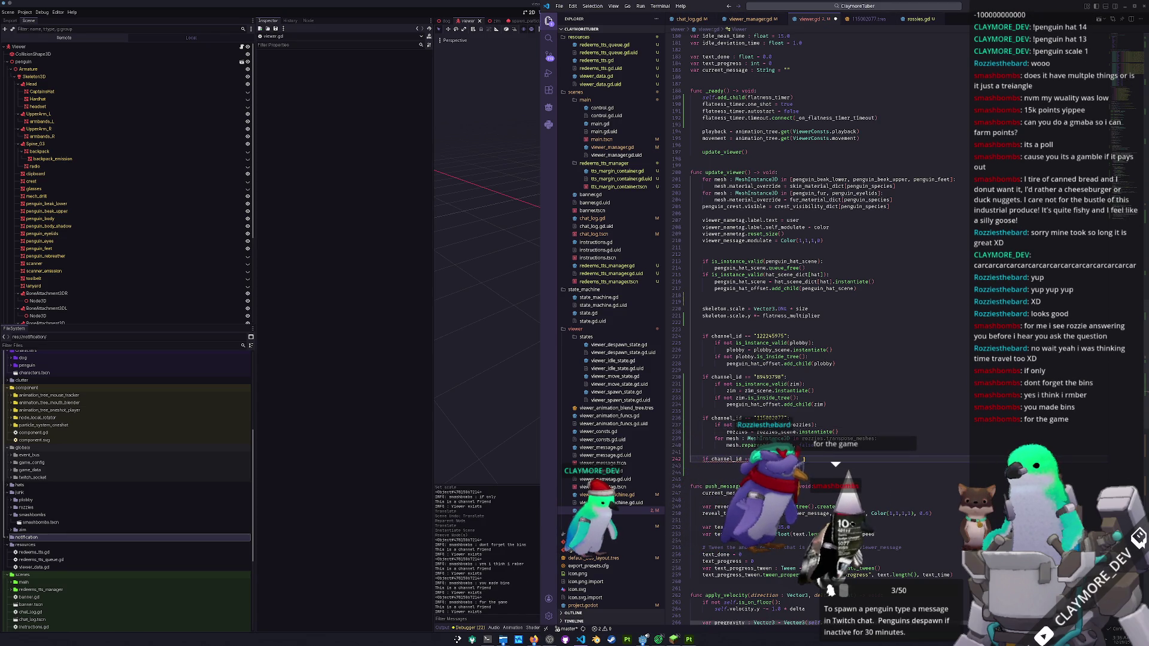
key(Return)
key(alt+Tab)
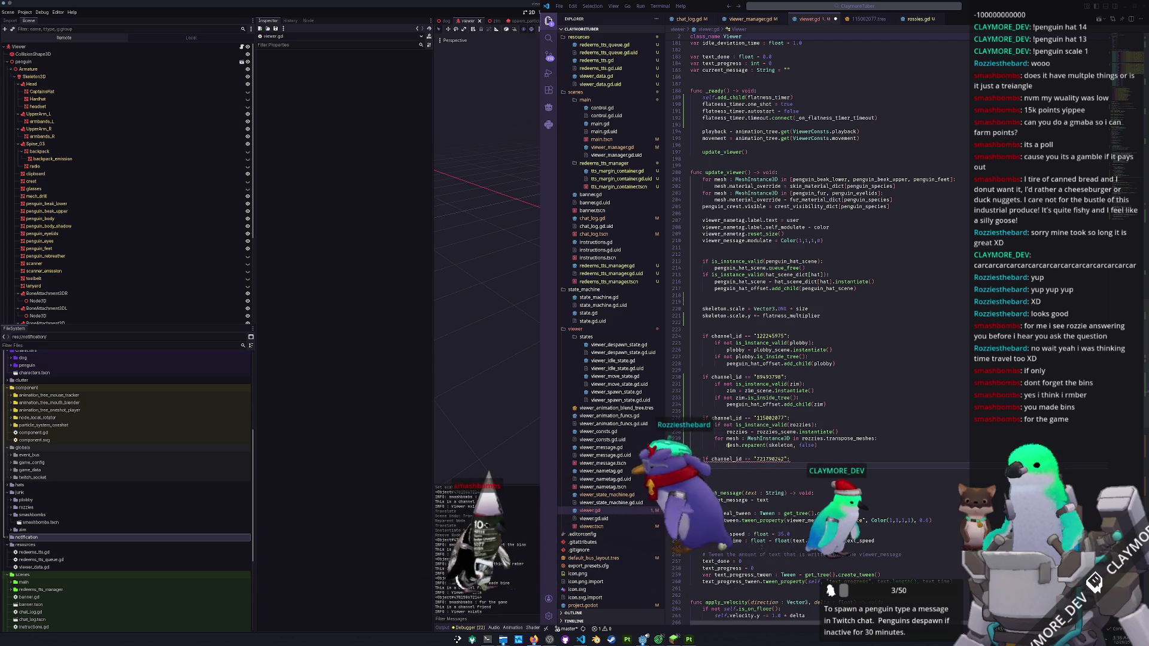
- Copy the zim spawning block and paste it under the new channel check
click(749, 466)
drag(829, 404, 802, 378)
key(ctrl+c)
click(793, 457)
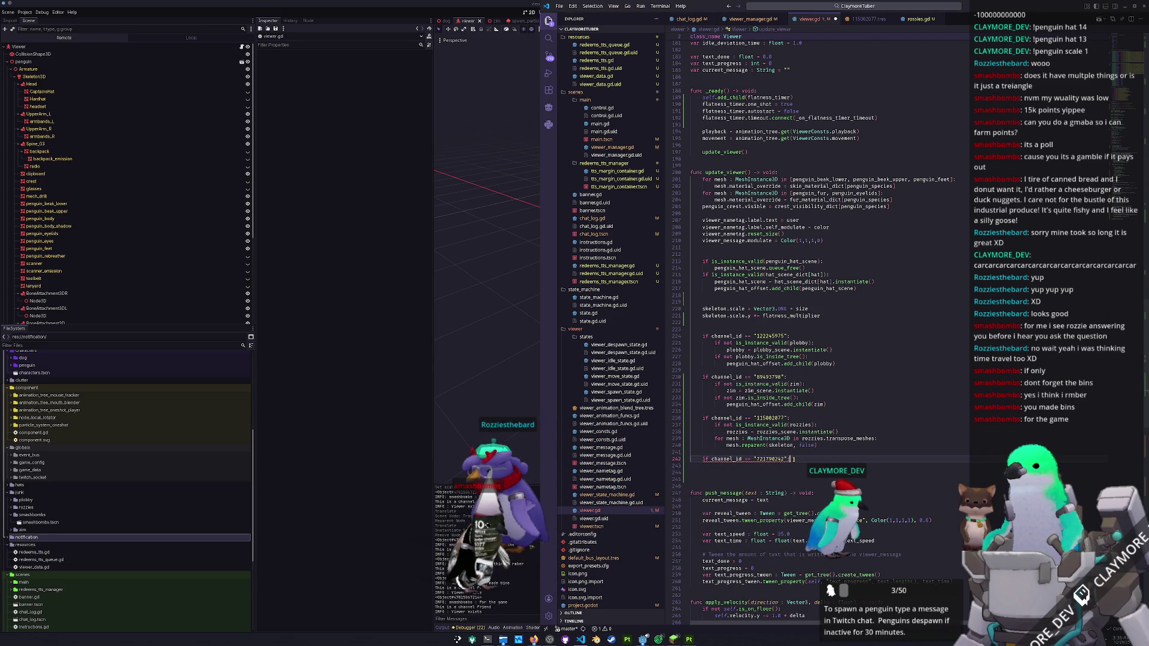
key(ctrl+v)
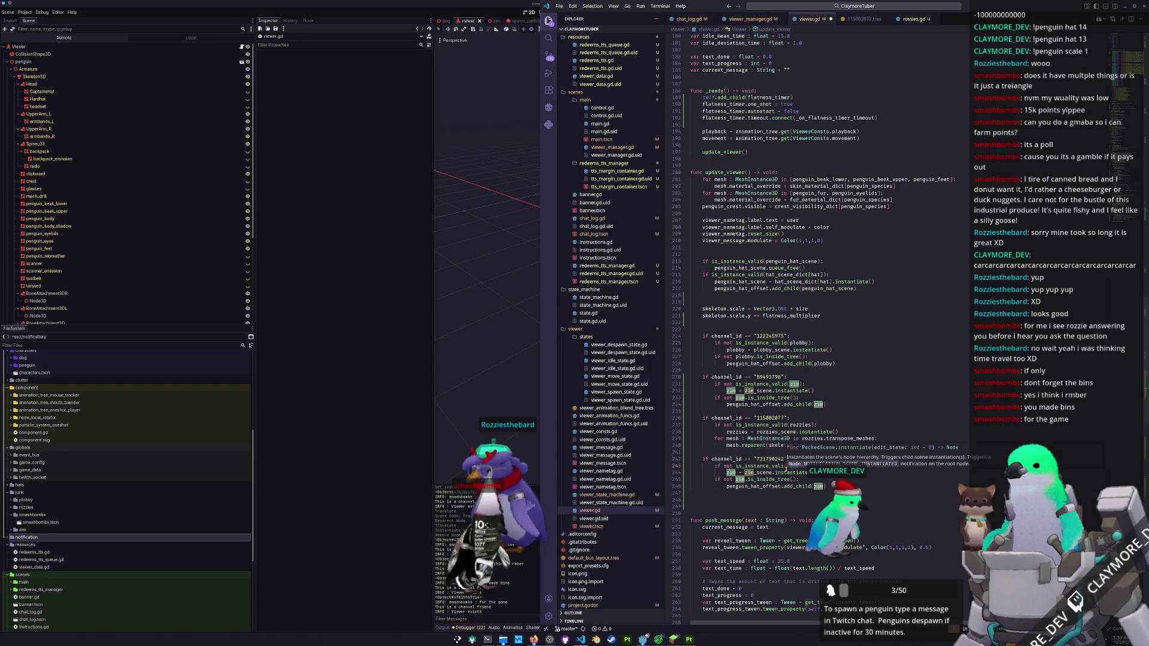
- Rename zim to smashbombs throughout the pasted block, including the instantiate and add_child lines
text(smashbombs)
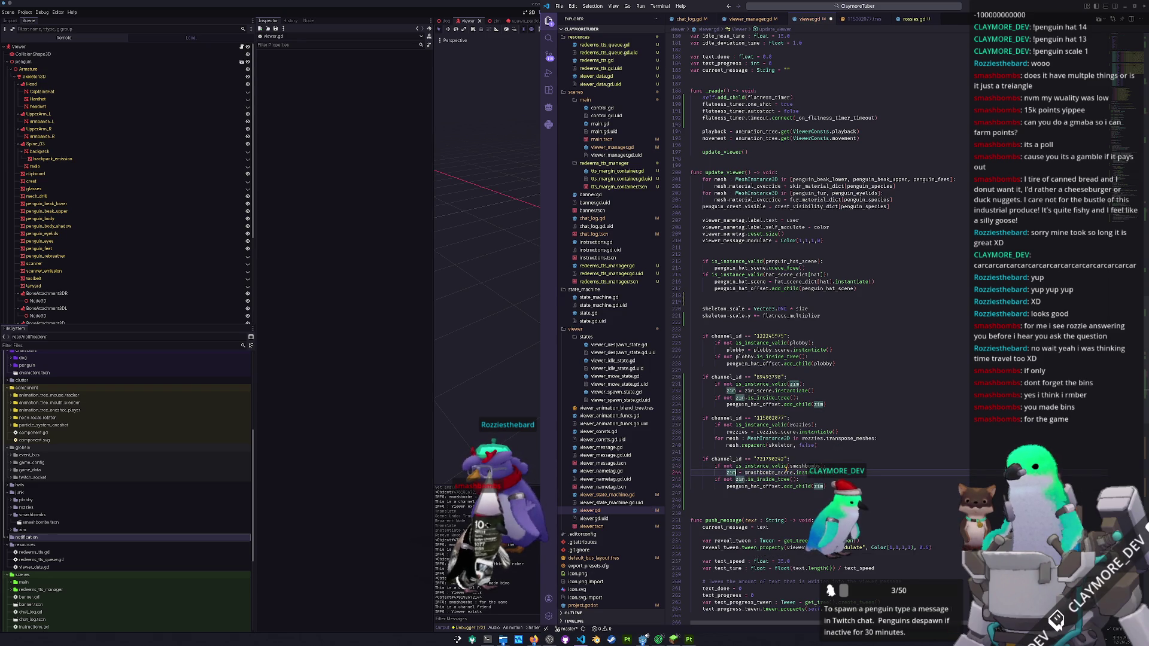
text(mashbombs)
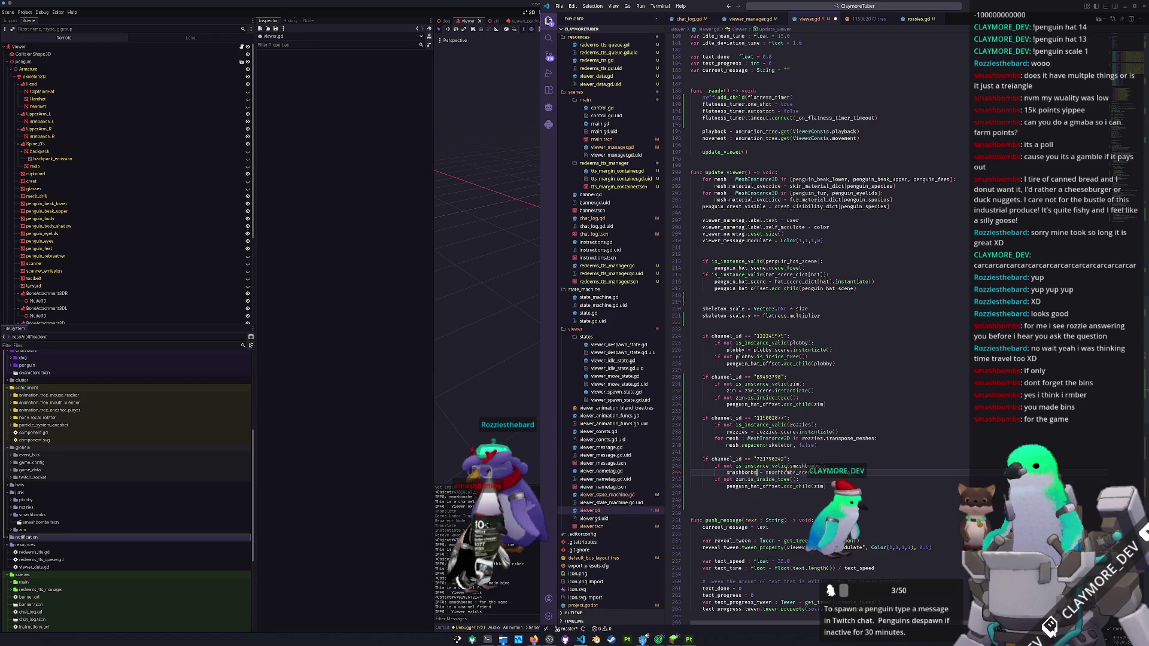
double_click(740, 480)
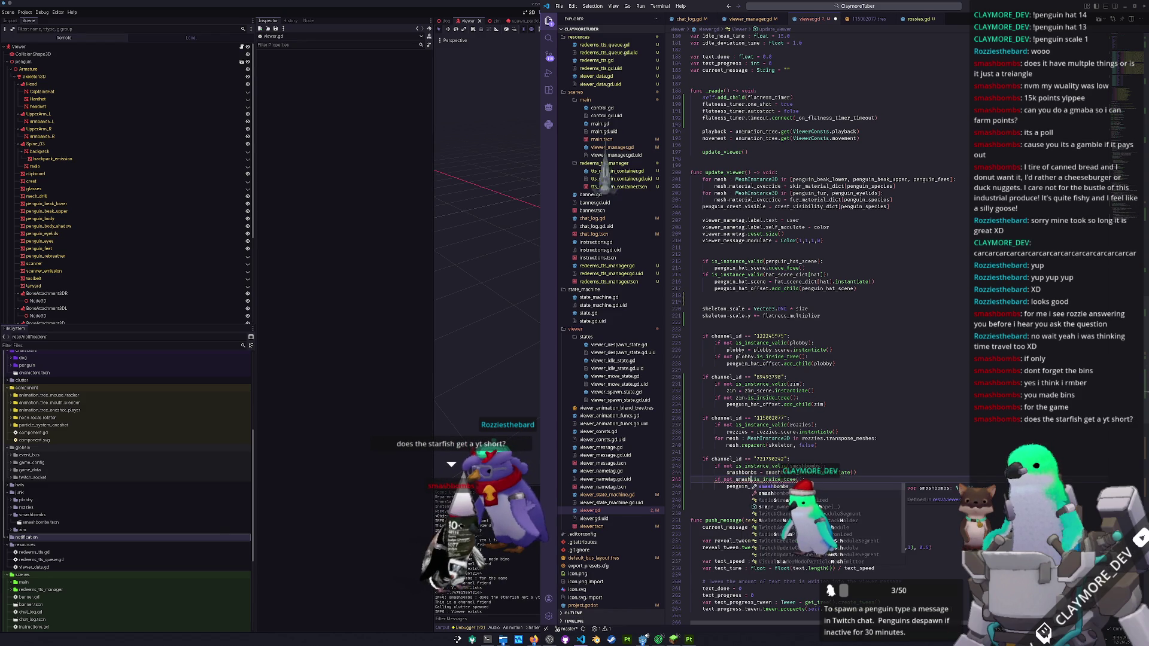
key(Tab)
key(Down)
click(810, 486)
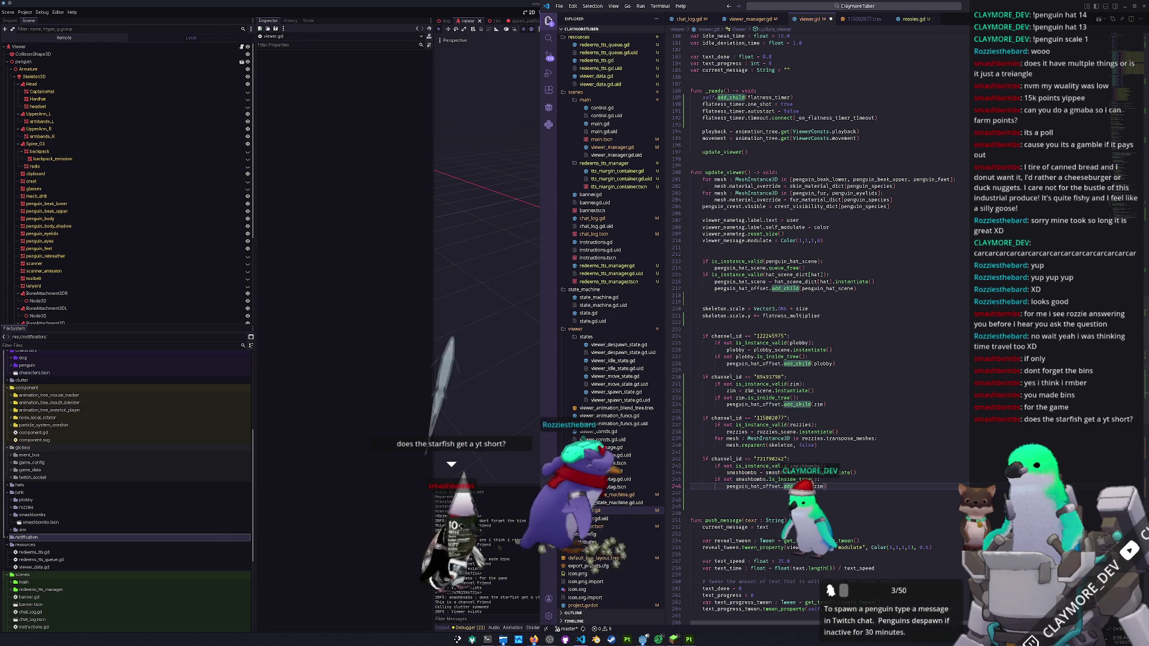
double_click(819, 486)
text(smash)
key(Tab)
key(Down)
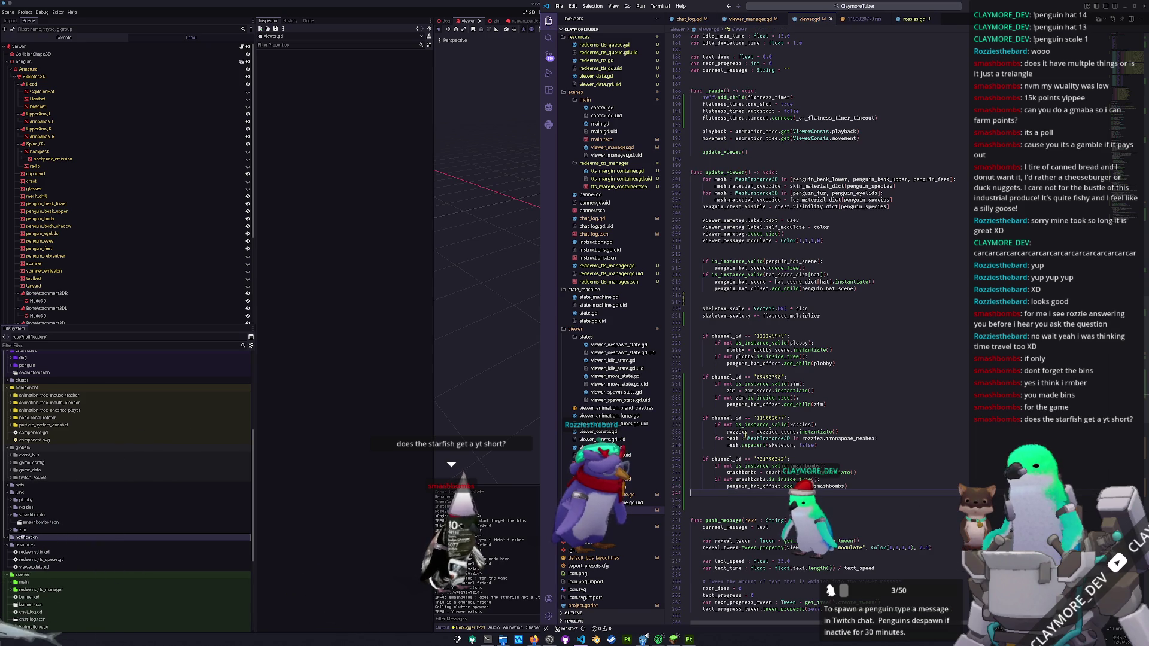
click(500, 436)
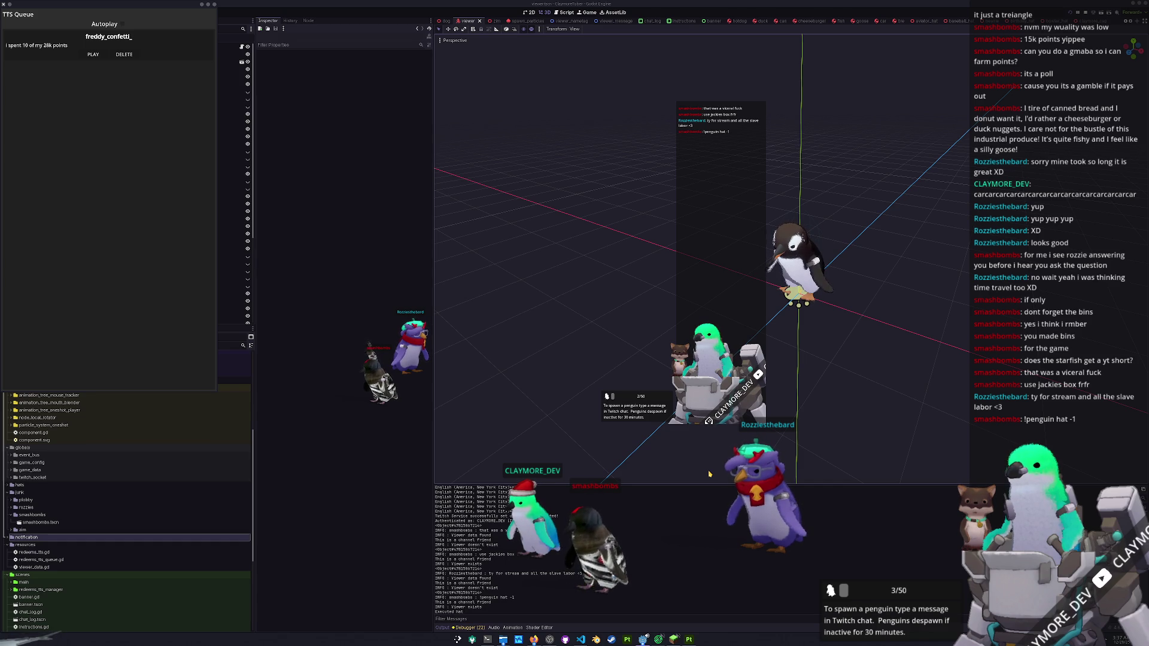
- Switch to the smashbombs.tscn scene tab in the Godot editor
scroll(1044, 27, down, 1)
scroll(1044, 27, down, 20)
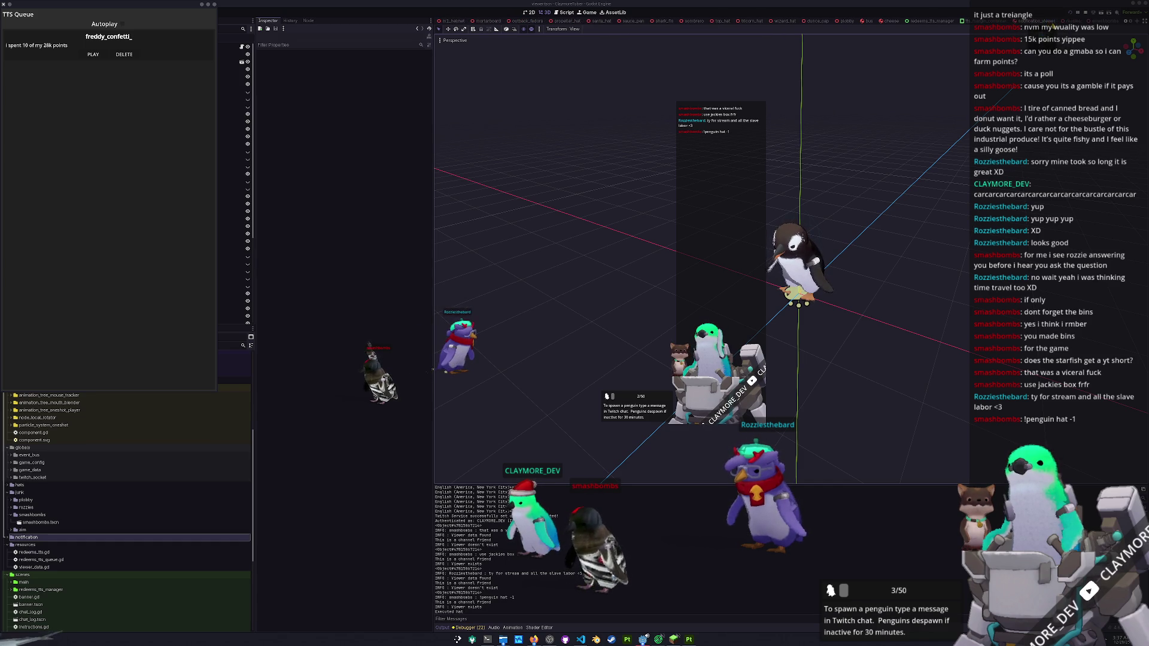
click(1068, 22)
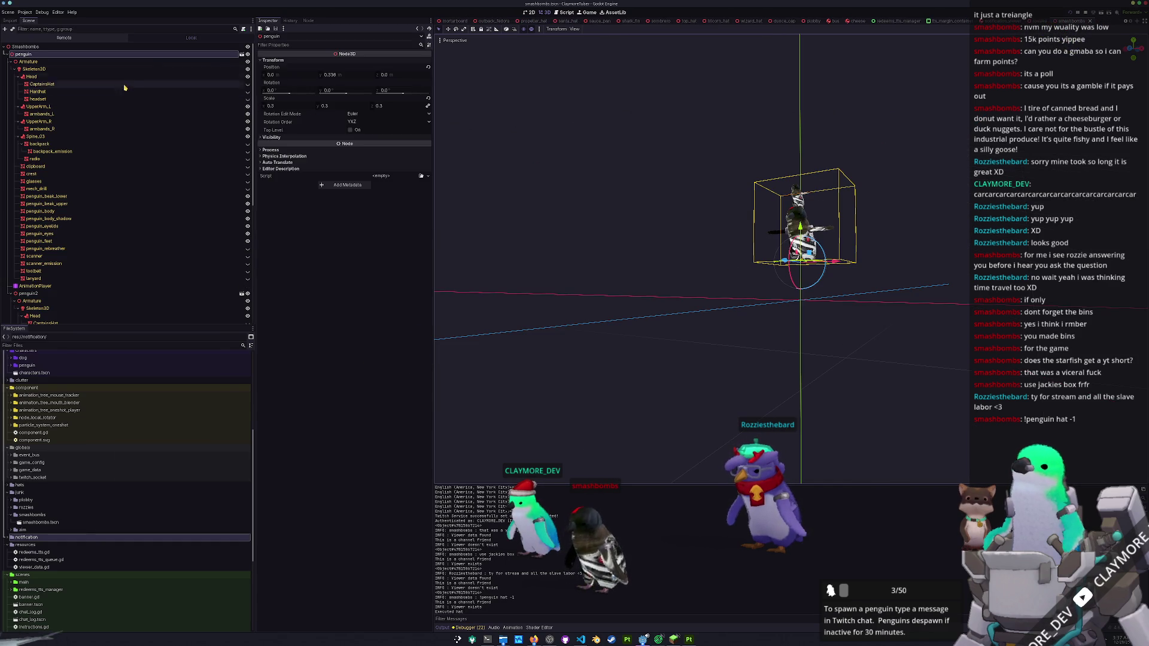
- Set the penguin node's Transform Scale to 0.45 on all three axes
click(287, 106)
text(0.45)
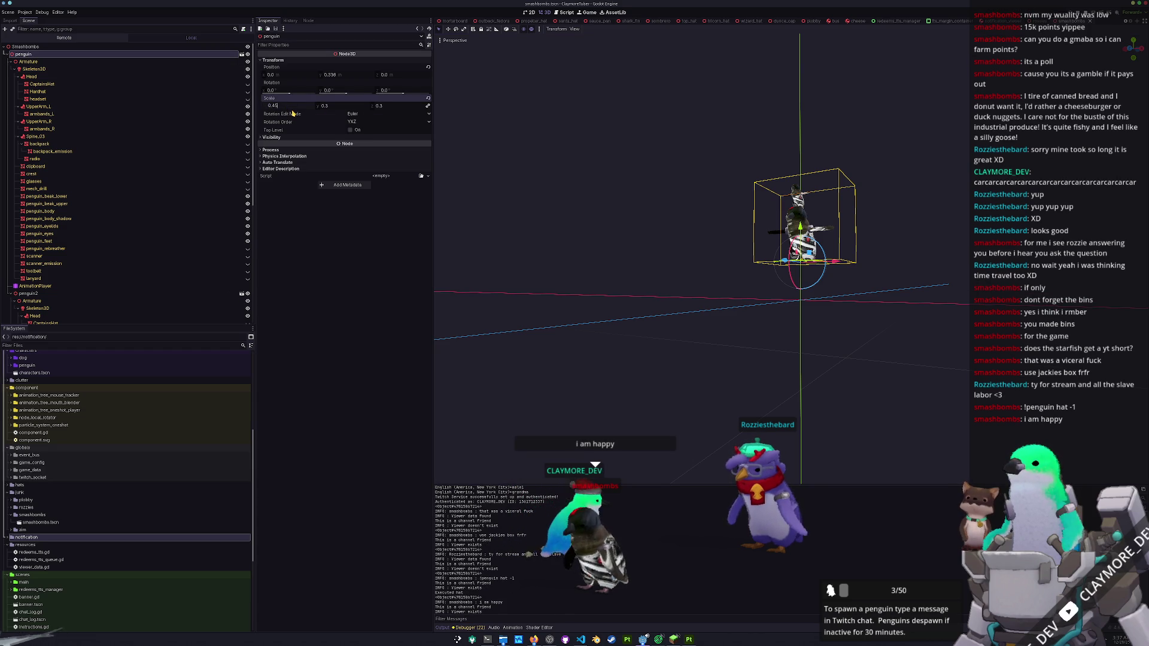
key(Return)
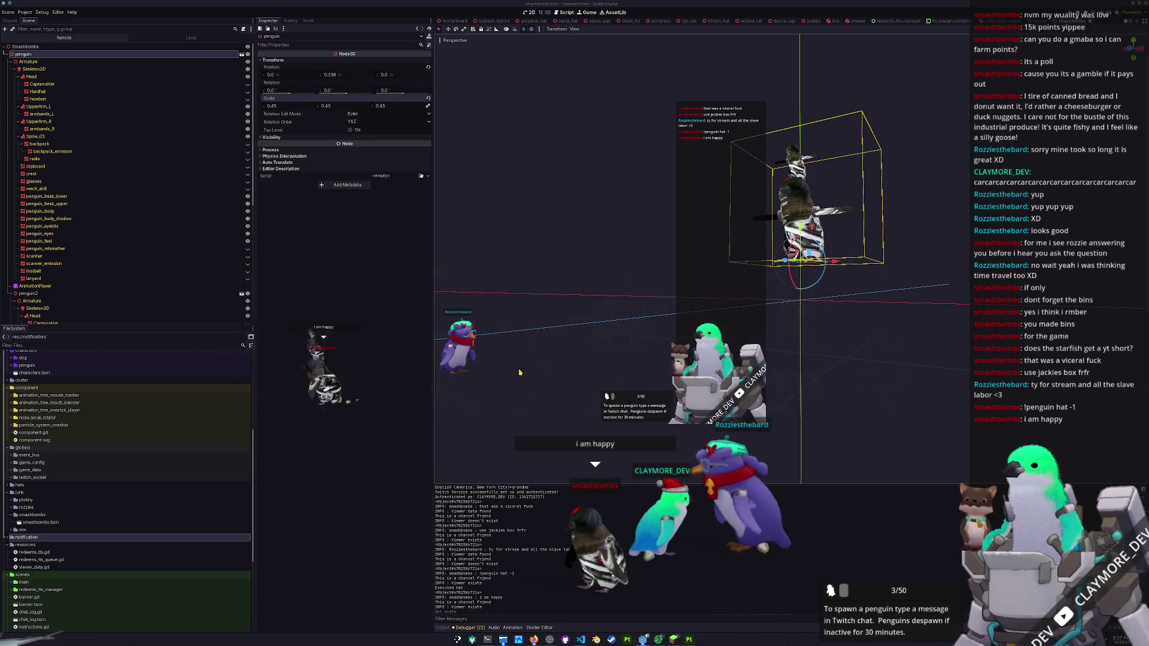